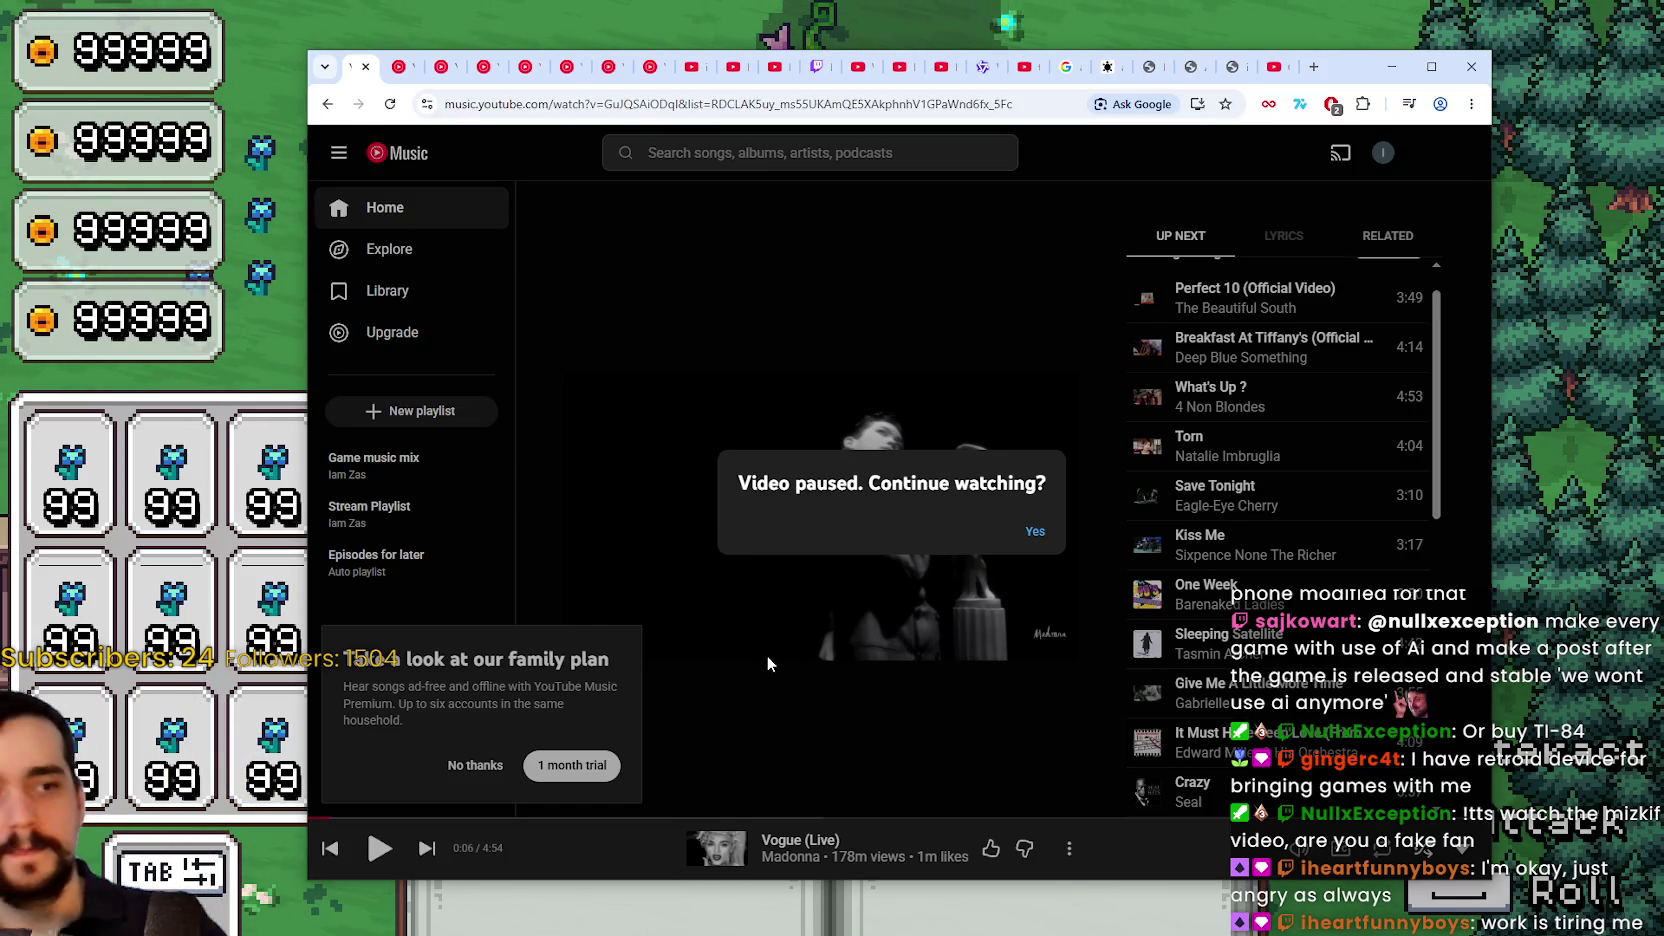
Resume Vogue (Live) in YouTube Music and minimize Chrome to reveal the running game
{"action": "left_click", "coordinate": [1035, 532]}
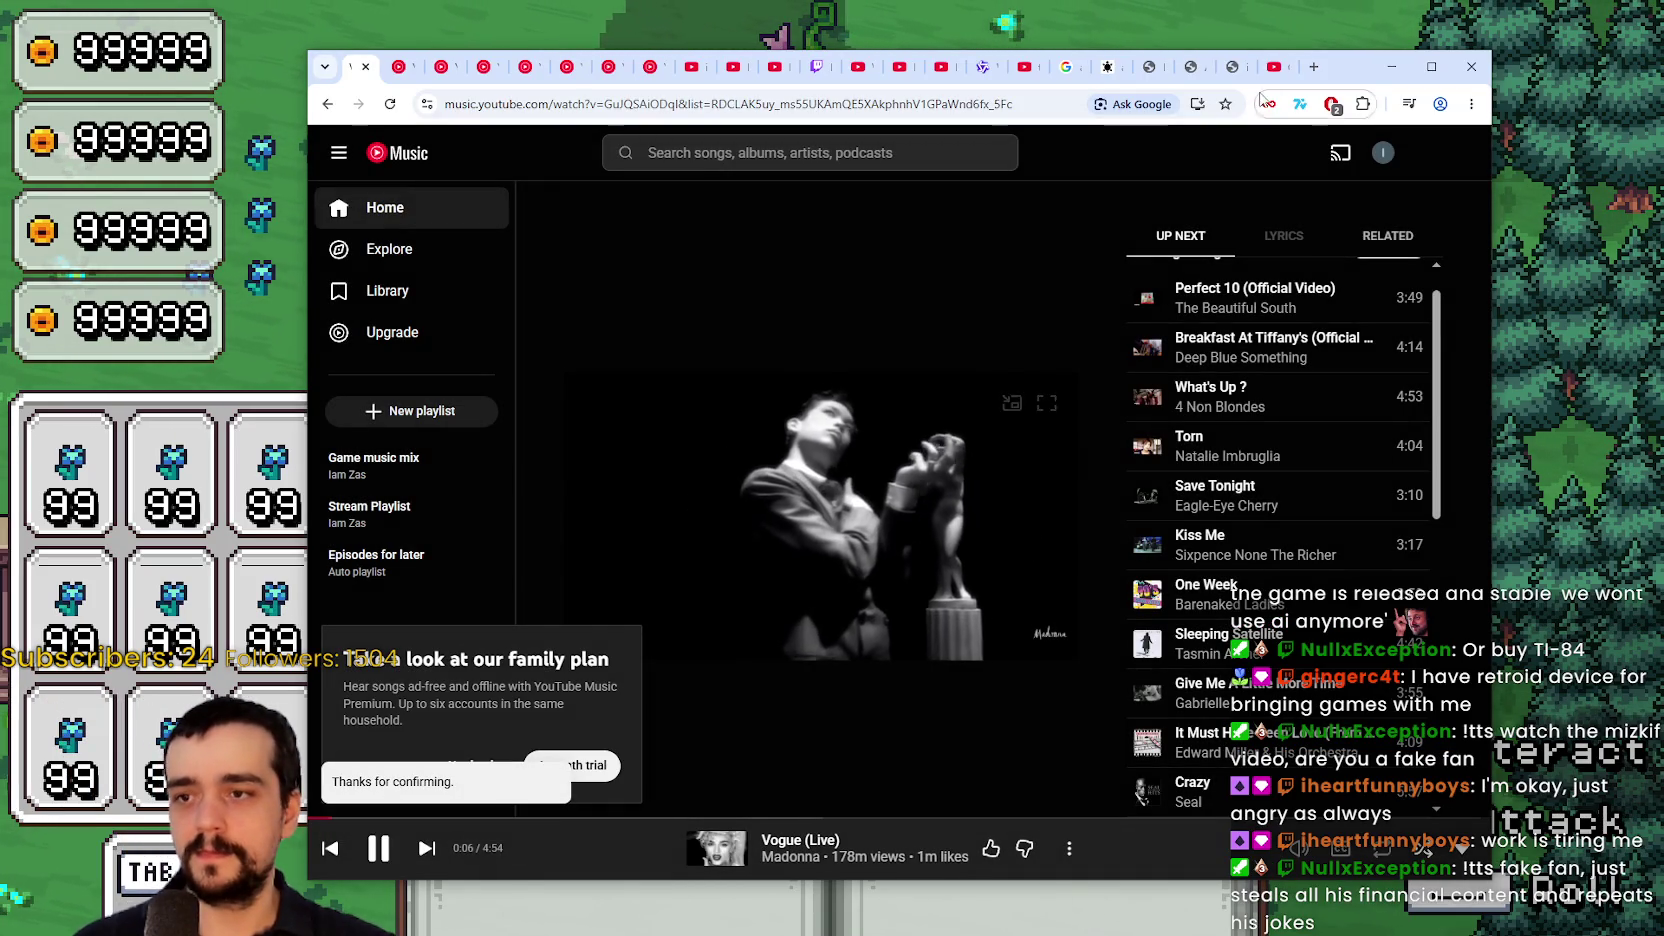
{"action": "left_click", "coordinate": [1391, 66]}
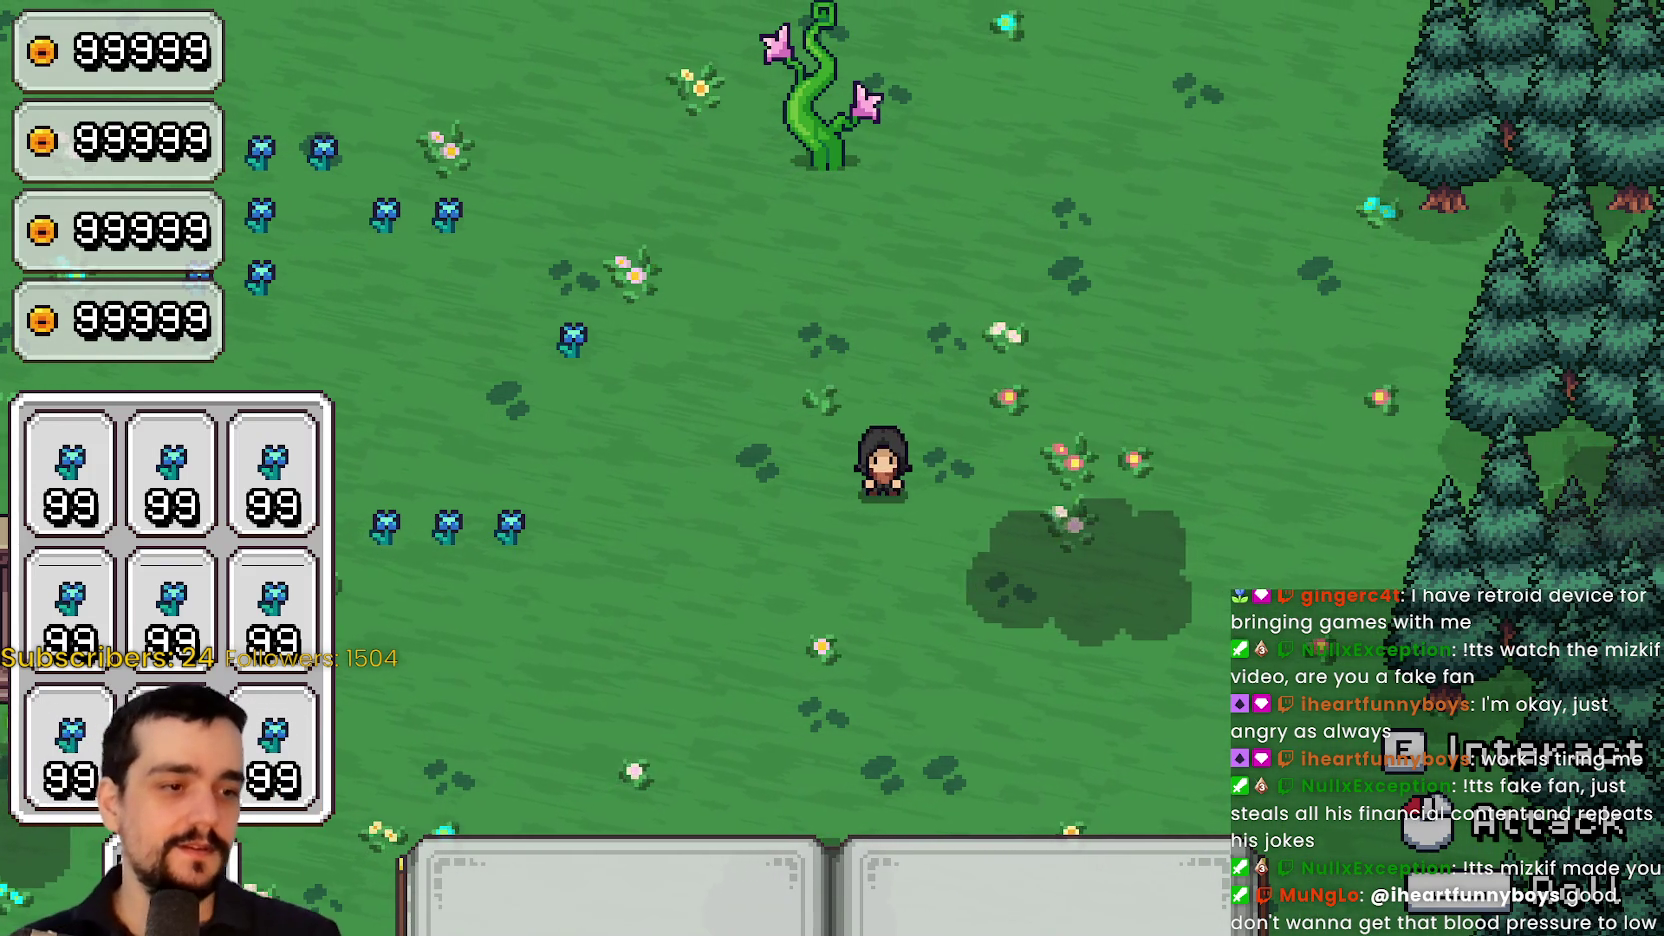
Stop the game, save the_forest and resource_2 scenes, and inspect the plant's collision shape
{"action": "key", "text": "F8"}
{"action": "scroll", "scroll_direction": "down", "scroll_amount": 3}
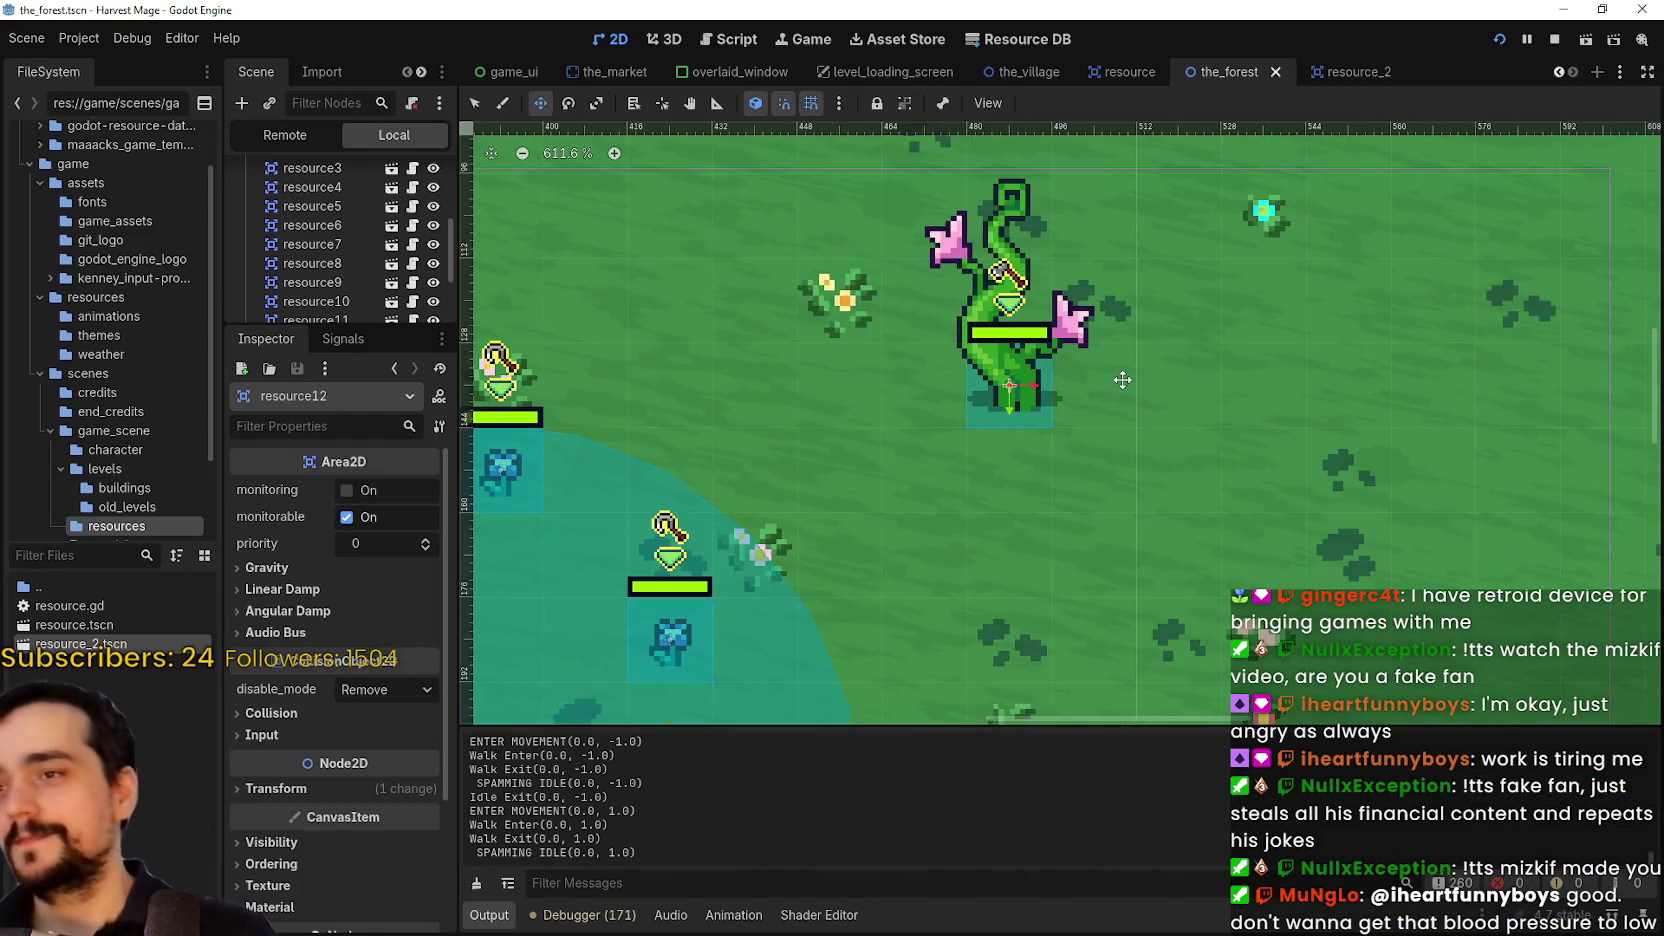
{"action": "key", "text": "ctrl+s"}
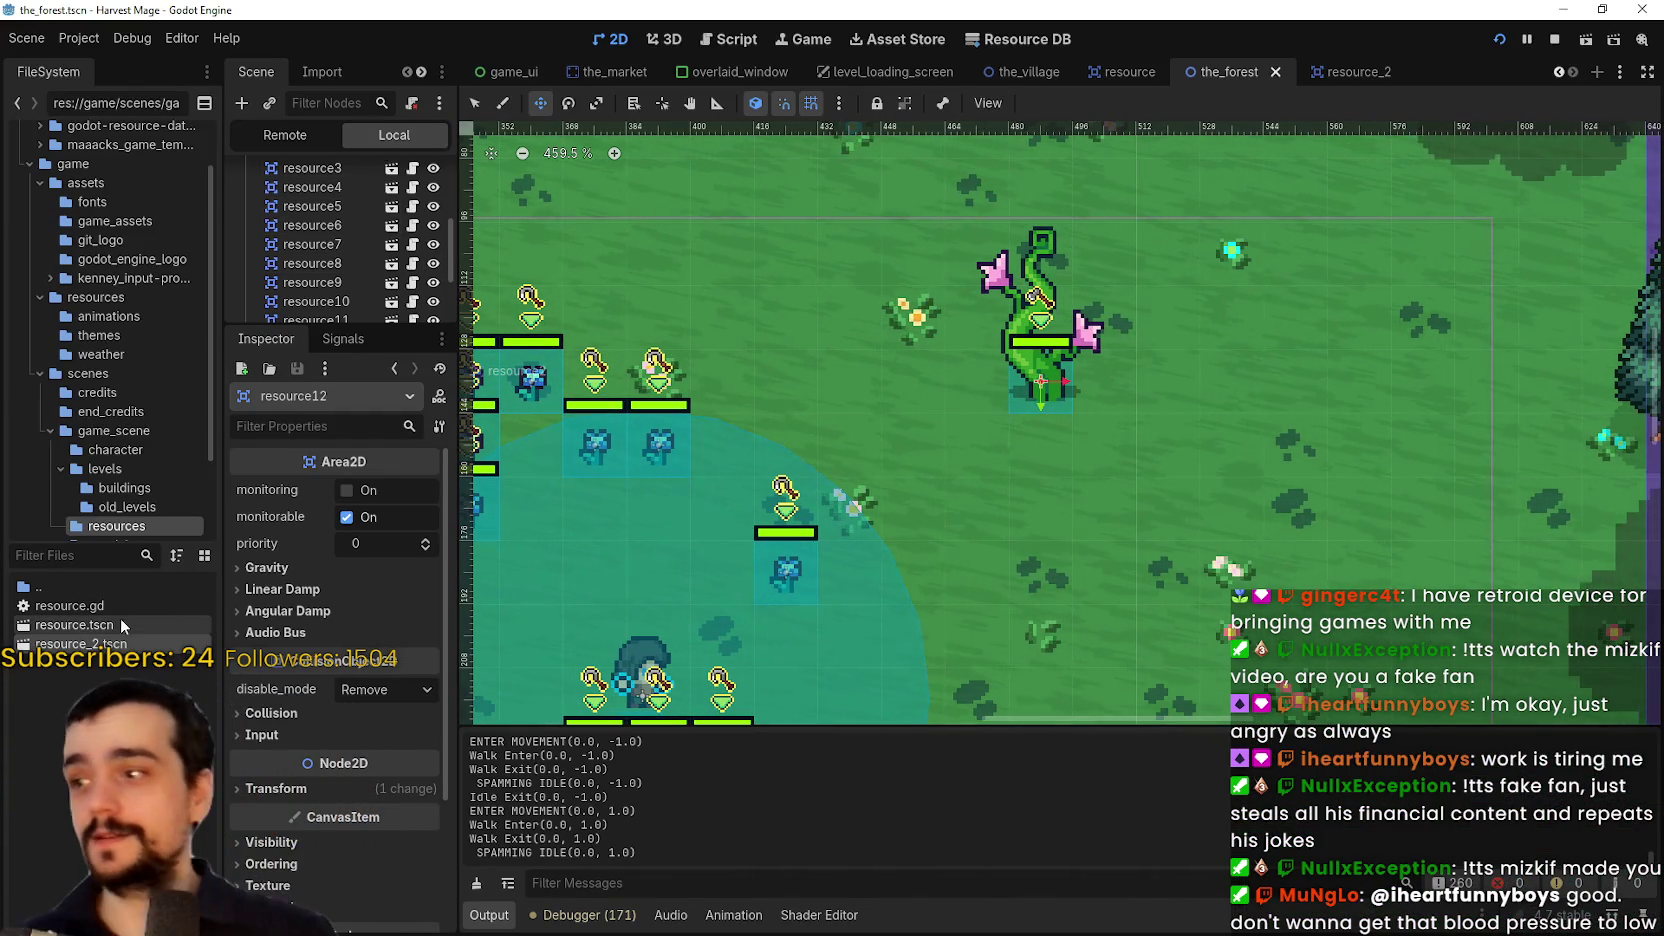
{"action": "left_click", "coordinate": [1352, 70]}
{"action": "key", "text": "ctrl+s"}
{"action": "scroll", "scroll_direction": "up", "scroll_amount": 3}
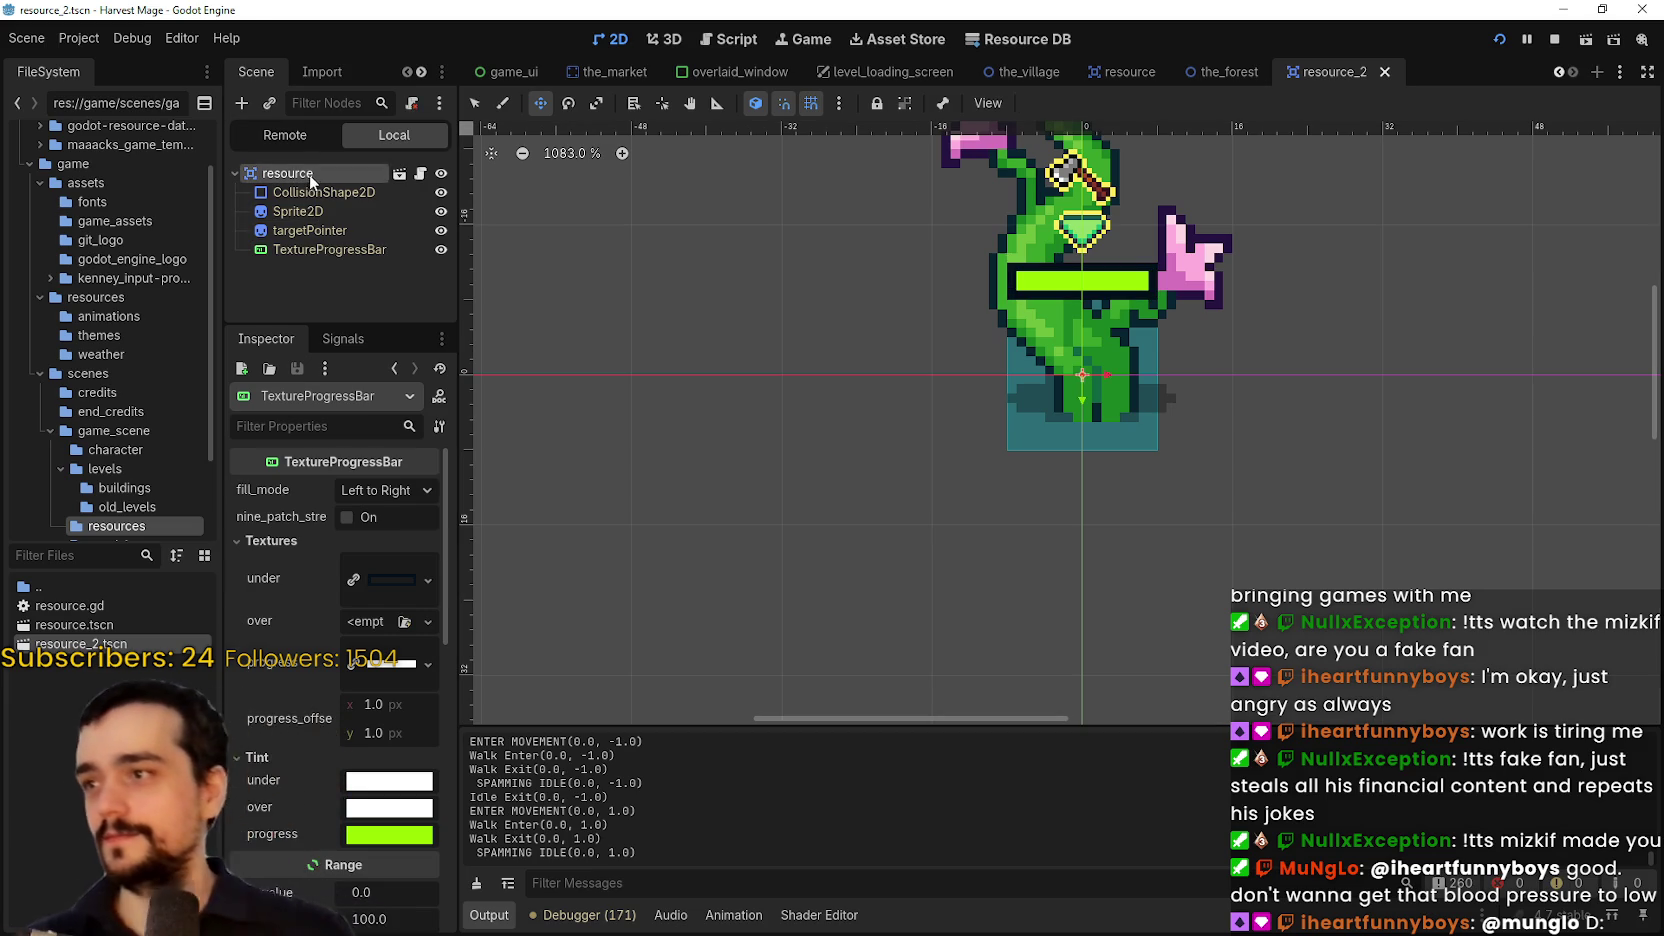
{"action": "right_click", "coordinate": [310, 182]}
{"action": "left_click", "coordinate": [292, 196]}
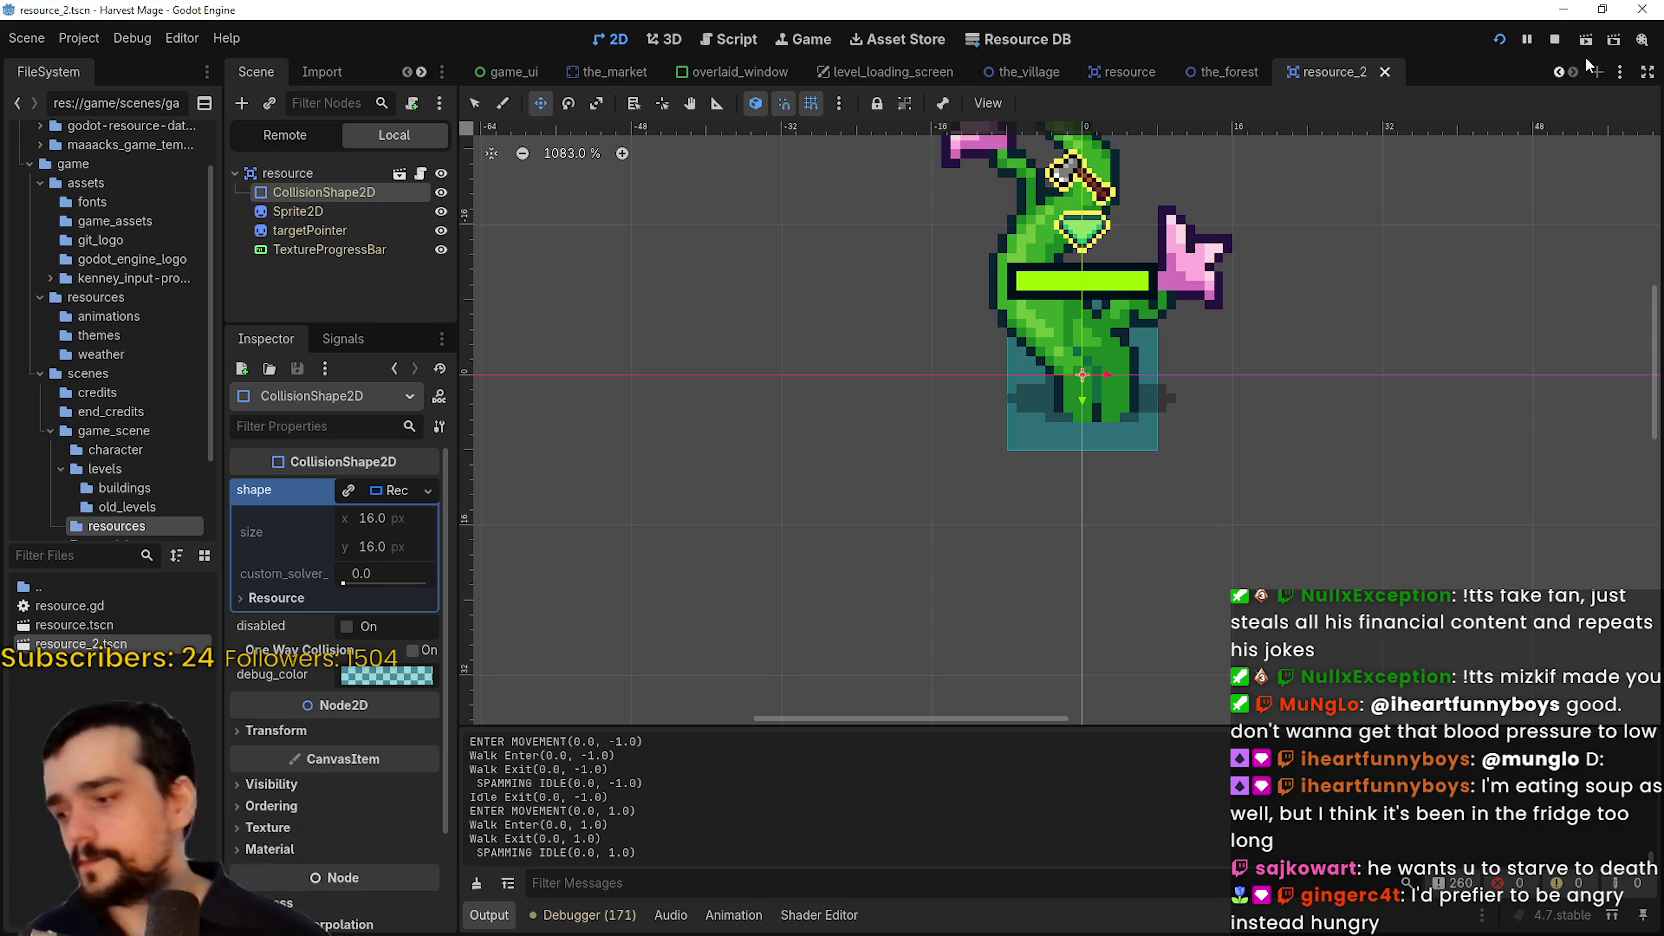
Add collision layer 1 to the resource_2 root Area2D and run the game
{"action": "scroll", "scroll_direction": "down", "scroll_amount": 3}
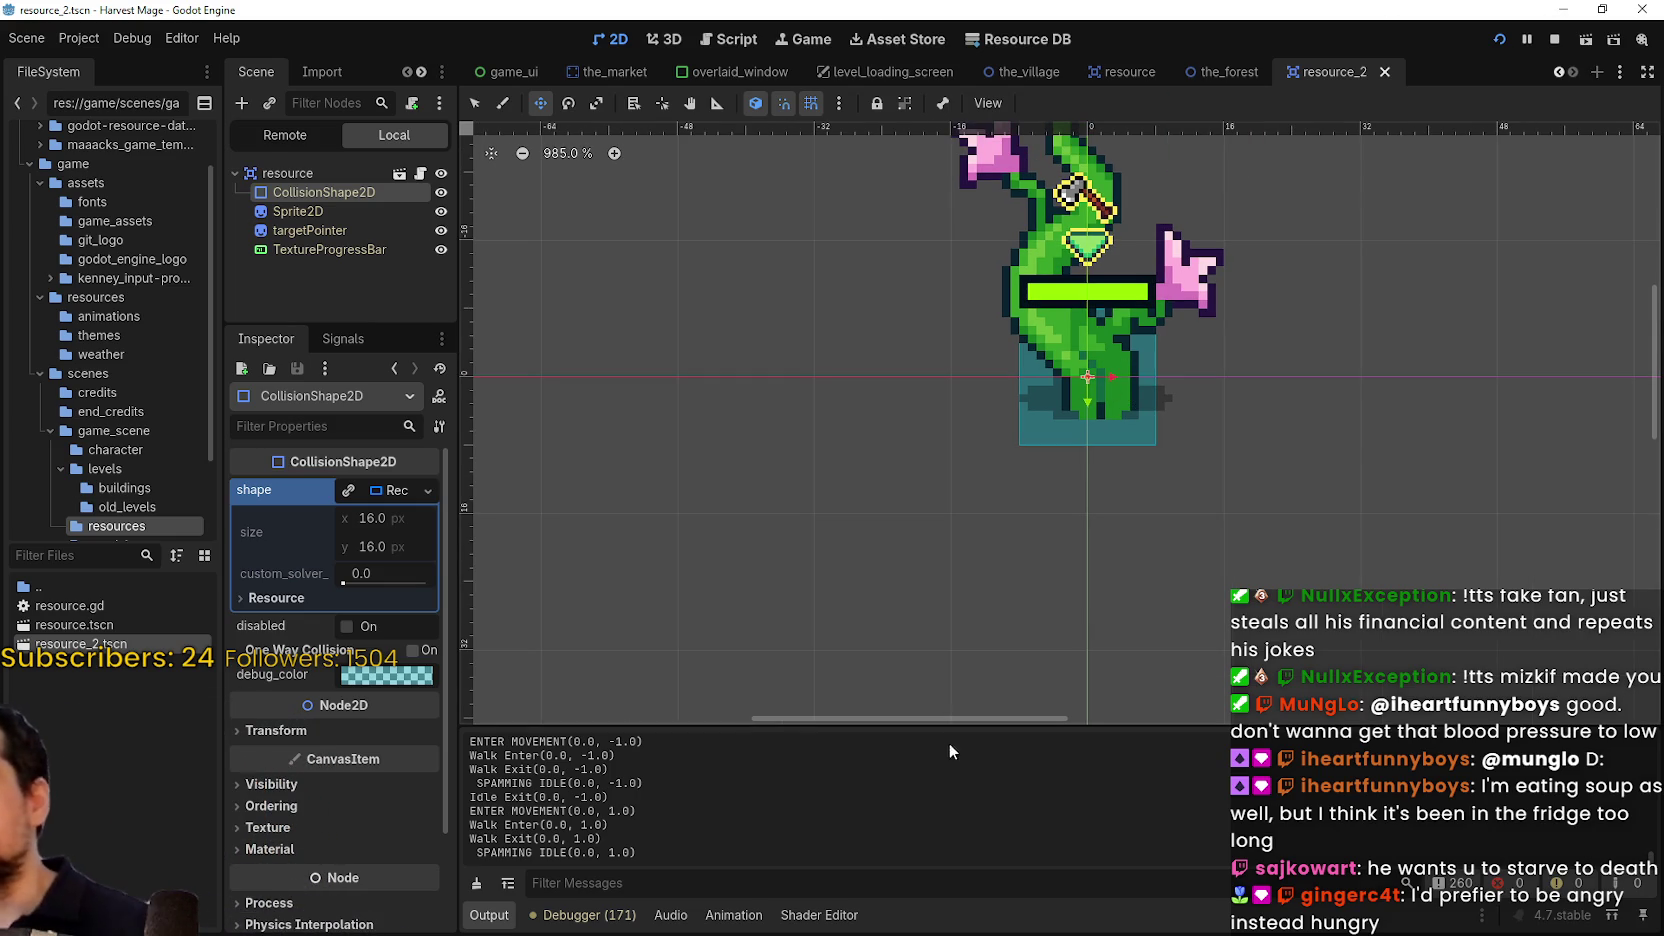
{"action": "scroll", "scroll_direction": "down", "scroll_amount": 3}
{"action": "scroll", "scroll_direction": "up", "scroll_amount": 3}
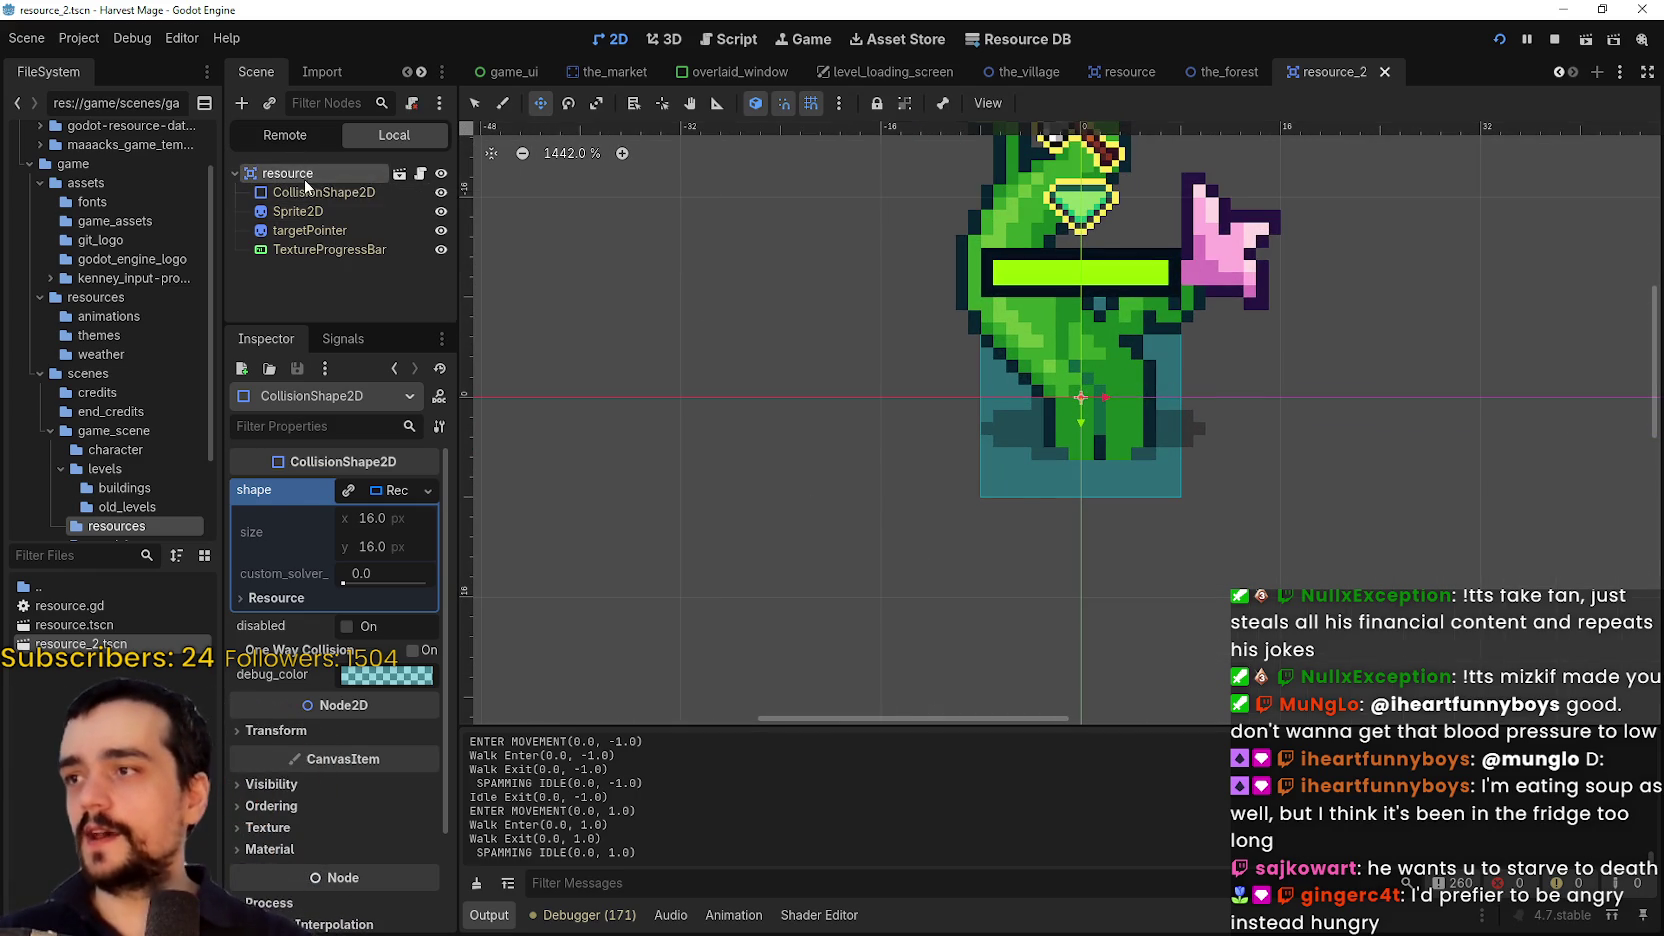
{"action": "left_click", "coordinate": [295, 173]}
{"action": "left_click", "coordinate": [295, 711]}
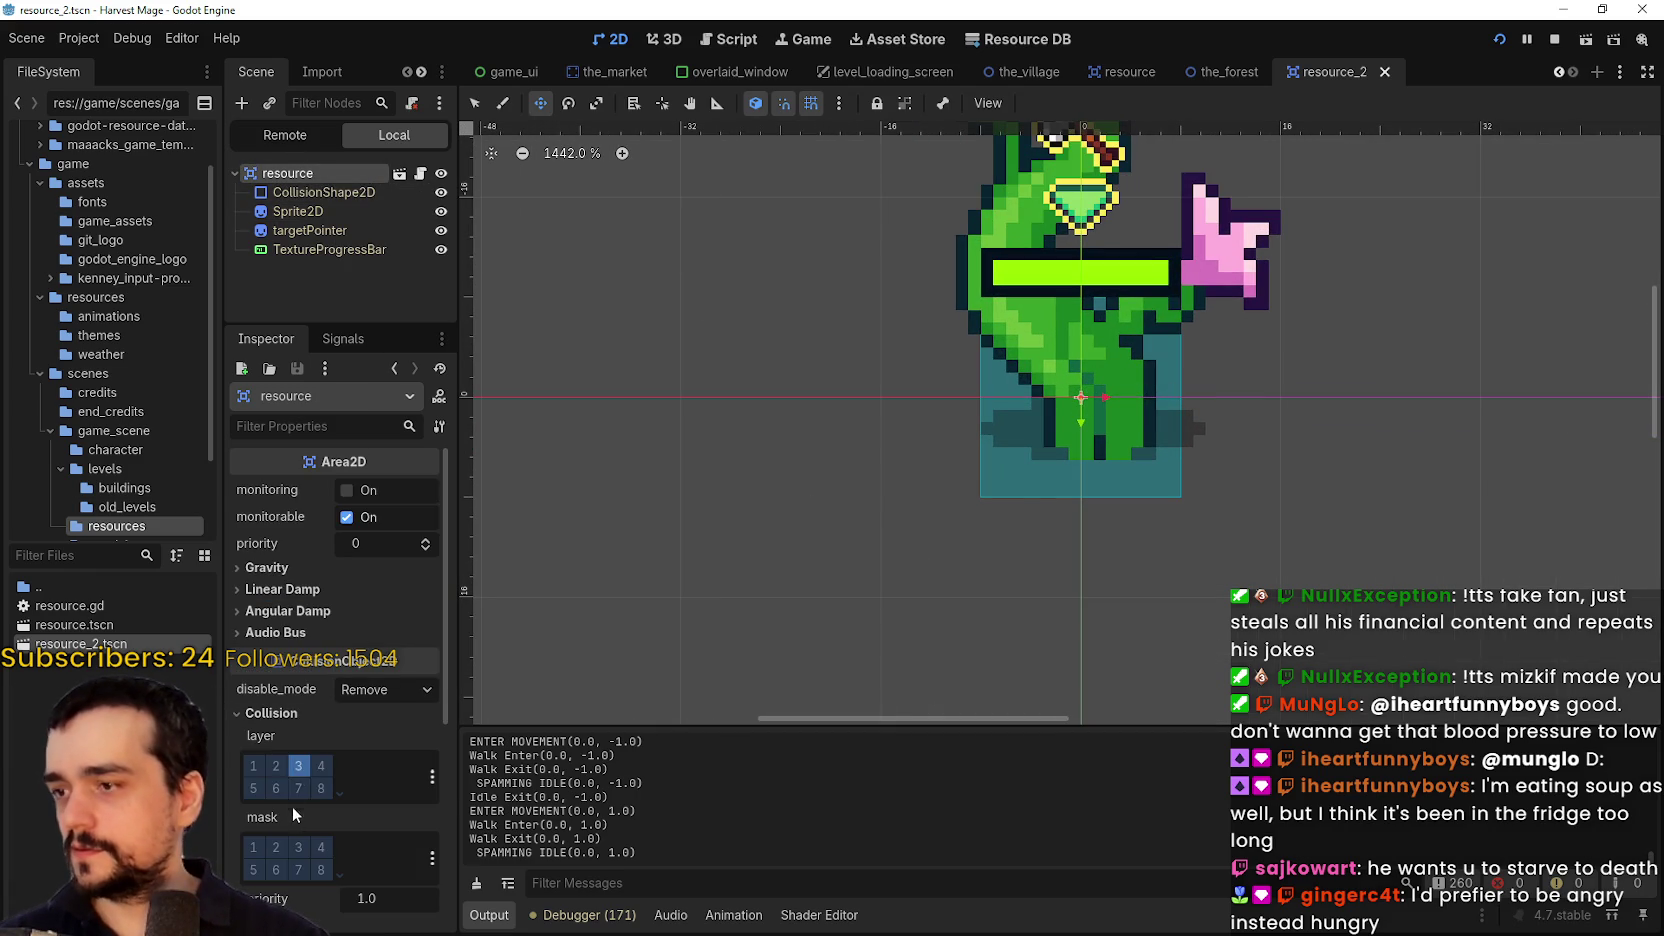
{"action": "left_click", "coordinate": [254, 766]}
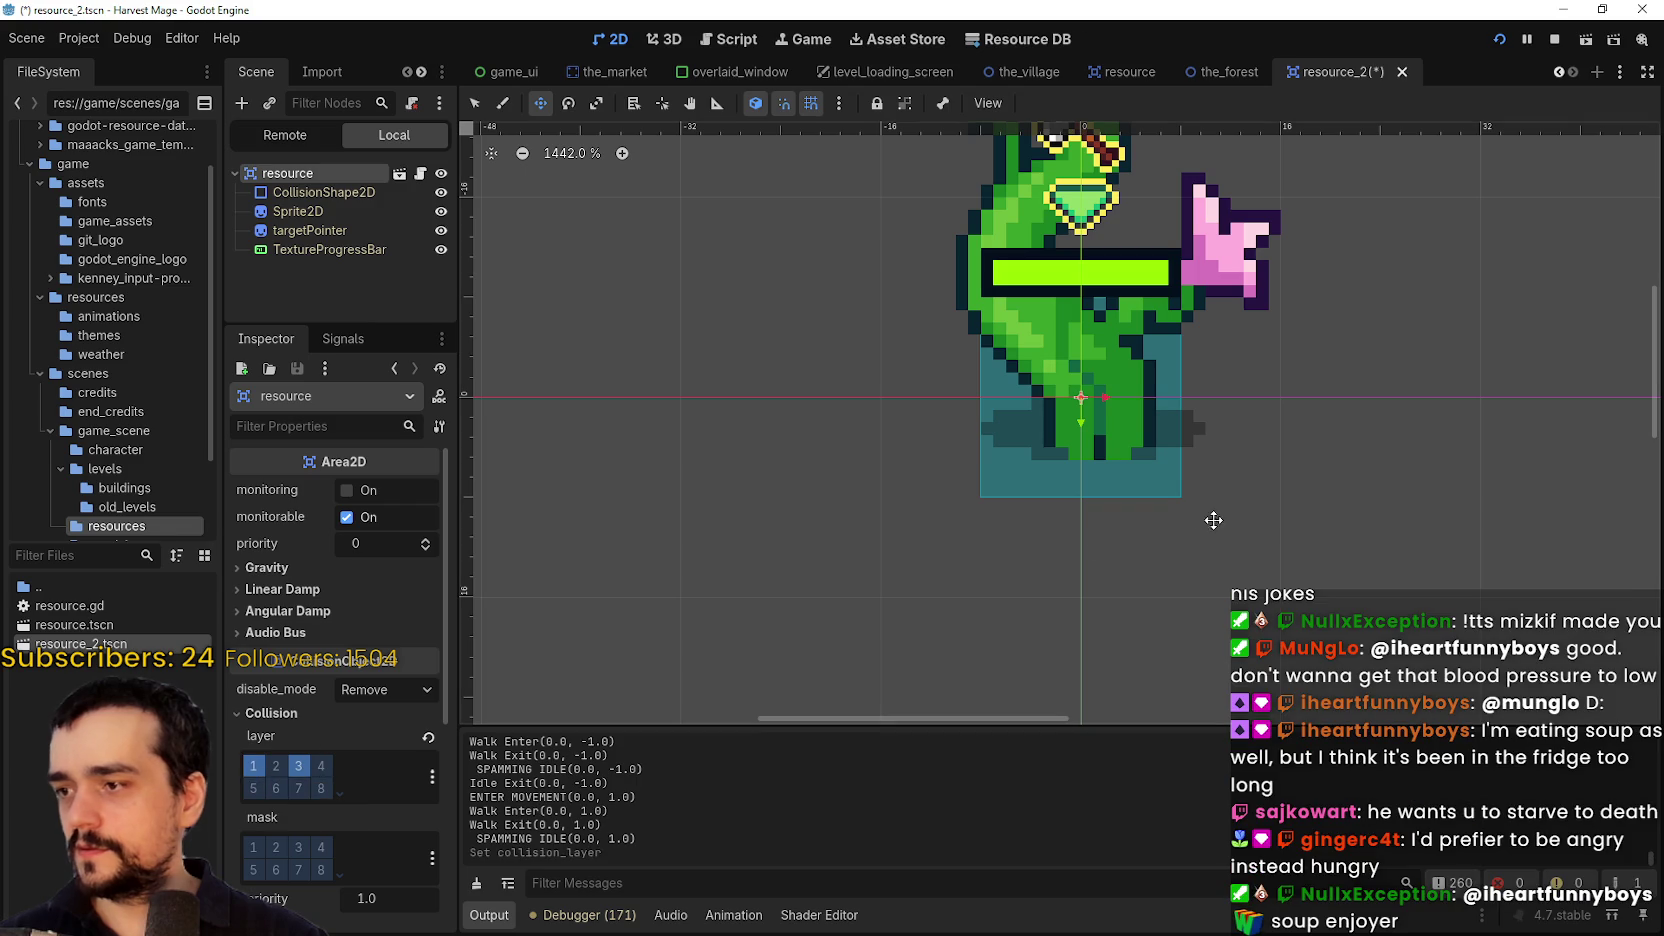
{"action": "key", "text": "F5"}
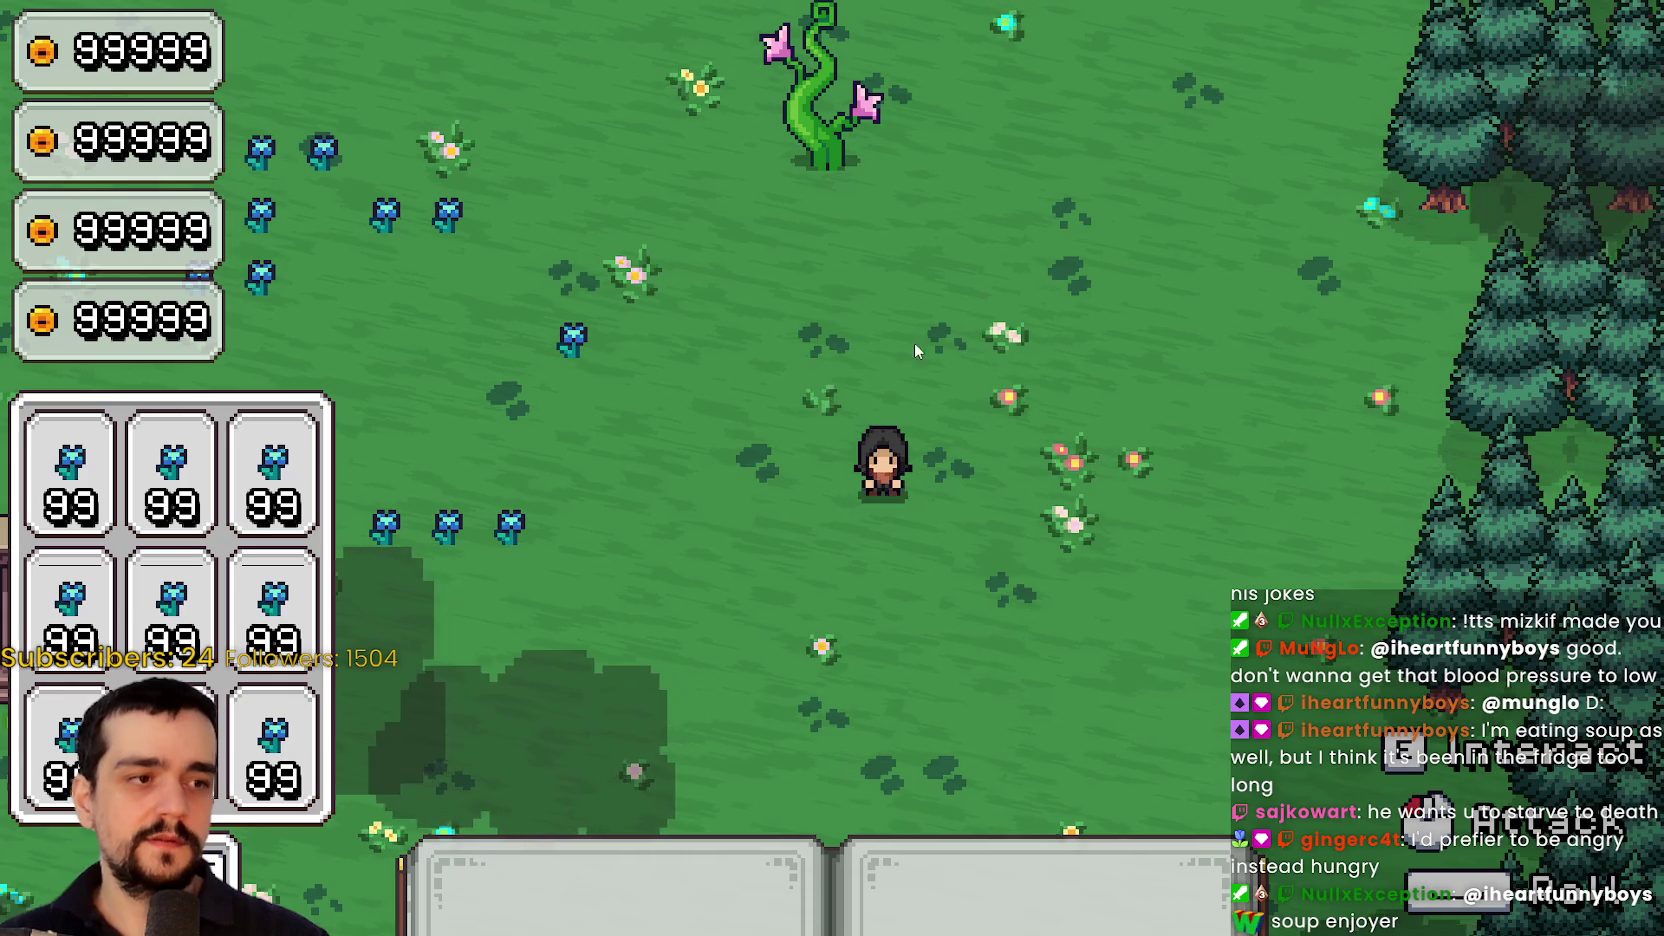
Playtest by walking to the beanstalk, add collision mask 1, and test again
{"action": "key", "text": "w"}
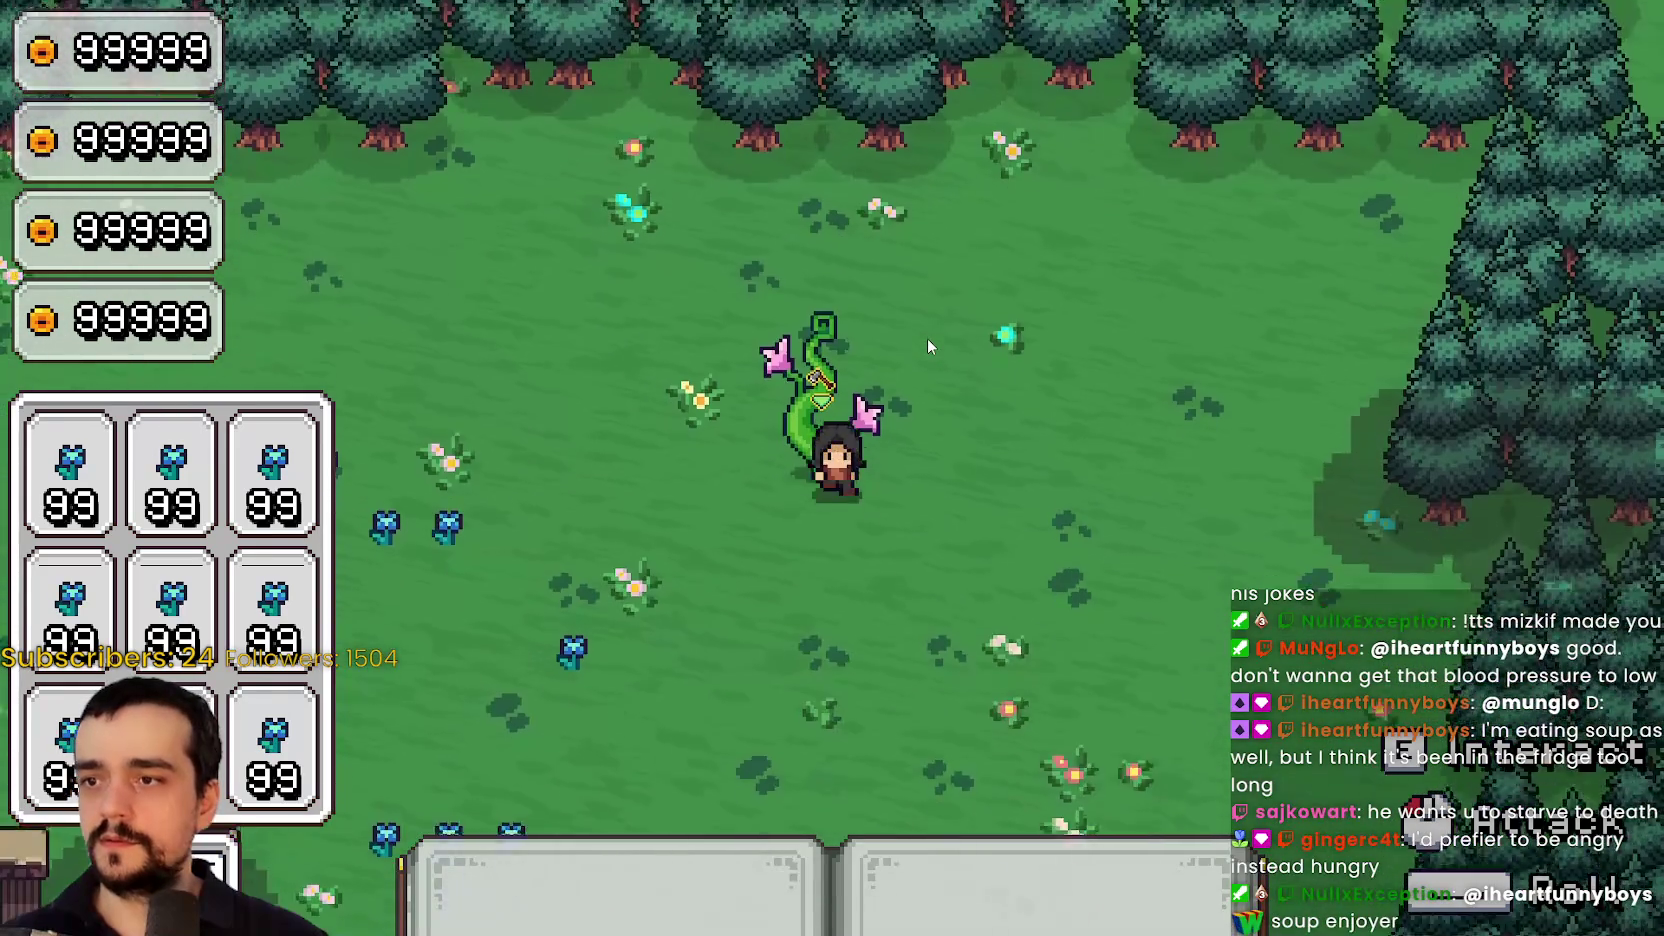
{"action": "key", "text": "s"}
{"action": "key", "text": "F8"}
{"action": "left_click", "coordinate": [254, 847]}
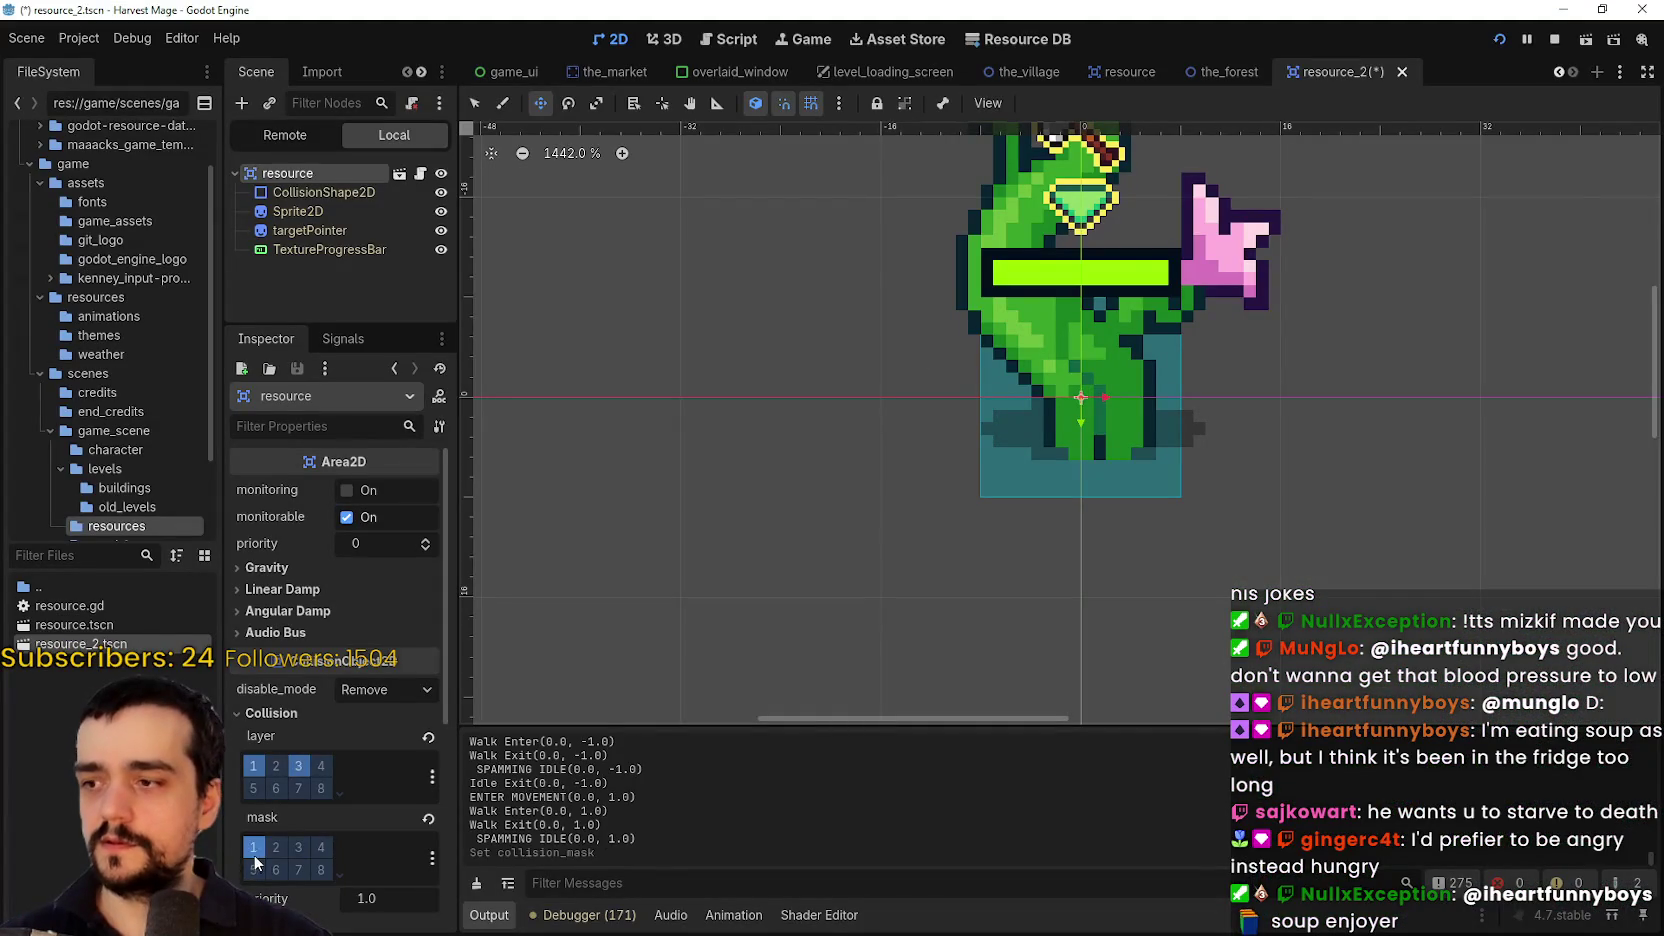
{"action": "key", "text": "F5"}
{"action": "key", "text": "w"}
{"action": "key", "text": "s"}
{"action": "key", "text": "F8"}
Turn collision mask 1 back off, enlarge the scene and inspector docks, and save resource_2
{"action": "left_click", "coordinate": [260, 770]}
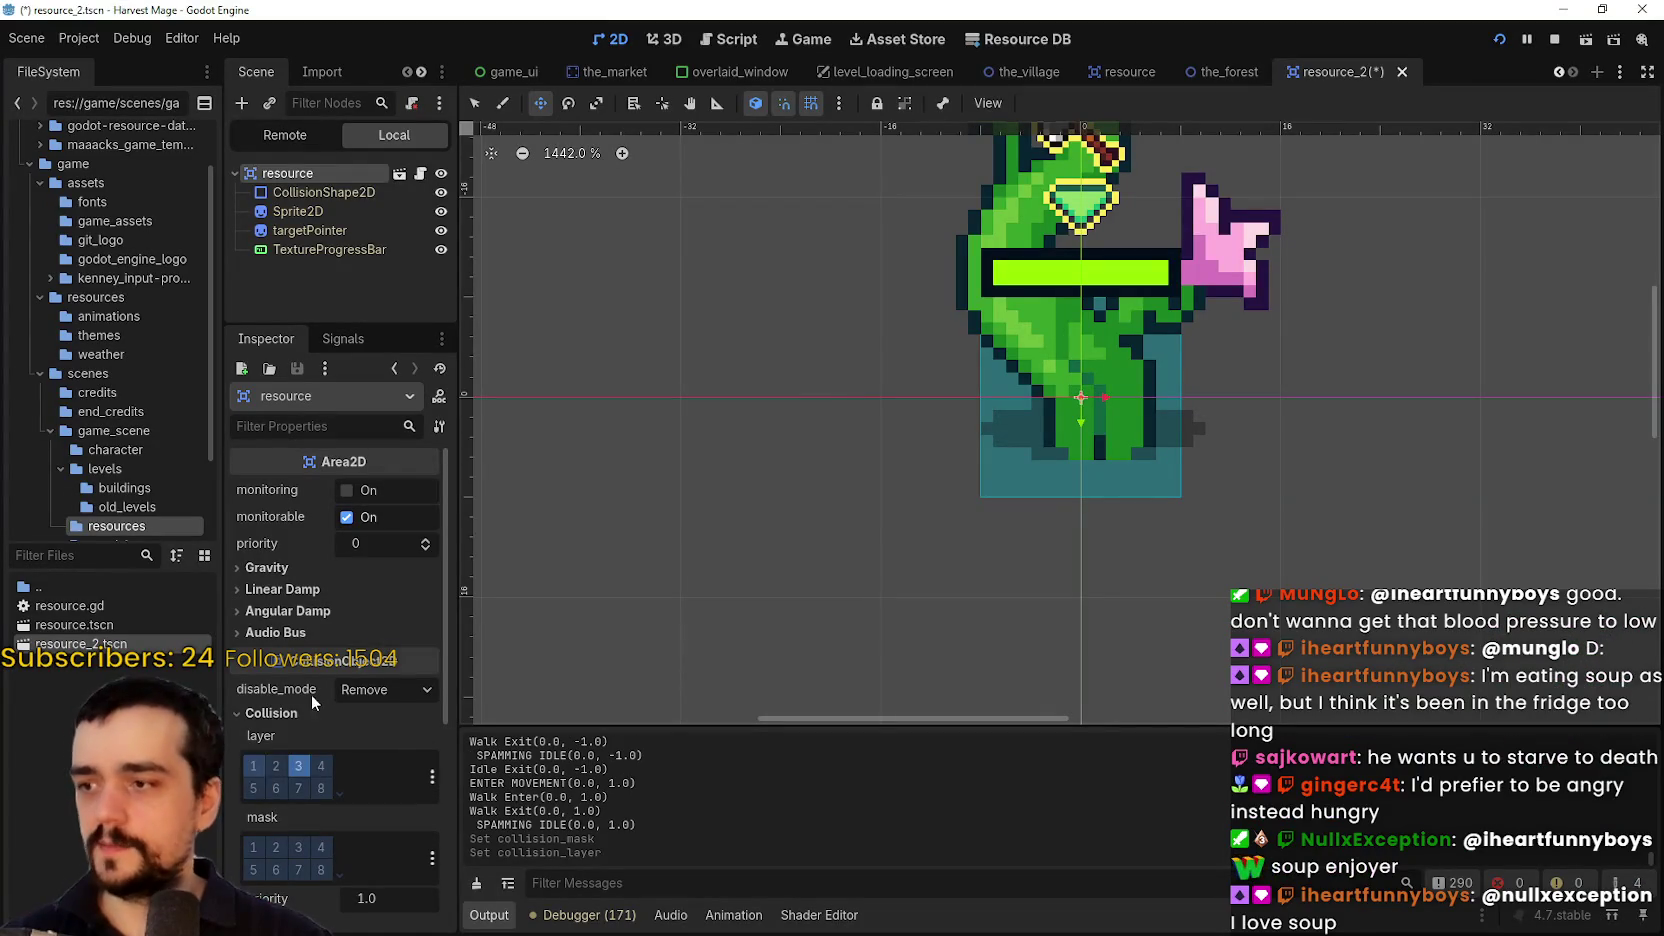
{"action": "key", "text": "ctrl+s"}
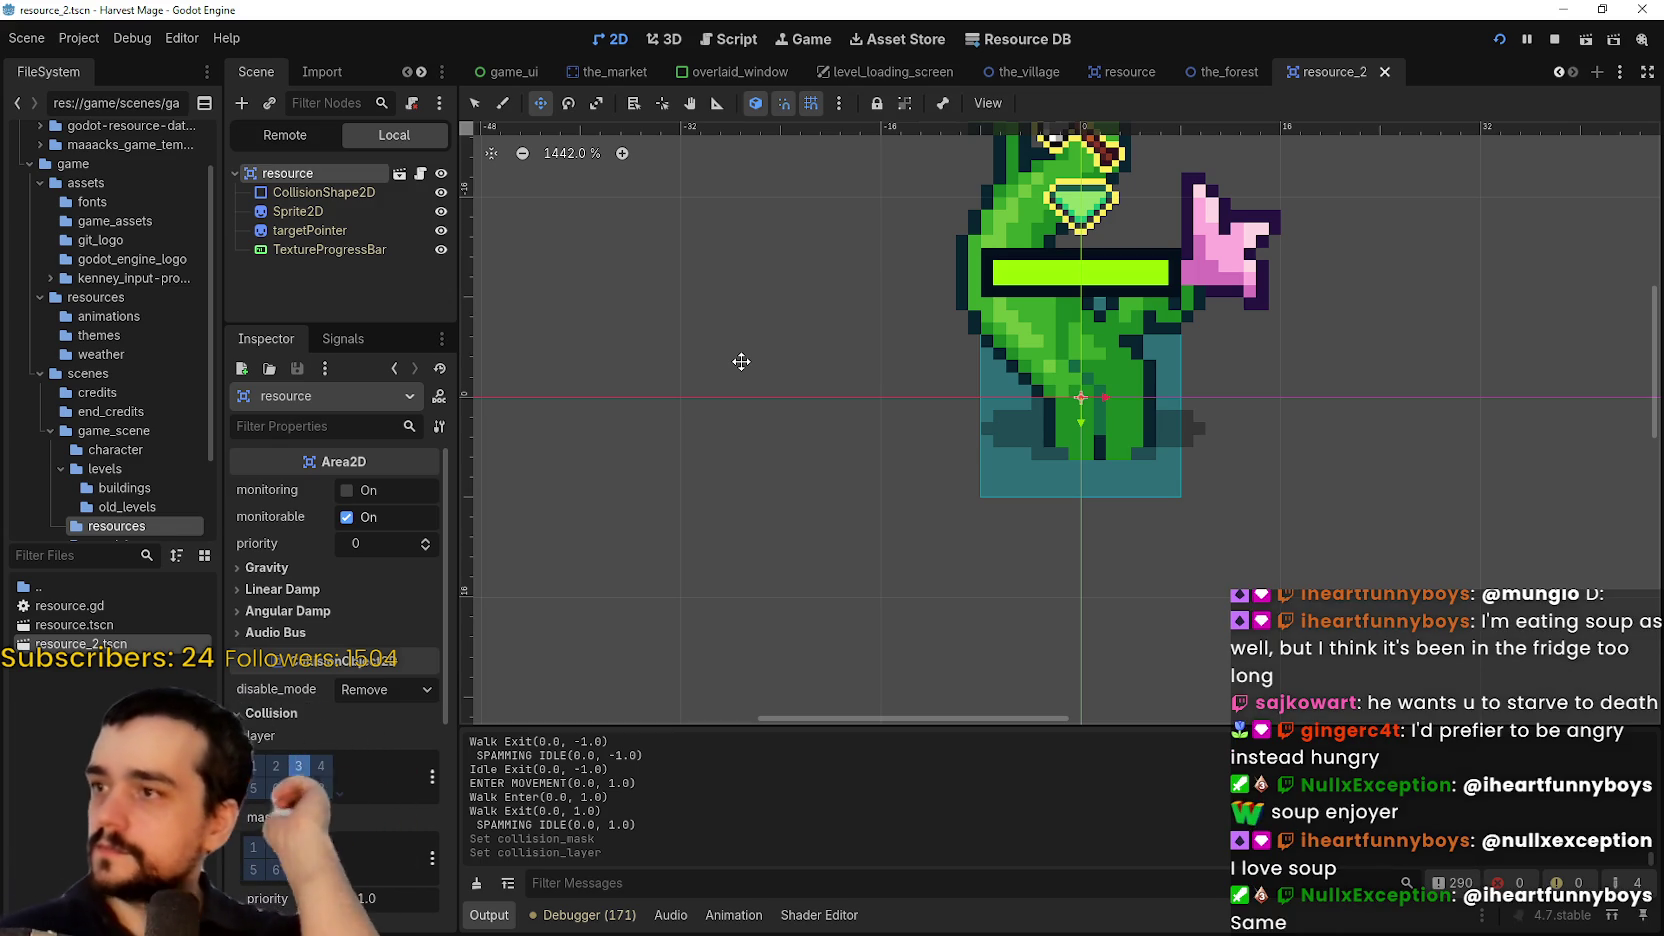
{"action": "left_click_drag", "start_coordinate": [358, 328], "coordinate": [358, 468]}
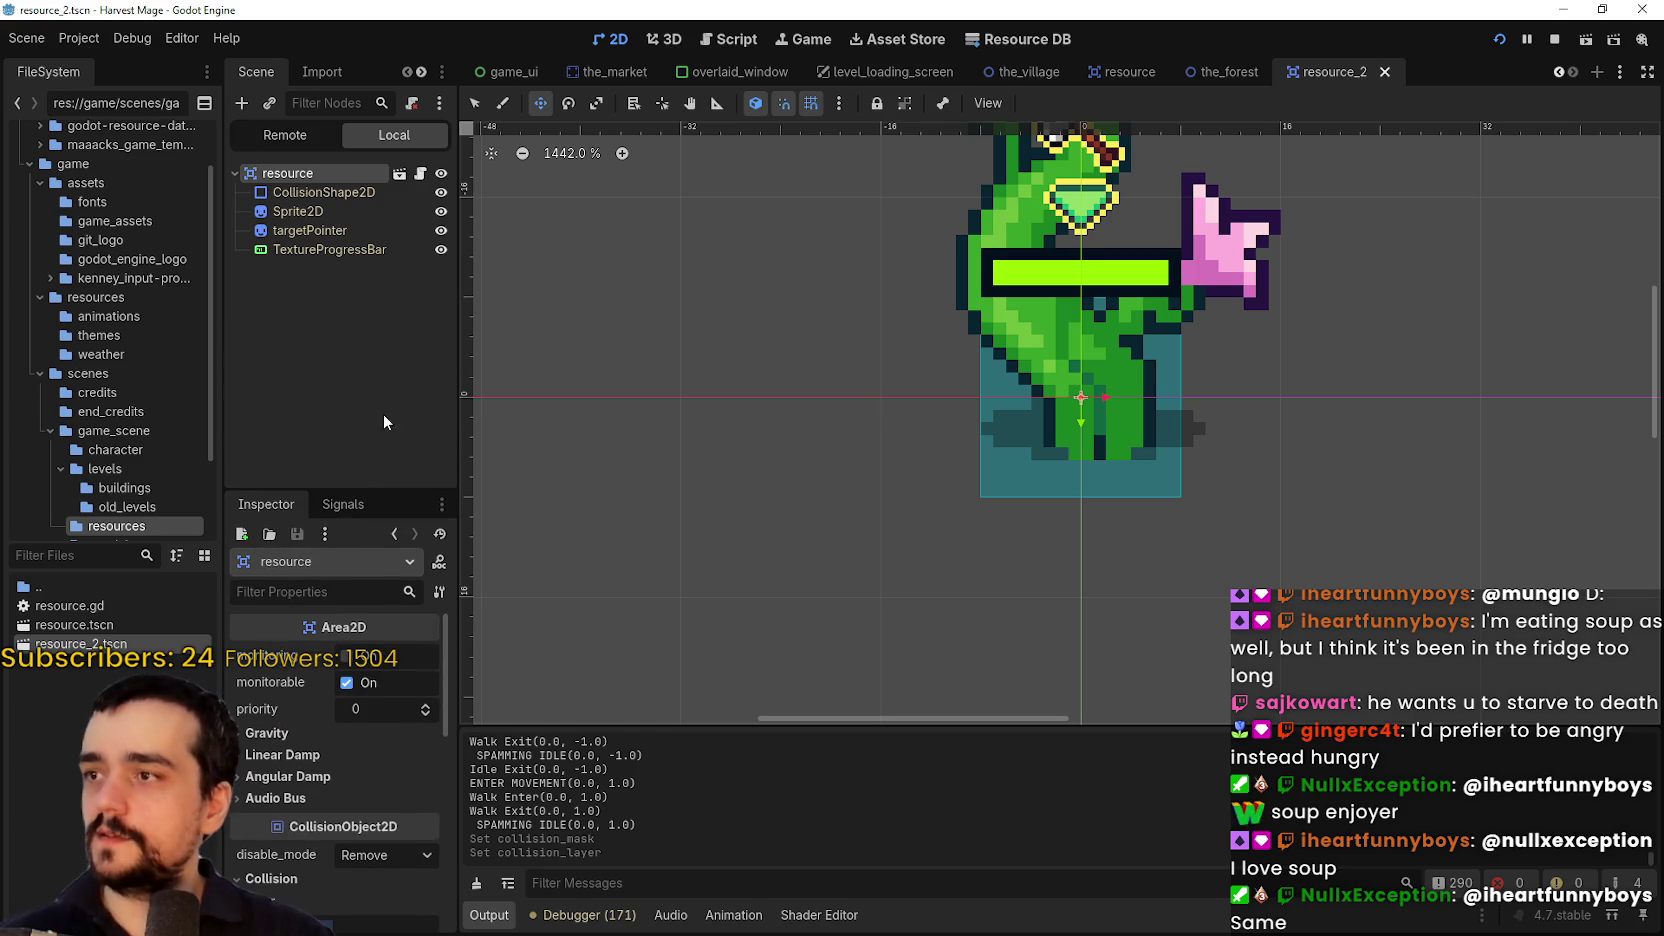
{"action": "left_click_drag", "start_coordinate": [460, 360], "coordinate": [557, 375]}
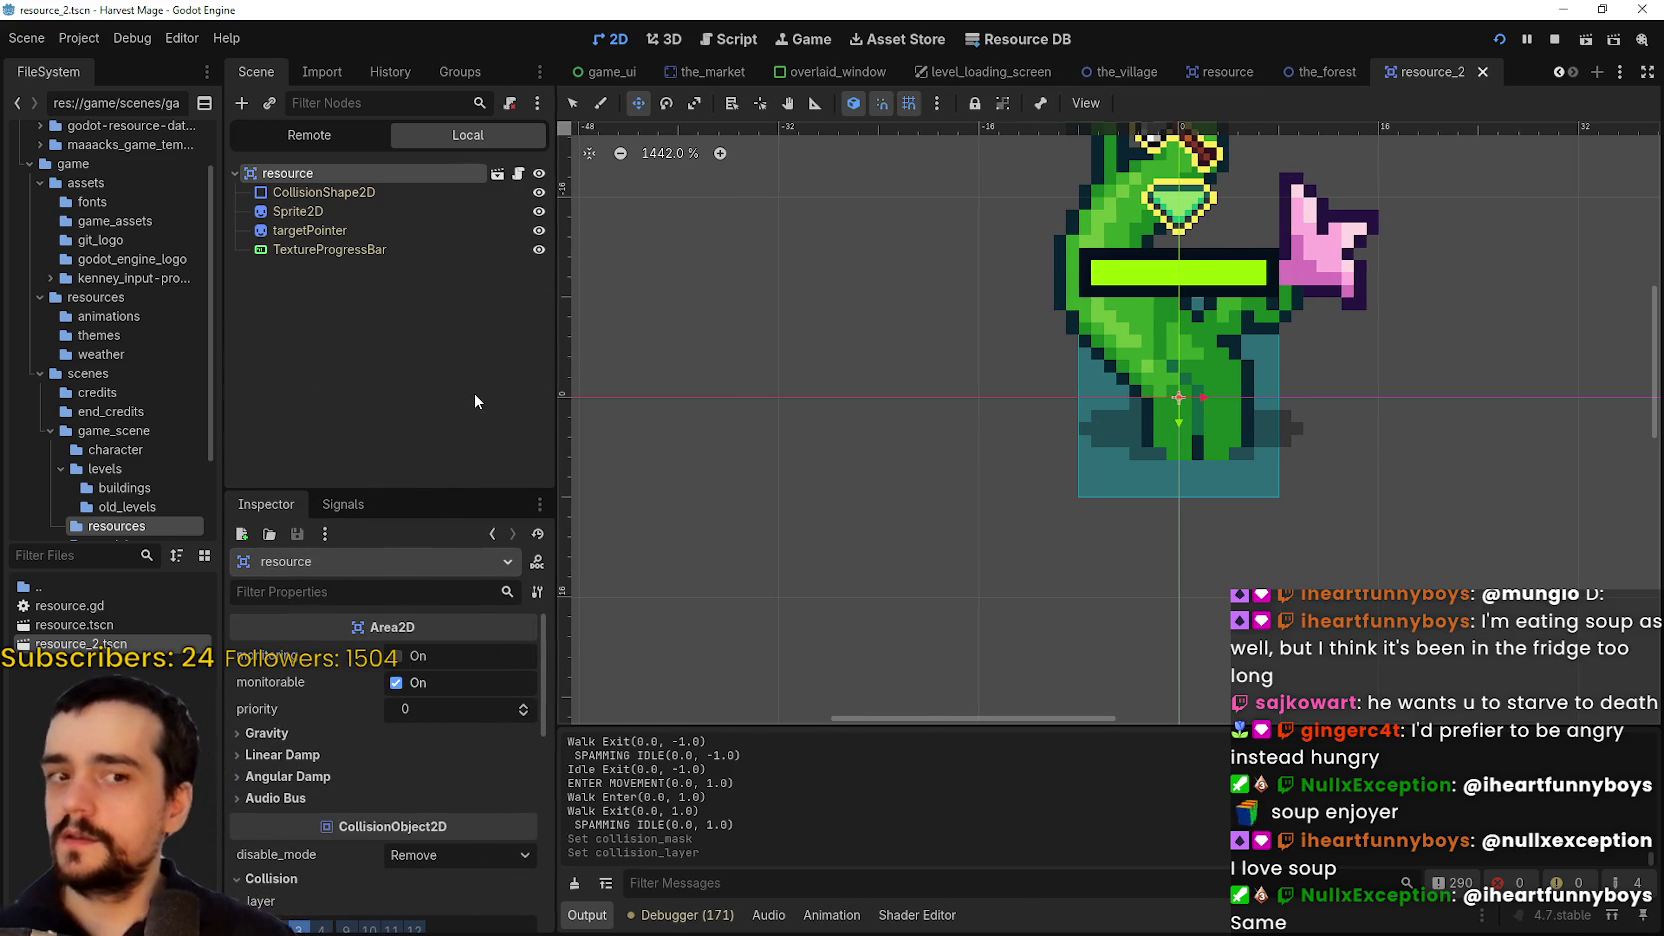
{"action": "scroll", "scroll_direction": "down", "scroll_amount": 3}
{"action": "key", "text": "ctrl+s"}
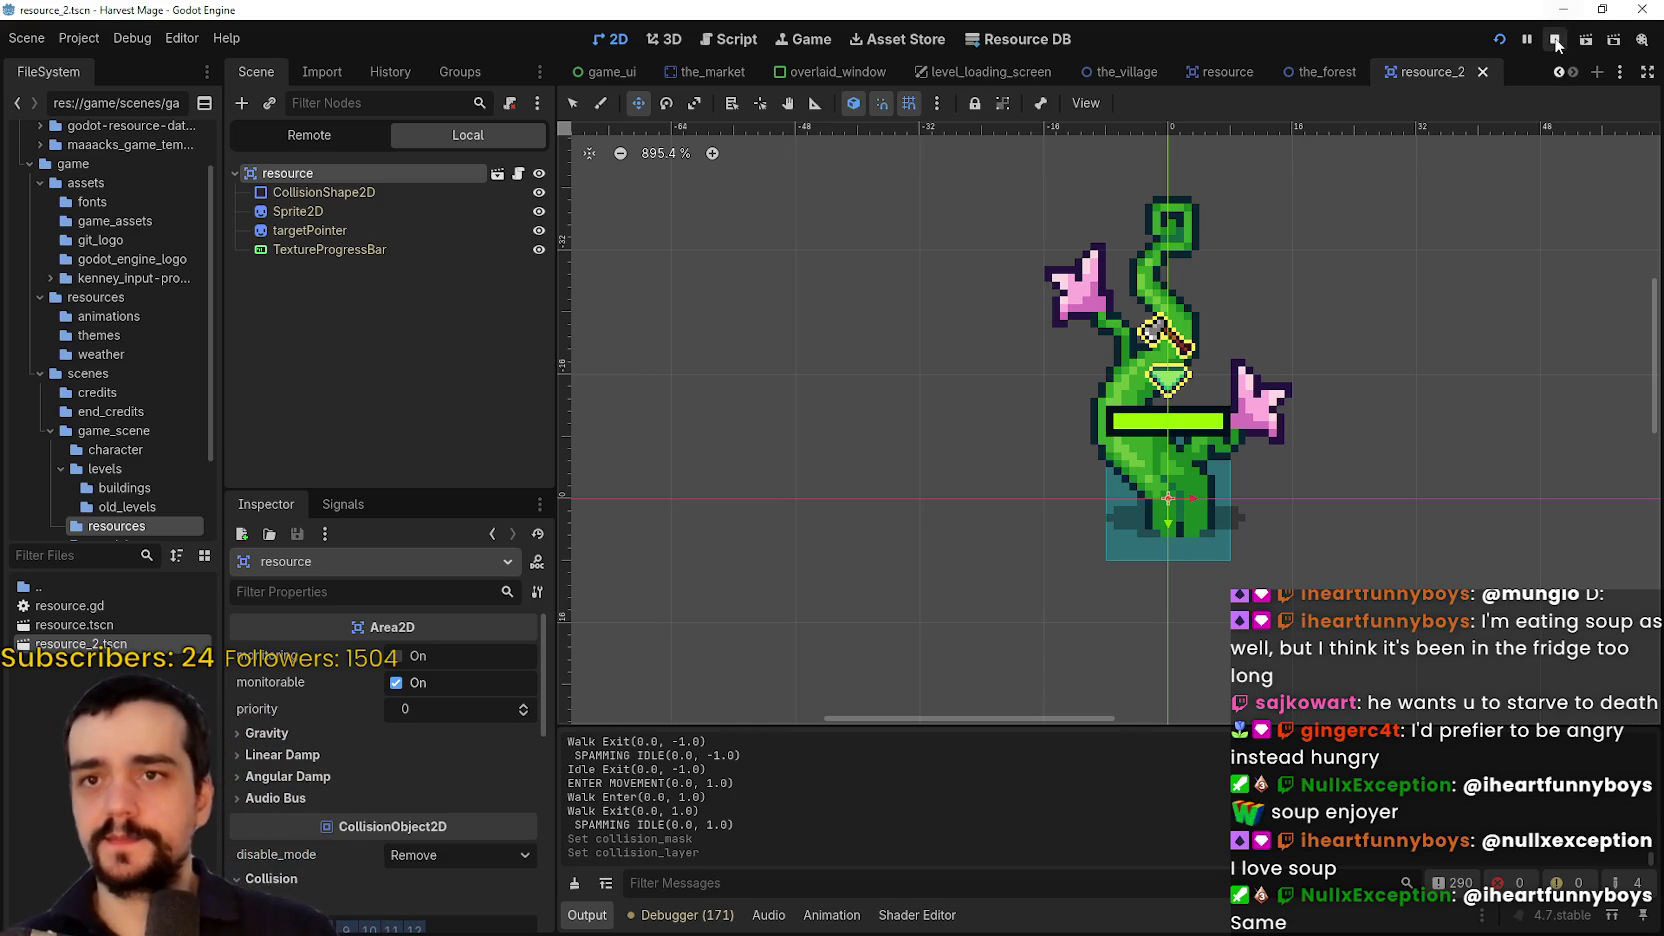
Add a StaticBody2D with a CollisionShape2D child under the plant's root node
{"action": "left_click", "coordinate": [1555, 40]}
{"action": "right_click", "coordinate": [318, 137]}
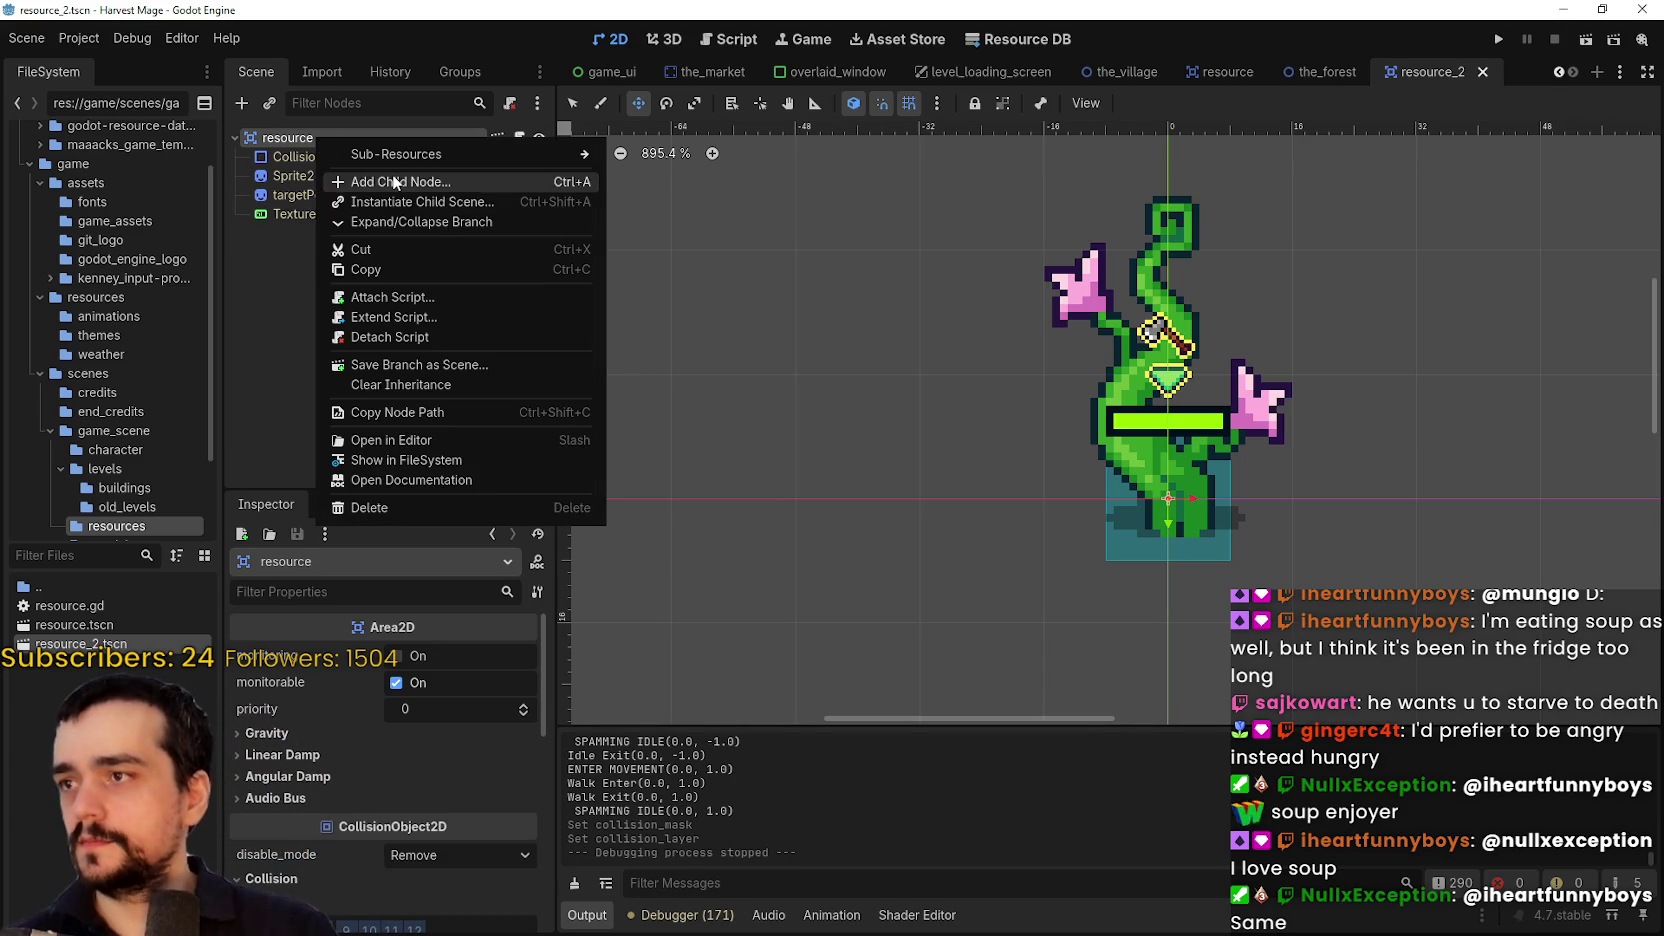
{"action": "left_click", "coordinate": [332, 153]}
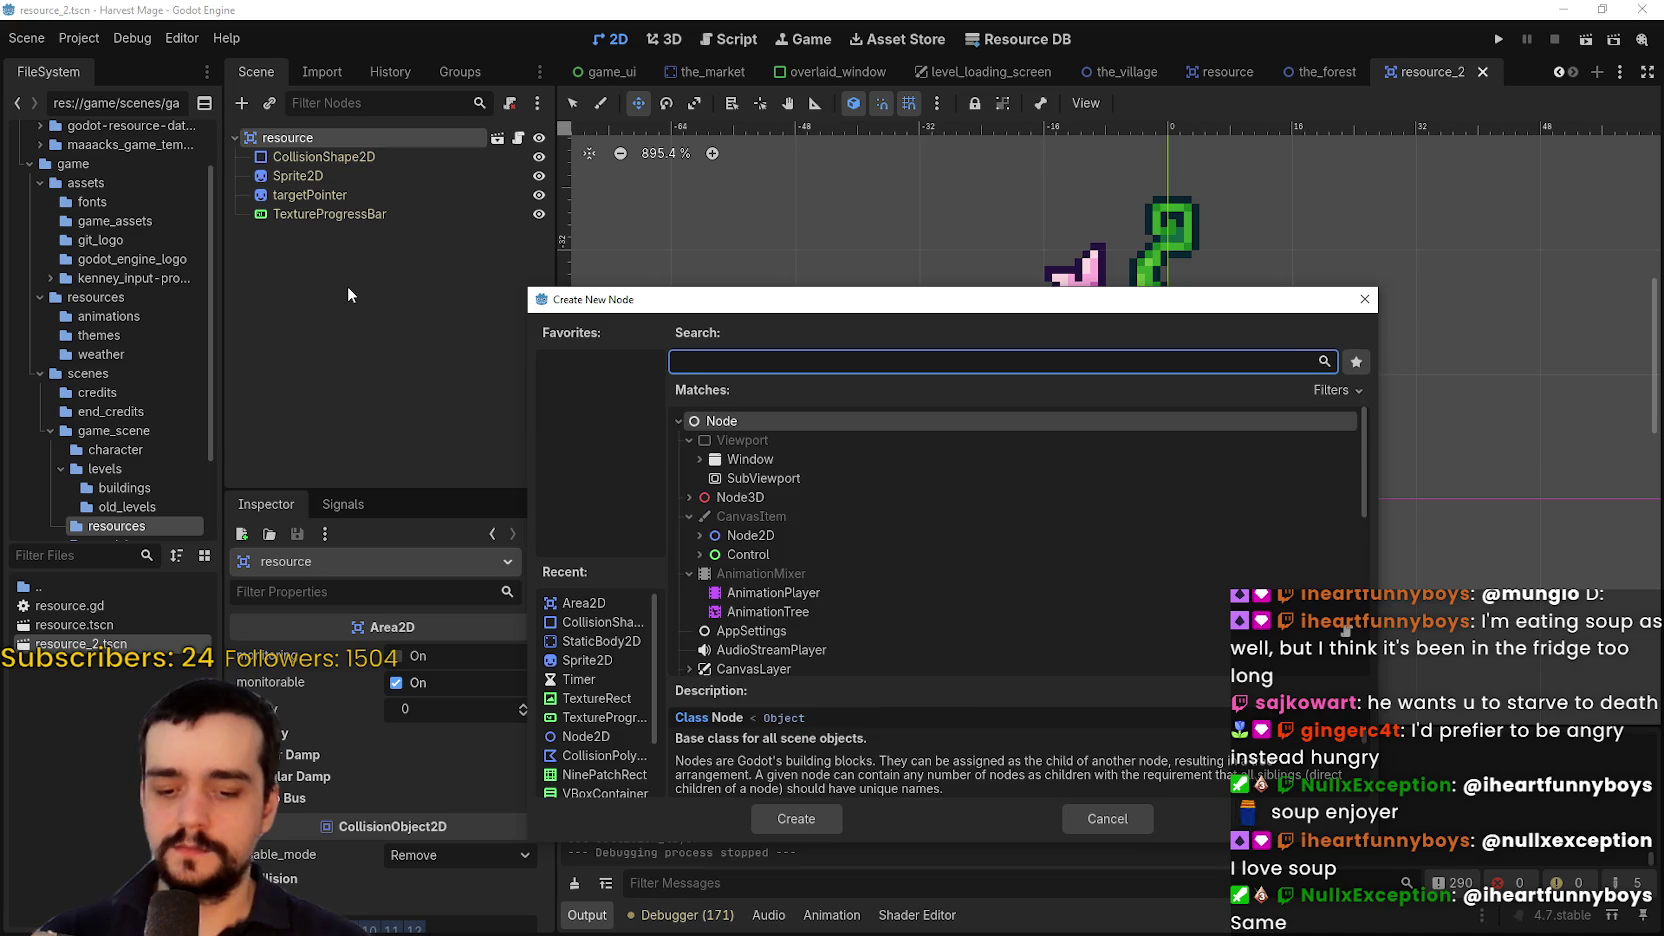
{"action": "type", "text": "static"}
{"action": "key", "text": "Return"}
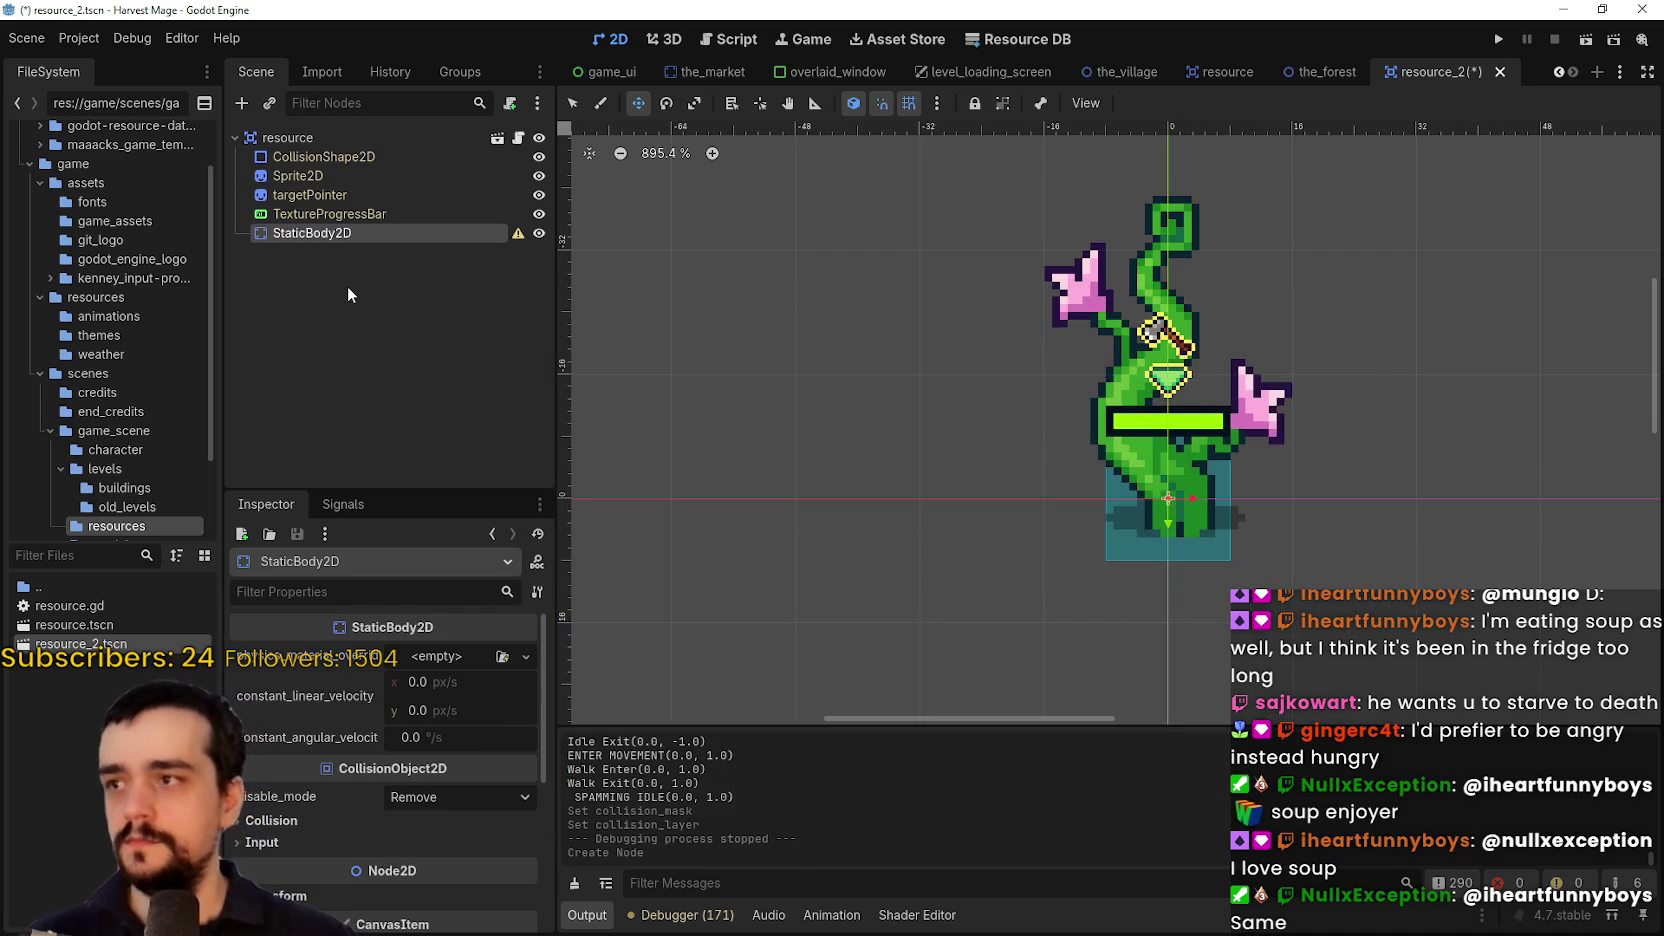
{"action": "right_click", "coordinate": [338, 228]}
{"action": "left_click", "coordinate": [415, 250]}
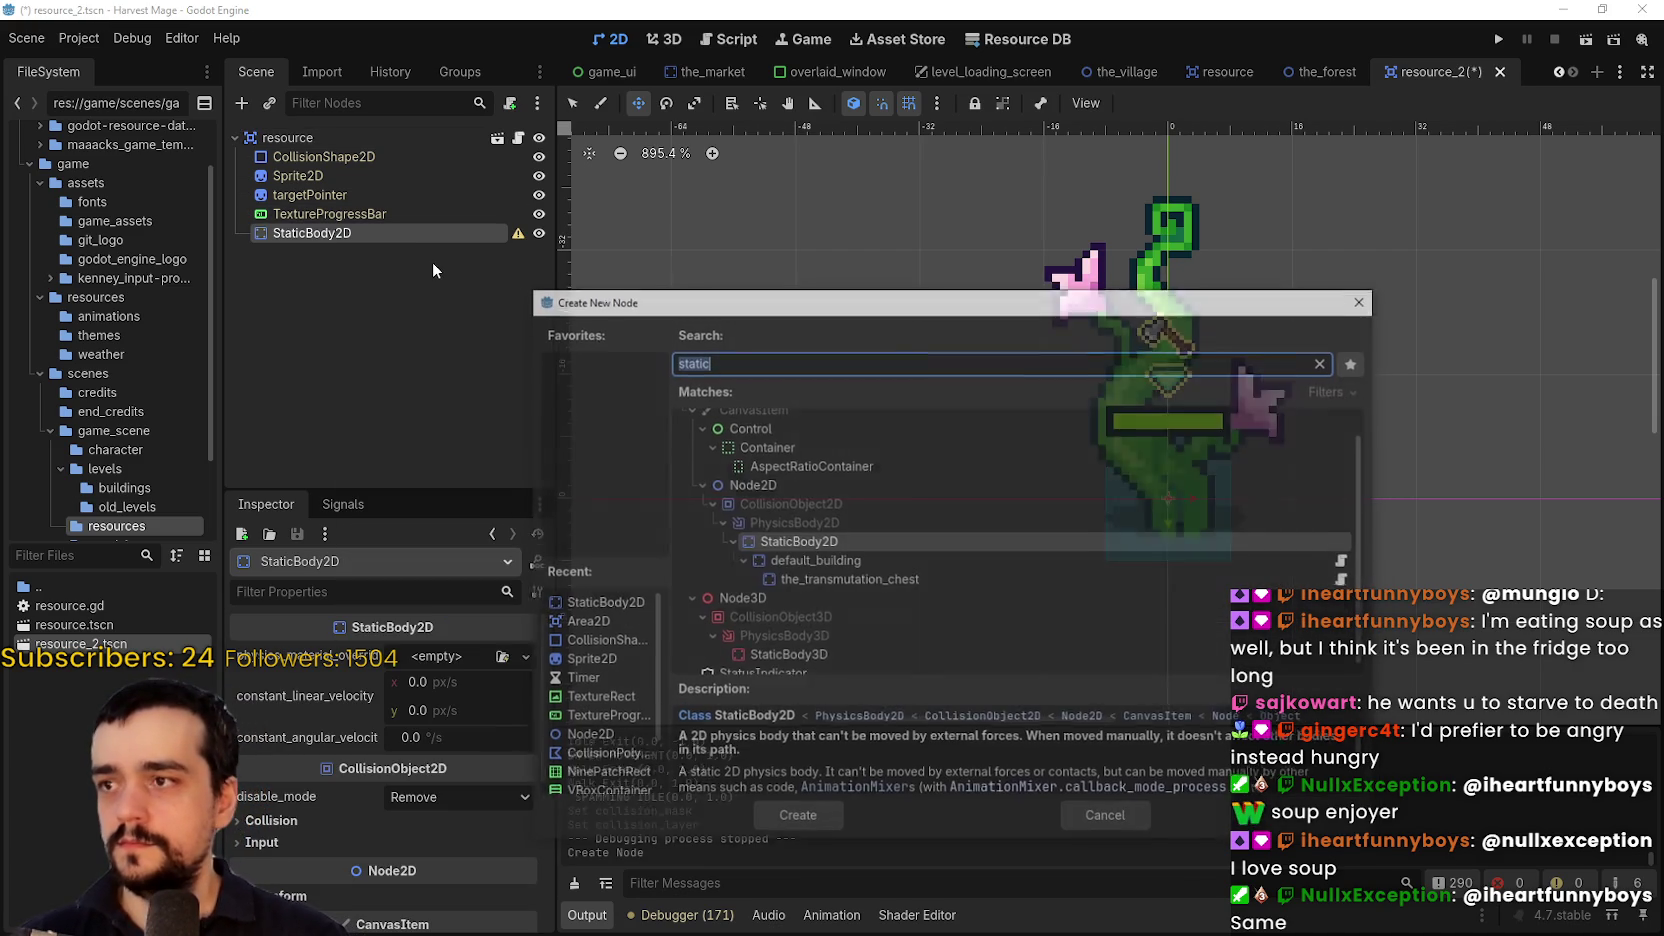
{"action": "type", "text": "colli"}
{"action": "key", "text": "Return"}
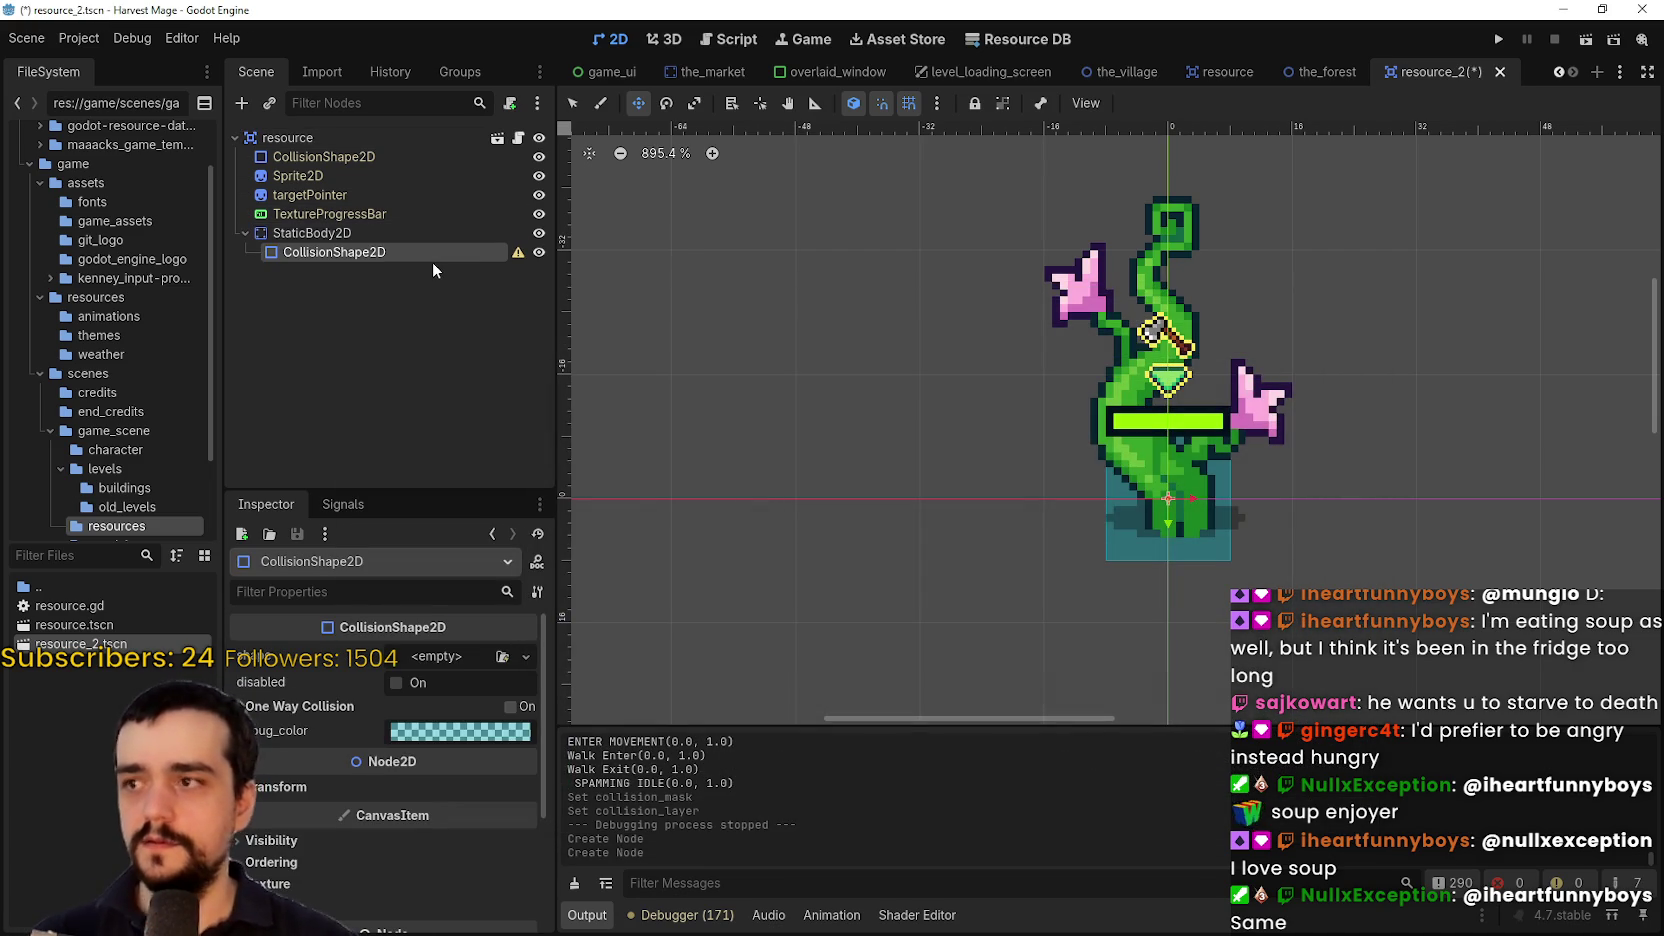
Give the new collision shape a rectangle and move StaticBody2D to the top of the children
{"action": "left_click", "coordinate": [456, 657]}
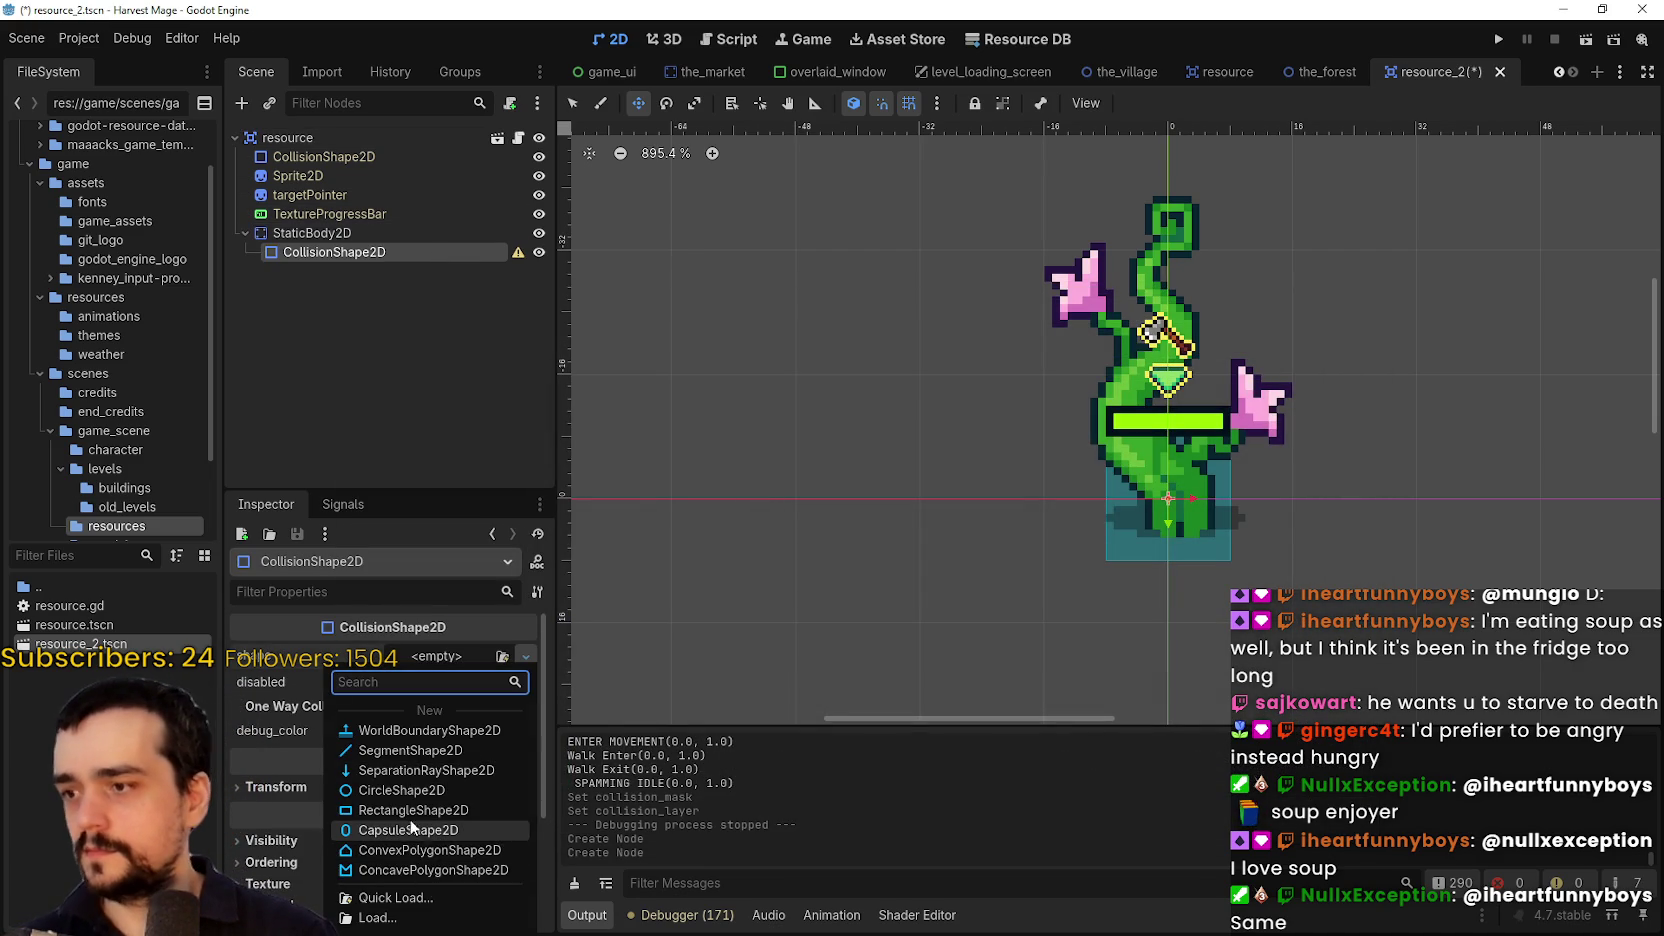
{"action": "left_click", "coordinate": [406, 808]}
{"action": "scroll", "scroll_direction": "up", "scroll_amount": 3}
{"action": "left_click", "coordinate": [240, 229]}
{"action": "left_click_drag", "start_coordinate": [240, 229], "coordinate": [343, 152]}
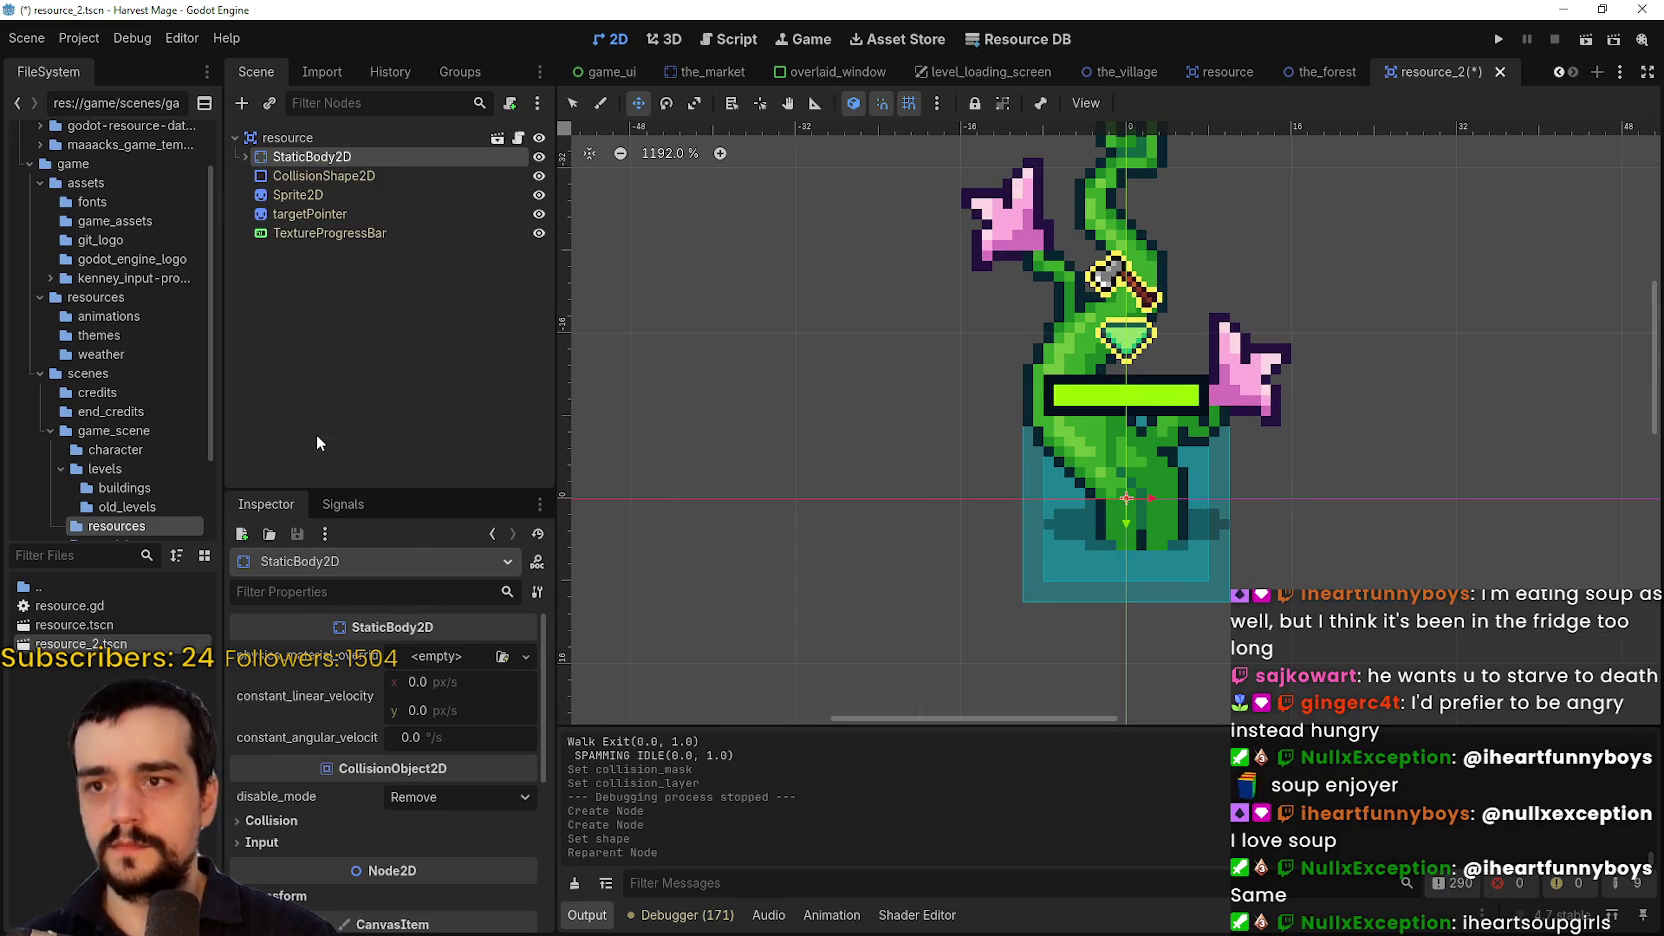
{"action": "scroll", "scroll_direction": "up", "scroll_amount": 3}
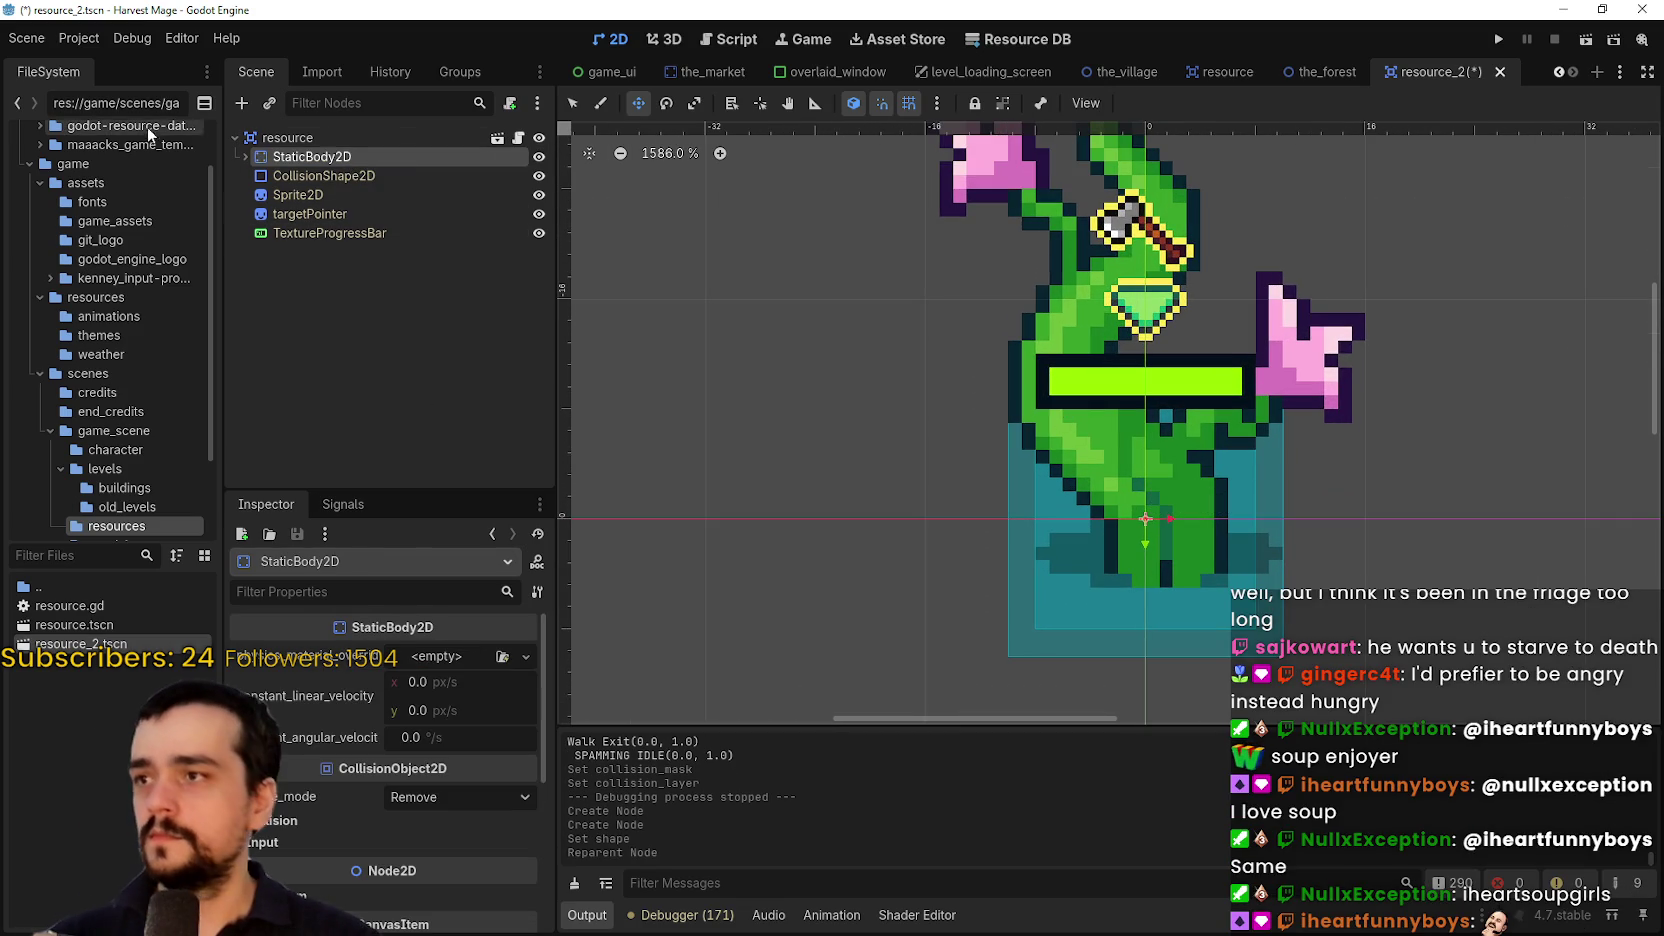
Narrow the StaticBody2D's collision rectangle from both sides to fit the stem base
{"action": "left_click", "coordinate": [333, 175]}
{"action": "scroll", "scroll_direction": "up", "scroll_amount": 3}
{"action": "scroll", "scroll_direction": "up", "scroll_amount": 3}
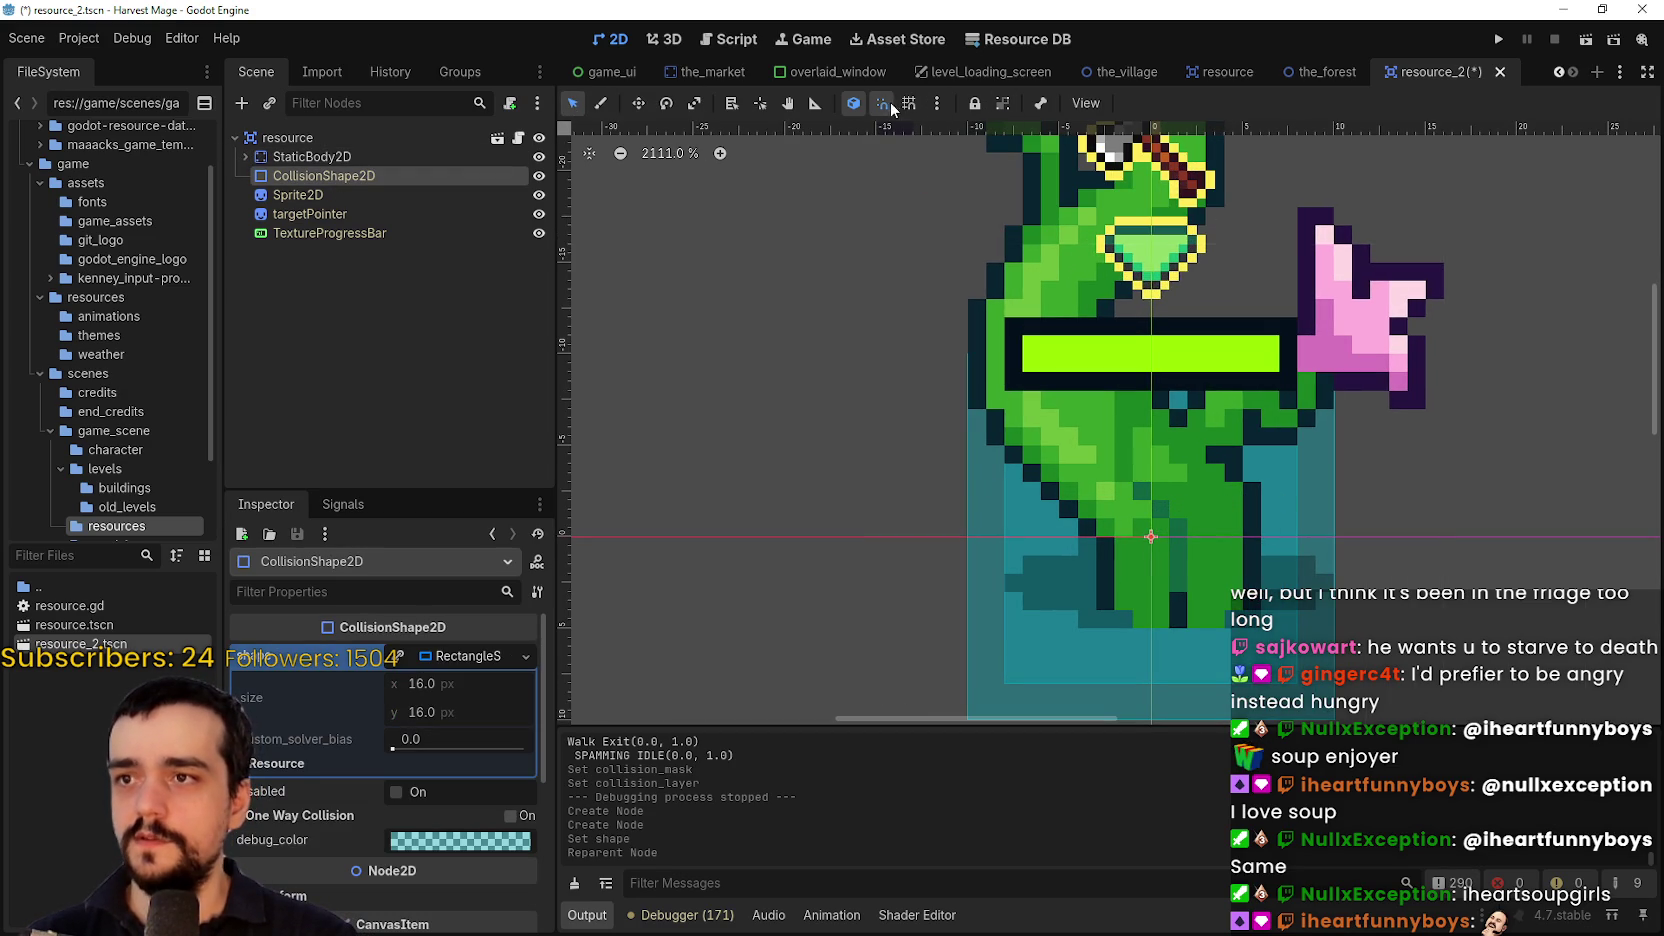
{"action": "left_click", "coordinate": [245, 156]}
{"action": "left_click", "coordinate": [308, 178]}
{"action": "scroll", "scroll_direction": "up", "scroll_amount": 3}
{"action": "scroll", "scroll_direction": "down", "scroll_amount": 3}
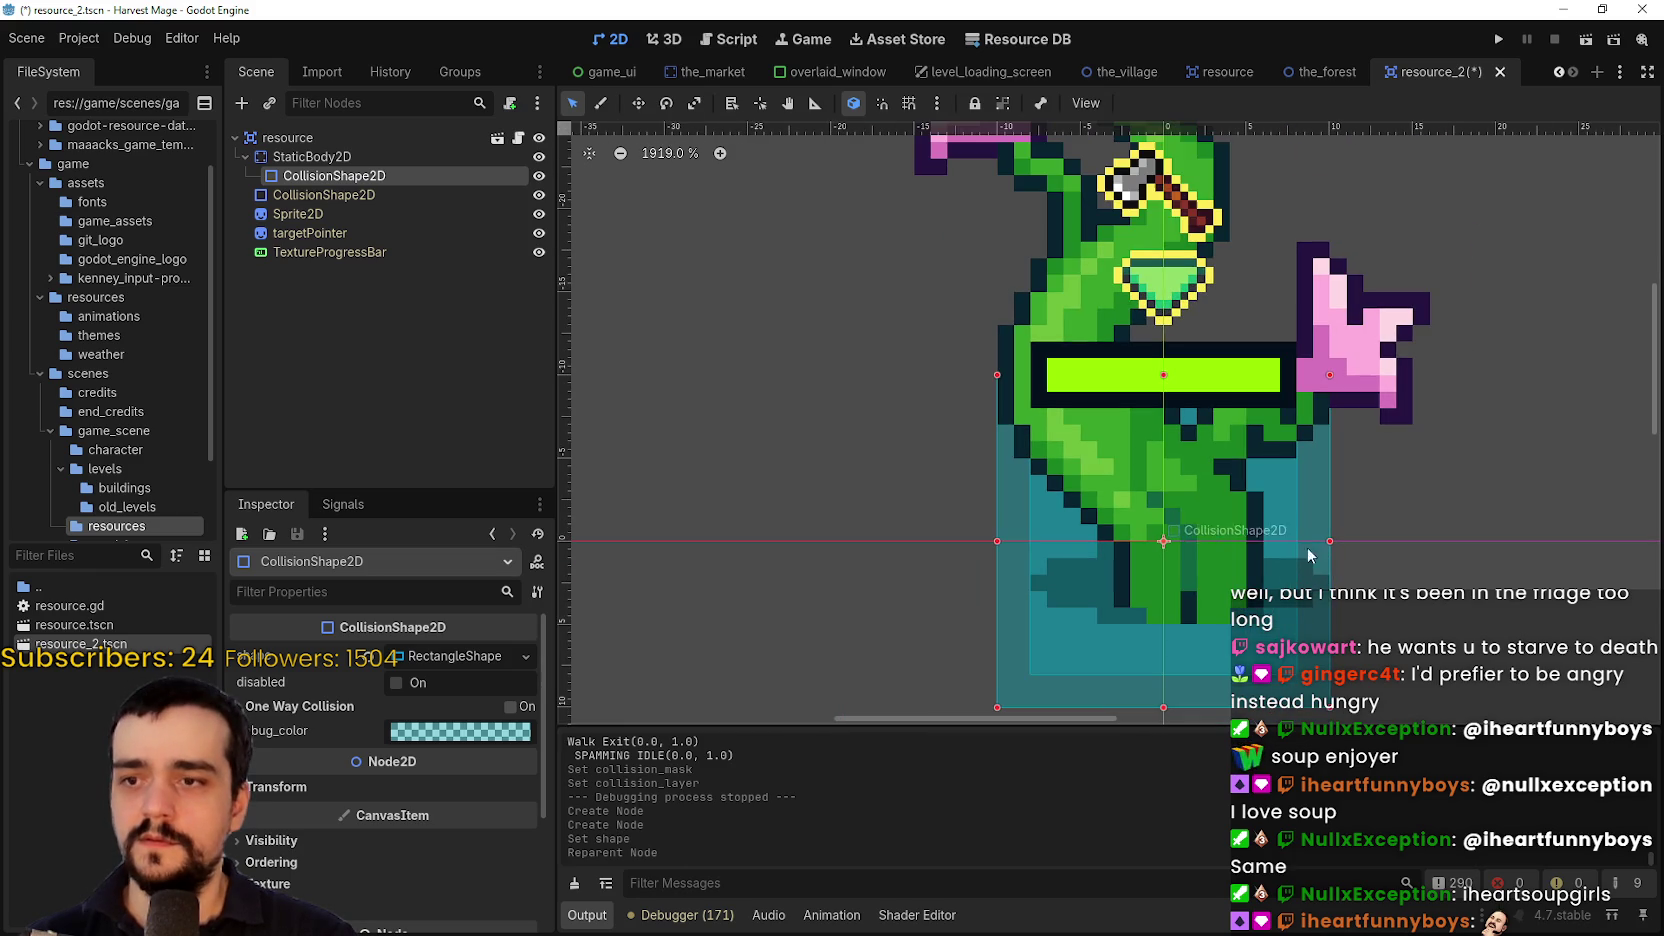
{"action": "scroll", "scroll_direction": "down", "scroll_amount": 3}
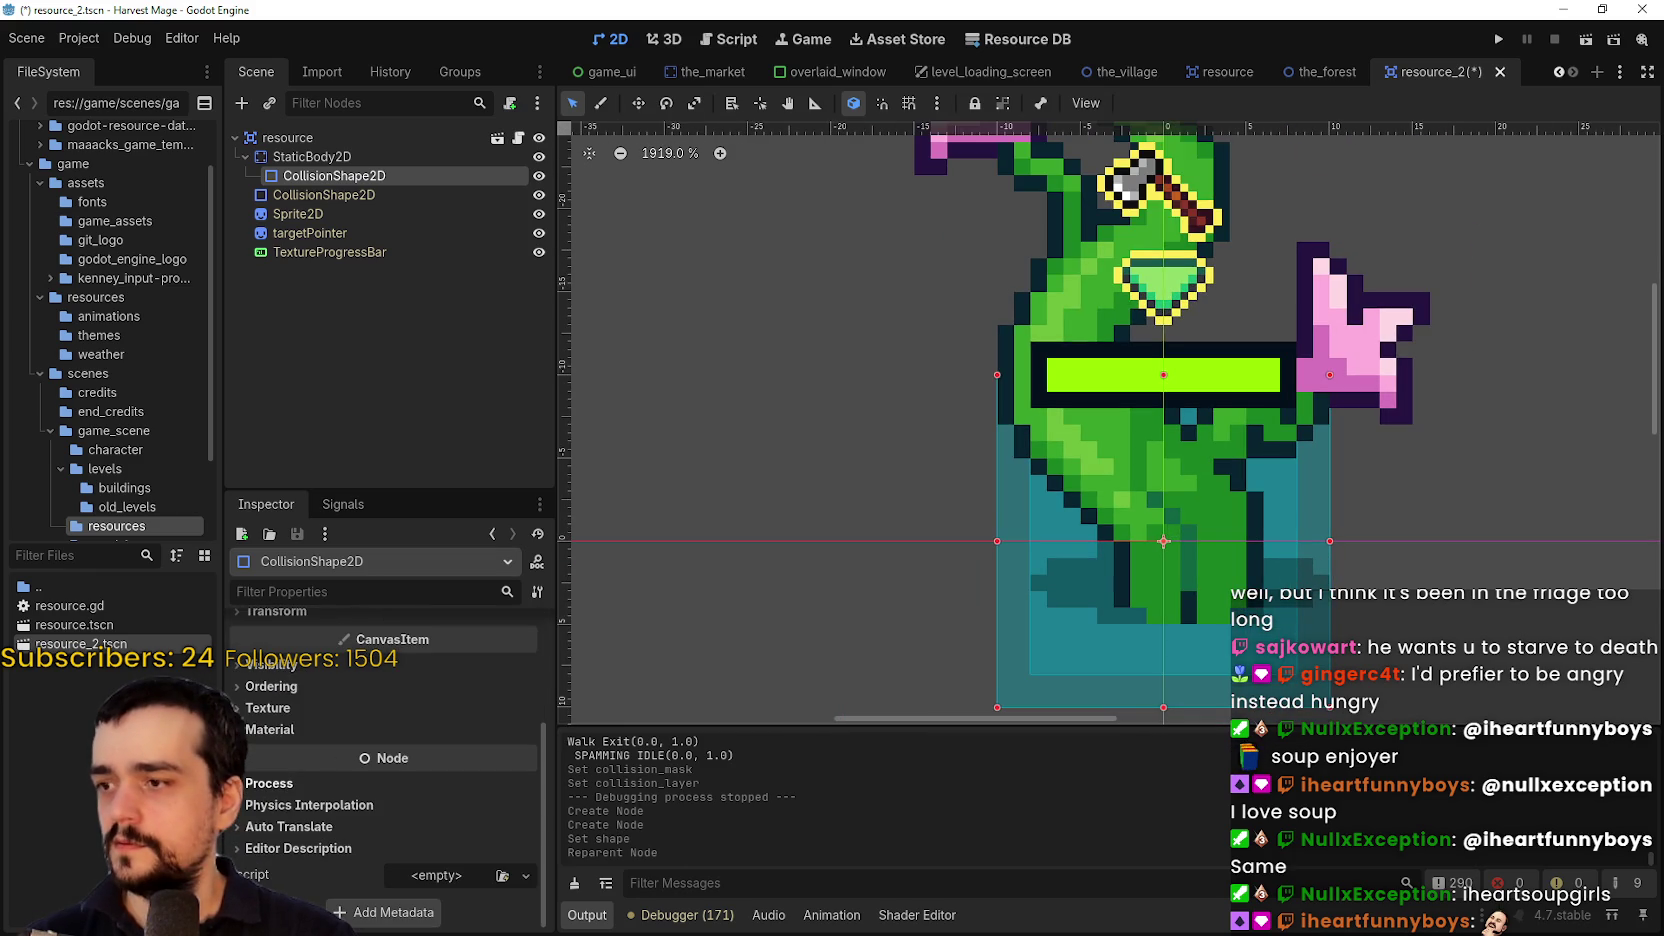
{"action": "scroll", "scroll_direction": "up", "scroll_amount": 3}
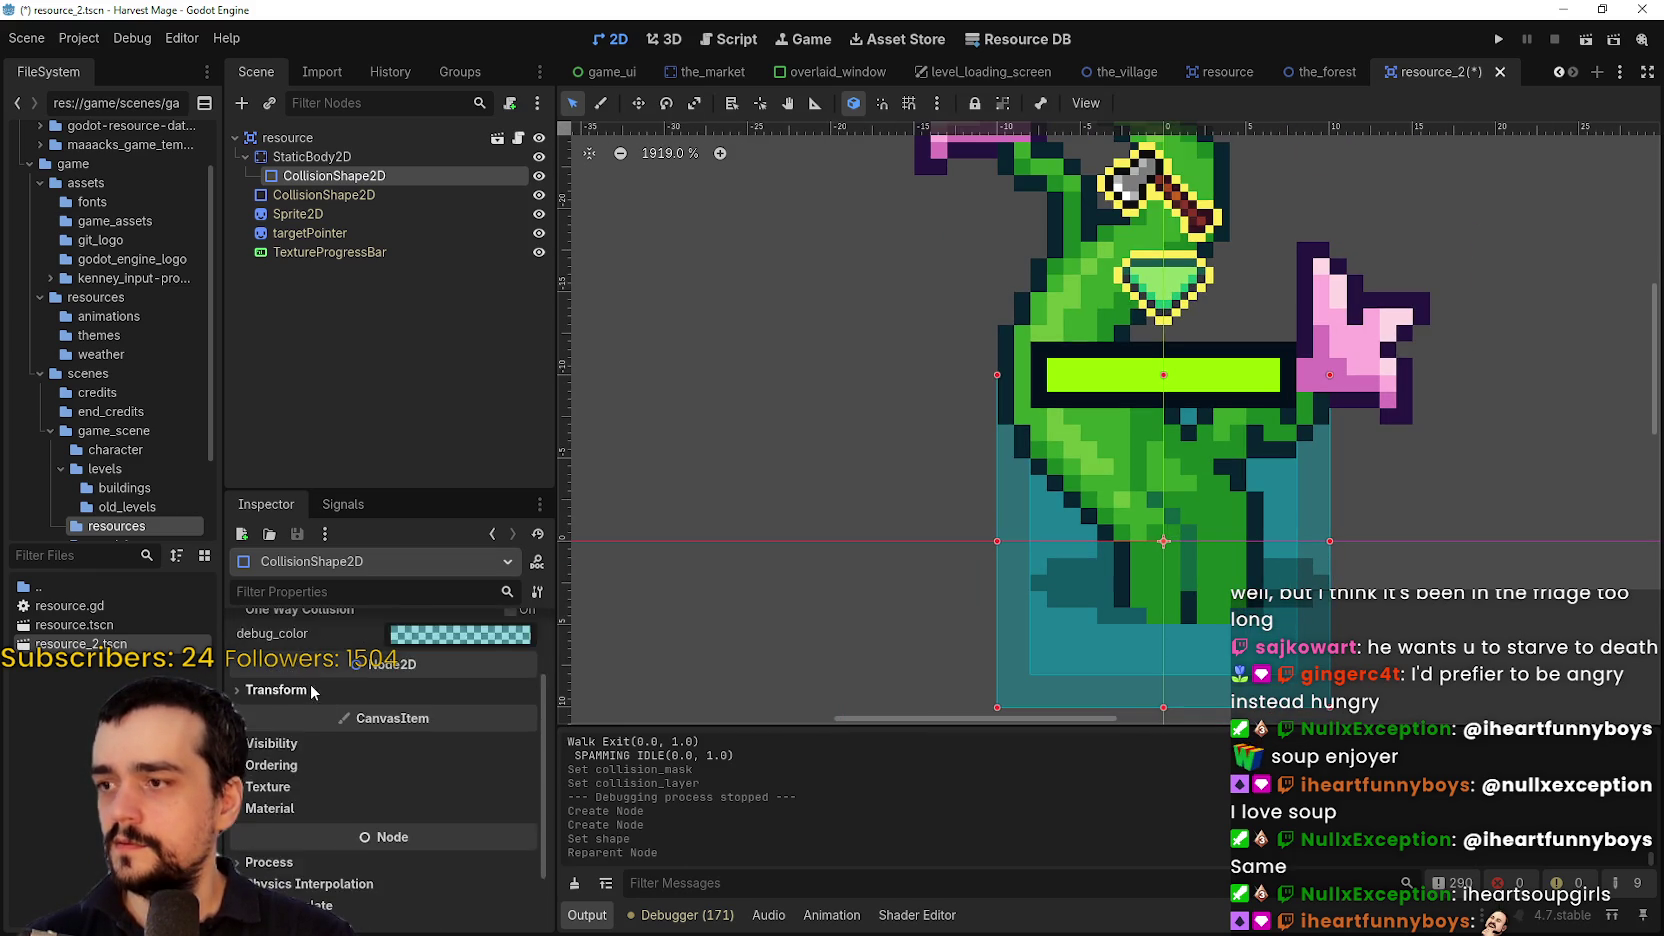
{"action": "scroll", "scroll_direction": "up", "scroll_amount": 3}
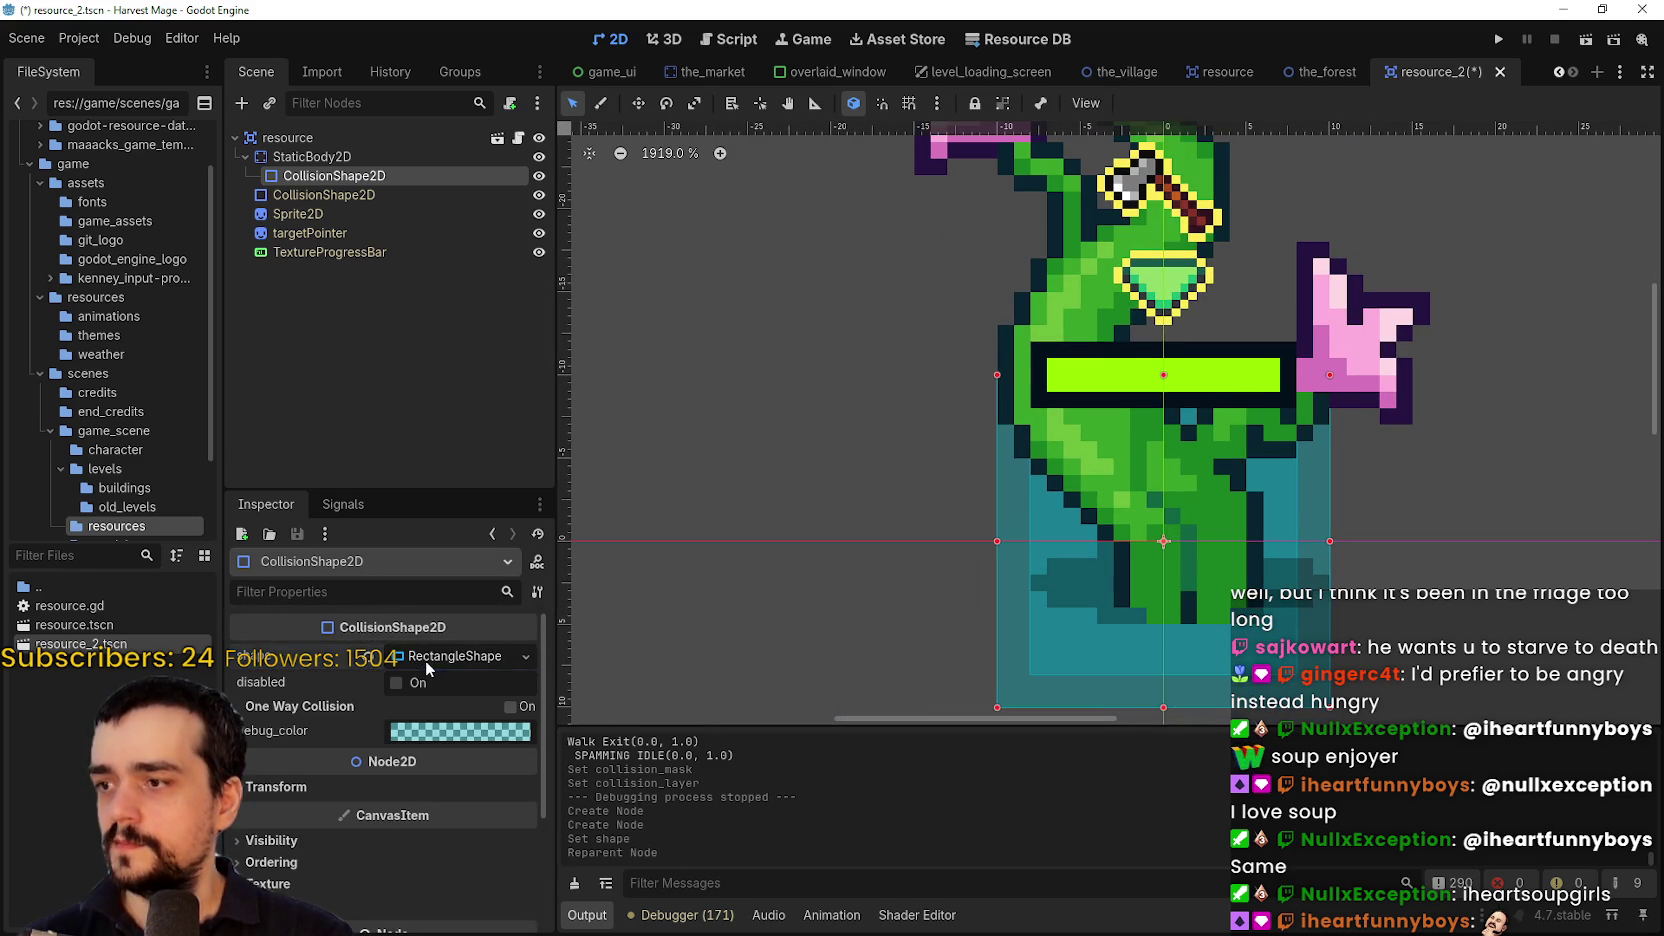
{"action": "scroll", "scroll_direction": "up", "scroll_amount": 3}
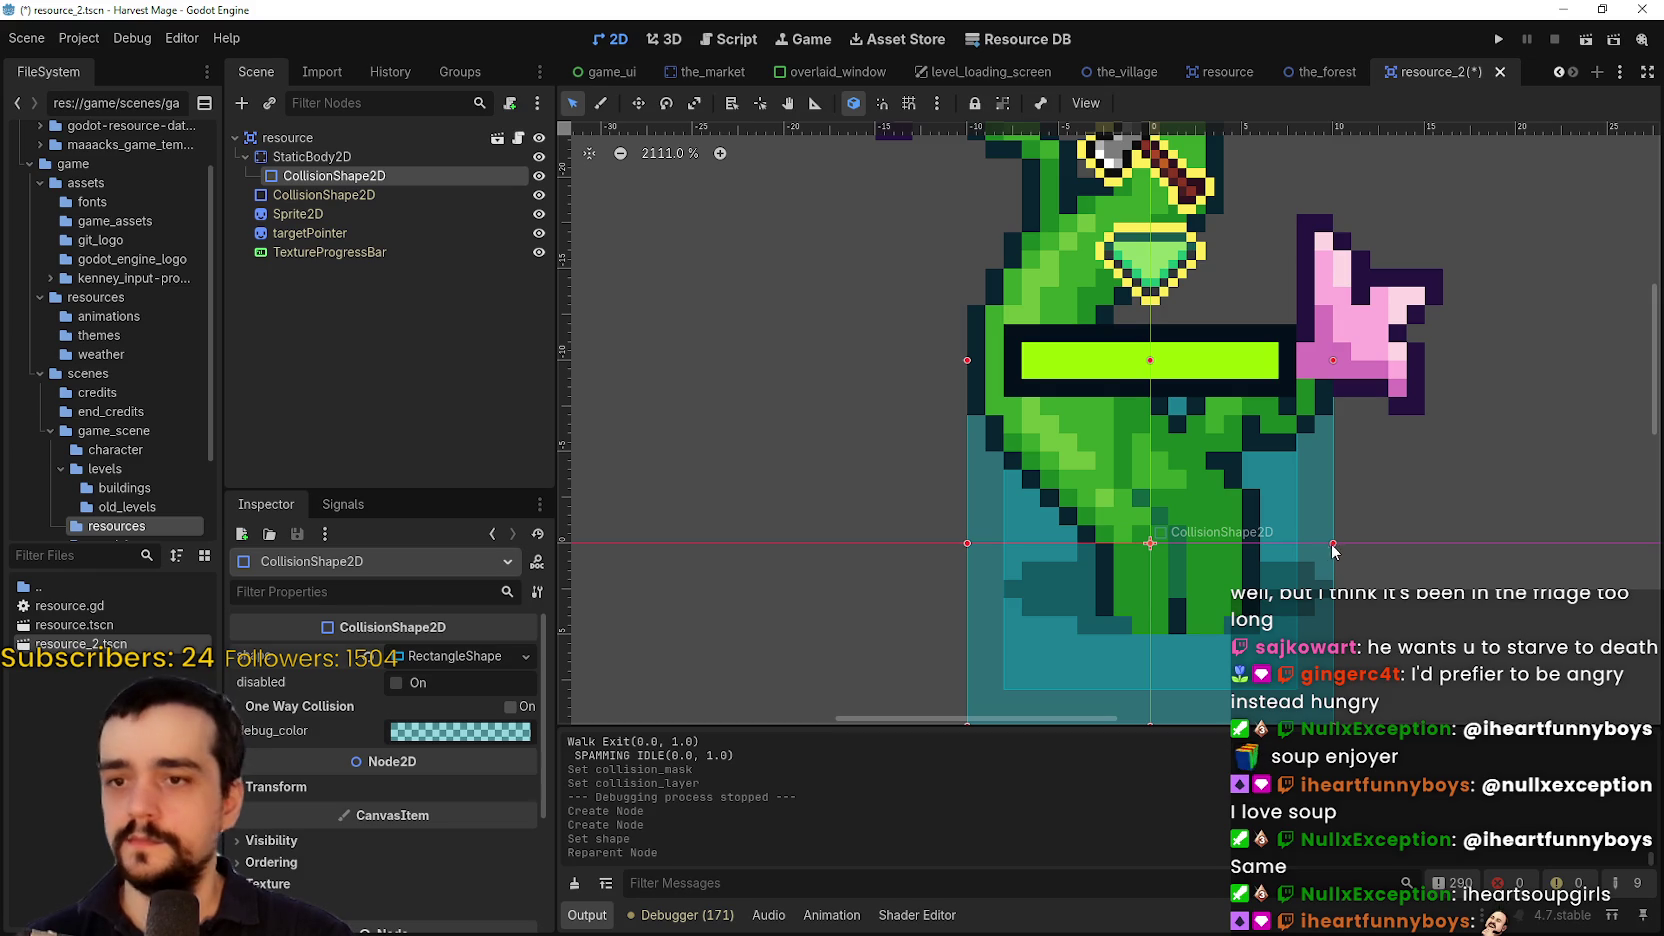
{"action": "left_click_drag", "start_coordinate": [1312, 547], "coordinate": [1264, 558]}
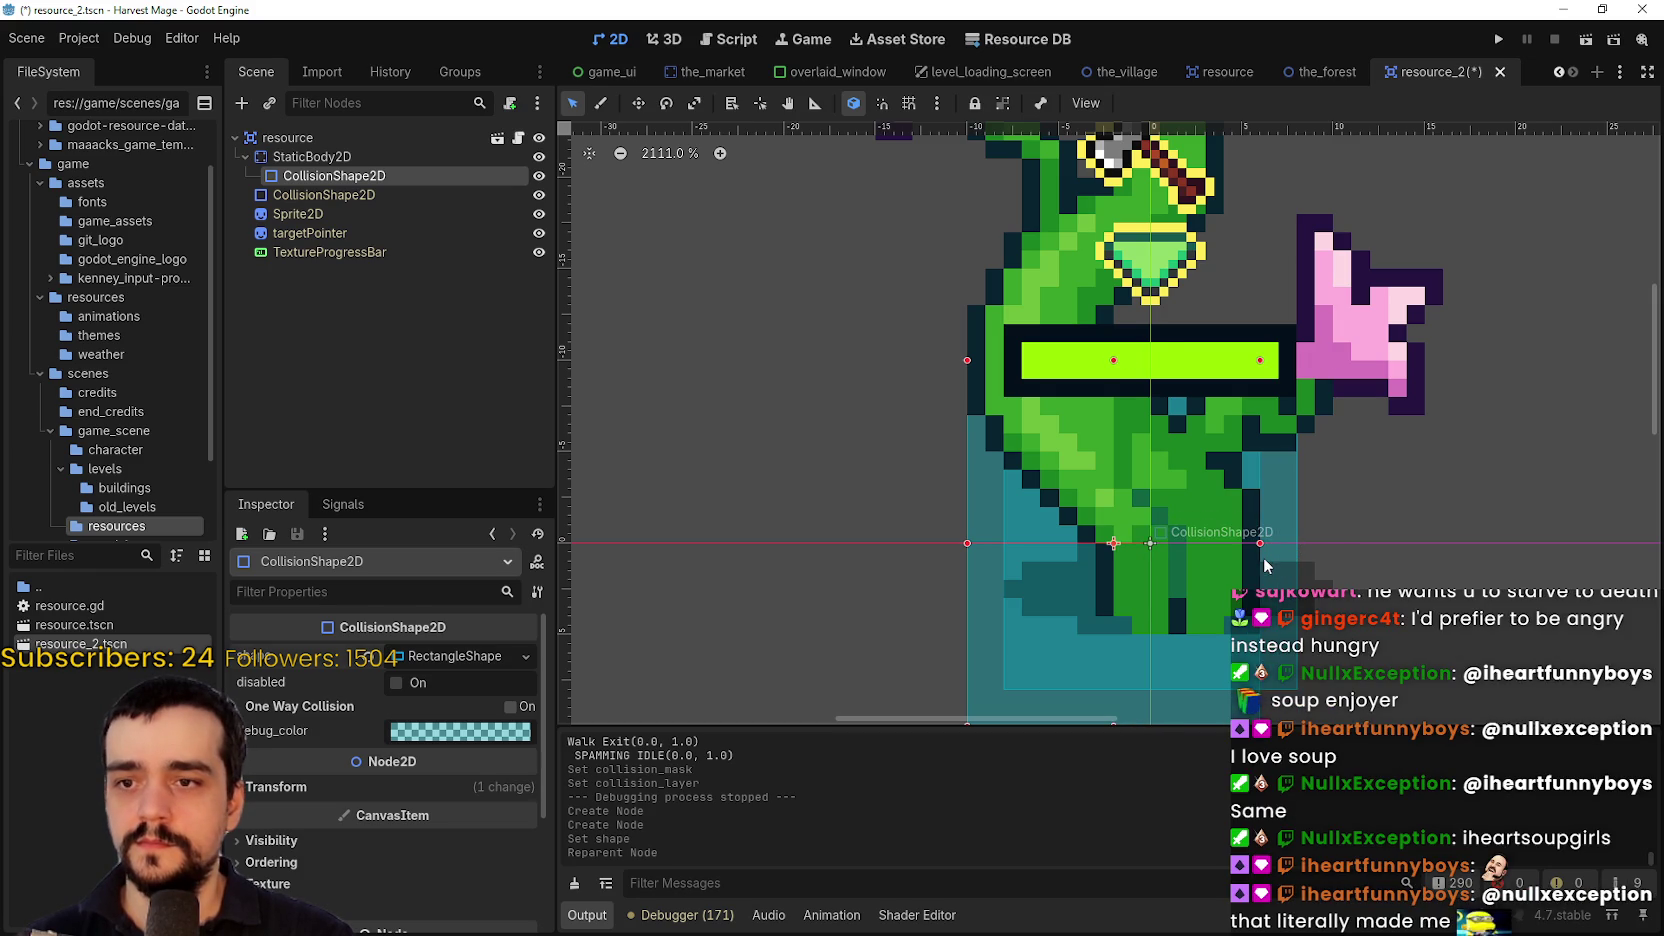
{"action": "left_click_drag", "start_coordinate": [969, 545], "coordinate": [1104, 556]}
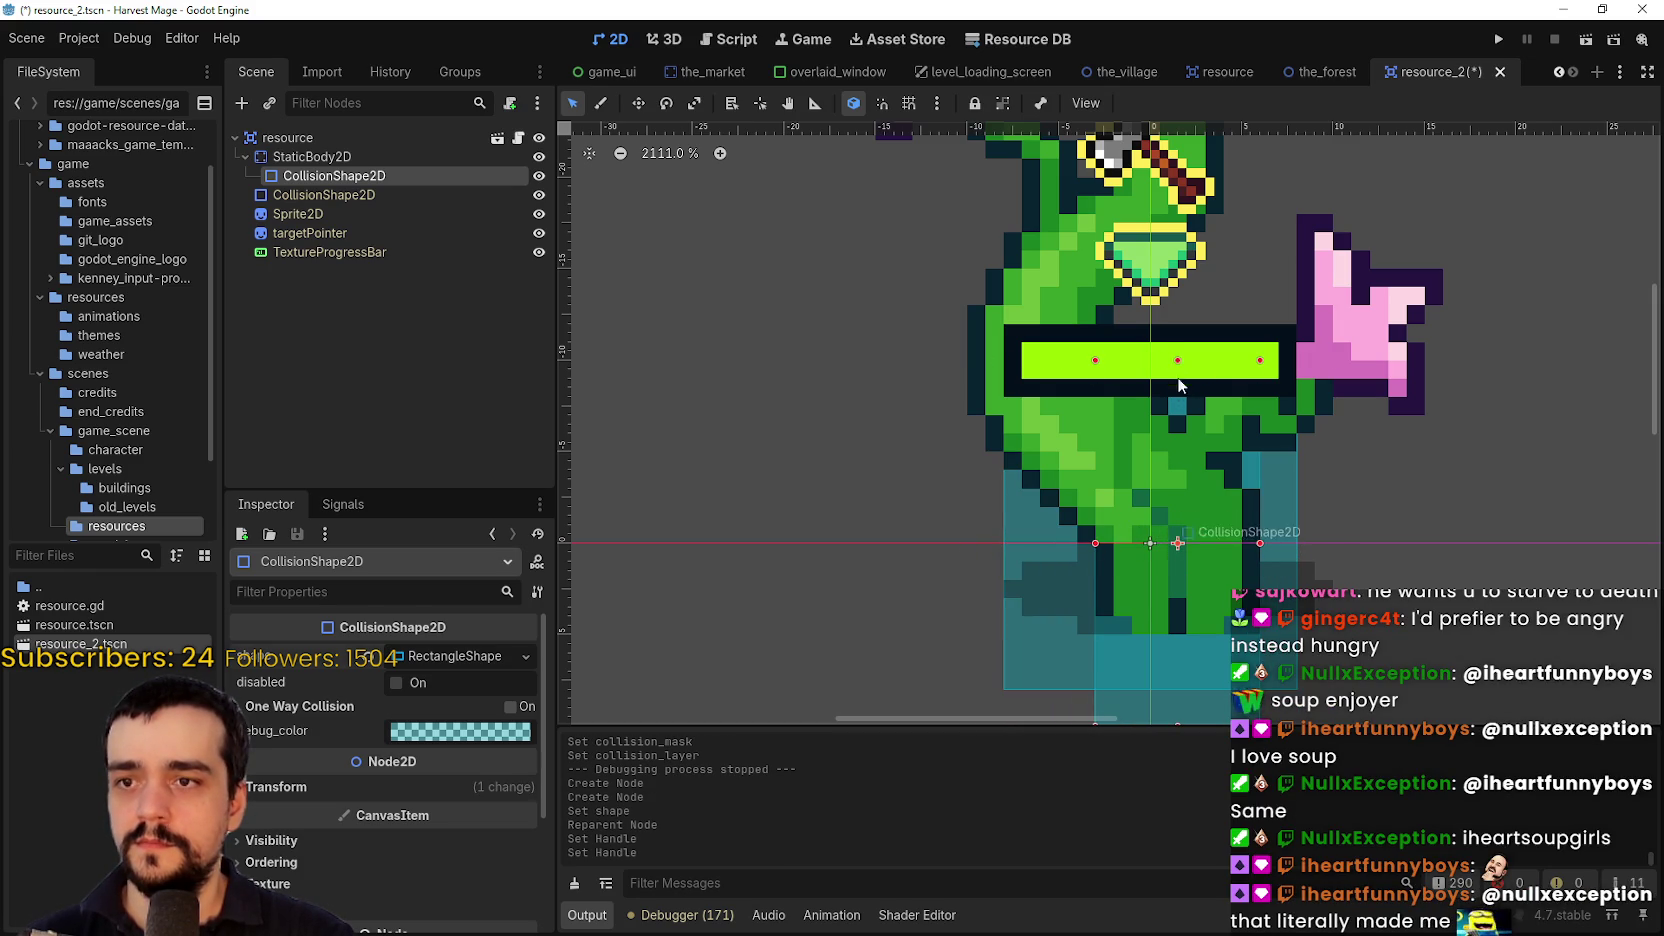
Save the resource_2 scene and launch the game to playtest
{"action": "scroll", "scroll_direction": "down", "scroll_amount": 3}
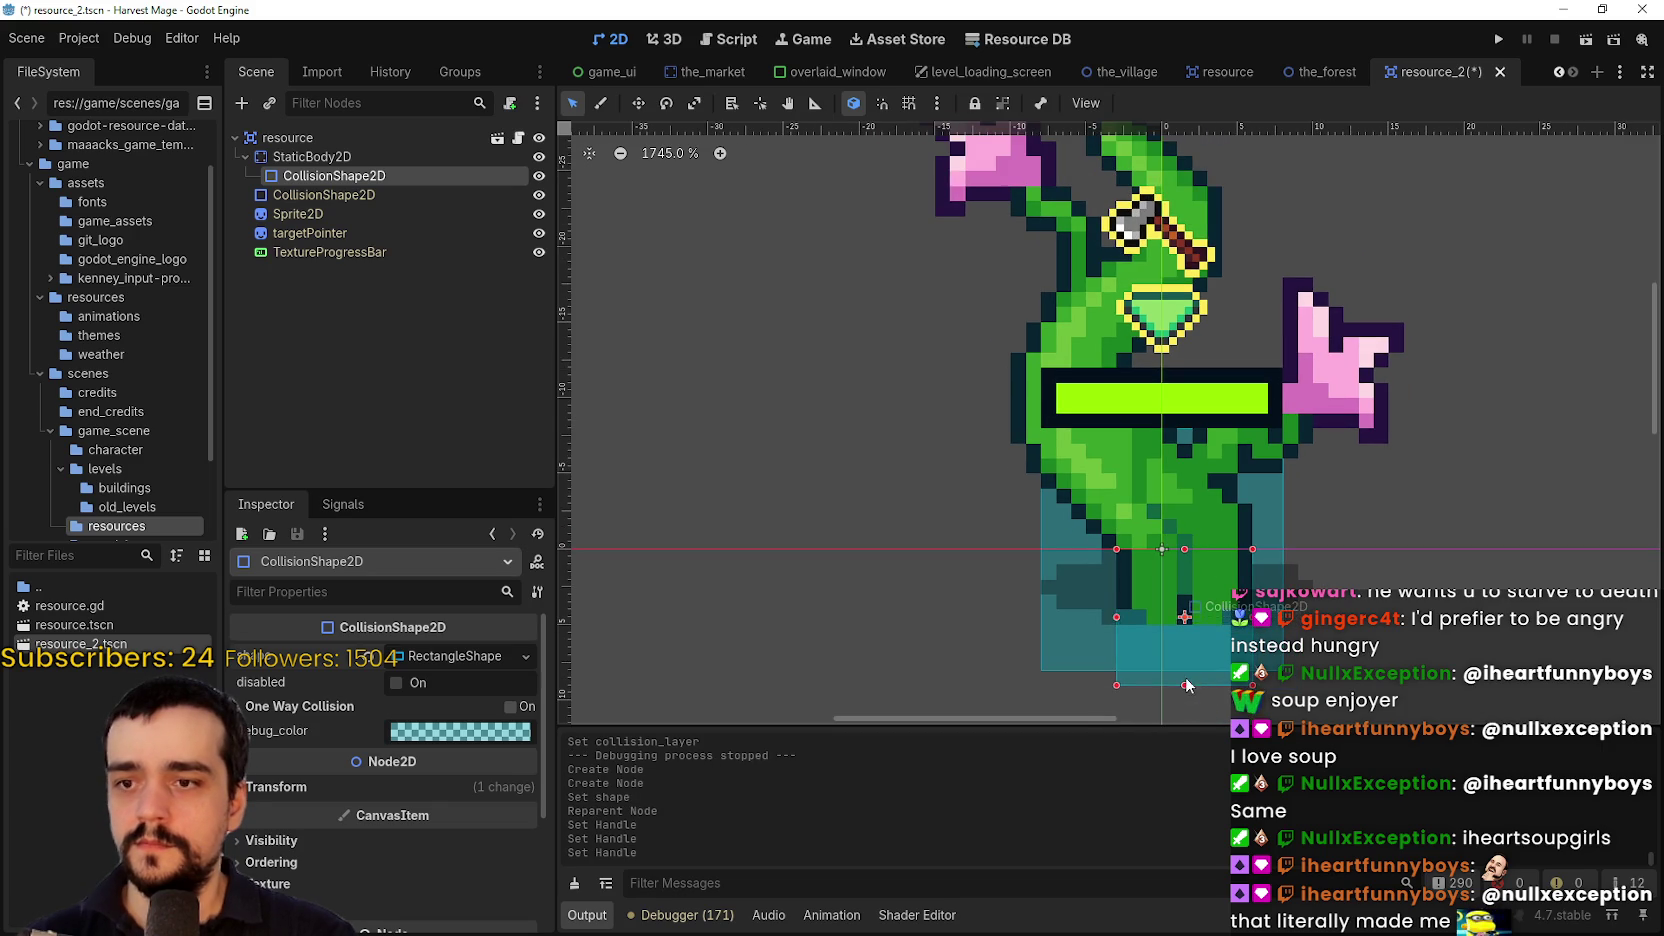
{"action": "scroll", "scroll_direction": "down", "scroll_amount": 3}
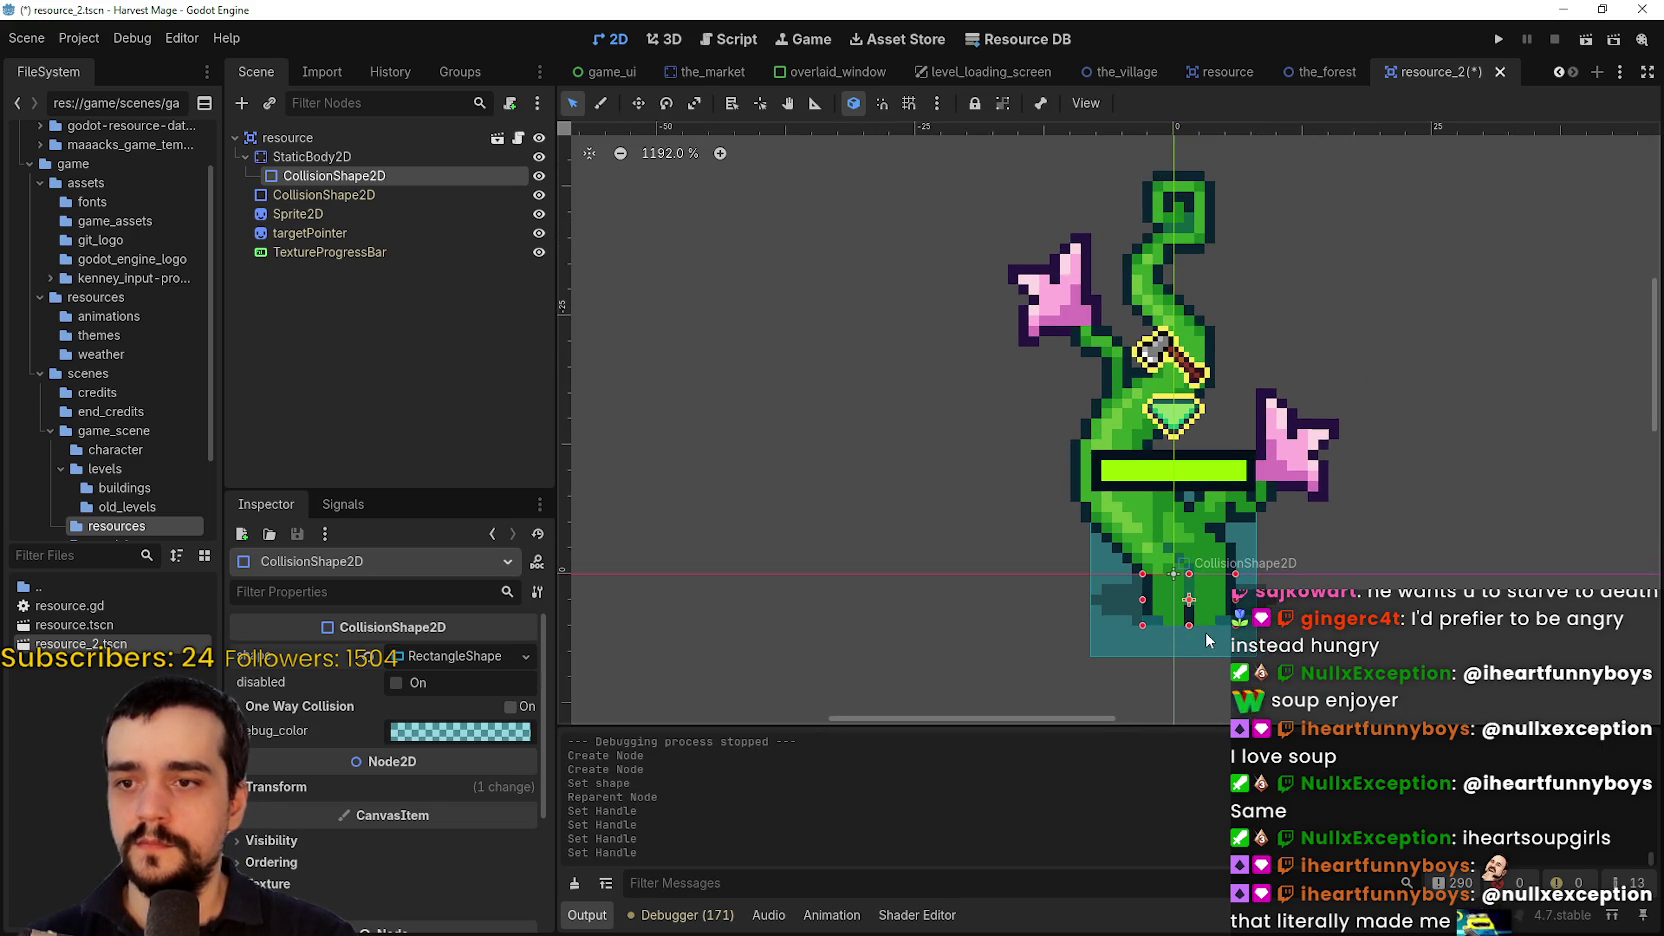
{"action": "key", "text": "ctrl+s"}
{"action": "scroll", "scroll_direction": "up", "scroll_amount": 3}
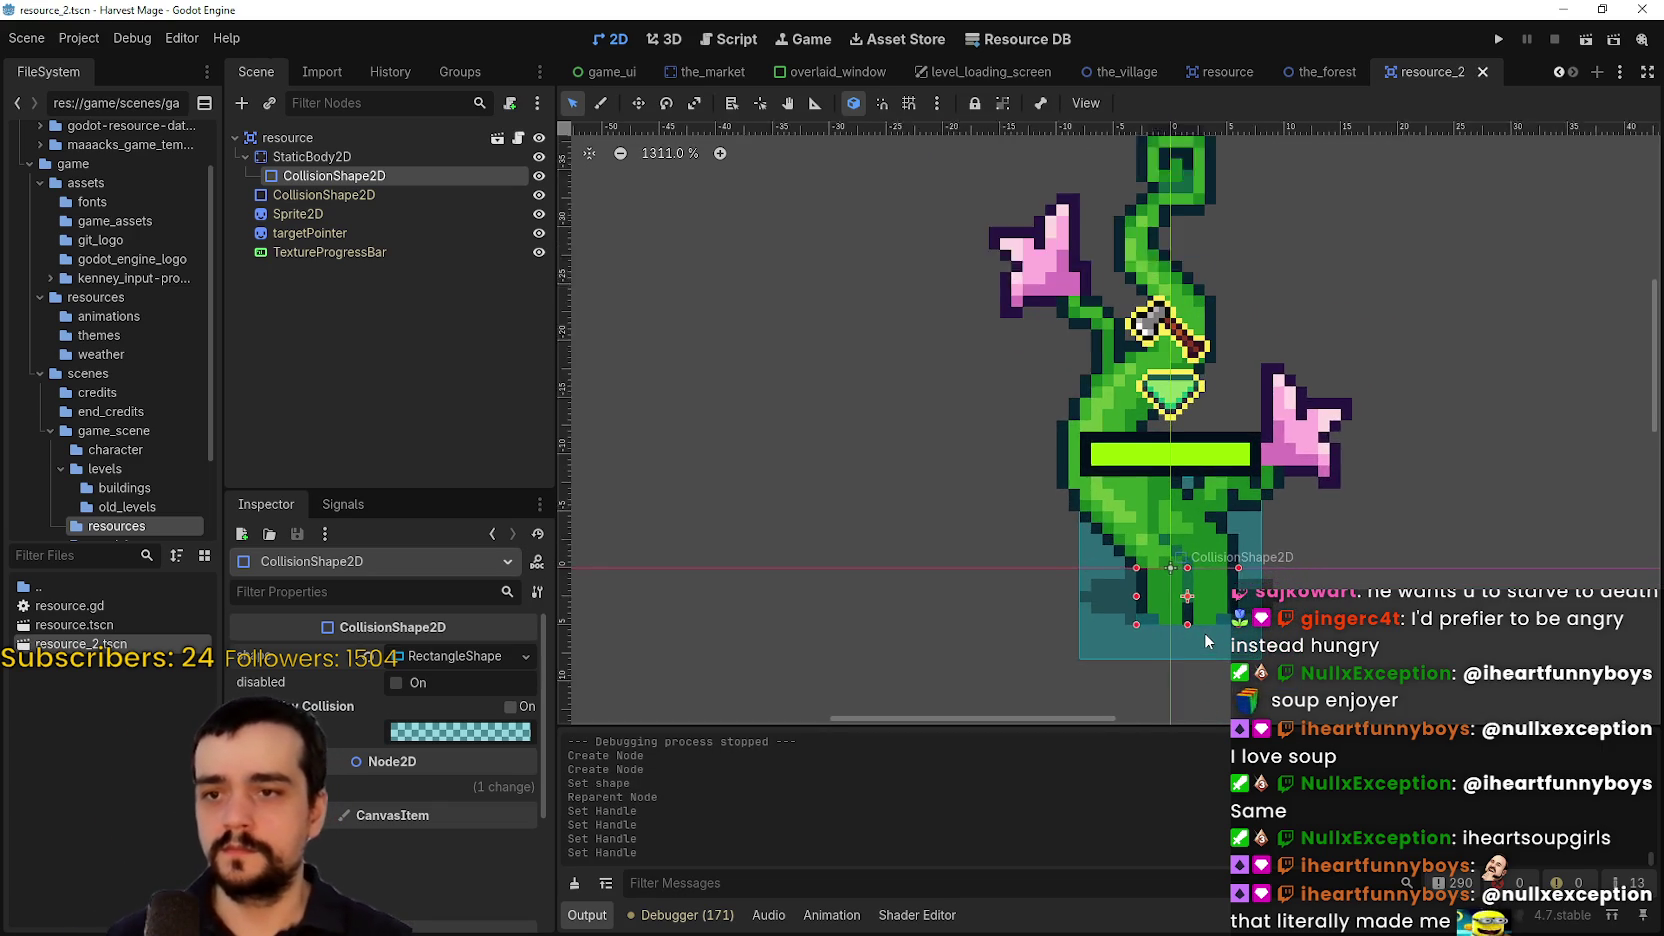
{"action": "scroll", "scroll_direction": "down", "scroll_amount": 3}
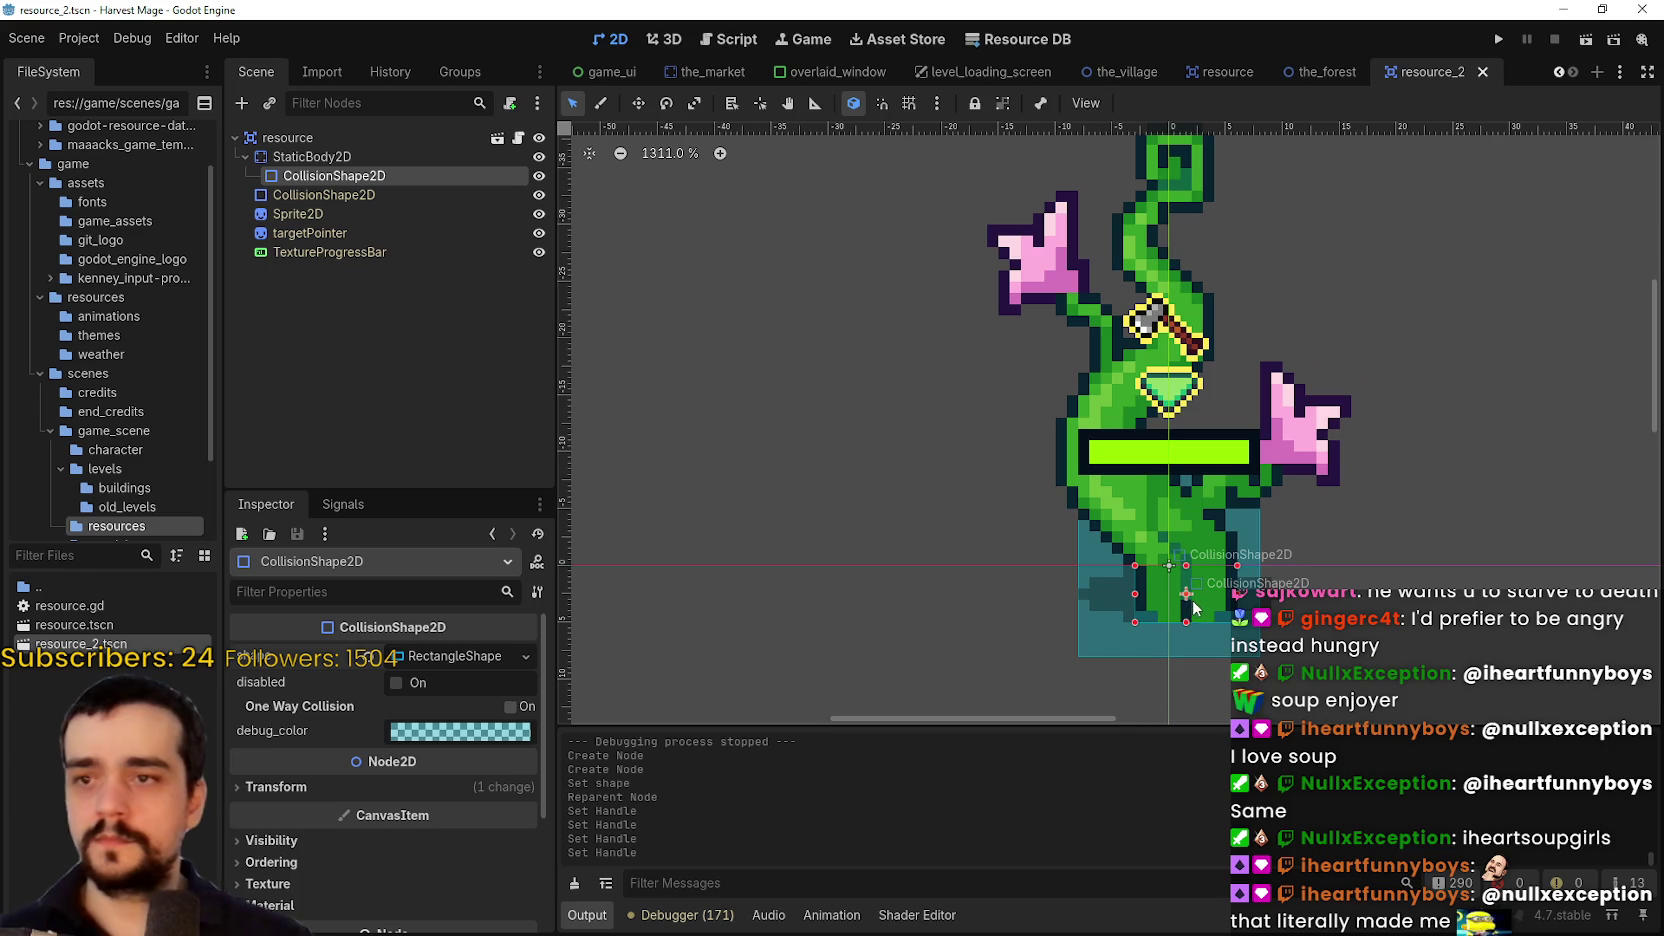
{"action": "scroll", "scroll_direction": "down", "scroll_amount": 3}
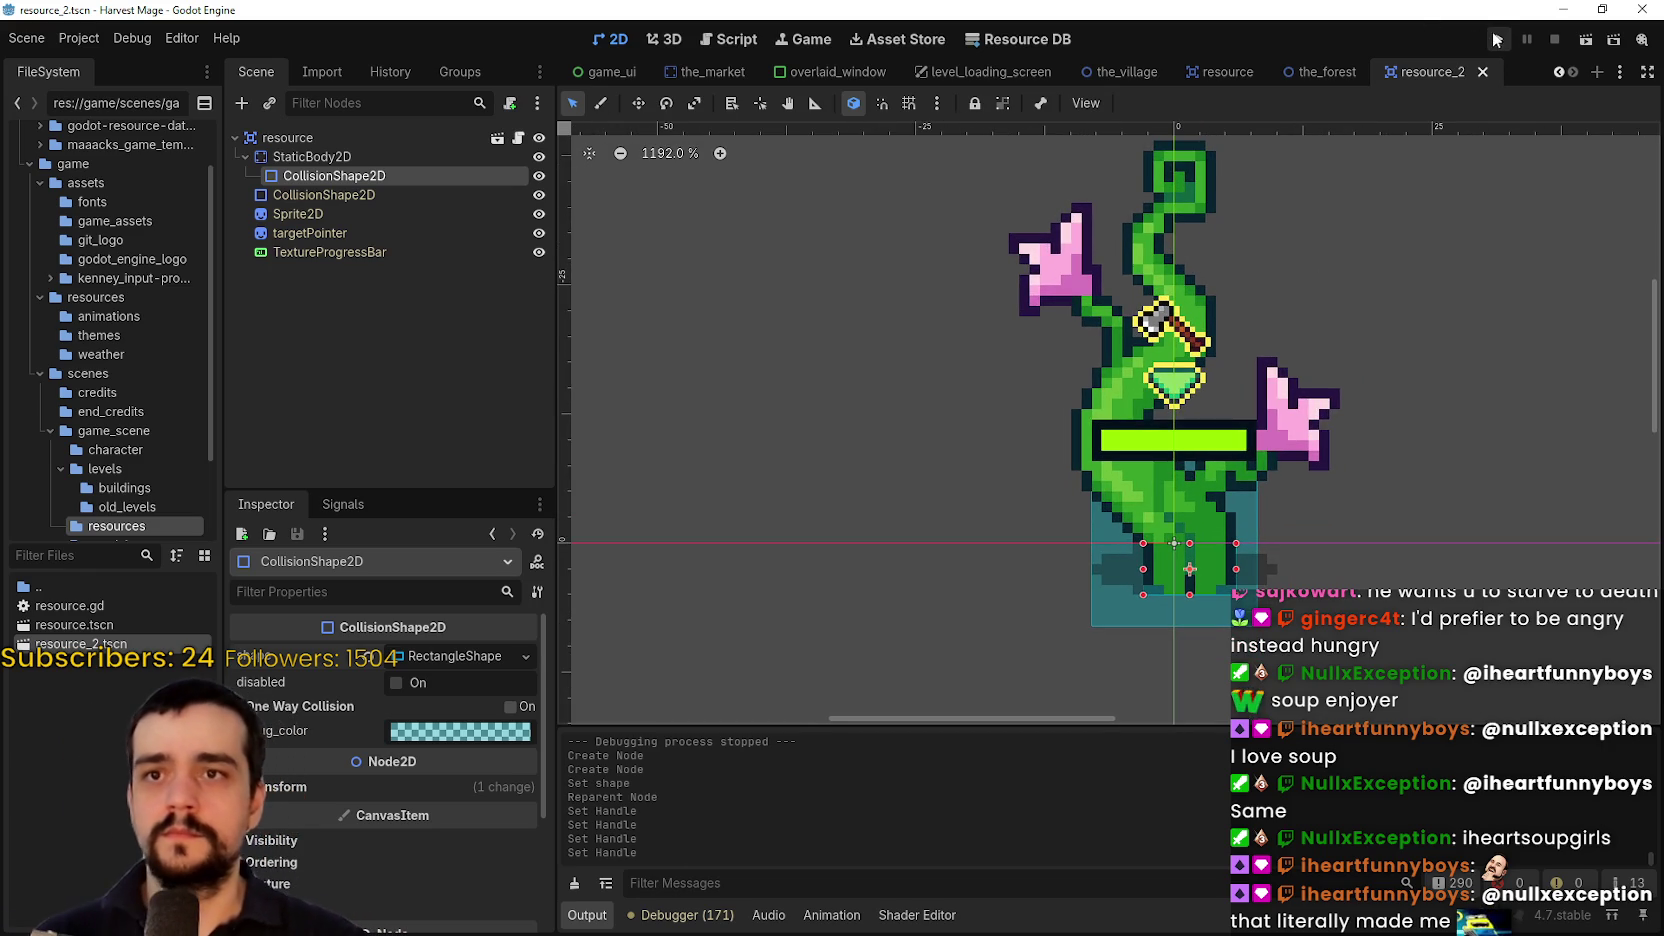
{"action": "left_click", "coordinate": [1500, 38]}
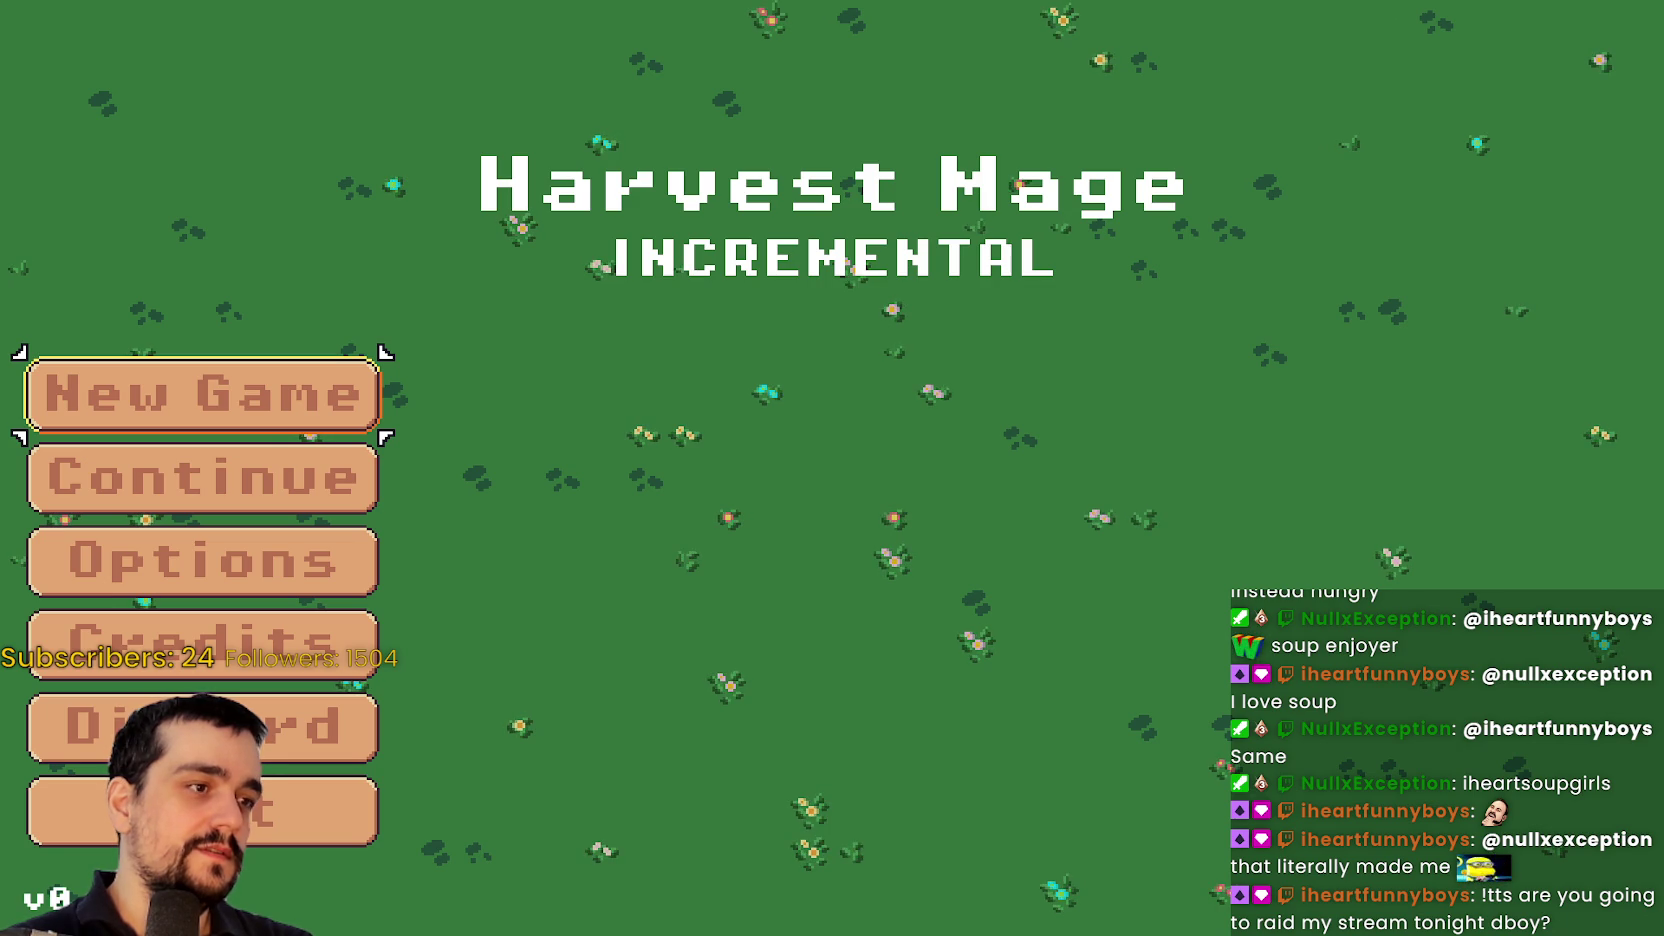
Start a New Game from the Harvest Mage title menu
{"action": "left_click", "coordinate": [212, 432]}
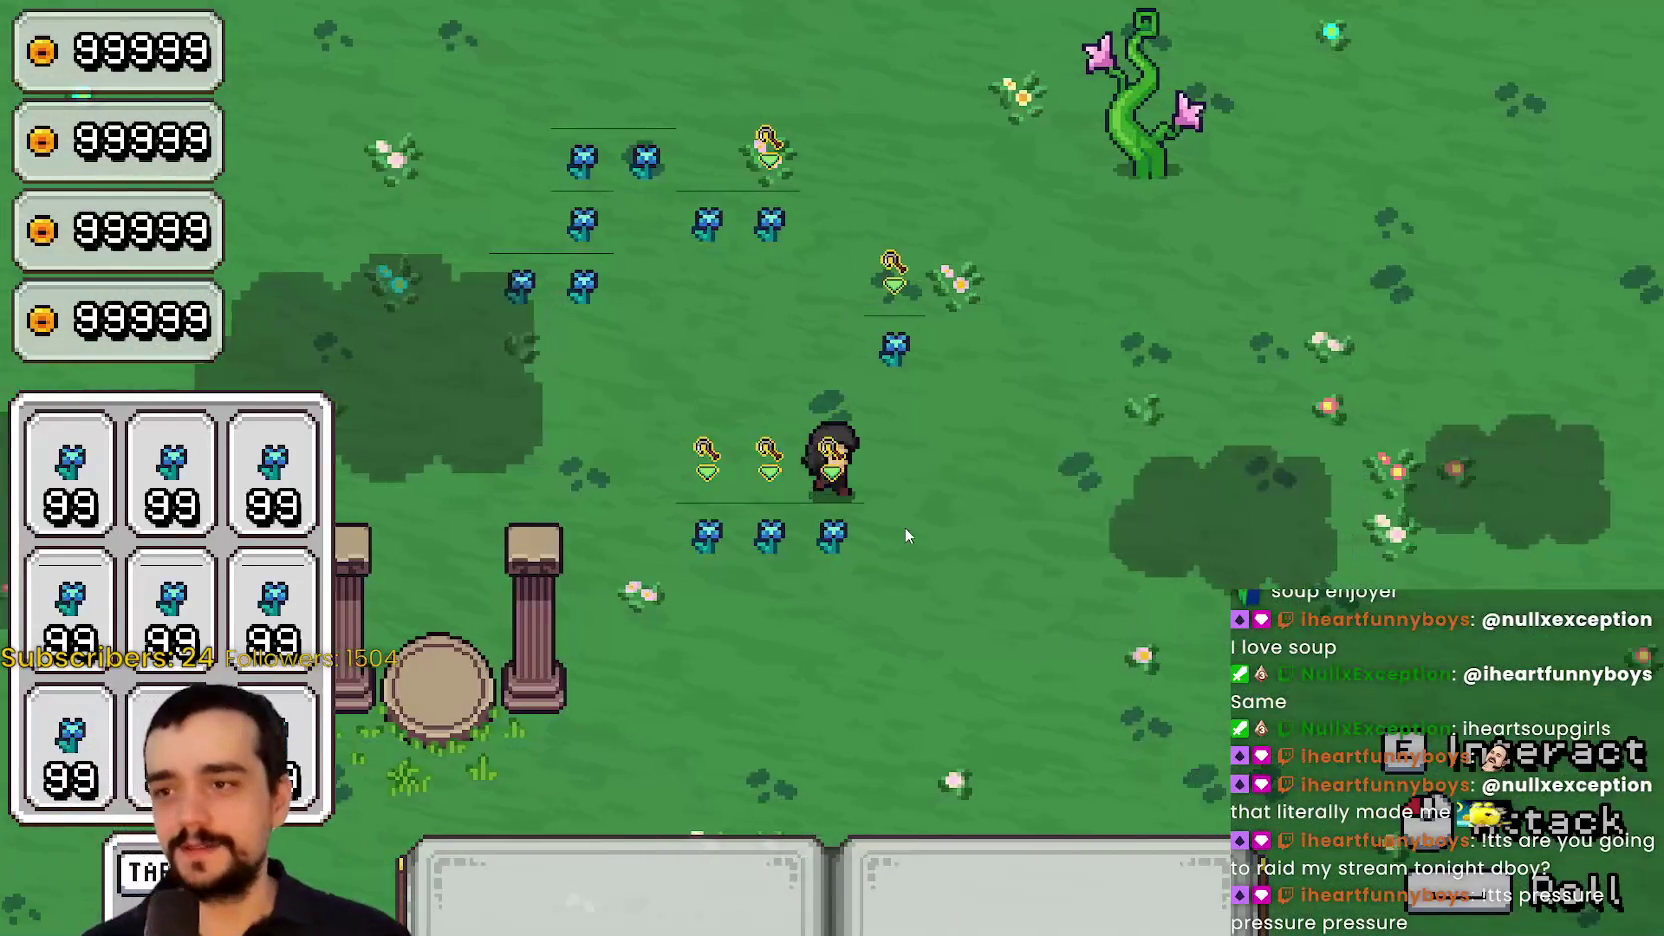
Walk the player around all sides of the beanstalk to test its base collision
{"action": "key", "text": "w"}
{"action": "key", "text": "d"}
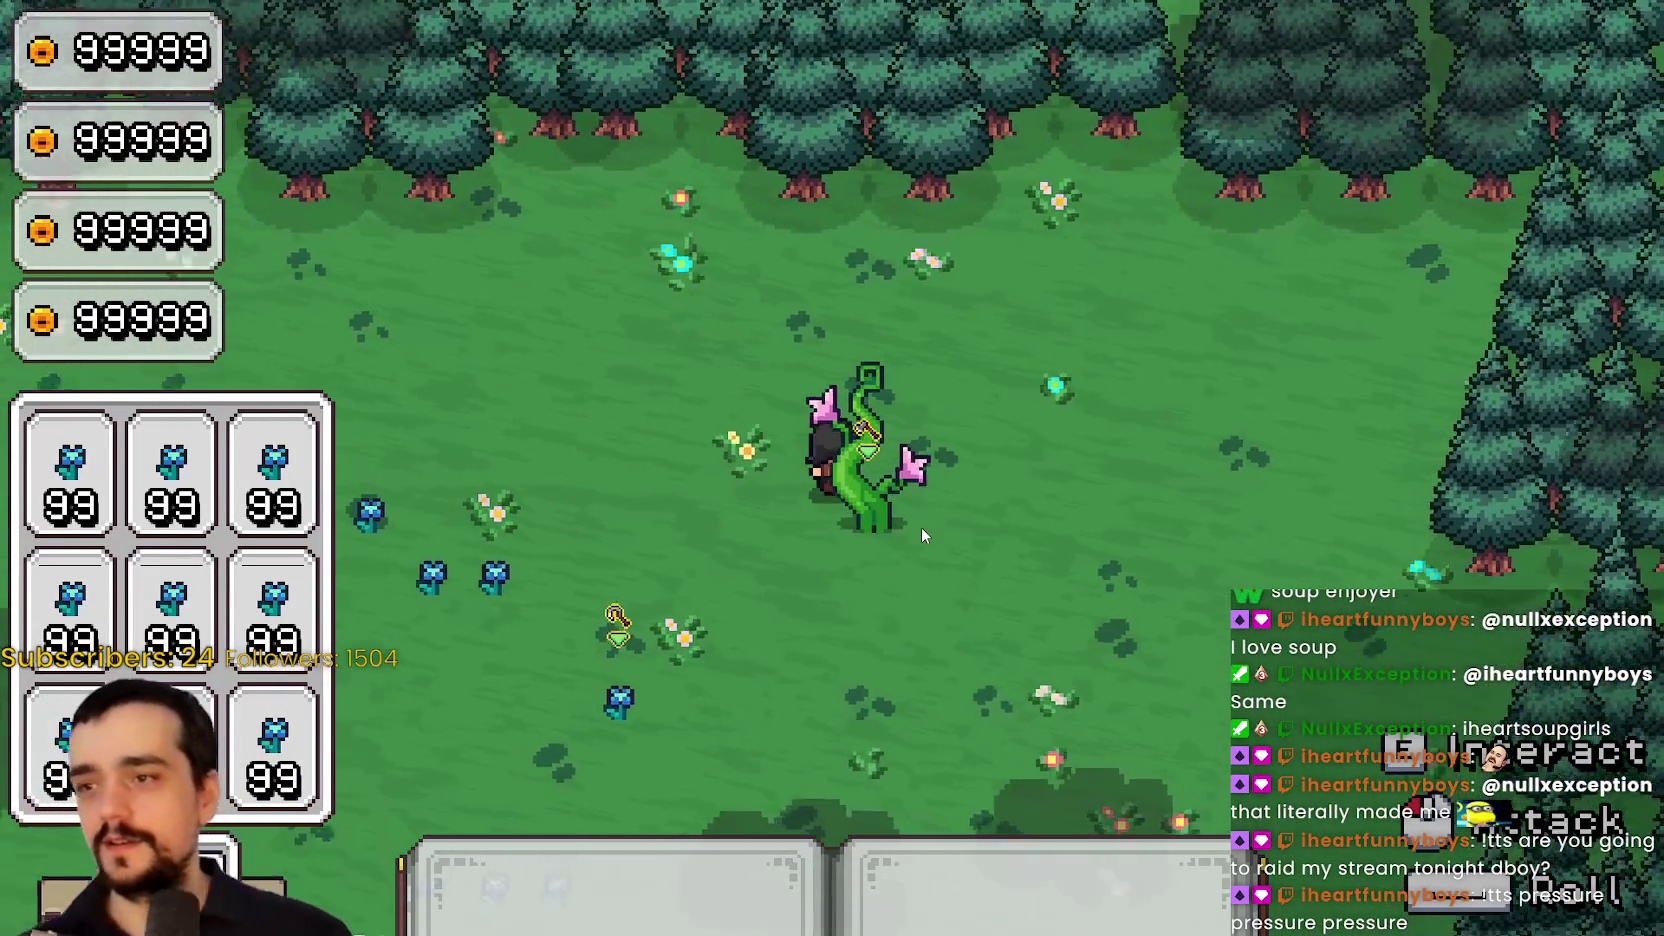
{"action": "key", "text": "d"}
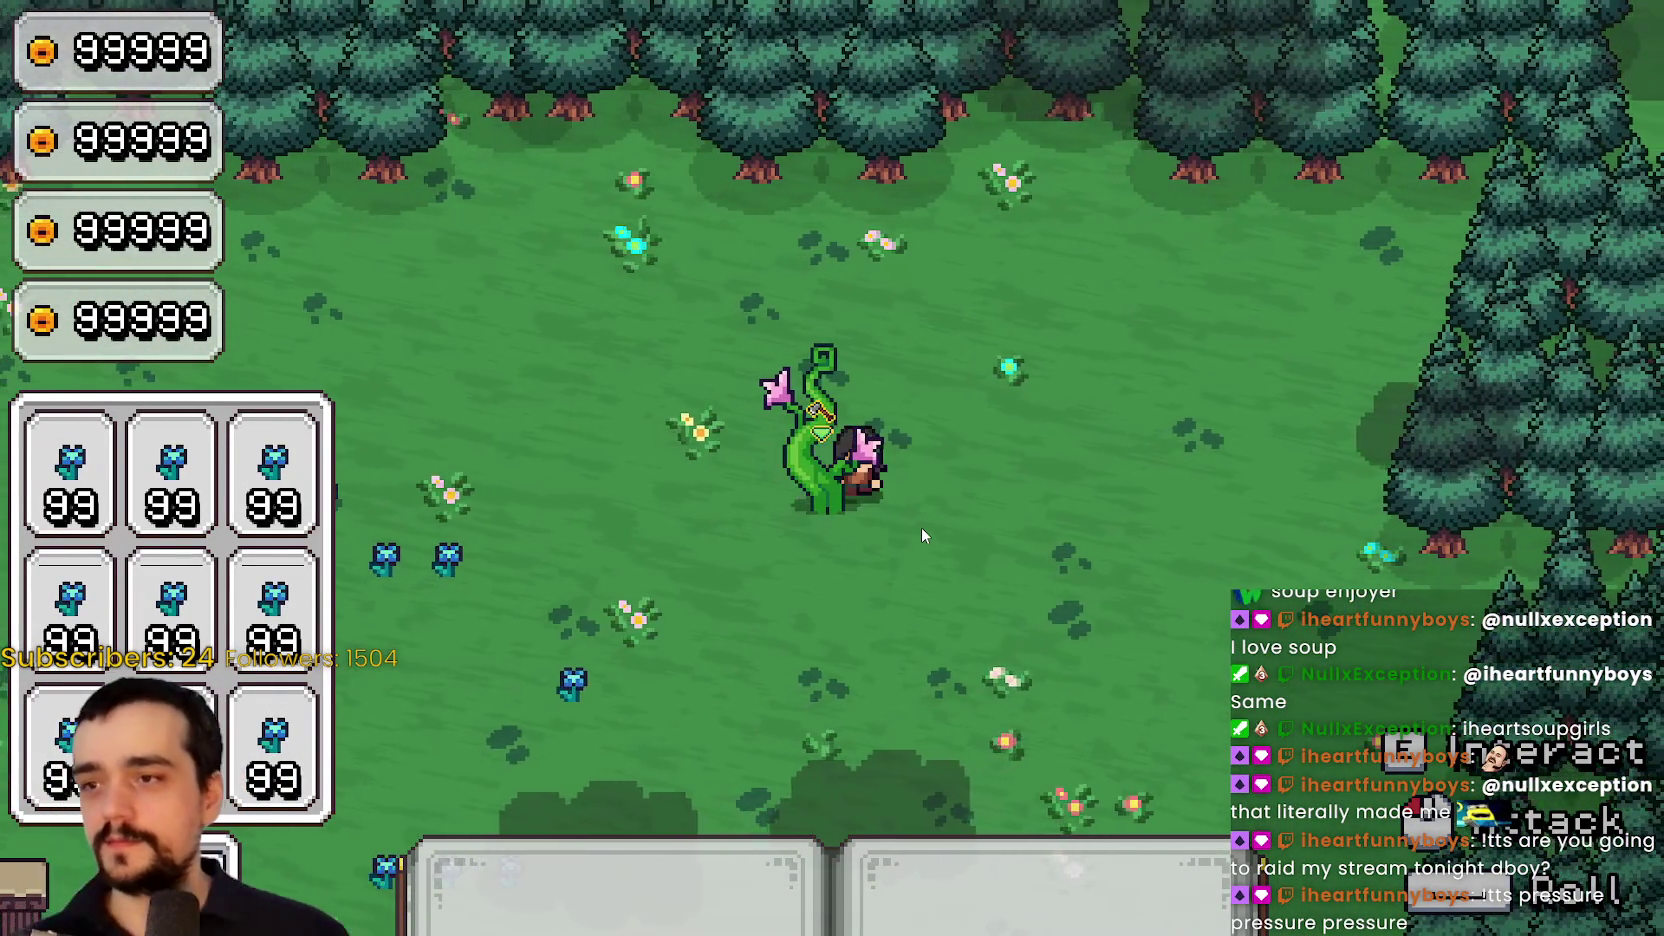
{"action": "key", "text": "s"}
{"action": "key", "text": "d"}
{"action": "key", "text": "a"}
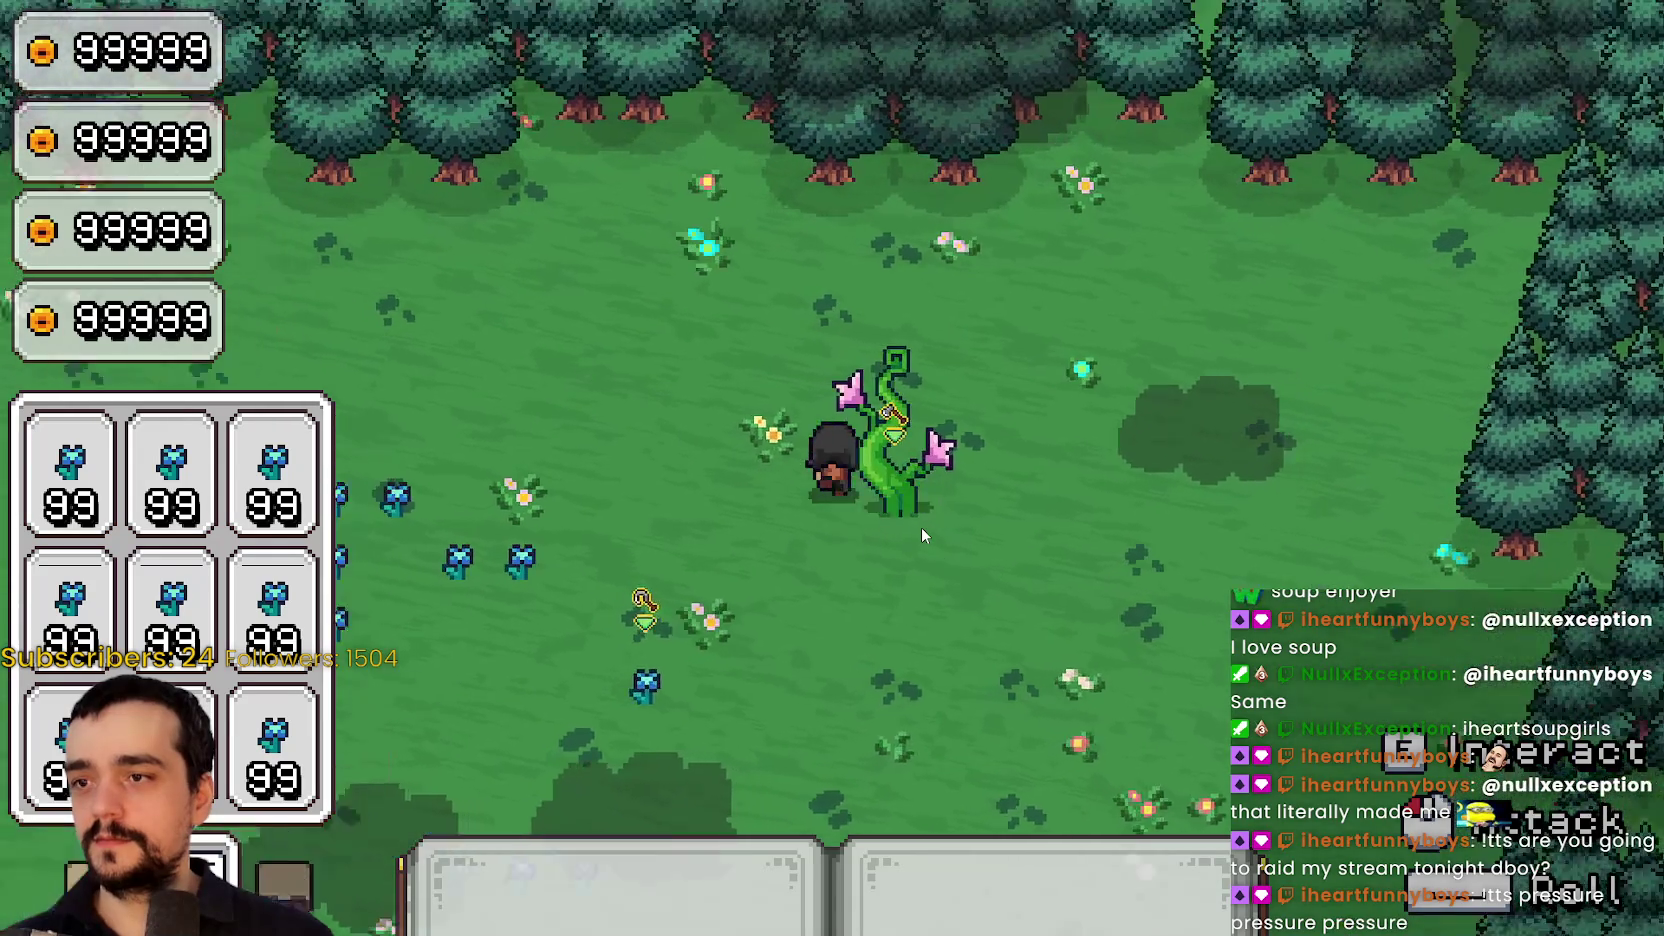
{"action": "key", "text": "d"}
{"action": "key", "text": "s"}
{"action": "key", "text": "w"}
{"action": "key", "text": "a"}
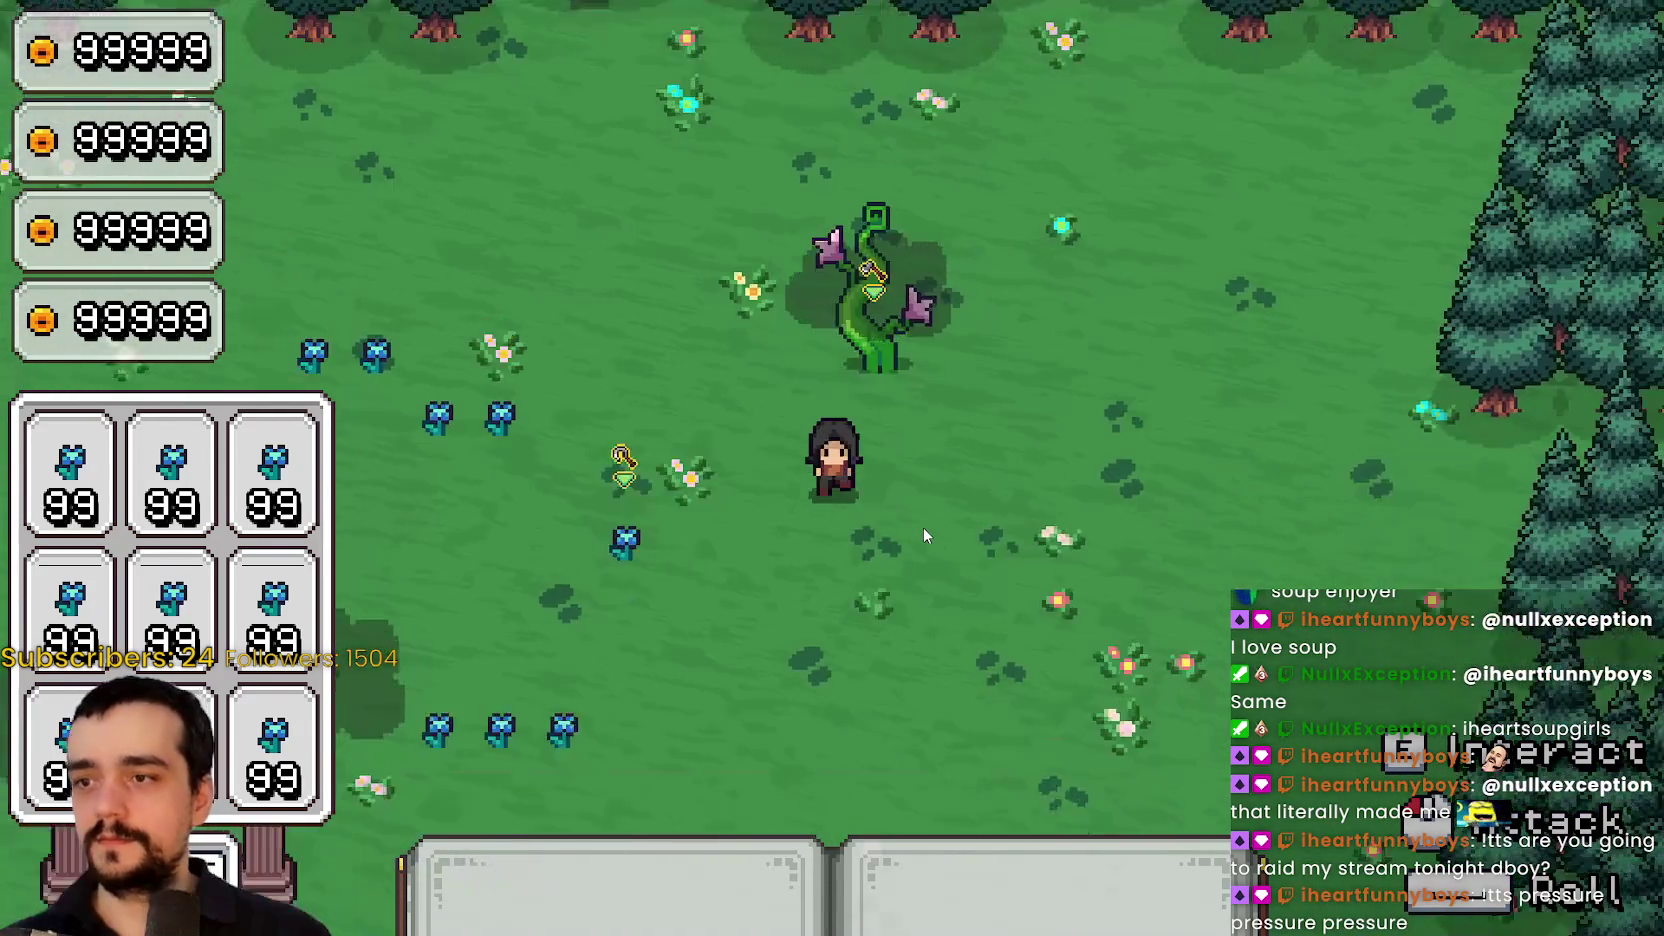
{"action": "key", "text": "d"}
{"action": "key", "text": "s"}
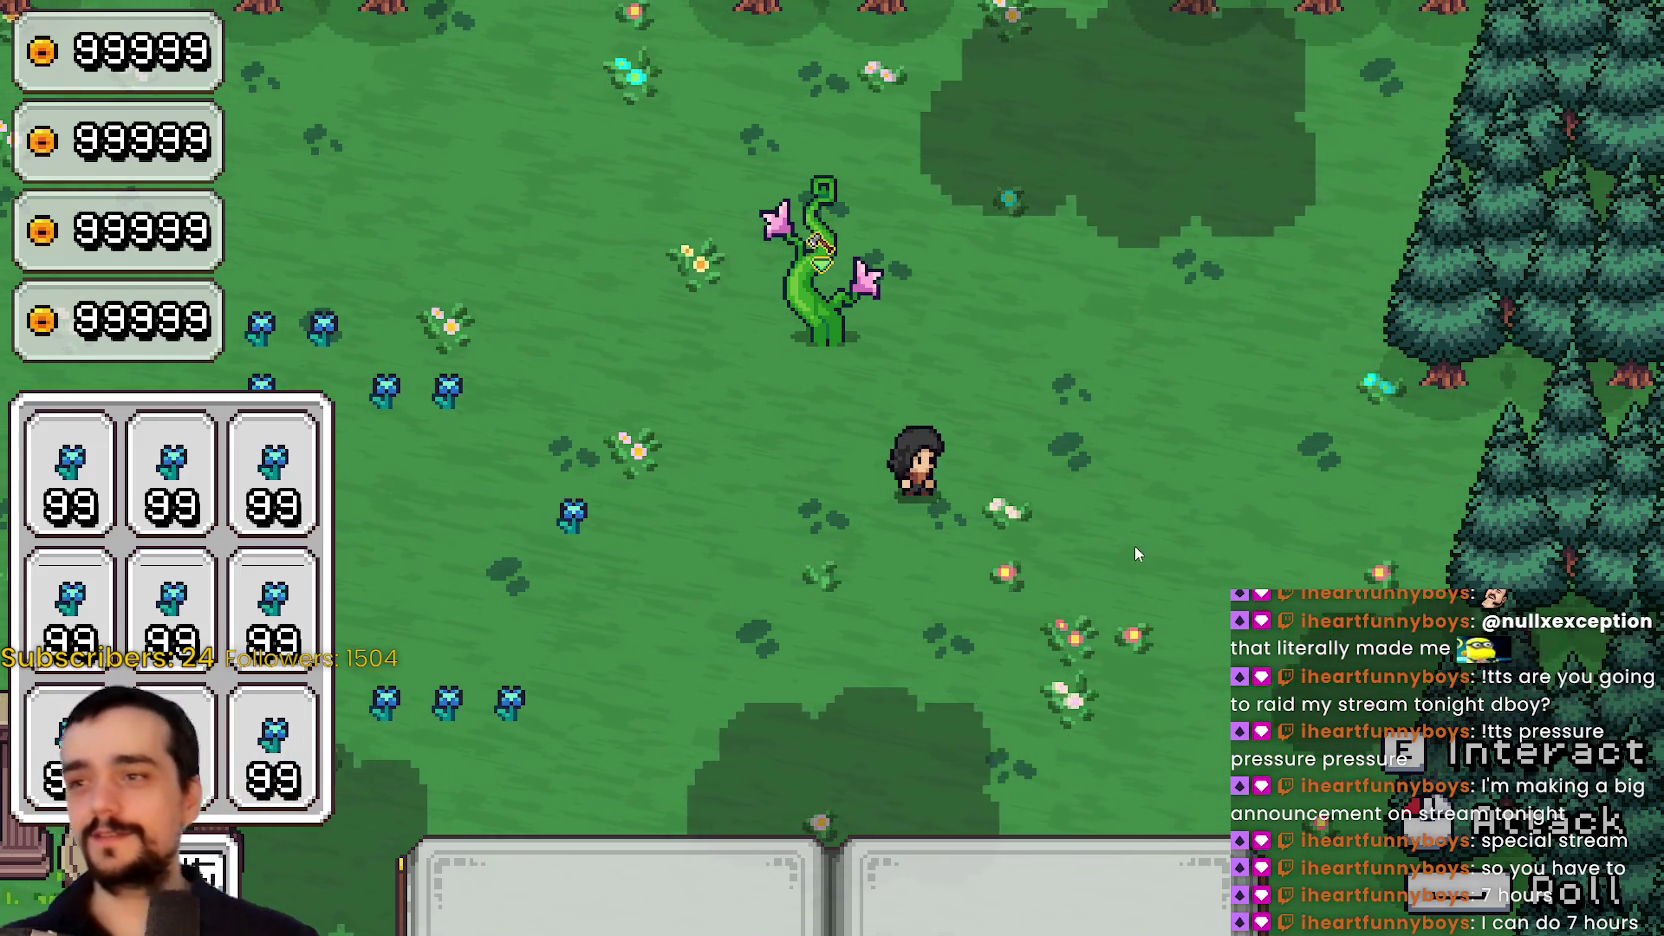
{"action": "key", "text": "a"}
{"action": "key", "text": "s"}
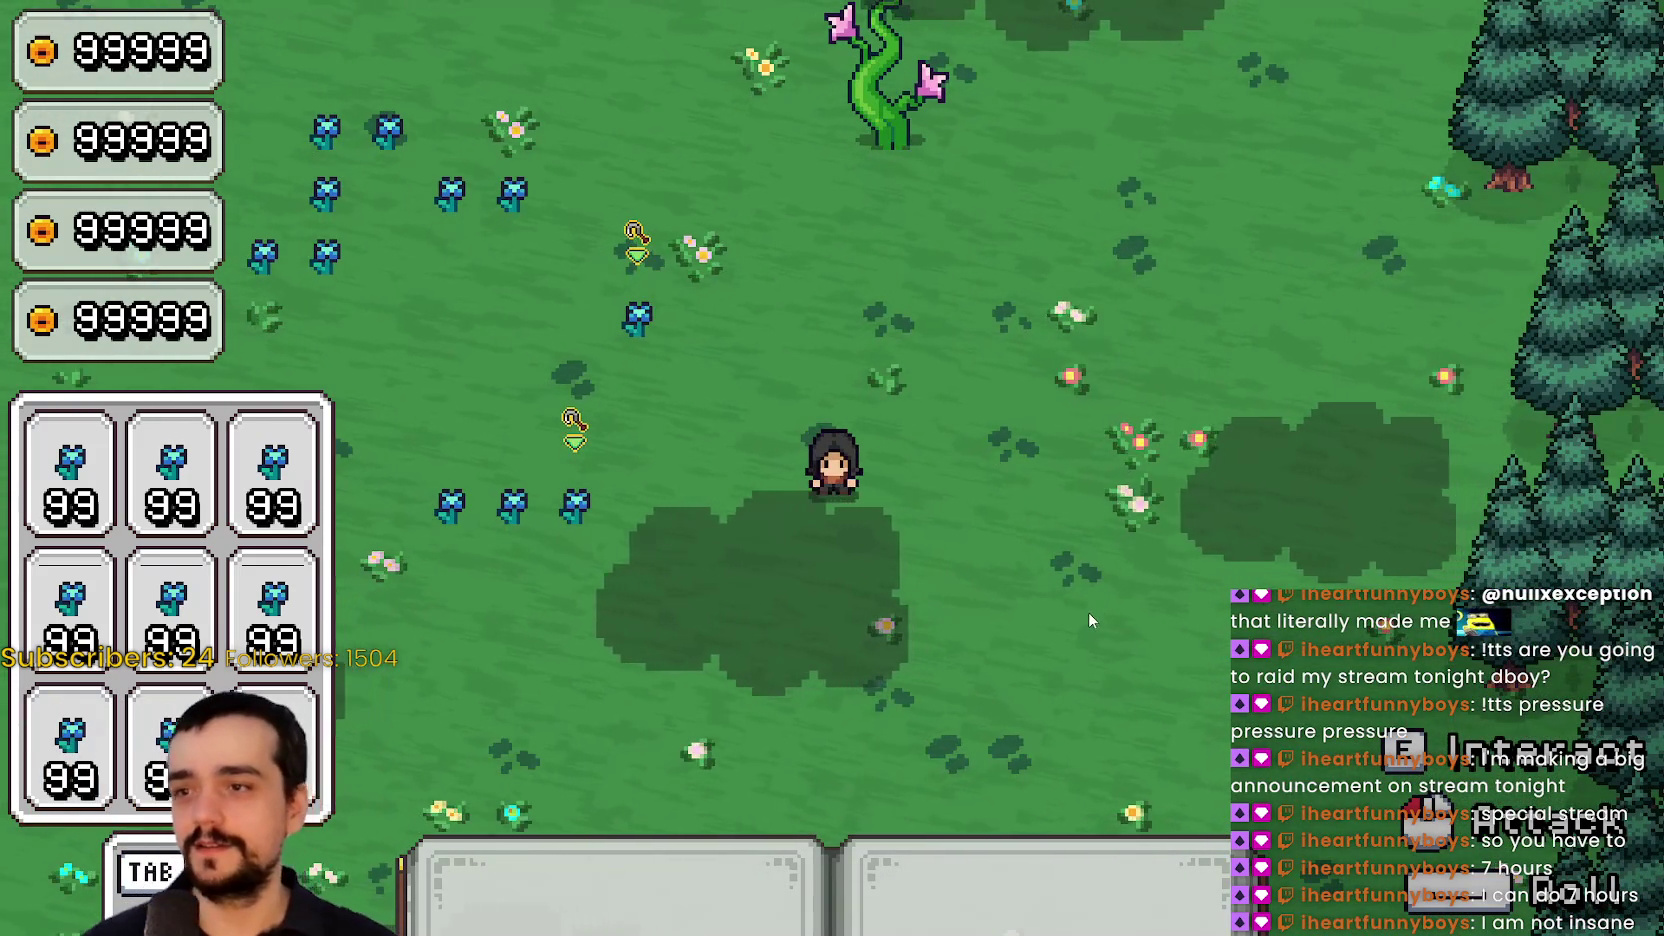
Save and exit the game, check the_forest map, then select resource_2's root node
{"action": "key", "text": "Escape"}
{"action": "left_click", "coordinate": [372, 553]}
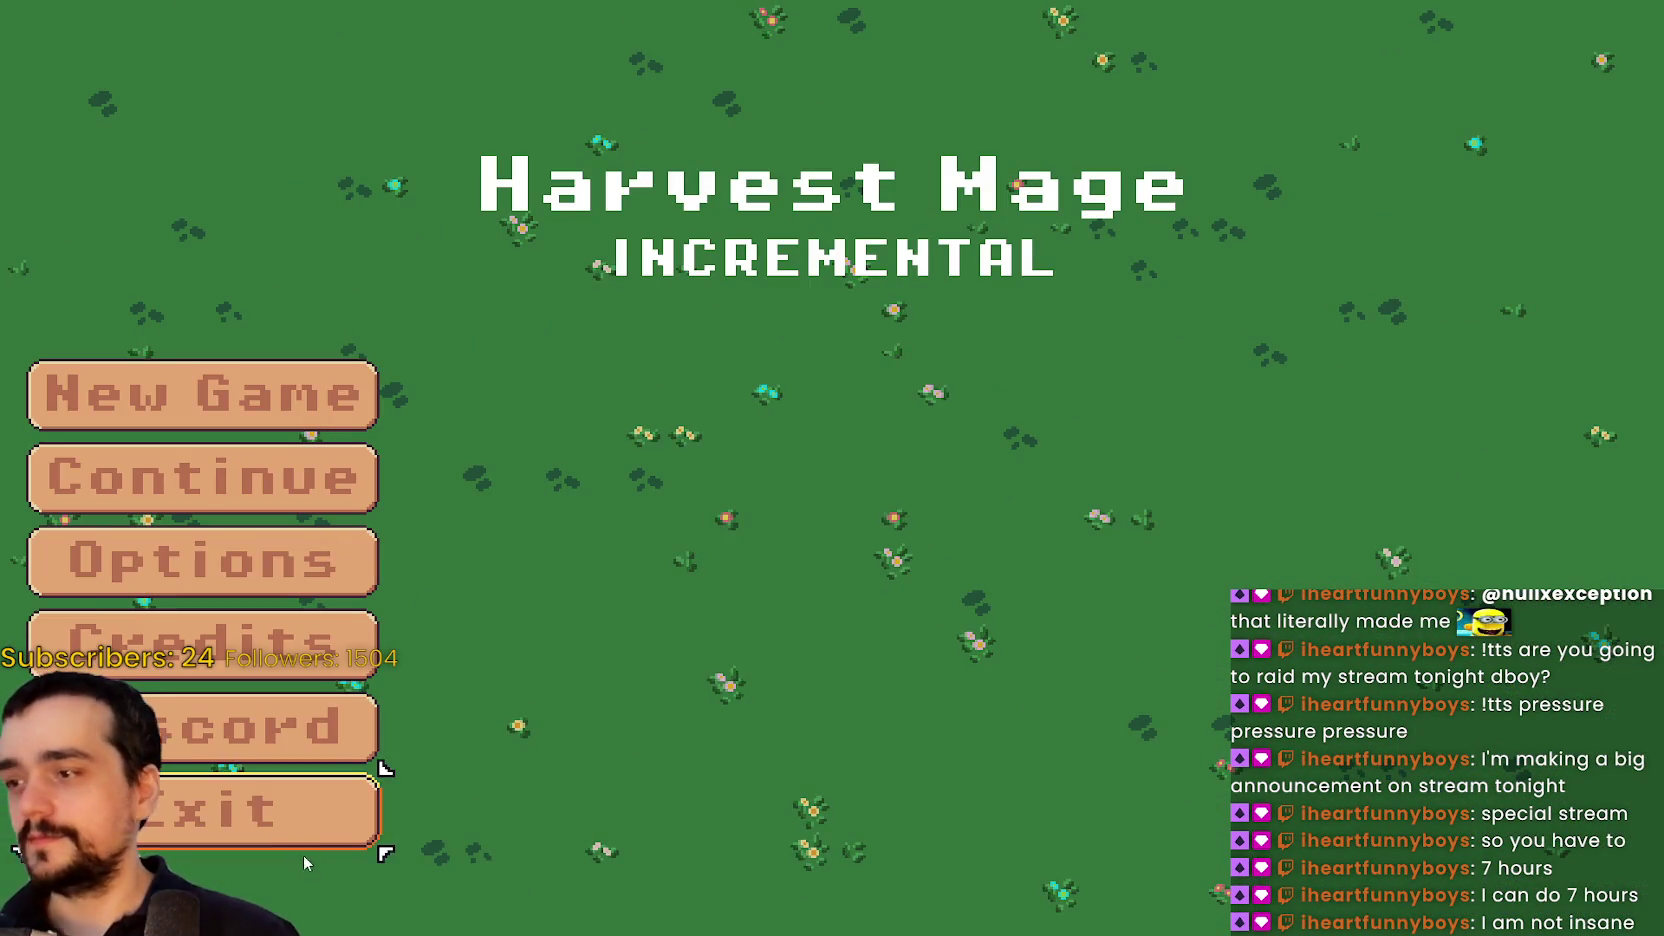
{"action": "left_click", "coordinate": [279, 838]}
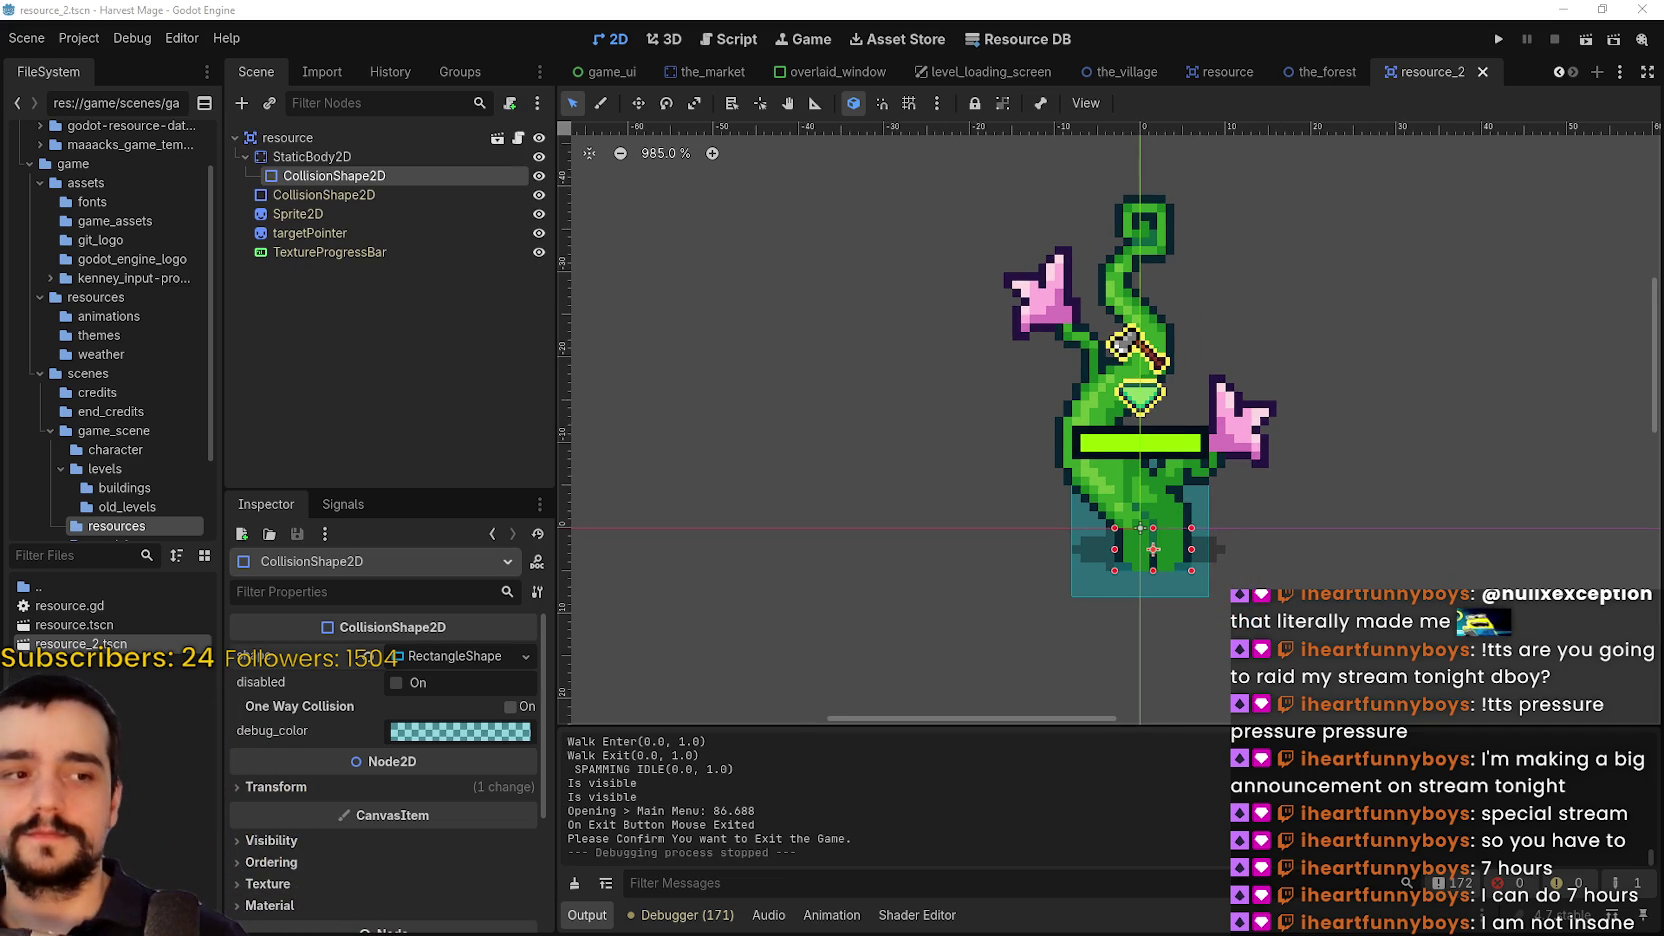
{"action": "left_click", "coordinate": [1304, 80]}
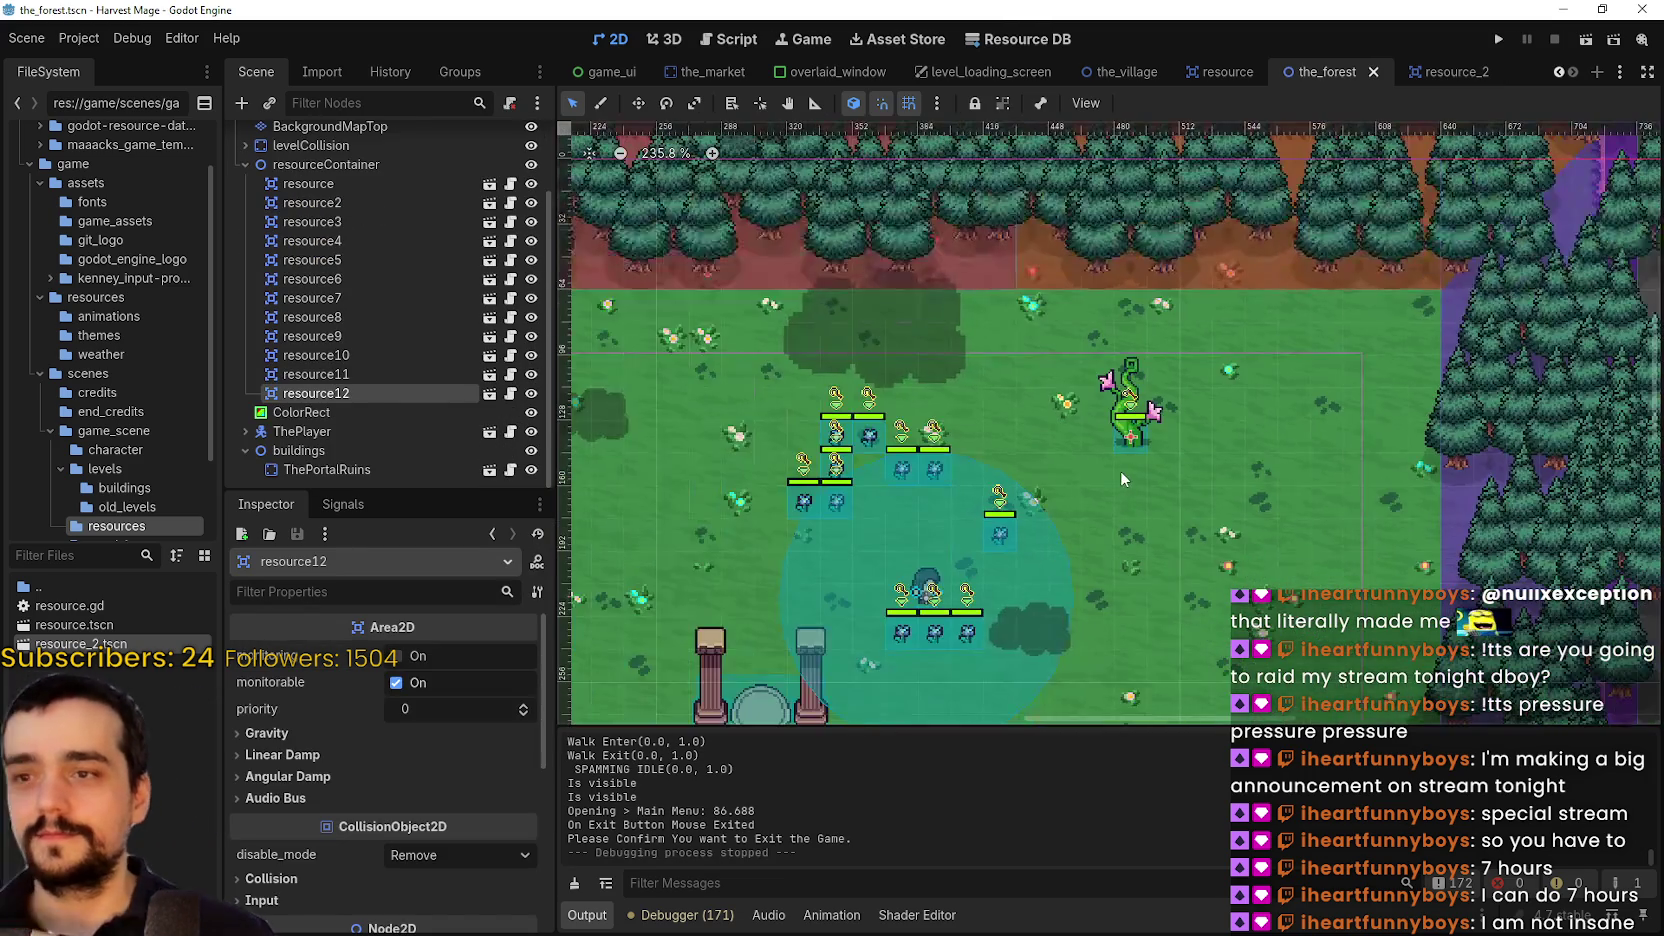
{"action": "left_click_drag", "start_coordinate": [1038, 450], "coordinate": [1116, 402]}
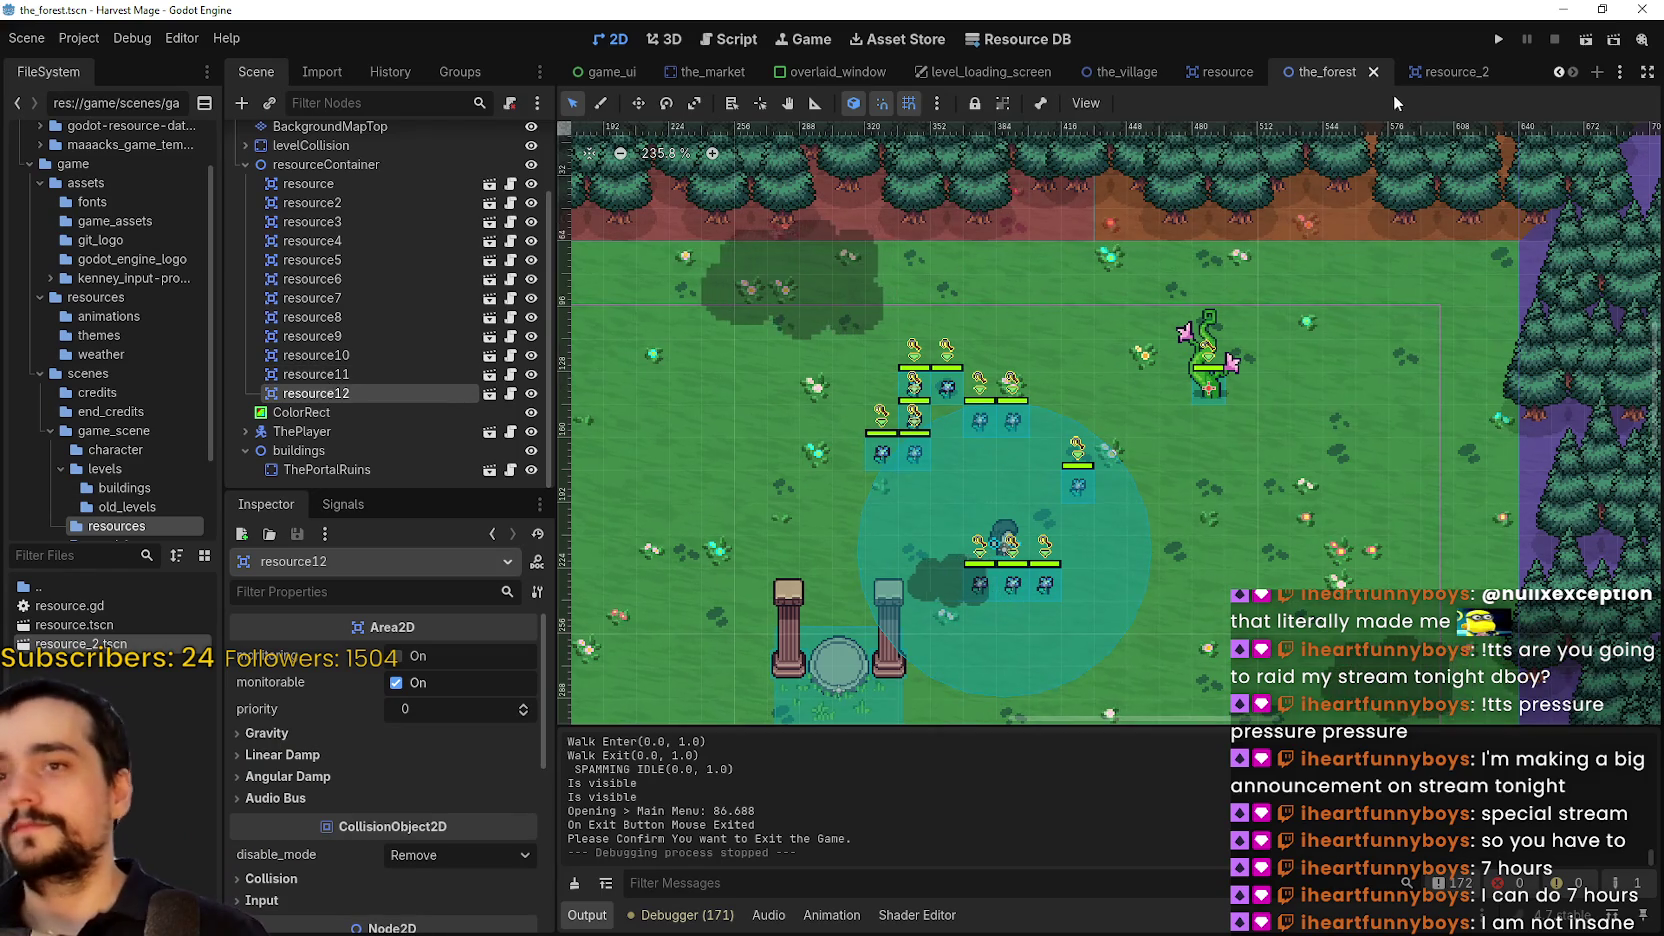
{"action": "left_click", "coordinate": [1435, 72]}
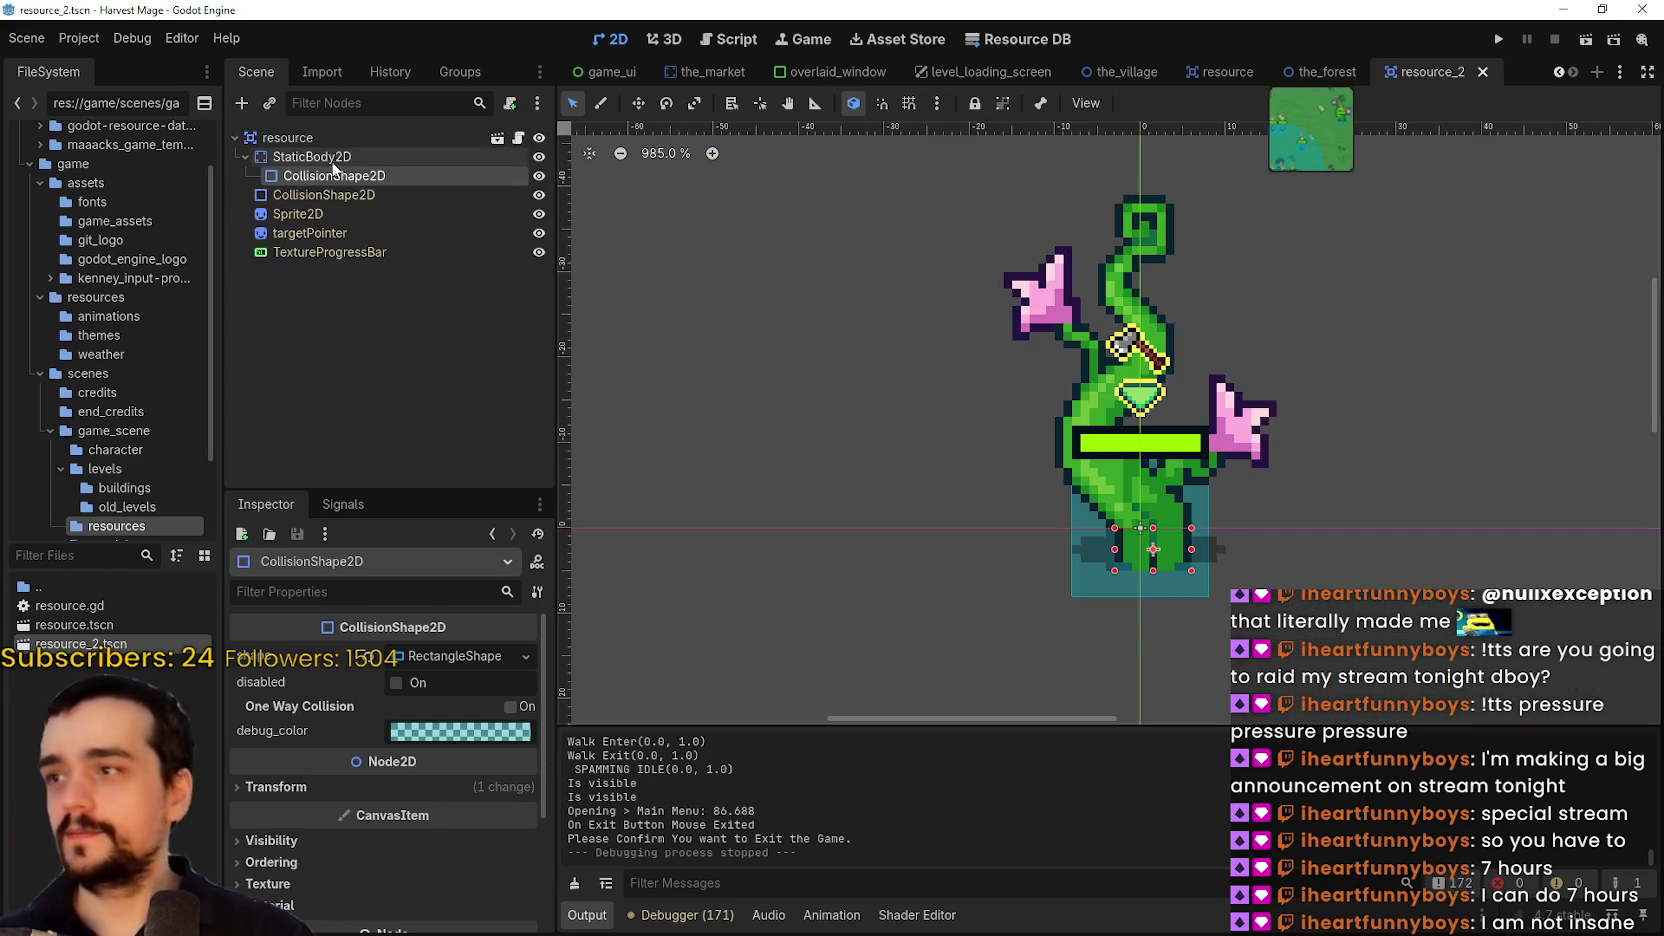
{"action": "left_click", "coordinate": [345, 140]}
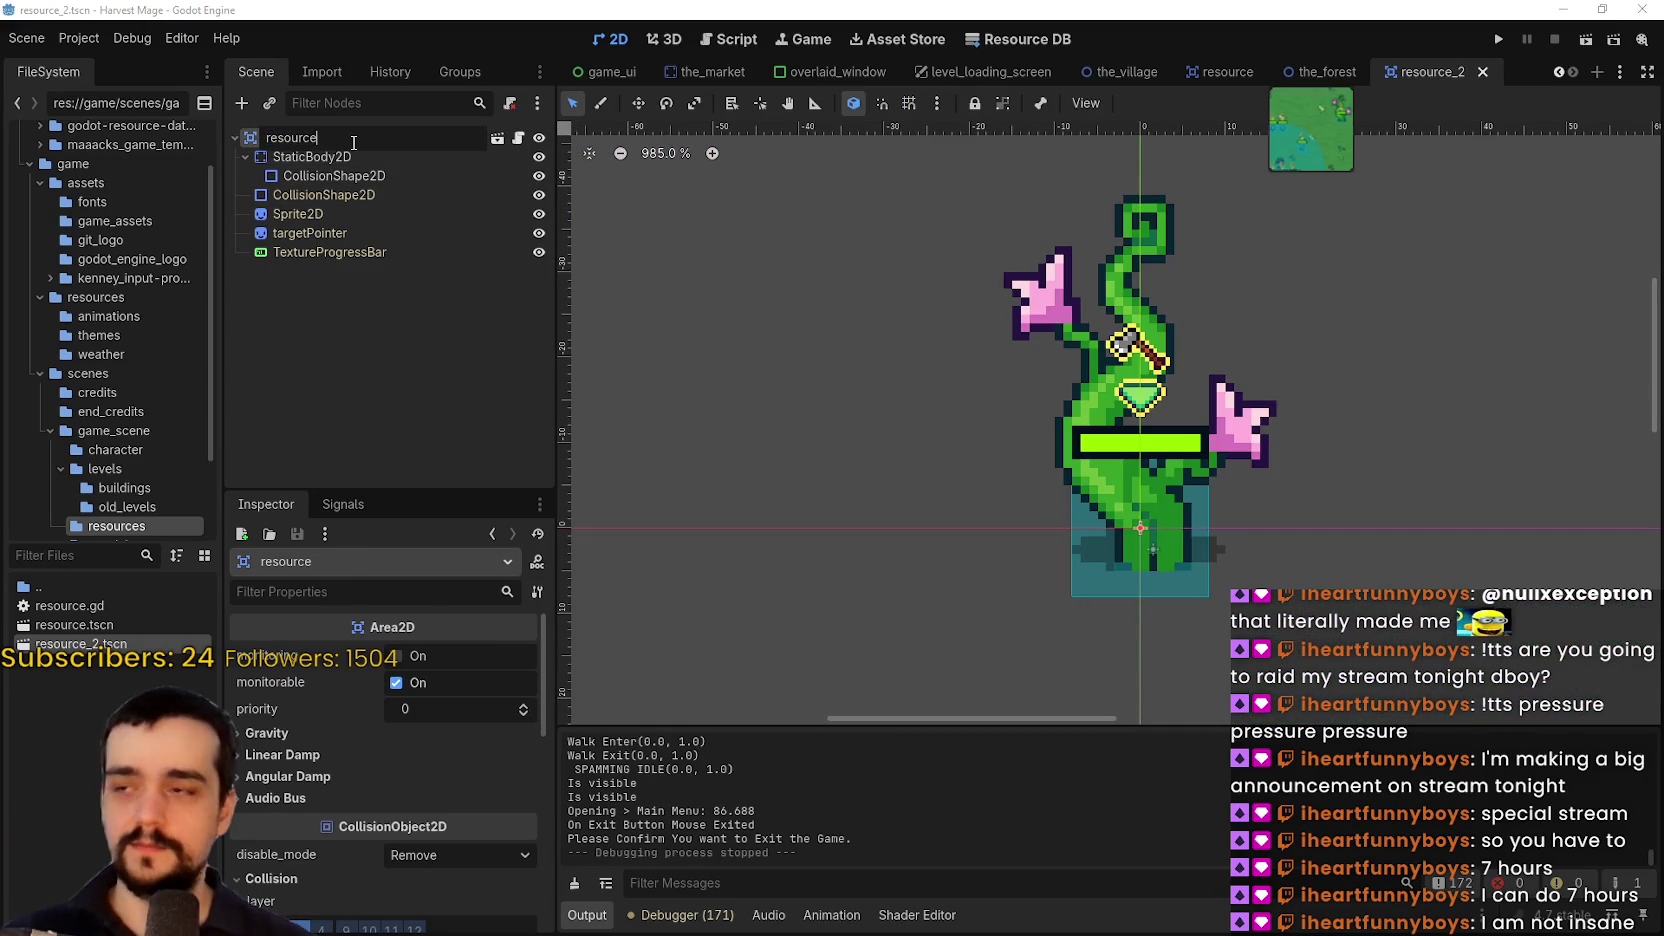
Rename the plant root to resource_collision and delete resource12 from the_forest scene
{"action": "type", "text": "_collision"}
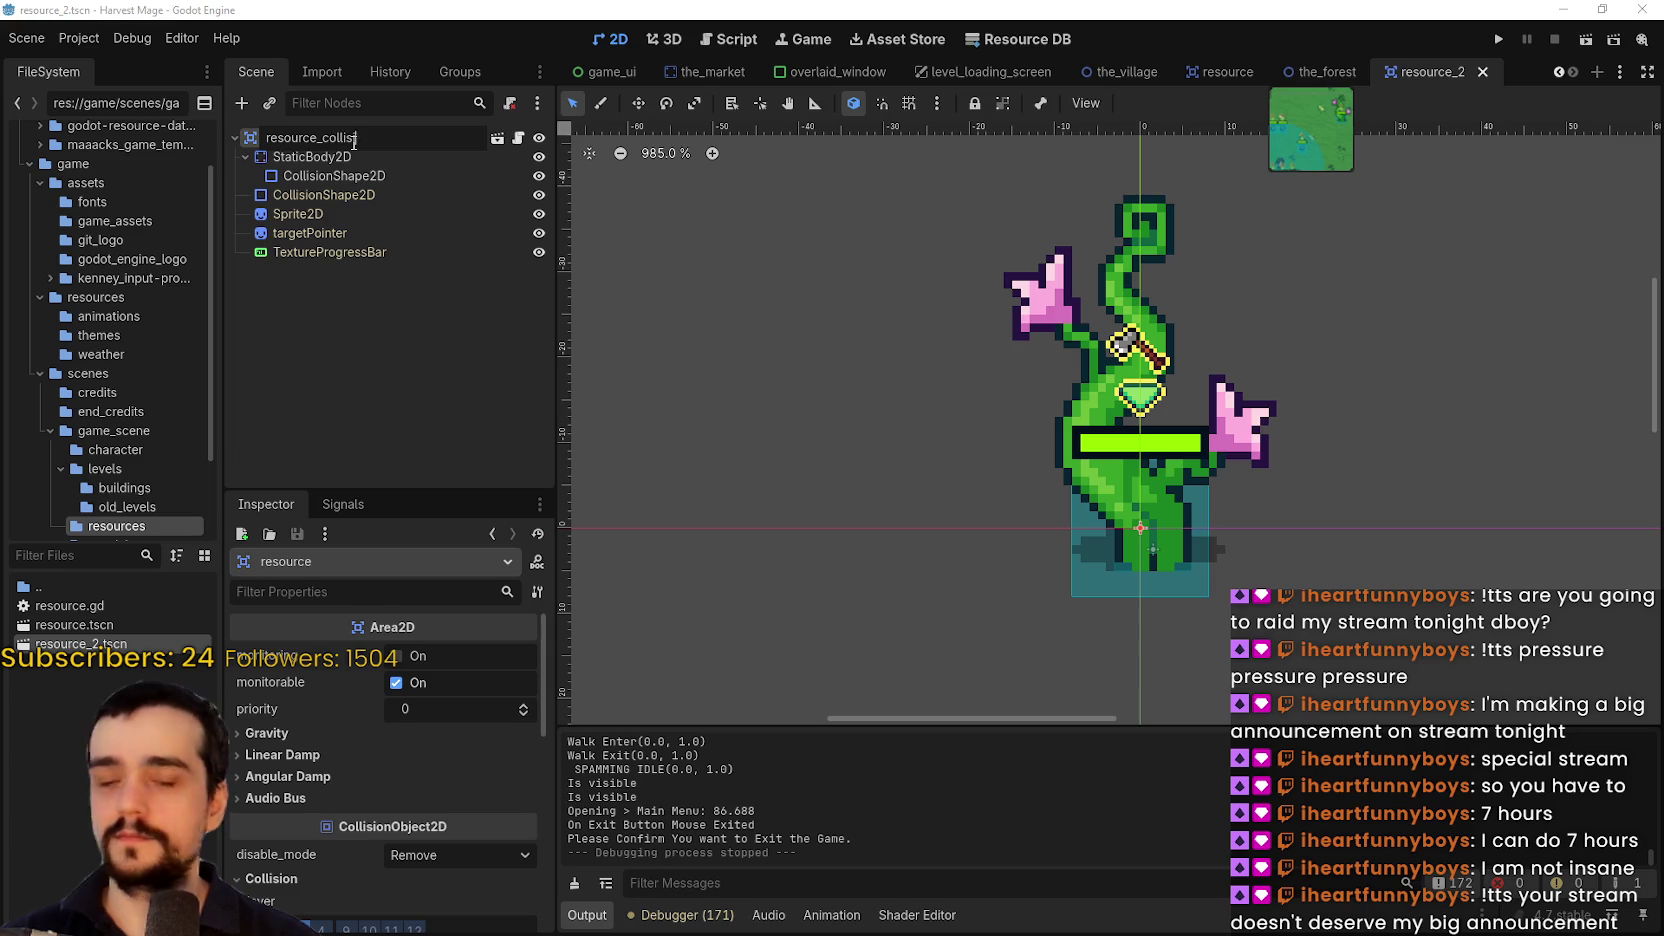
{"action": "key", "text": "Return"}
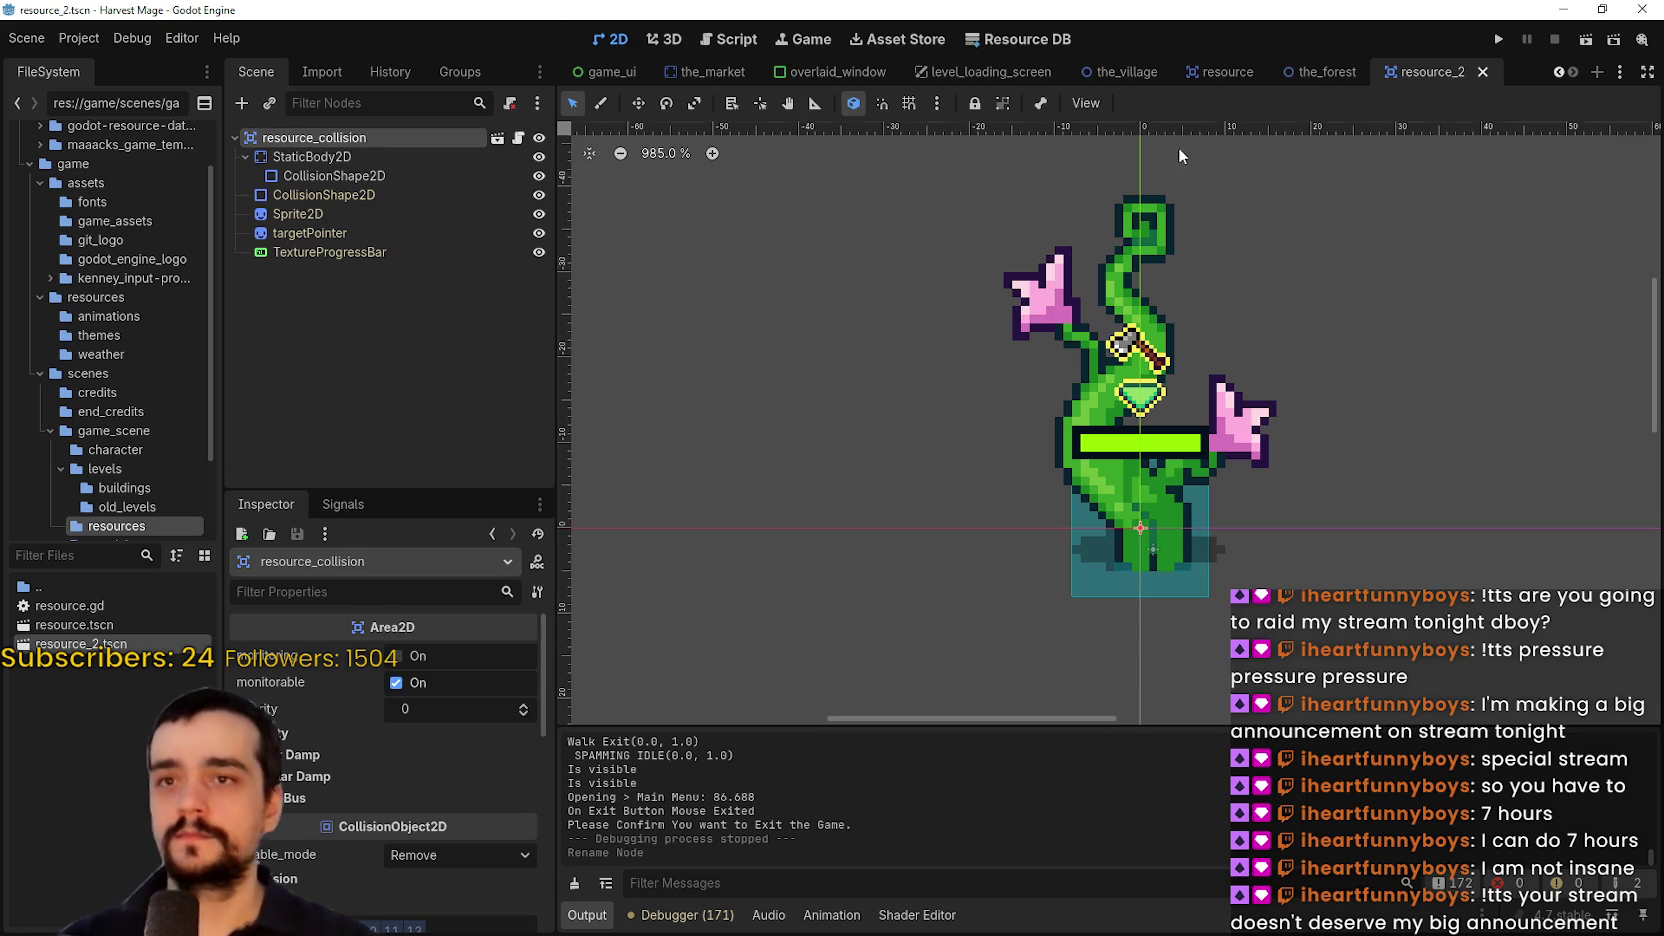
{"action": "left_click", "coordinate": [1300, 73]}
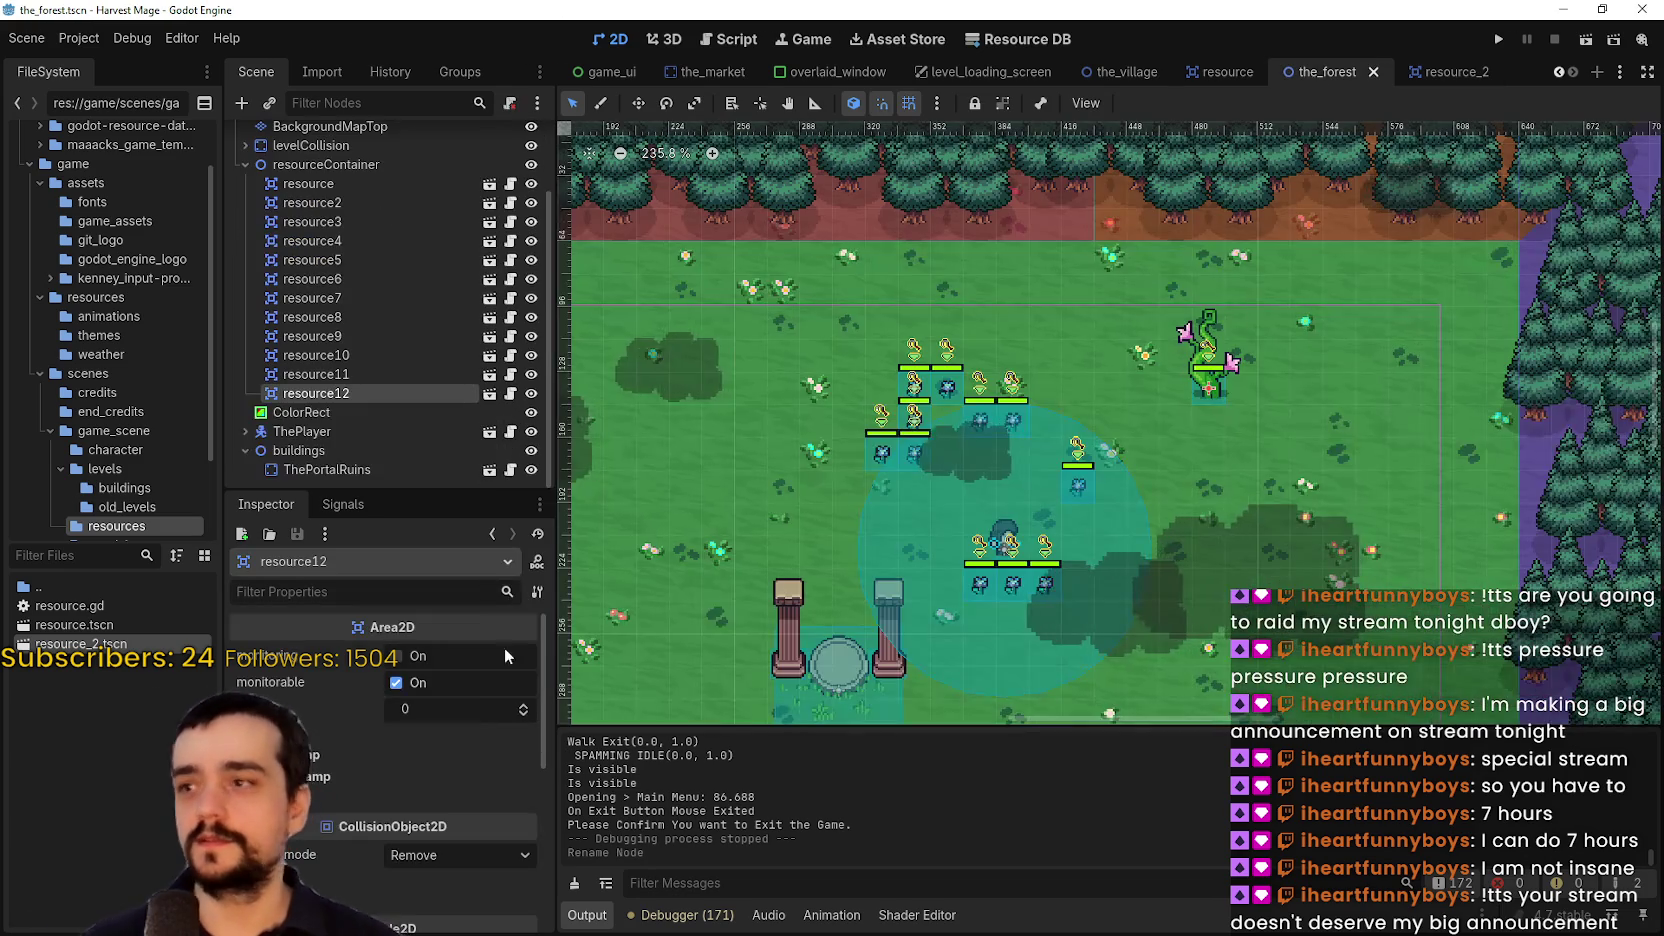
{"action": "right_click", "coordinate": [306, 400]}
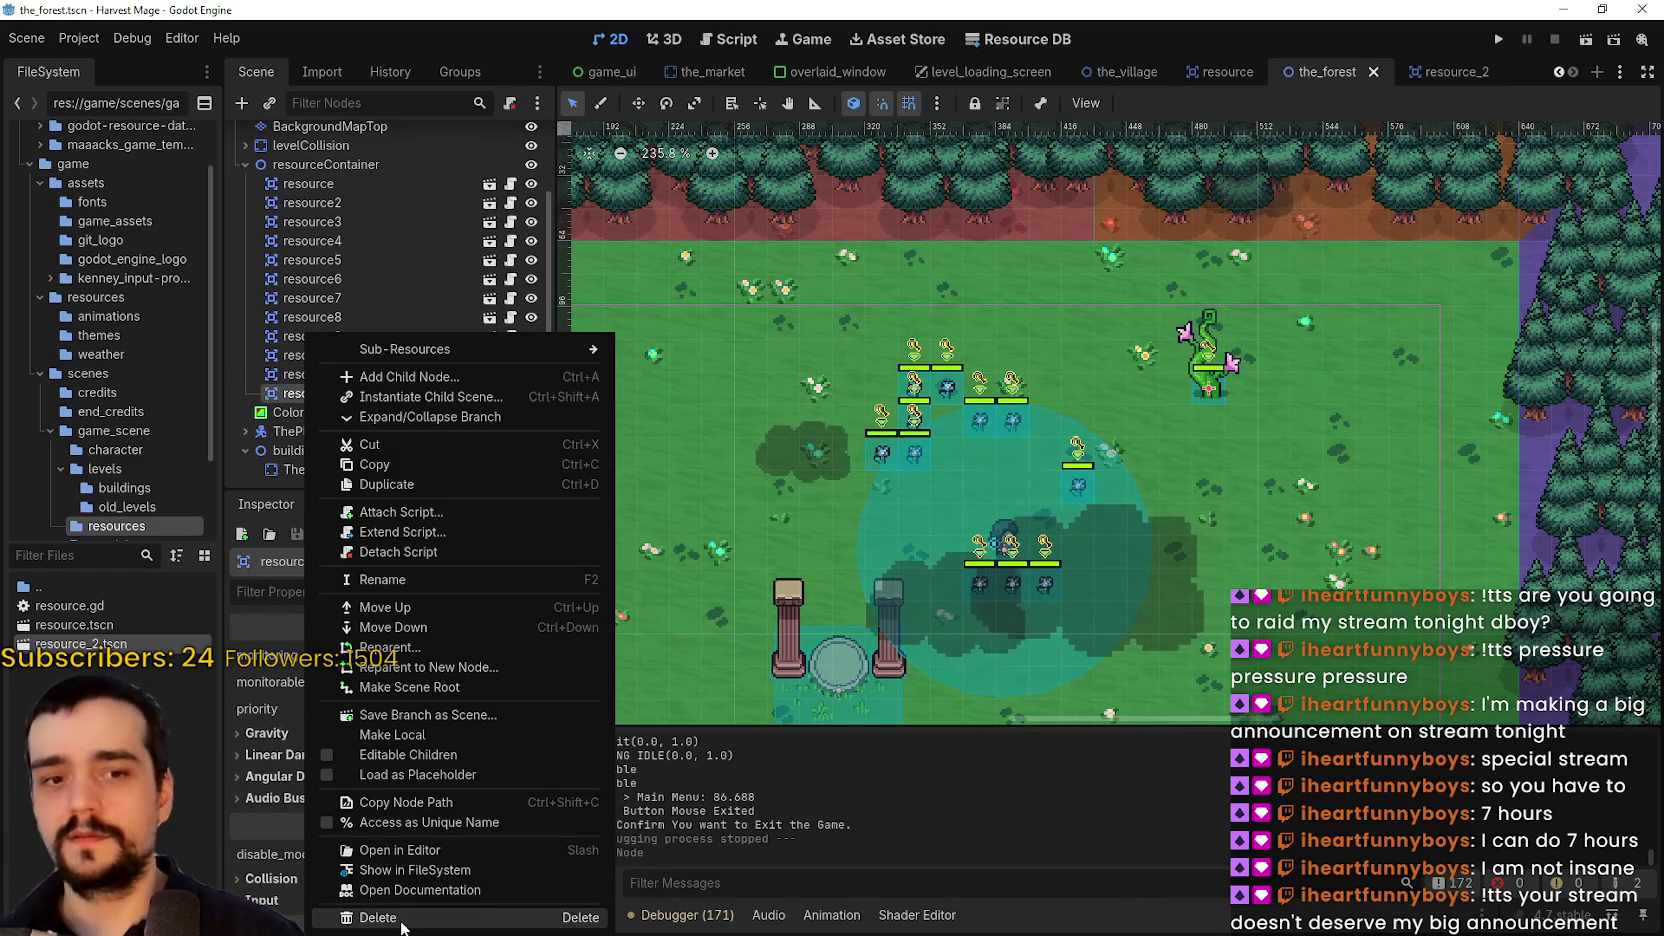
{"action": "left_click", "coordinate": [378, 917]}
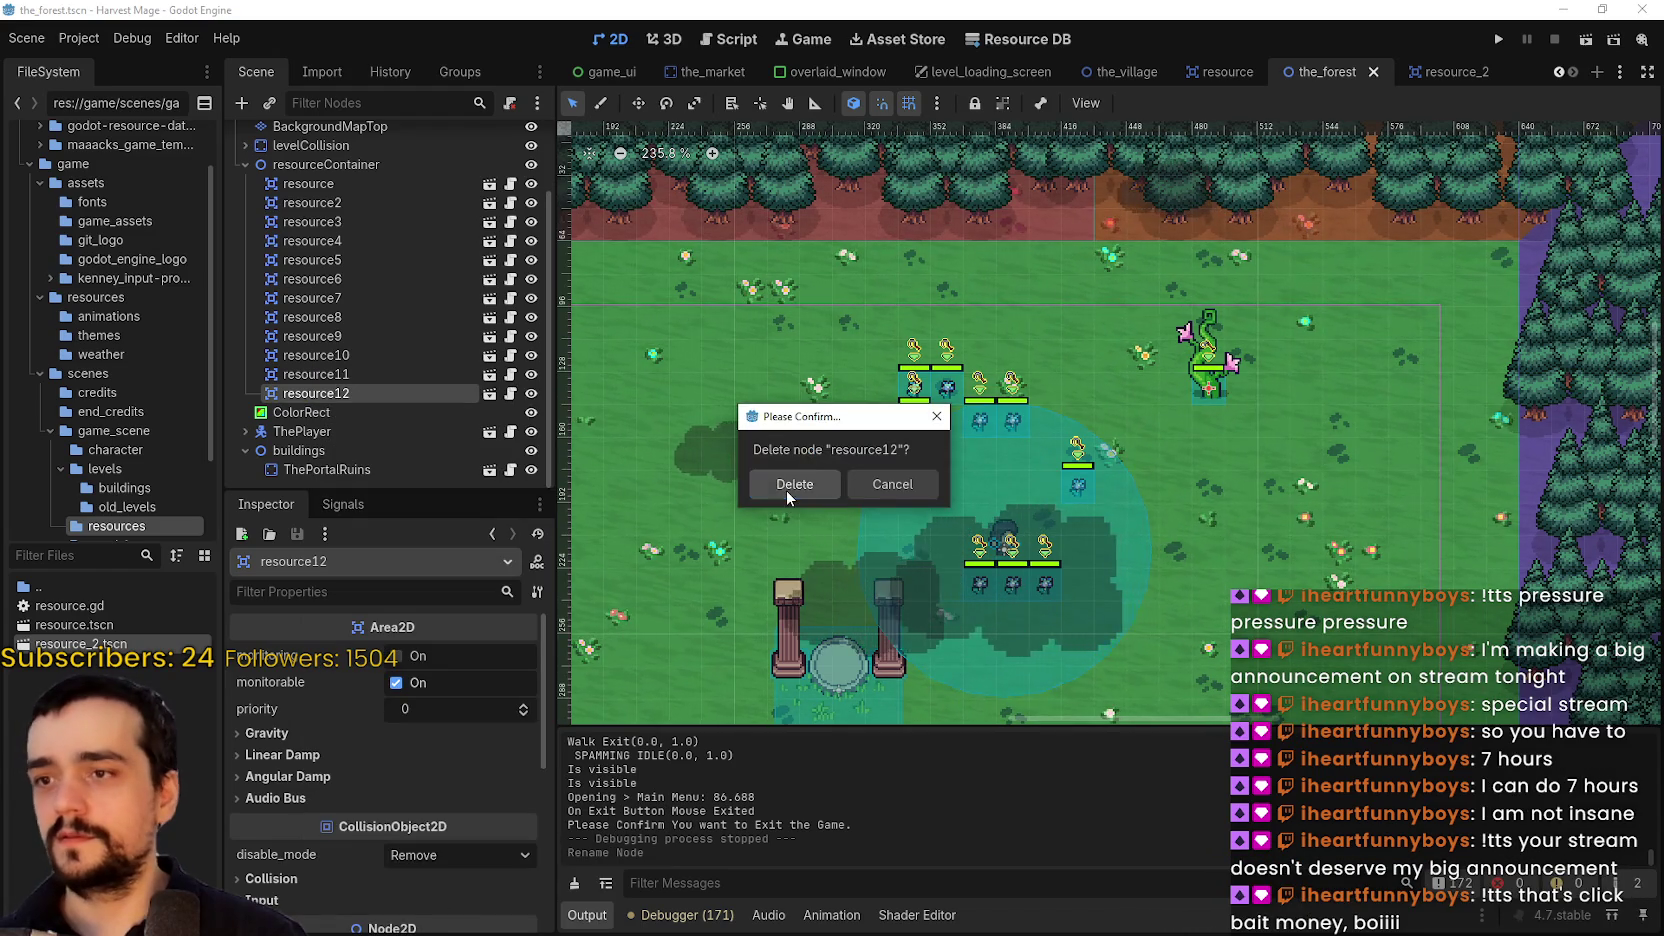
{"action": "left_click", "coordinate": [788, 488]}
{"action": "right_click", "coordinate": [322, 176]}
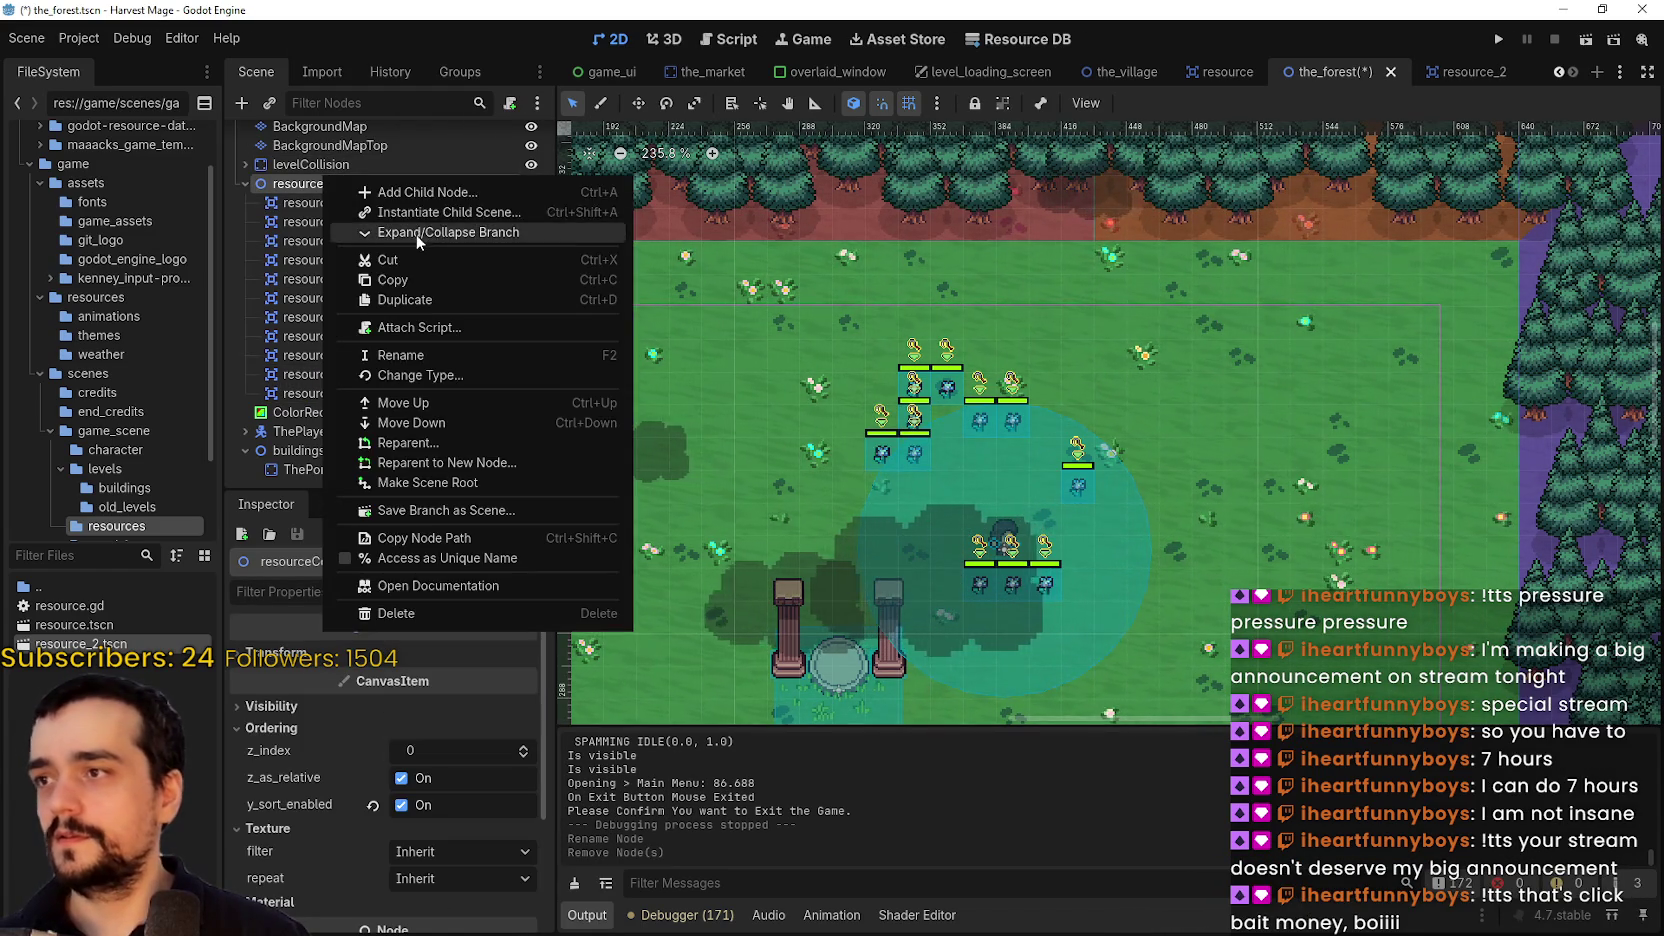
Instance resource_2.tscn under resourceContainer and place it where the old beanstalk stood
{"action": "left_click", "coordinate": [434, 212]}
{"action": "double_click", "coordinate": [592, 275]}
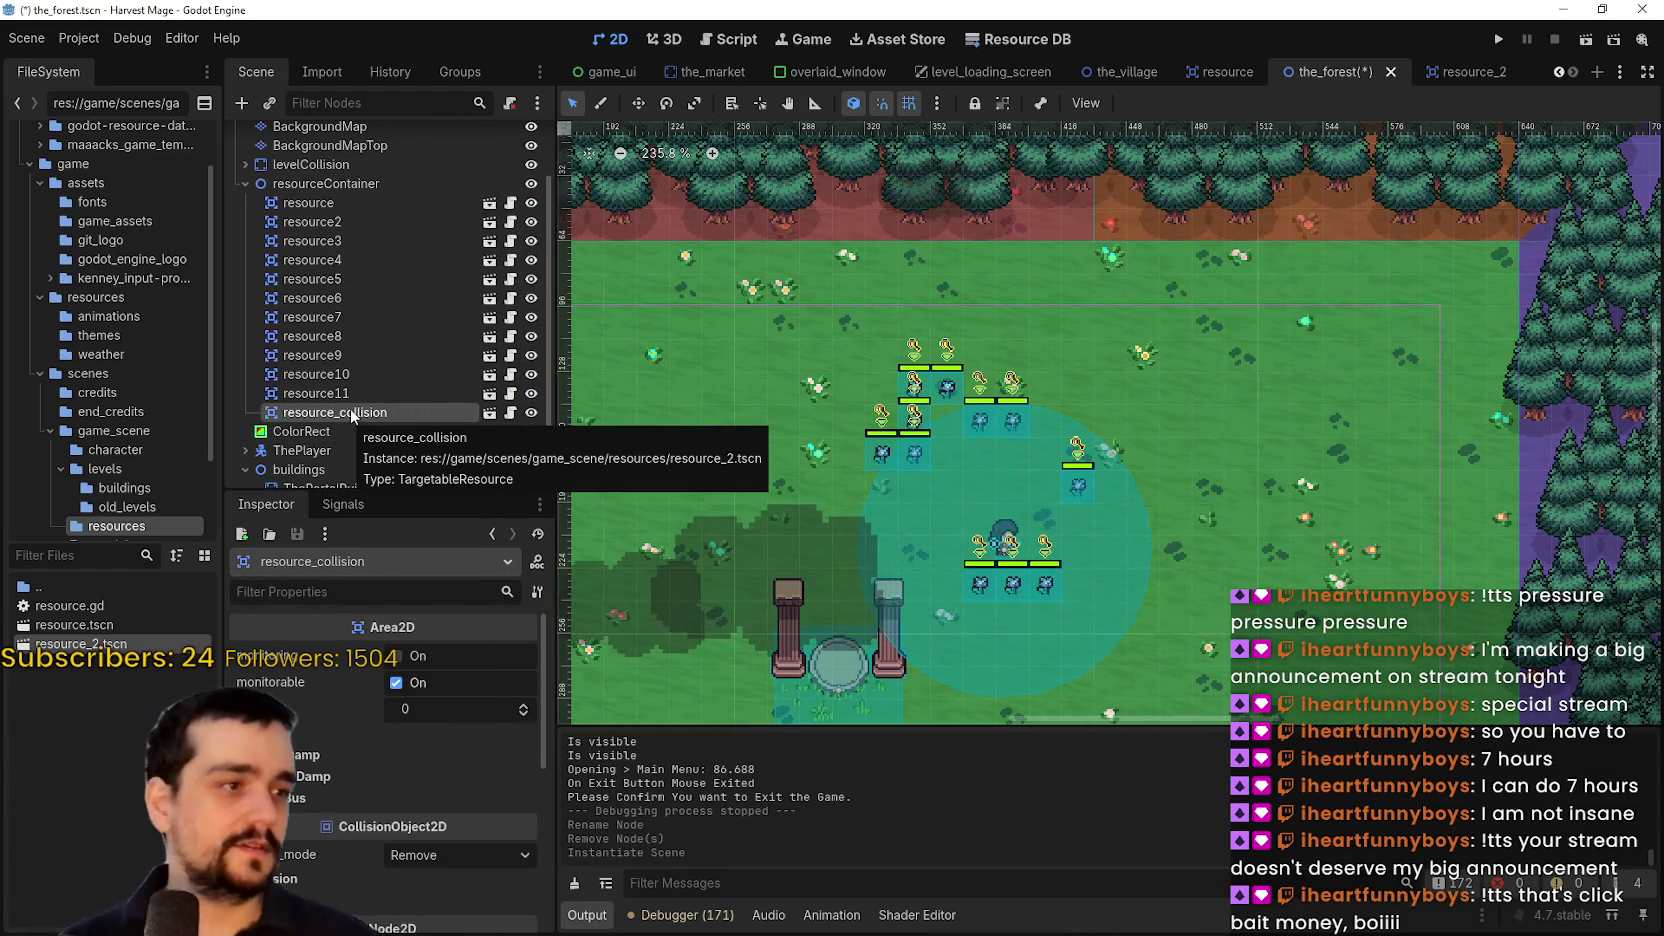
{"action": "scroll", "scroll_direction": "down", "scroll_amount": 3}
{"action": "scroll", "scroll_direction": "left", "scroll_amount": 3}
{"action": "scroll", "scroll_direction": "up", "scroll_amount": 3}
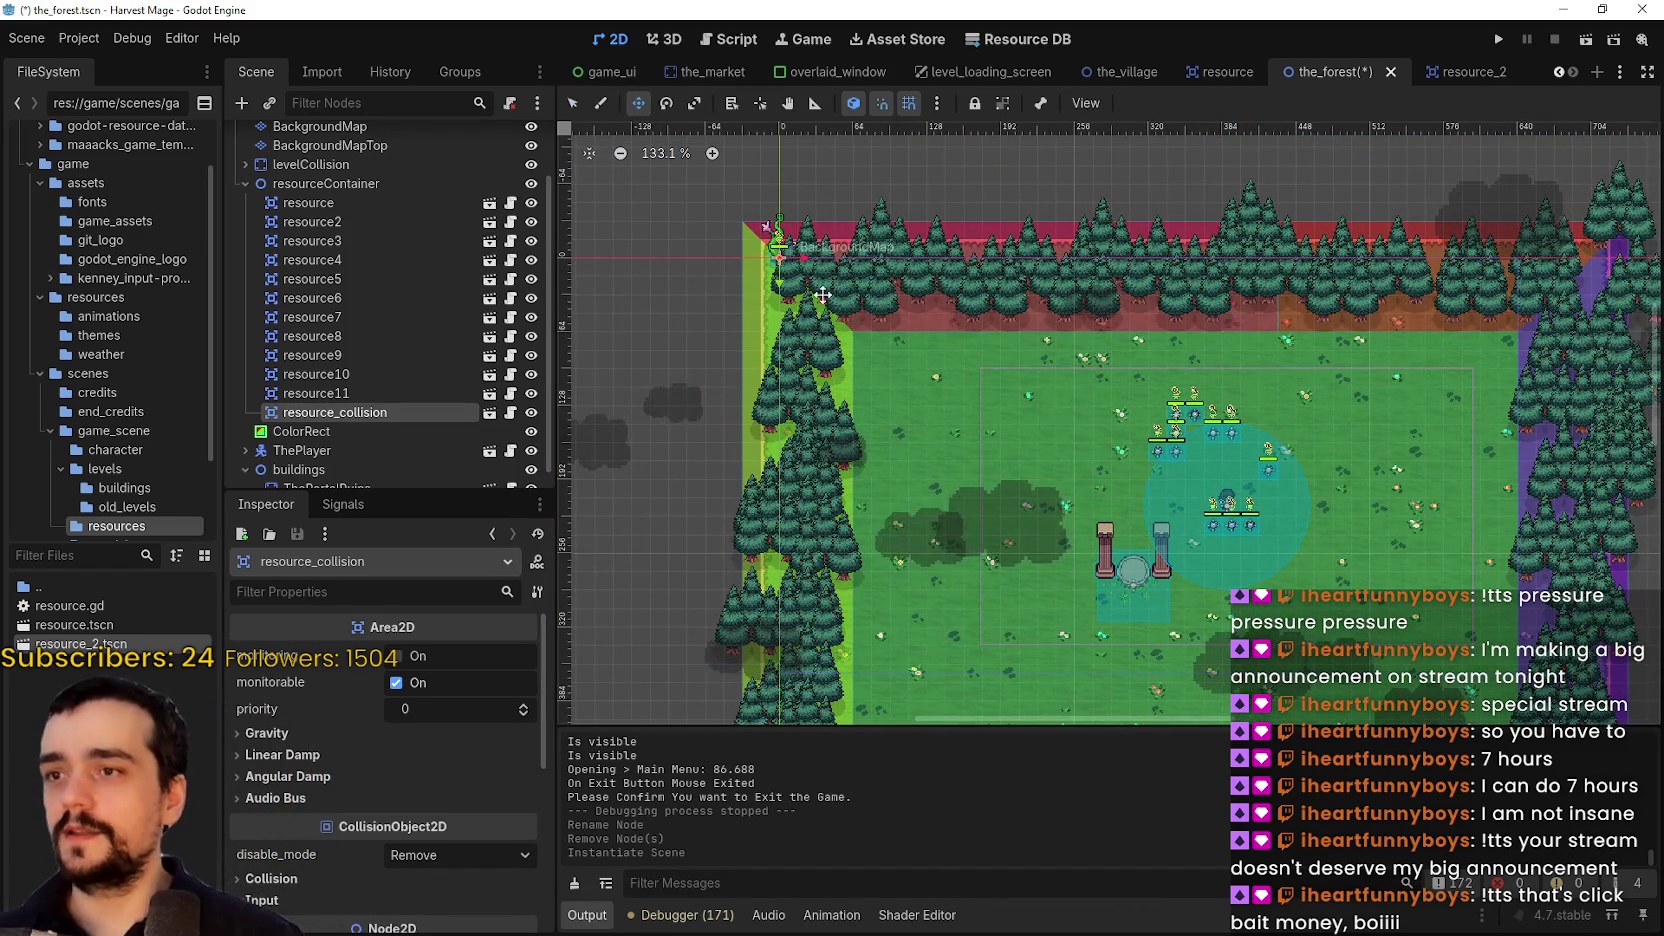
{"action": "scroll", "scroll_direction": "up", "scroll_amount": 3}
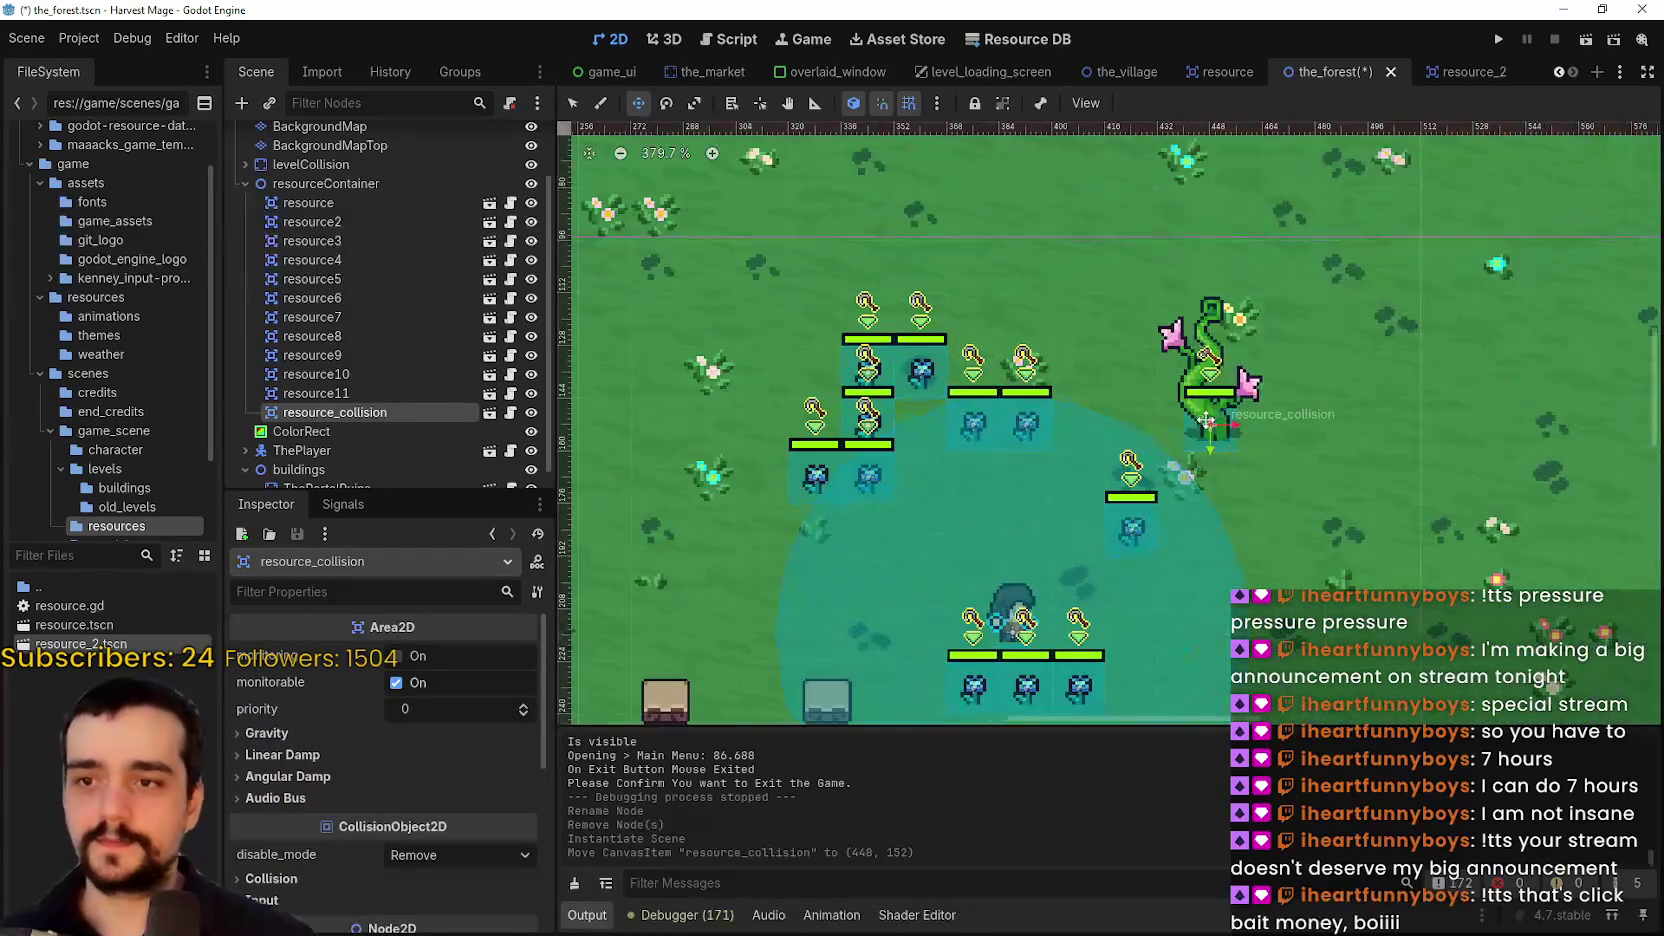
{"action": "left_click_drag", "start_coordinate": [1465, 417], "coordinate": [1465, 417]}
{"action": "scroll", "scroll_direction": "up", "scroll_amount": 3}
{"action": "left_click_drag", "start_coordinate": [1016, 469], "coordinate": [1090, 540]}
{"action": "scroll", "scroll_direction": "down", "scroll_amount": 3}
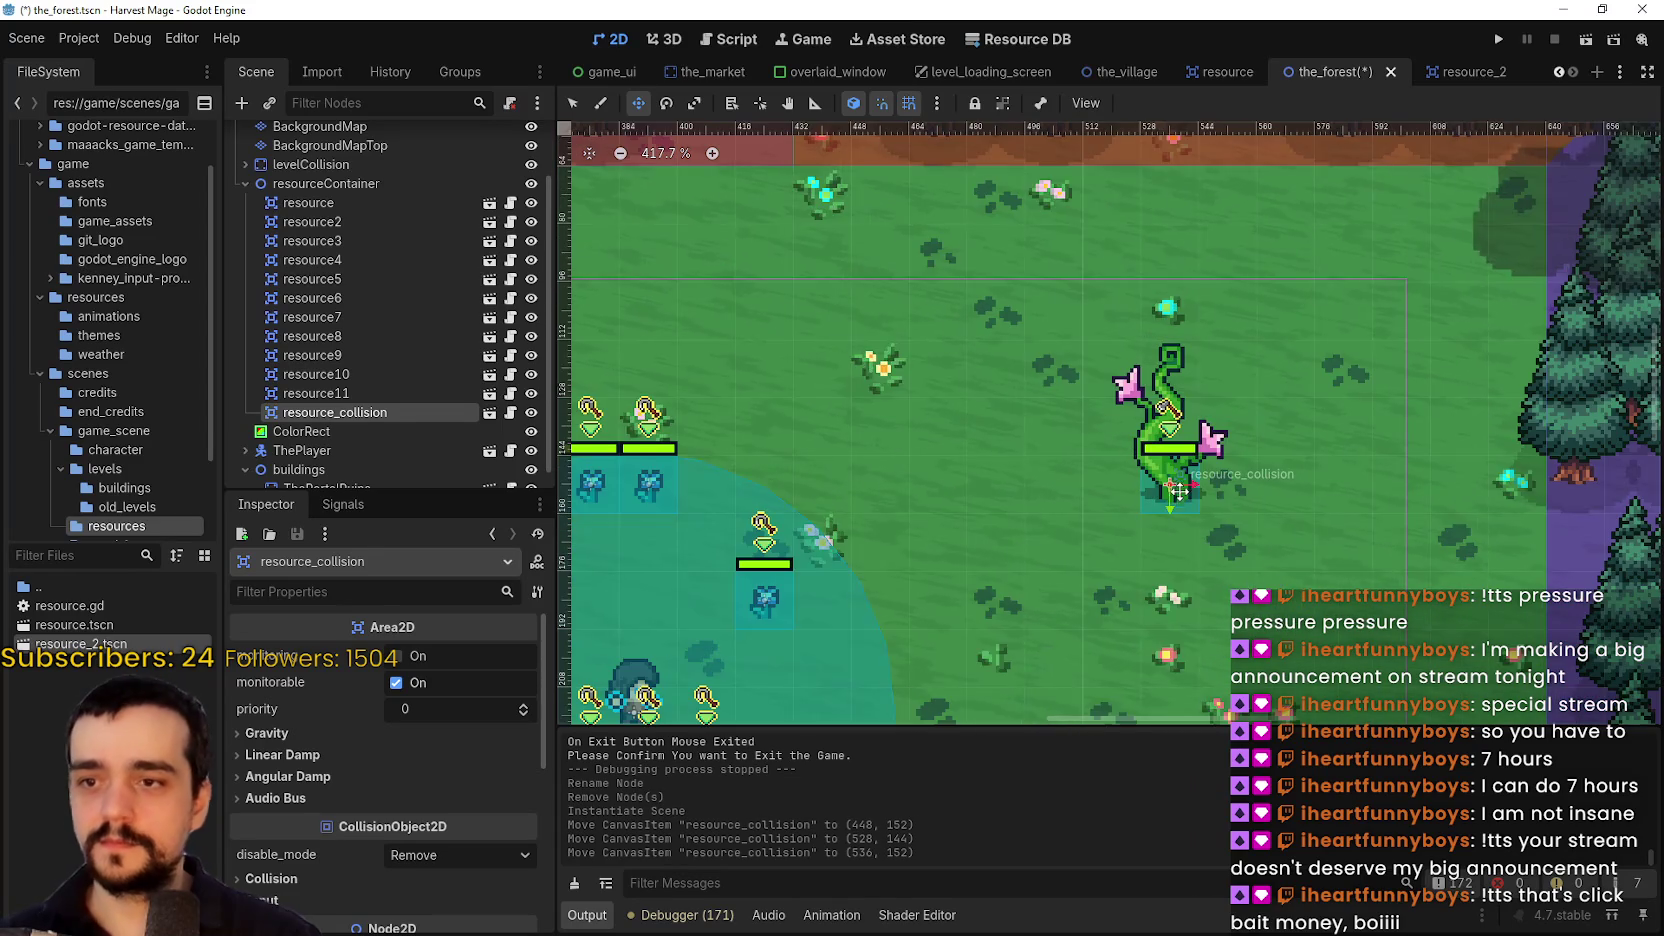
Duplicate the plant as resource_collision2 and position it at (568, 120)
{"action": "key", "text": "ctrl+d"}
{"action": "left_click_drag", "start_coordinate": [1249, 377], "coordinate": [1293, 352]}
{"action": "scroll", "scroll_direction": "up", "scroll_amount": 3}
{"action": "scroll", "scroll_direction": "up", "scroll_amount": 3}
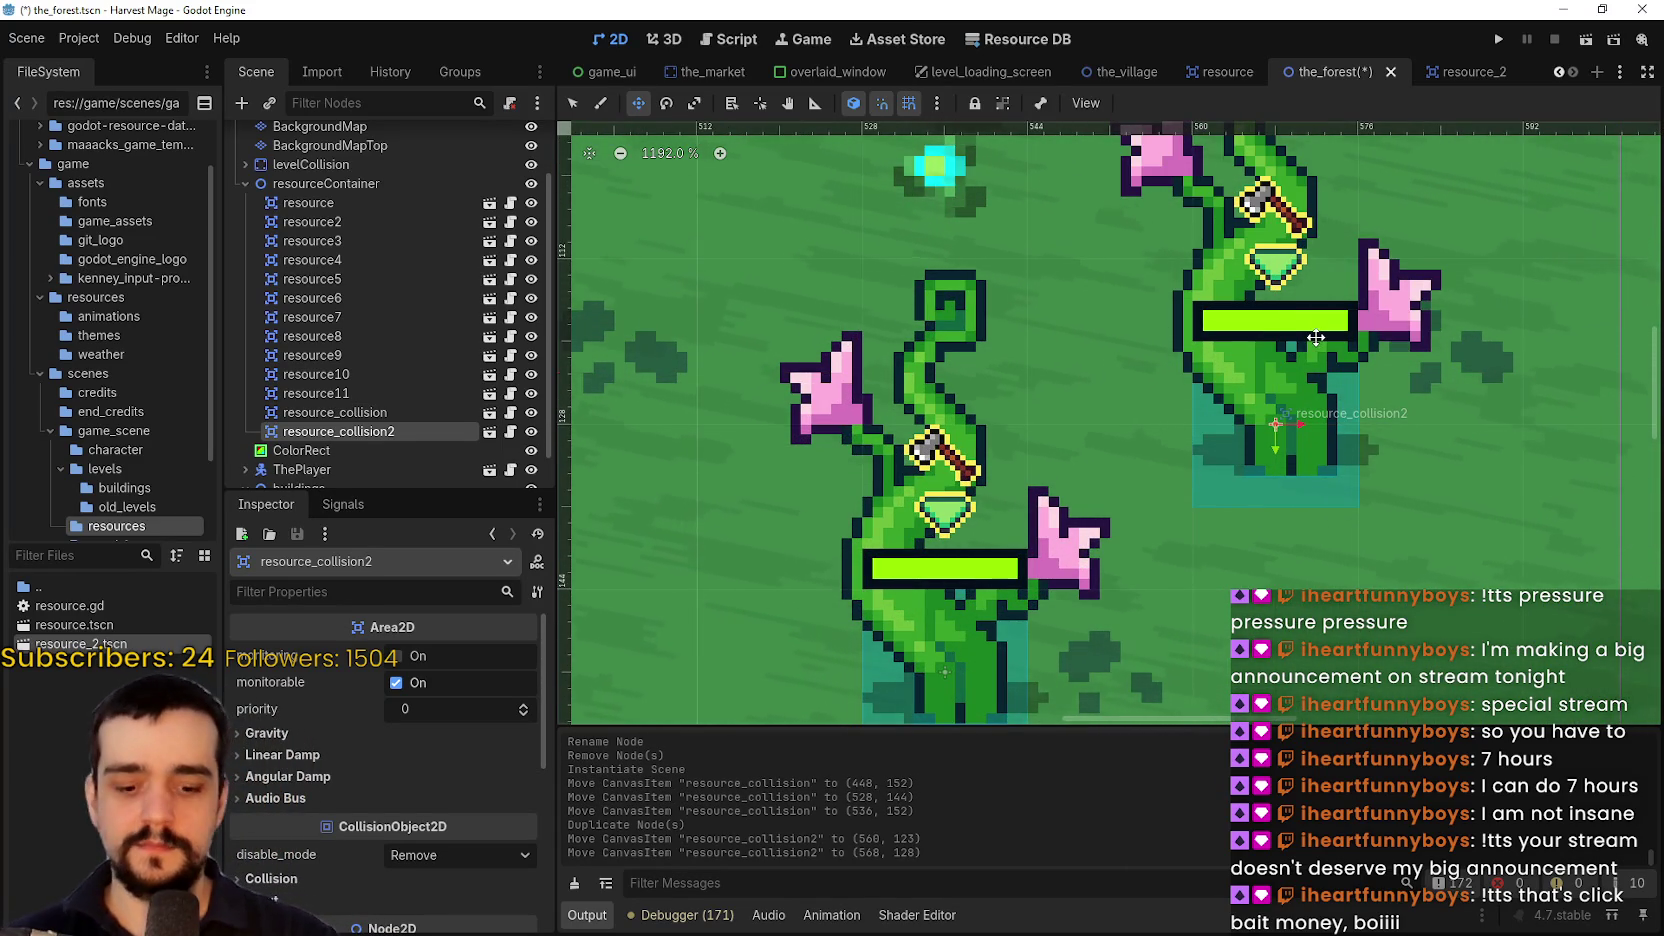
{"action": "key", "text": "Up"}
{"action": "key", "text": "Up"}
{"action": "key", "text": "Up"}
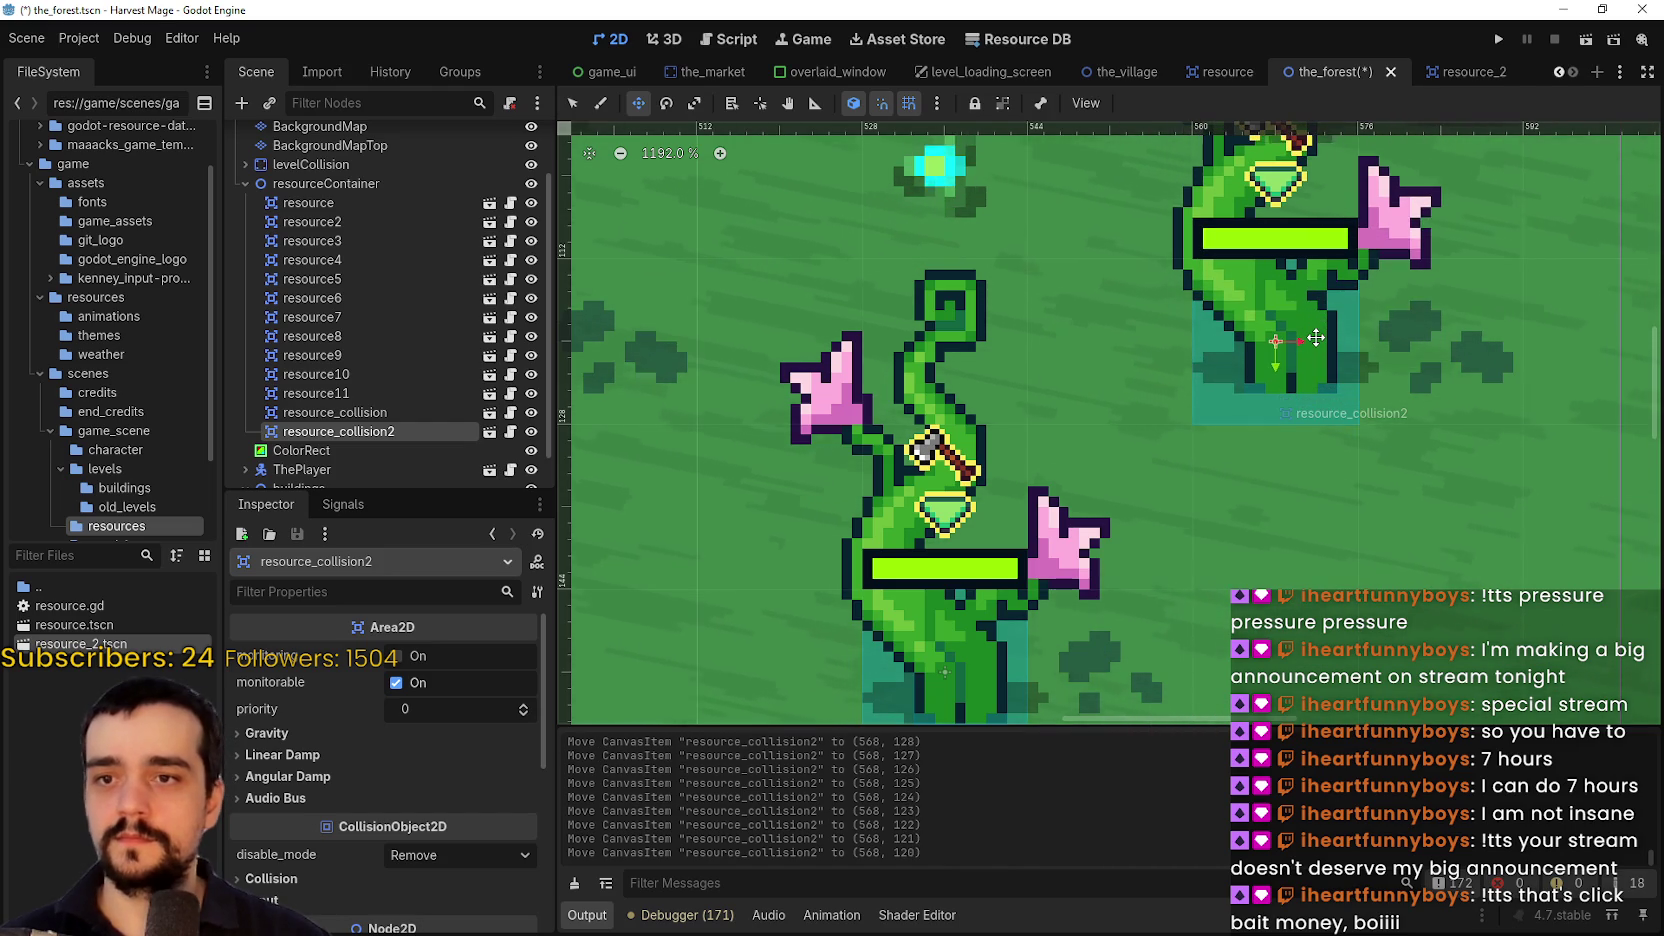
{"action": "scroll", "scroll_direction": "down", "scroll_amount": 3}
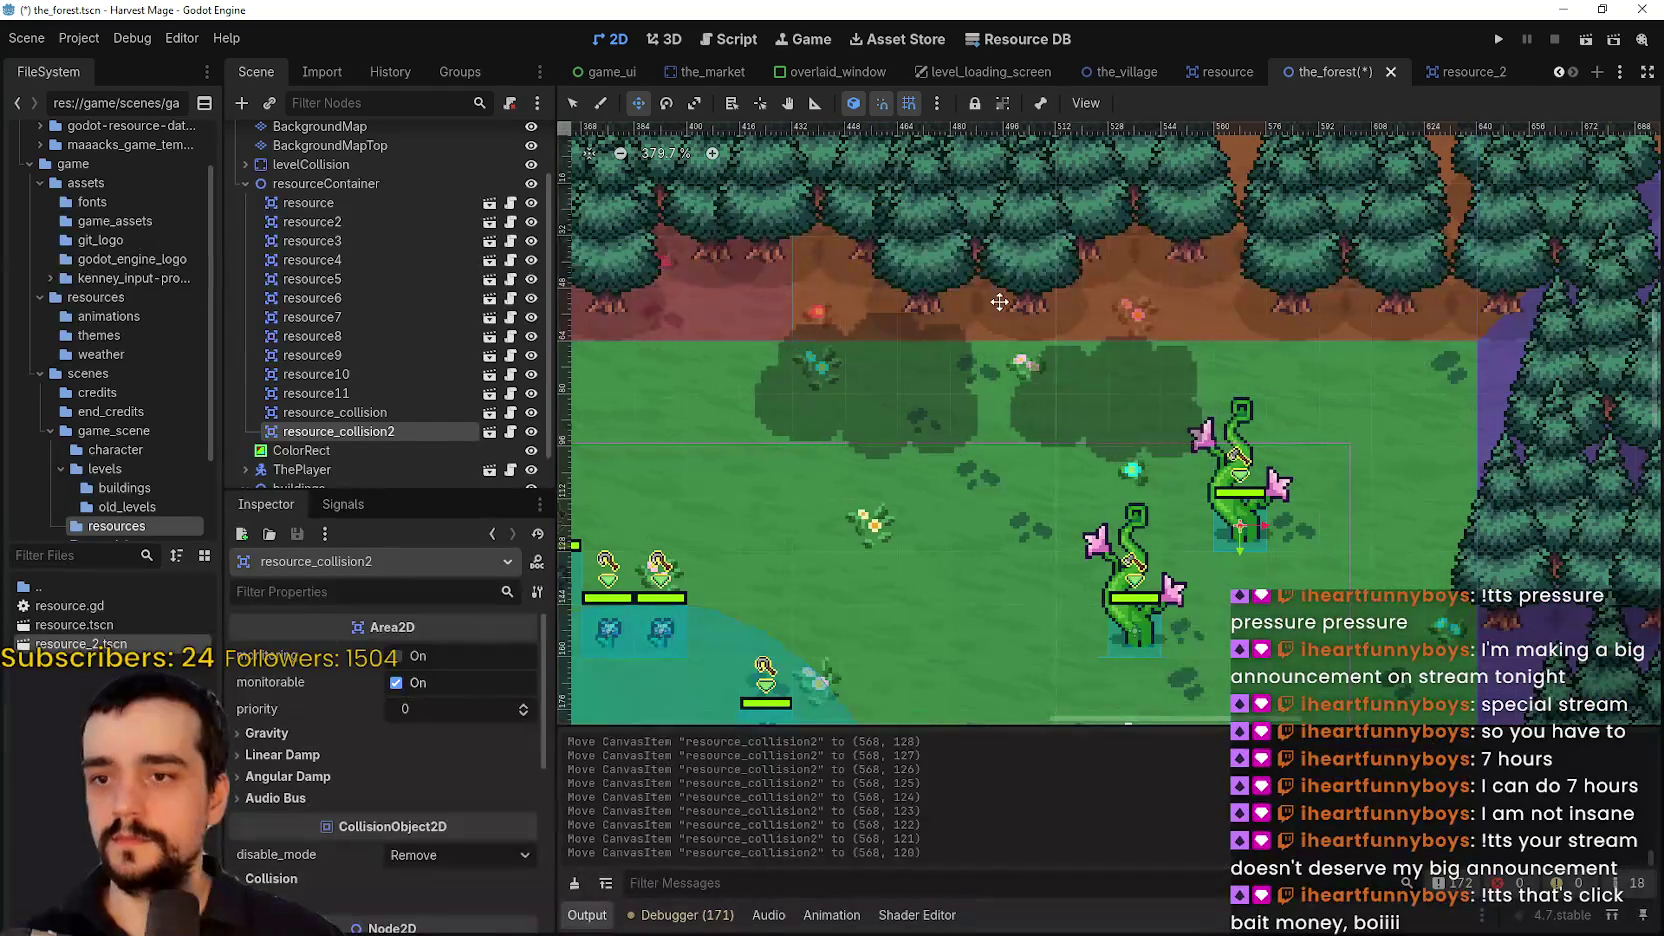
Duplicate the plant into resource_collision3 and resource_collision4 and place them beside the others
{"action": "key", "text": "f"}
{"action": "key", "text": "ctrl+d"}
{"action": "scroll", "scroll_direction": "up", "scroll_amount": 3}
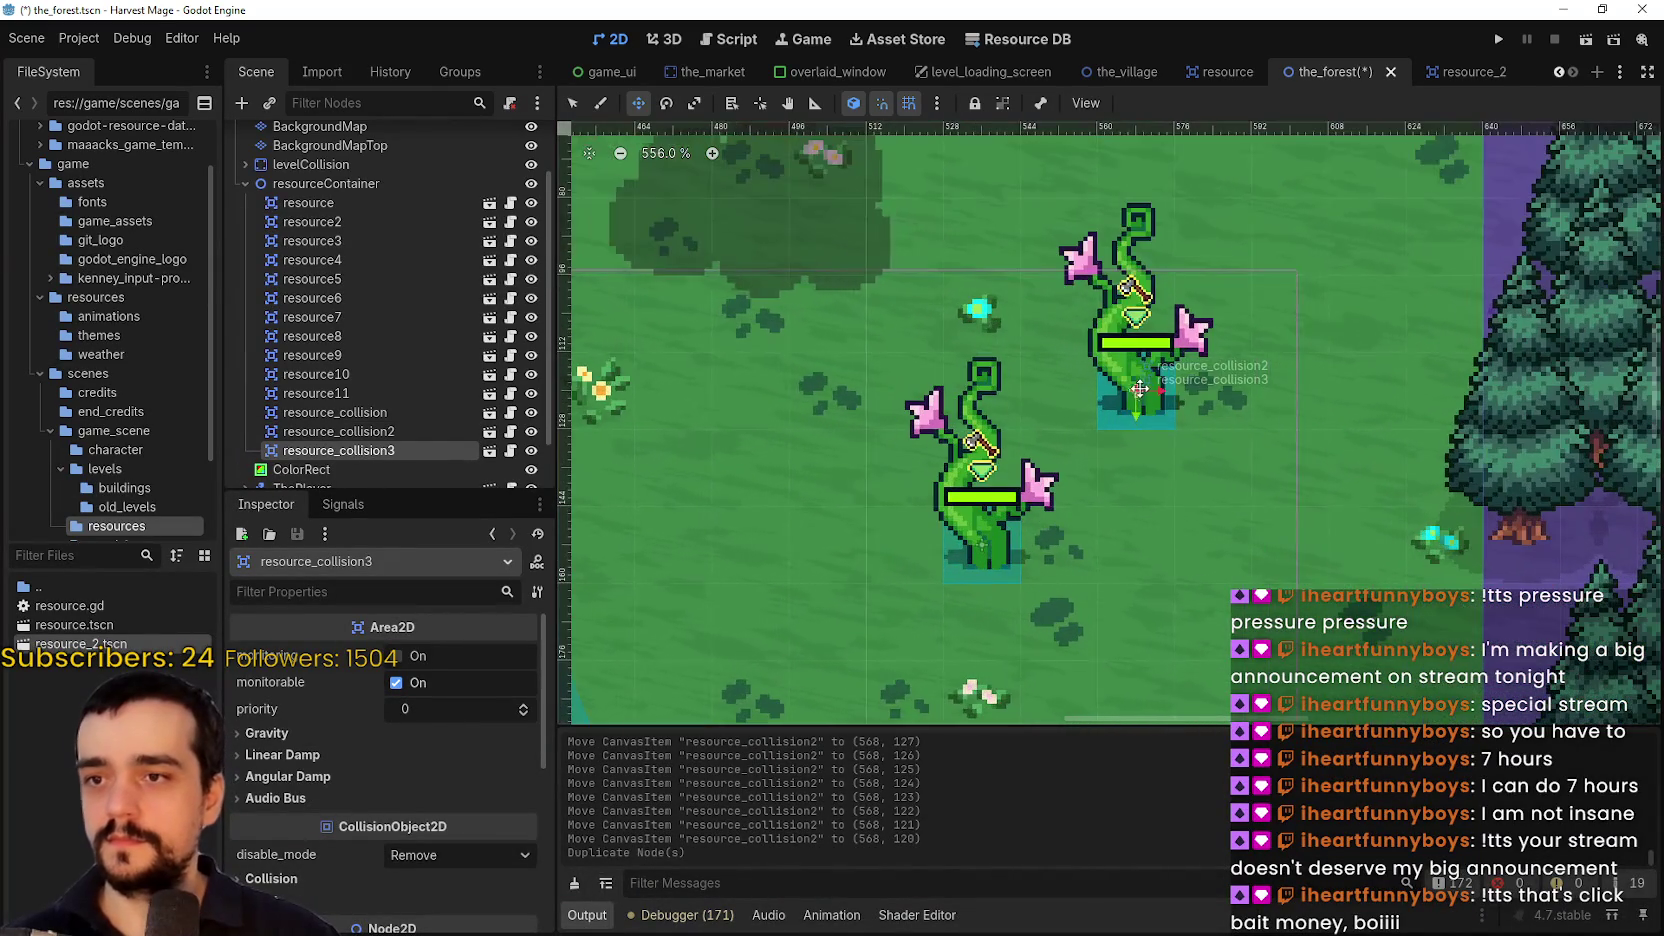
{"action": "left_click_drag", "start_coordinate": [1133, 479], "coordinate": [1226, 506]}
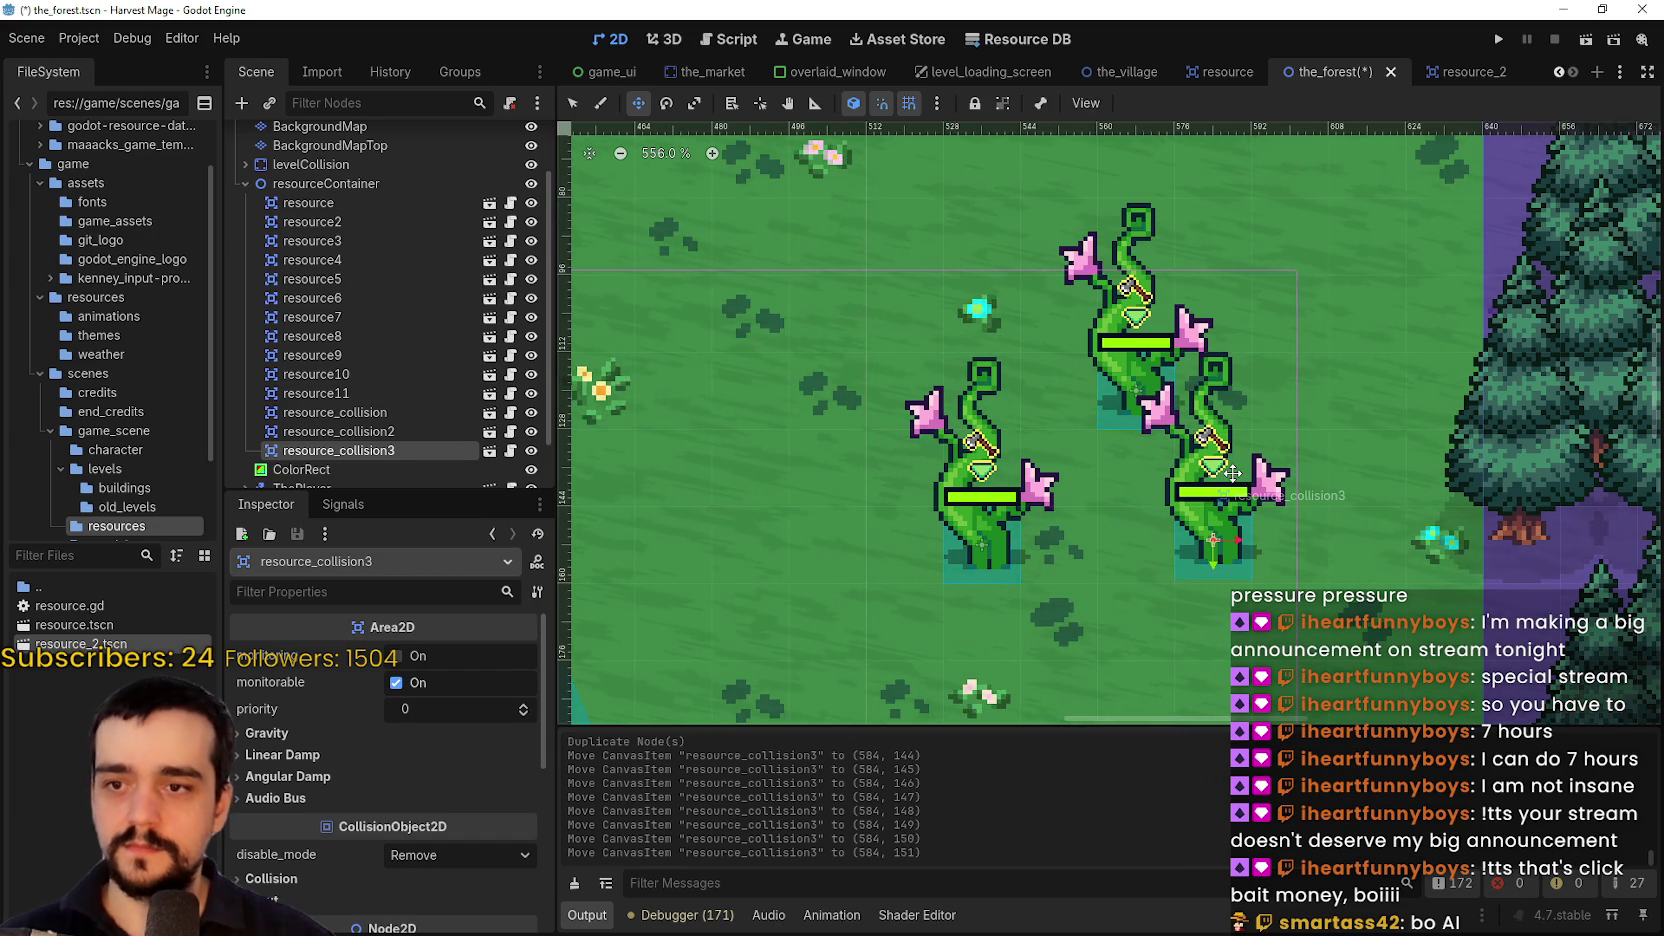
{"action": "scroll", "scroll_direction": "down", "scroll_amount": 3}
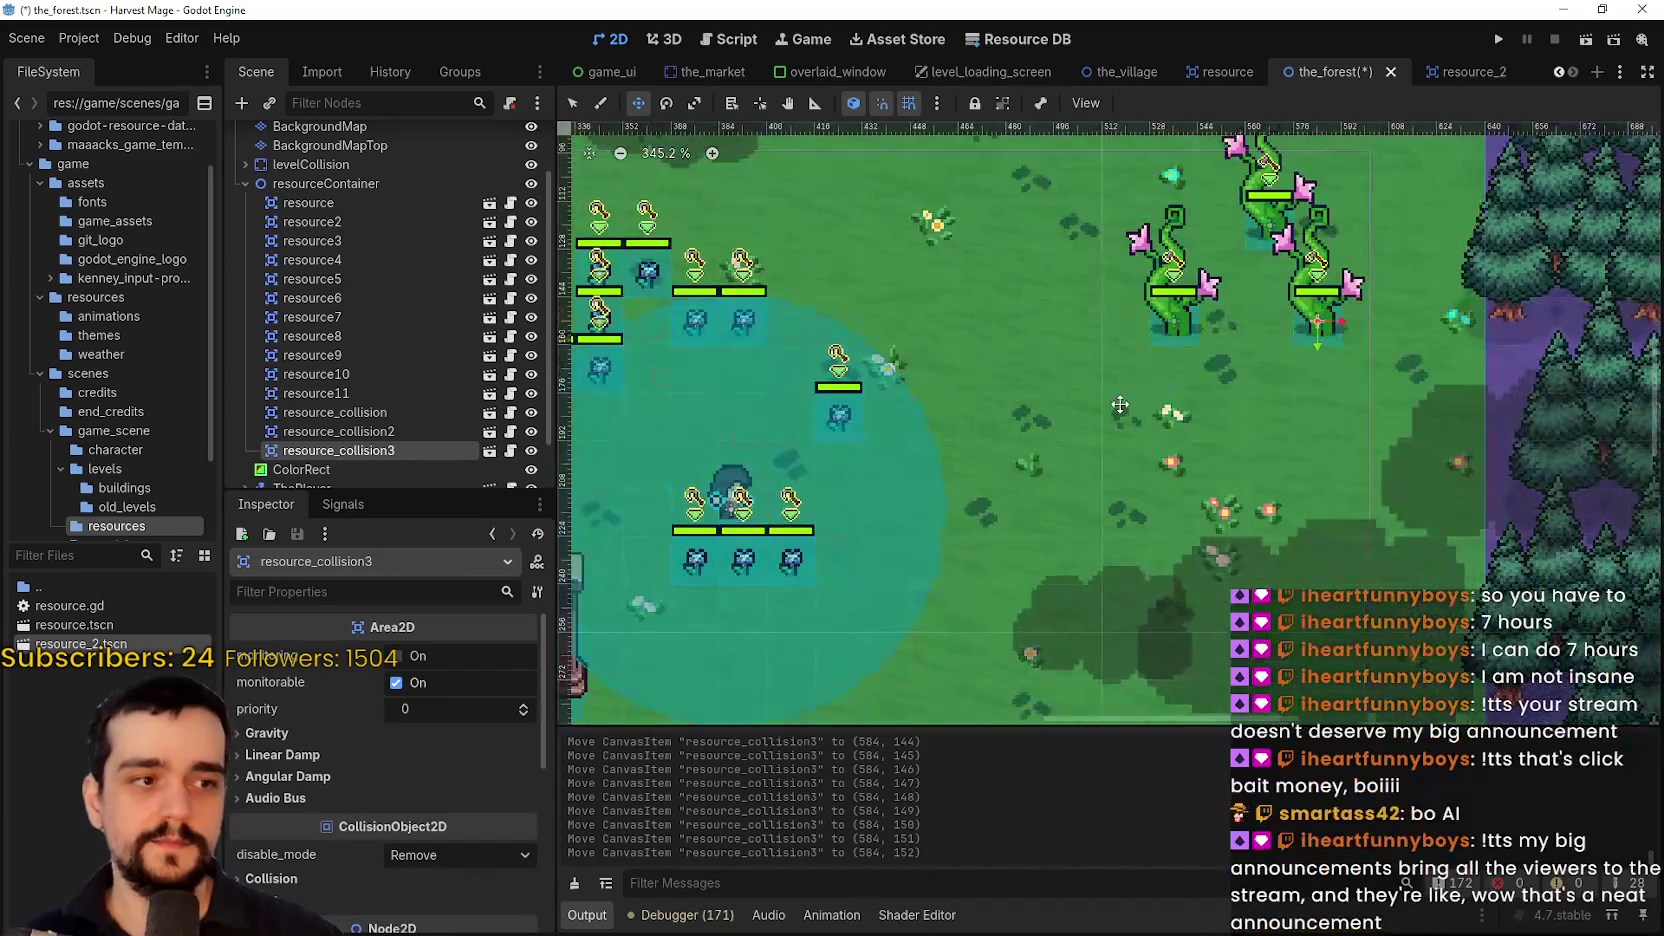
{"action": "scroll", "scroll_direction": "up", "scroll_amount": 3}
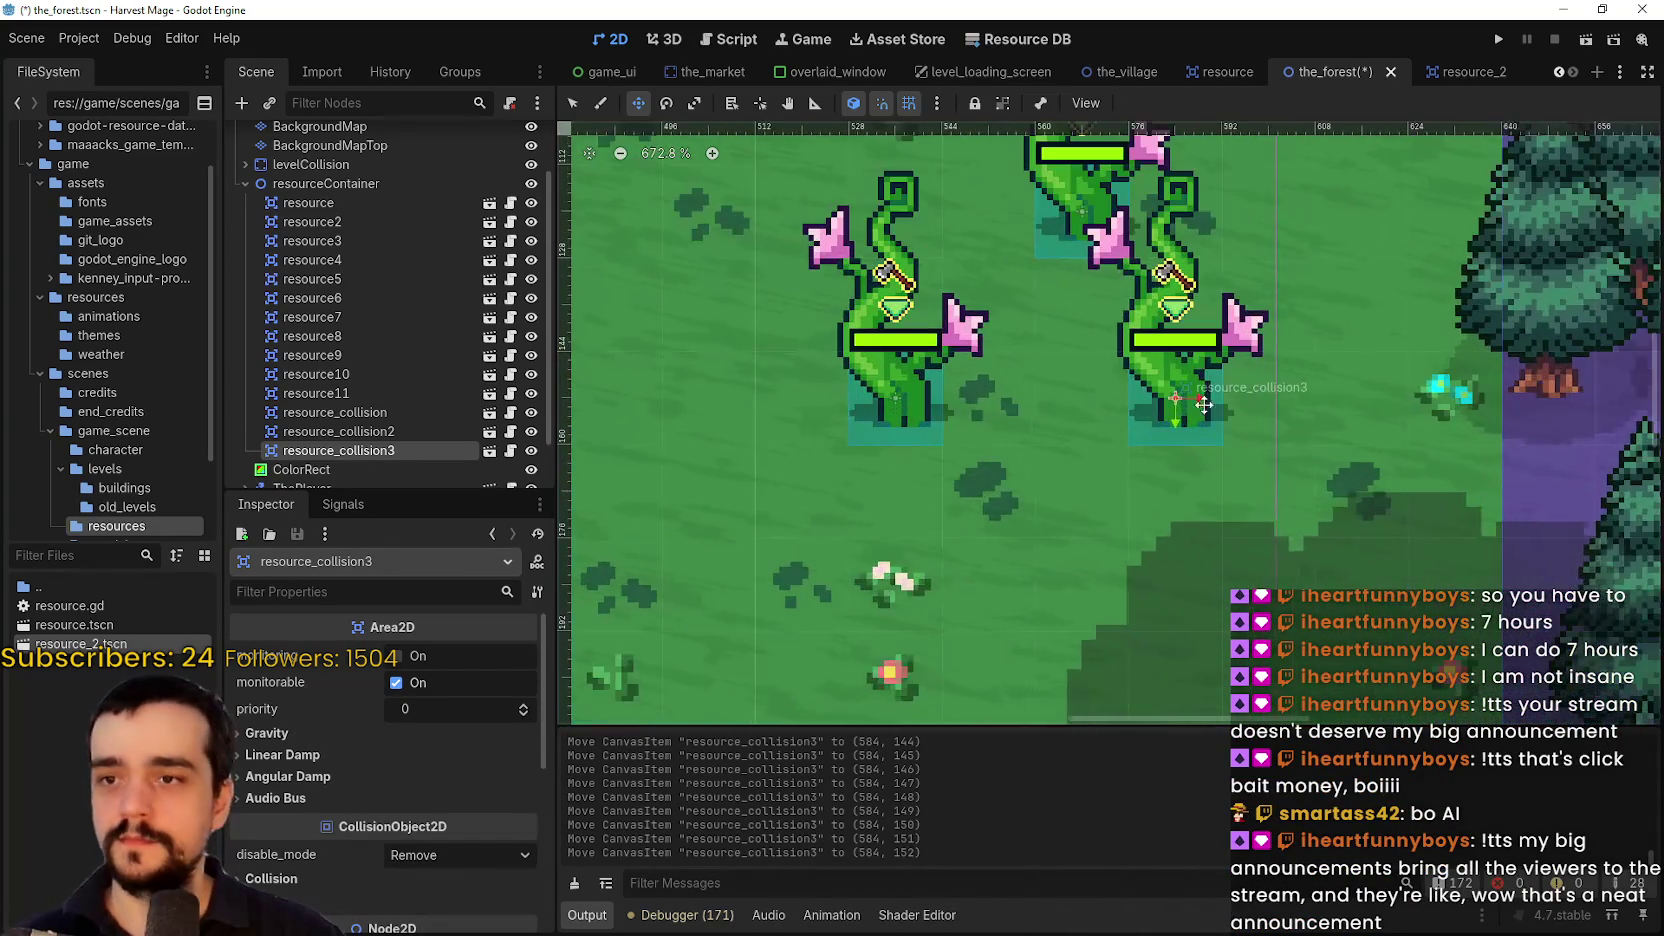
{"action": "left_click_drag", "start_coordinate": [1108, 418], "coordinate": [1090, 408]}
{"action": "scroll", "scroll_direction": "up", "scroll_amount": 3}
{"action": "scroll", "scroll_direction": "down", "scroll_amount": 3}
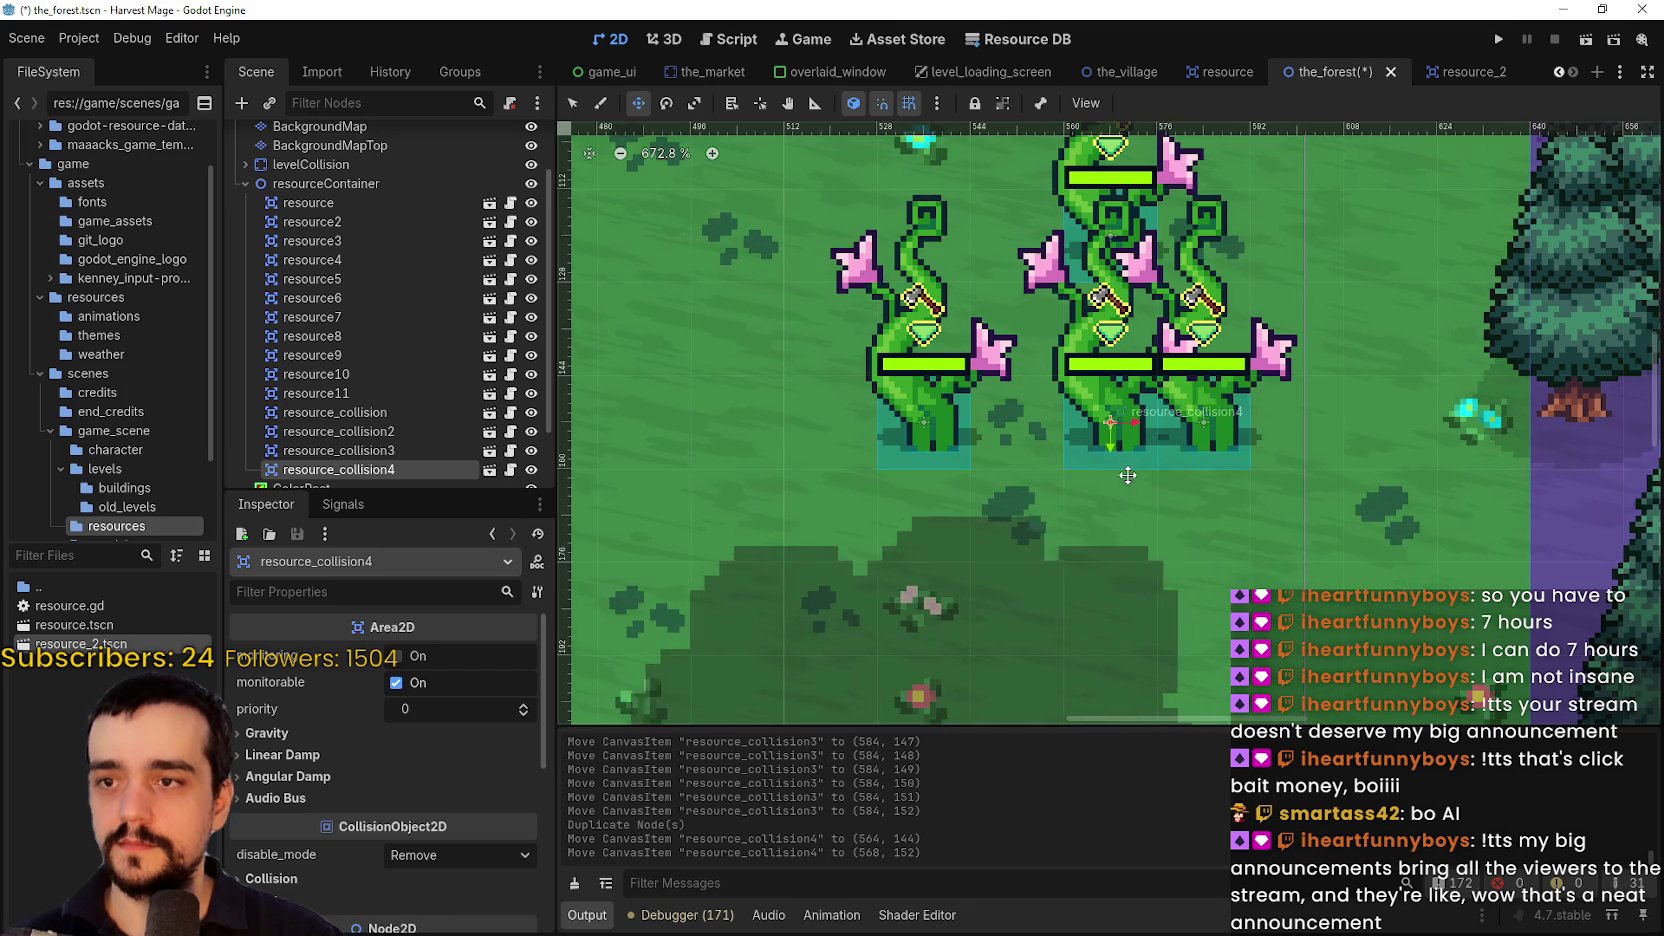
{"action": "scroll", "scroll_direction": "down", "scroll_amount": 3}
Add resource_collision5 to 7, shifting 5 down 16 px and 7 into the open field
{"action": "key", "text": "ctrl+d"}
{"action": "left_click_drag", "start_coordinate": [1100, 250], "coordinate": [1203, 397]}
{"action": "scroll", "scroll_direction": "up", "scroll_amount": 3}
{"action": "key", "text": "ctrl+d"}
{"action": "scroll", "scroll_direction": "down", "scroll_amount": 3}
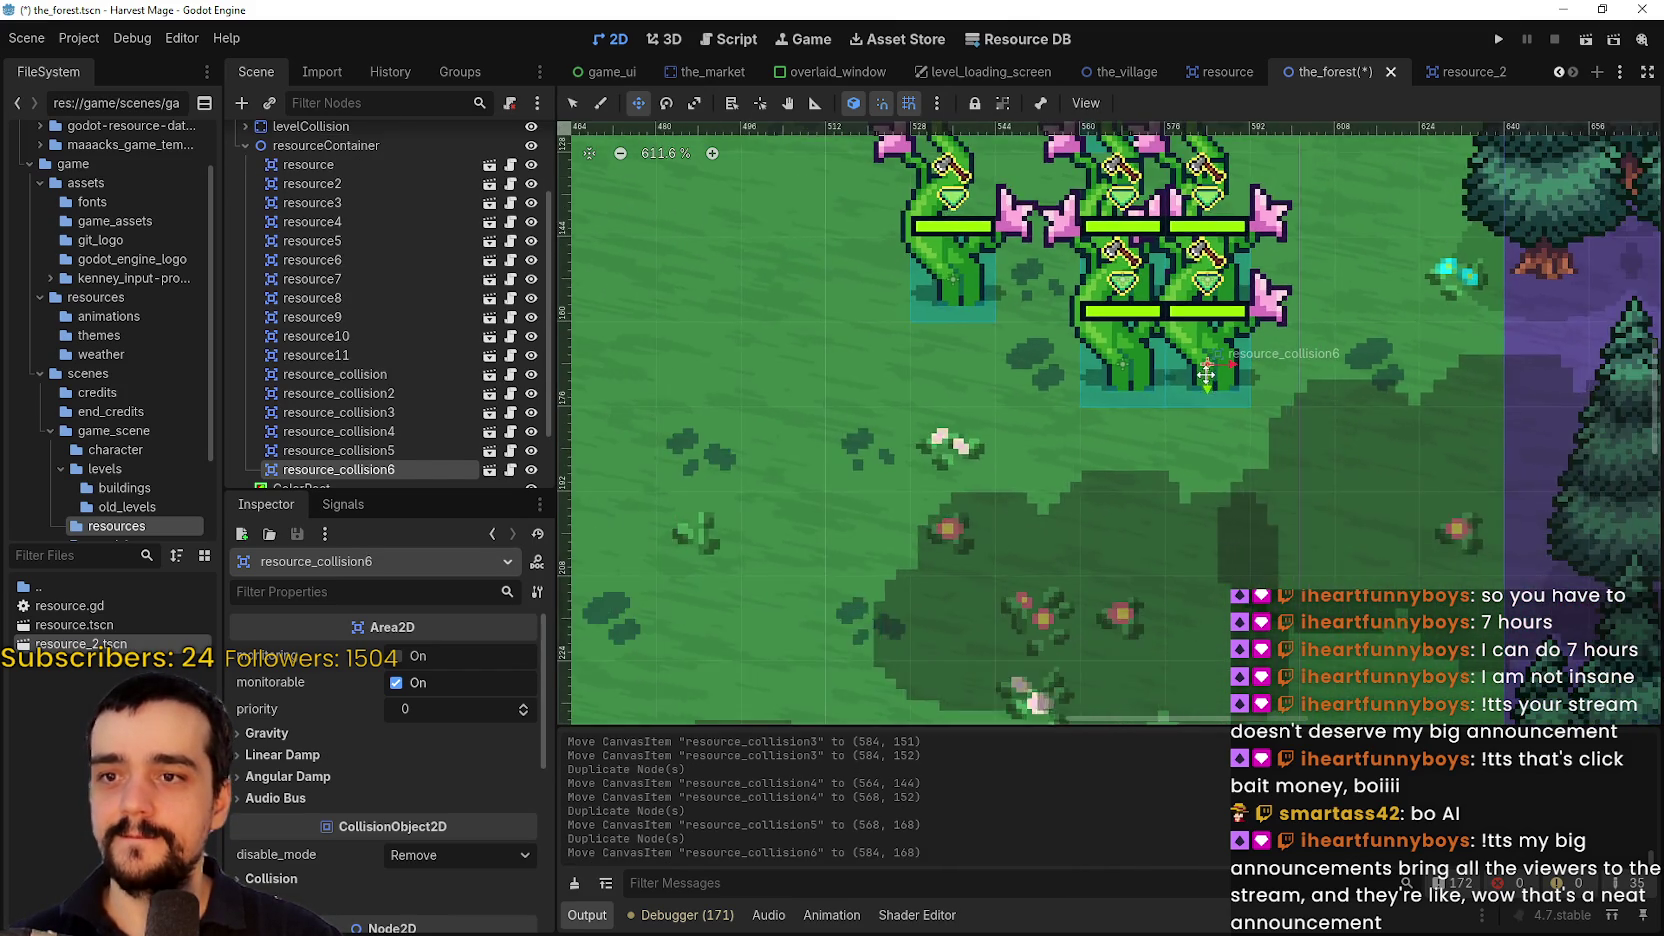
{"action": "scroll", "scroll_direction": "down", "scroll_amount": 3}
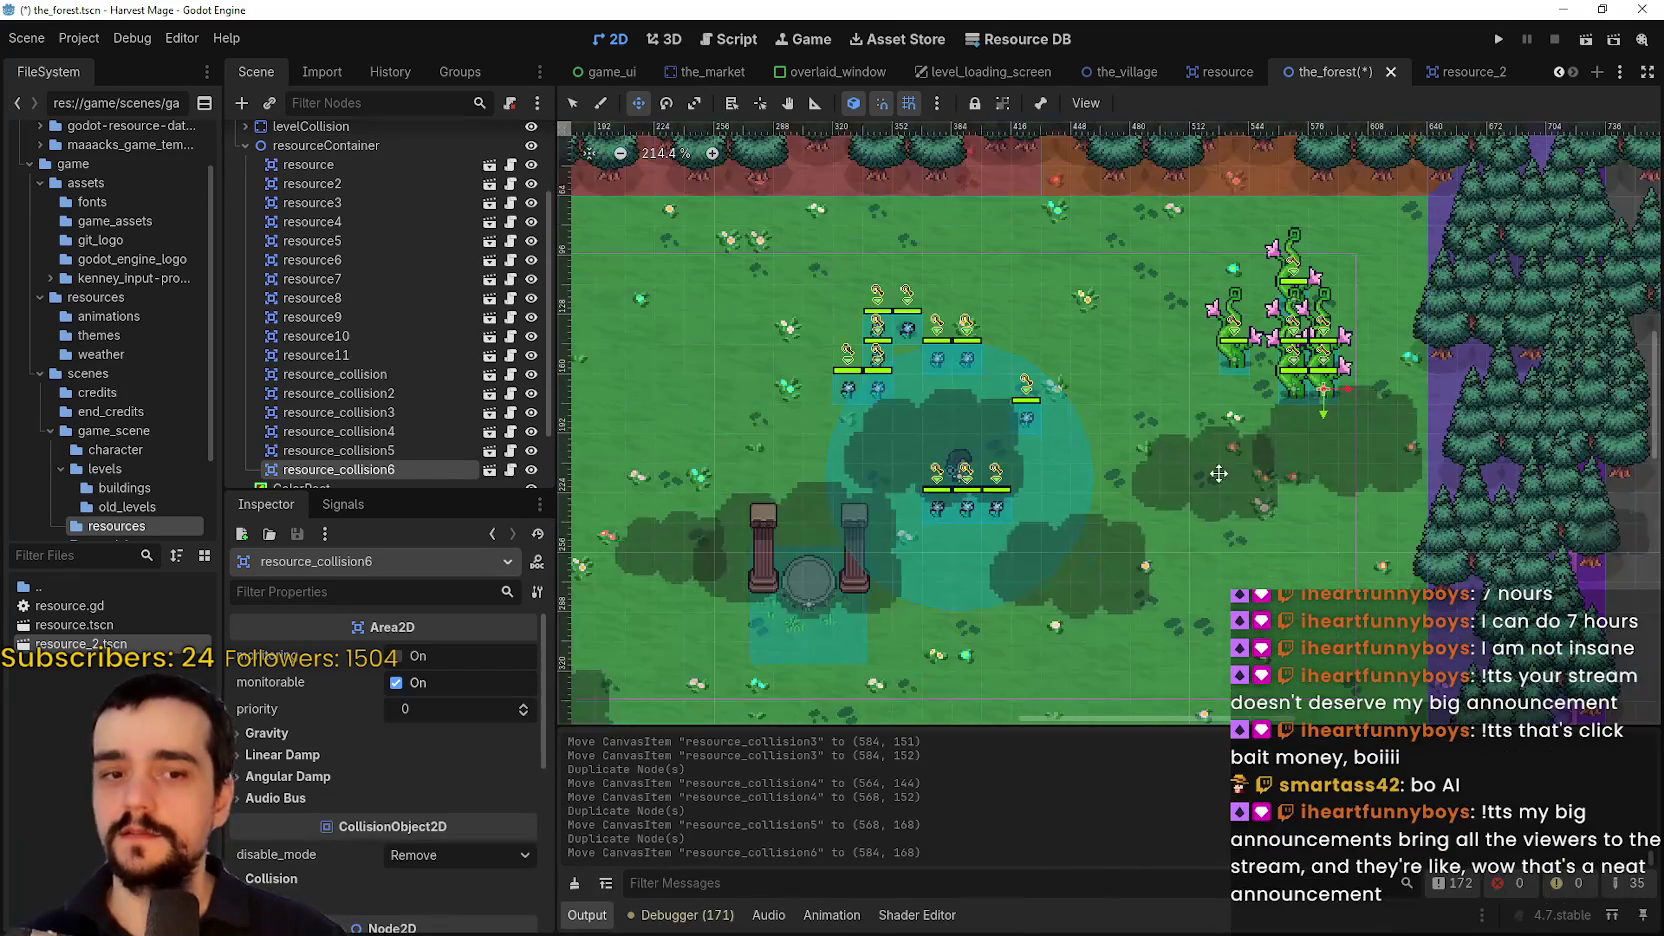
{"action": "key", "text": "ctrl+d"}
{"action": "scroll", "scroll_direction": "down", "scroll_amount": 3}
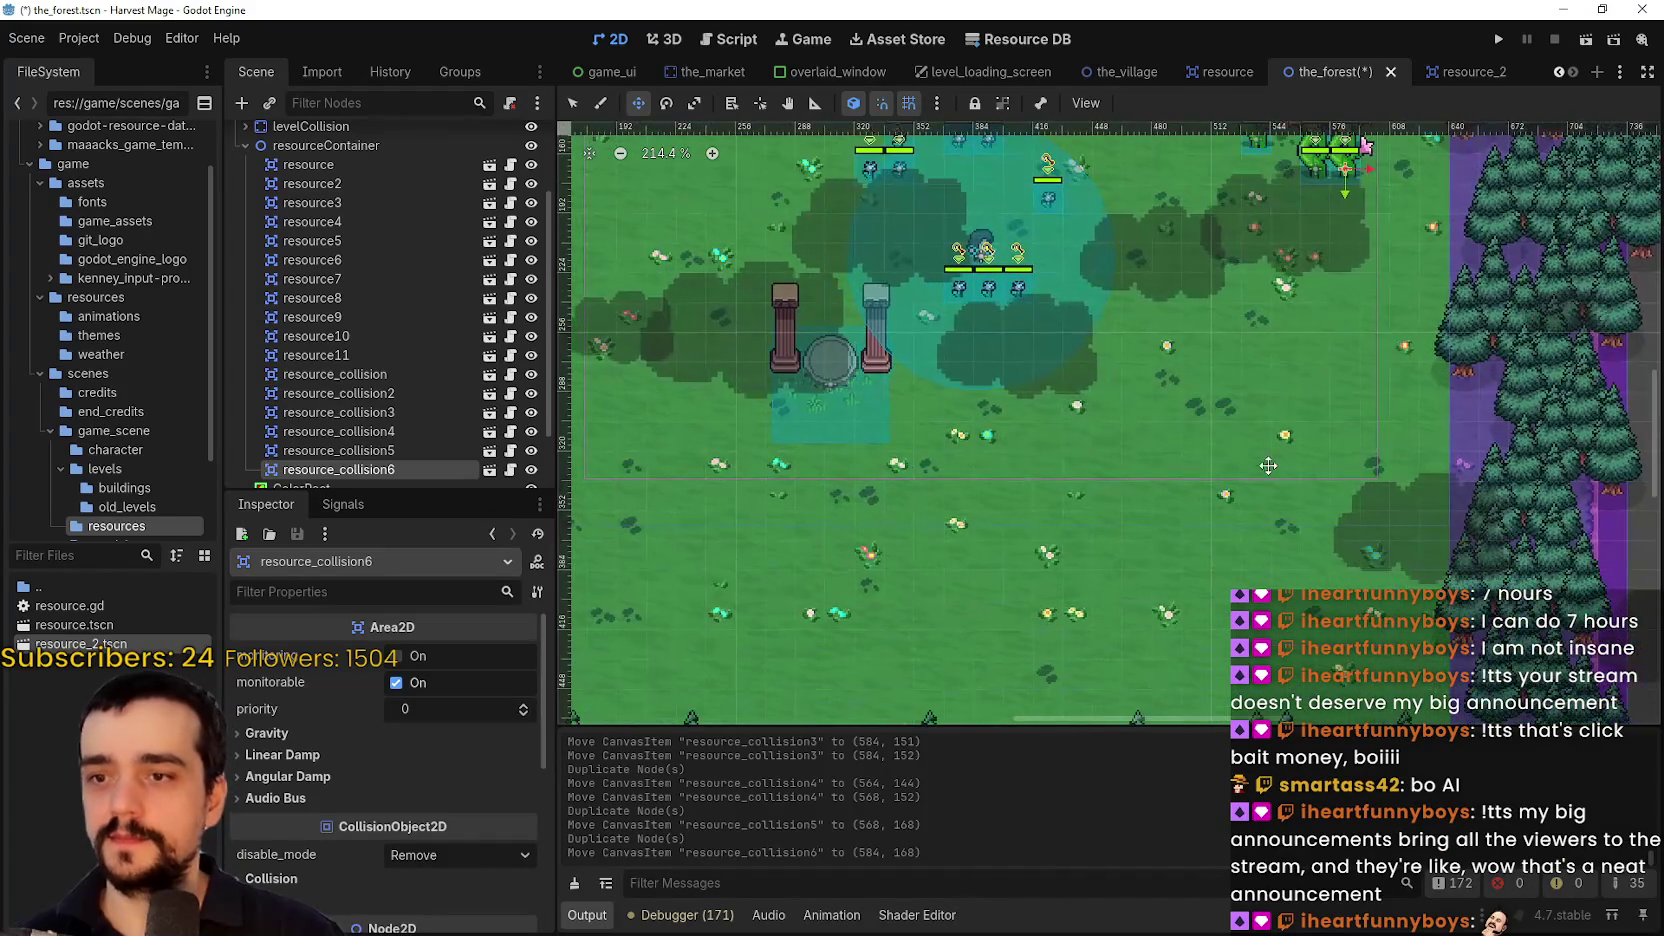
{"action": "left_click_drag", "start_coordinate": [1315, 244], "coordinate": [1210, 604]}
{"action": "scroll", "scroll_direction": "up", "scroll_amount": 3}
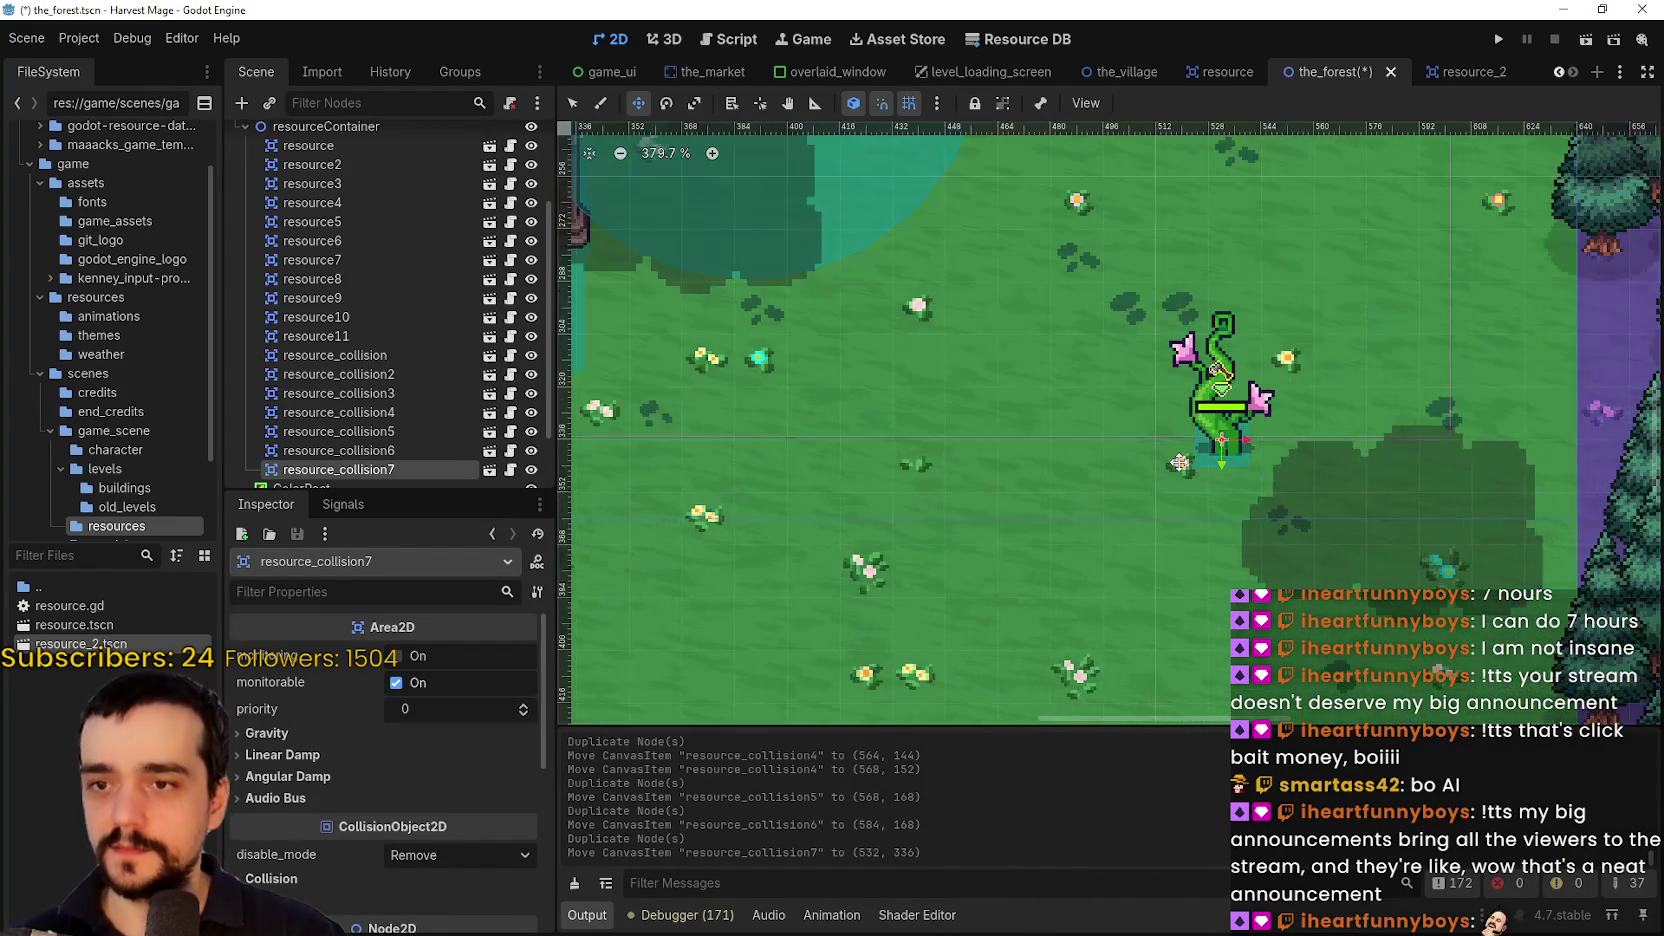
{"action": "left_click_drag", "start_coordinate": [1237, 467], "coordinate": [1464, 490]}
{"action": "scroll", "scroll_direction": "up", "scroll_amount": 3}
Add resource_collision8, save the_forest scene, and run the project
{"action": "key", "text": "ctrl+d"}
{"action": "key", "text": "ctrl+d"}
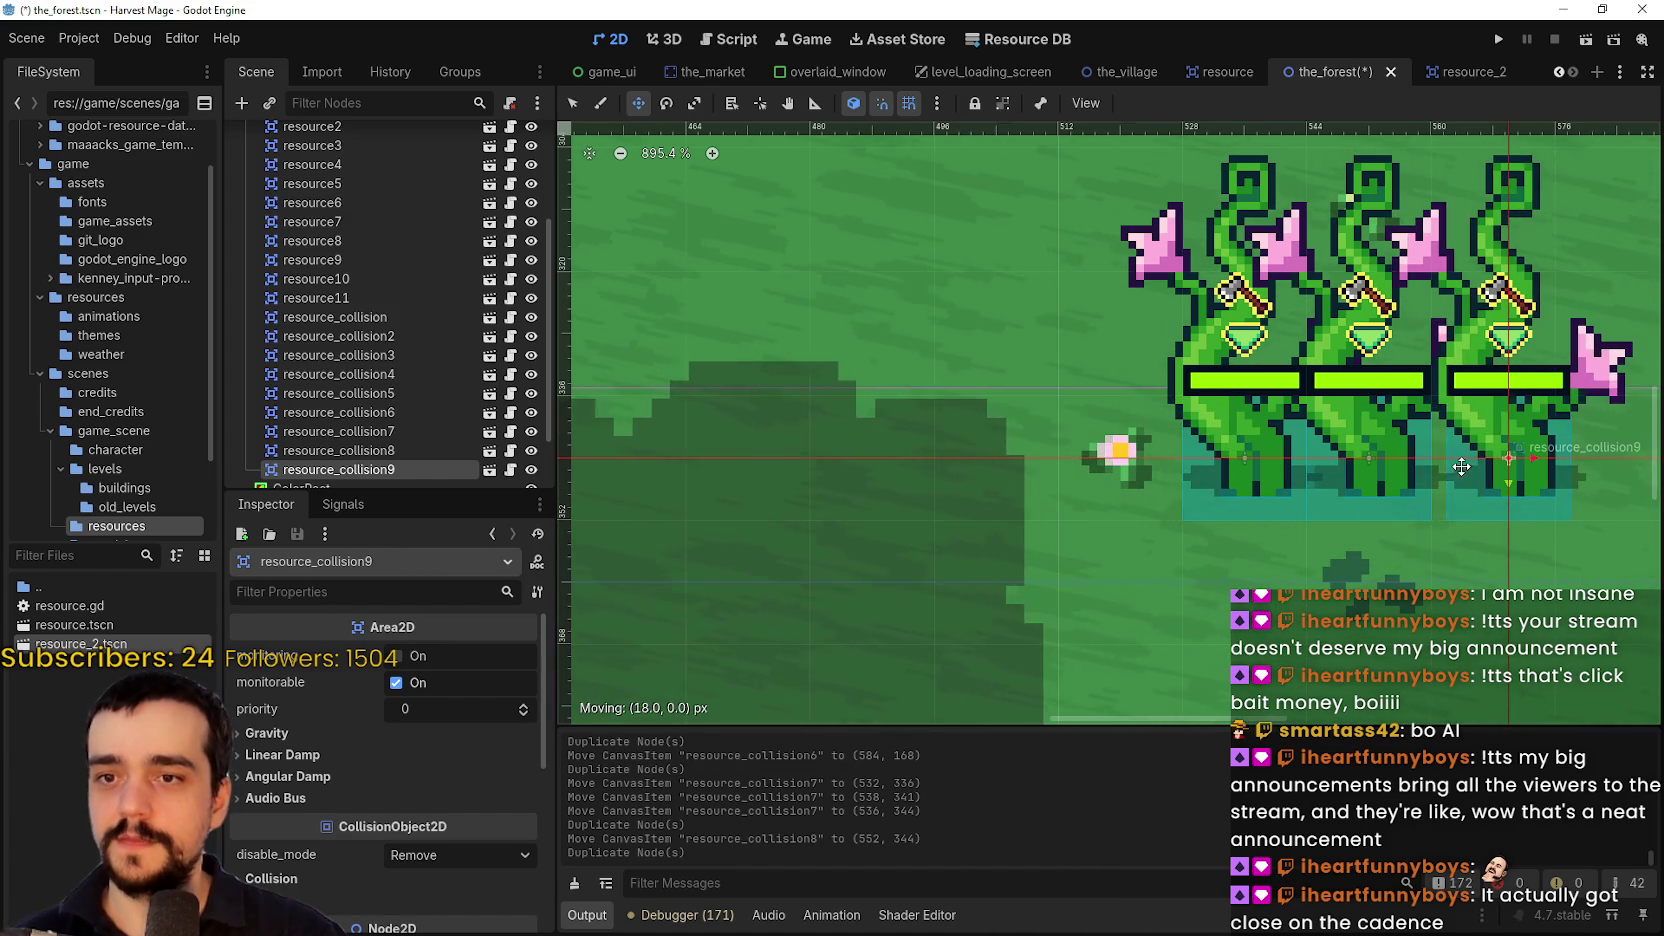
{"action": "scroll", "scroll_direction": "down", "scroll_amount": 3}
{"action": "scroll", "scroll_direction": "down", "scroll_amount": 3}
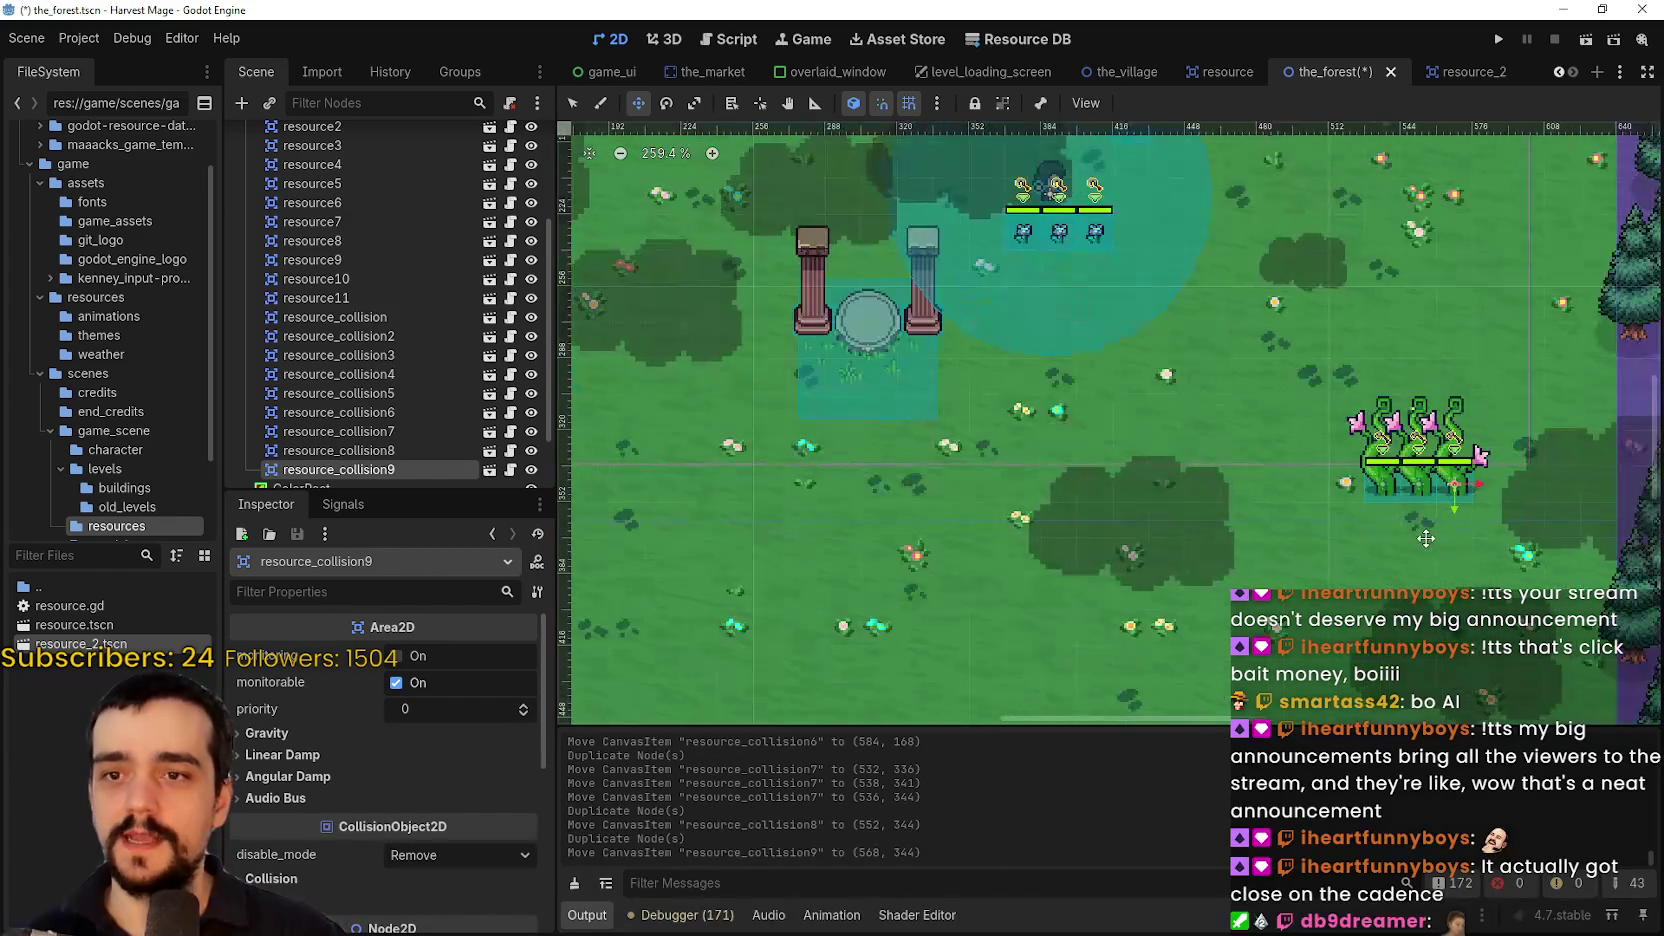
{"action": "key", "text": "ctrl+s"}
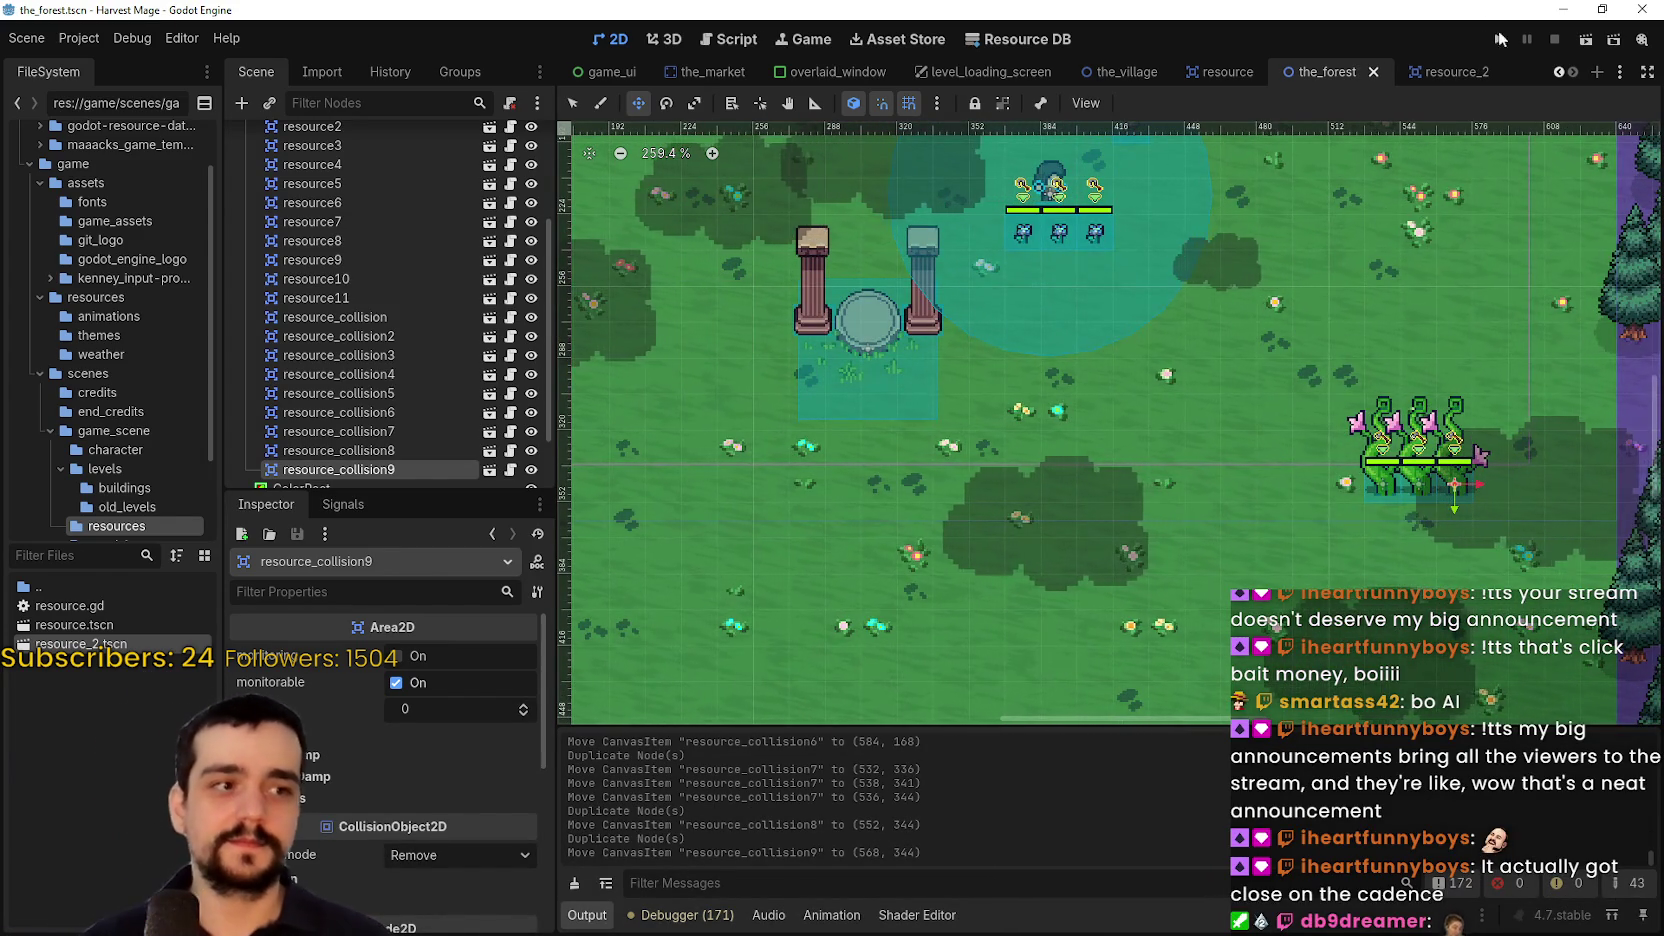
{"action": "key", "text": "F5"}
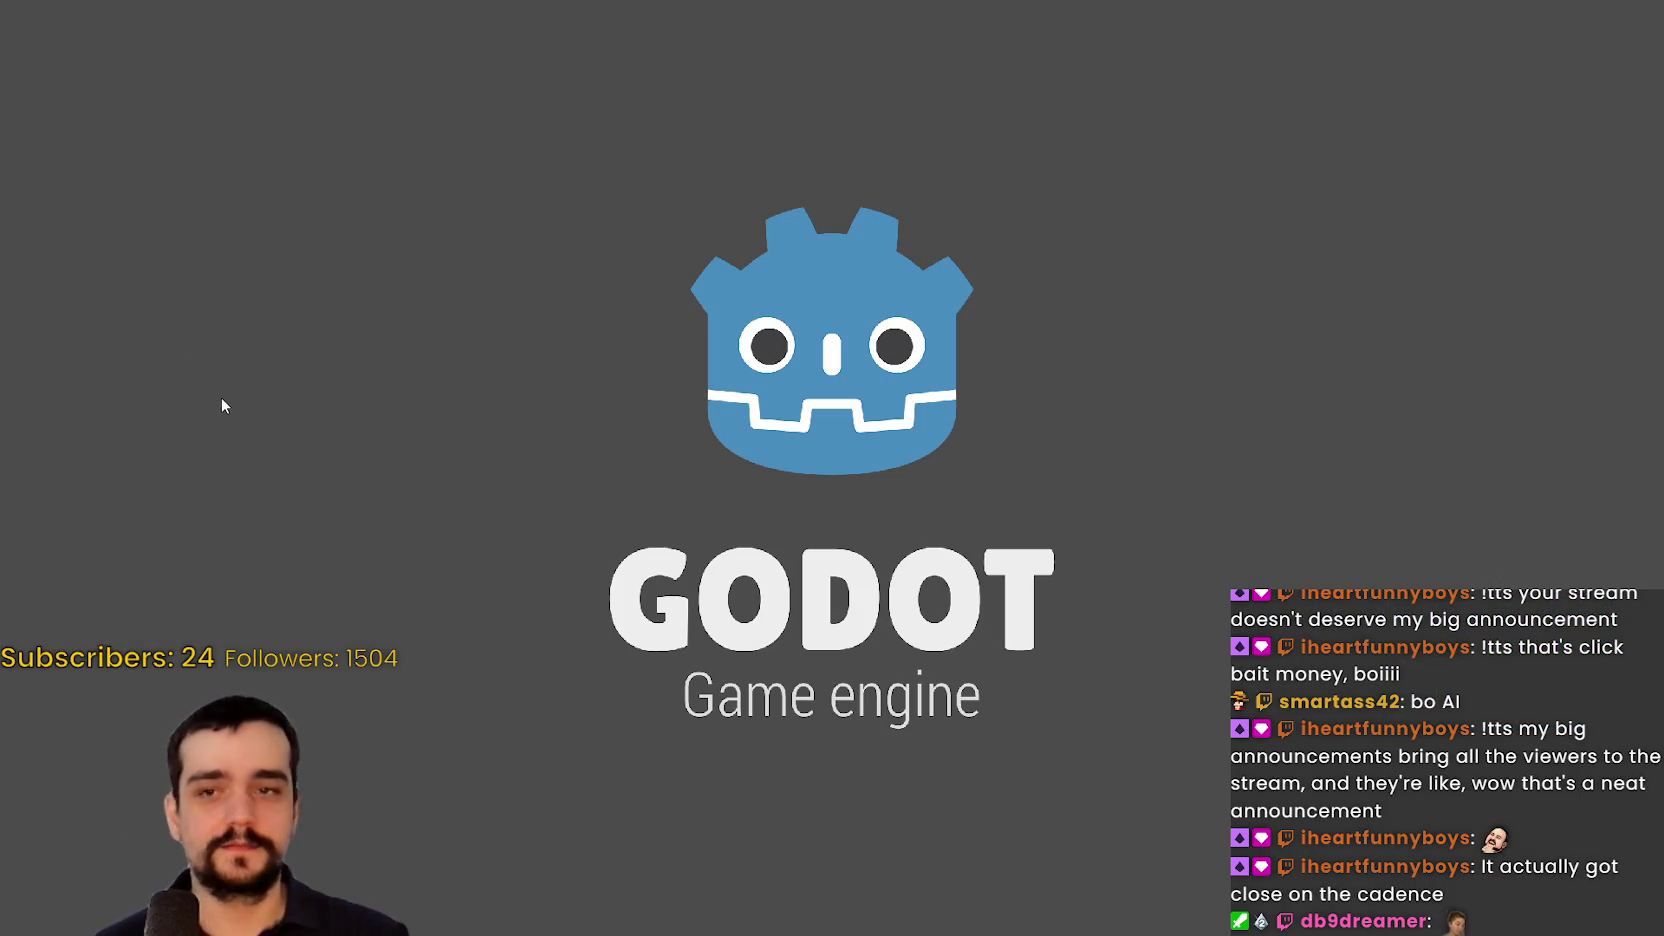
Continue the saved game from the title menu to load into the village
{"action": "left_click", "coordinate": [345, 493]}
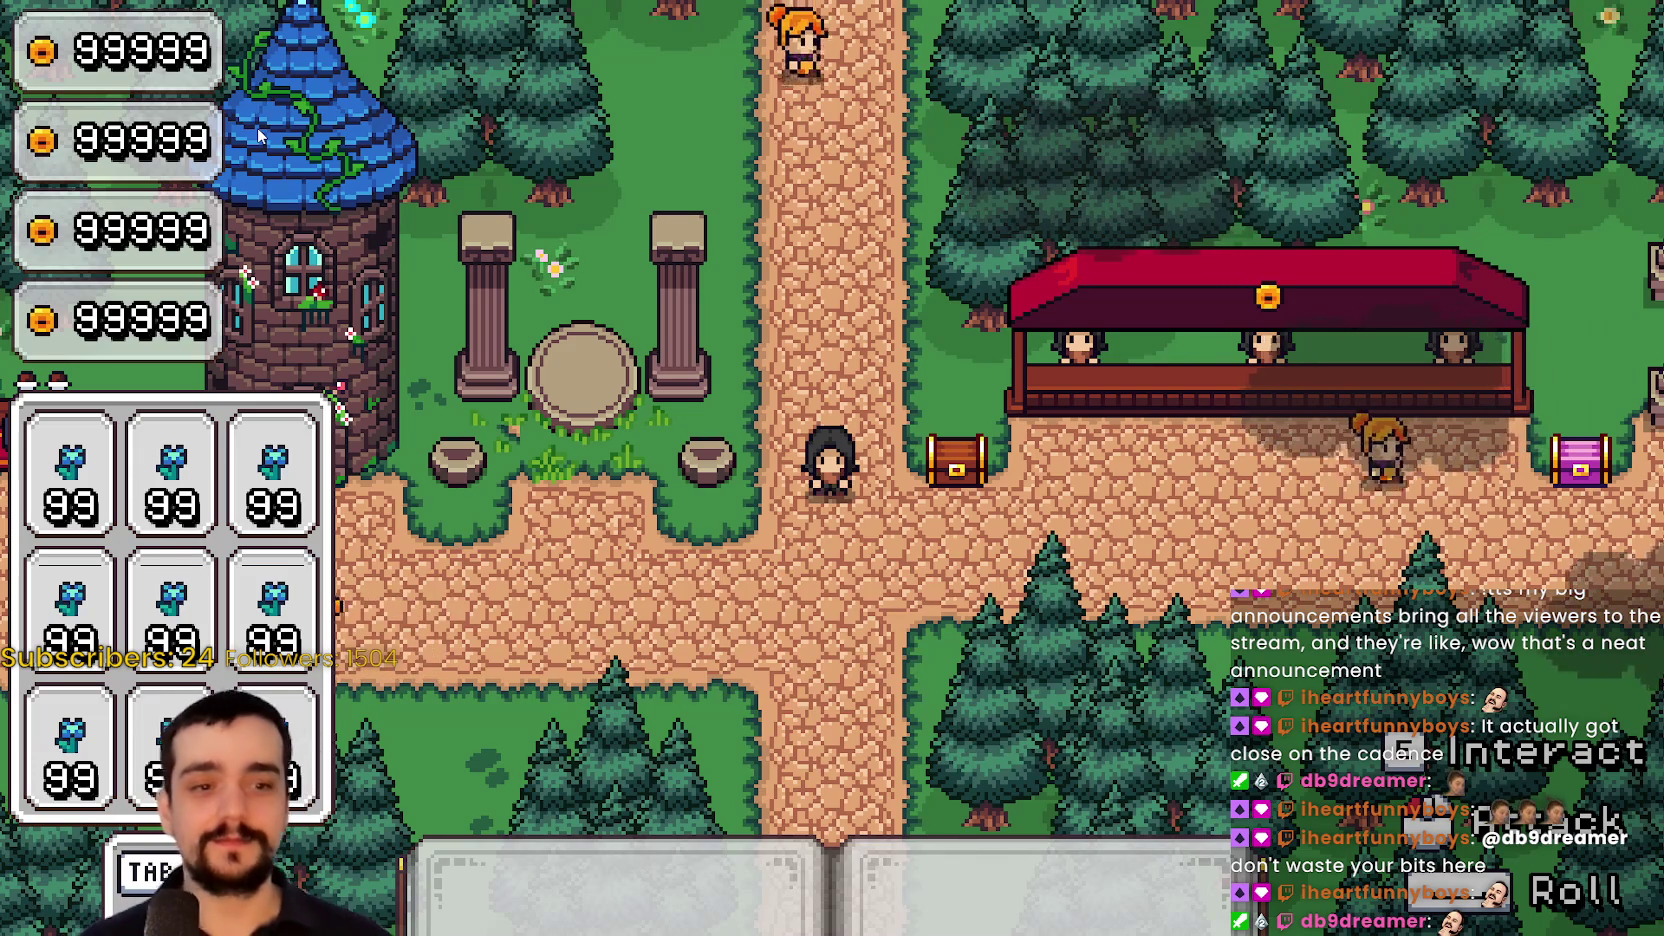
Walk the player across the field and around the plant cluster and row
{"action": "key", "text": "a"}
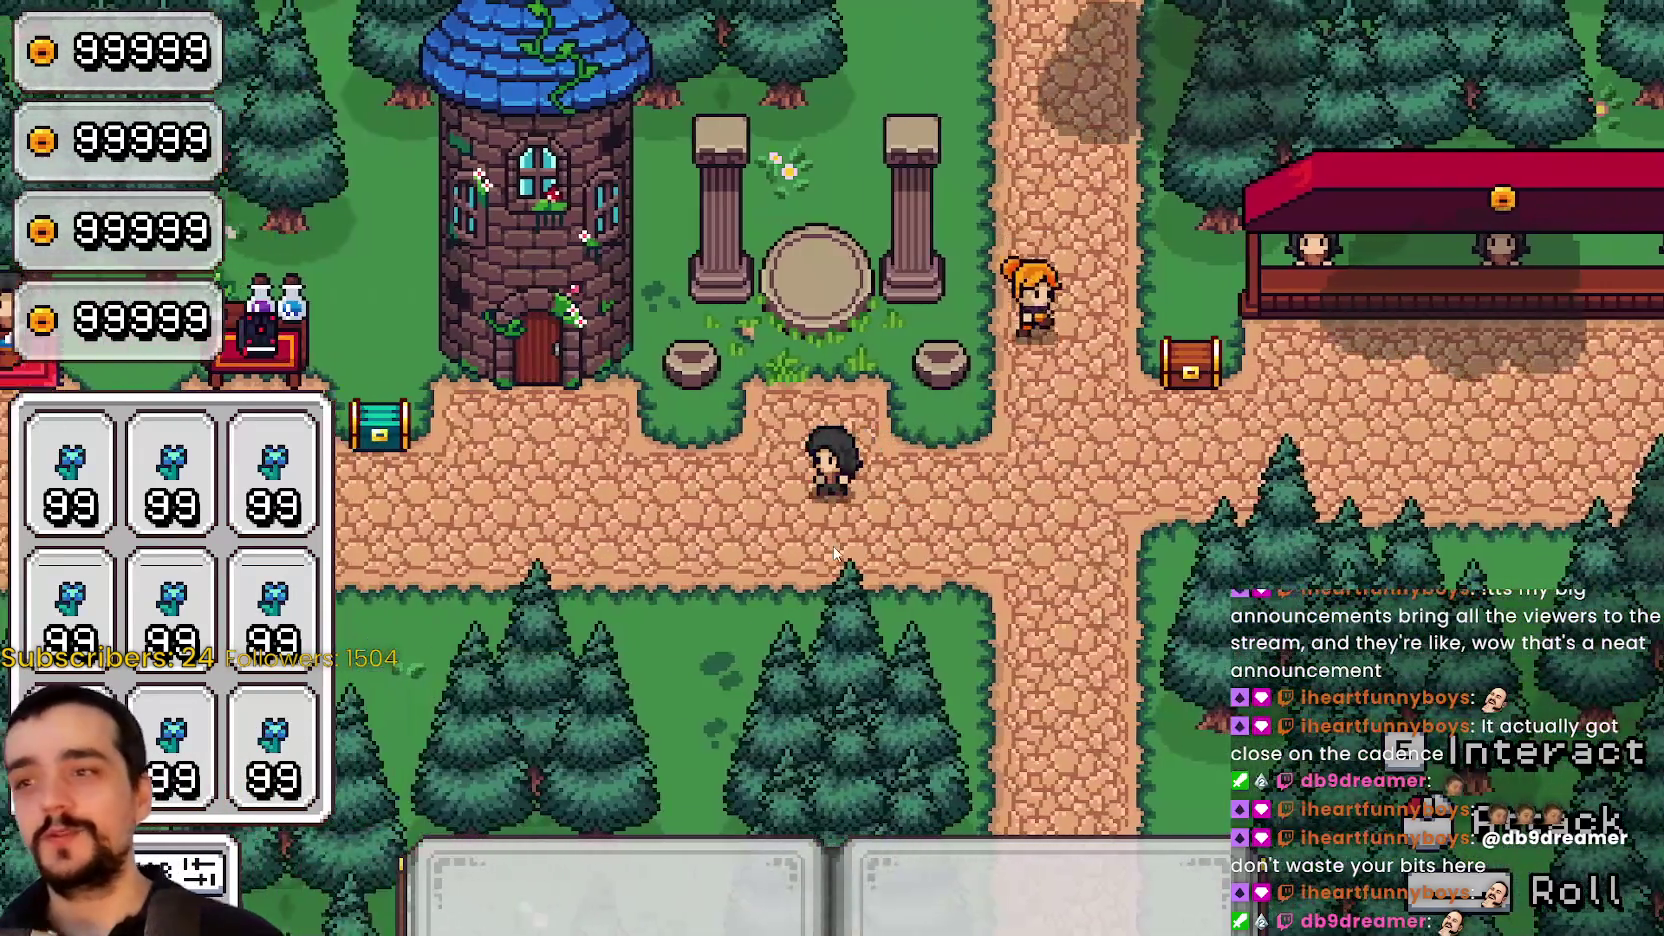
{"action": "key", "text": "d"}
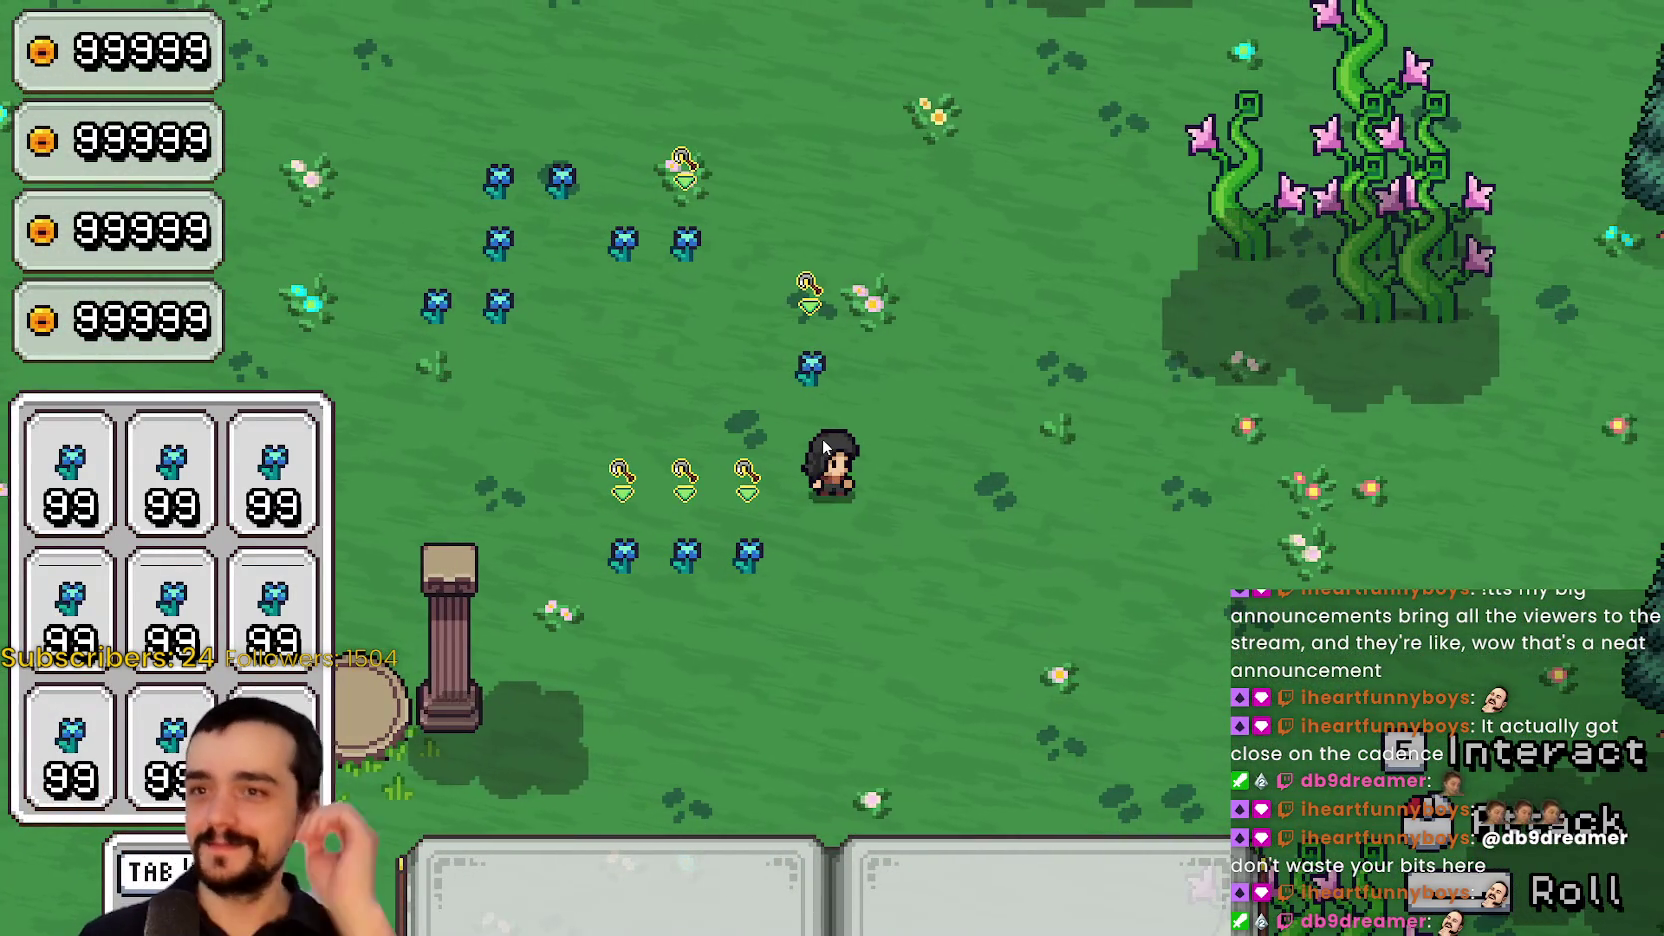
{"action": "key", "text": "d"}
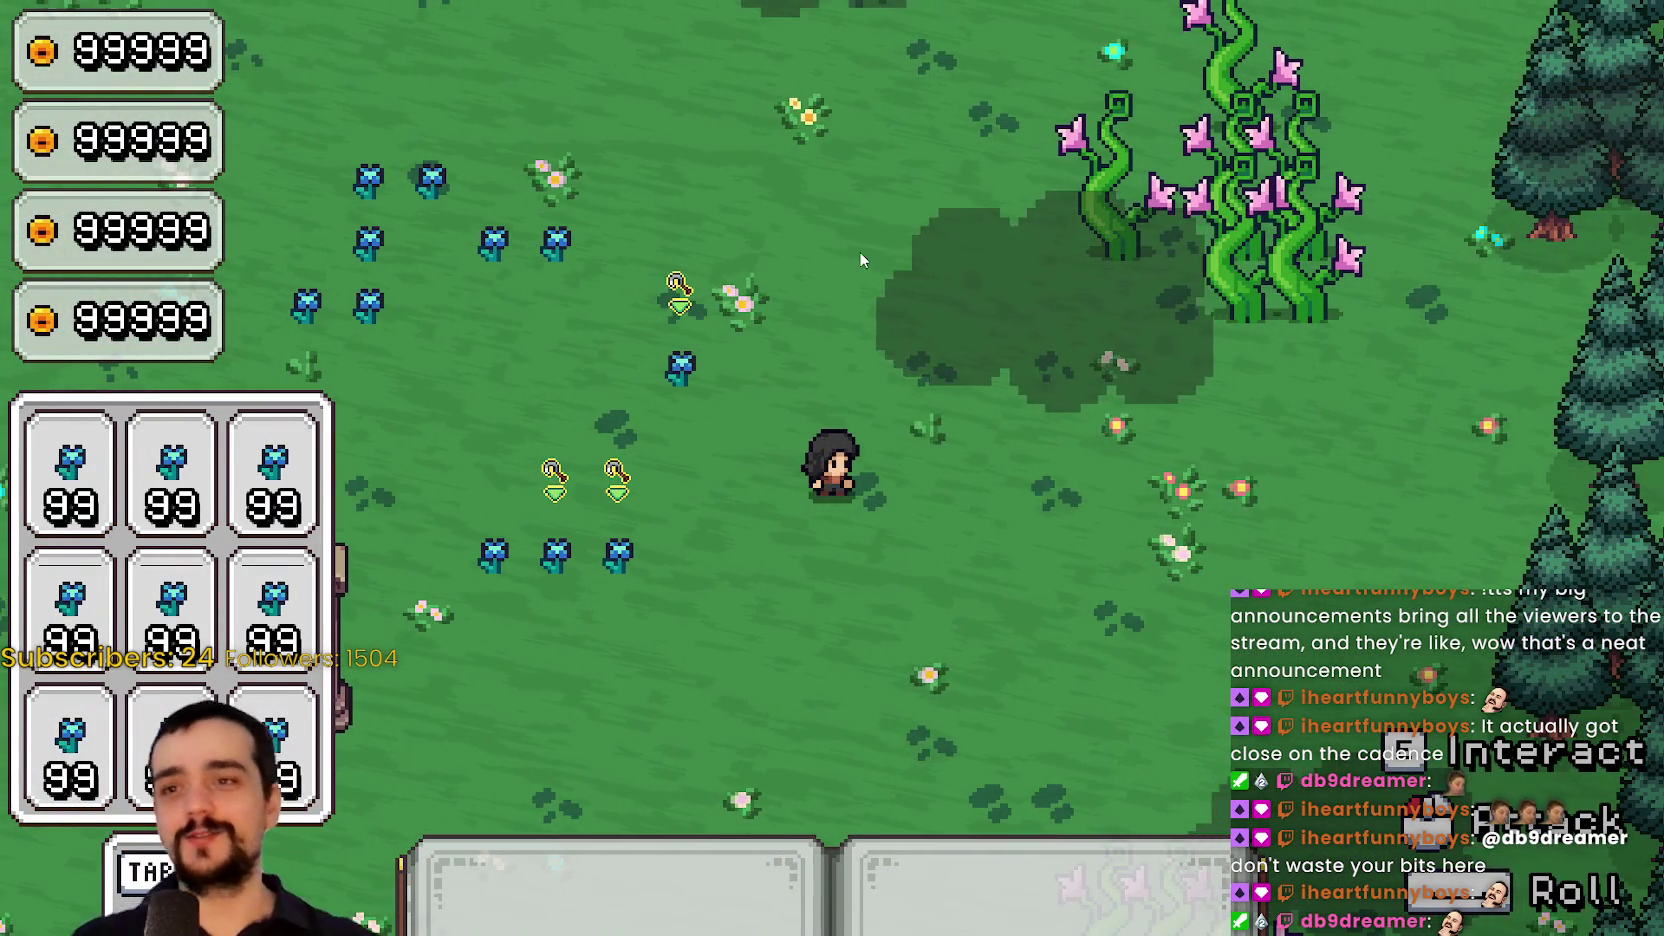
{"action": "key", "text": "d"}
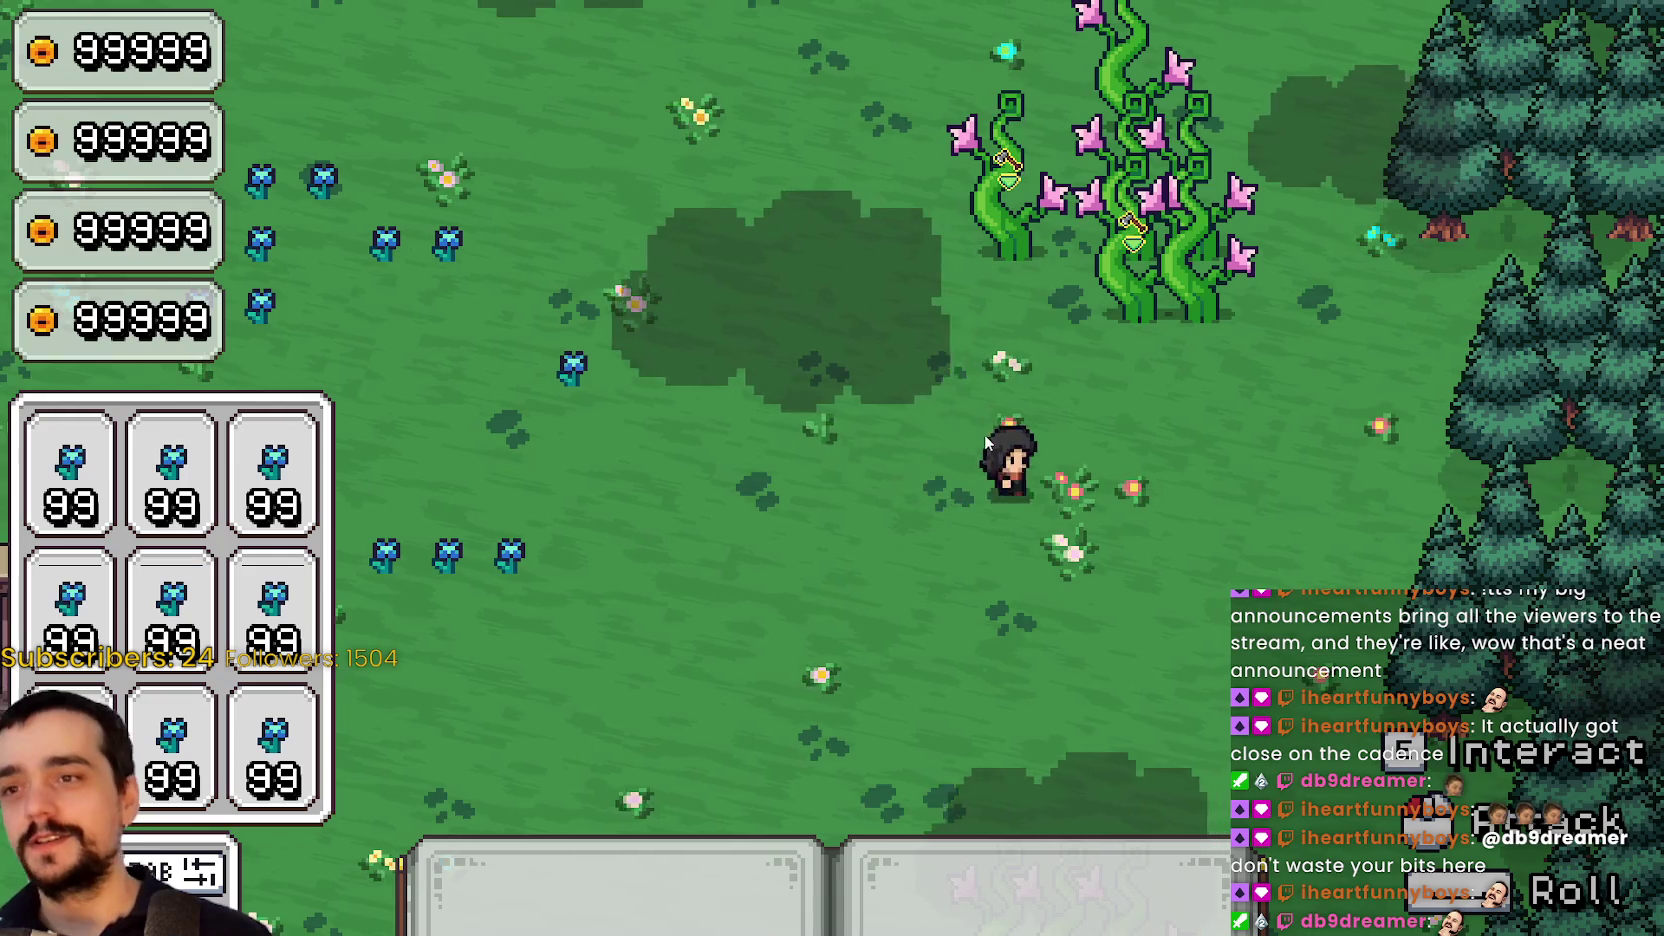
{"action": "key", "text": "w"}
{"action": "key", "text": "s"}
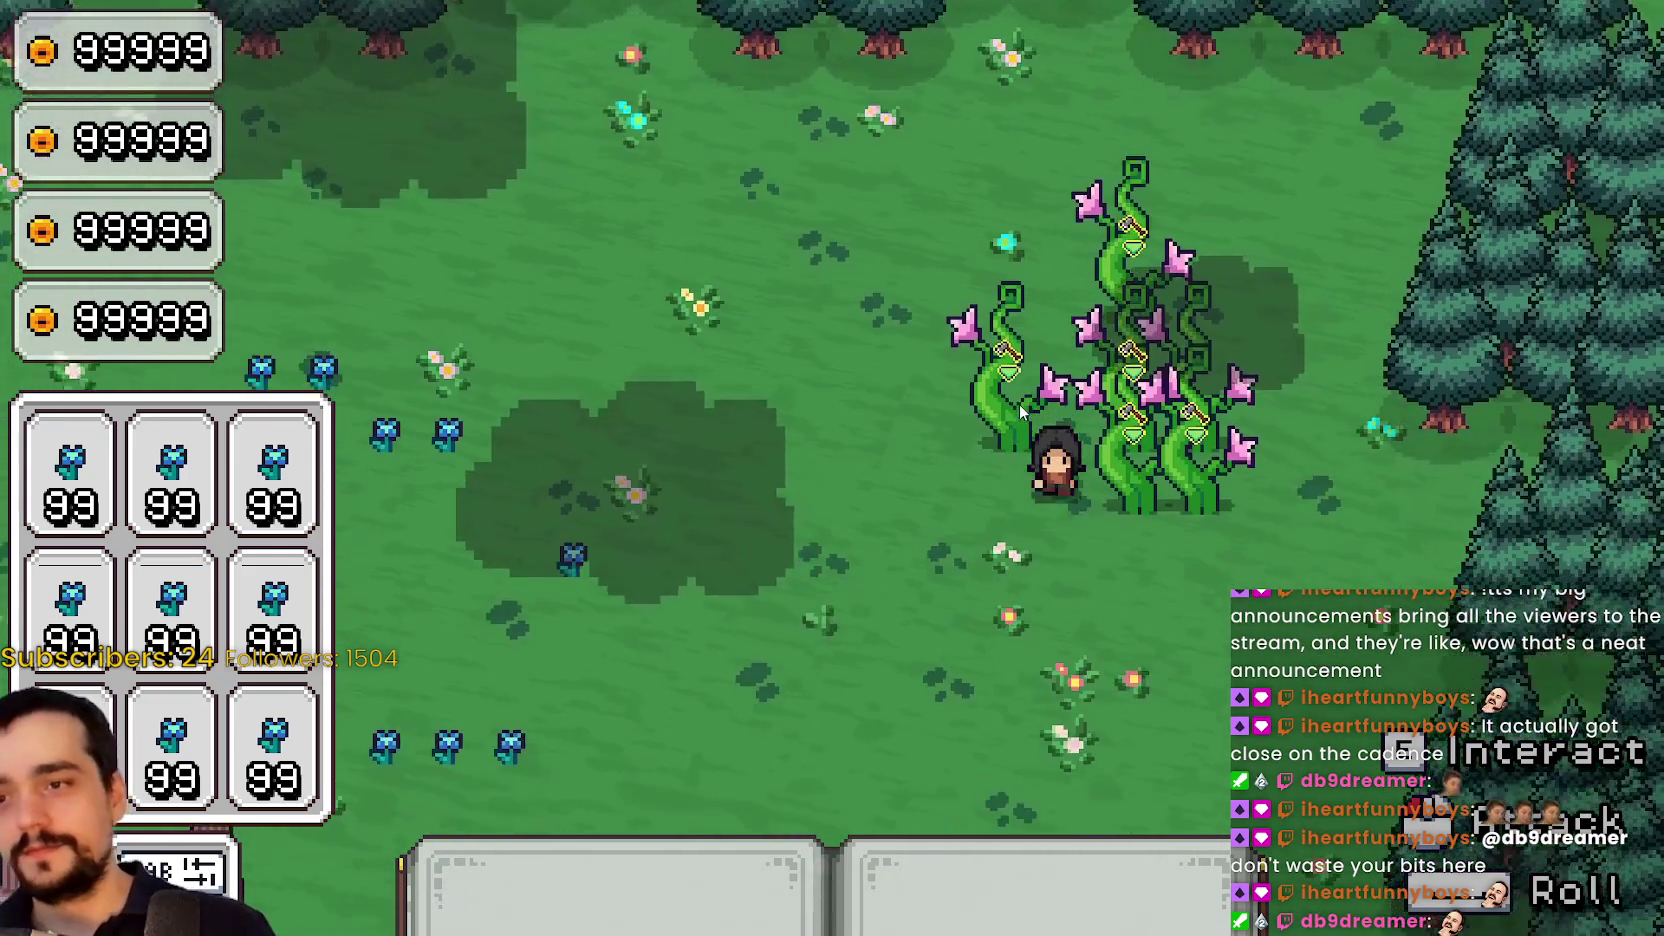
{"action": "key", "text": "a"}
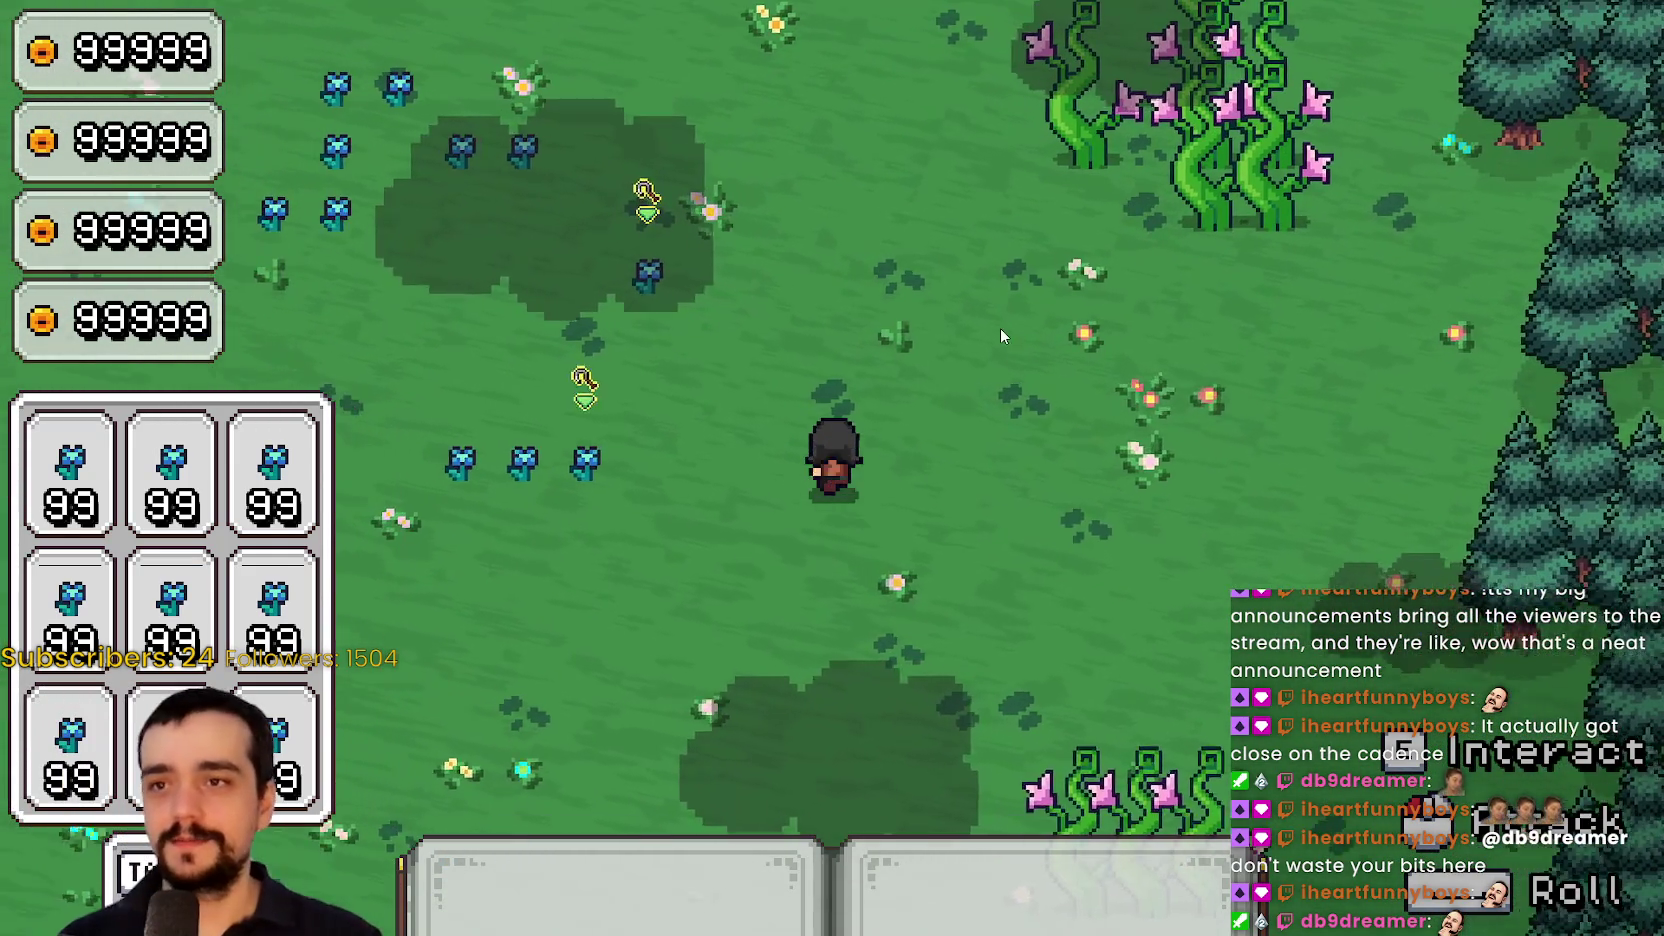
{"action": "key", "text": "w"}
{"action": "key", "text": "d"}
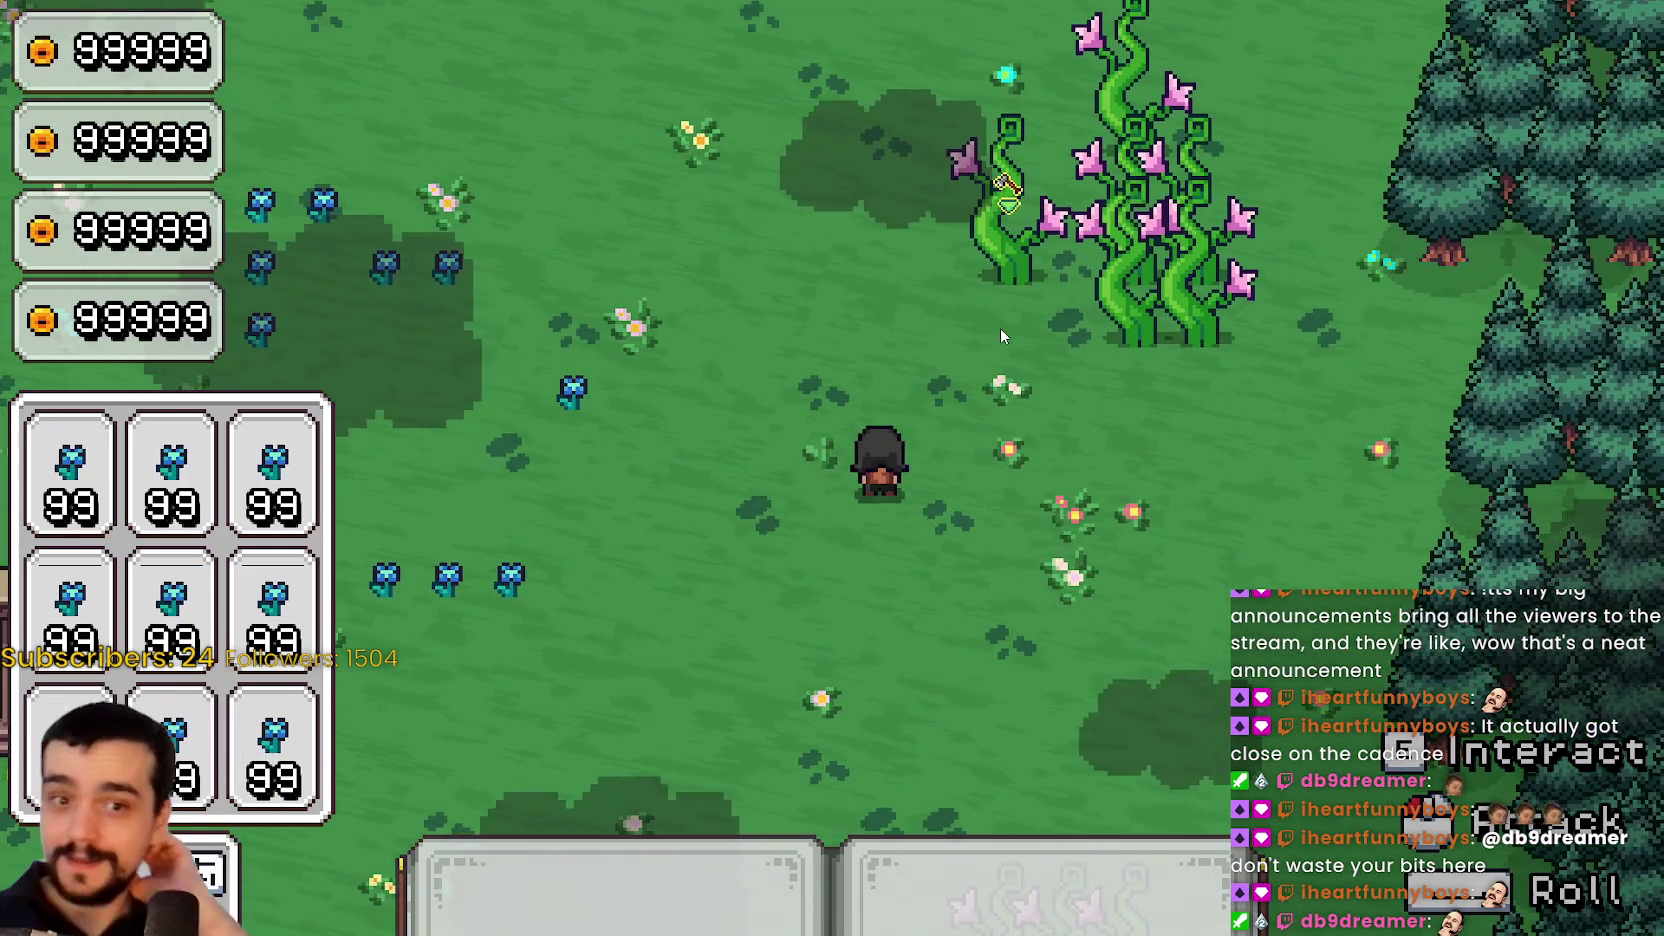
{"action": "key", "text": "d"}
{"action": "key", "text": "s"}
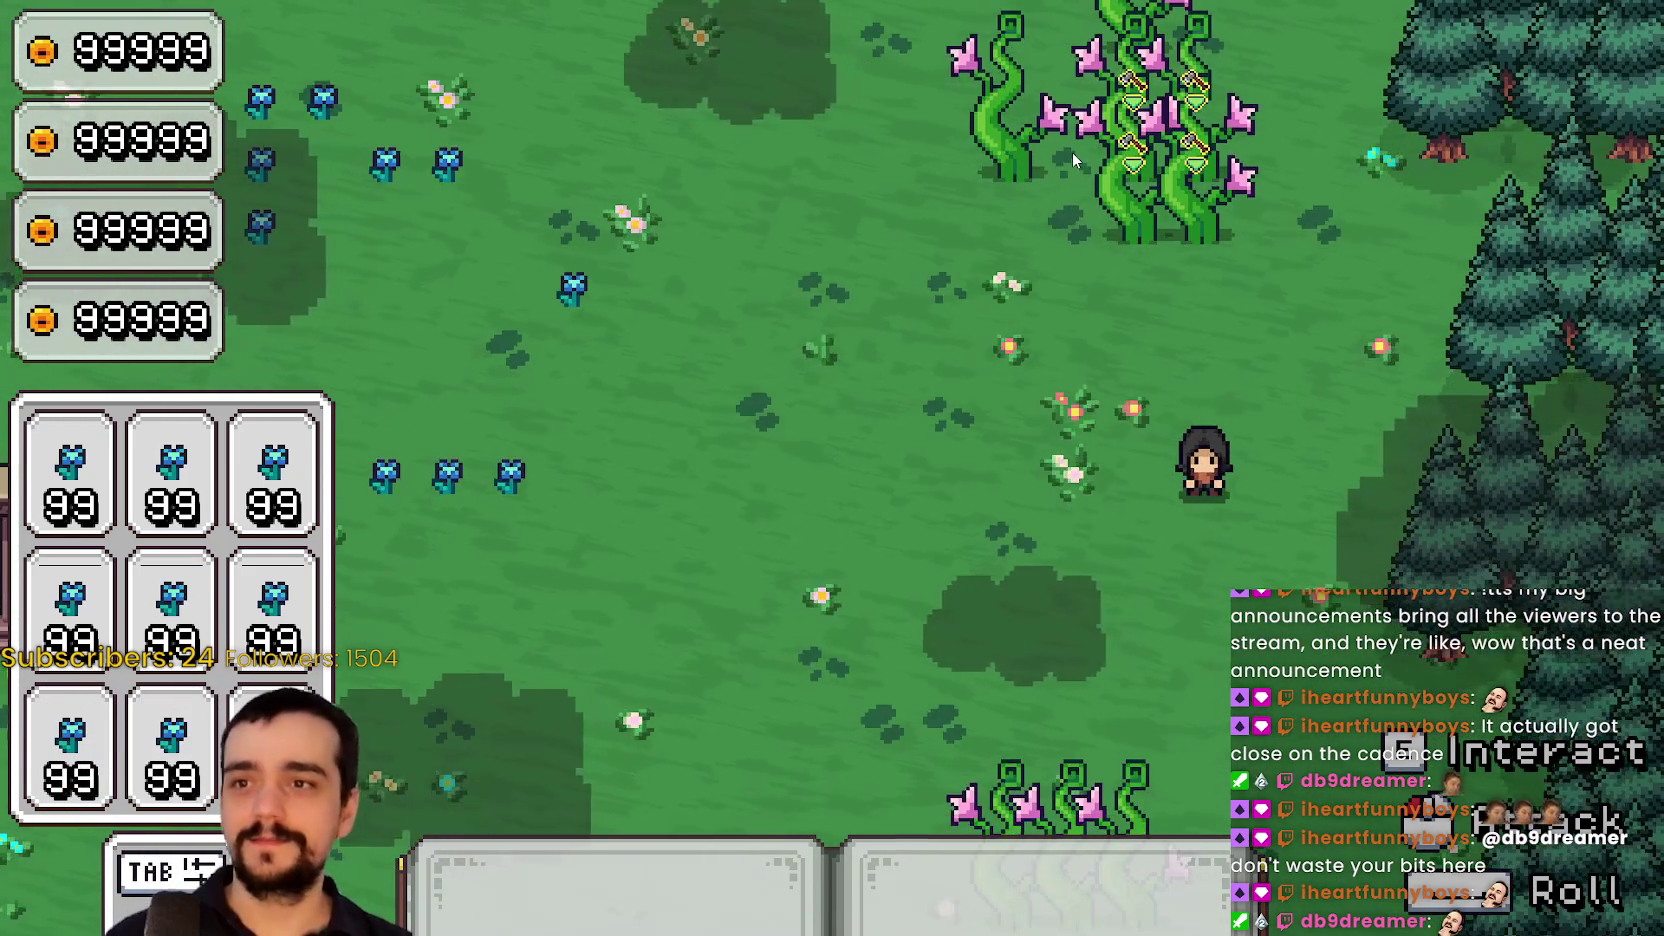
{"action": "key", "text": "s"}
{"action": "key", "text": "a"}
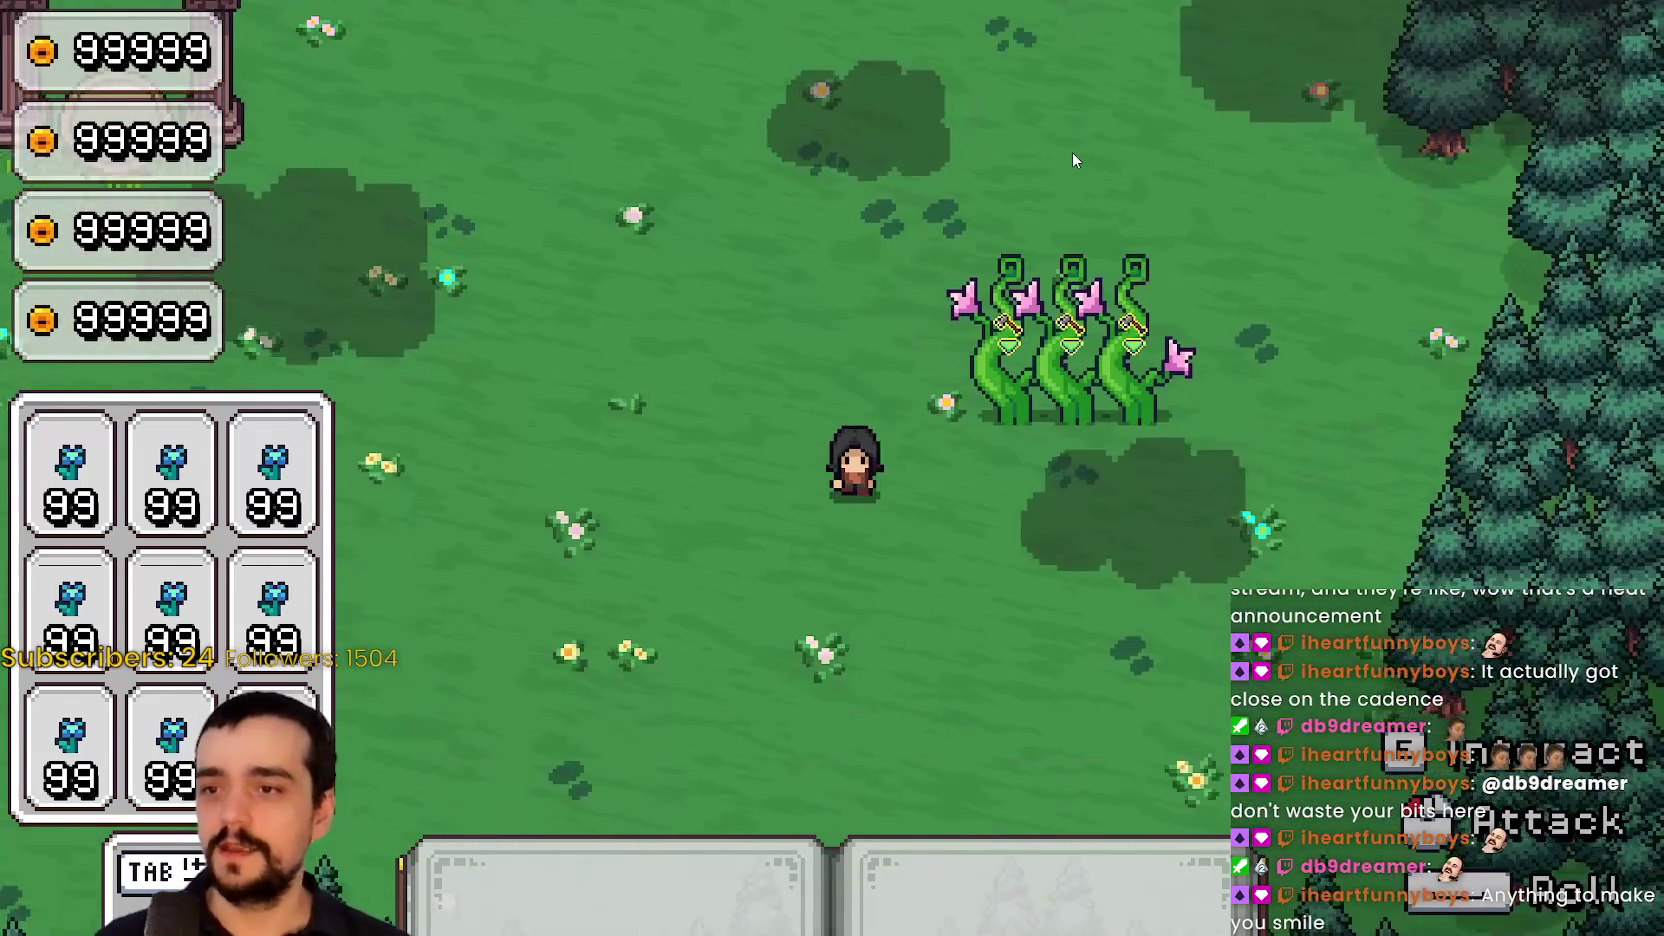
{"action": "key", "text": "w"}
{"action": "key", "text": "d"}
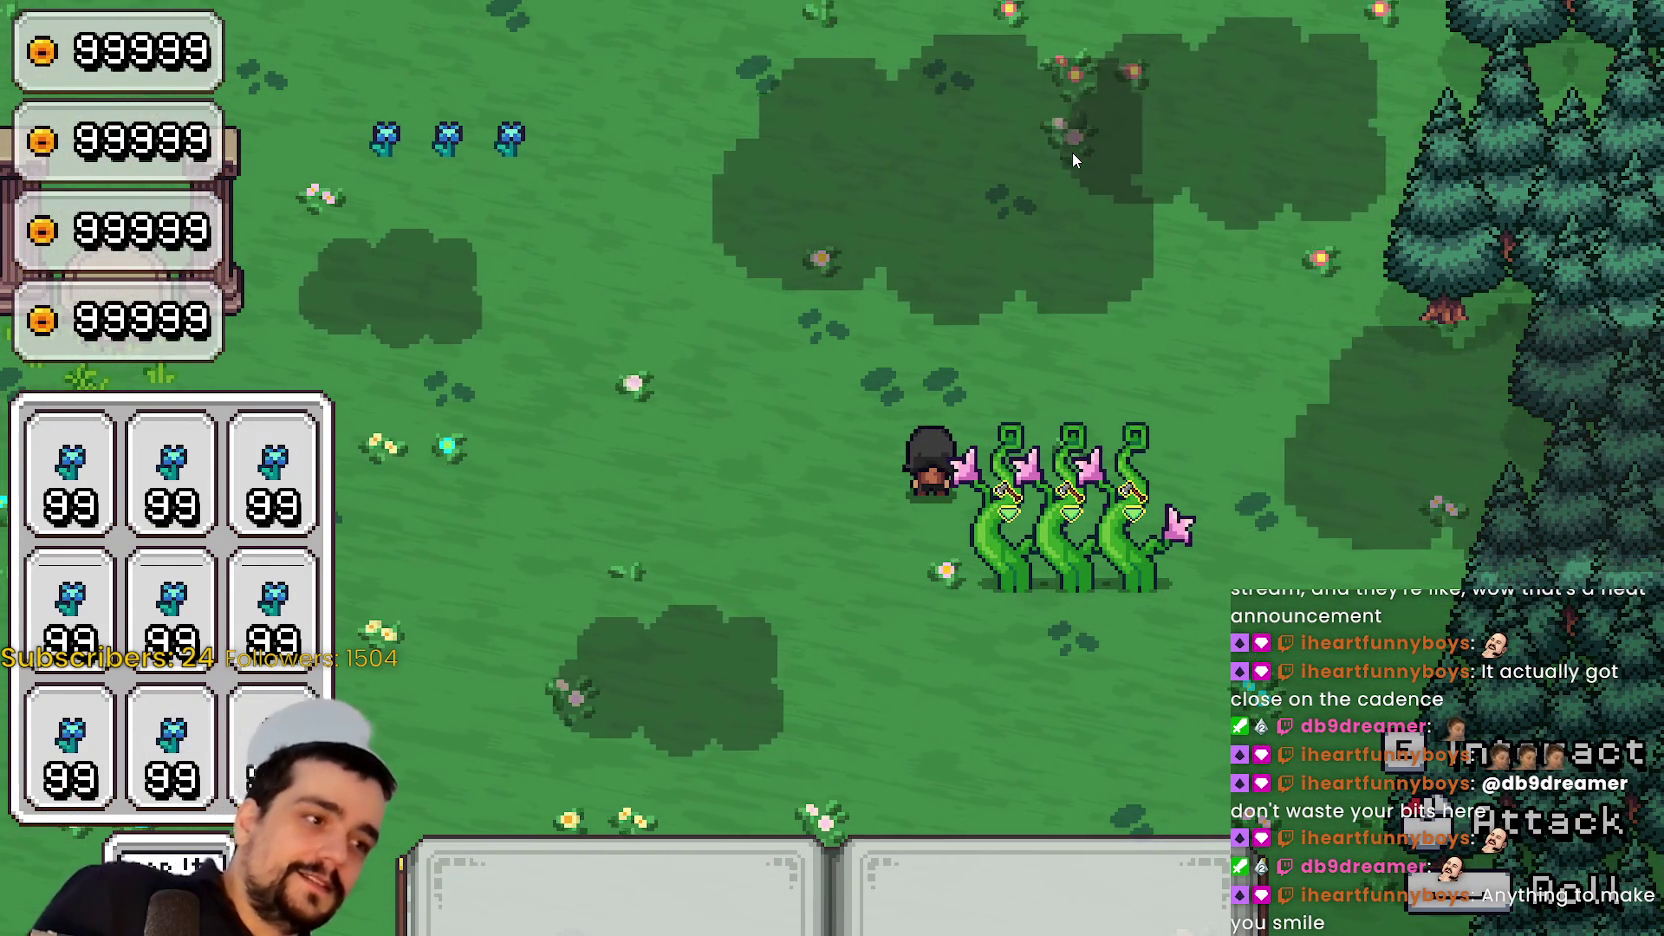
{"action": "key", "text": "w"}
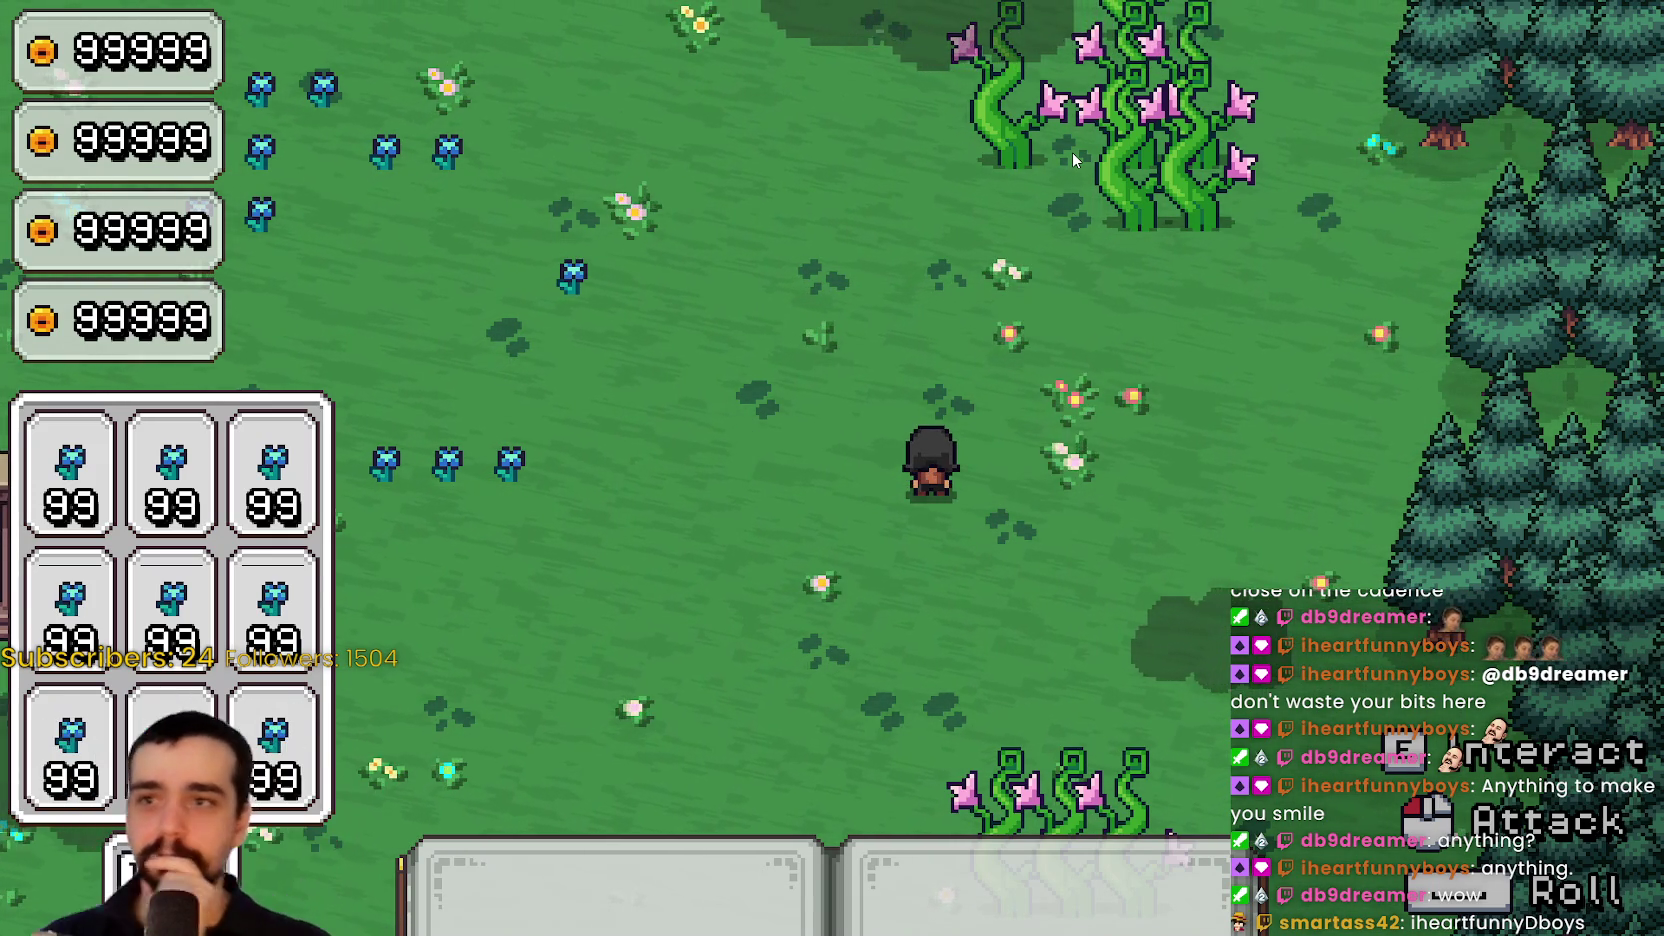
Walk into and behind the beanstalks' bases, then return to the editor's resource_2 scene
{"action": "key", "text": "w+d"}
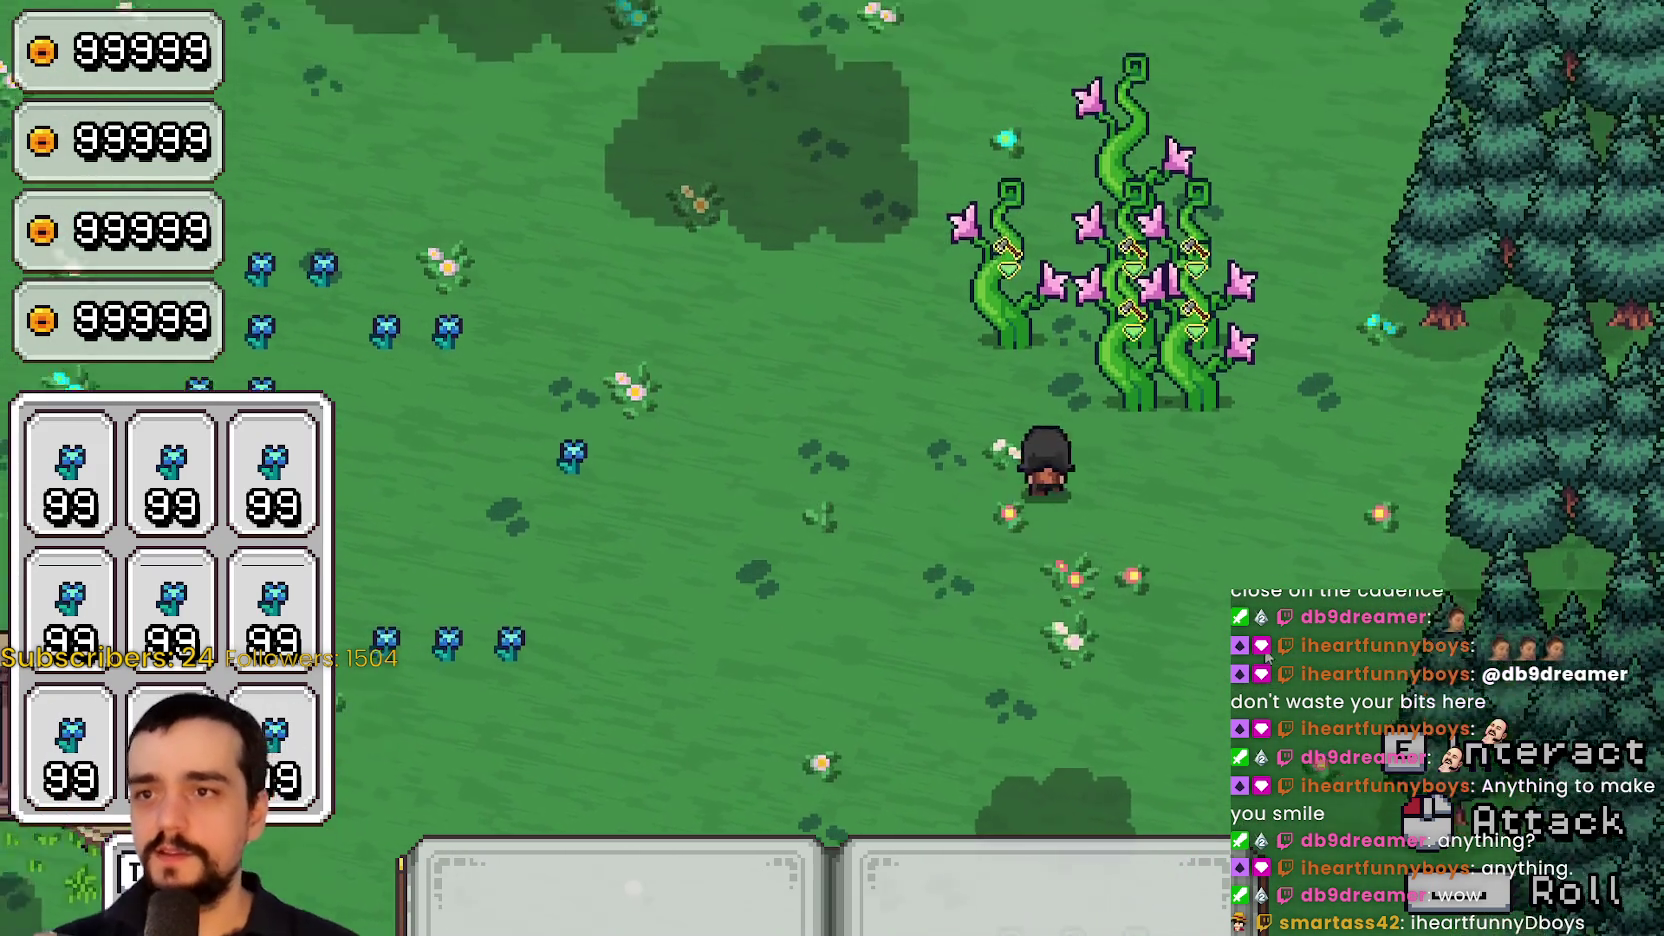
{"action": "key", "text": "w"}
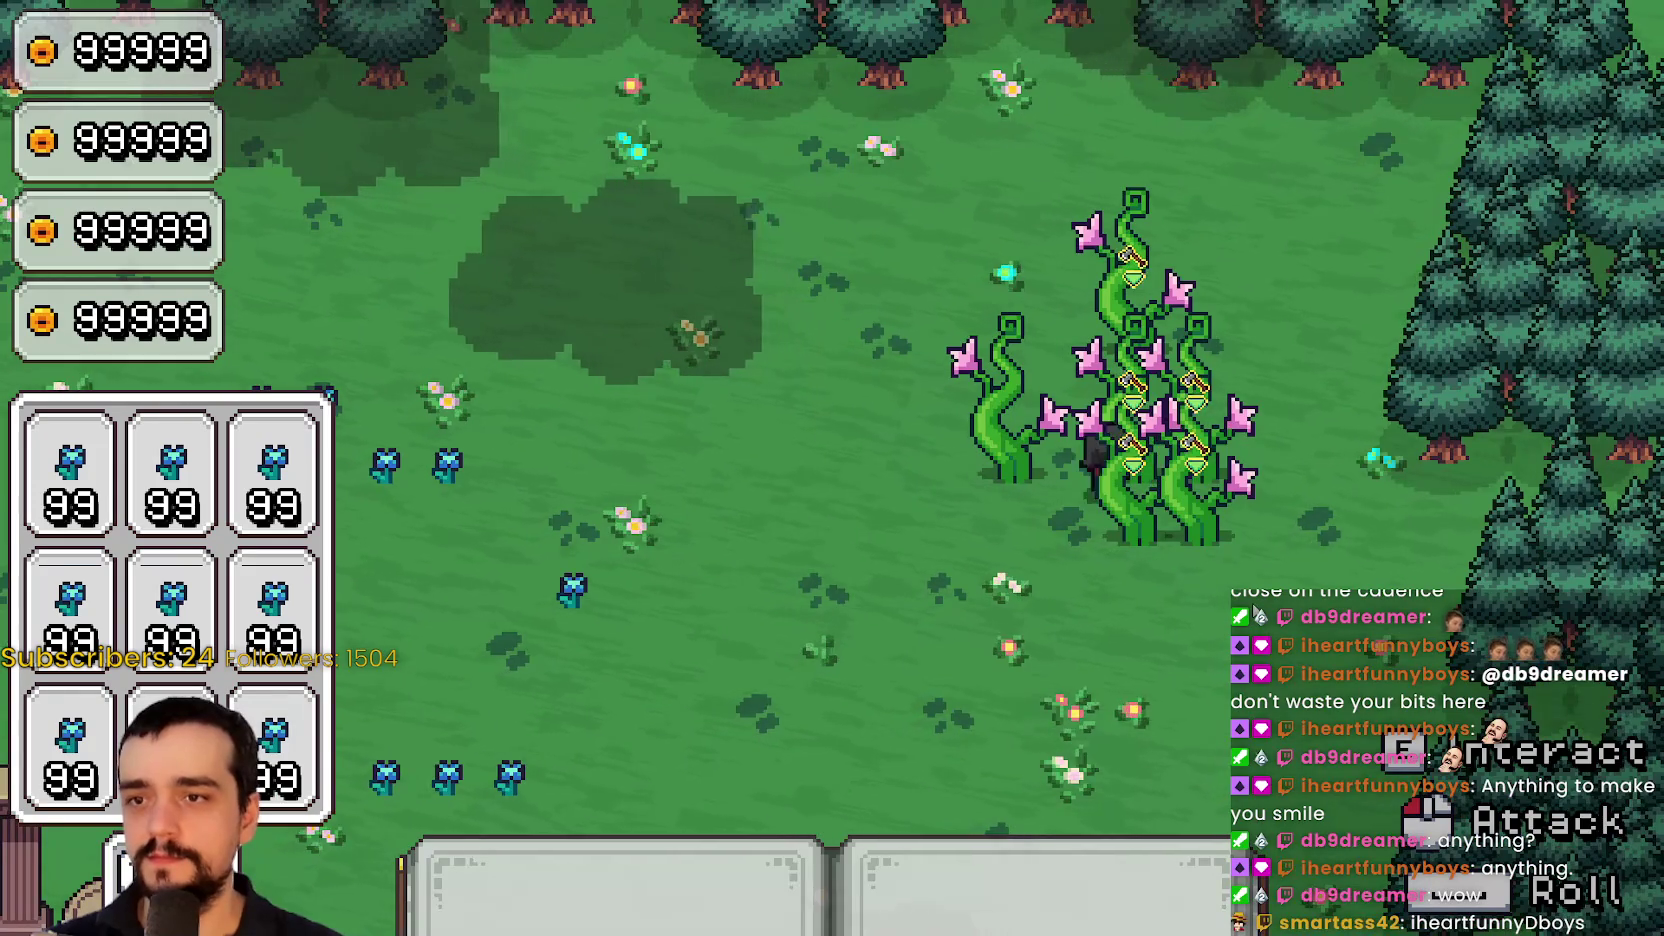
{"action": "key", "text": "w"}
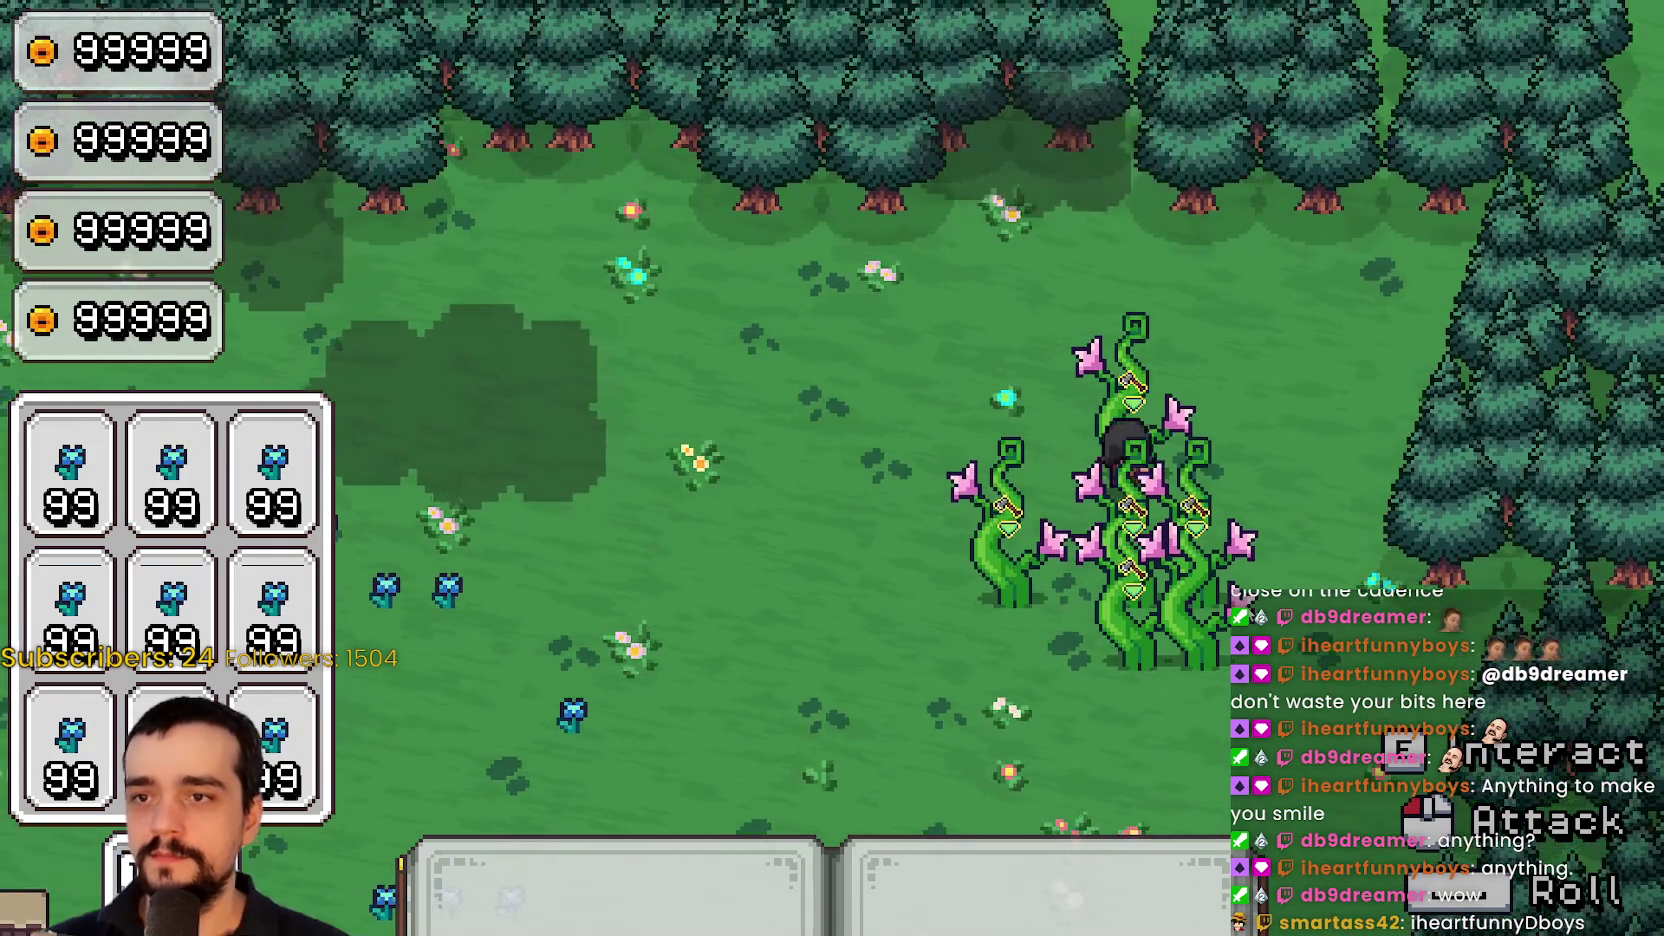
{"action": "key", "text": "s"}
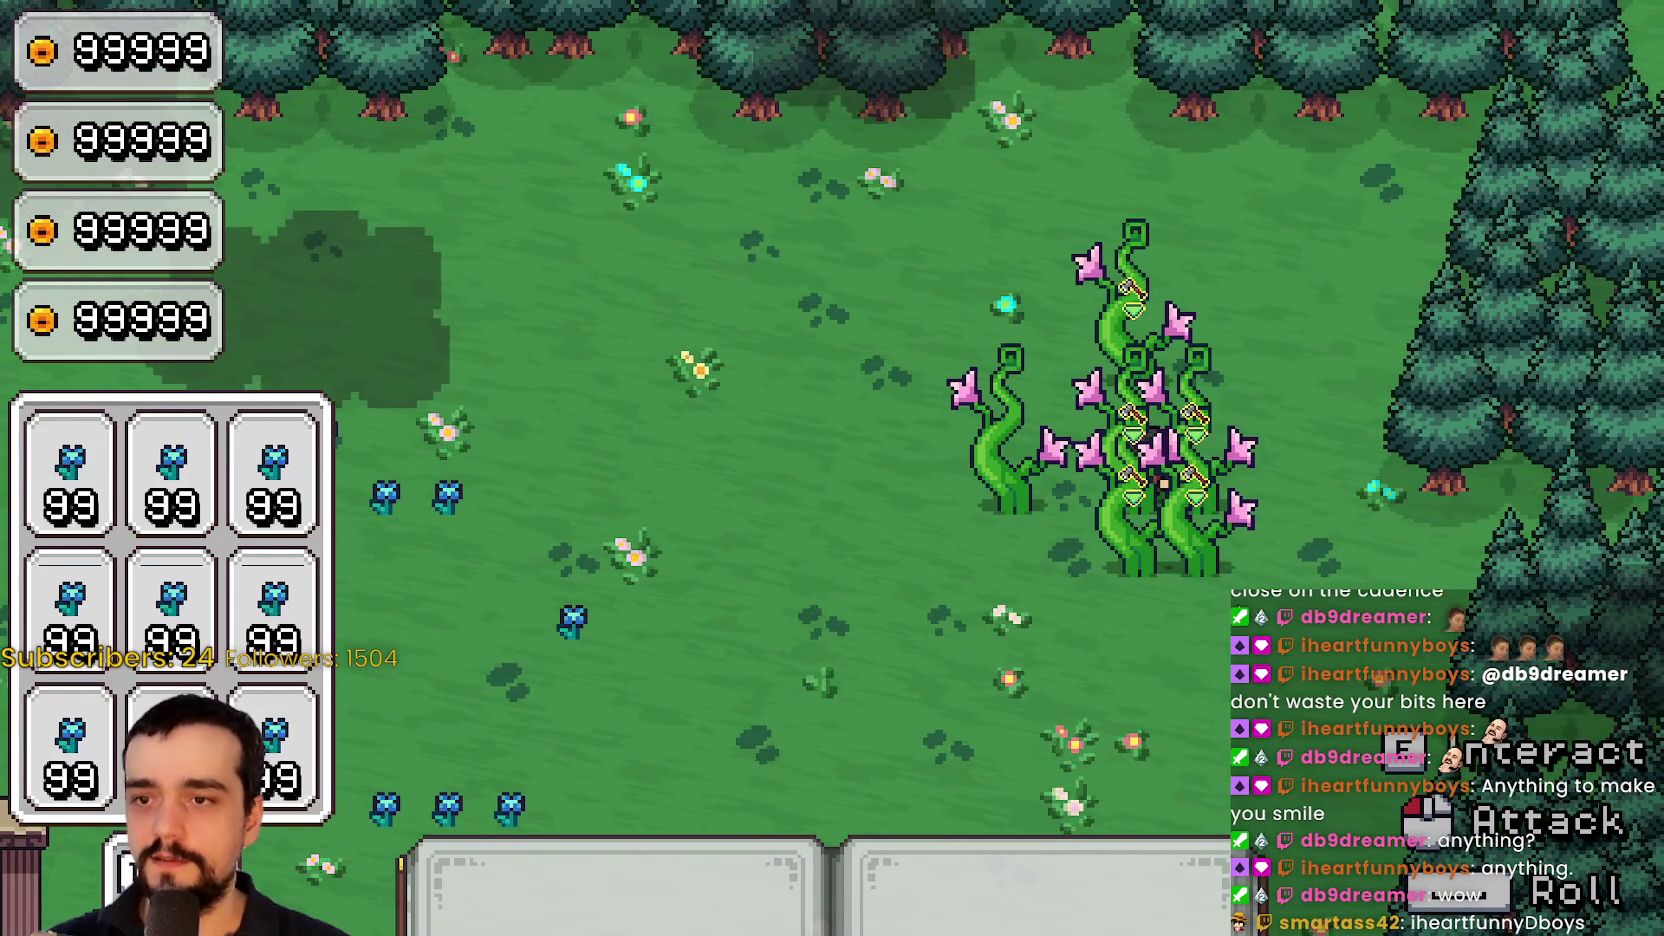
{"action": "key", "text": "s"}
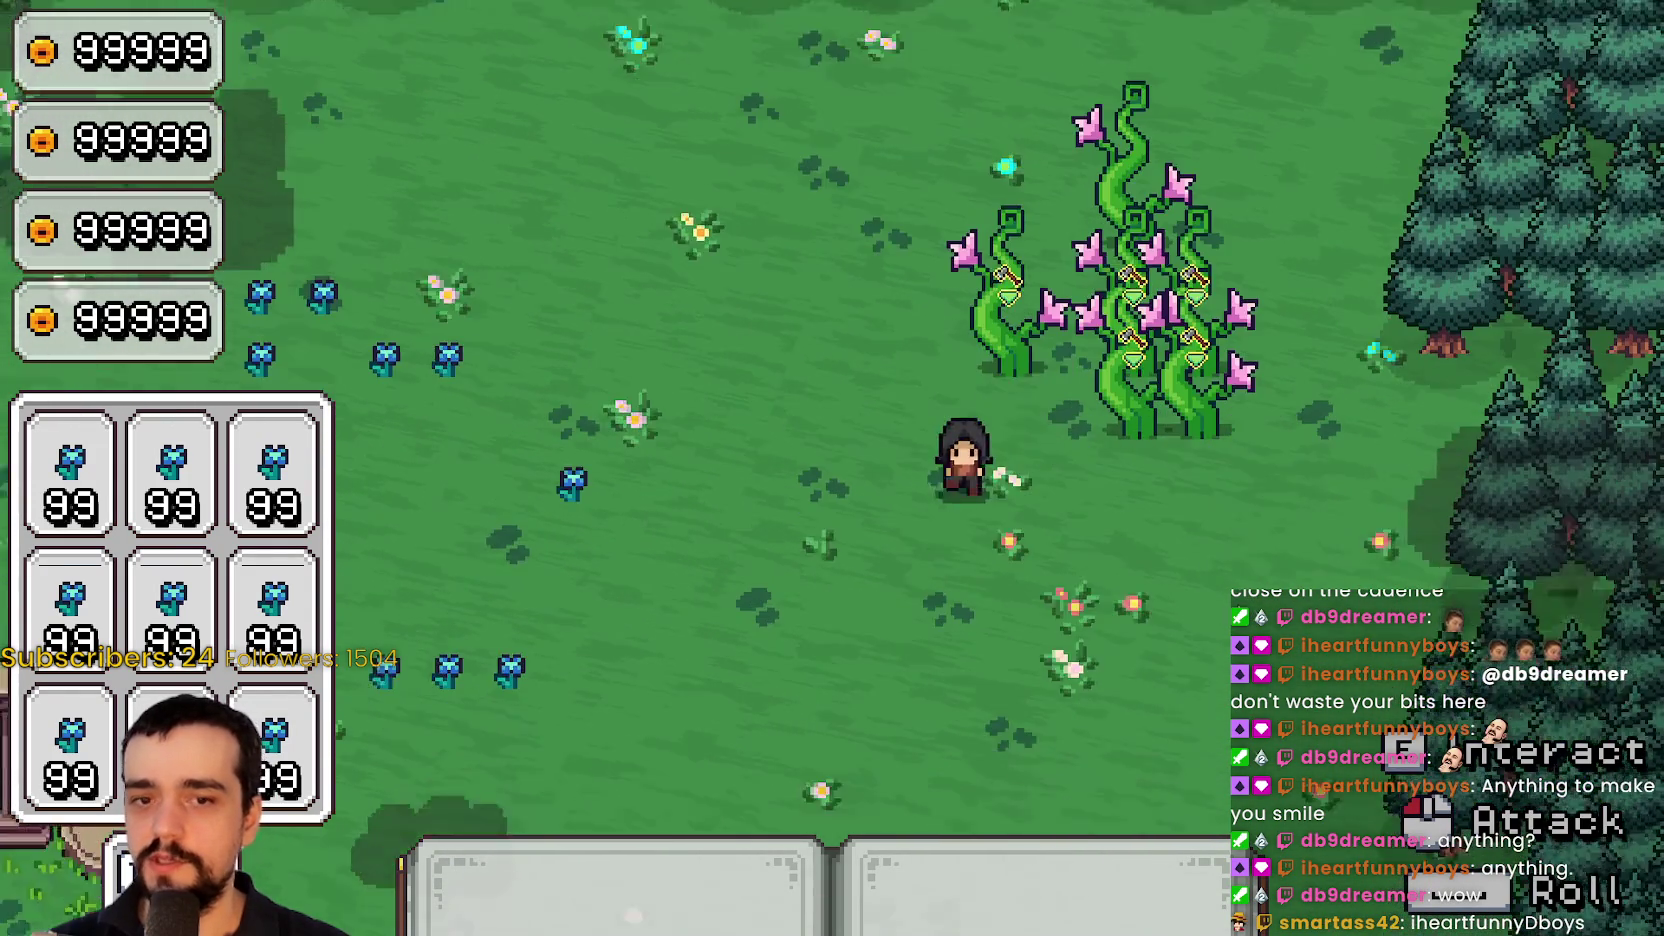
{"action": "key", "text": "w"}
{"action": "key", "text": "d"}
{"action": "key", "text": "a"}
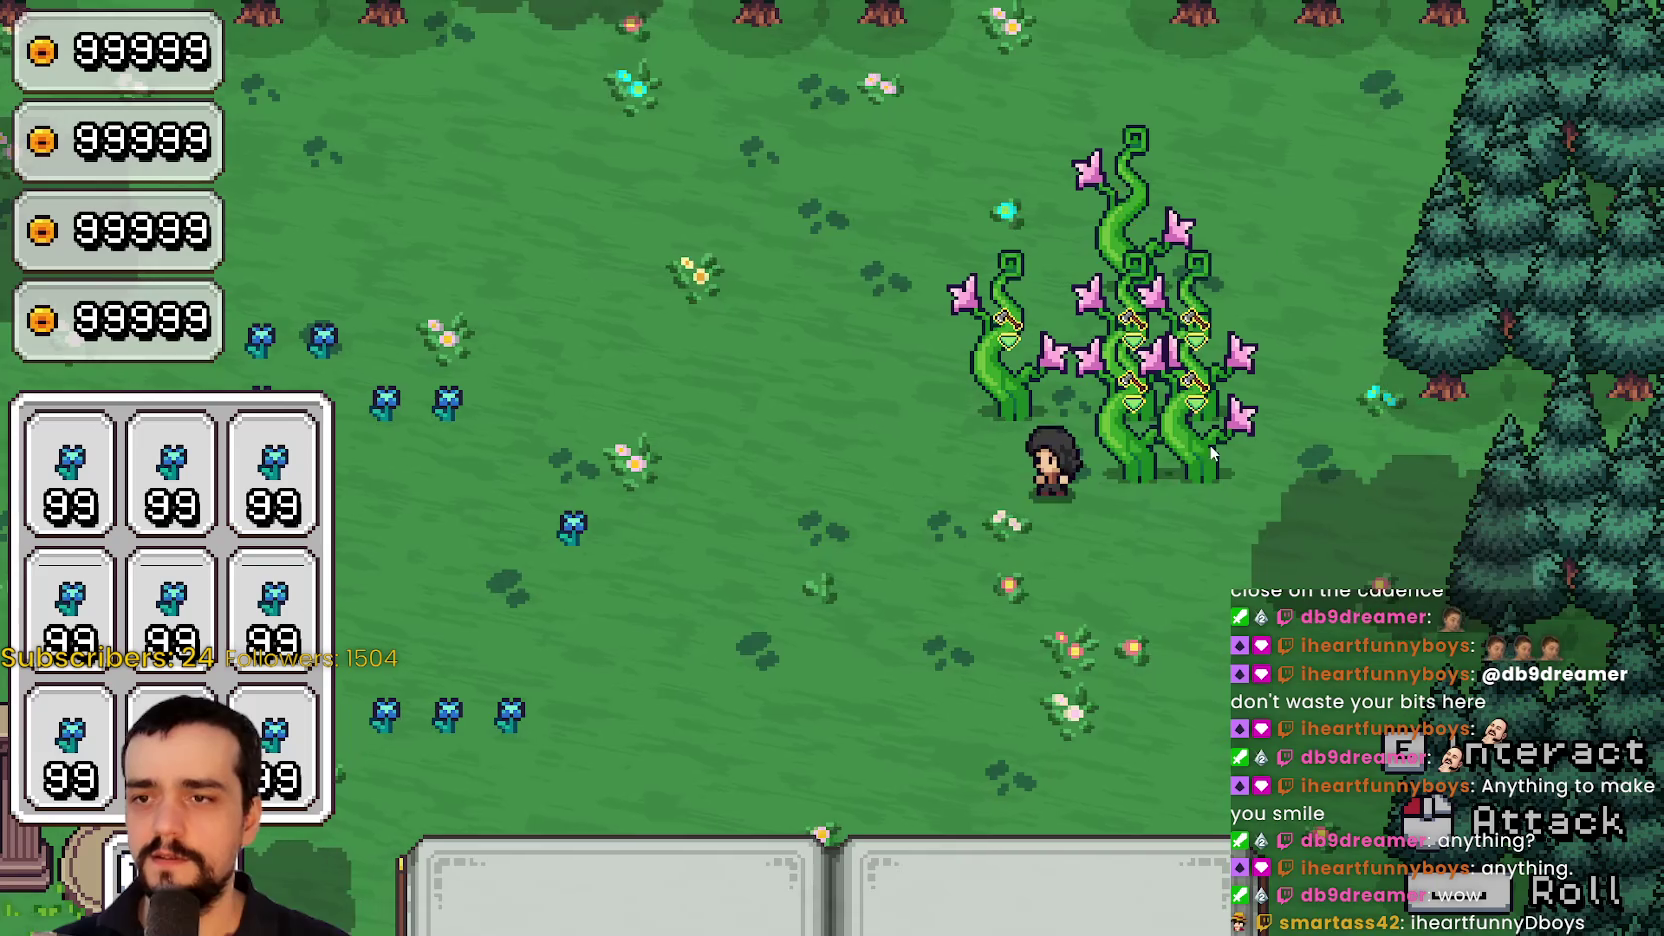
{"action": "key", "text": "d"}
{"action": "key", "text": "s"}
{"action": "key", "text": "a"}
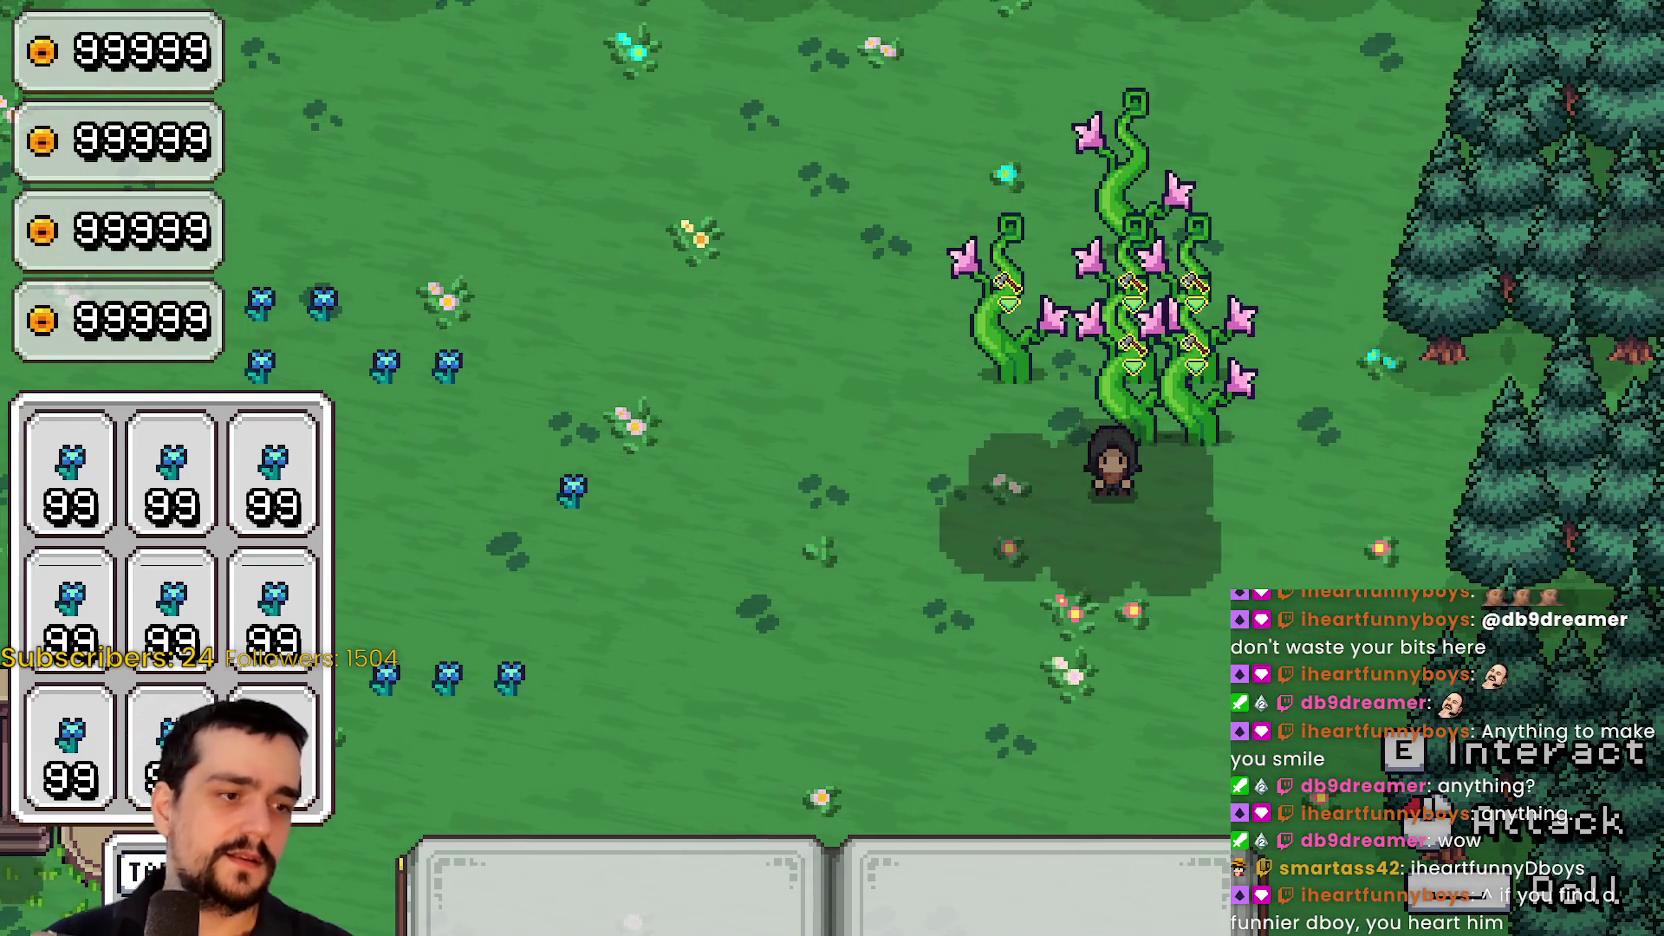
{"action": "key", "text": "alt+Tab"}
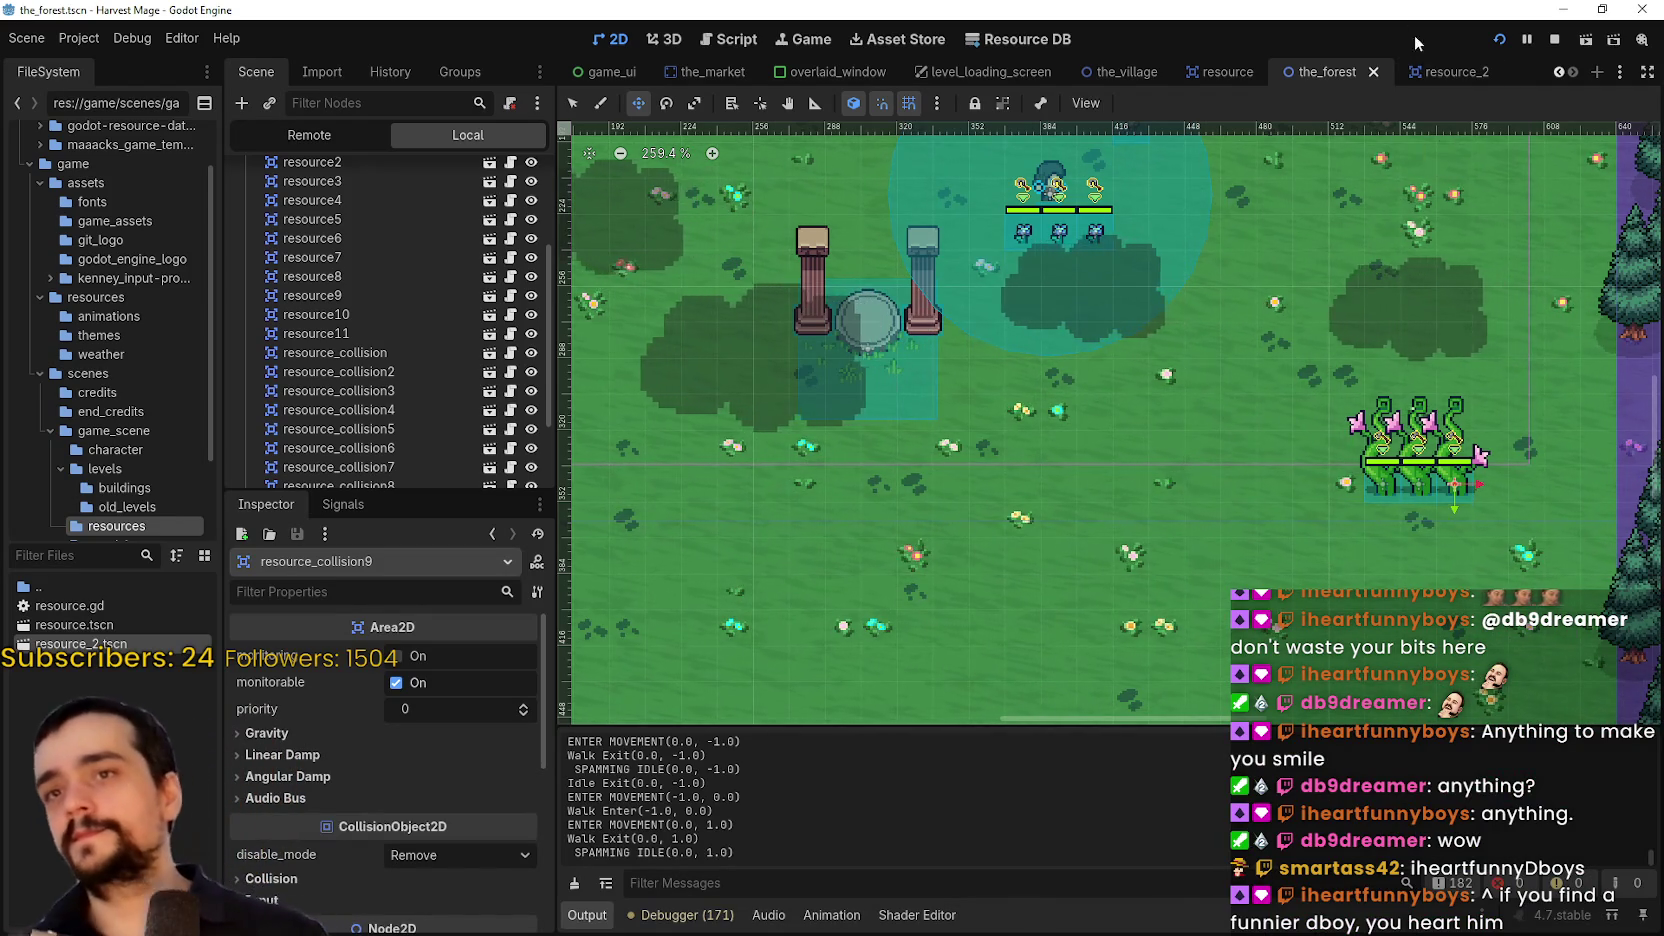
{"action": "left_click", "coordinate": [1443, 72]}
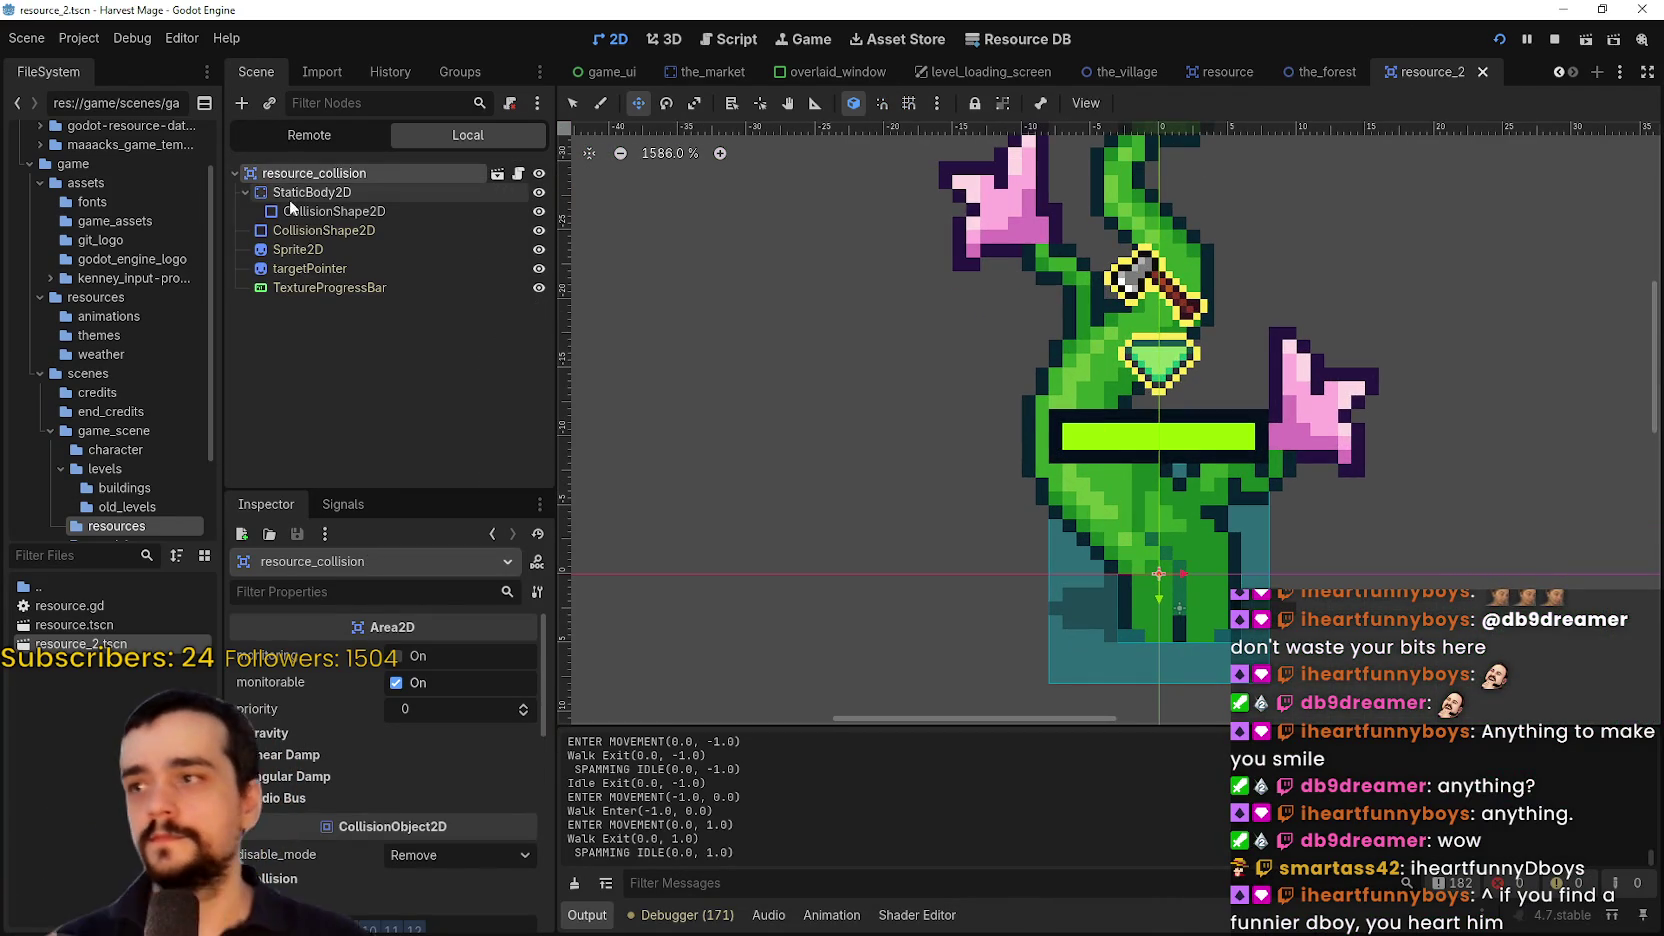
Move the beanstalk's base CollisionShape2D to position (0, 2.5), save resource_2, and rerun the game
{"action": "left_click", "coordinate": [296, 208]}
{"action": "scroll", "scroll_direction": "down", "scroll_amount": 3}
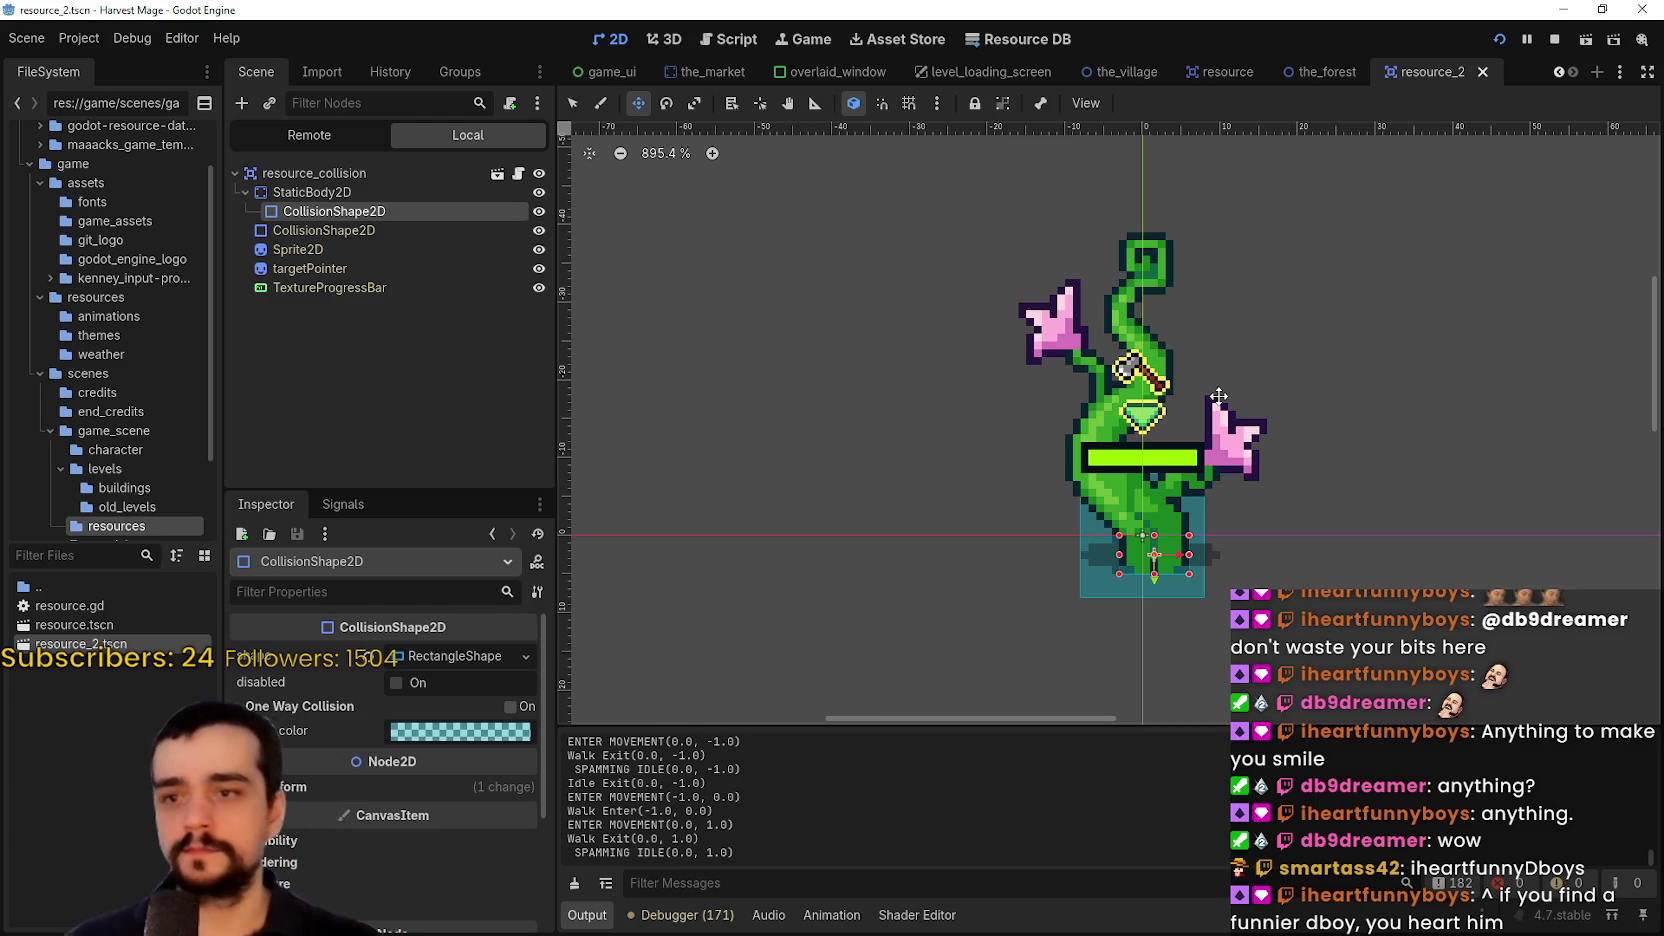
{"action": "key", "text": "Left"}
{"action": "key", "text": "Left"}
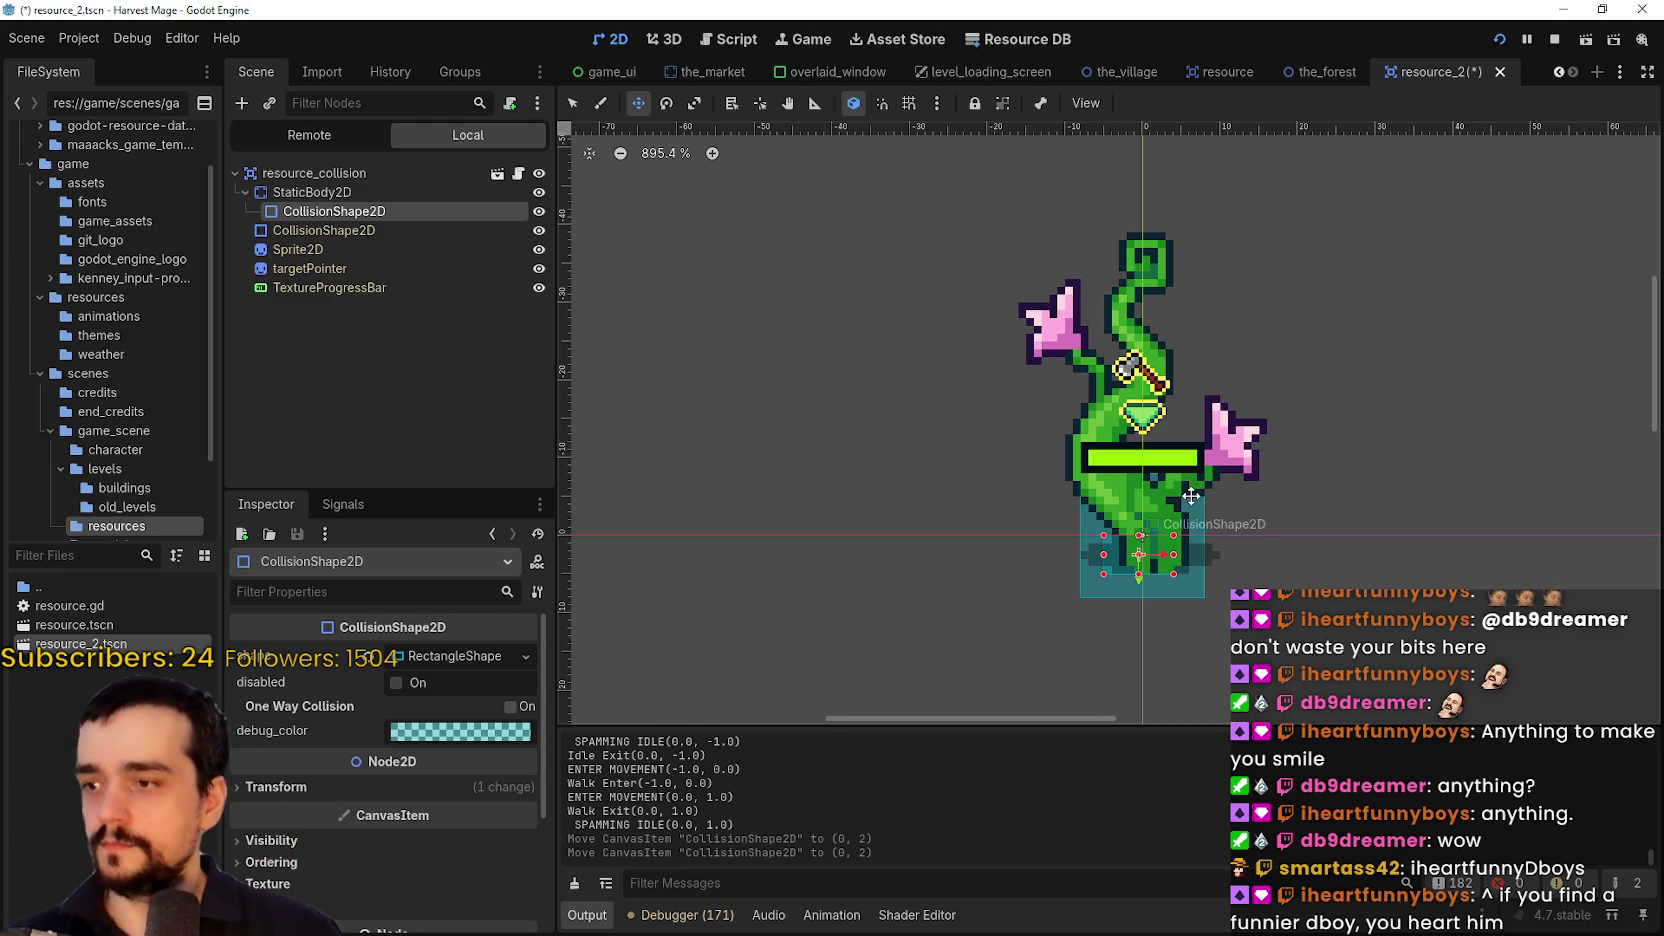
{"action": "scroll", "scroll_direction": "up", "scroll_amount": 3}
{"action": "key", "text": "Left"}
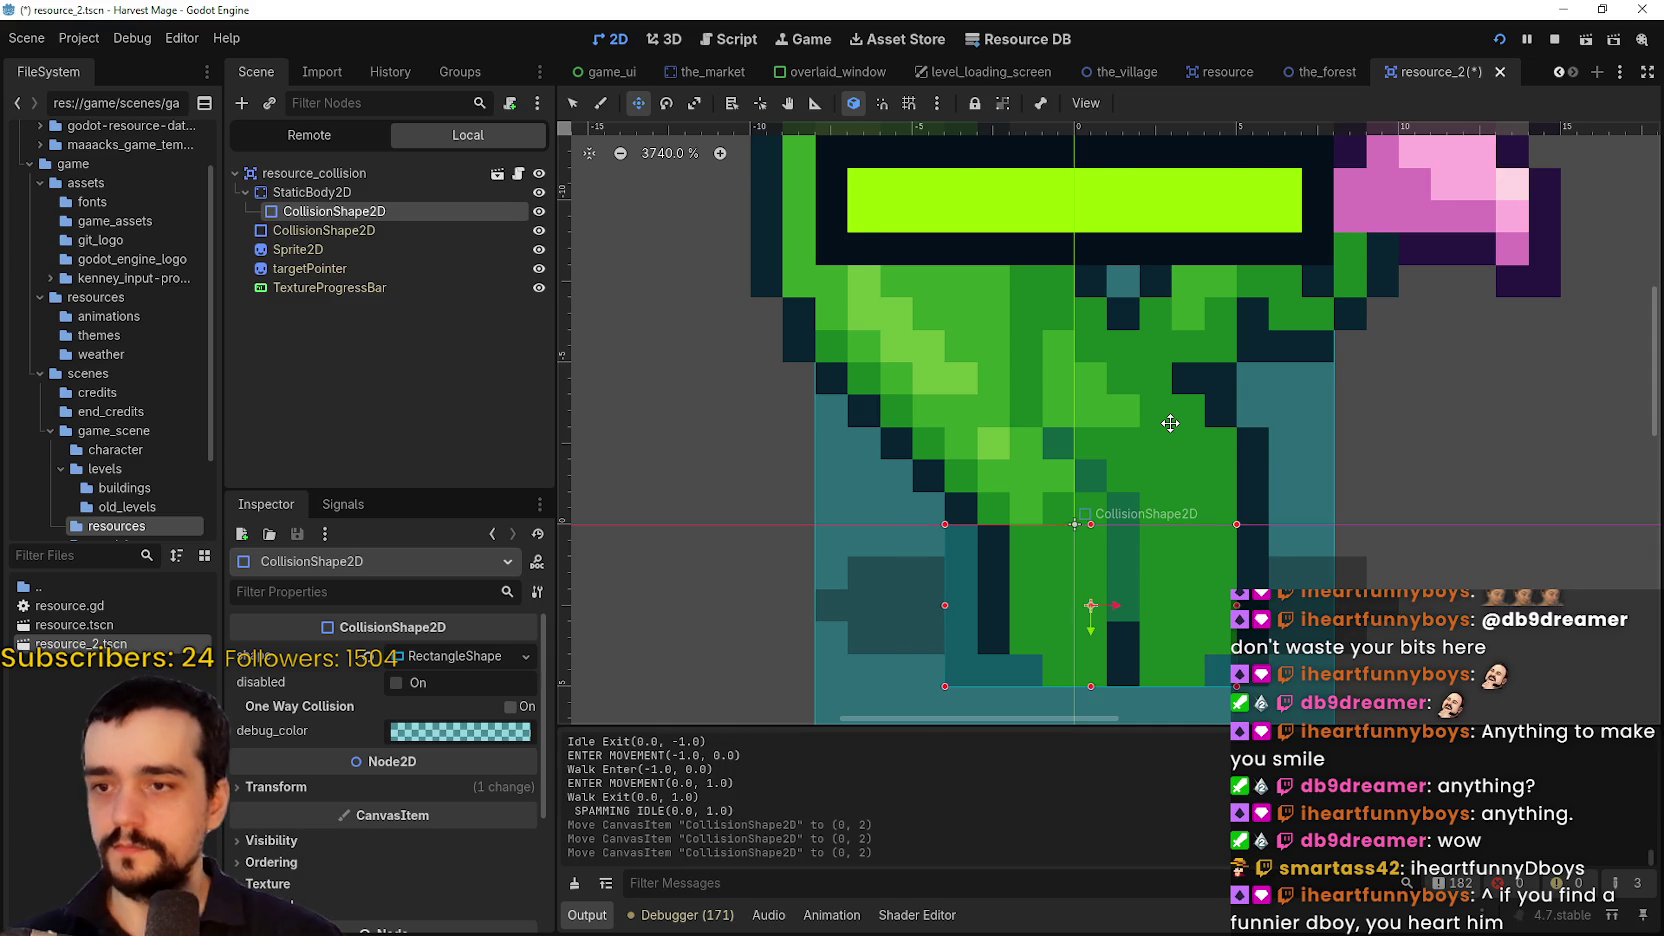
{"action": "scroll", "scroll_direction": "up", "scroll_amount": 3}
{"action": "key", "text": "Left"}
{"action": "left_click", "coordinate": [419, 785]}
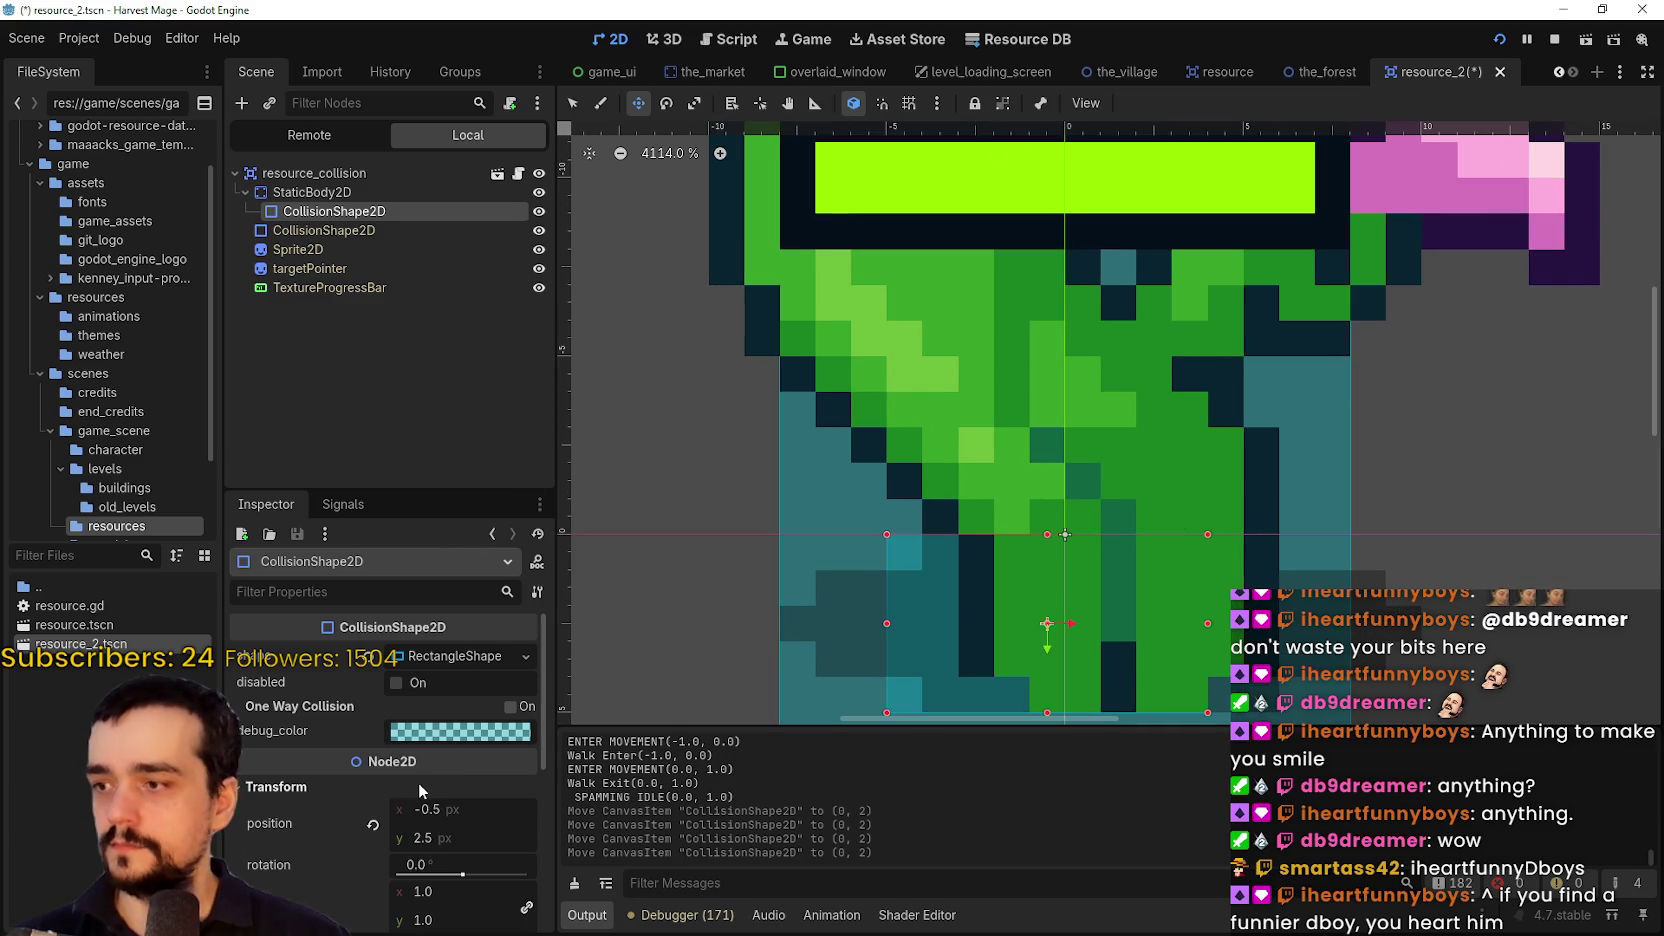
{"action": "key", "text": "Return"}
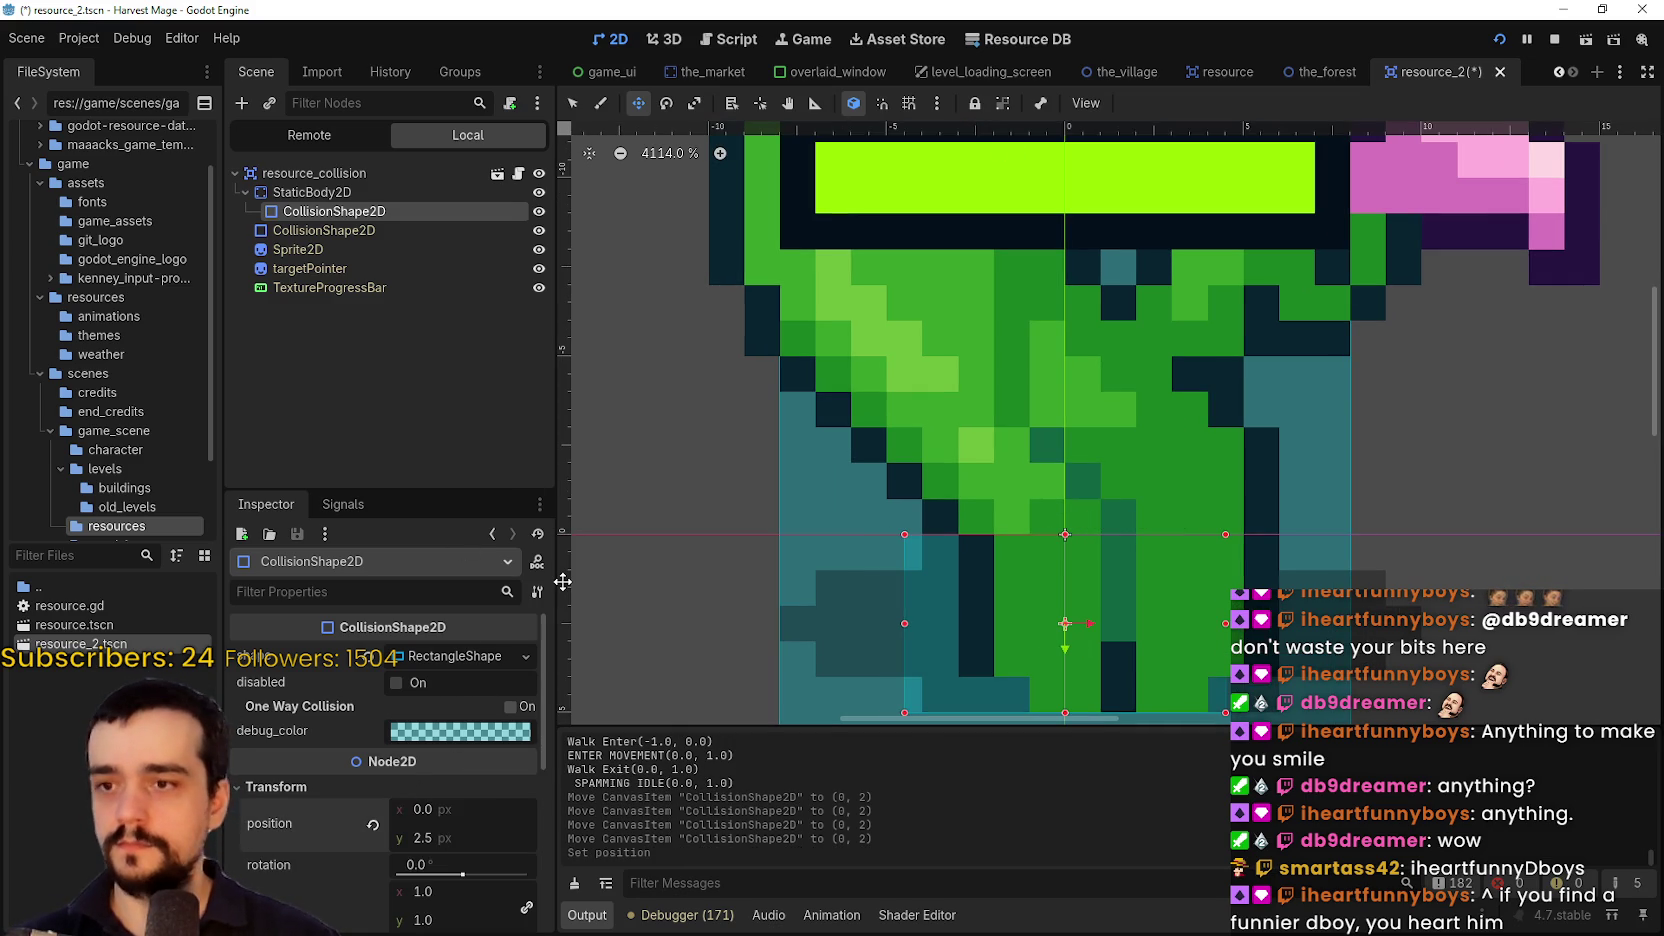
{"action": "key", "text": "ctrl+s"}
{"action": "scroll", "scroll_direction": "down", "scroll_amount": 3}
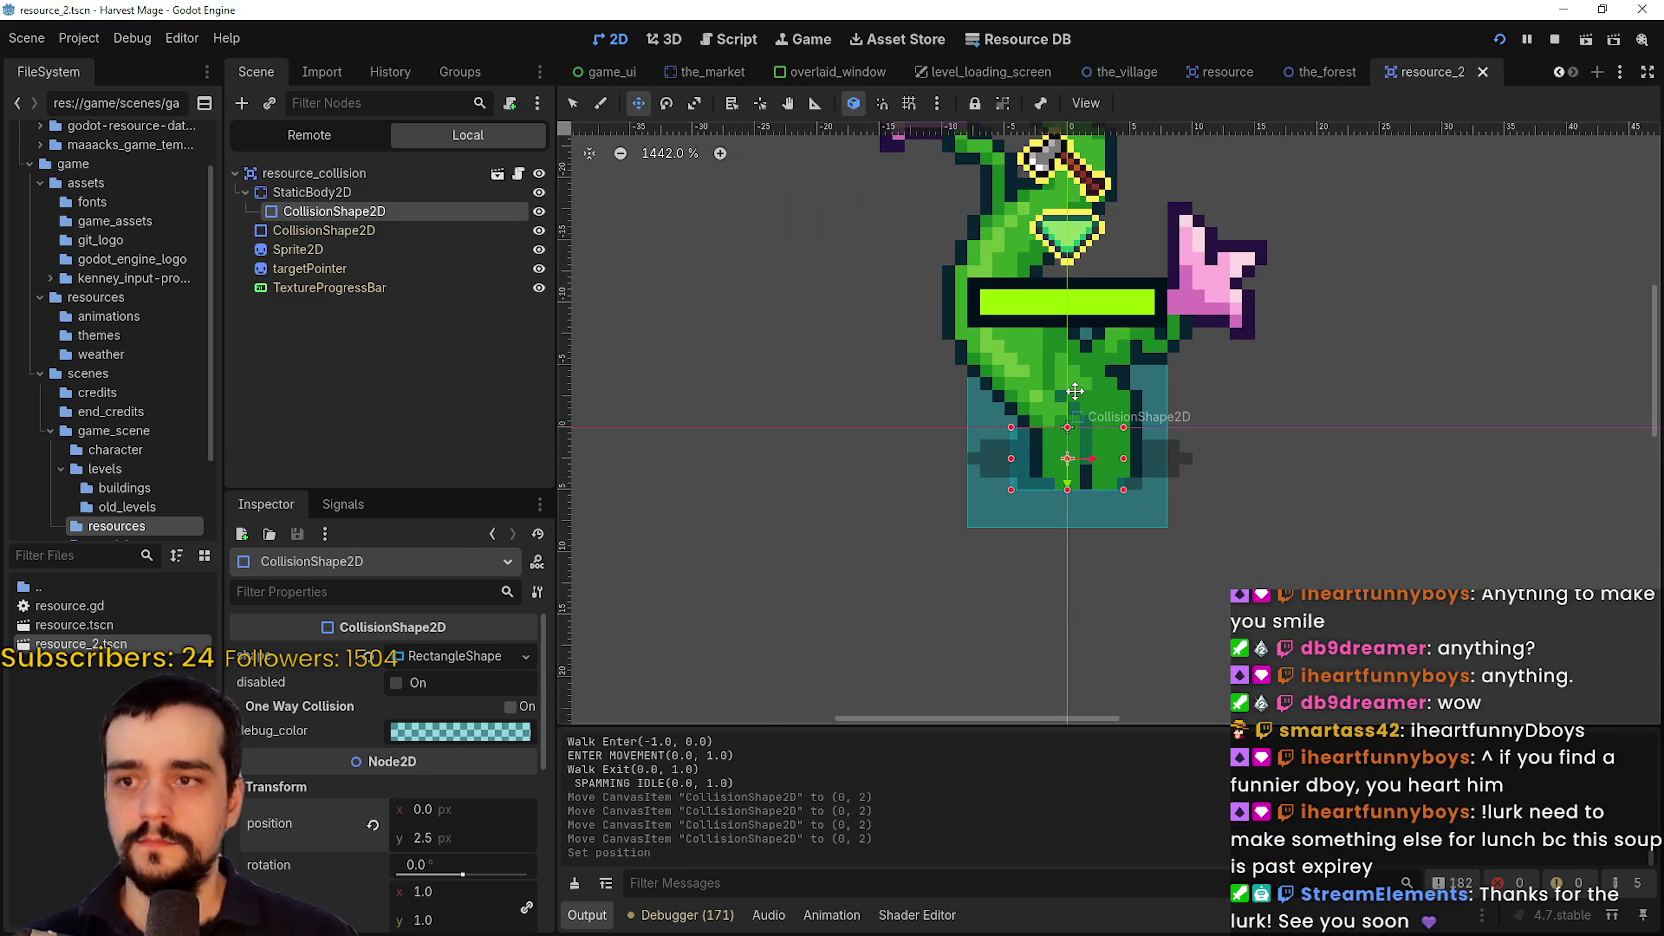
{"action": "key", "text": "F5"}
Walk the player around and behind the beanstalks to check the centered collision box
{"action": "key", "text": "d"}
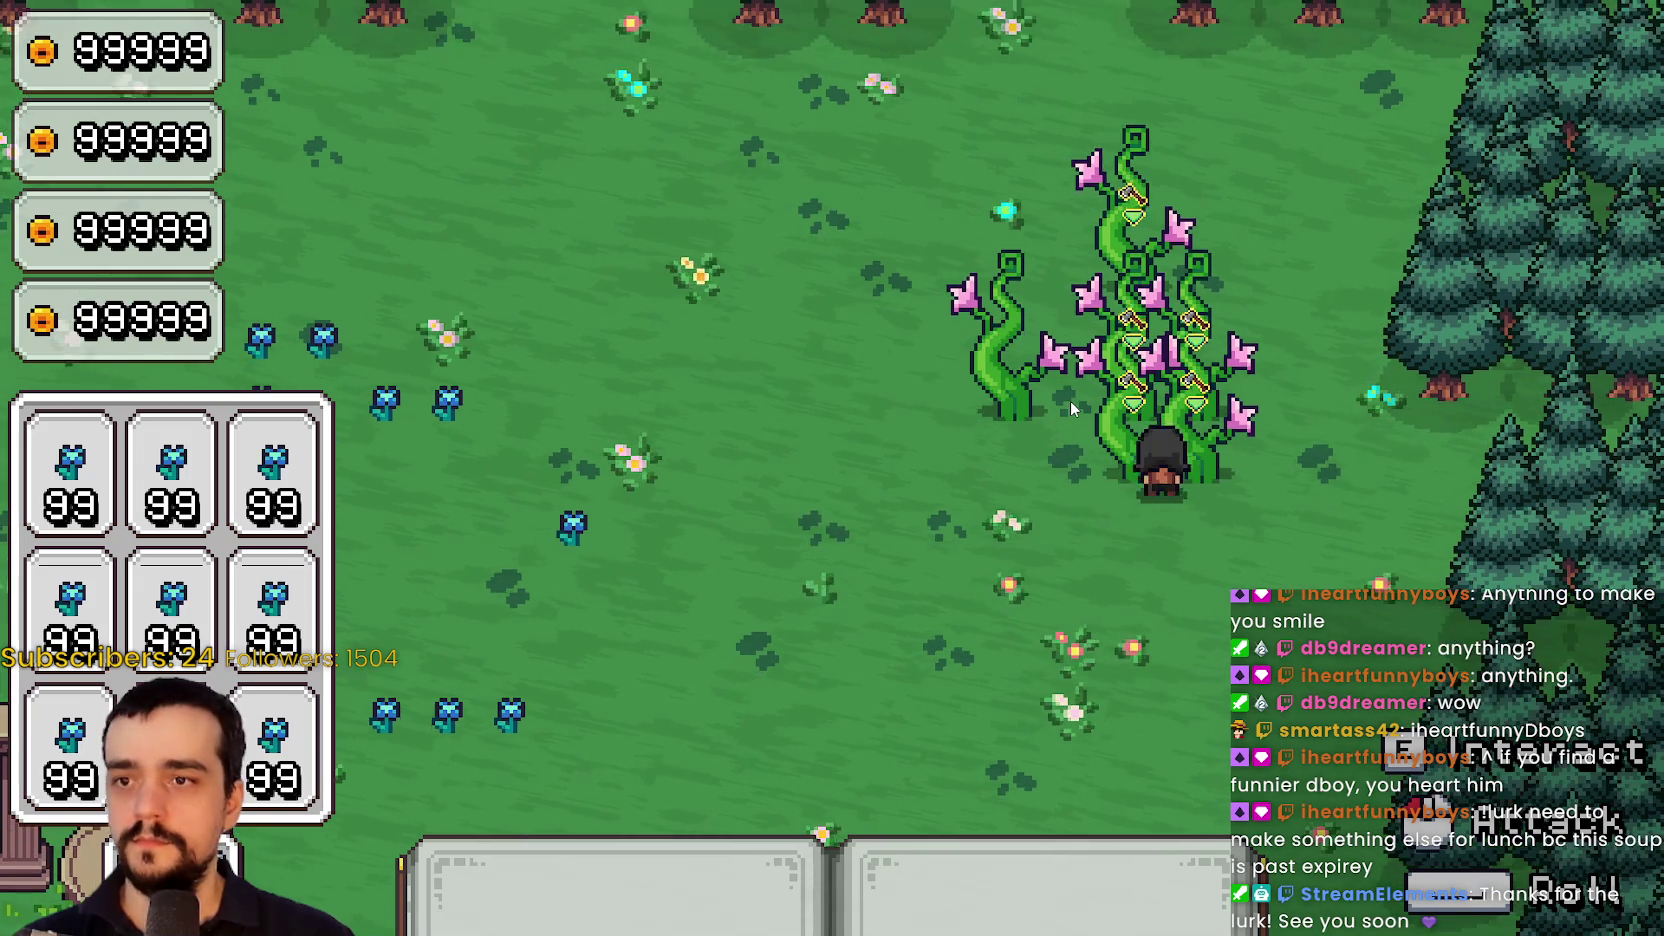
{"action": "key", "text": "a"}
{"action": "key", "text": "d"}
{"action": "key", "text": "w"}
{"action": "key", "text": "a"}
{"action": "key", "text": "w"}
{"action": "key", "text": "d"}
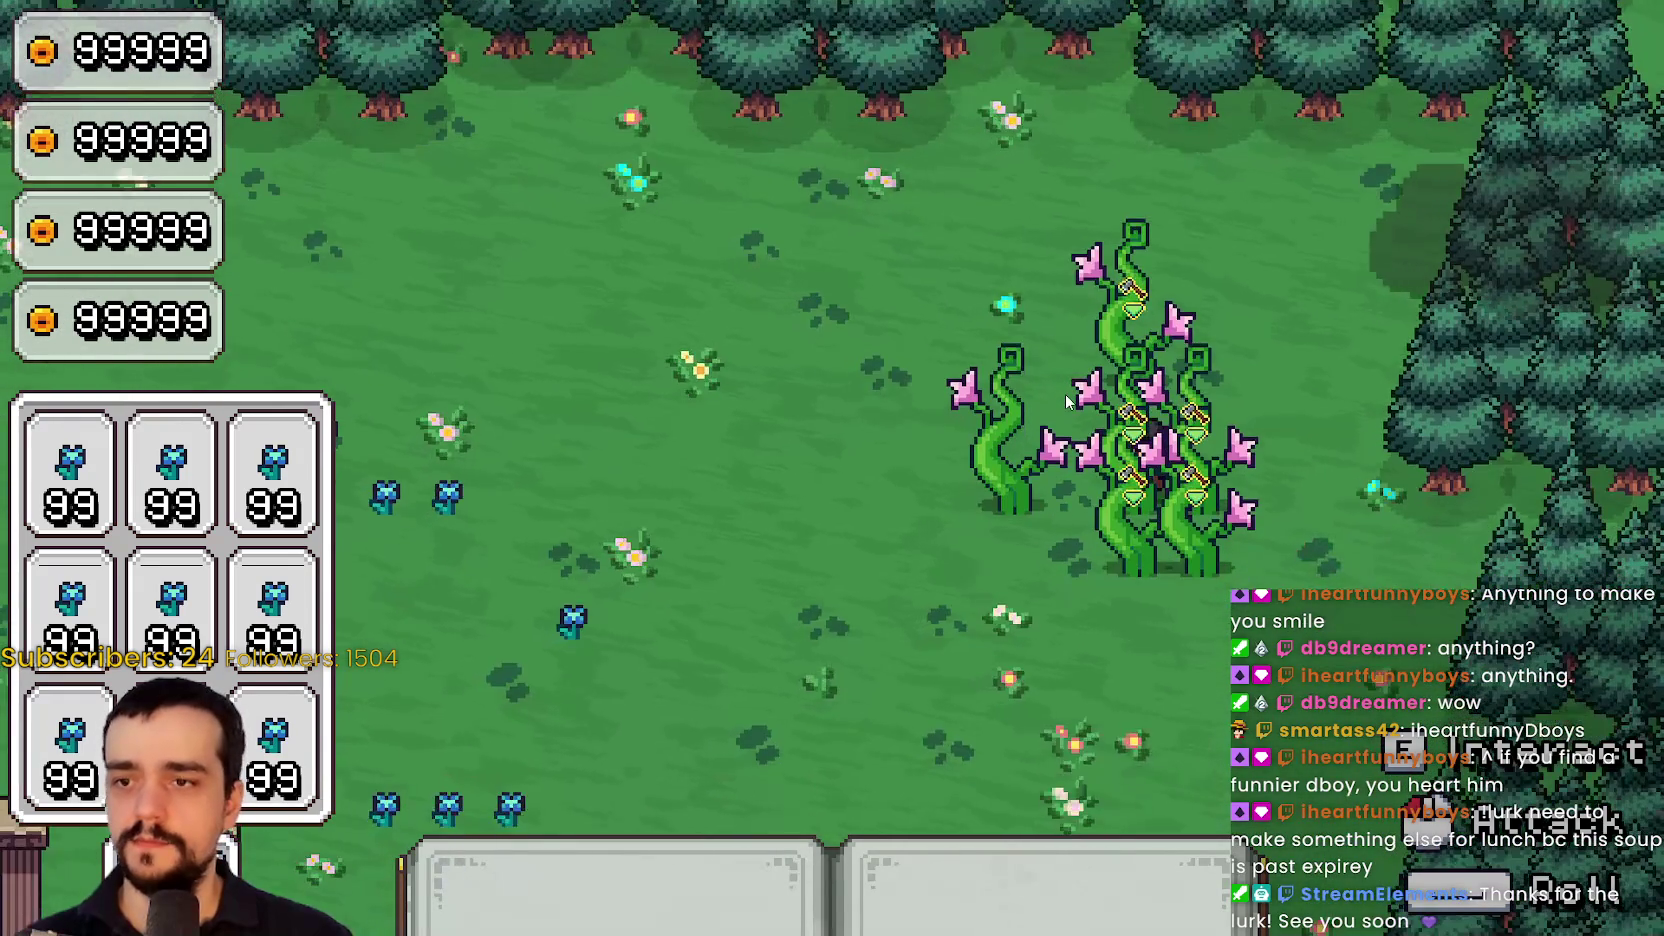
{"action": "key", "text": "s"}
Set the beanstalk's base RectangleShape to 8 × 5 px, save, retest, then stop the game
{"action": "key", "text": "F8"}
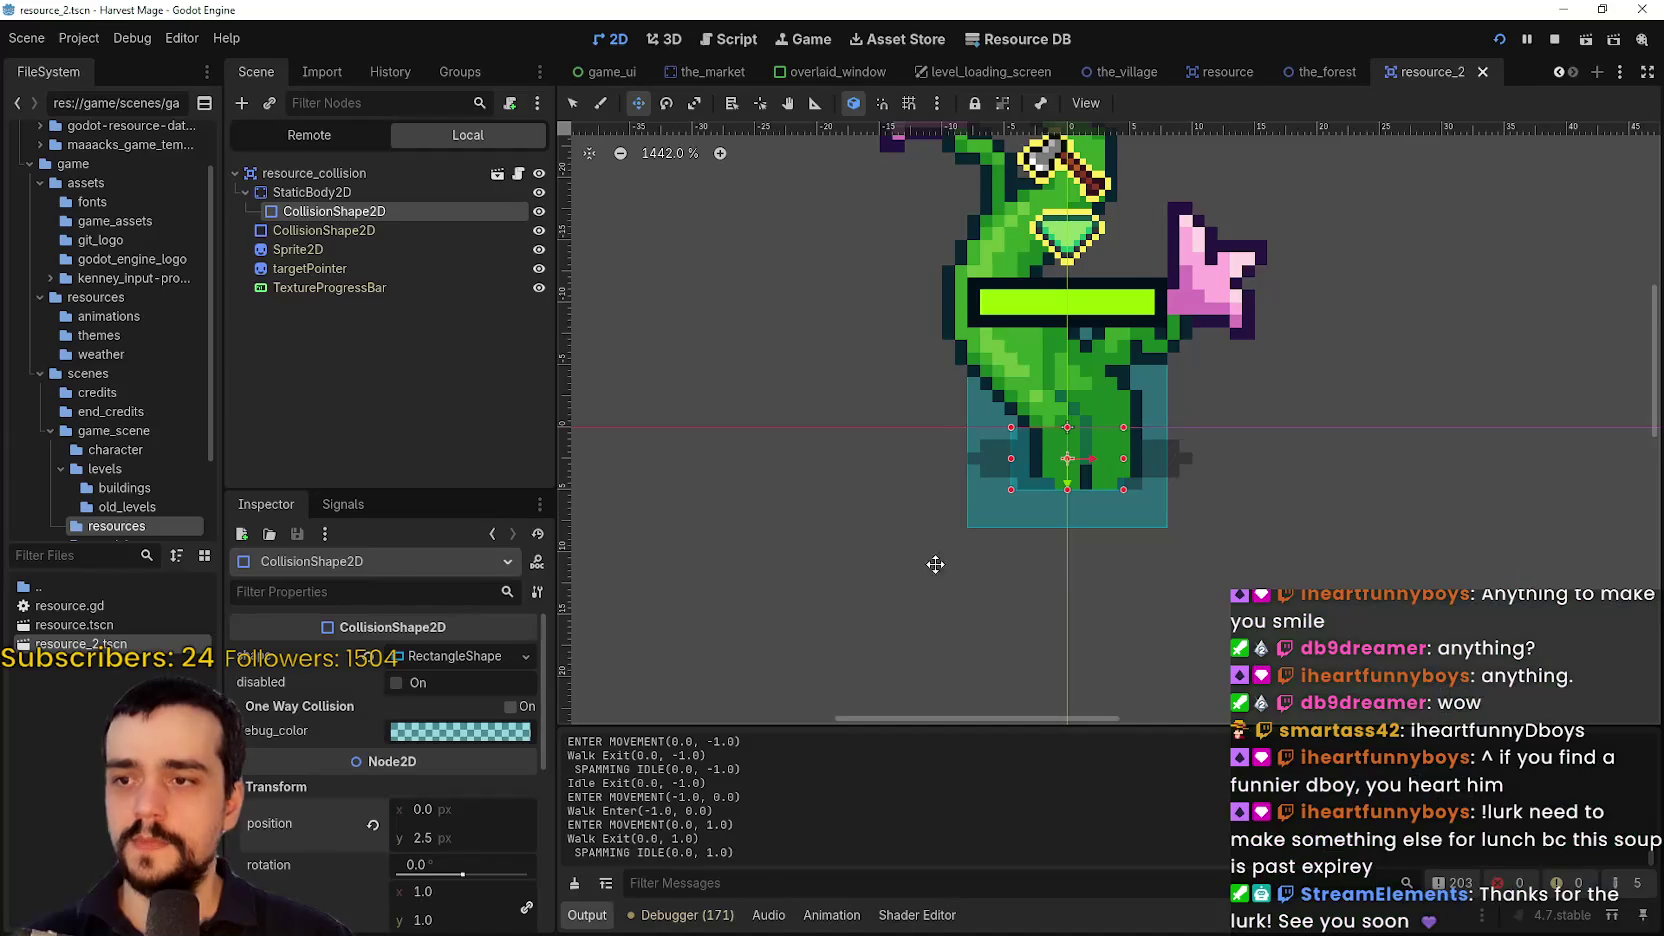
{"action": "scroll", "scroll_direction": "up", "scroll_amount": 3}
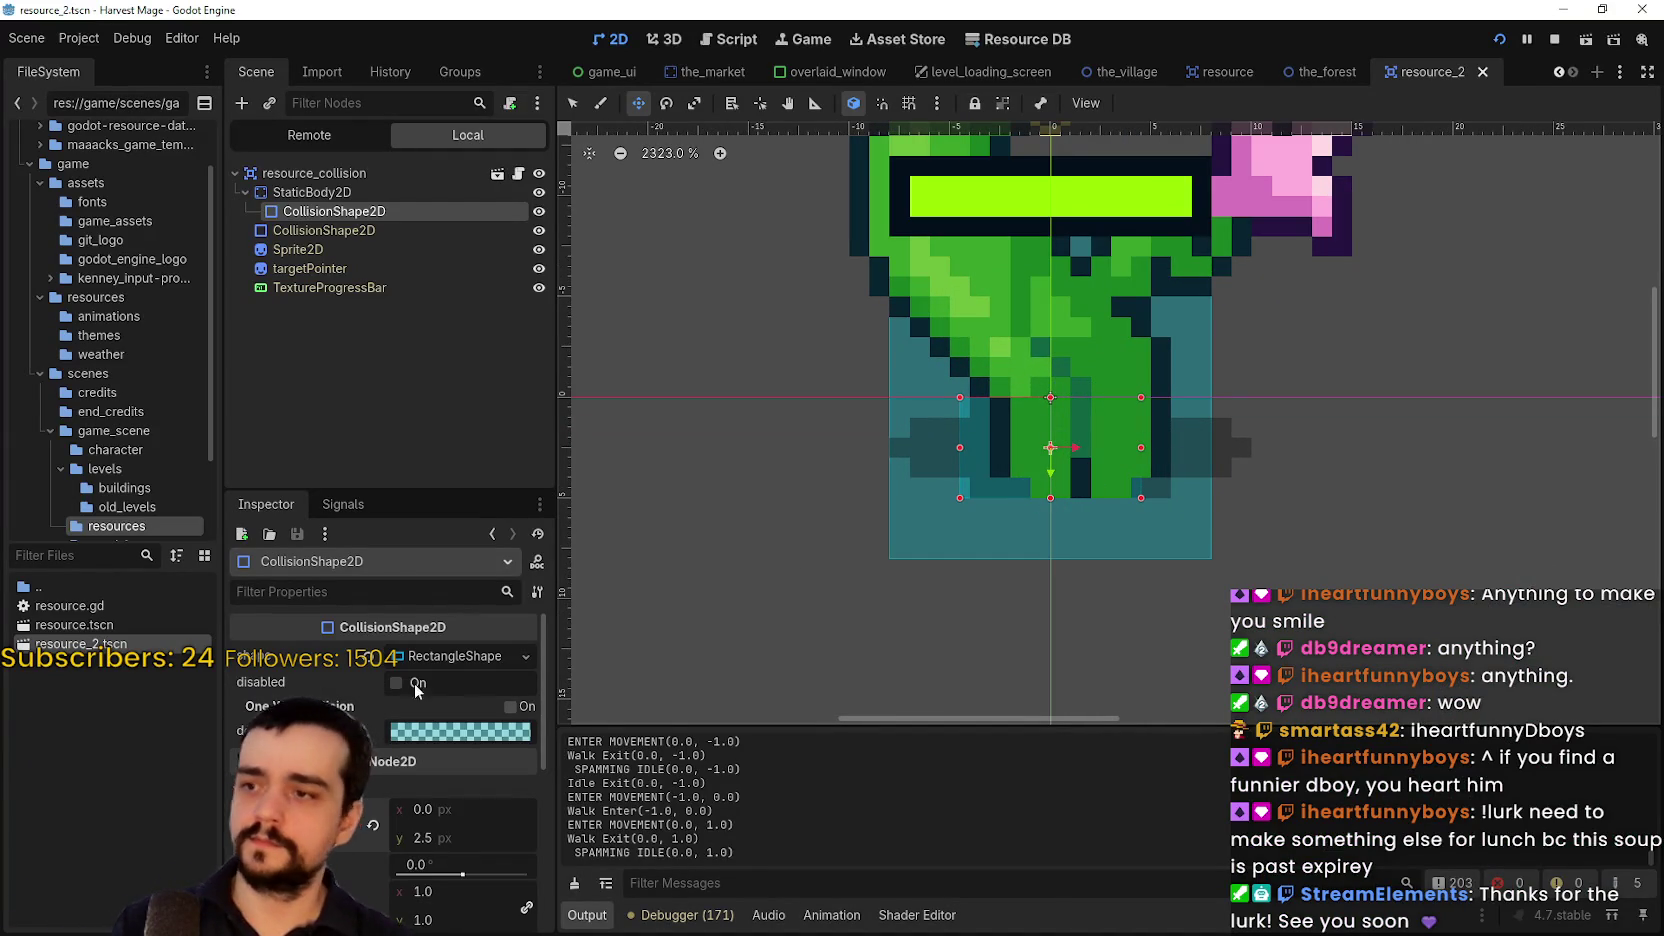
{"action": "left_click", "coordinate": [452, 659]}
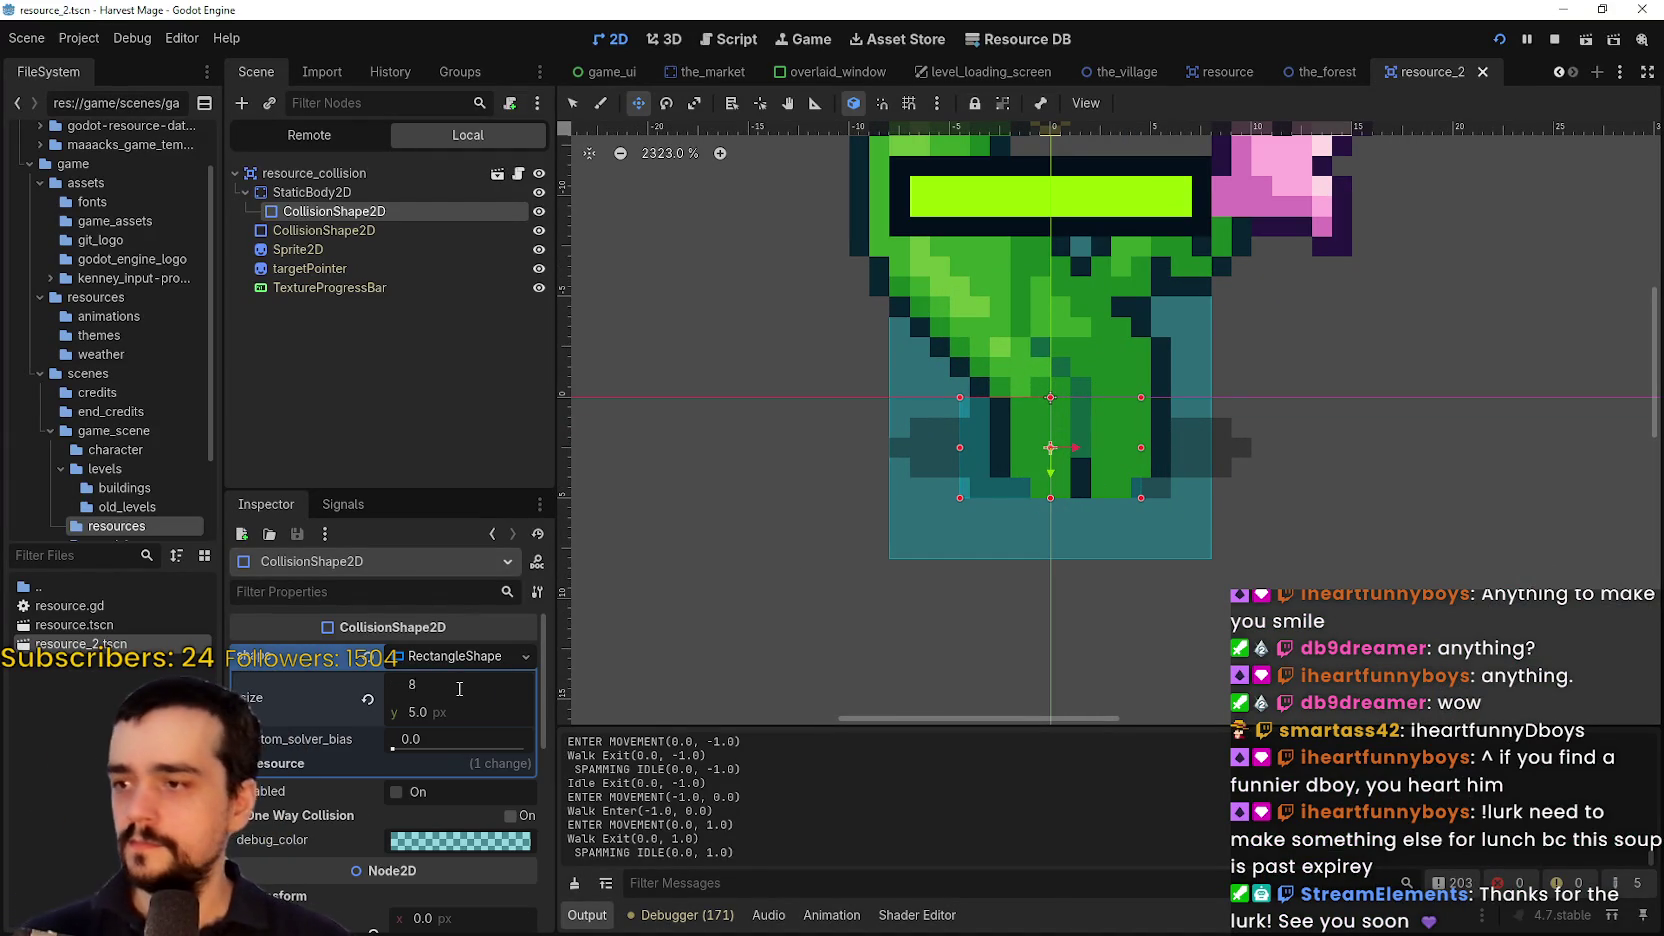
{"action": "key", "text": "Return"}
{"action": "key", "text": "ctrl+s"}
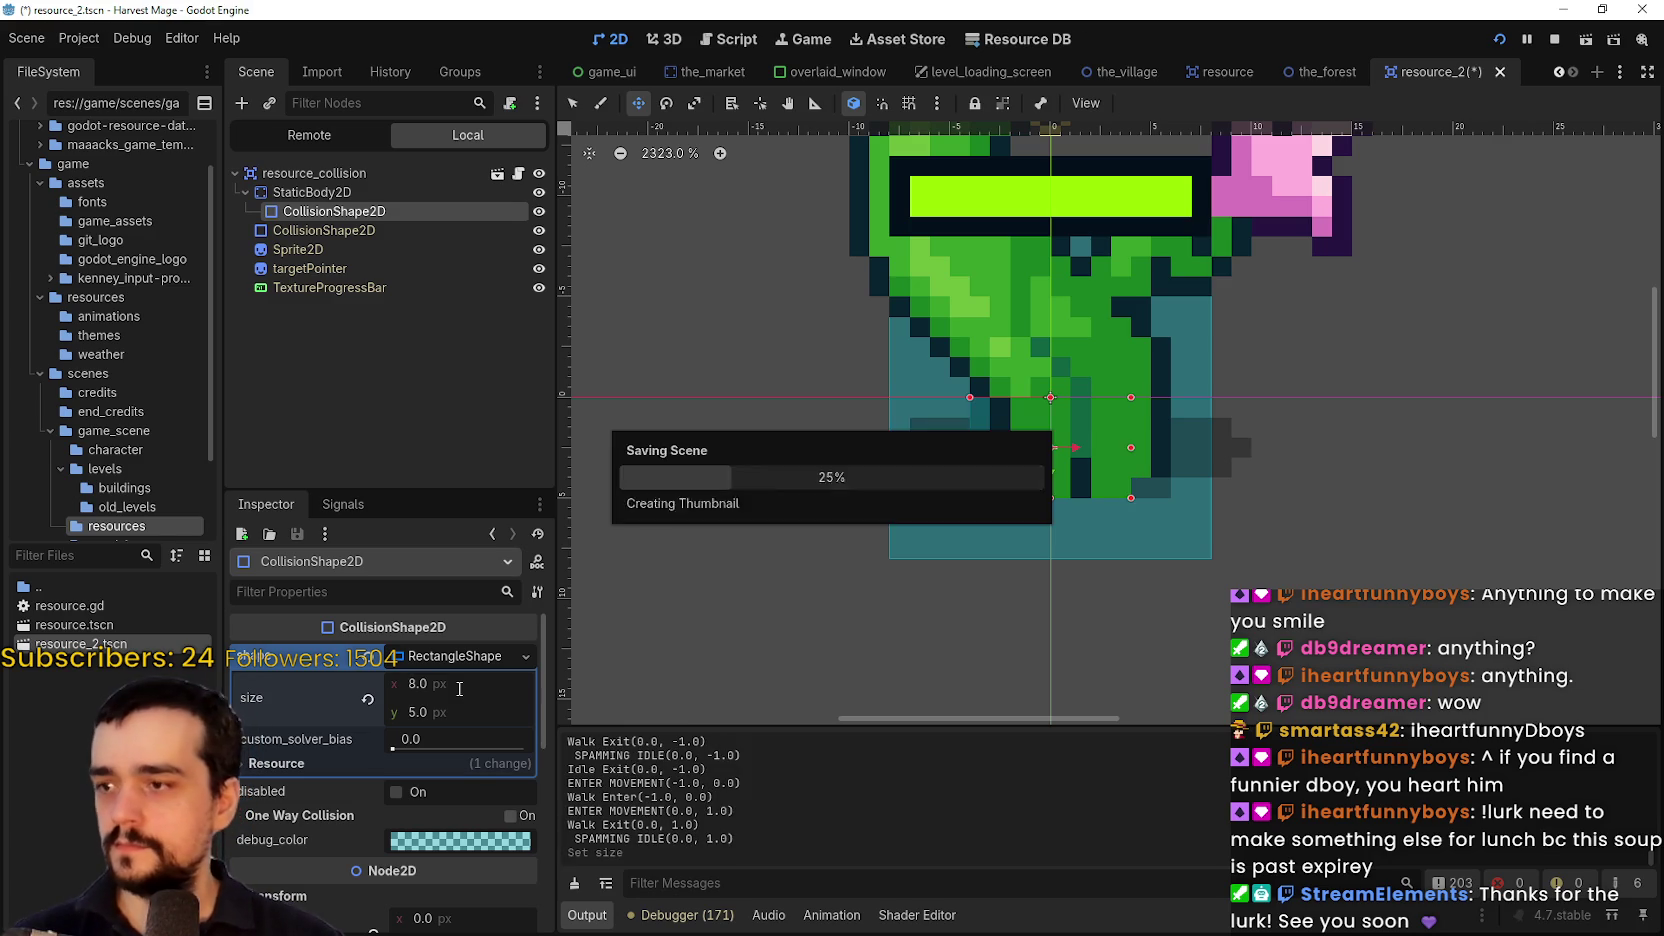
{"action": "key", "text": "alt+Tab"}
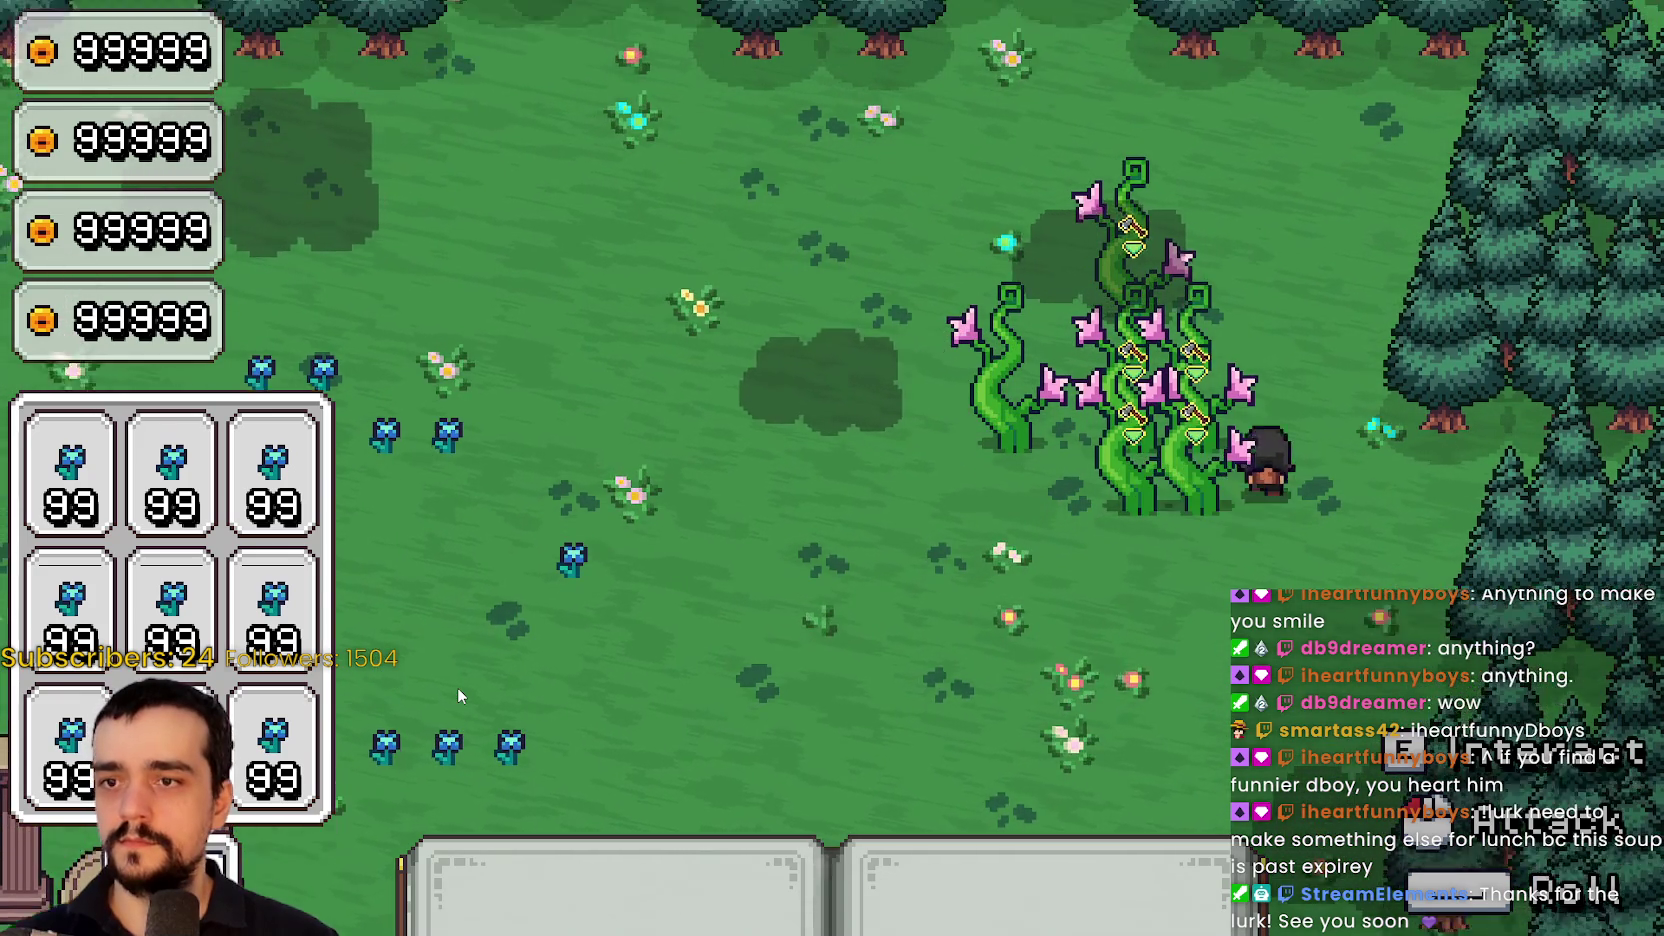
{"action": "key", "text": "alt+Tab"}
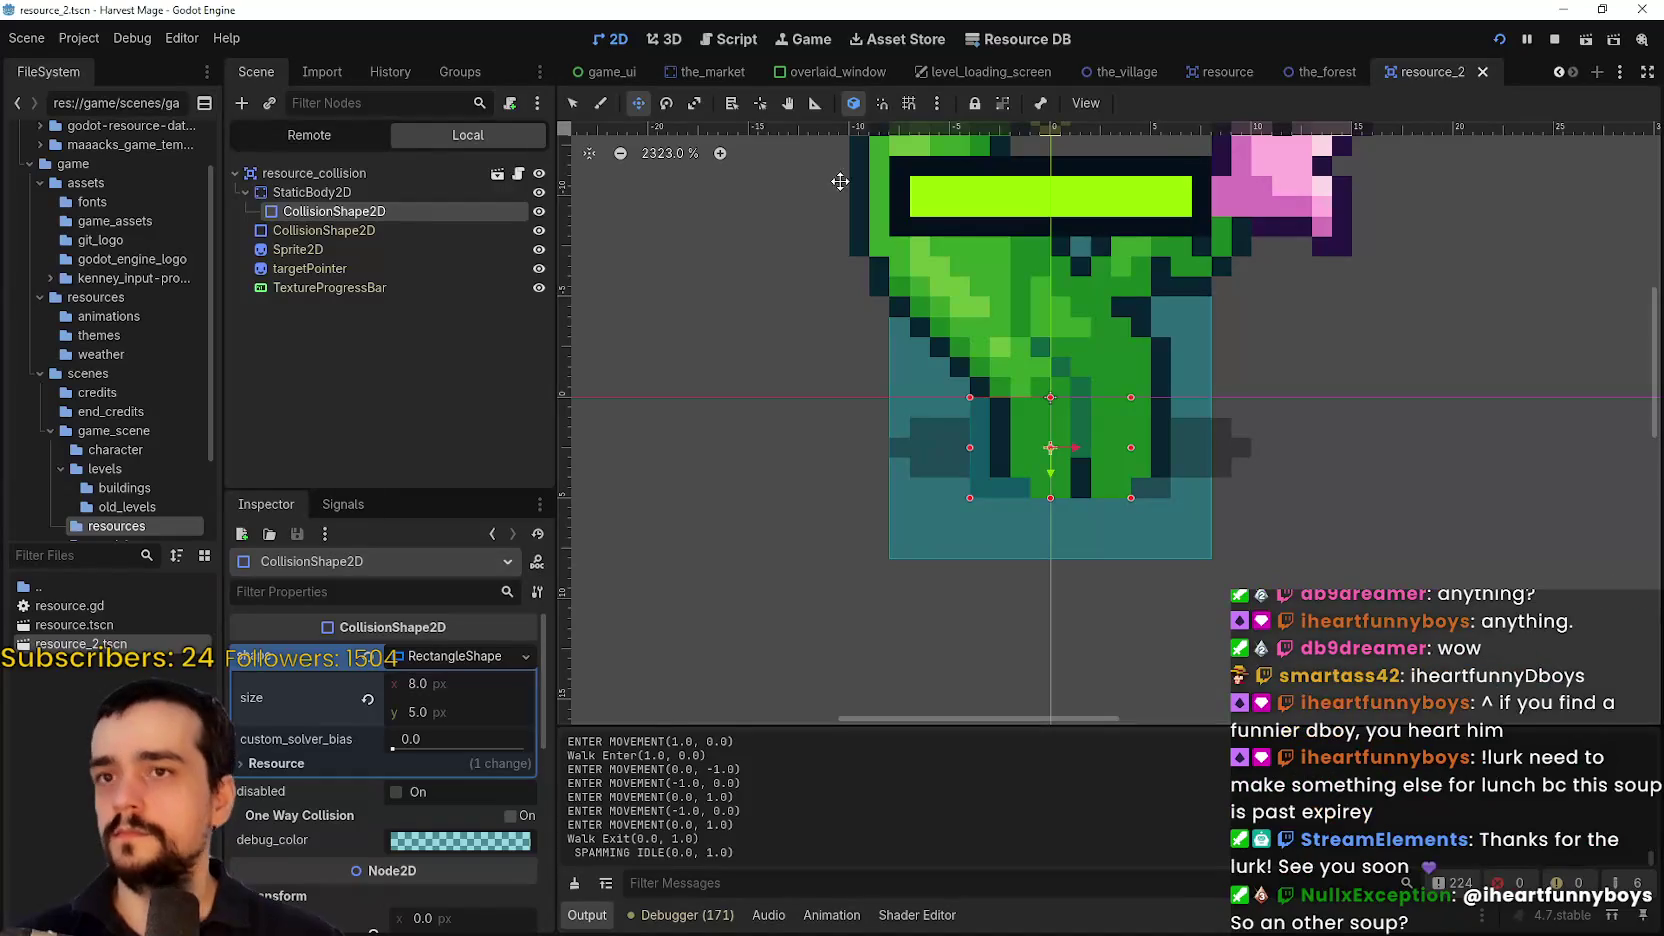
{"action": "left_click", "coordinate": [1555, 39]}
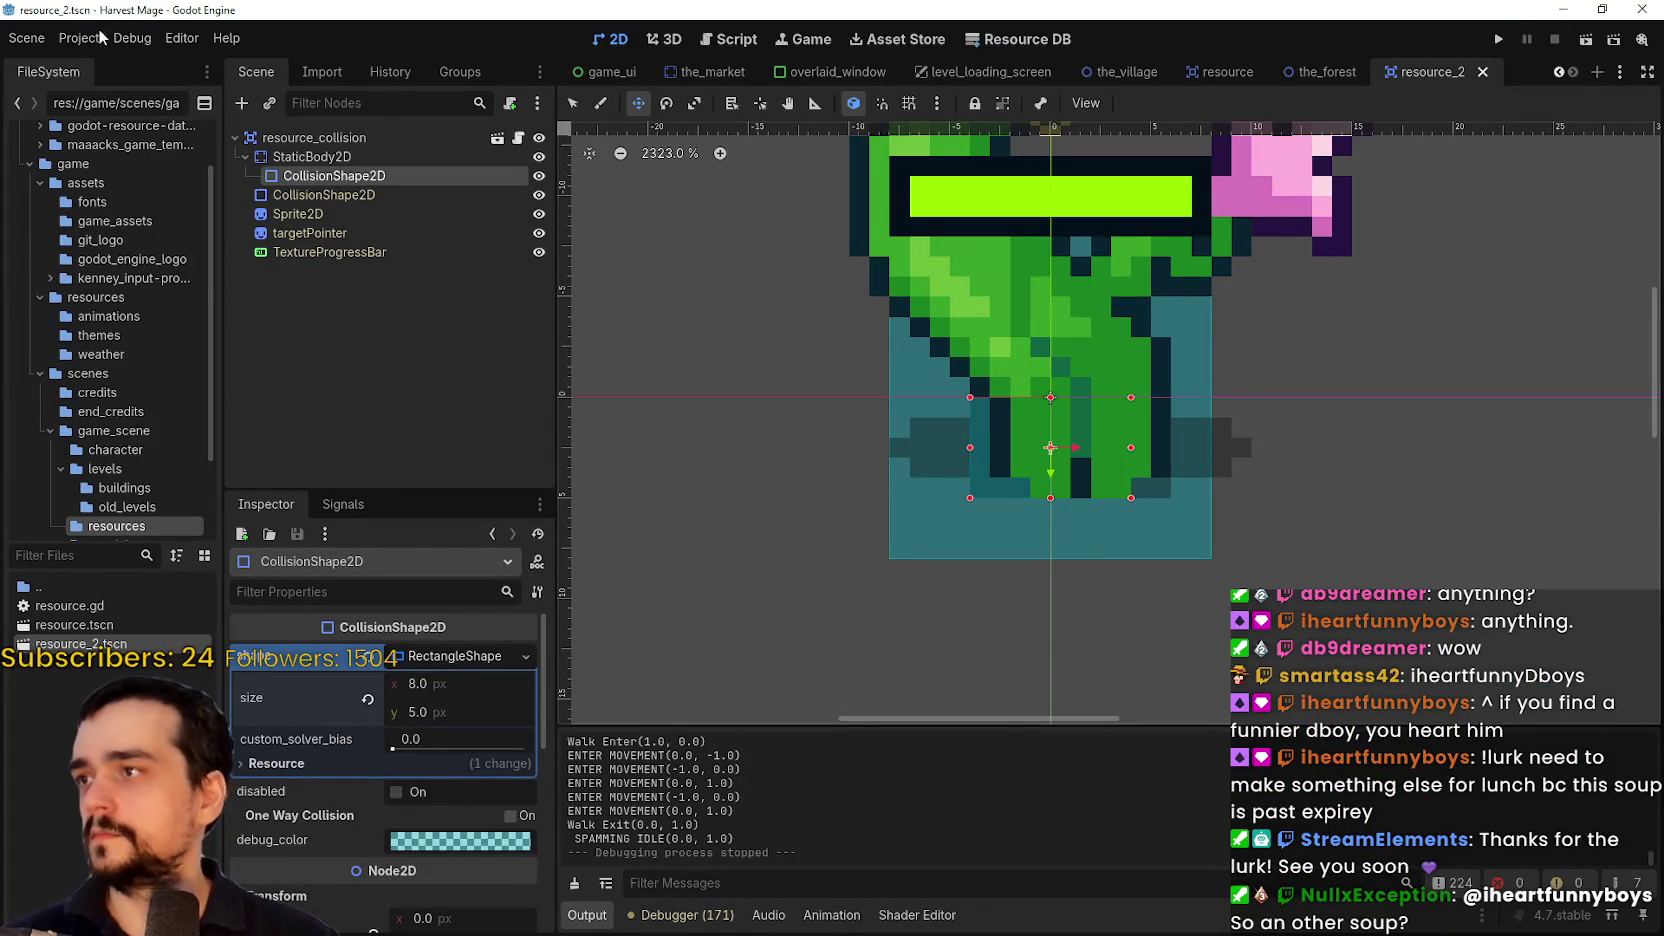
Enable Debug > Visible Collision Shapes and run the project again
{"action": "left_click", "coordinate": [108, 38]}
{"action": "left_click", "coordinate": [166, 116]}
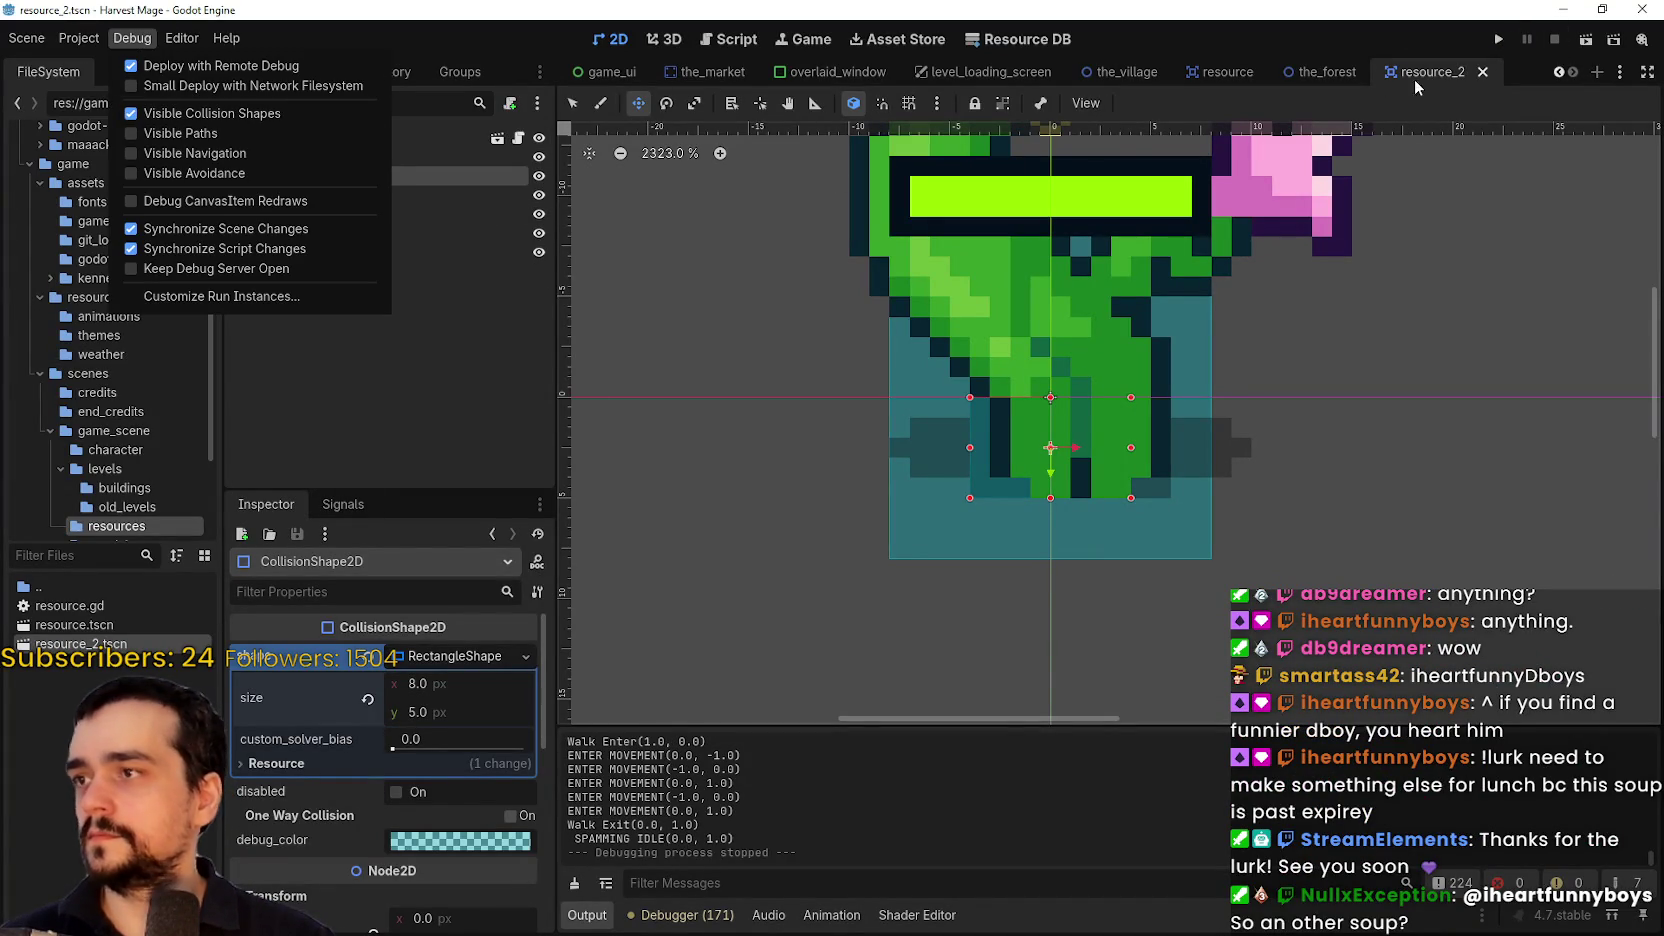
{"action": "left_click", "coordinate": [1498, 42]}
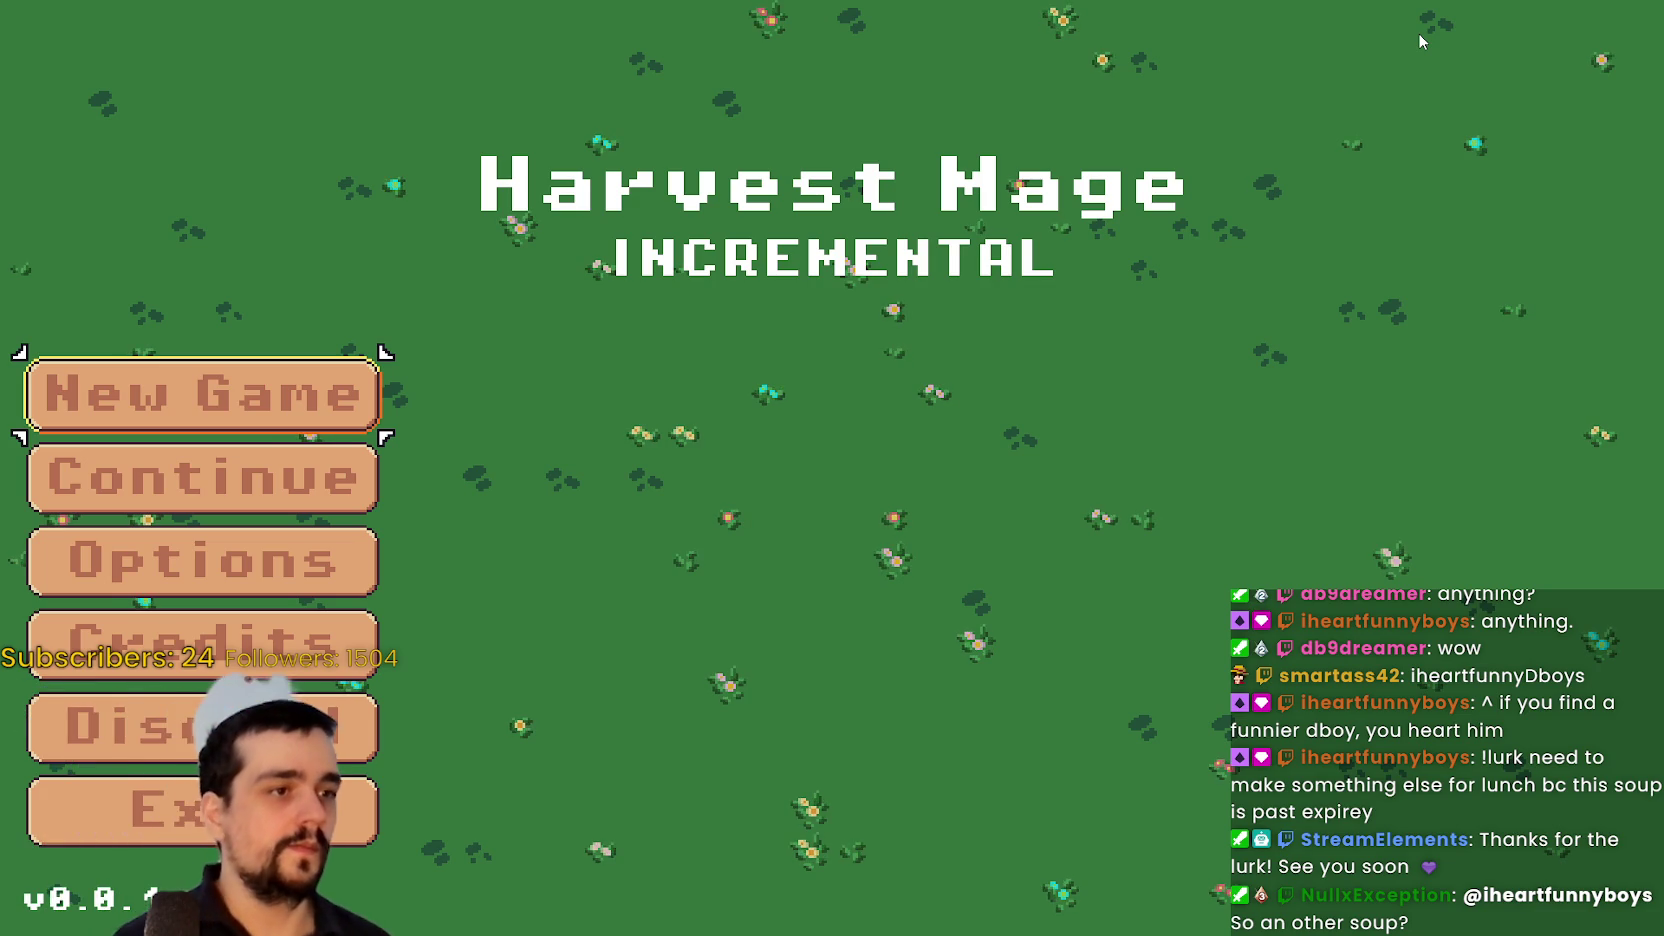
Continue the saved game and walk from the village into the field toward the beanstalks
{"action": "left_click", "coordinate": [262, 462]}
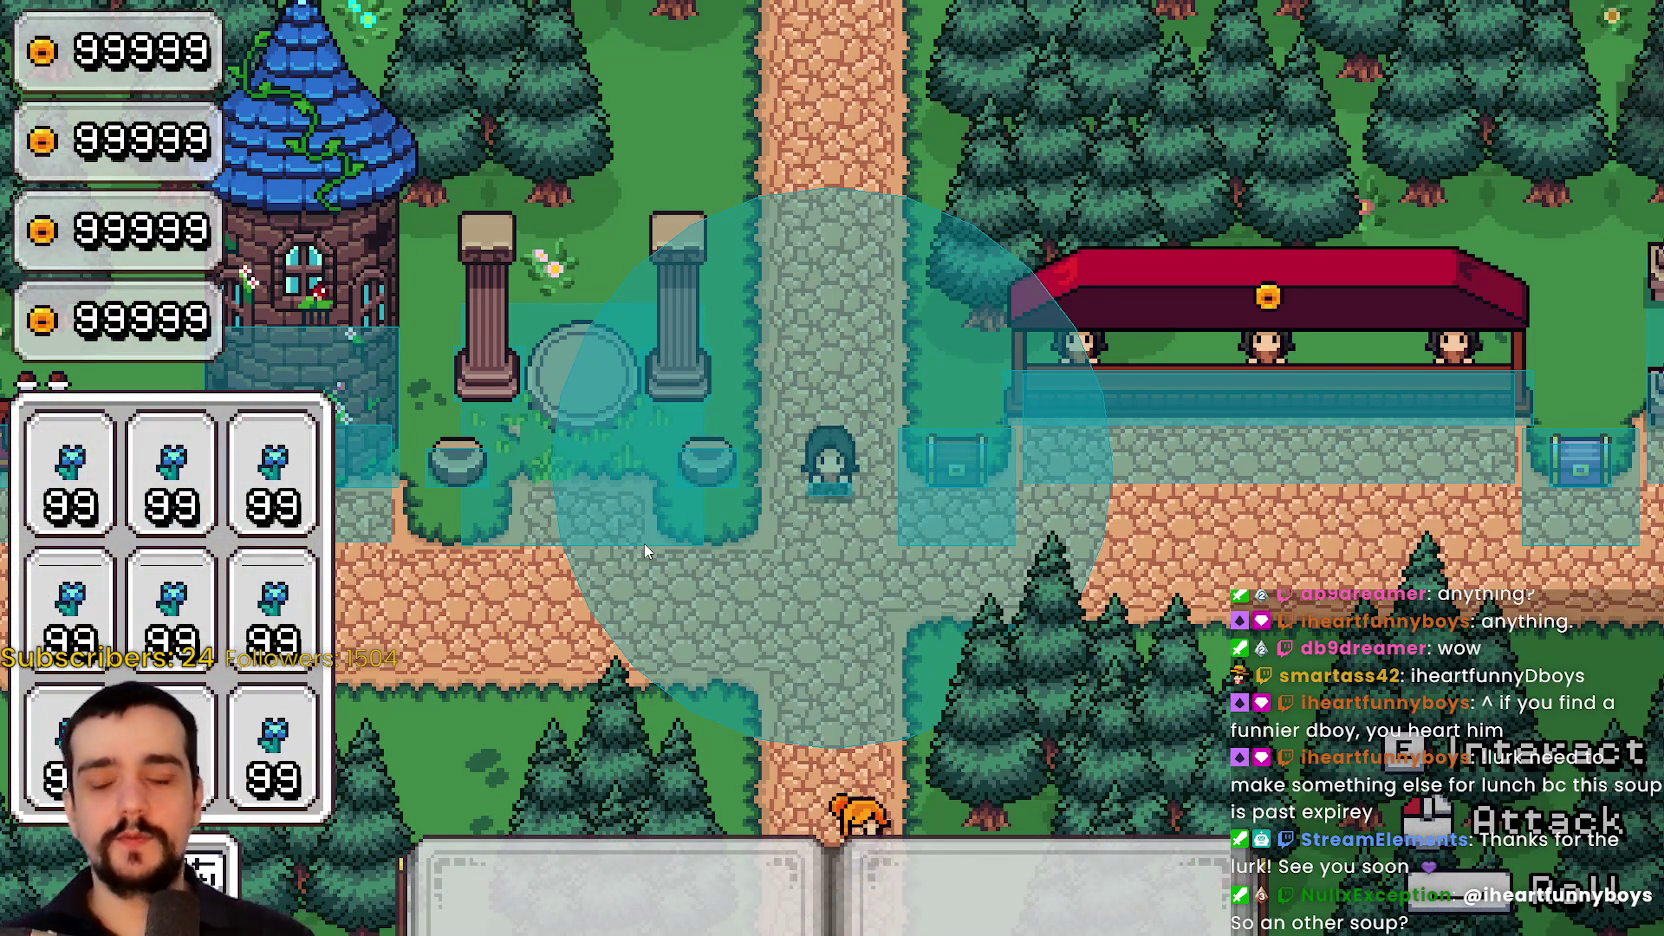
{"action": "key", "text": "w"}
{"action": "key", "text": "d"}
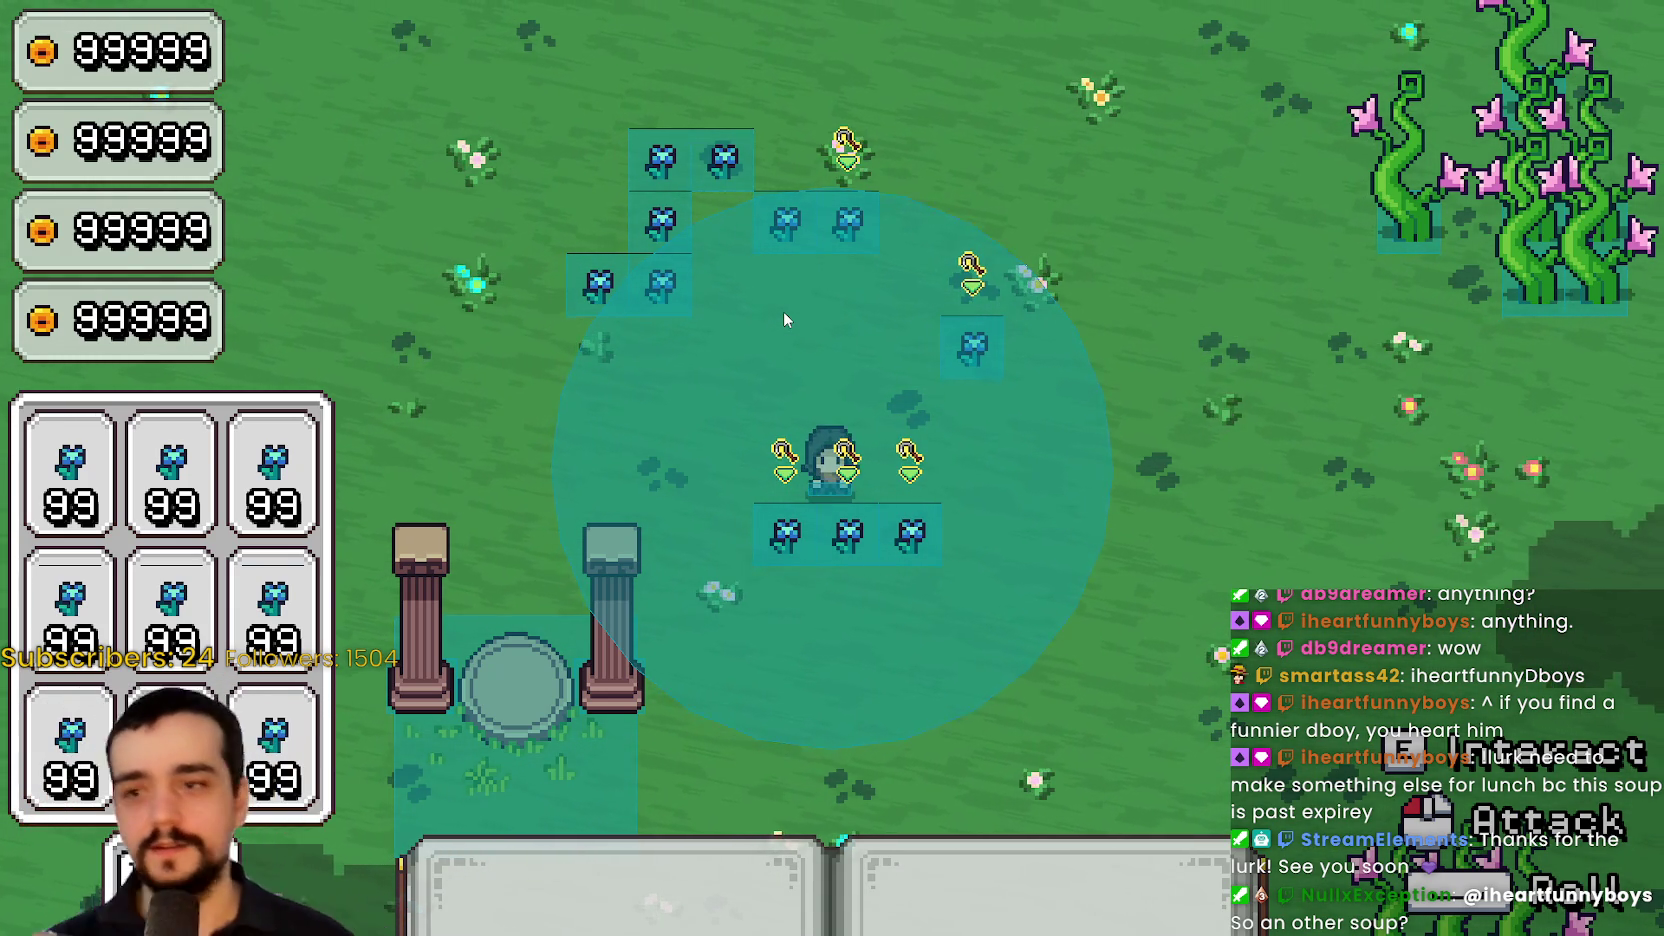
{"action": "key", "text": "d"}
{"action": "key", "text": "s"}
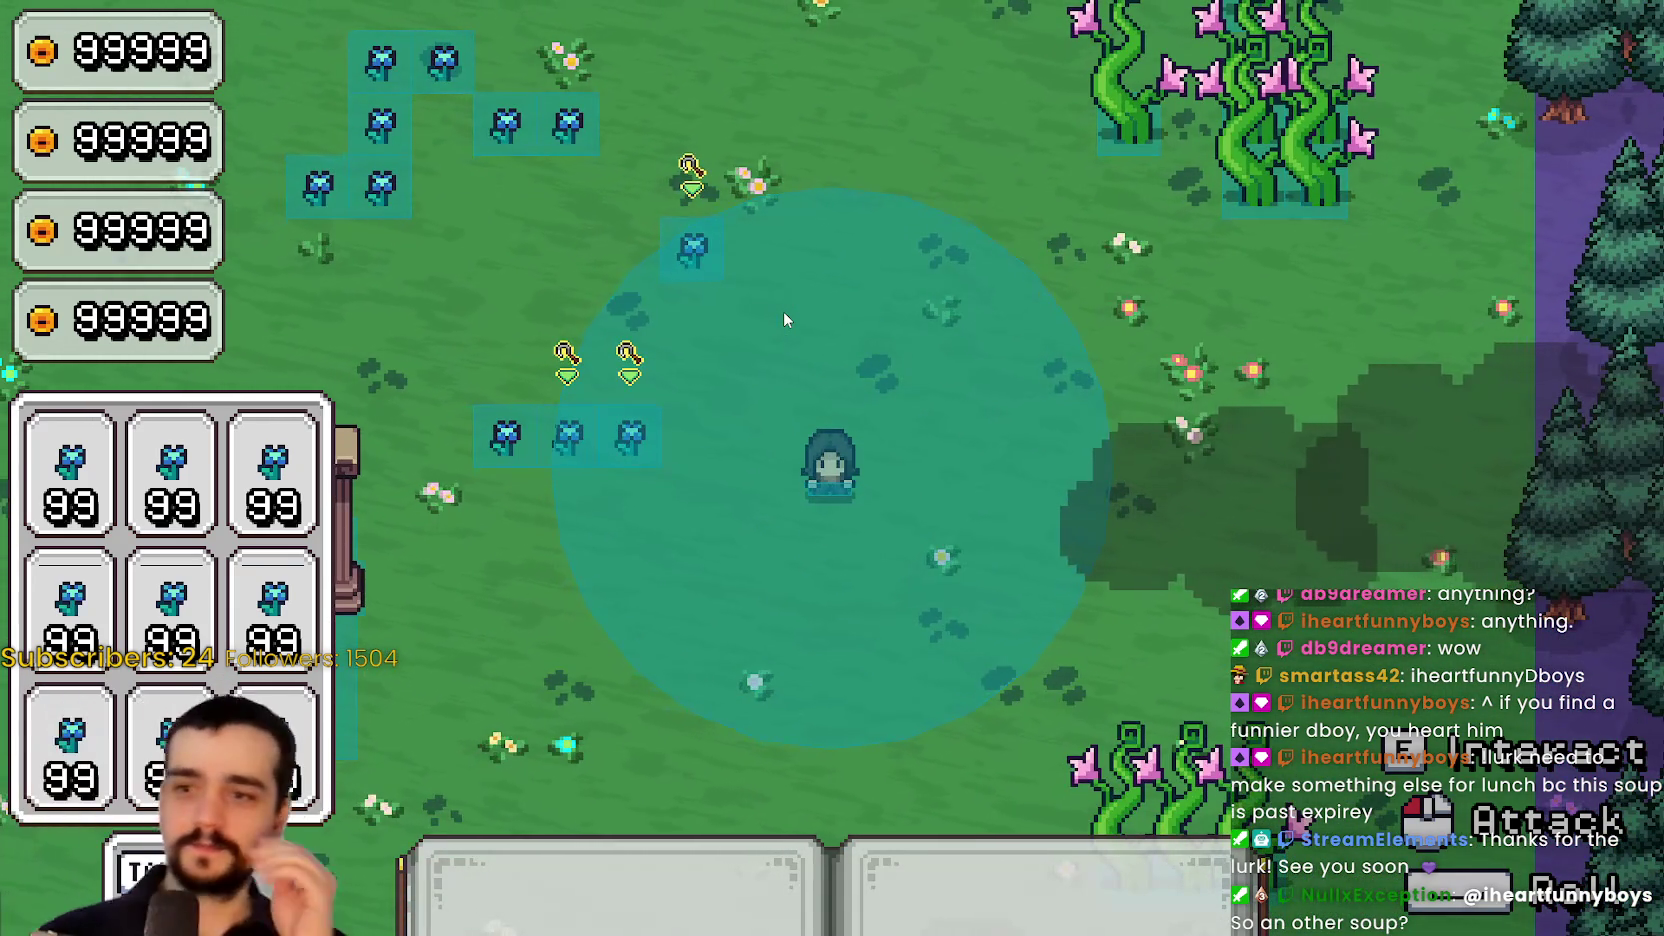
{"action": "key", "text": "d"}
{"action": "key", "text": "s"}
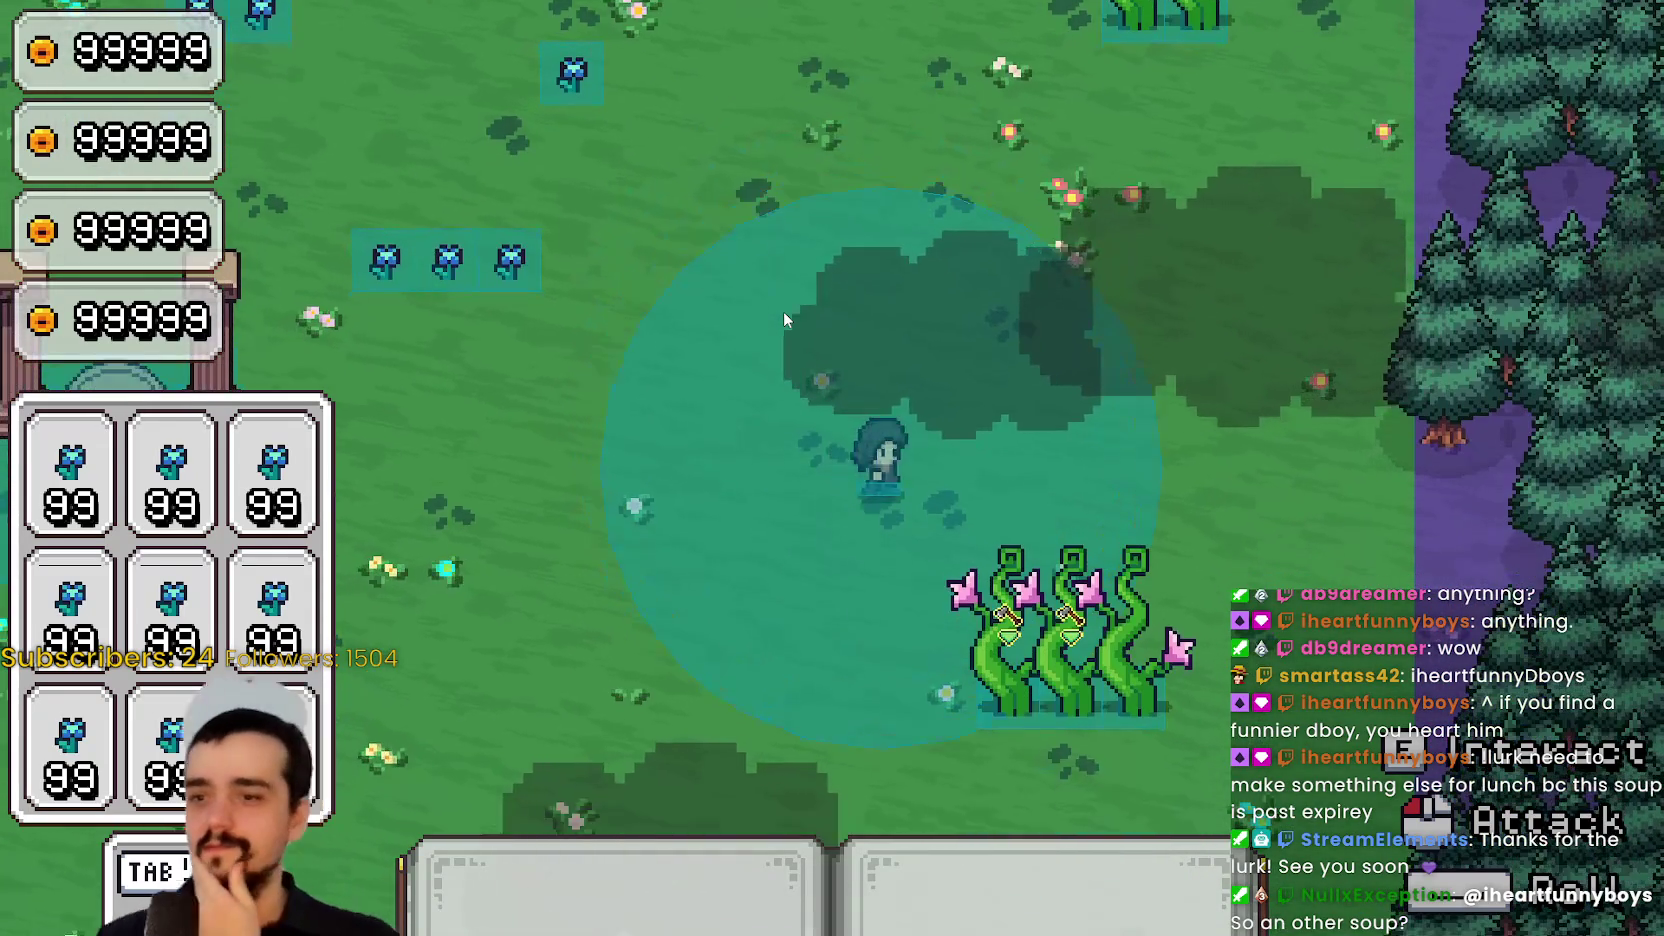
{"action": "key", "text": "d"}
{"action": "key", "text": "s"}
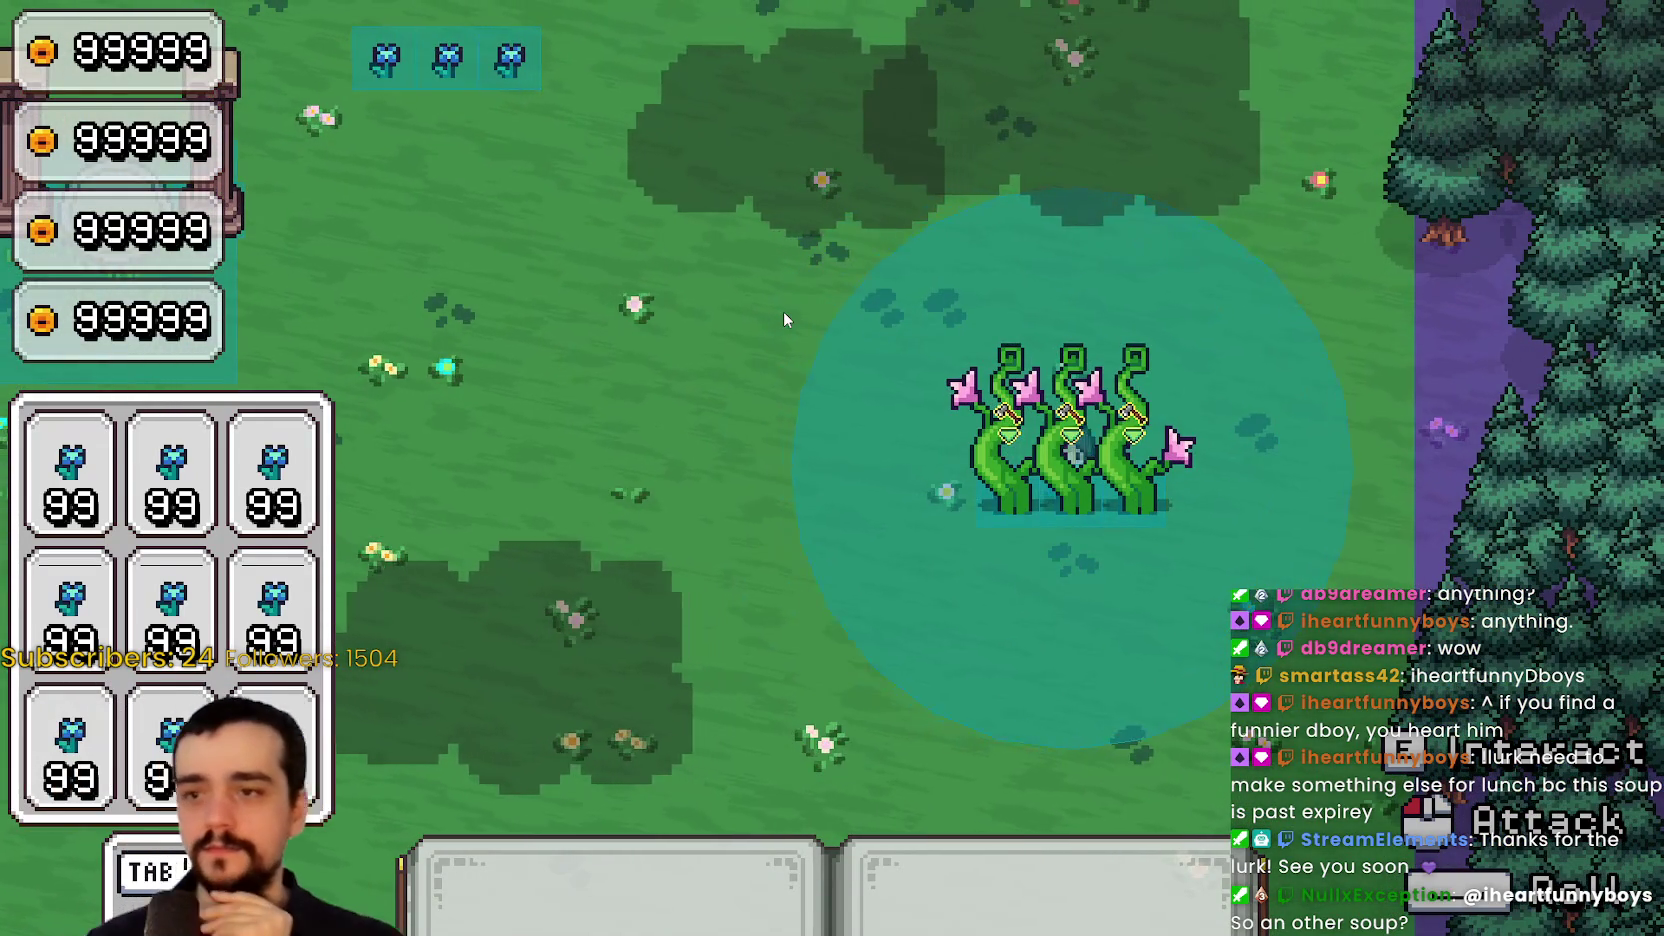
Walk around and behind the three beanstalks, then return to the editor
{"action": "key", "text": "alt+Tab"}
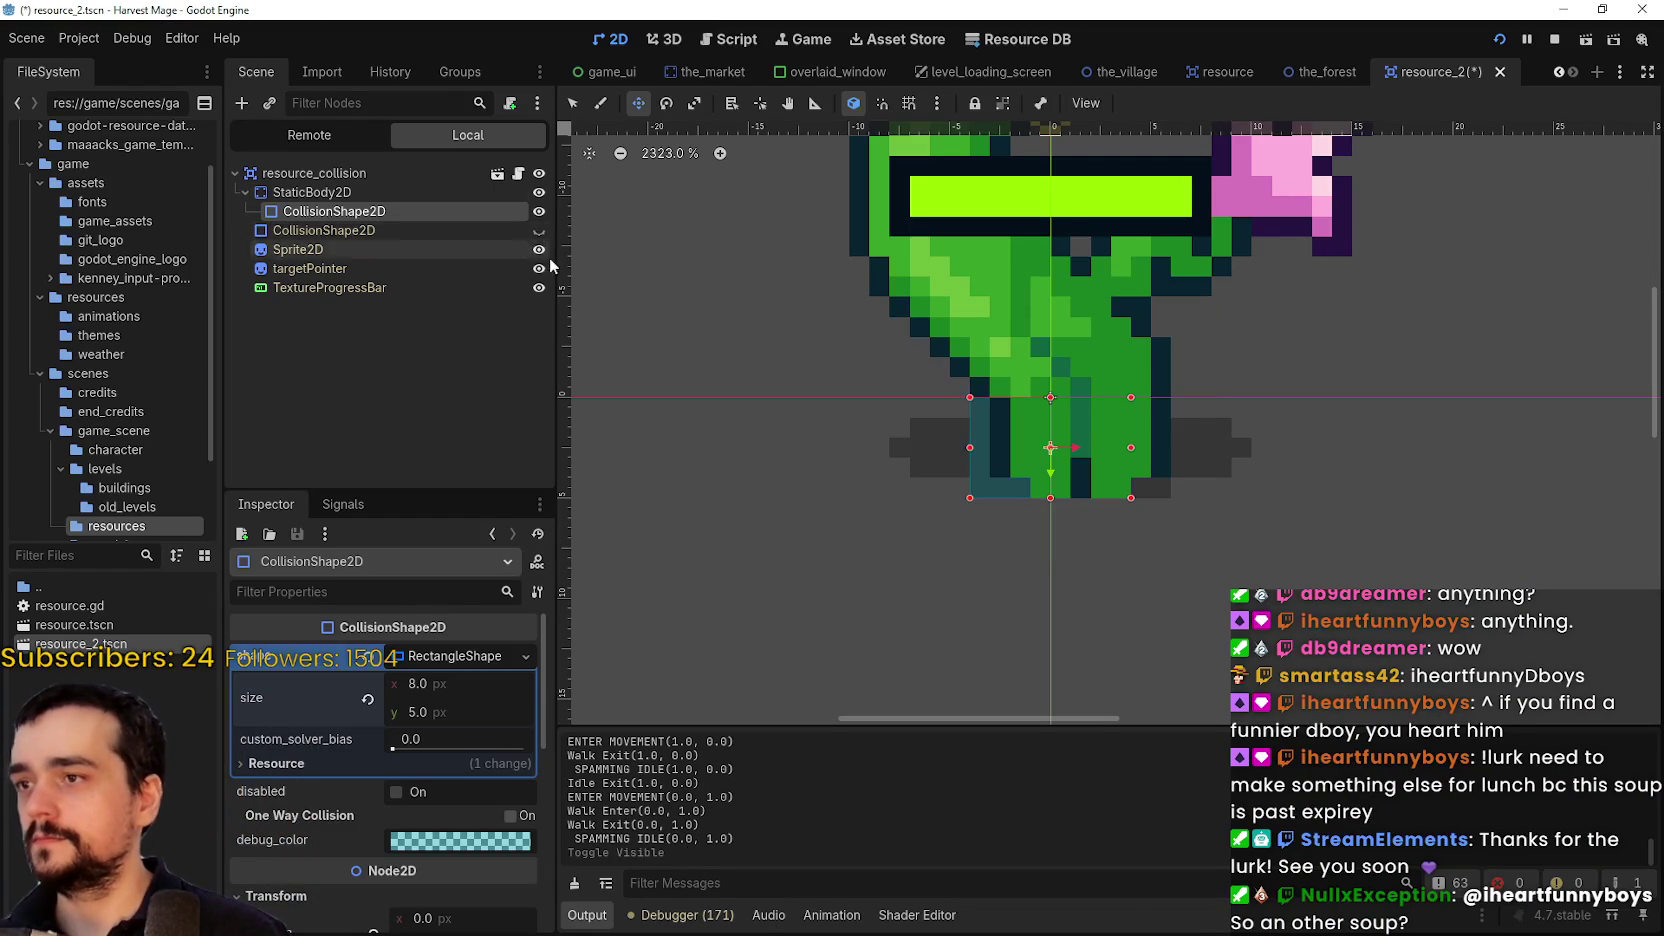
{"action": "key", "text": "alt+Tab"}
{"action": "key", "text": "s"}
{"action": "key", "text": "a"}
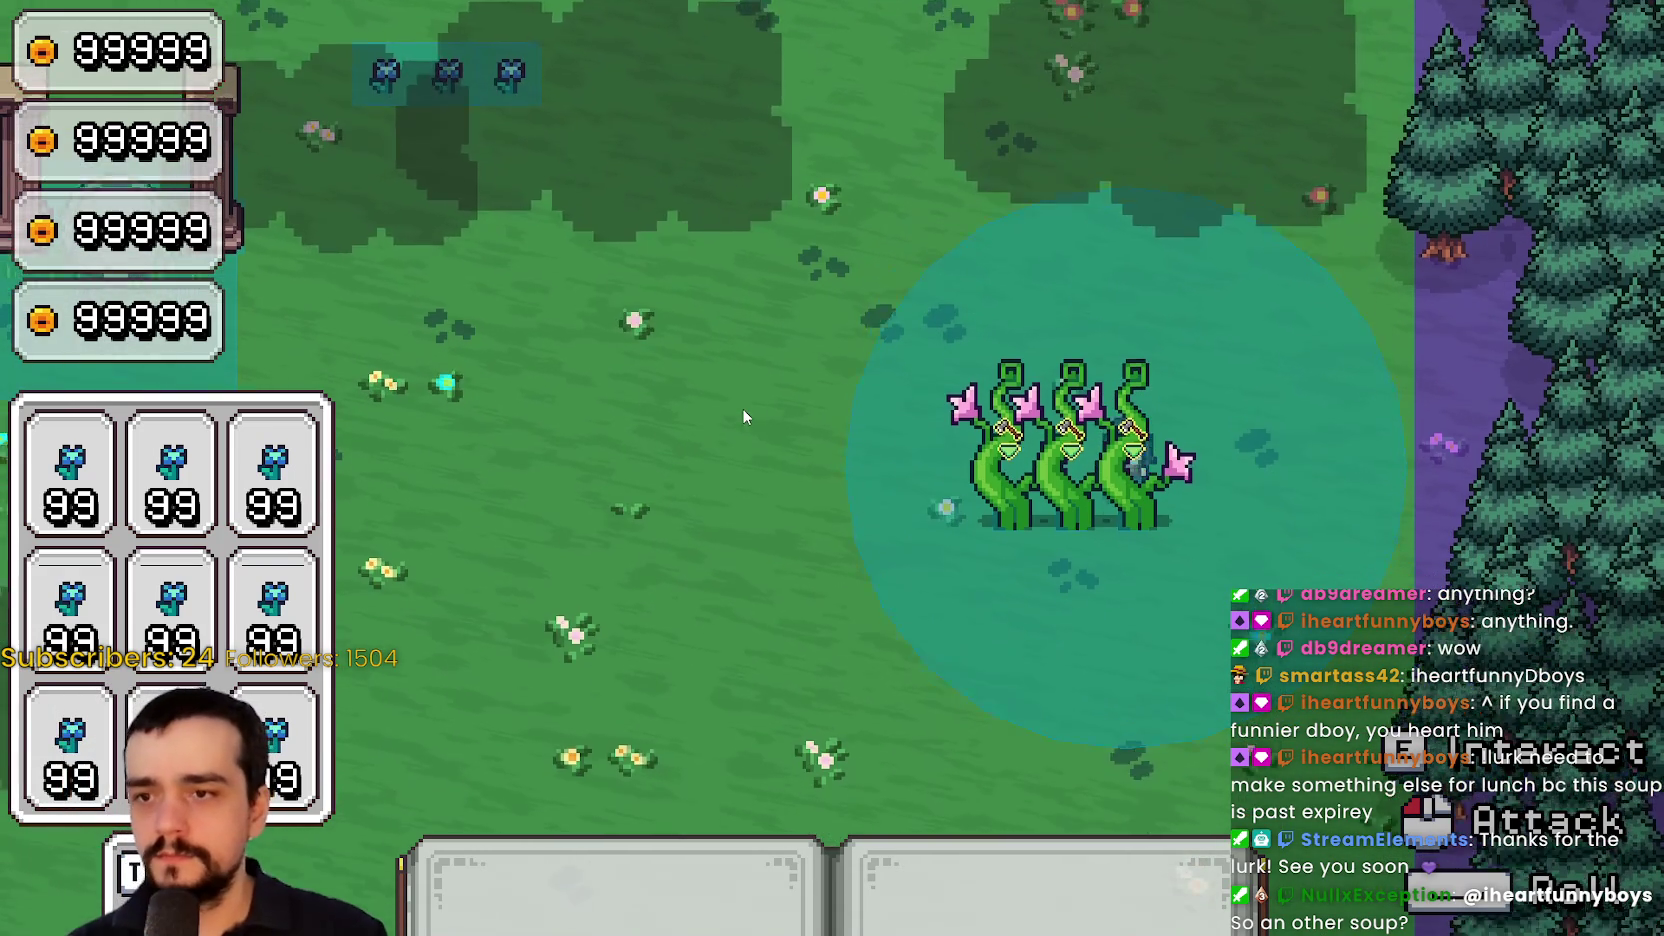
{"action": "key", "text": "d"}
{"action": "key", "text": "s"}
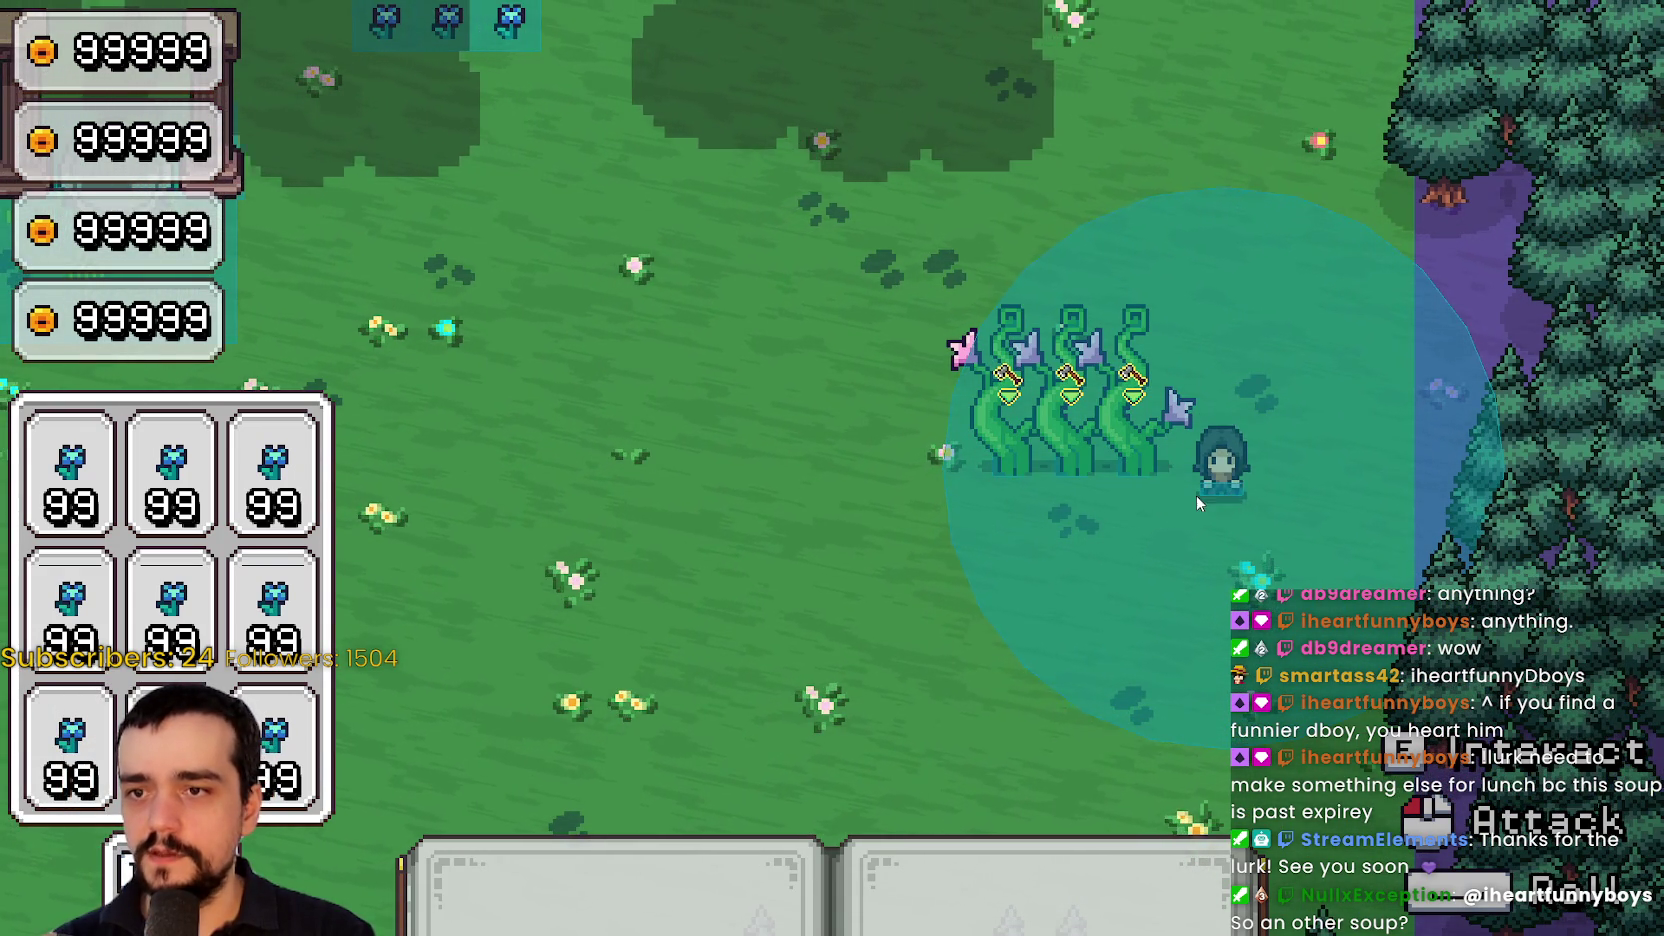
{"action": "key", "text": "a"}
{"action": "key", "text": "d"}
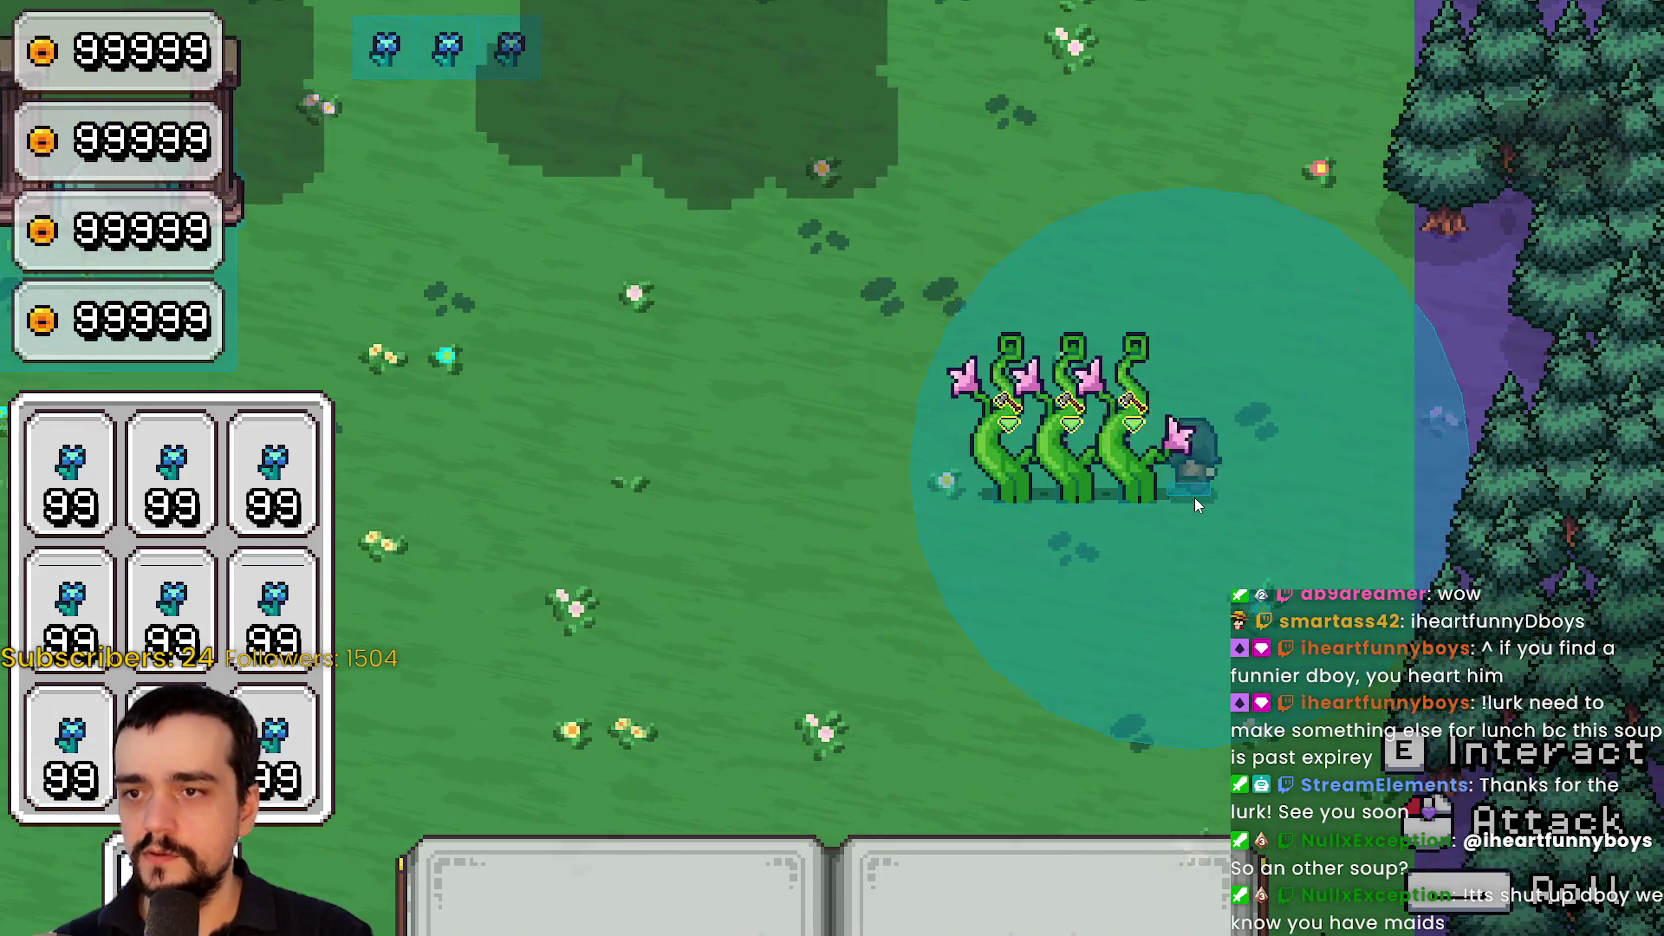
{"action": "key", "text": "w"}
{"action": "key", "text": "a"}
{"action": "key", "text": "w"}
{"action": "key", "text": "a"}
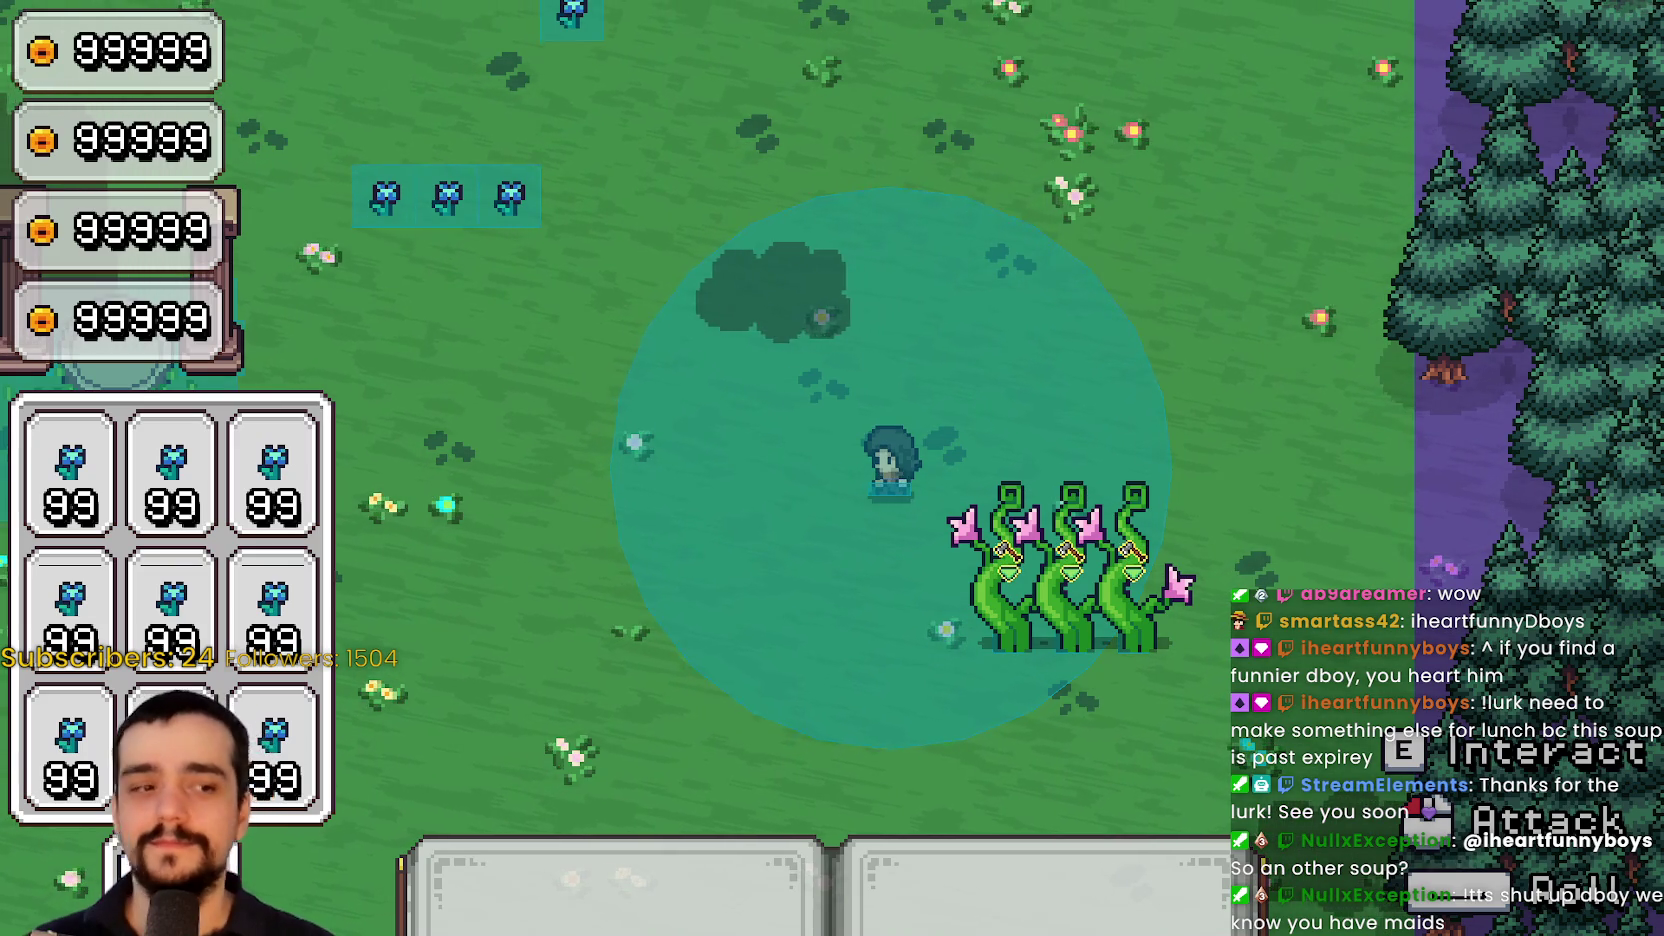
{"action": "key", "text": "alt+Tab"}
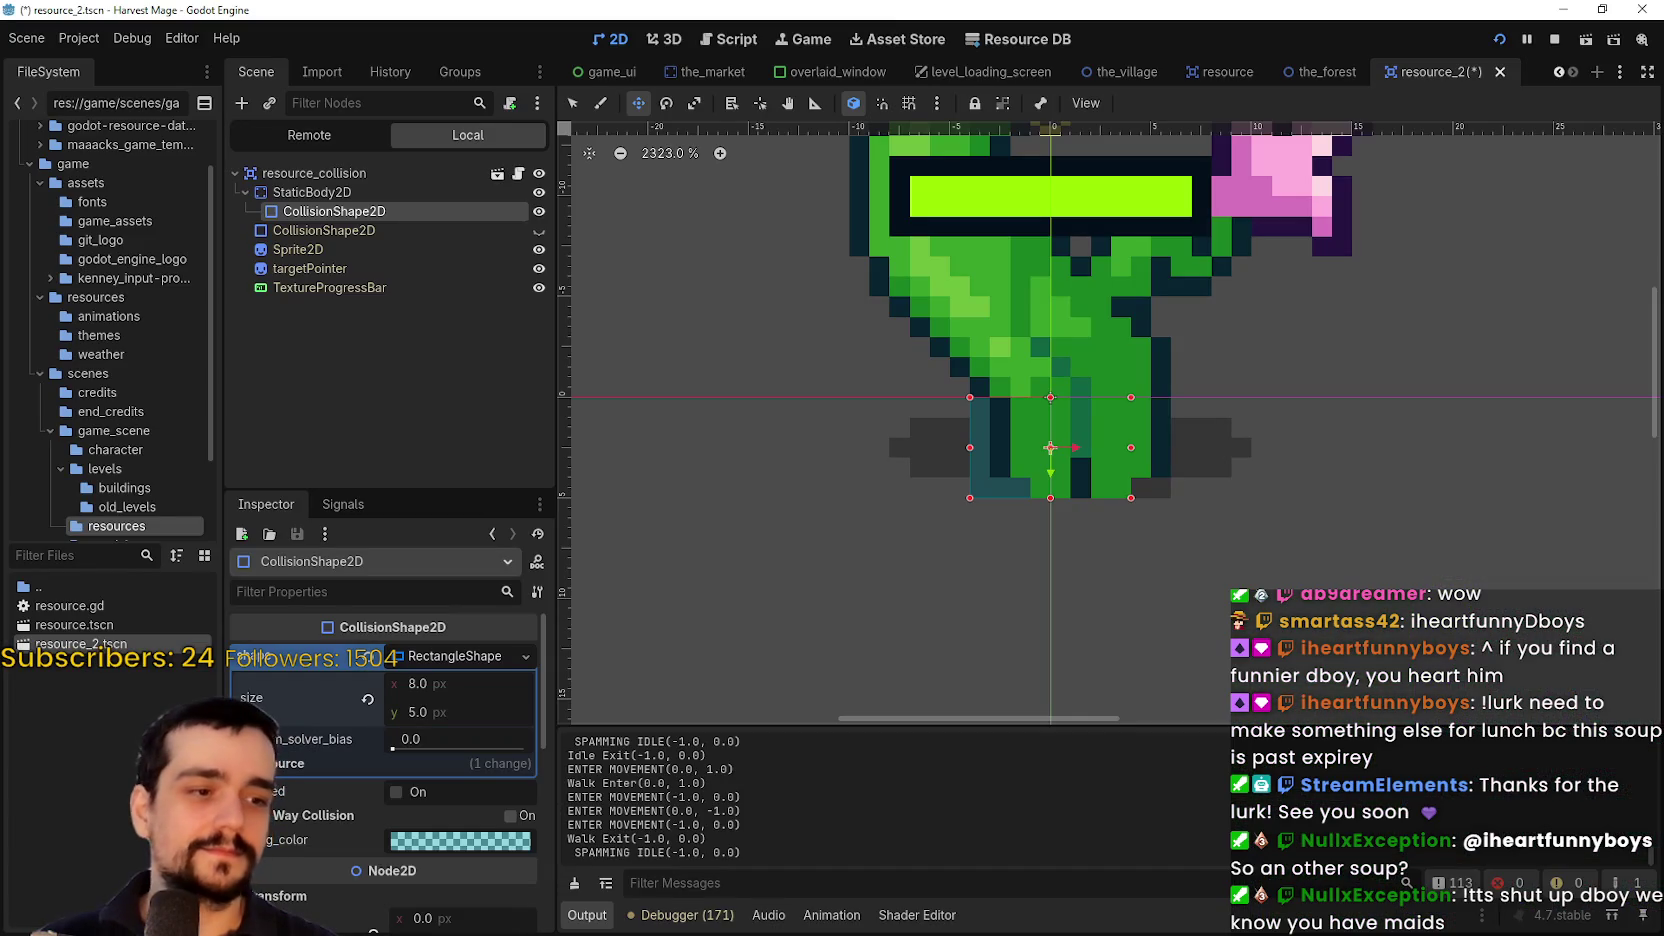
{"action": "key", "text": "alt+Tab"}
{"action": "key", "text": "alt+Tab"}
{"action": "key", "text": "alt+Tab"}
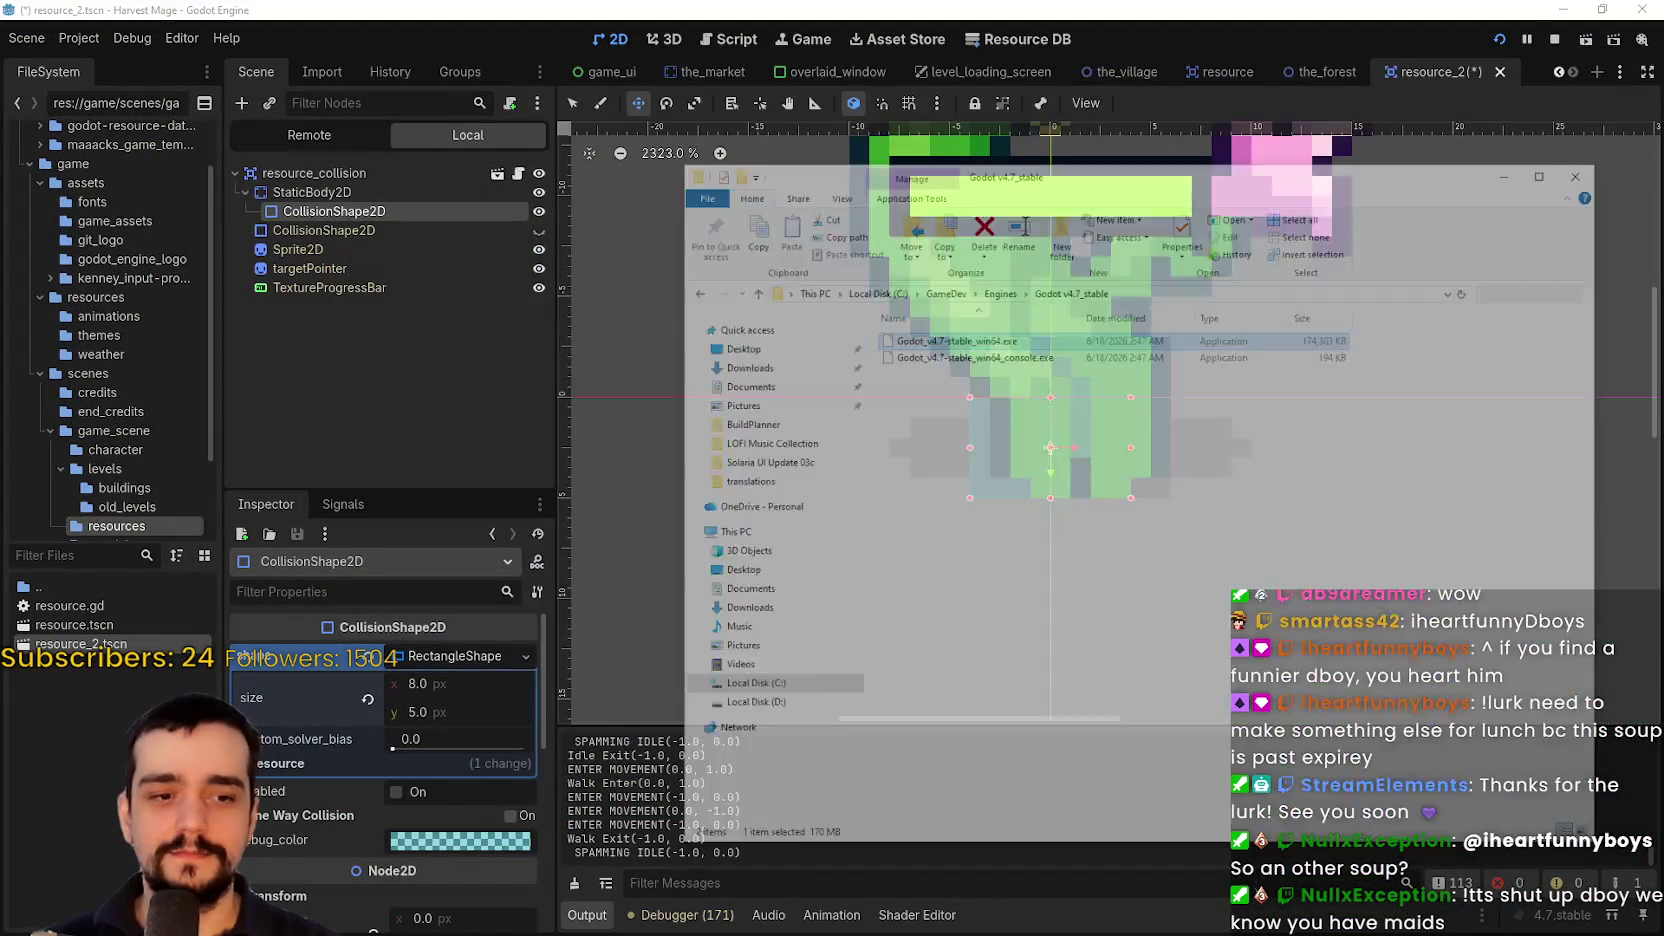
{"action": "key", "text": "alt+Tab"}
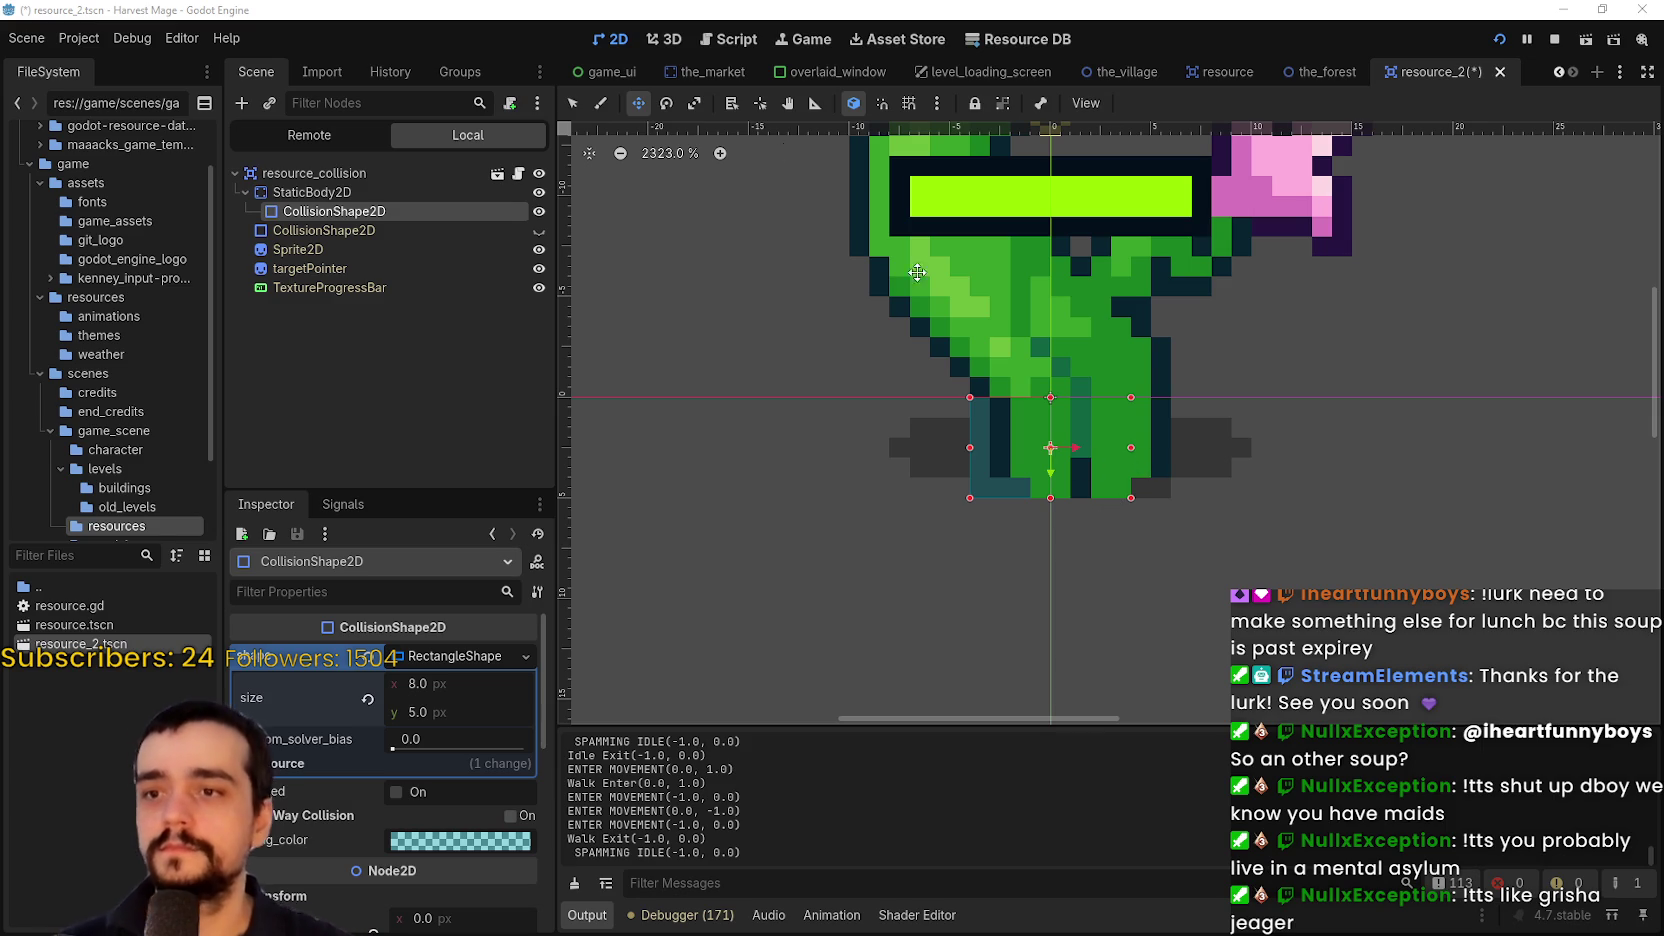
Browse the Project and Editor menus, then save the plant scene and launch the game
{"action": "left_click", "coordinate": [95, 40]}
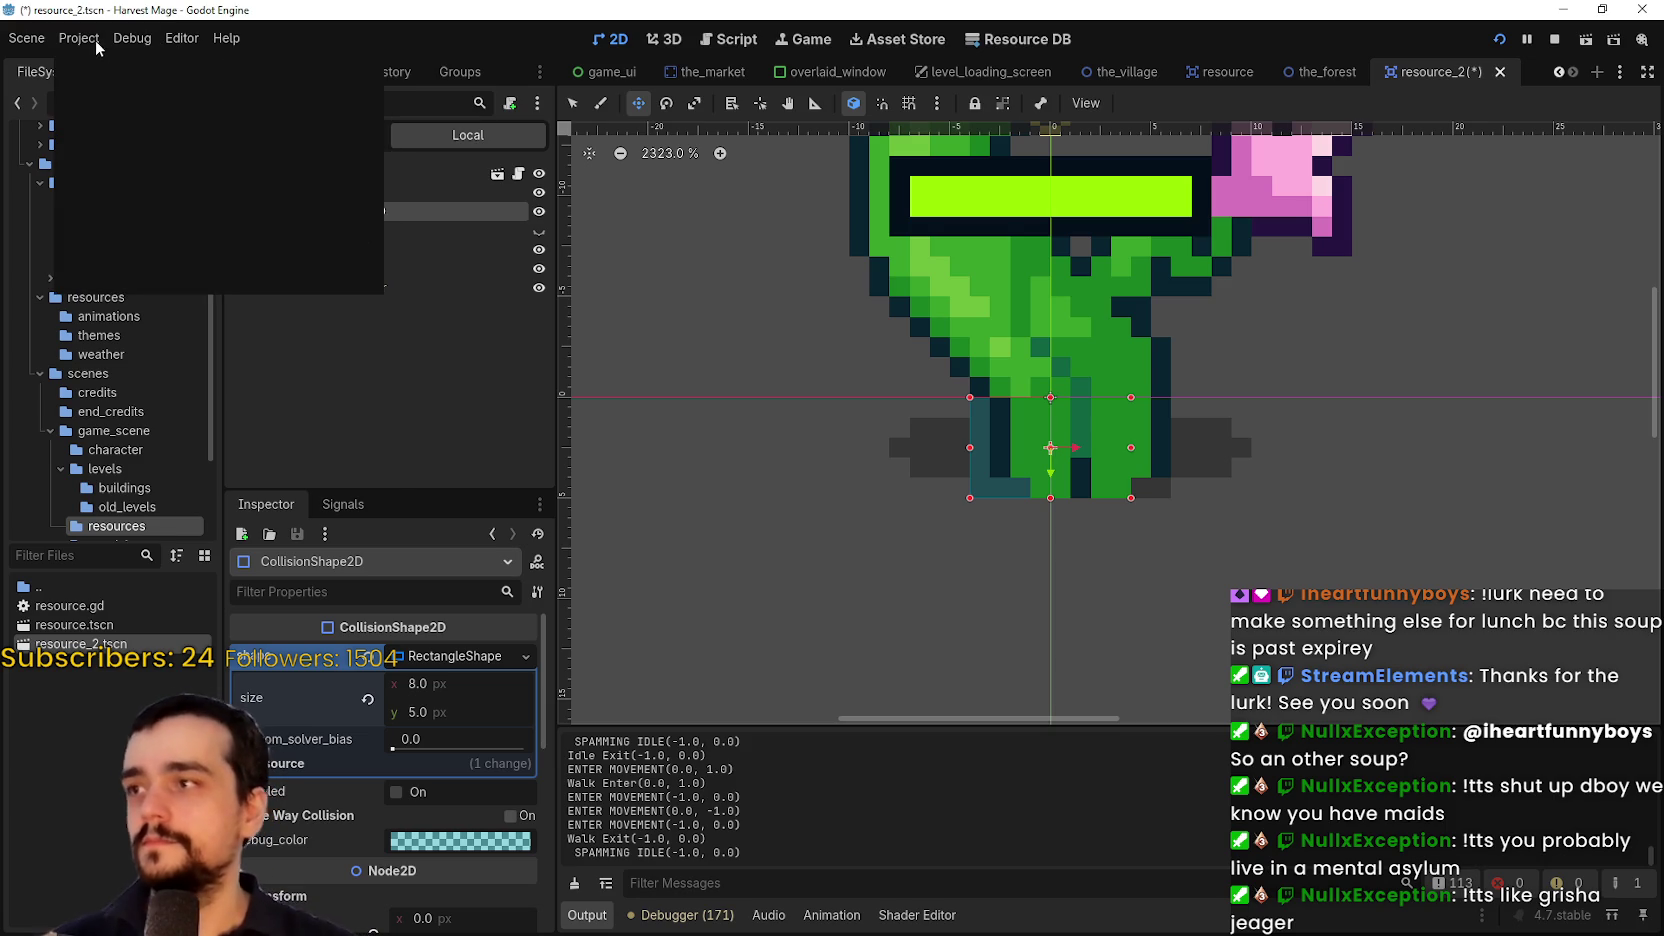
{"action": "left_click", "coordinate": [87, 38]}
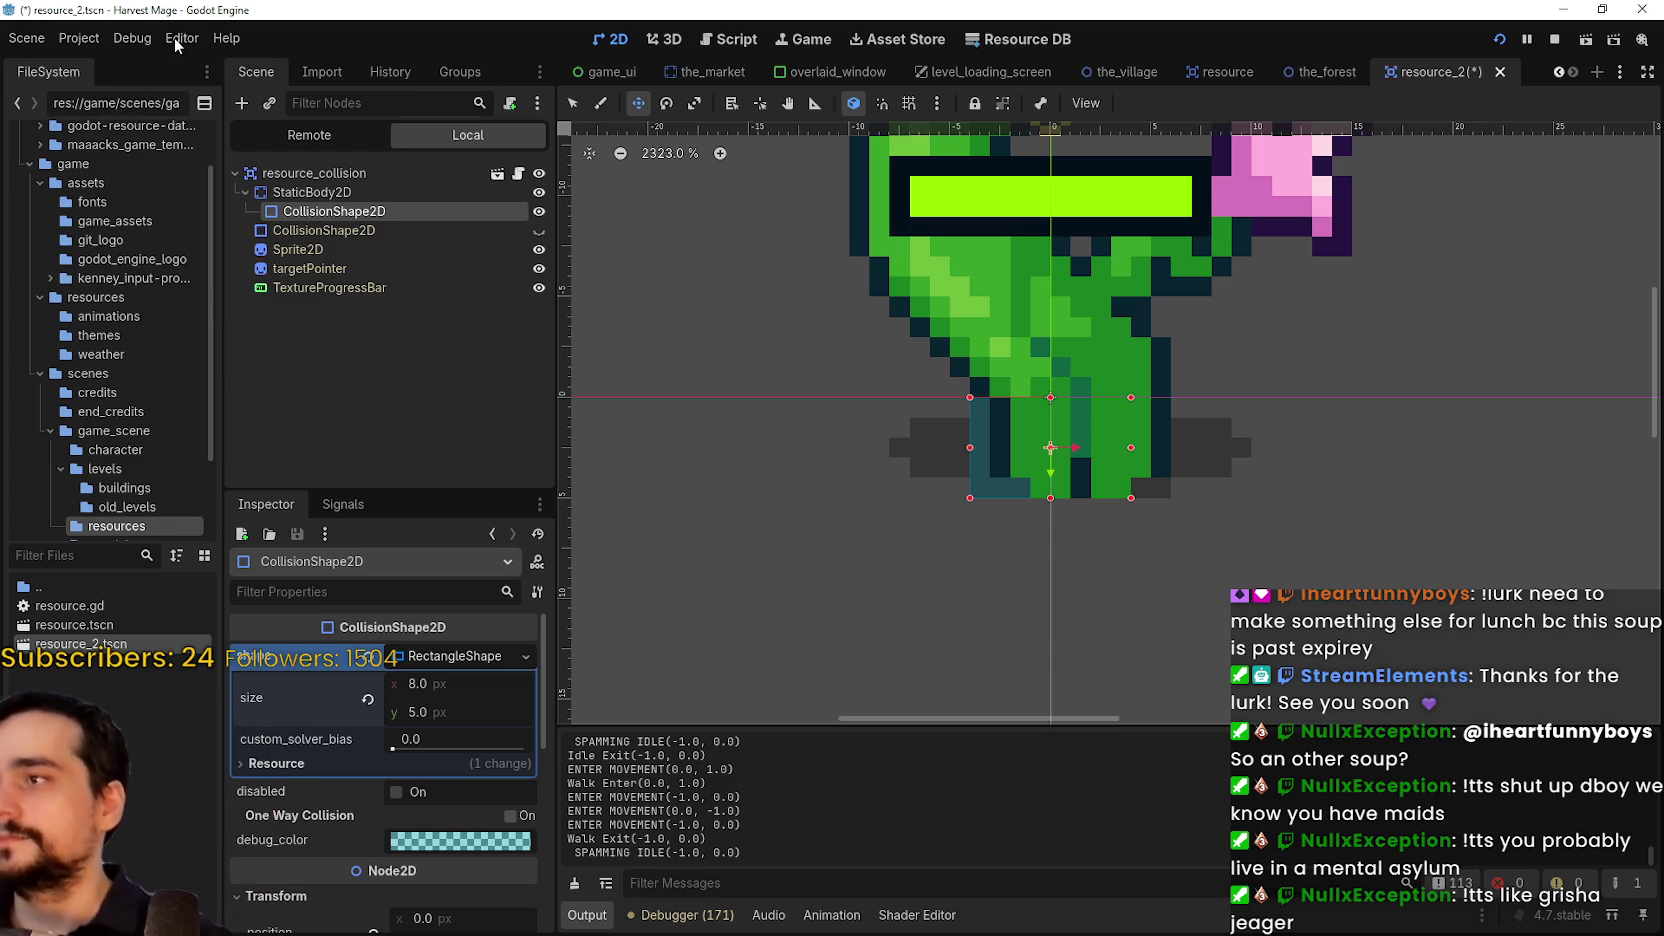
{"action": "left_click", "coordinate": [176, 37]}
{"action": "key", "text": "ctrl+s"}
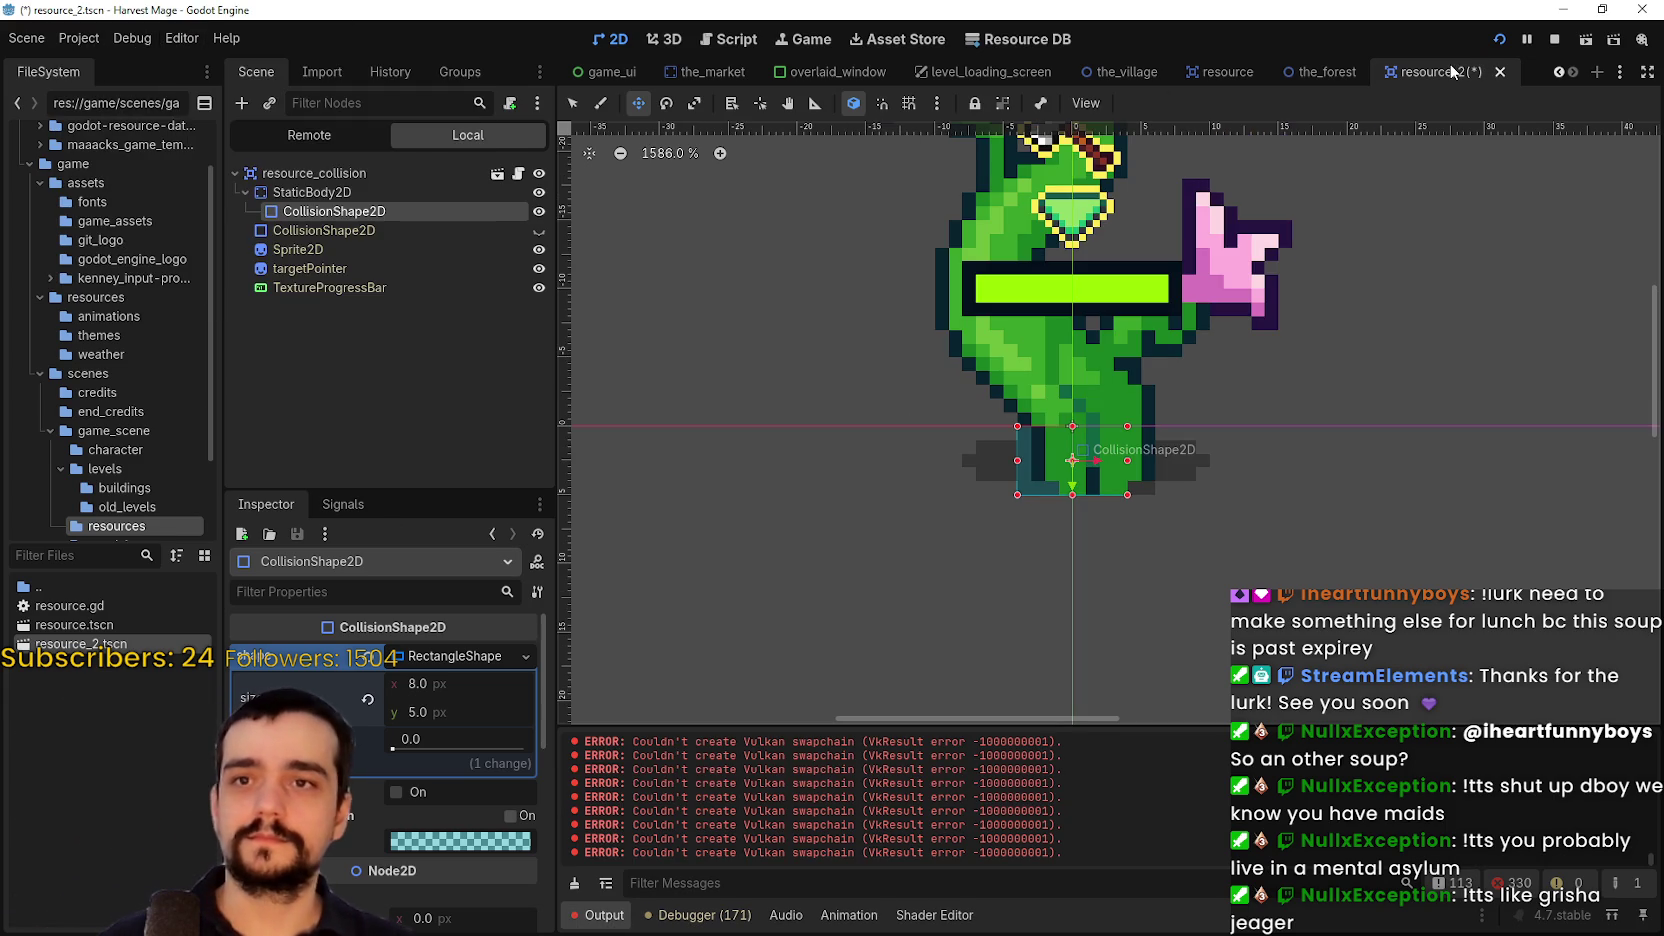
{"action": "scroll", "scroll_direction": "down", "scroll_amount": 3}
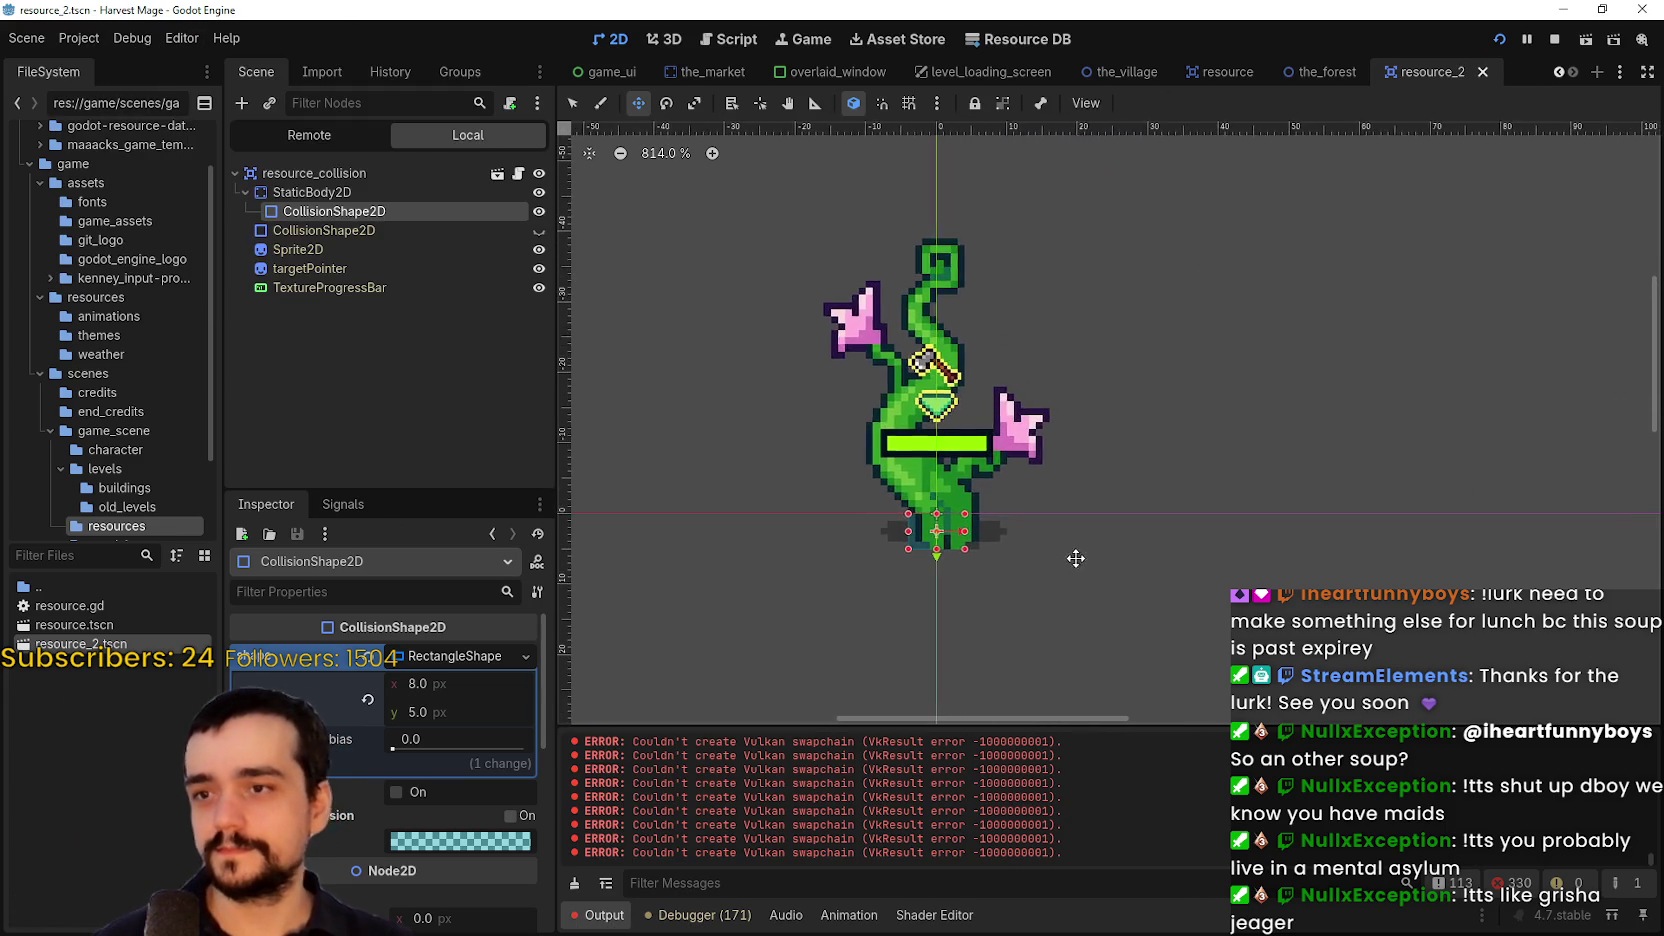
{"action": "scroll", "scroll_direction": "up", "scroll_amount": 3}
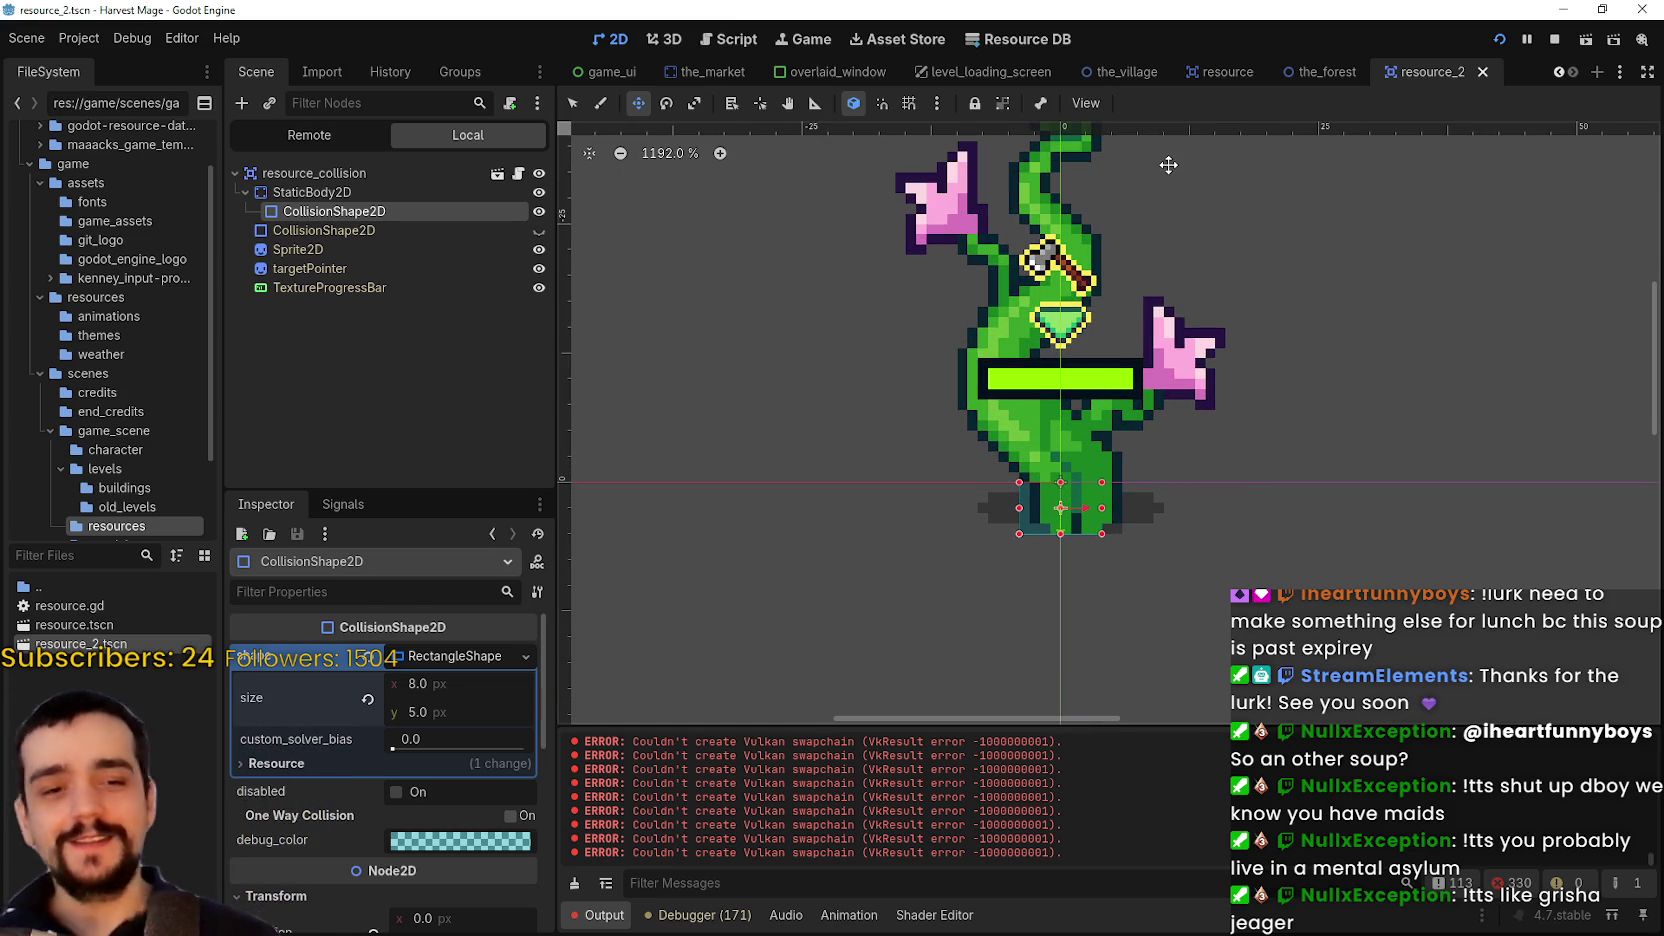
{"action": "mouse_move", "coordinate": [1318, 72]}
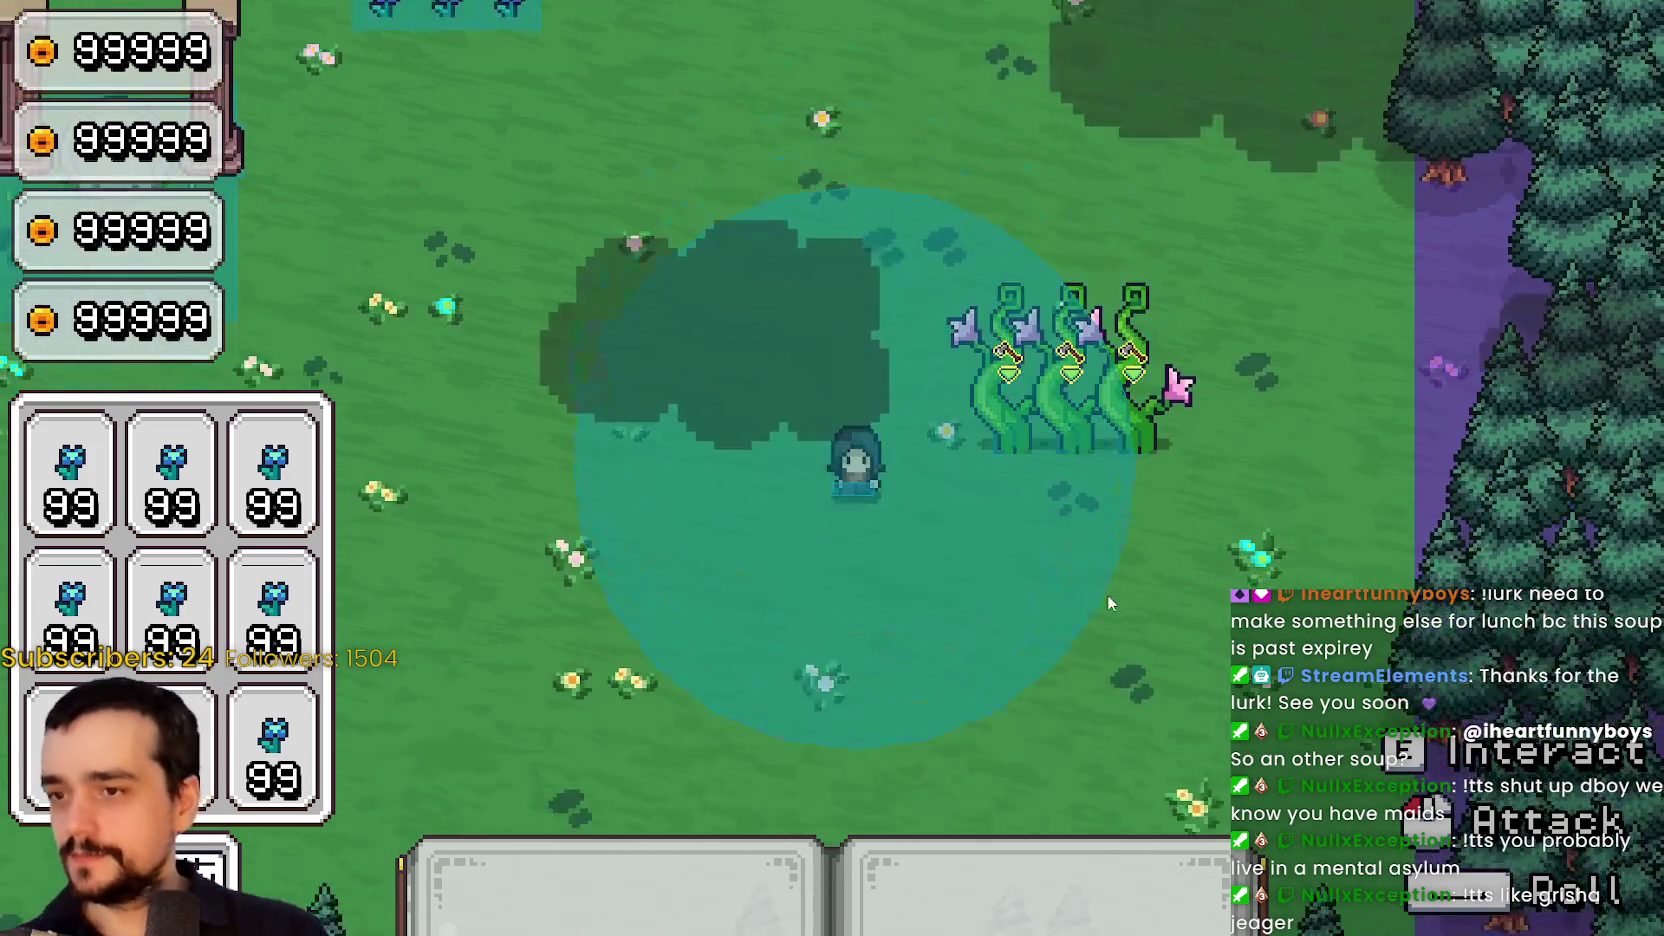
Walk the player up to and behind the vine plants, then back down past them
{"action": "key", "text": "a"}
{"action": "key", "text": "w"}
{"action": "key", "text": "d"}
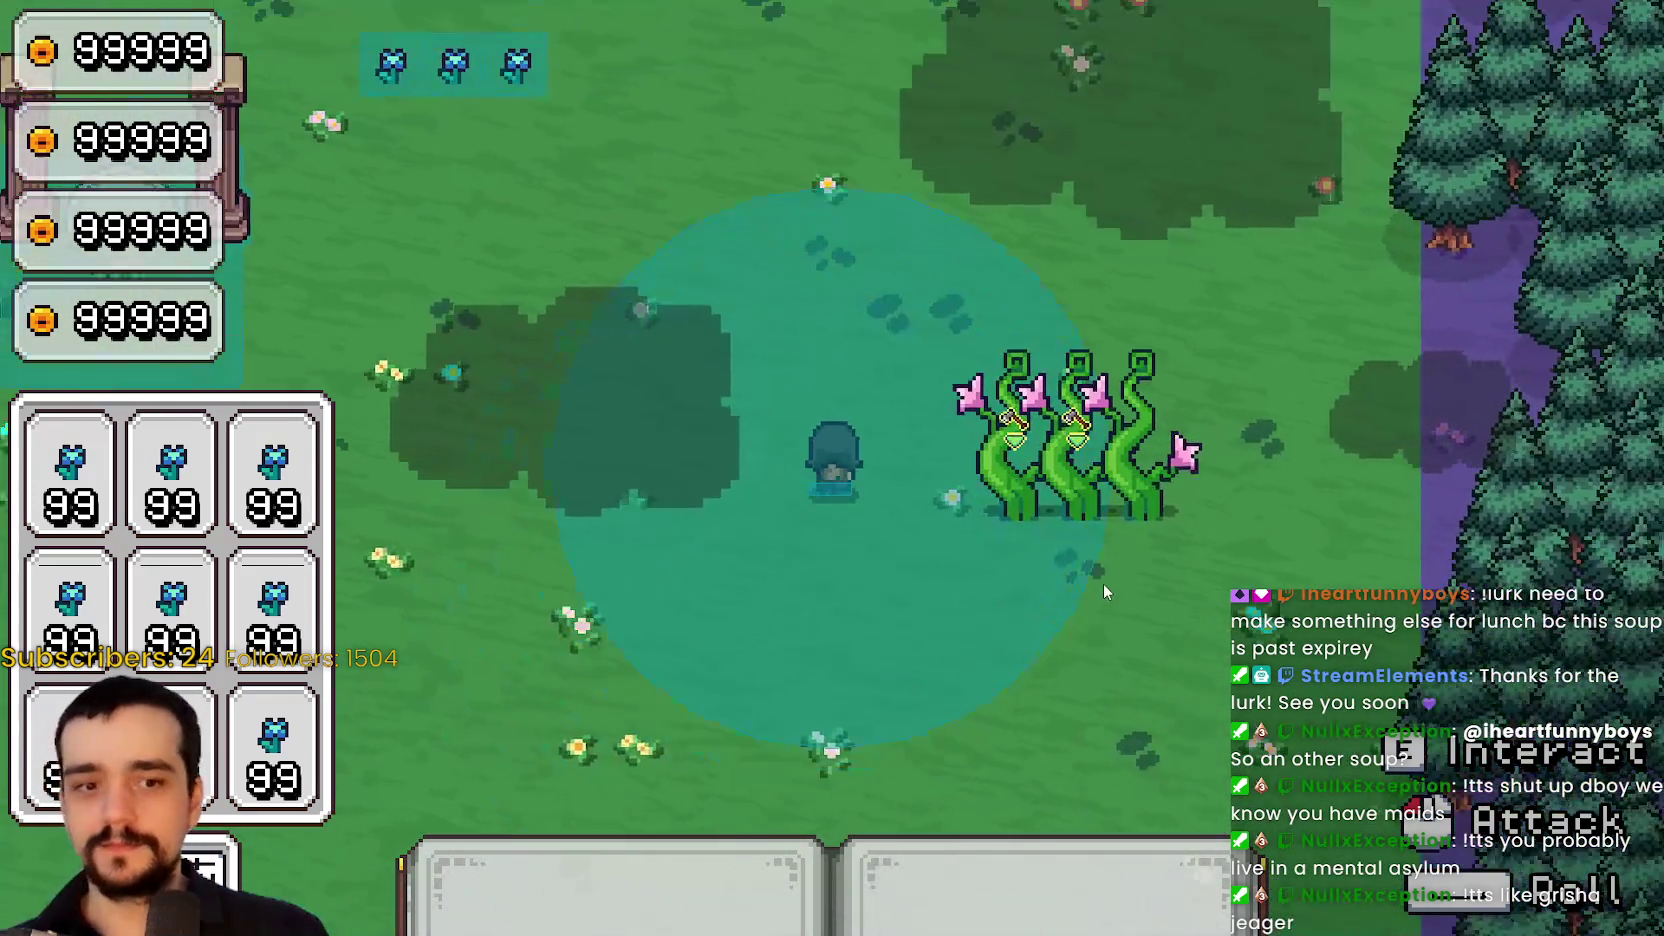
{"action": "key", "text": "d"}
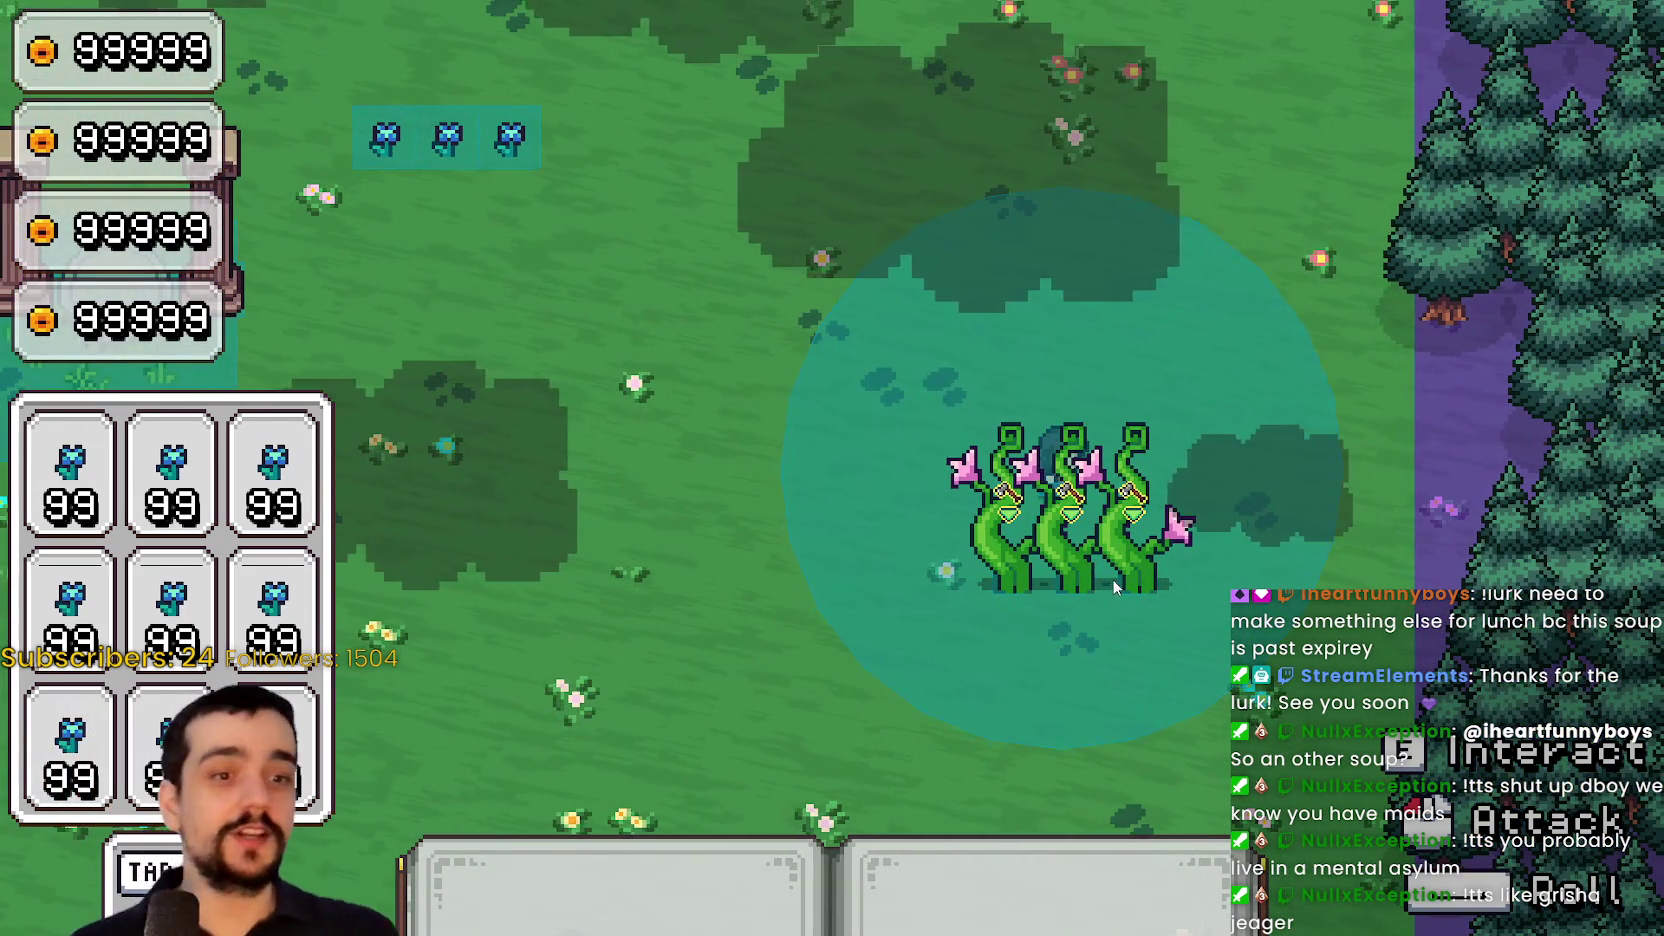
{"action": "key", "text": "s"}
{"action": "key", "text": "a"}
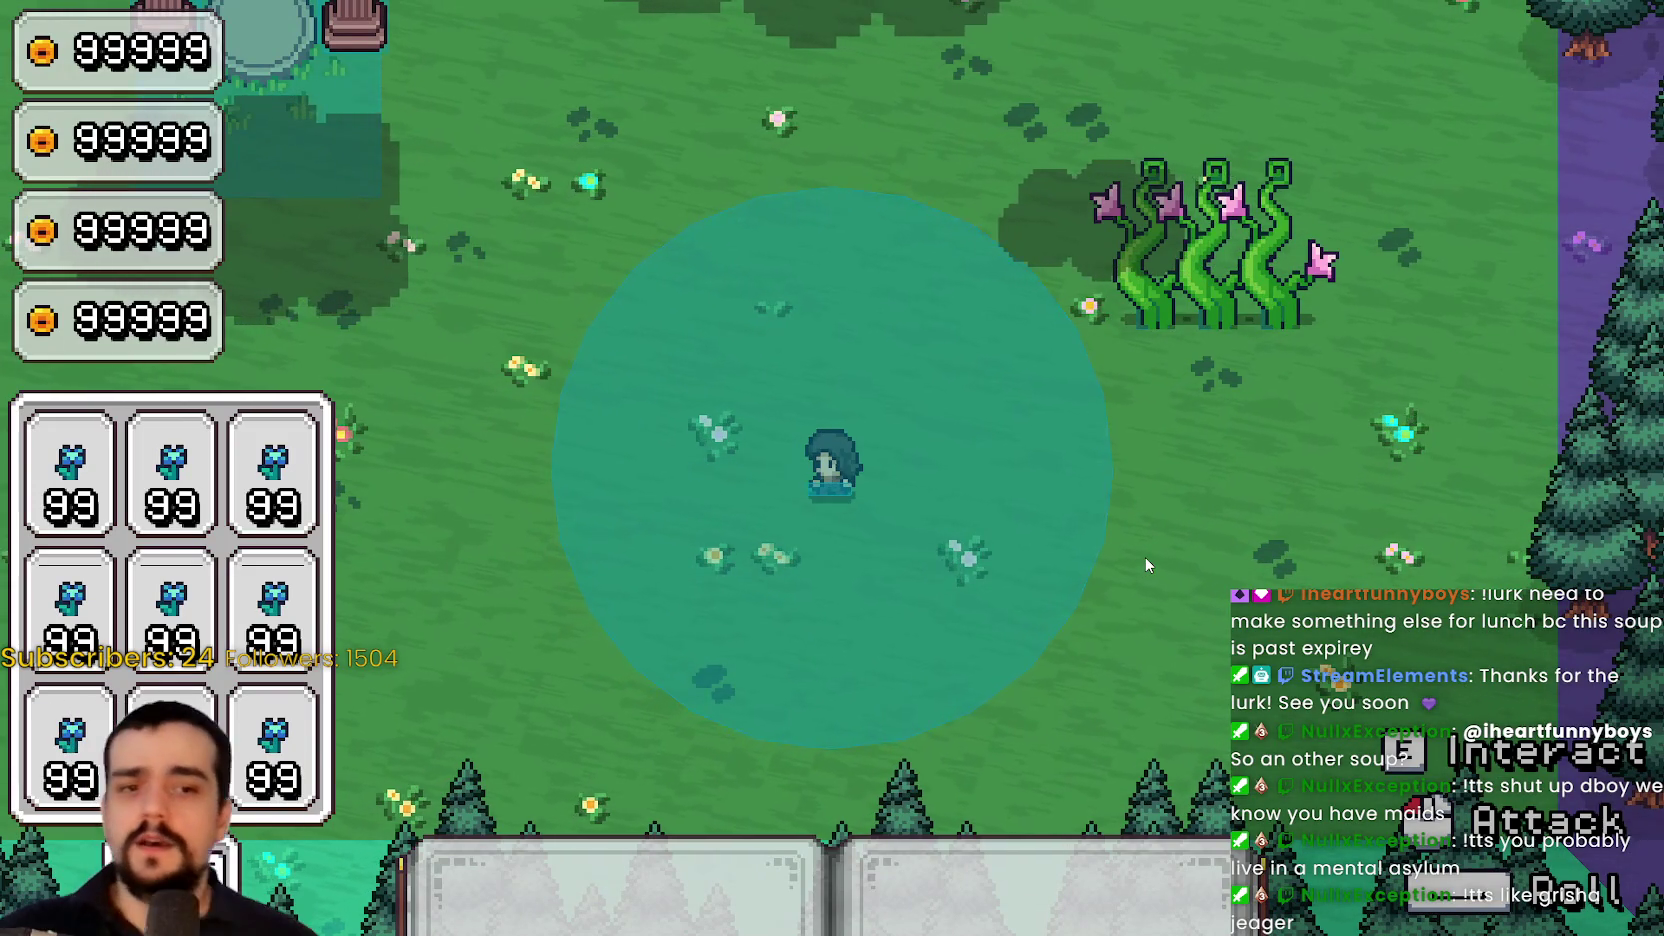
{"action": "key", "text": "d"}
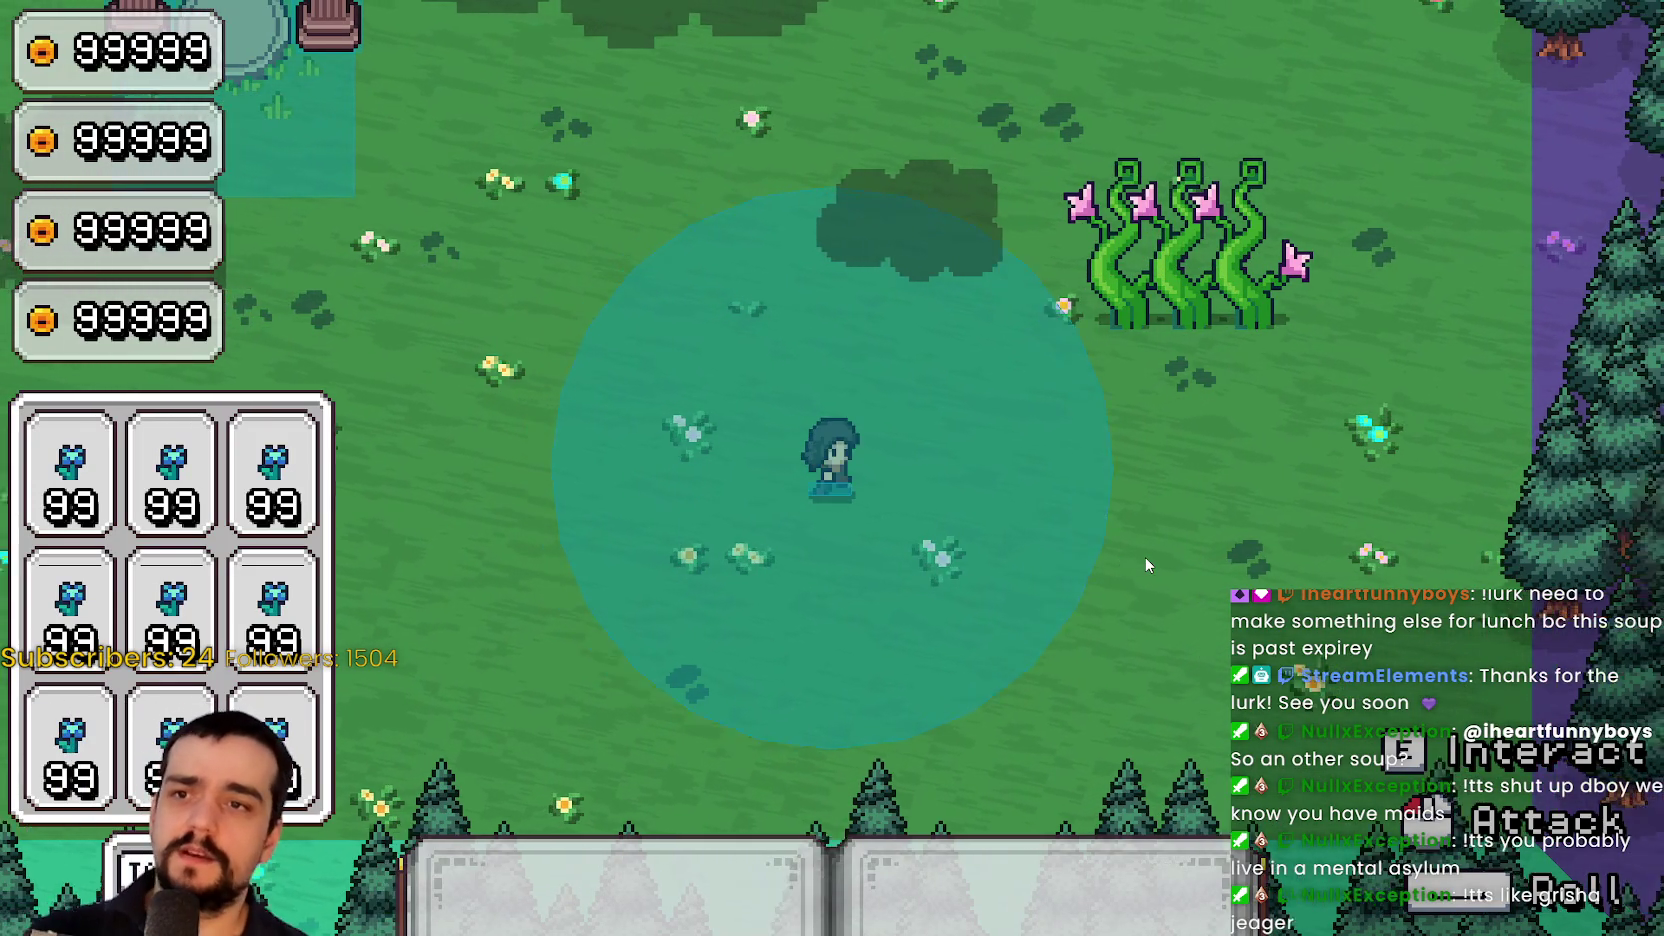
{"action": "key", "text": "w"}
{"action": "key", "text": "d"}
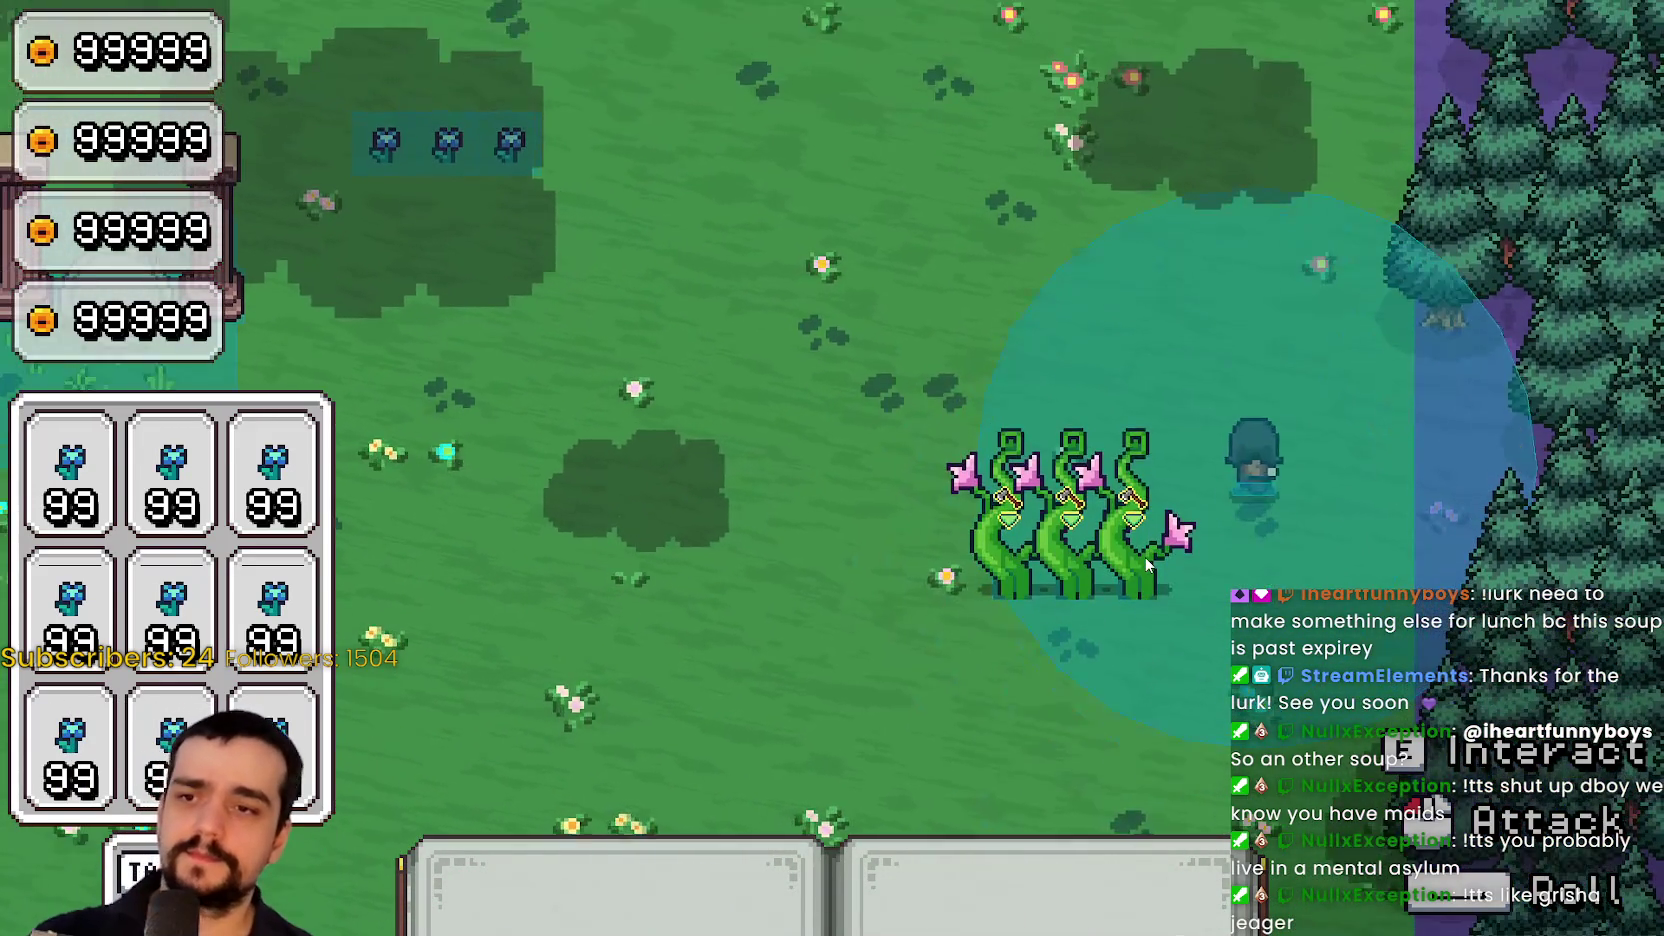
{"action": "key", "text": "a"}
{"action": "key", "text": "w"}
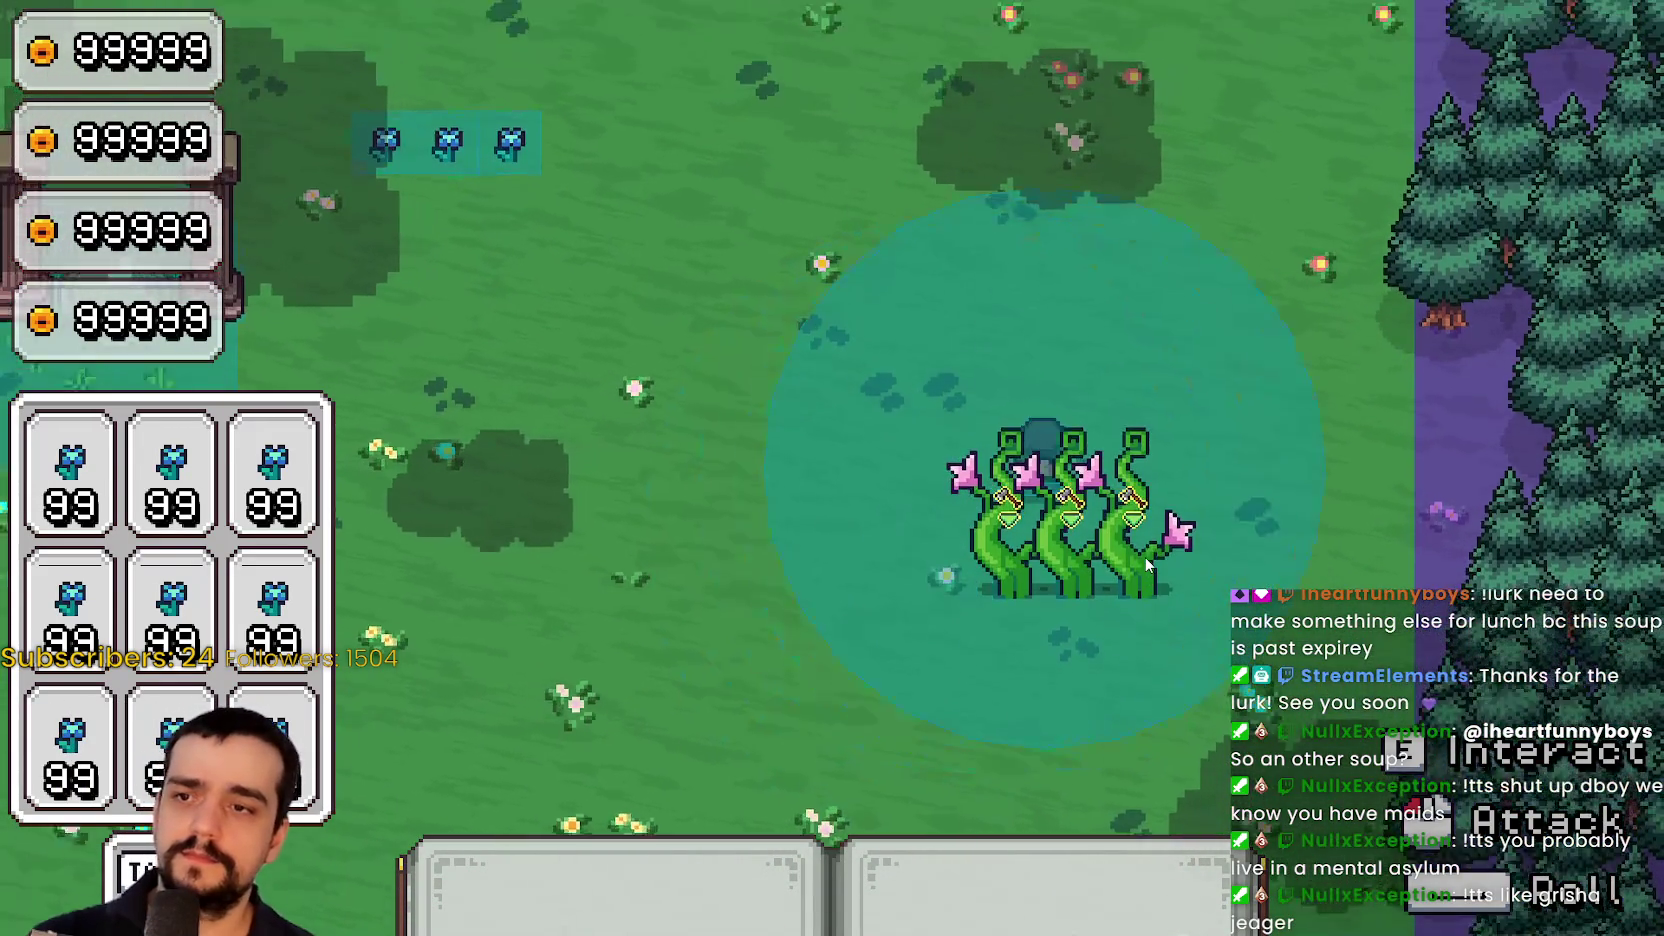
{"action": "key", "text": "w"}
{"action": "key", "text": "d"}
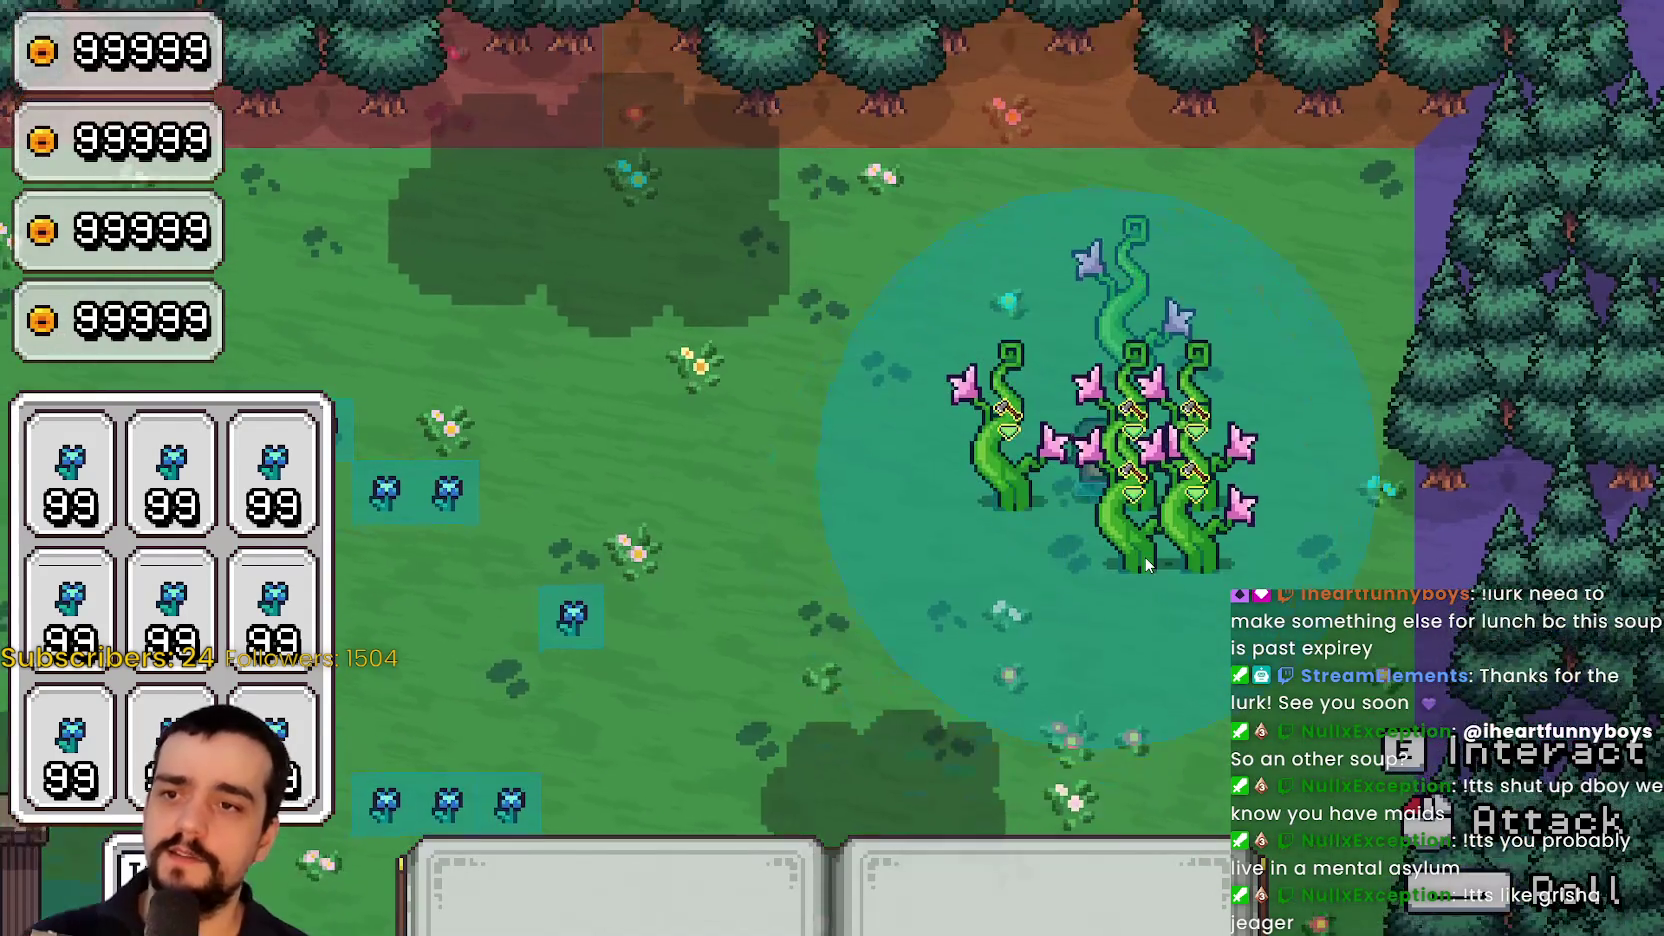
{"action": "key", "text": "s"}
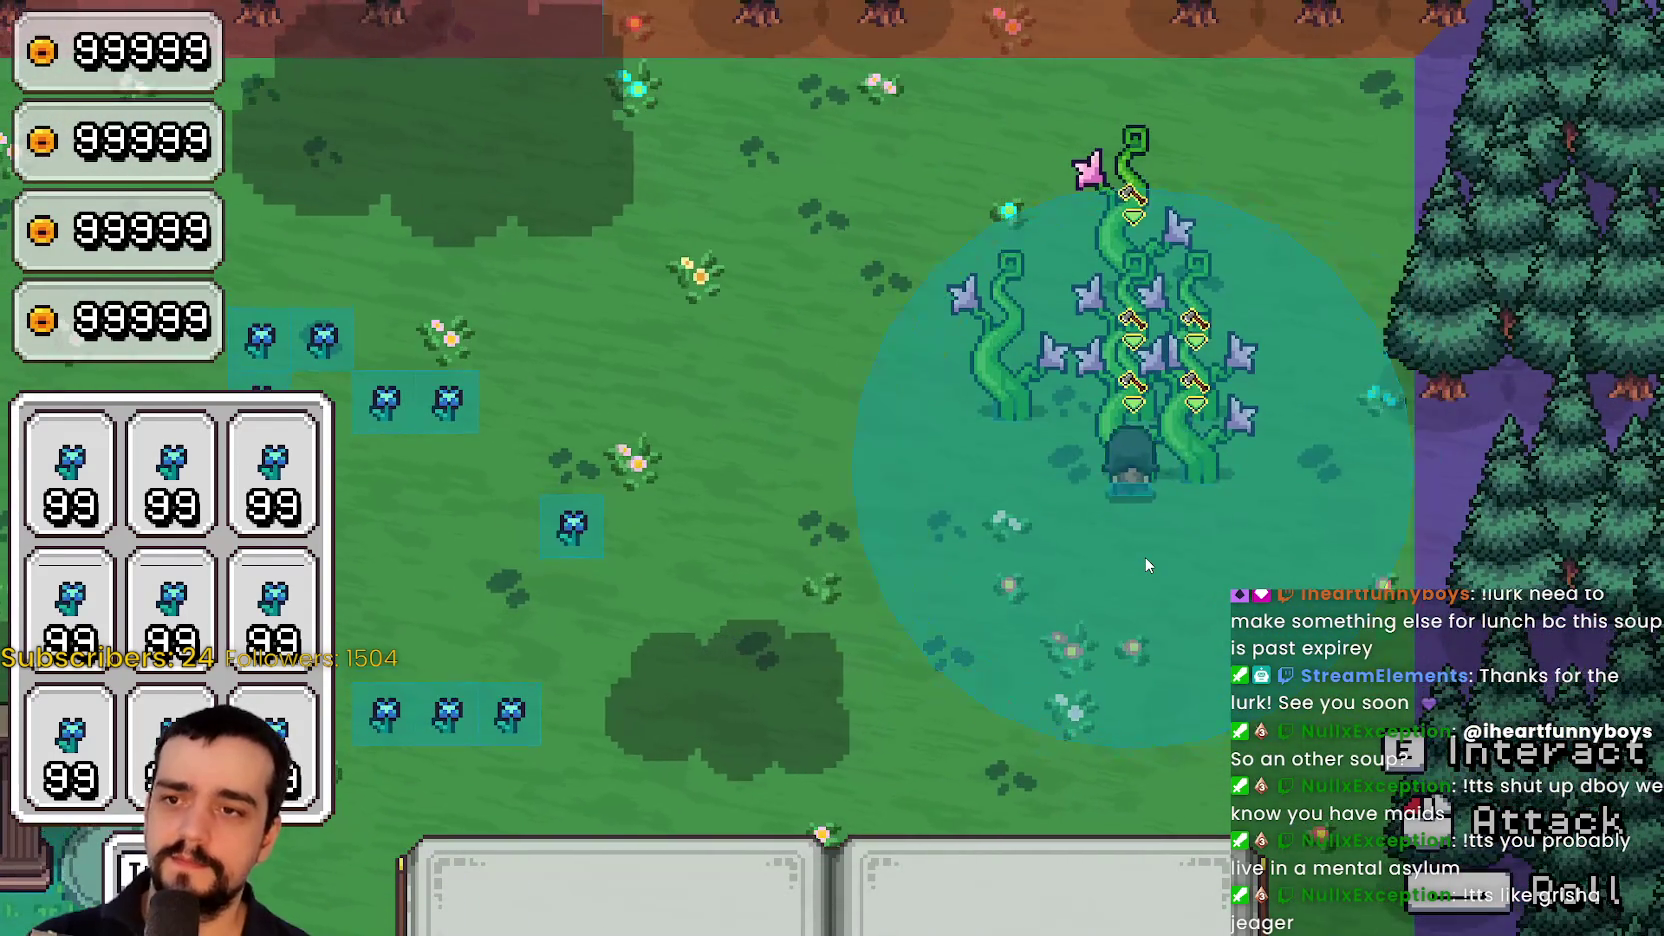
Circle the vine plants, cross the meadow, and walk up through the vine patch
{"action": "key", "text": "a"}
{"action": "key", "text": "d"}
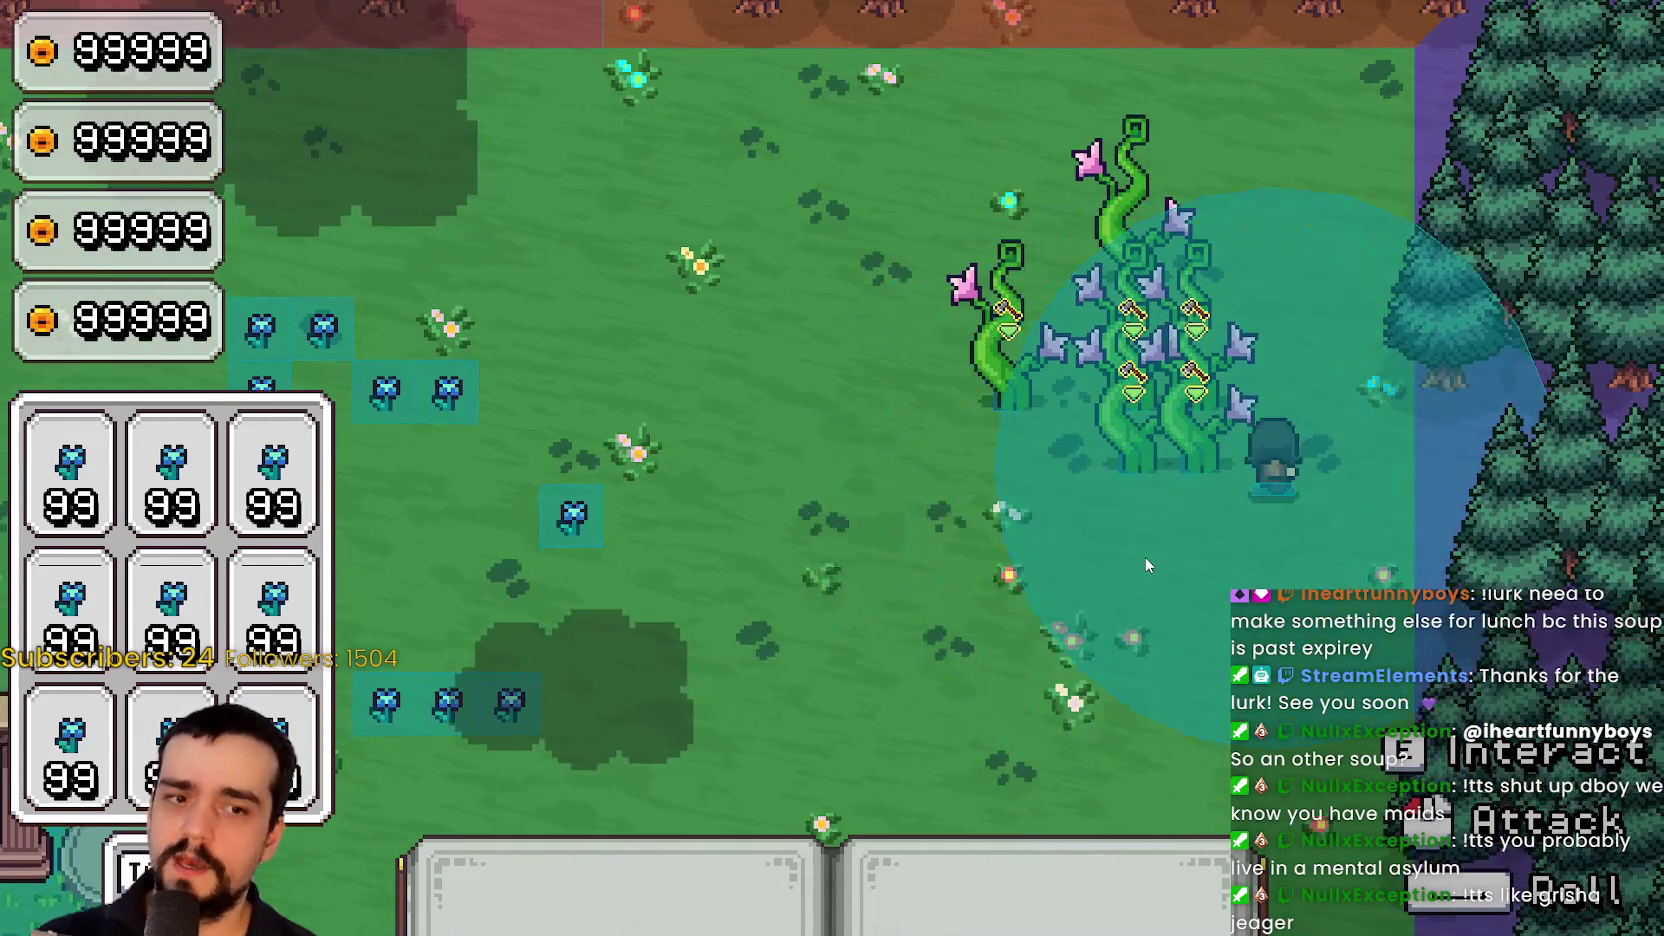
{"action": "key", "text": "w"}
{"action": "key", "text": "a"}
{"action": "key", "text": "d"}
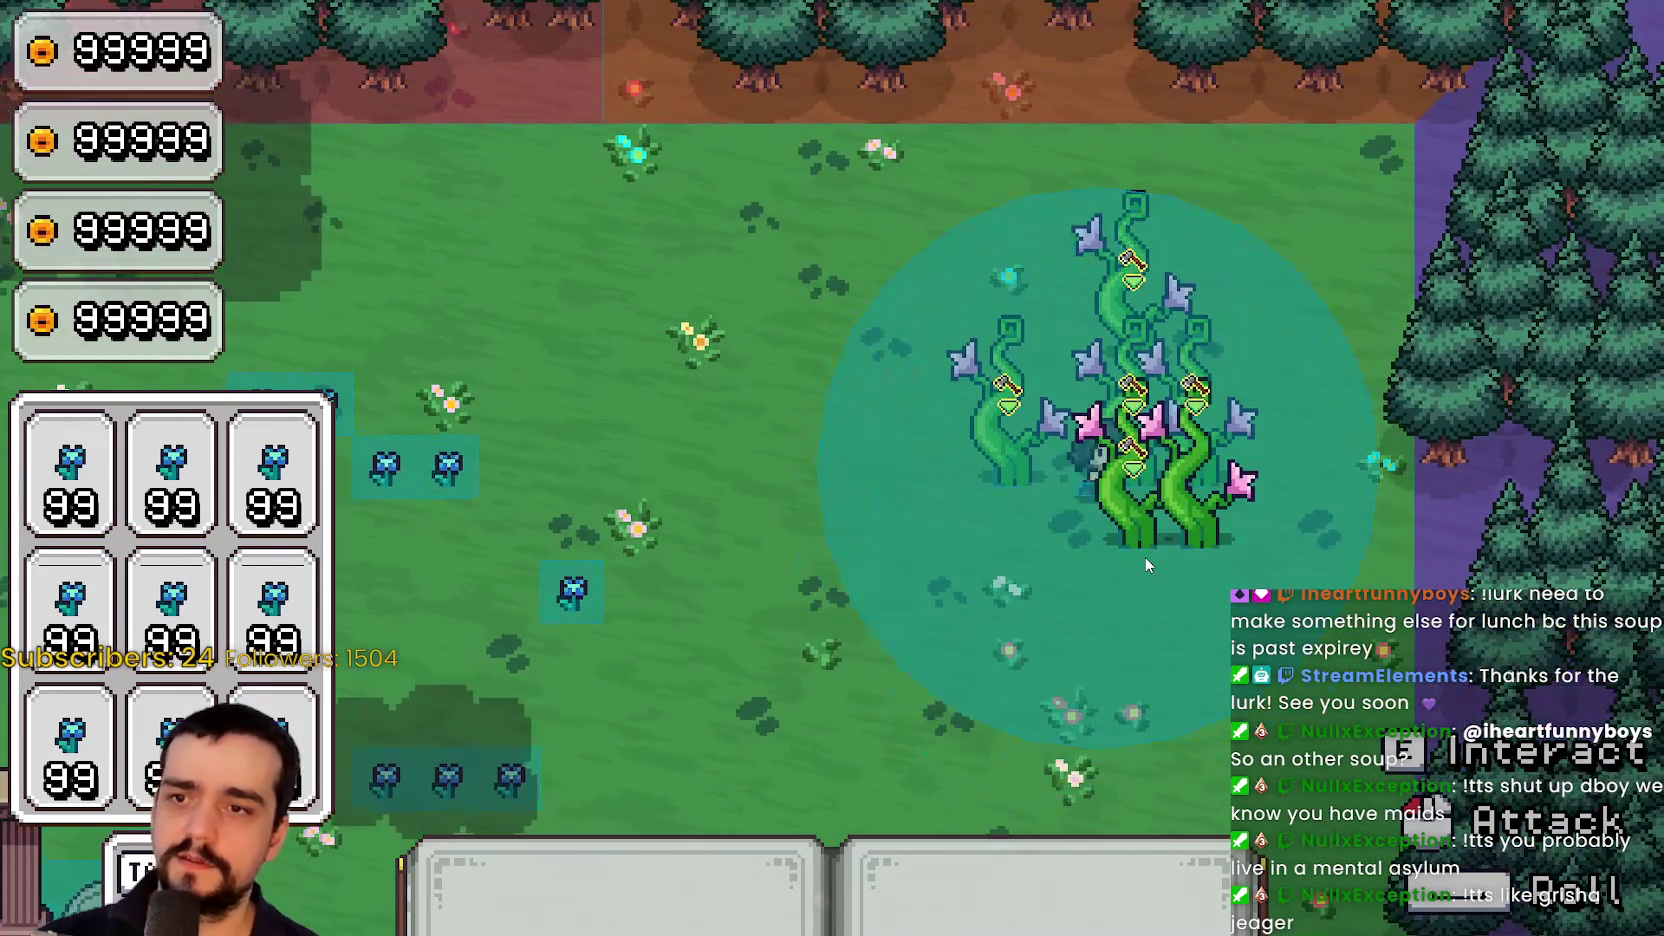
{"action": "key", "text": "w"}
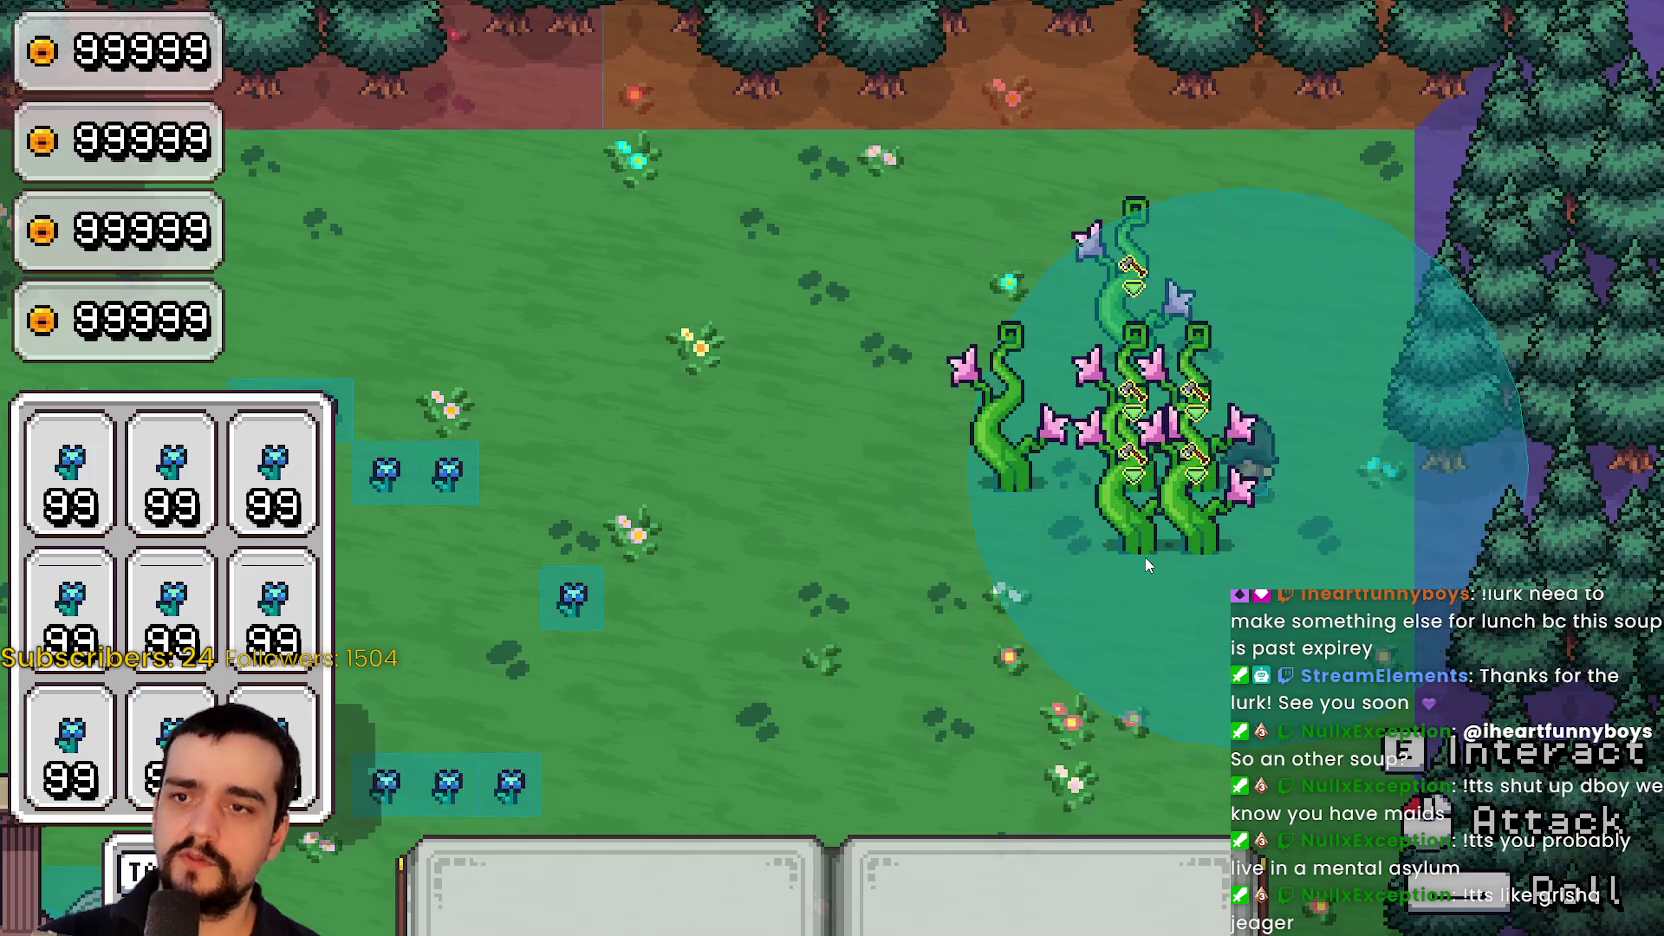
{"action": "key", "text": "s"}
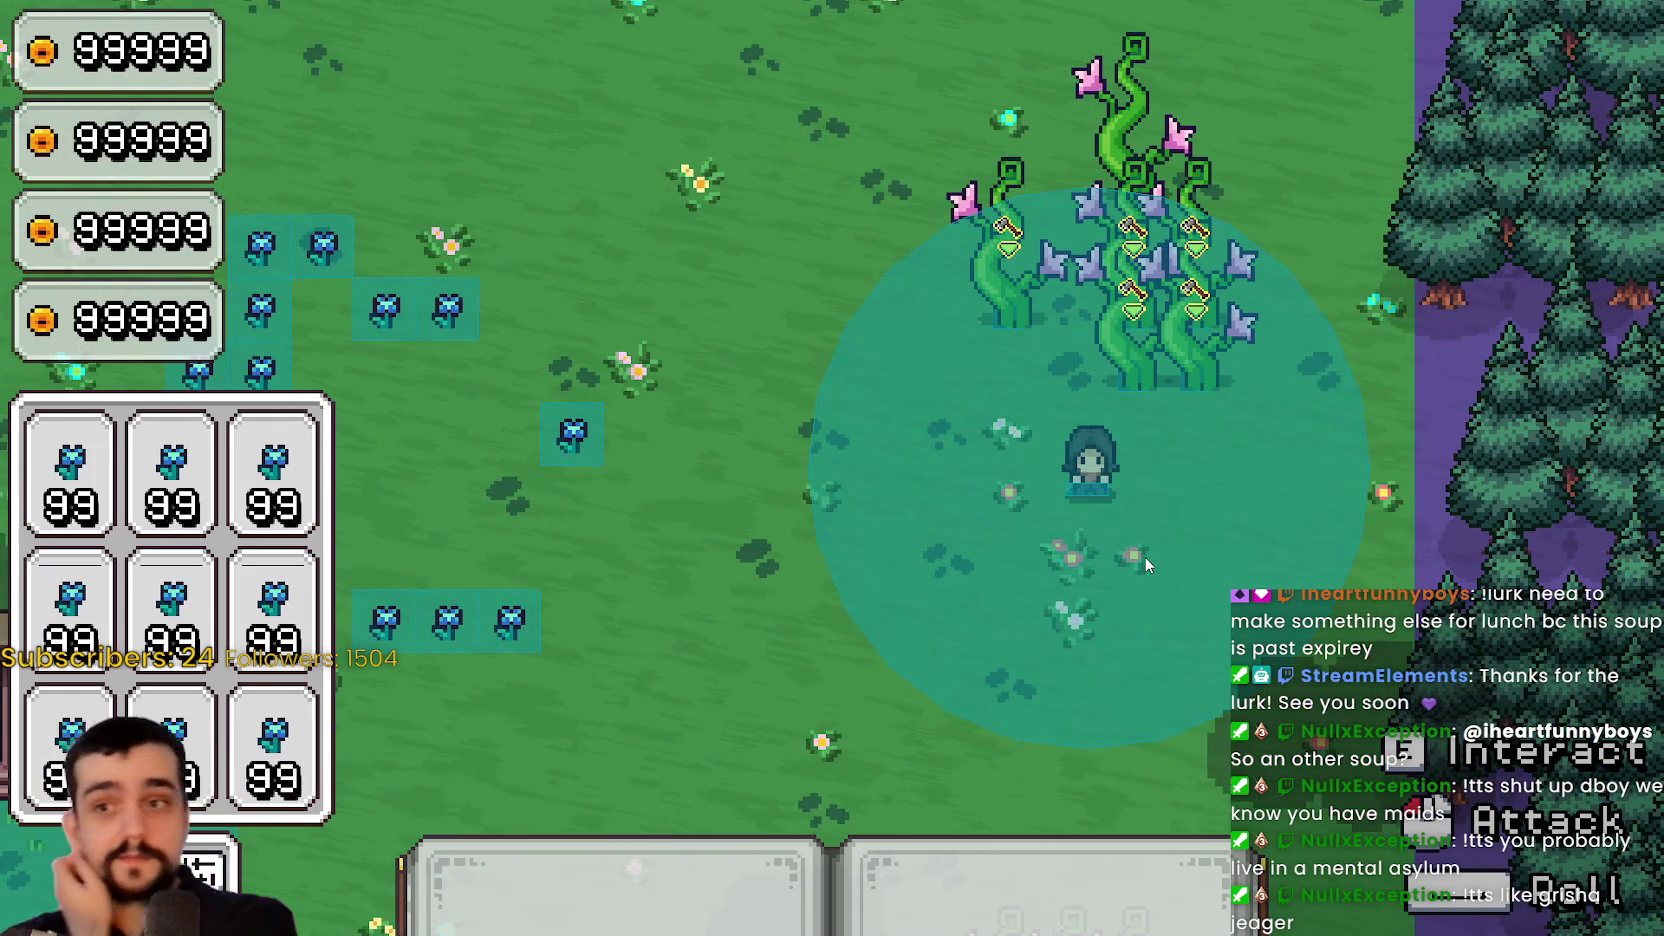
{"action": "key", "text": "a"}
{"action": "key", "text": "s"}
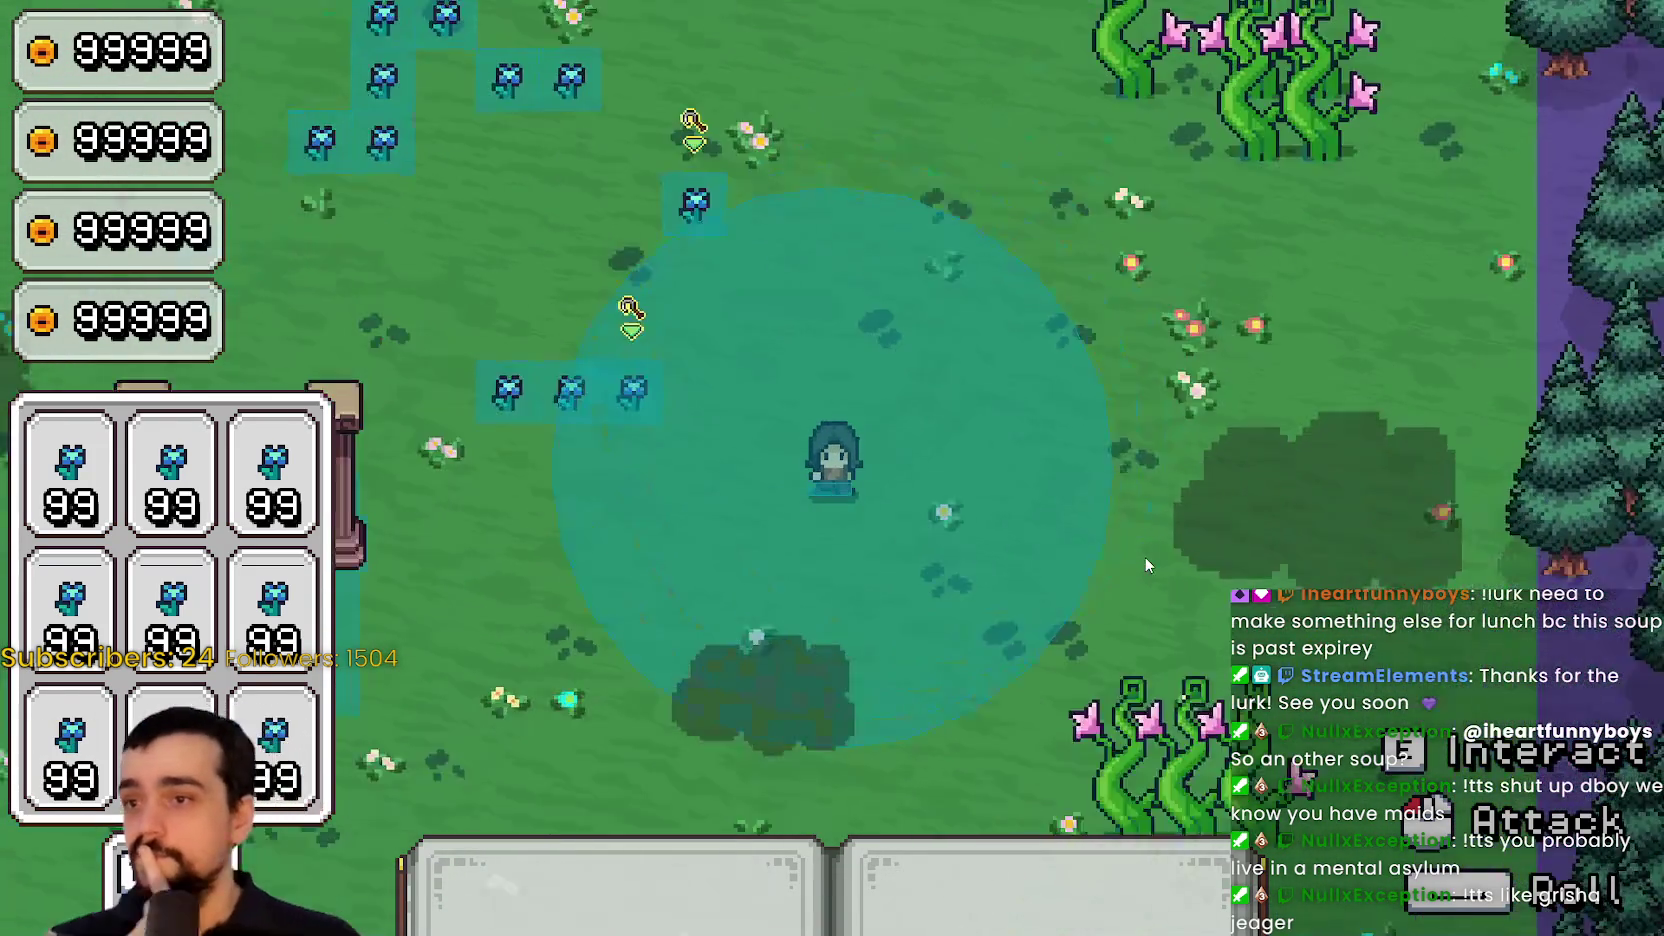
{"action": "key", "text": "w"}
{"action": "key", "text": "a"}
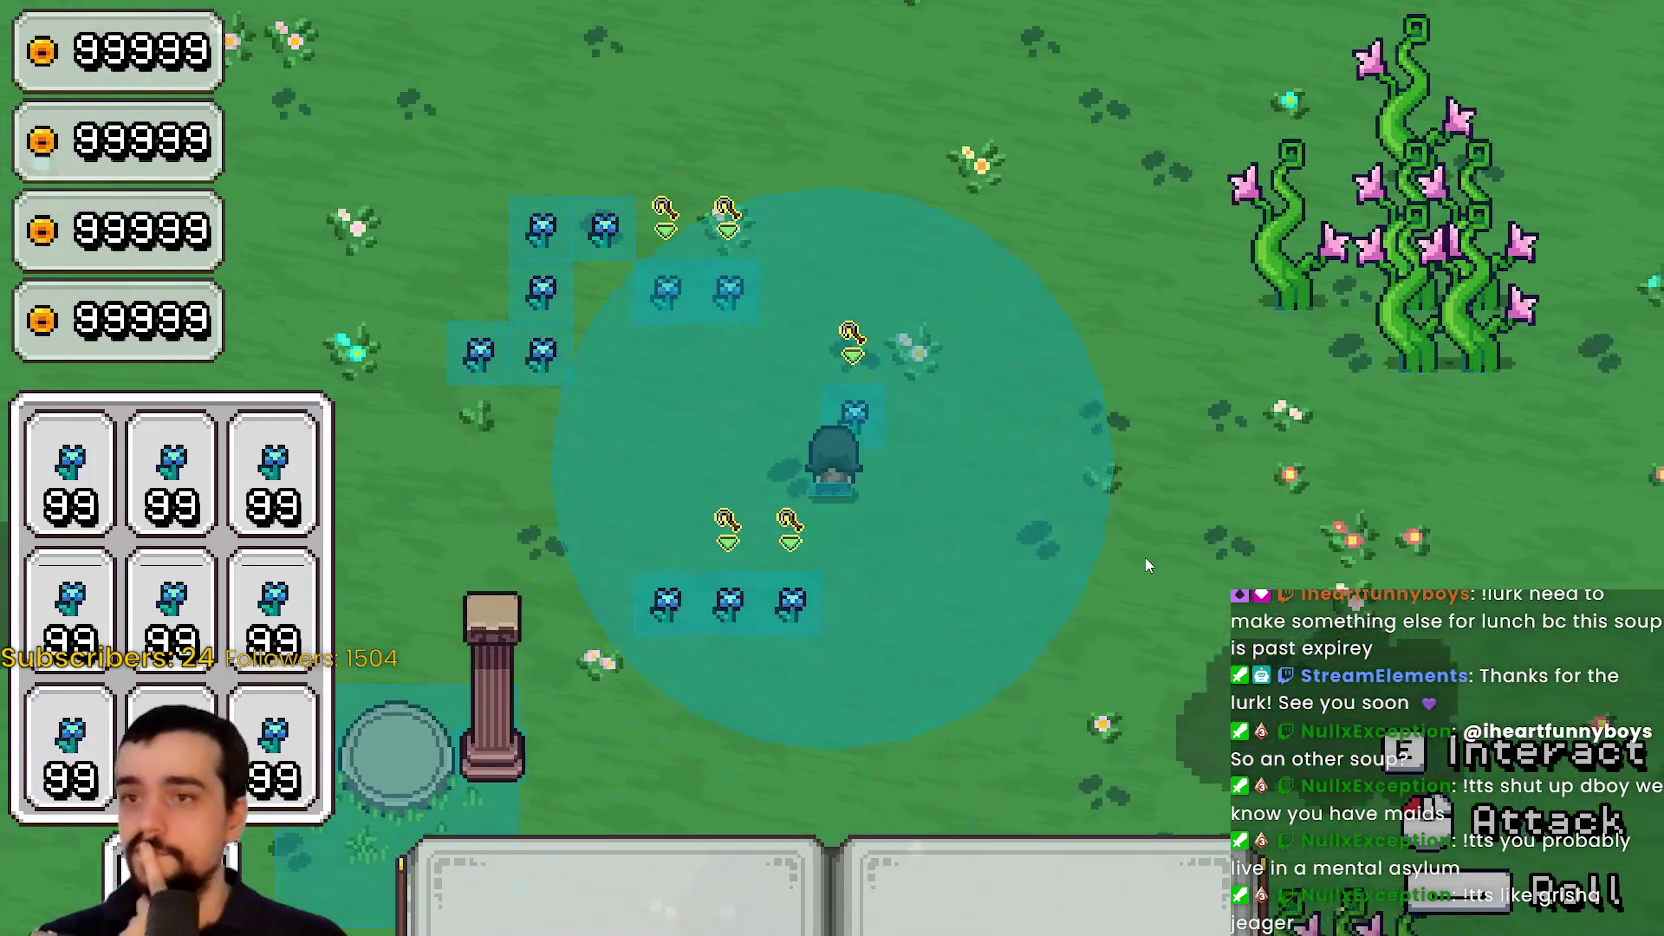
{"action": "key", "text": "d"}
{"action": "key", "text": "w"}
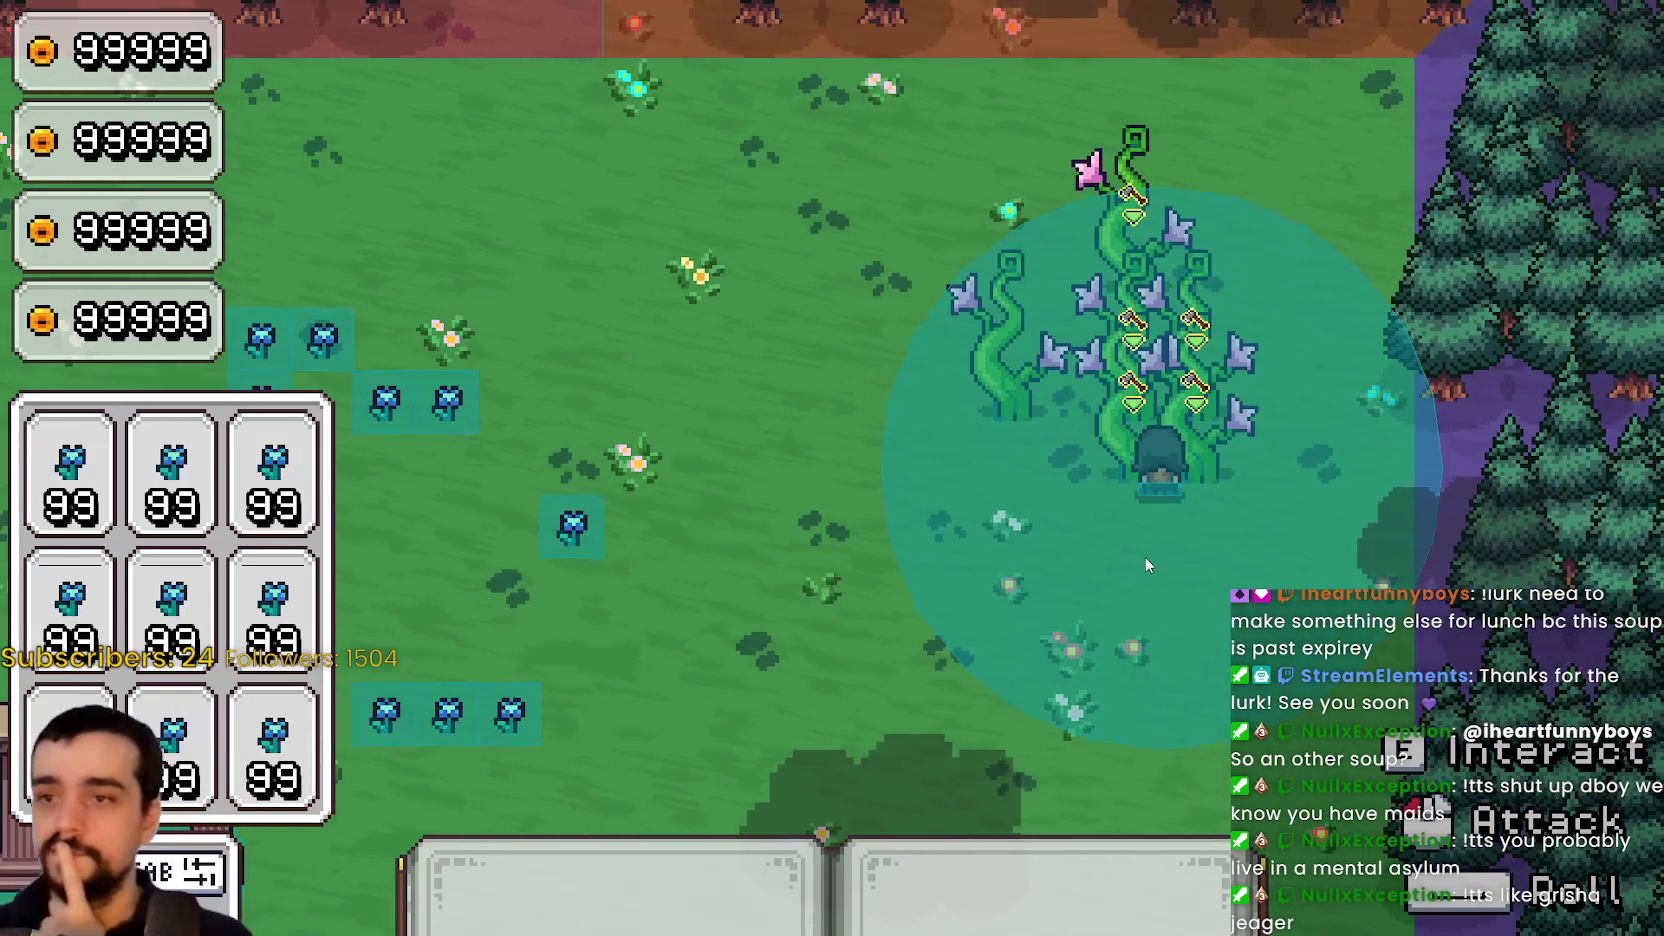
{"action": "key", "text": "w"}
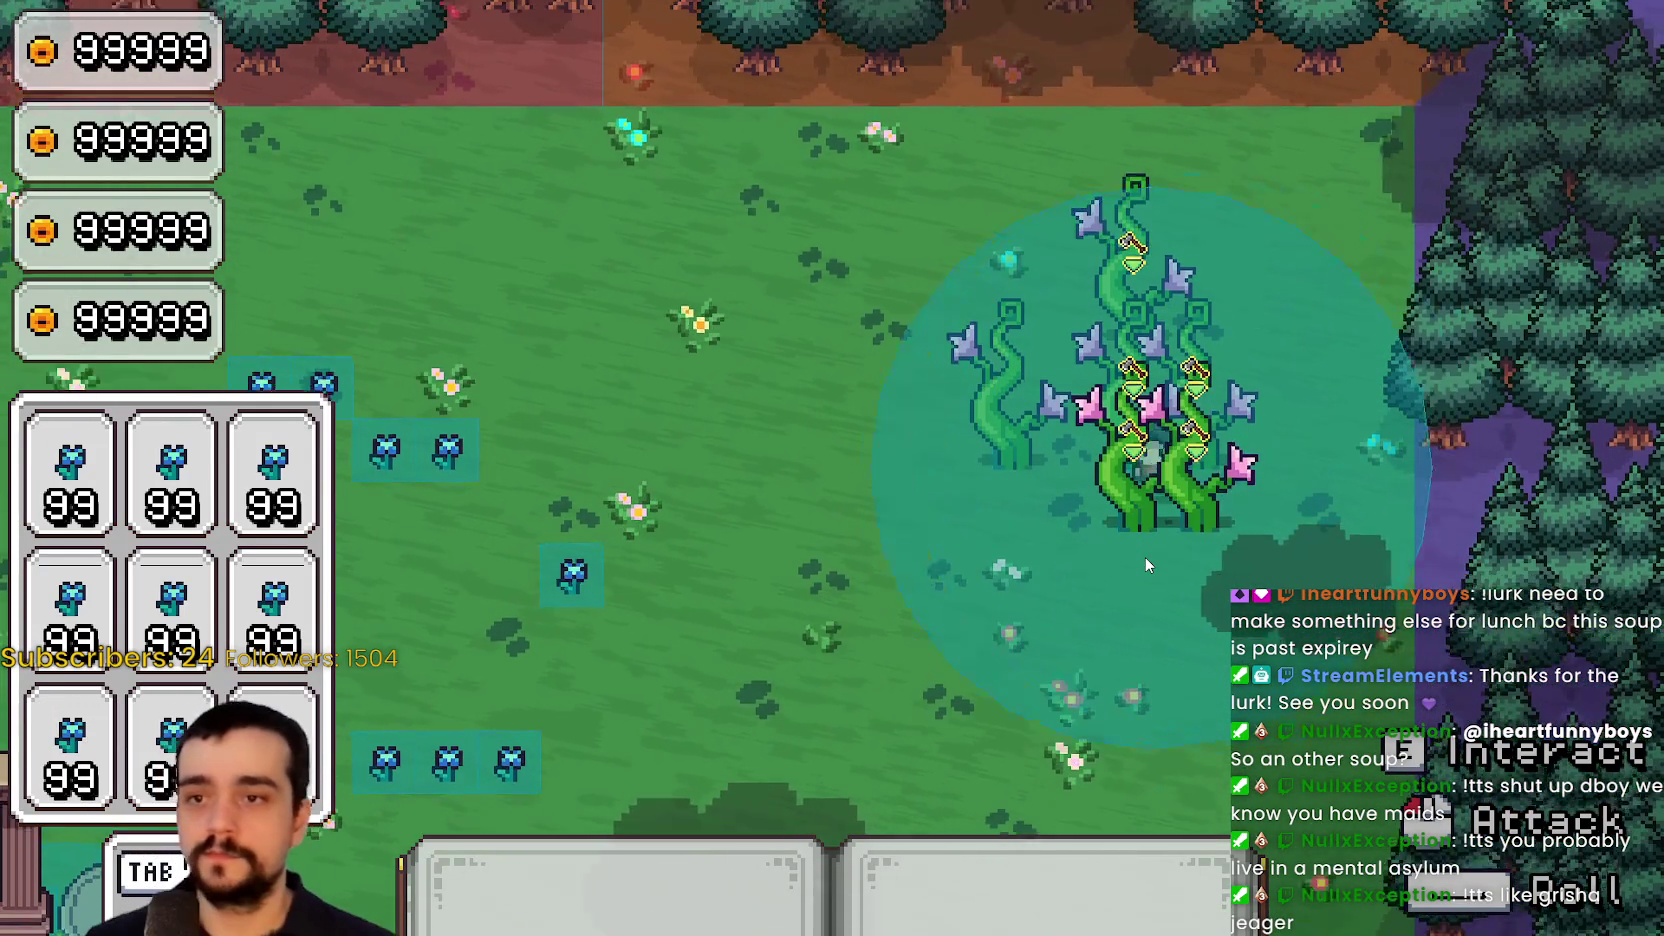
Walk out of the vine patch and down the meadow, then return to the editor
{"action": "key", "text": "s"}
{"action": "key", "text": "w"}
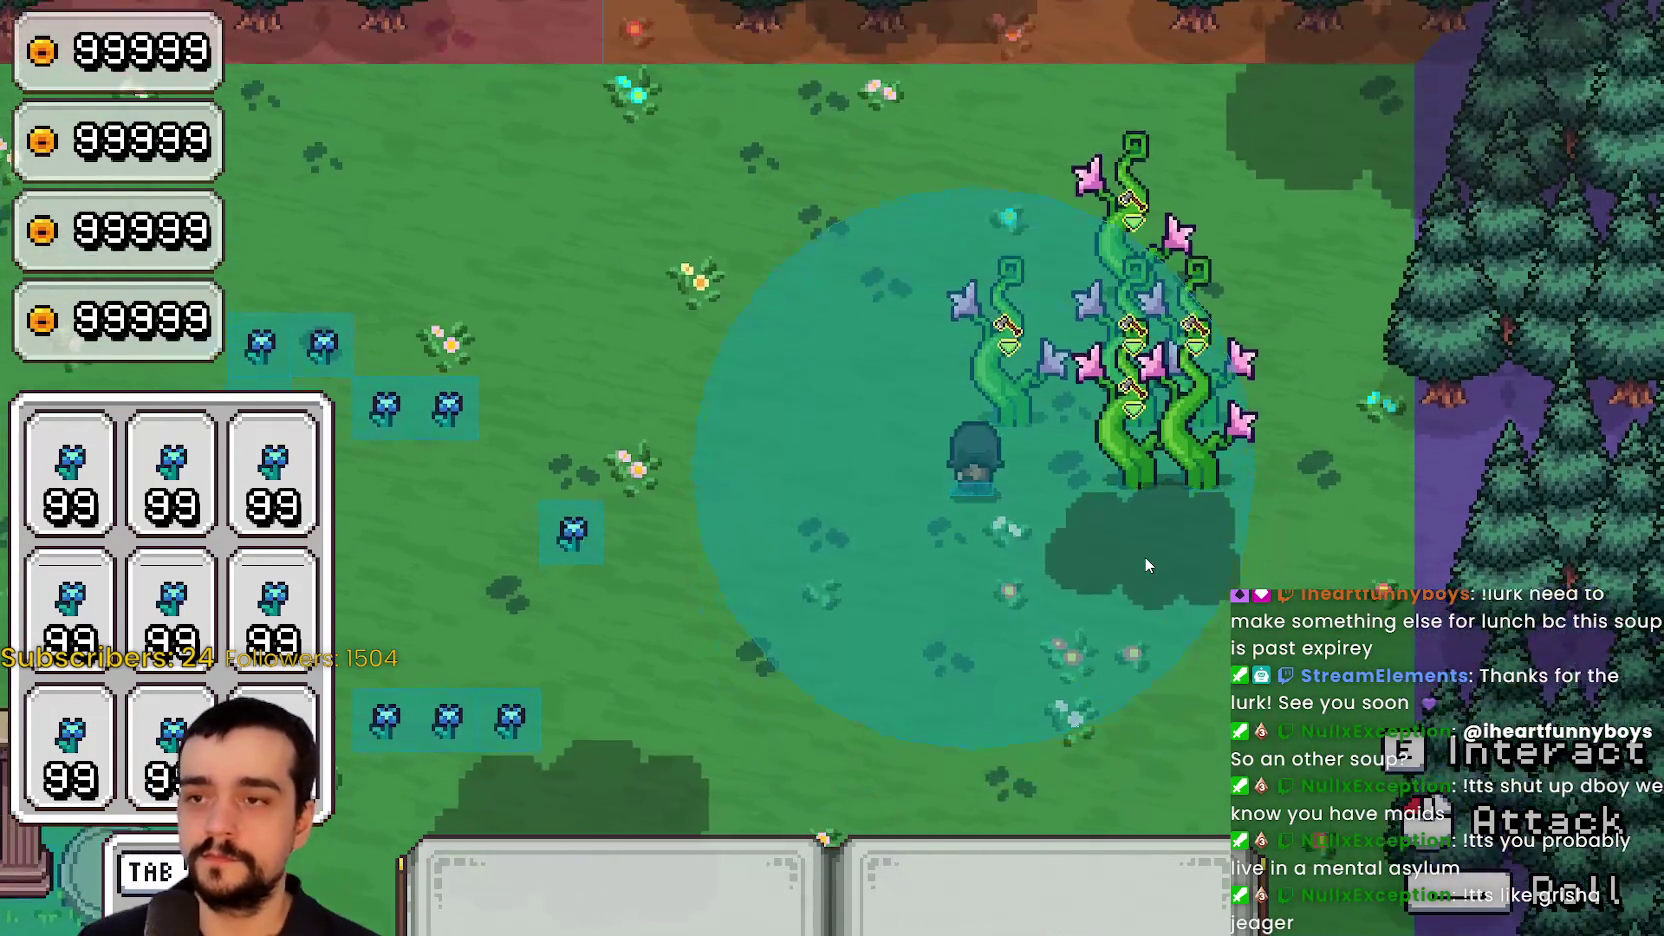
{"action": "key", "text": "s"}
{"action": "key", "text": "a"}
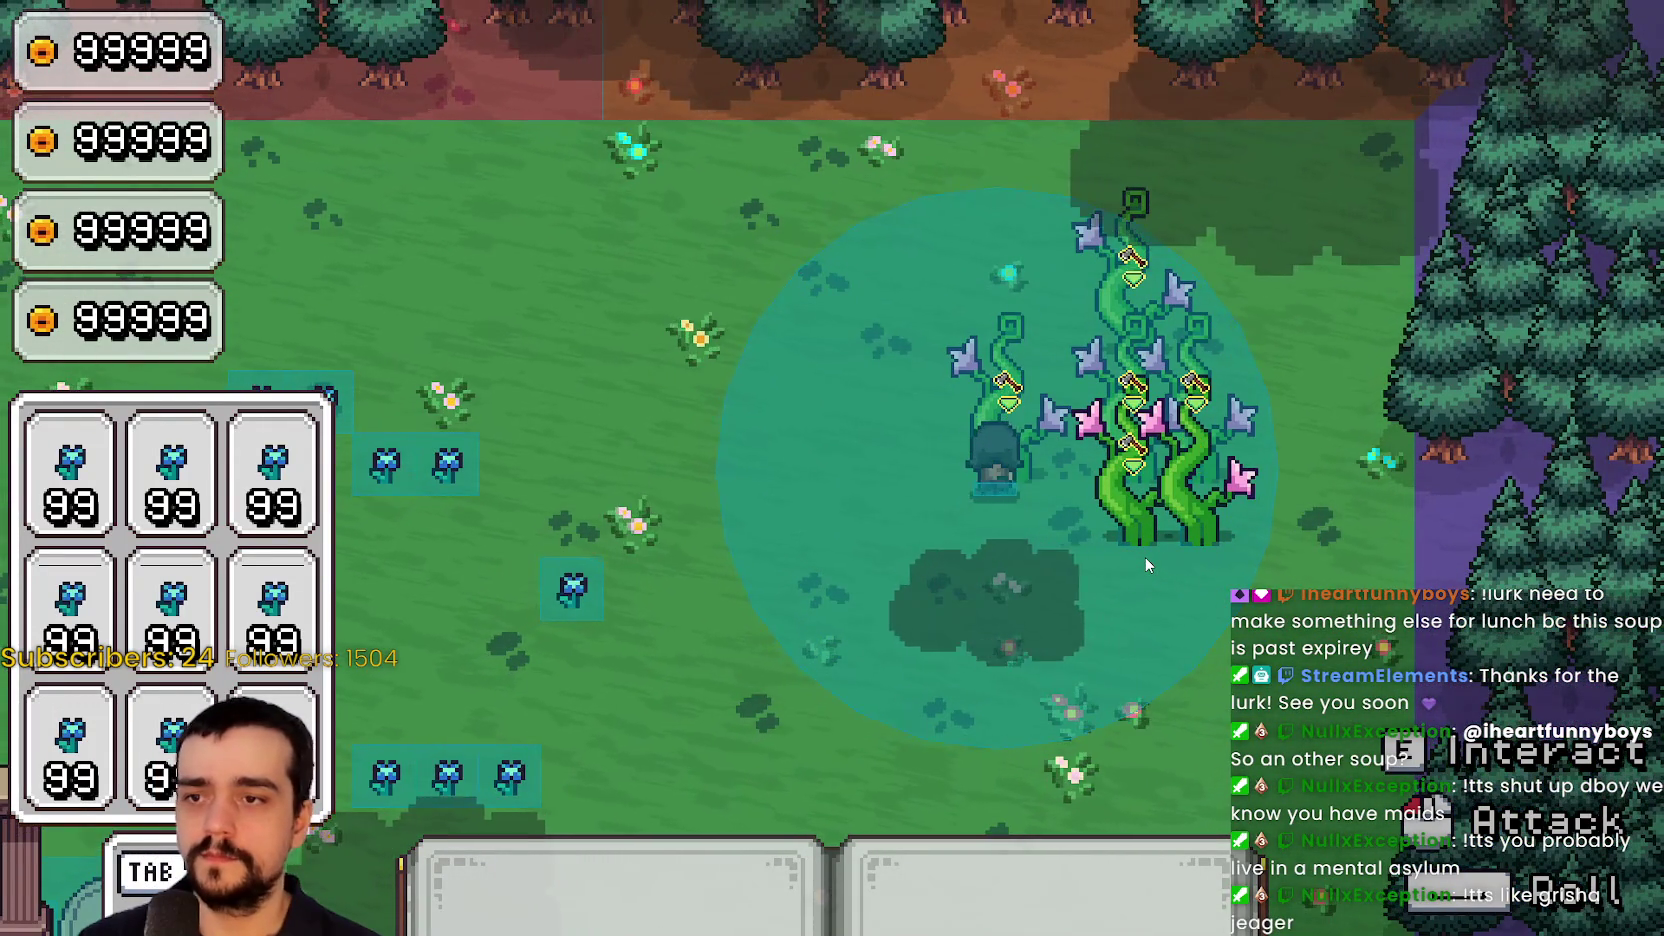
{"action": "key", "text": "w"}
{"action": "key", "text": "a"}
{"action": "key", "text": "s"}
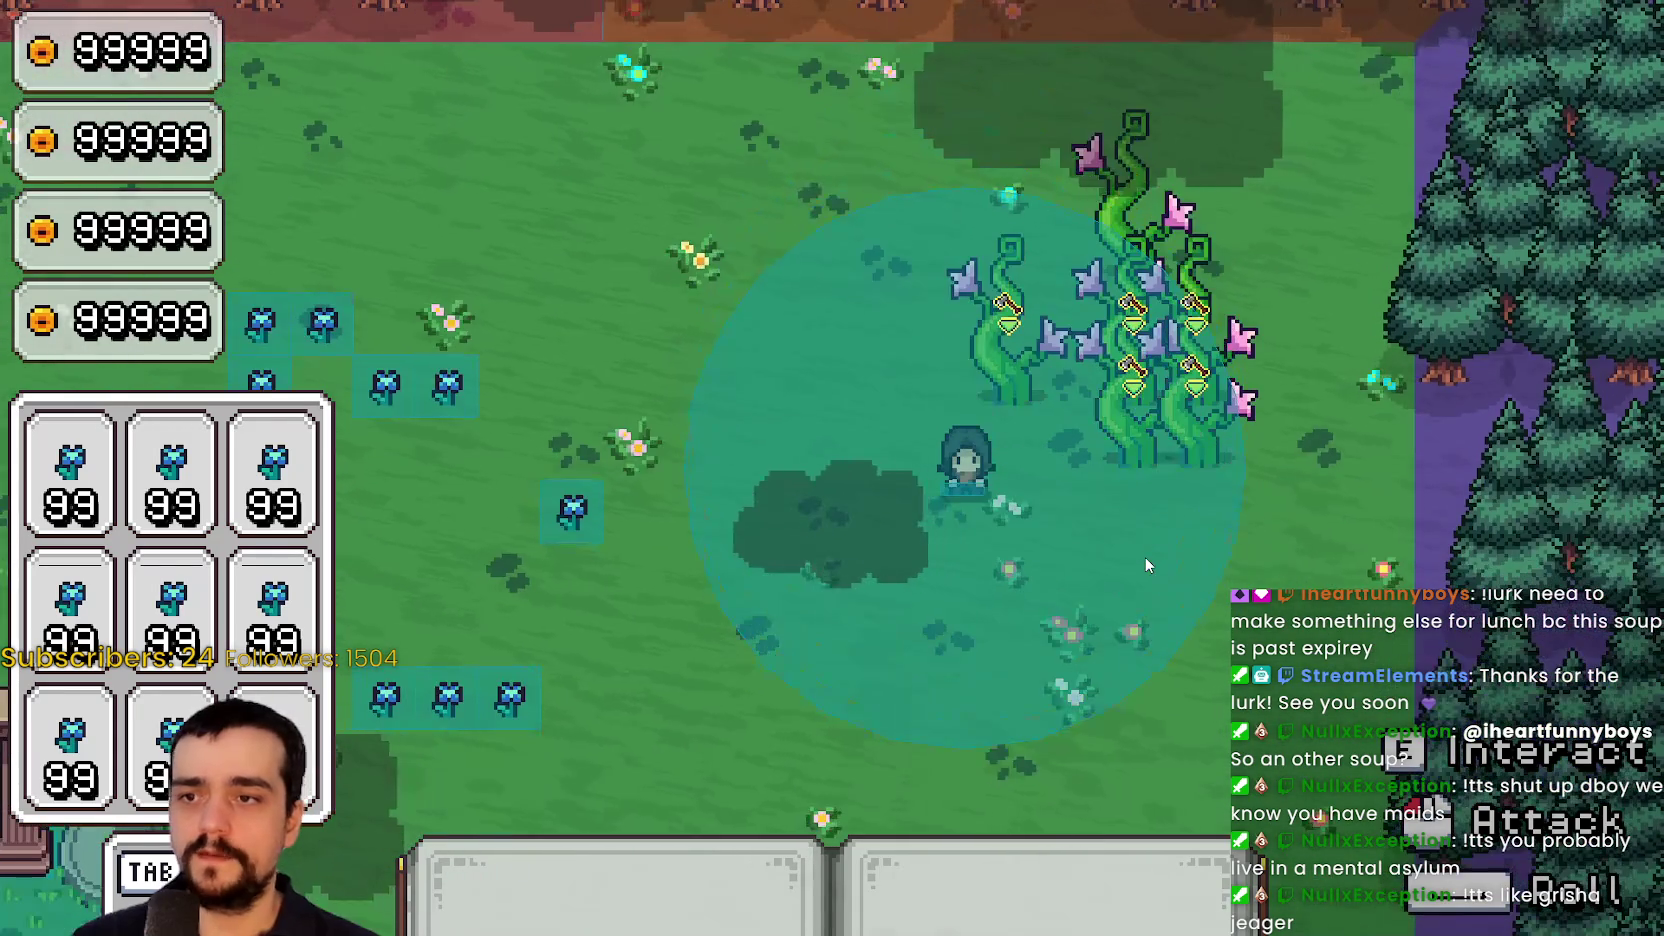
{"action": "key", "text": "d"}
{"action": "key", "text": "s"}
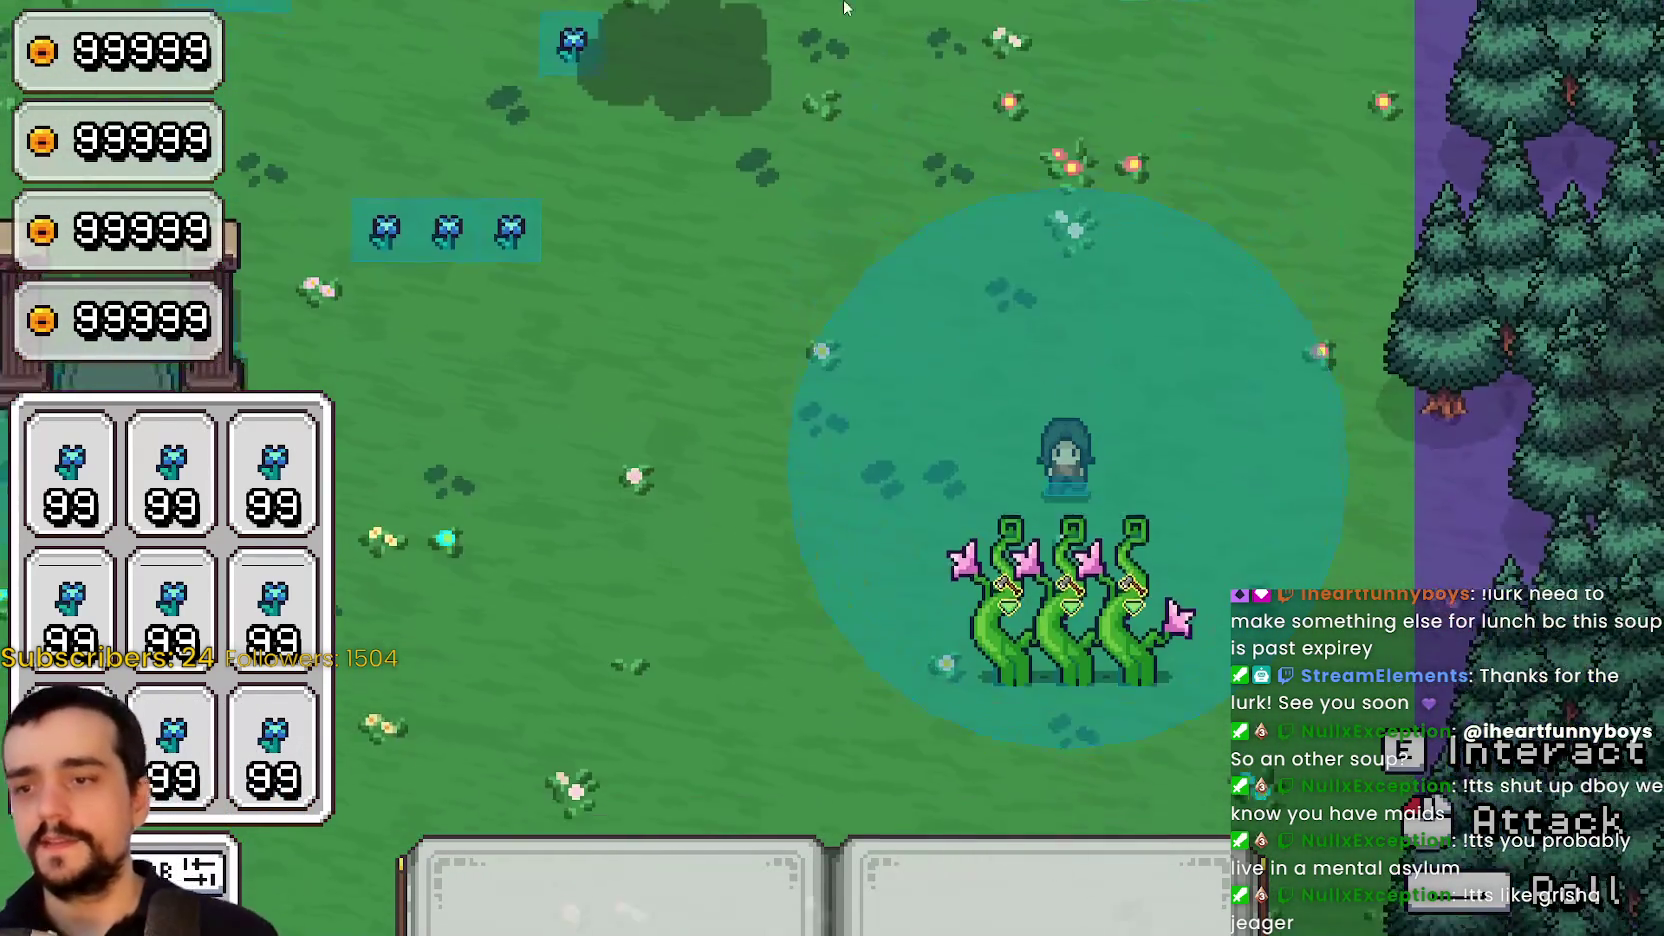
{"action": "key", "text": "a"}
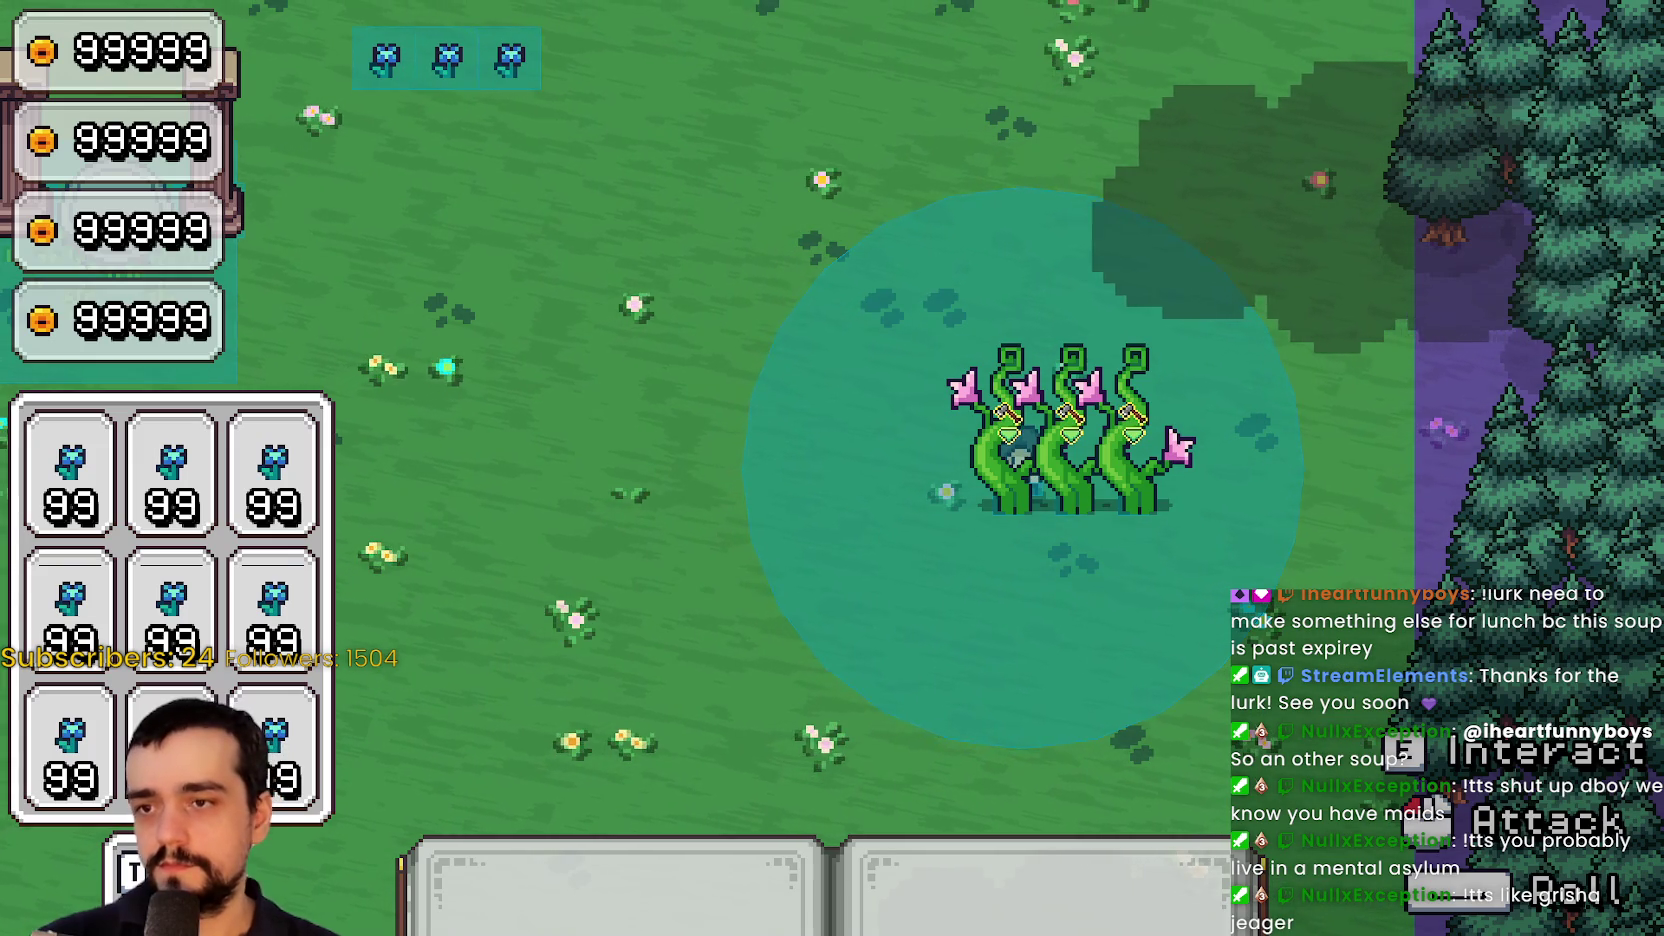
{"action": "key", "text": "alt+Tab"}
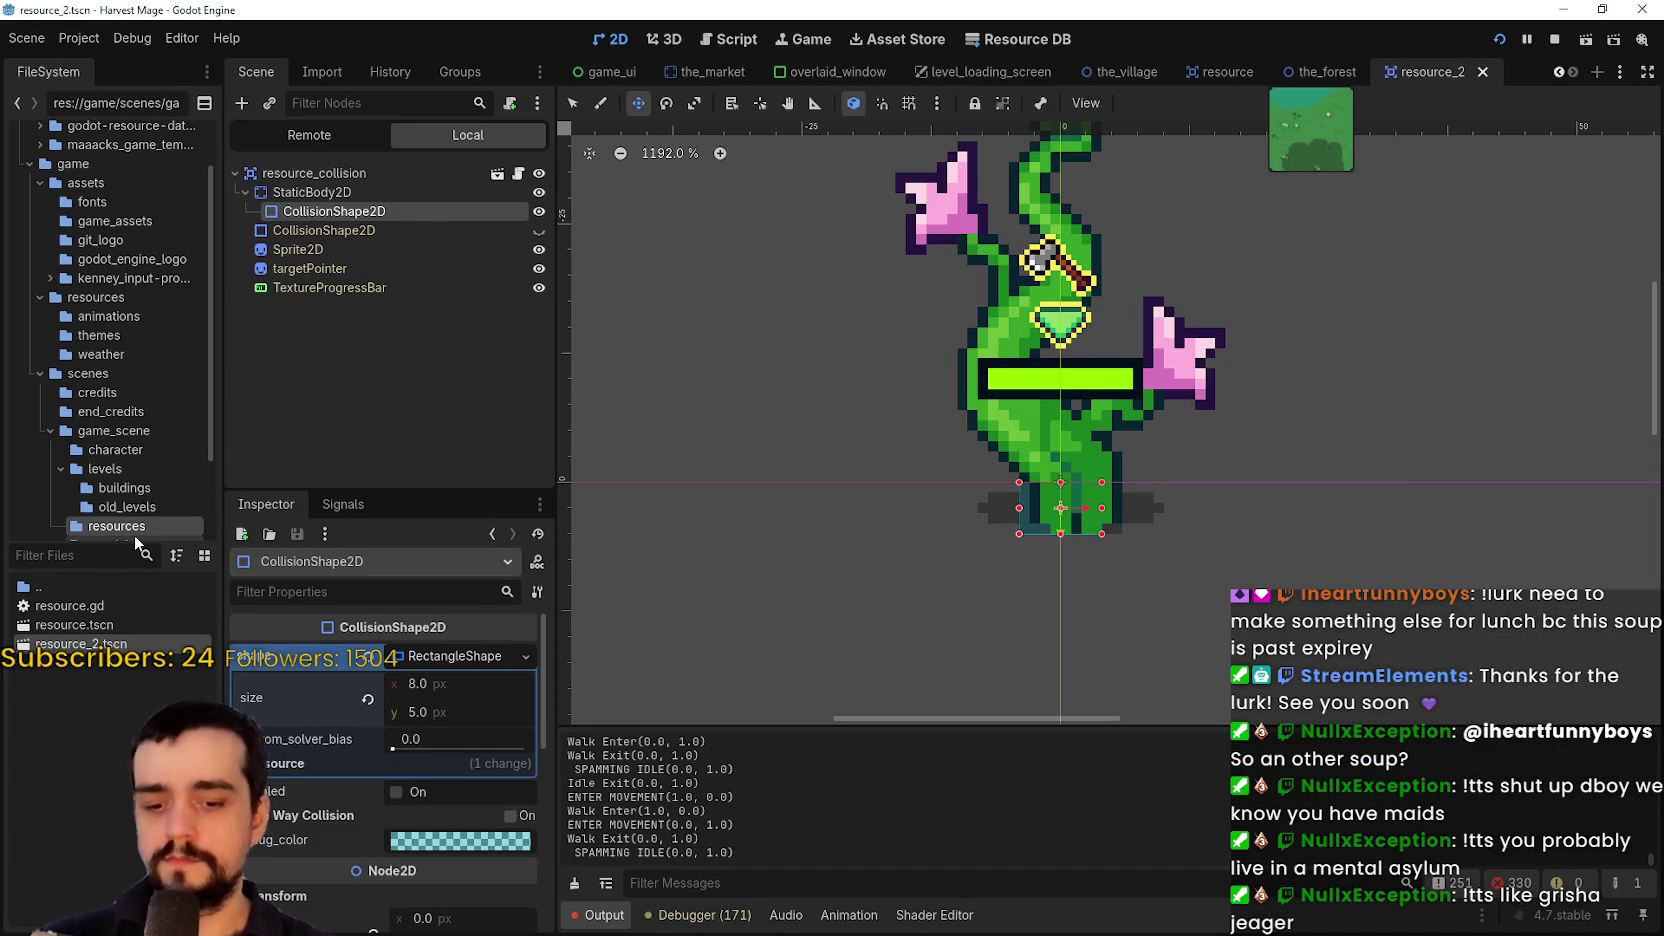
Open the_player scene and change its body CollisionShape2D size x from 11 to 8
{"action": "type", "text": "player"}
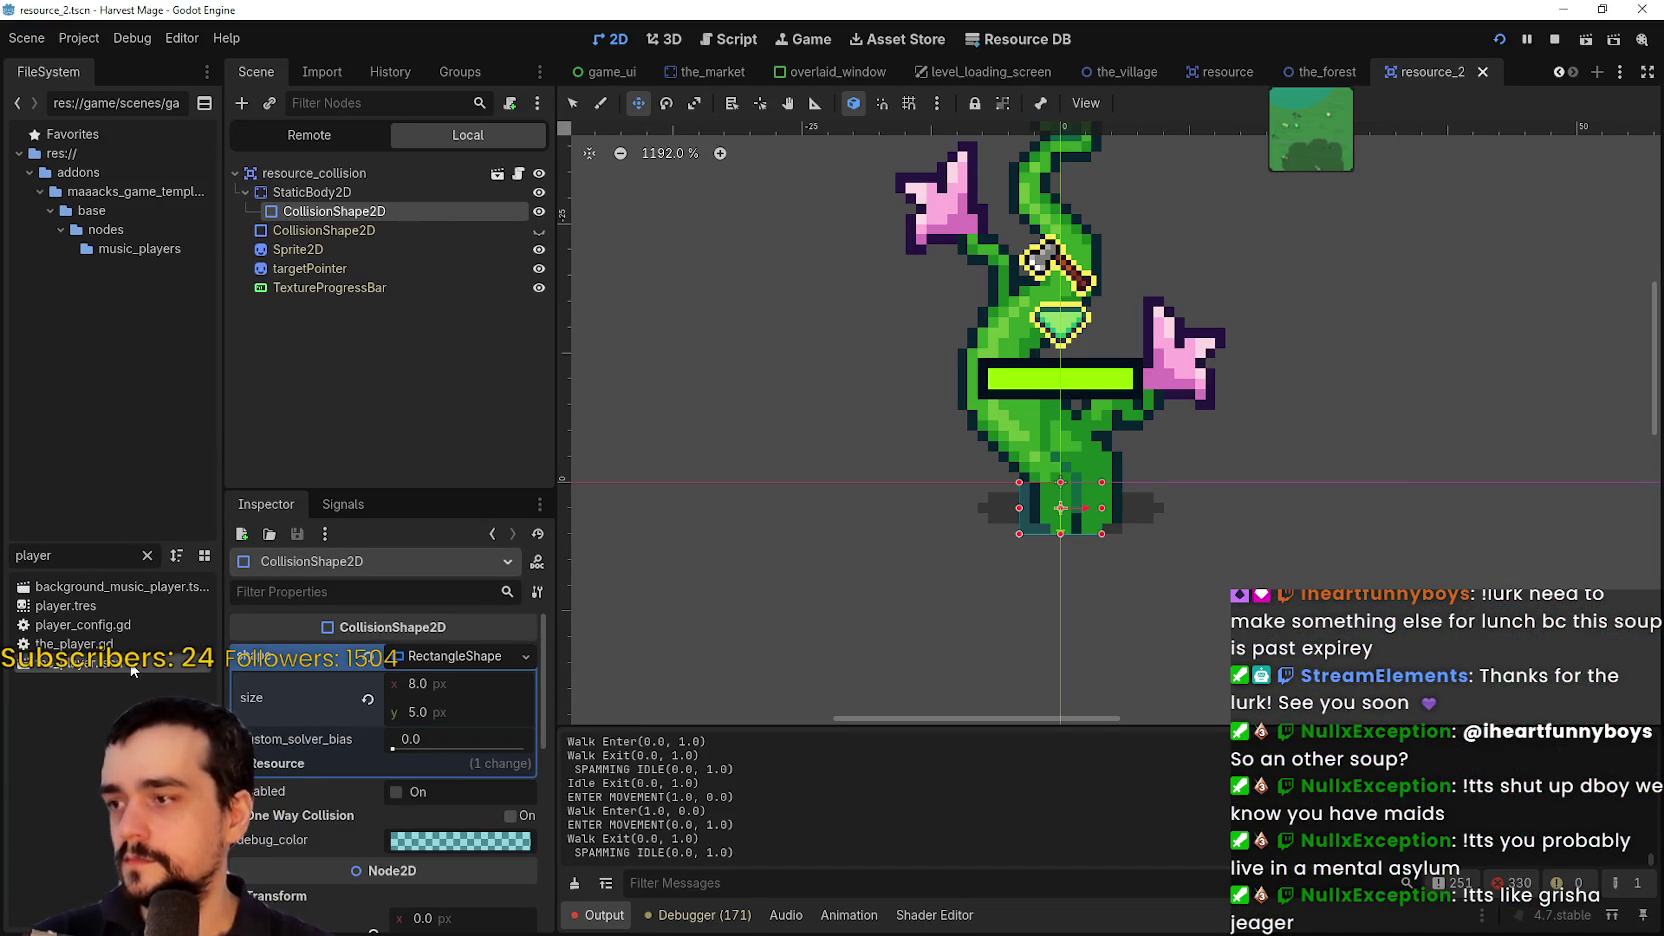
{"action": "double_click", "coordinate": [120, 668]}
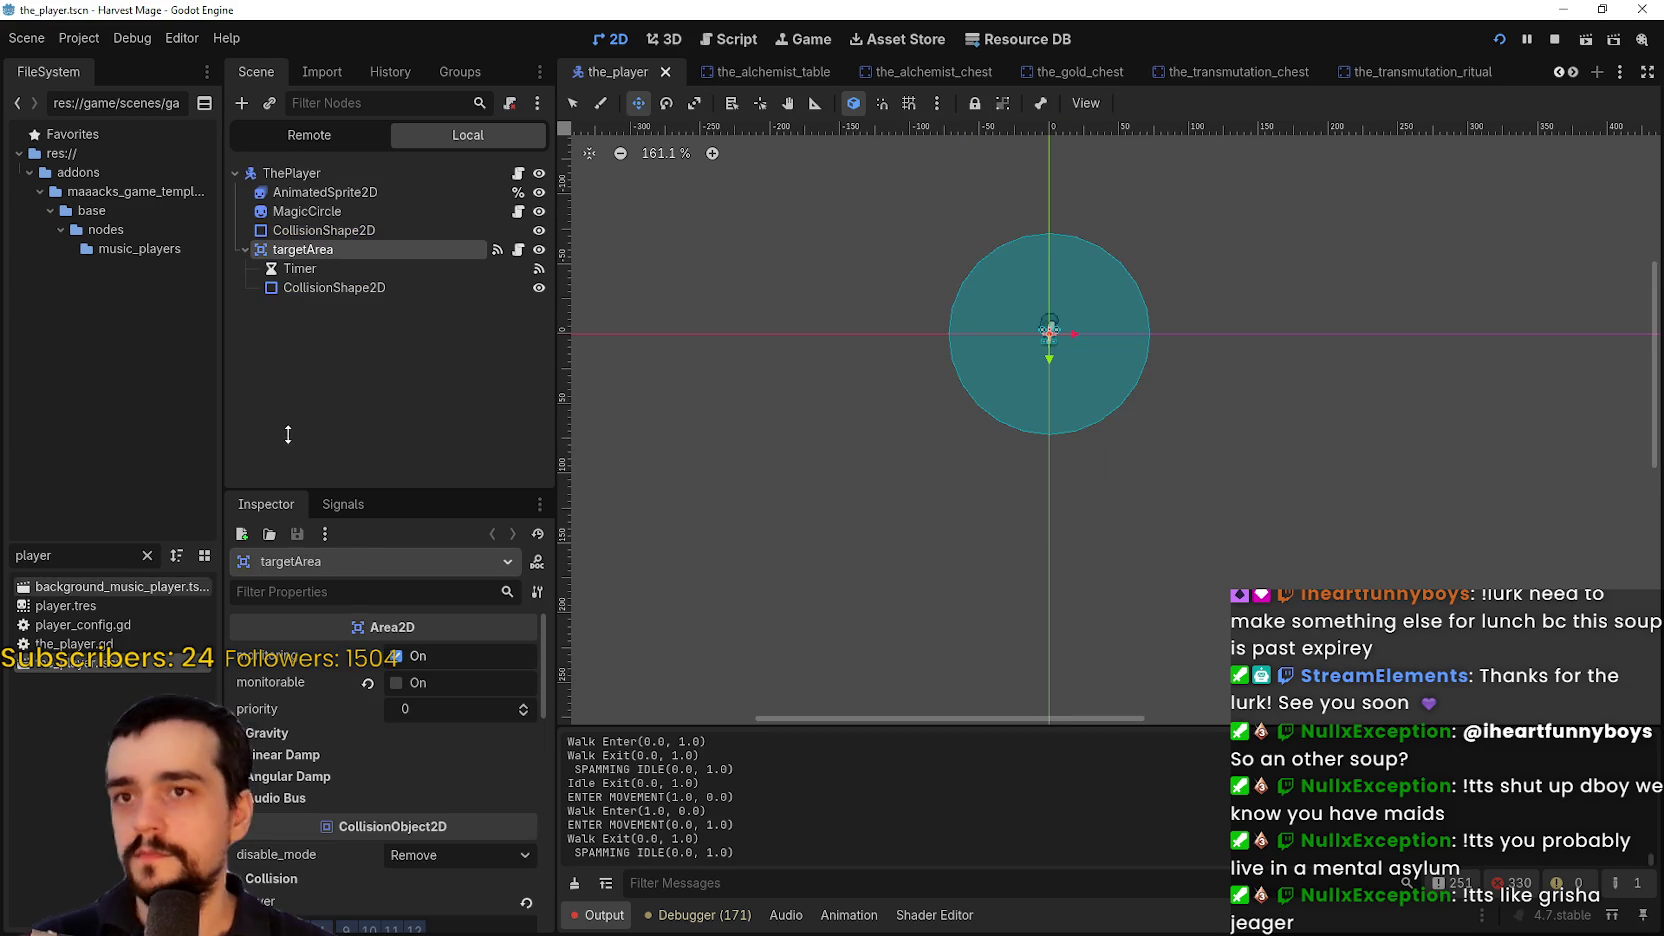
{"action": "left_click", "coordinate": [665, 71]}
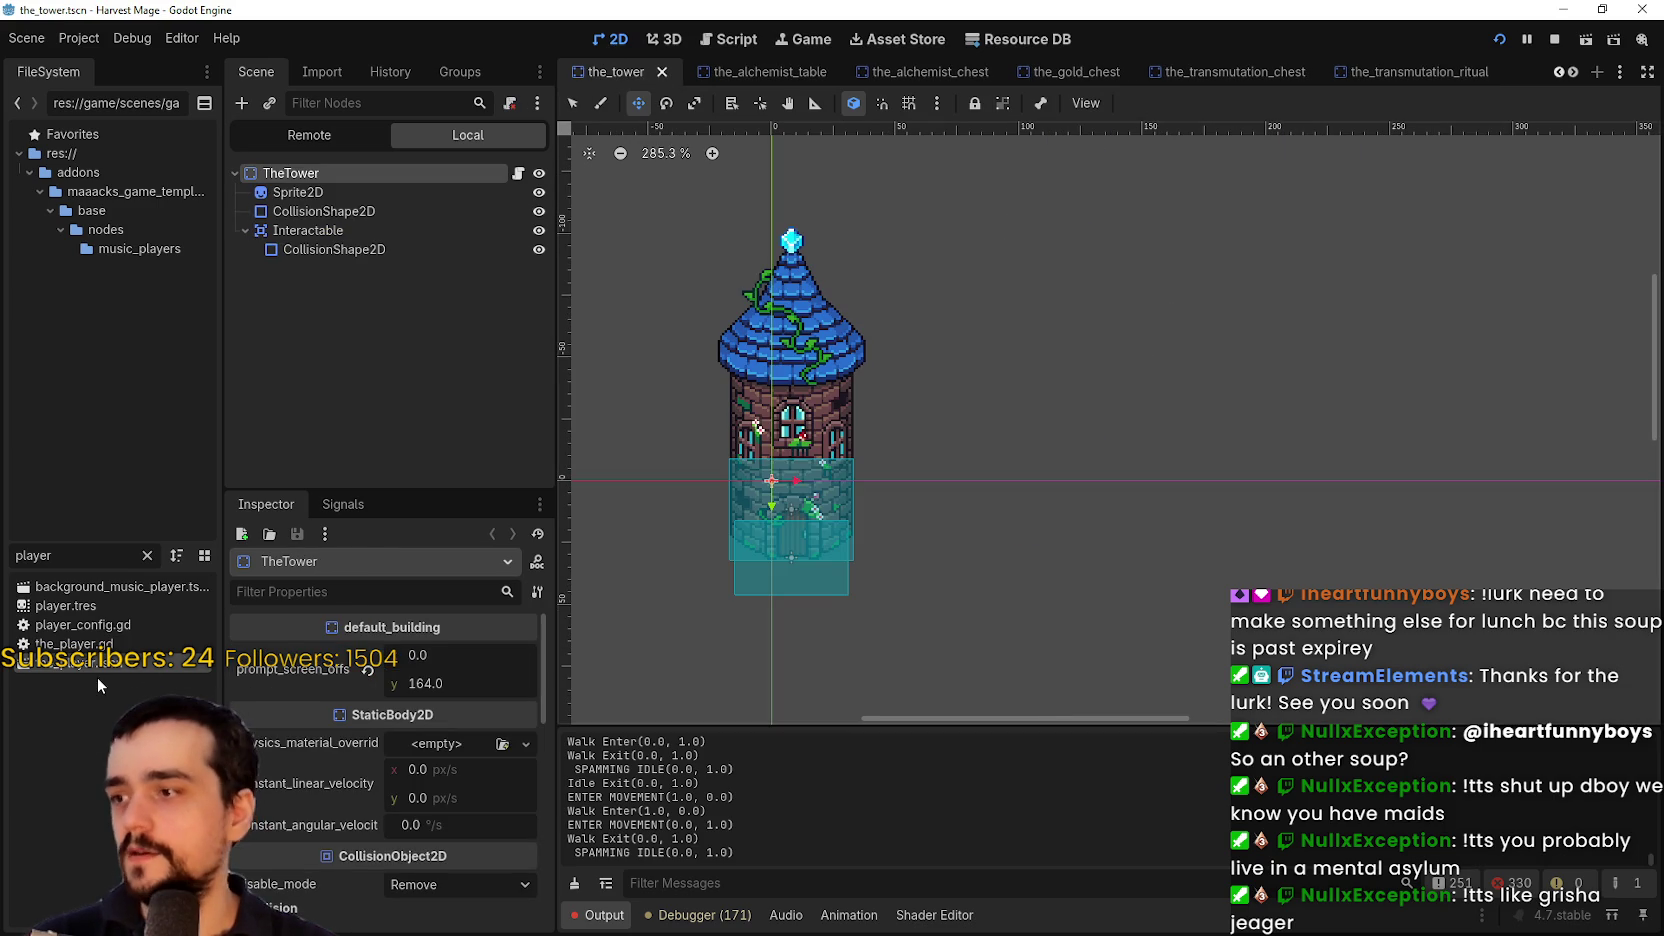
{"action": "double_click", "coordinate": [99, 666]}
{"action": "scroll", "scroll_direction": "up", "scroll_amount": 3}
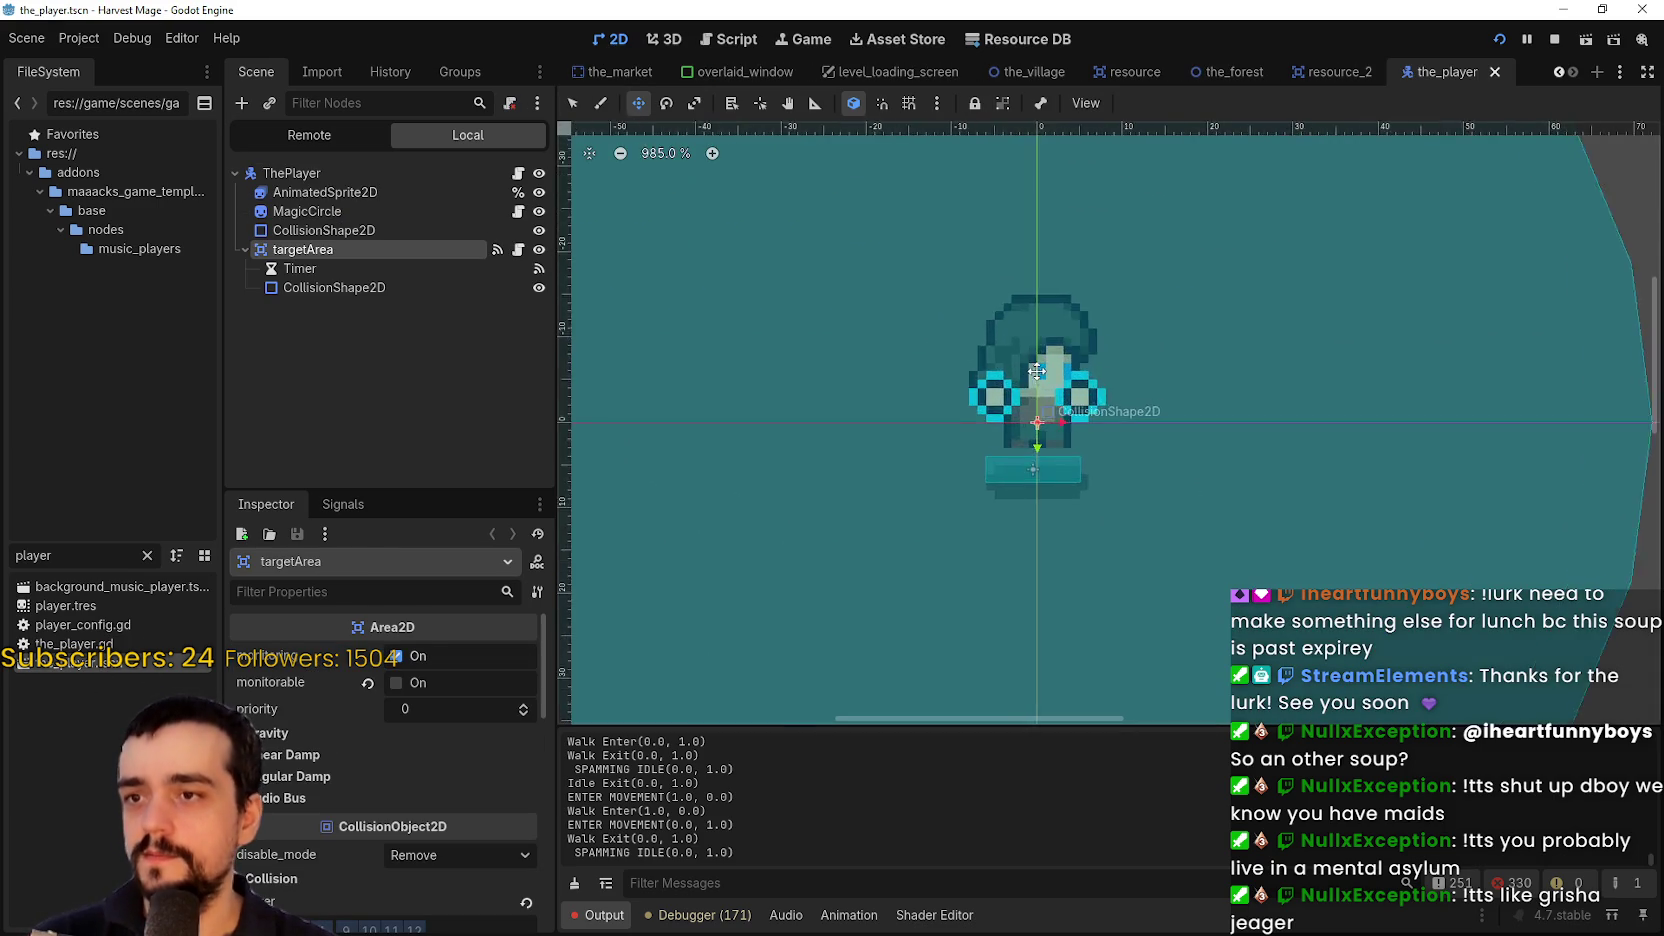
{"action": "scroll", "scroll_direction": "down", "scroll_amount": 3}
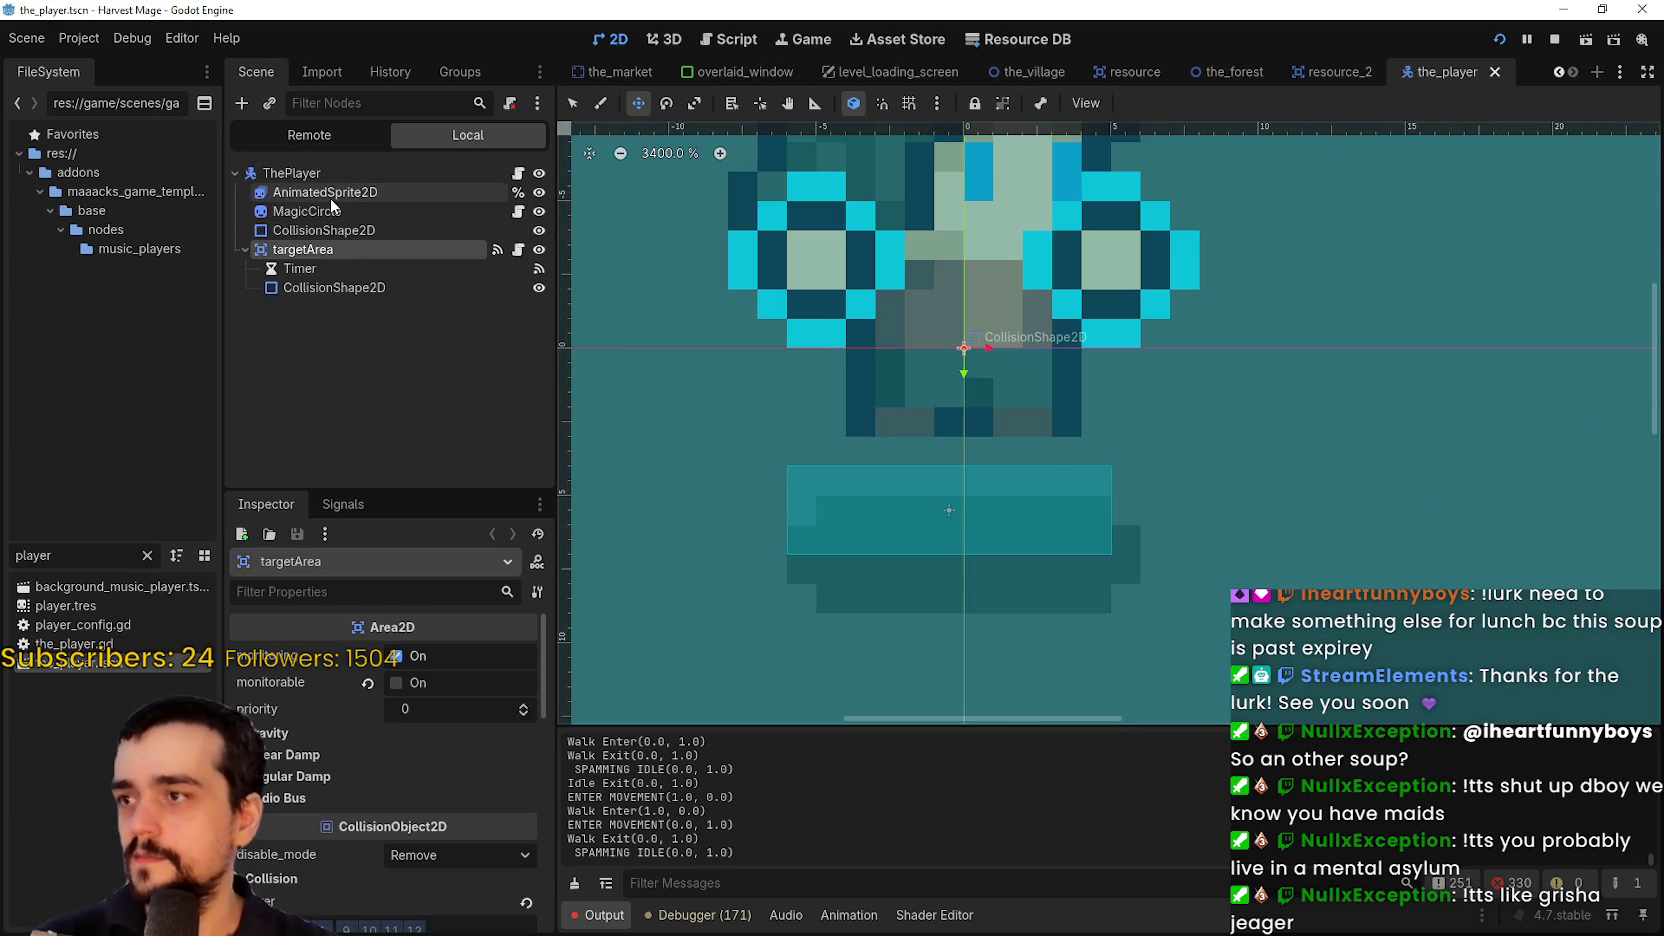
{"action": "left_click", "coordinate": [330, 195]}
{"action": "left_click", "coordinate": [322, 231]}
{"action": "left_click", "coordinate": [448, 688]}
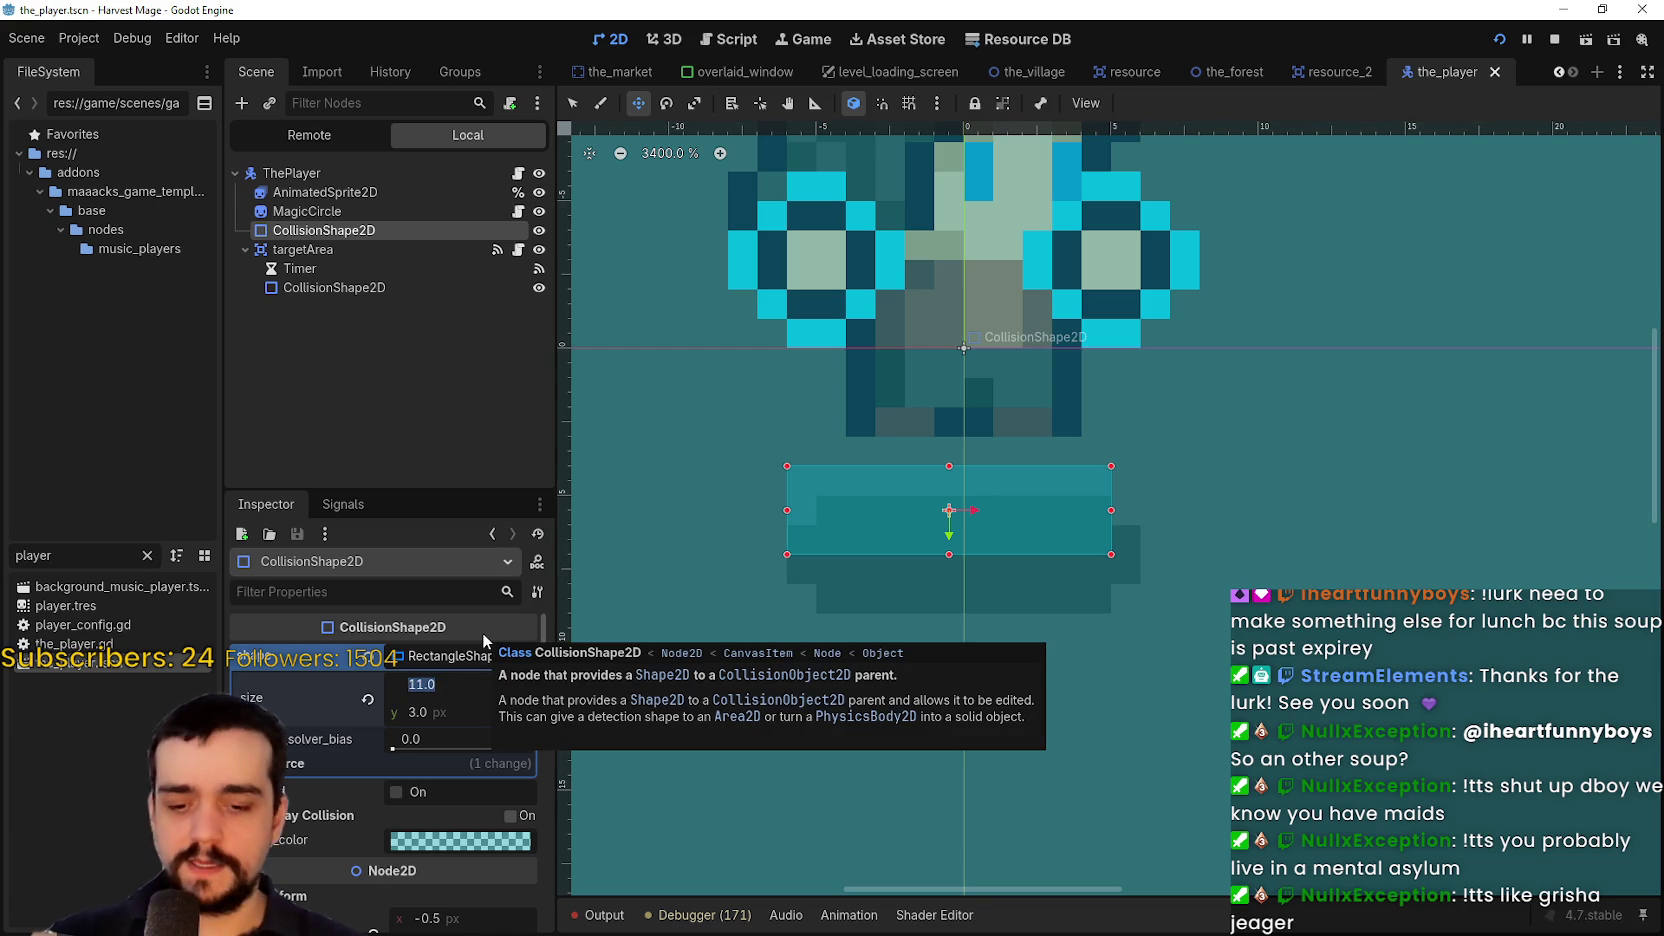
{"action": "type", "text": "8"}
{"action": "key", "text": "Return"}
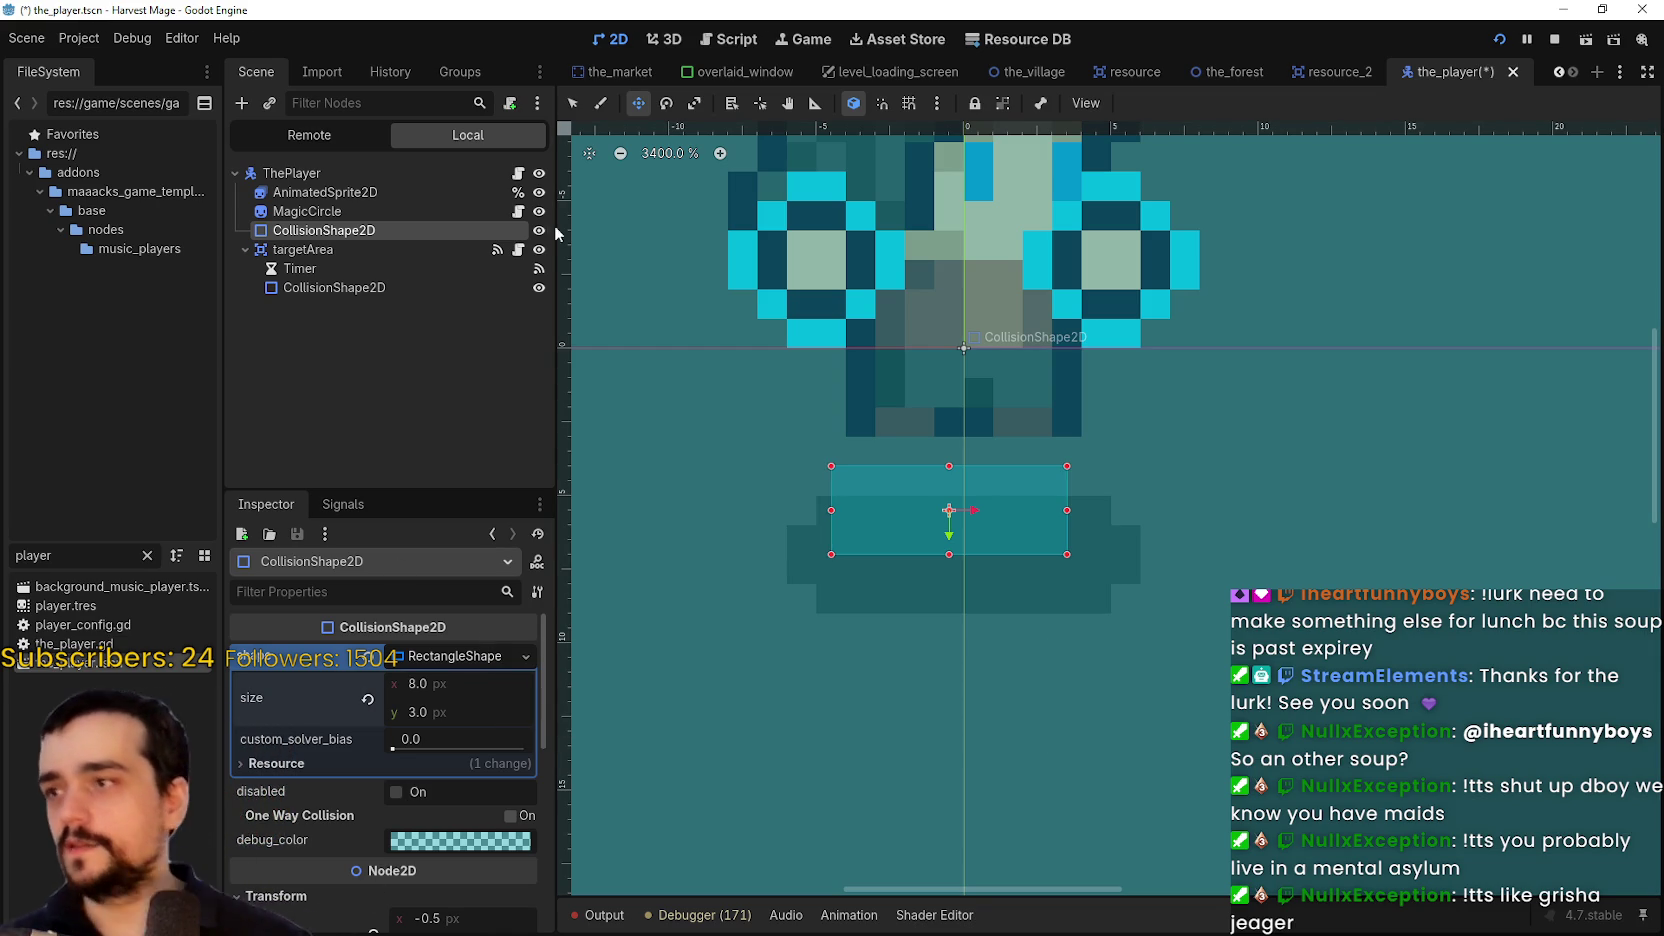
Set the player's AnimatedSprite2D preview to the idle_front animation and save the player scene
{"action": "left_click", "coordinate": [358, 191]}
{"action": "scroll", "scroll_direction": "down", "scroll_amount": 3}
{"action": "left_click", "coordinate": [670, 785]}
{"action": "scroll", "scroll_direction": "up", "scroll_amount": 3}
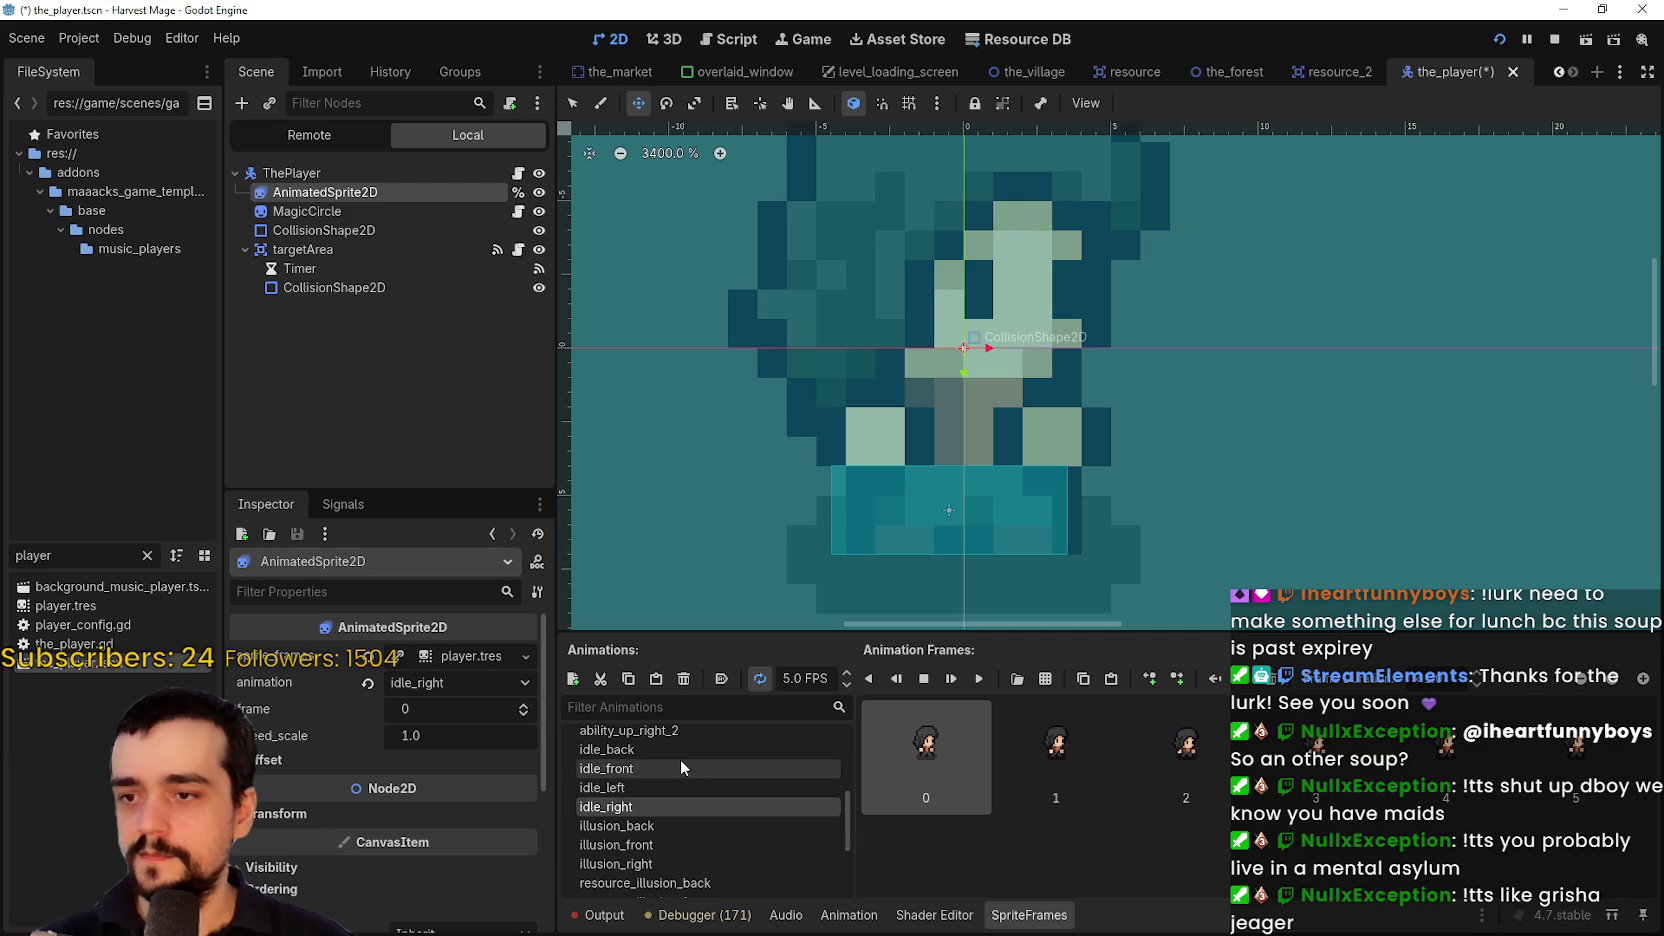
{"action": "left_click", "coordinate": [682, 767]}
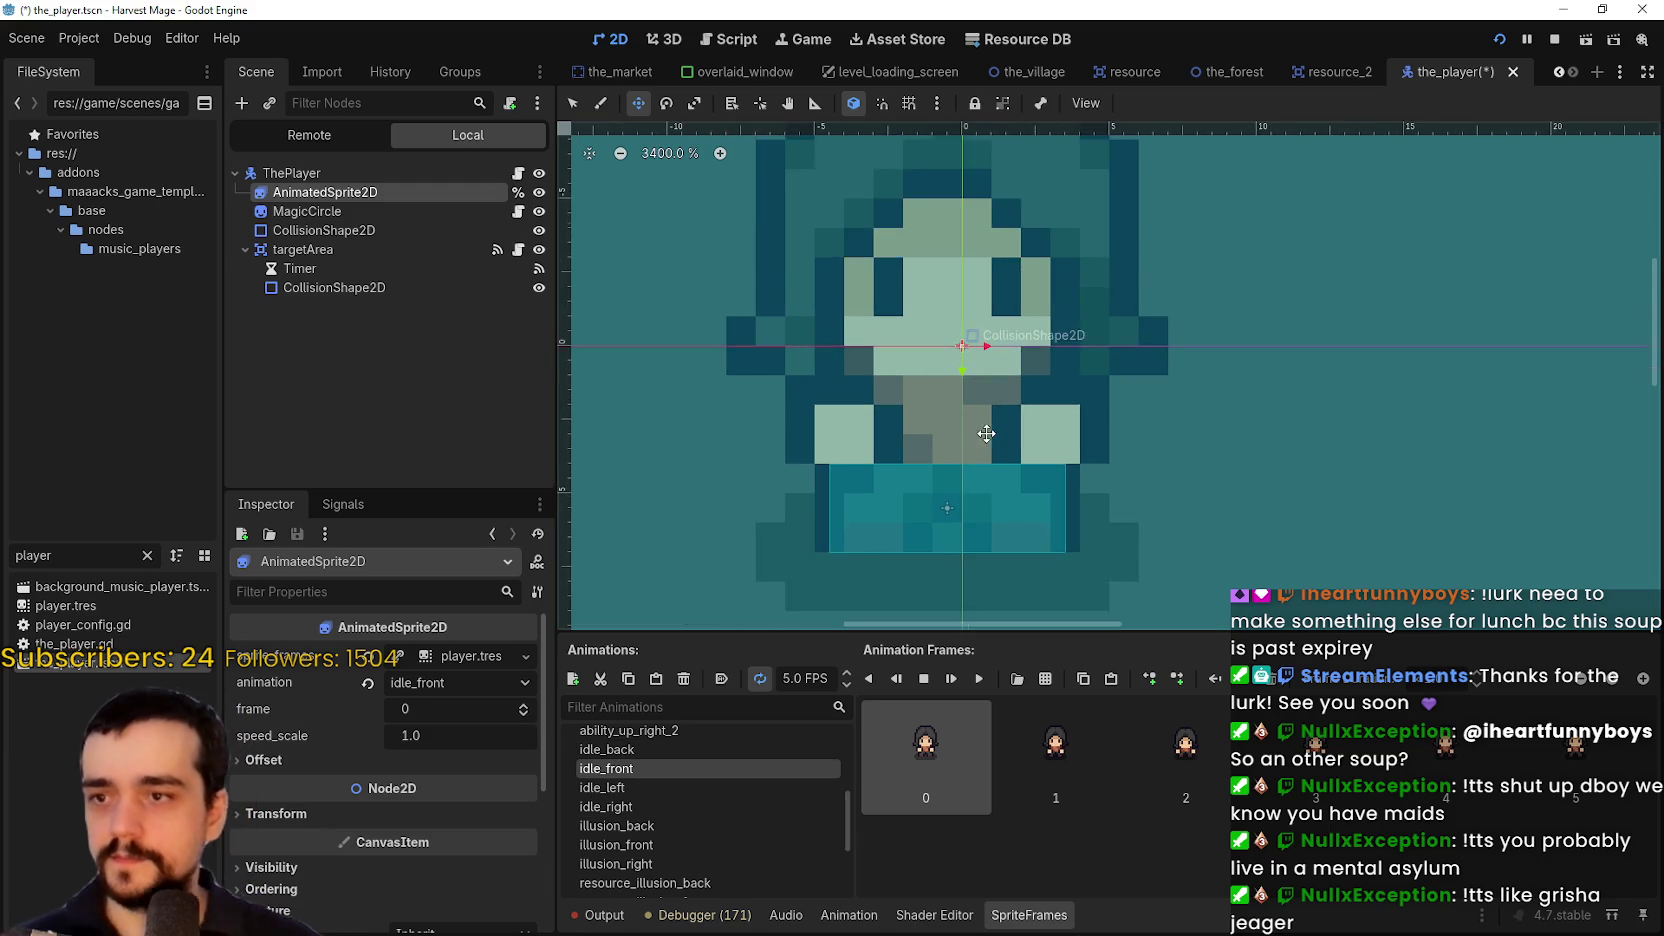
{"action": "scroll", "scroll_direction": "down", "scroll_amount": 3}
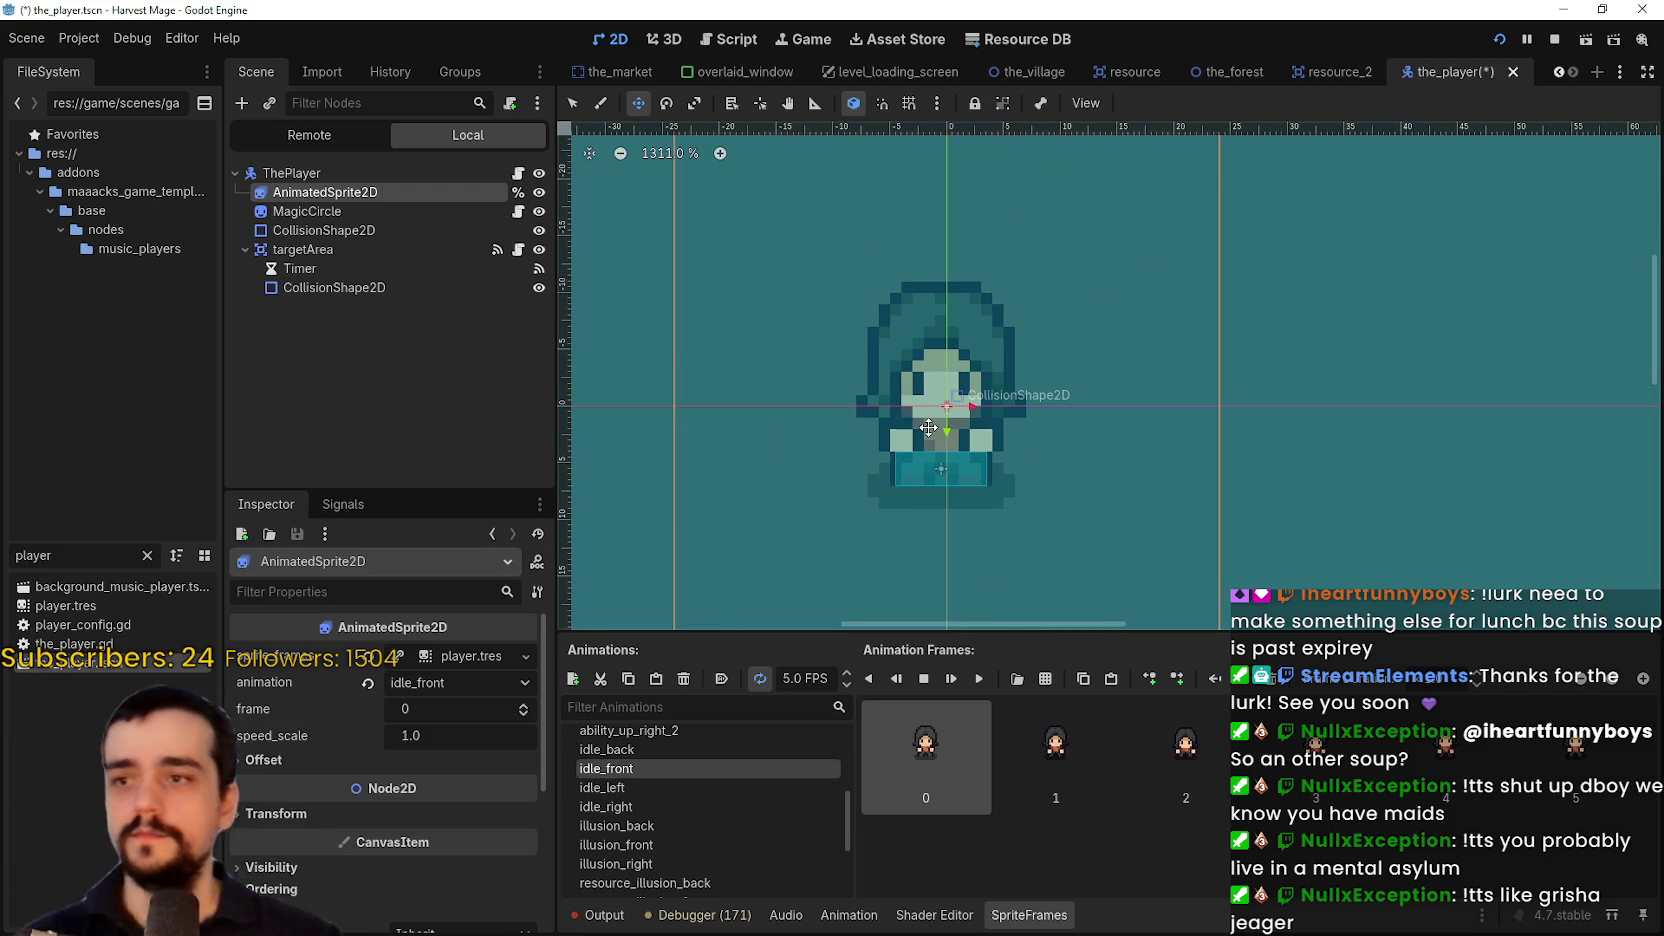
{"action": "key", "text": "ctrl+s"}
Turn on smart snapping and grid snapping in the 2D toolbar
{"action": "scroll", "scroll_direction": "up", "scroll_amount": 3}
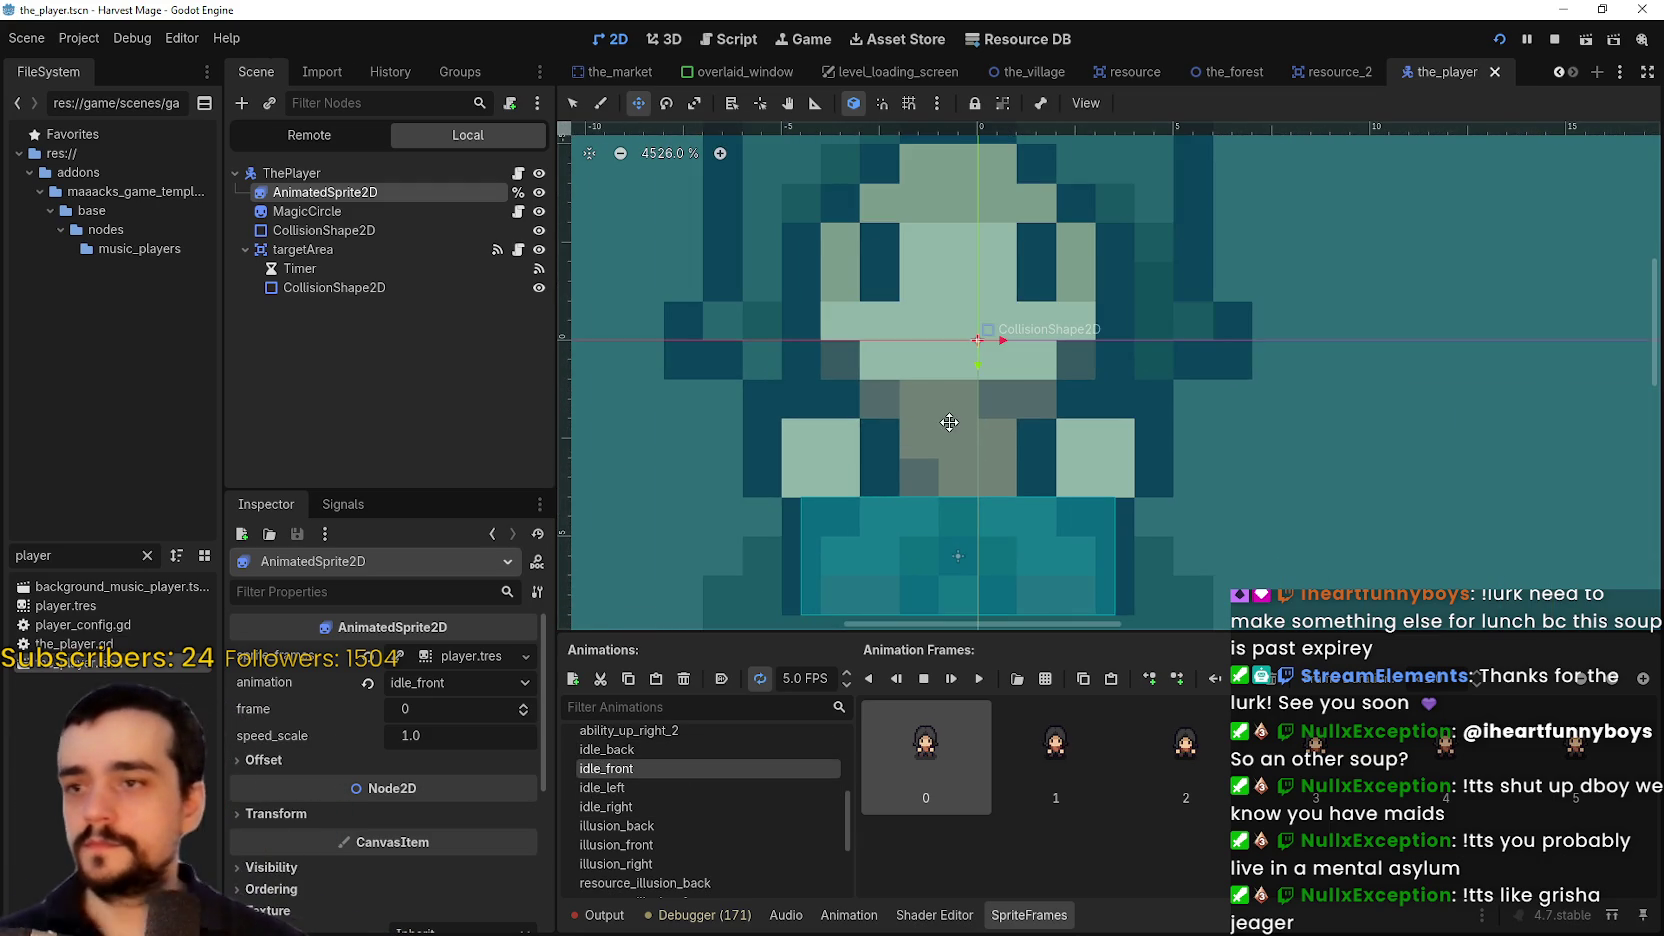
{"action": "scroll", "scroll_direction": "down", "scroll_amount": 3}
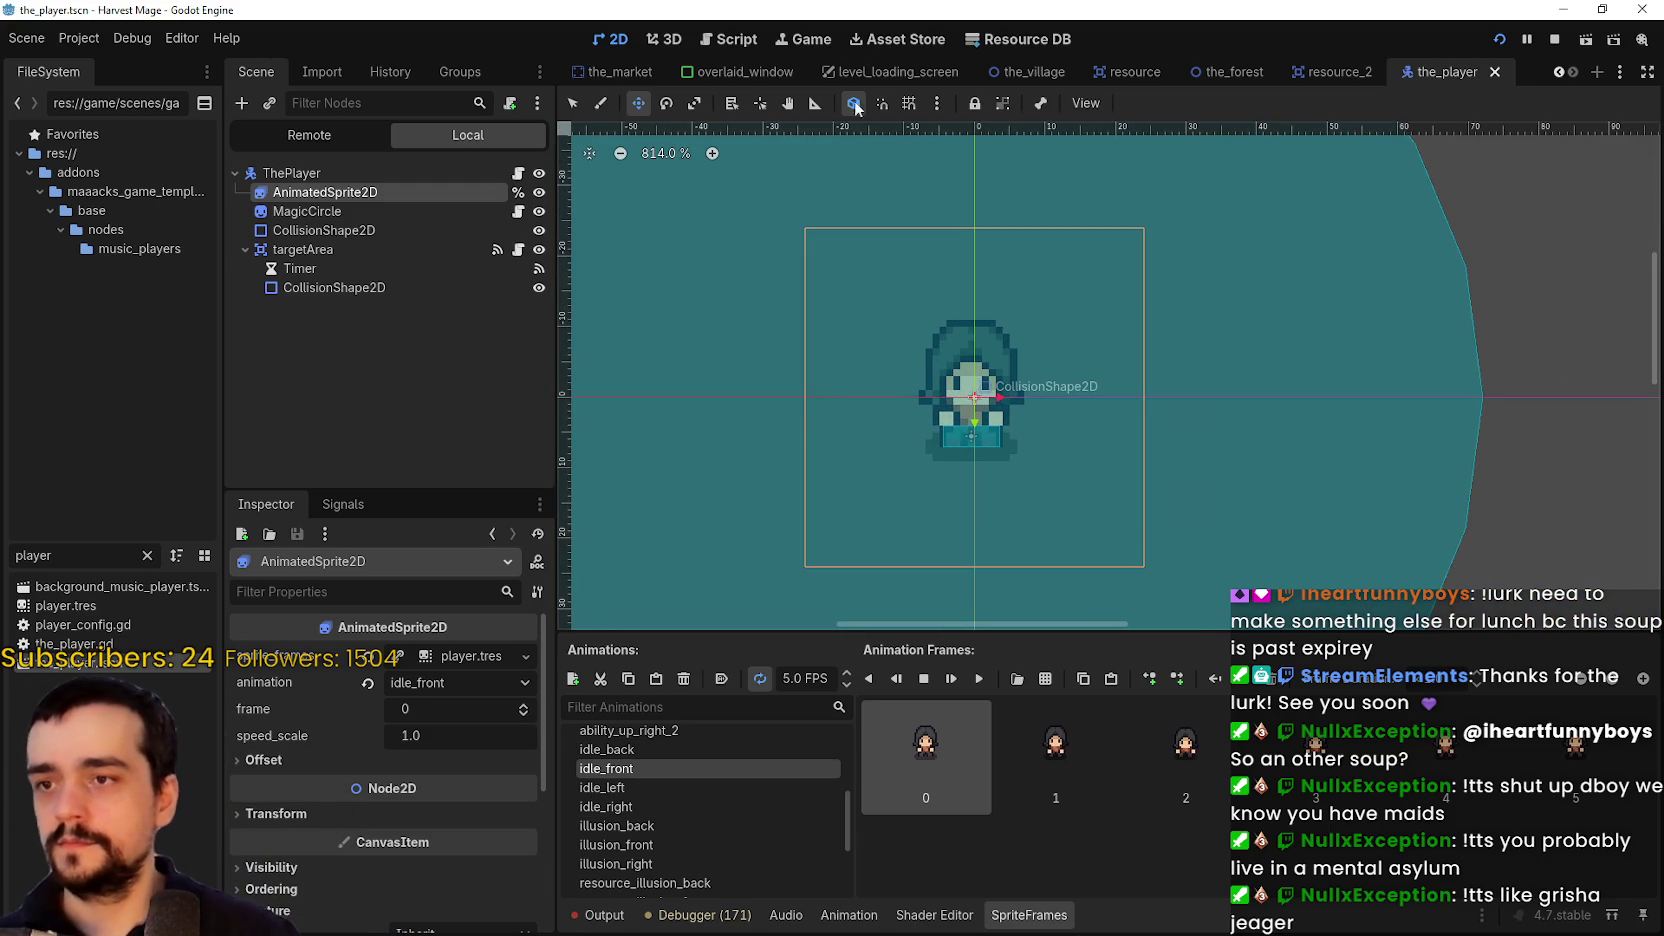
{"action": "left_click", "coordinate": [882, 103]}
{"action": "left_click", "coordinate": [909, 103]}
{"action": "scroll", "scroll_direction": "up", "scroll_amount": 3}
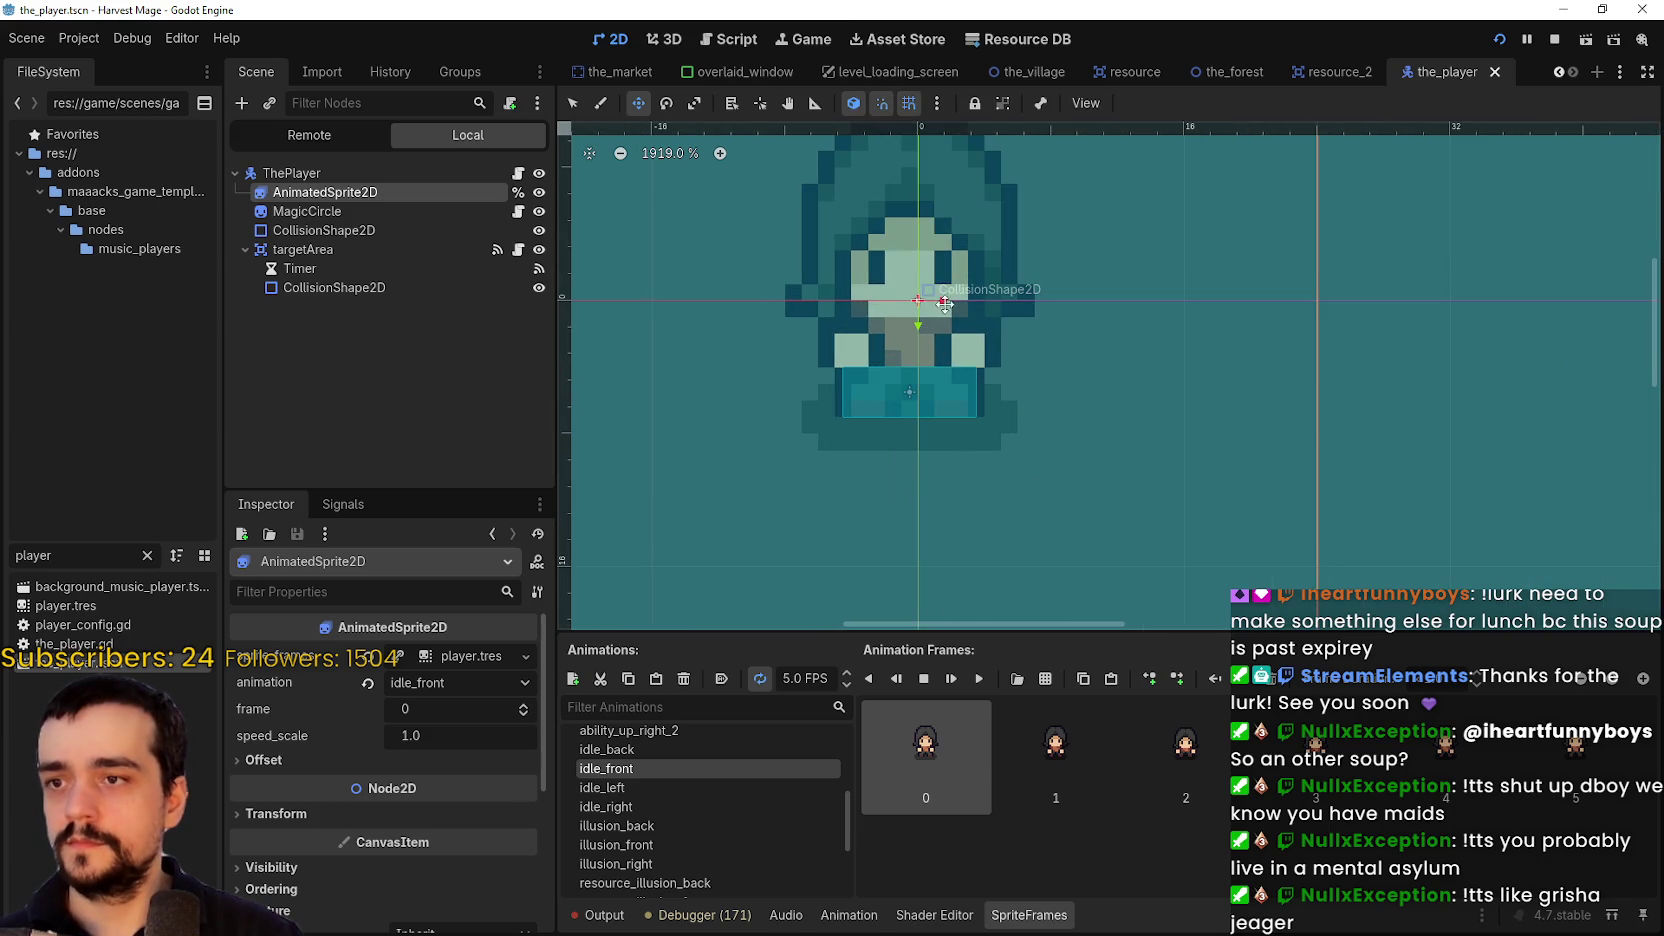
{"action": "scroll", "scroll_direction": "down", "scroll_amount": 3}
{"action": "scroll", "scroll_direction": "up", "scroll_amount": 3}
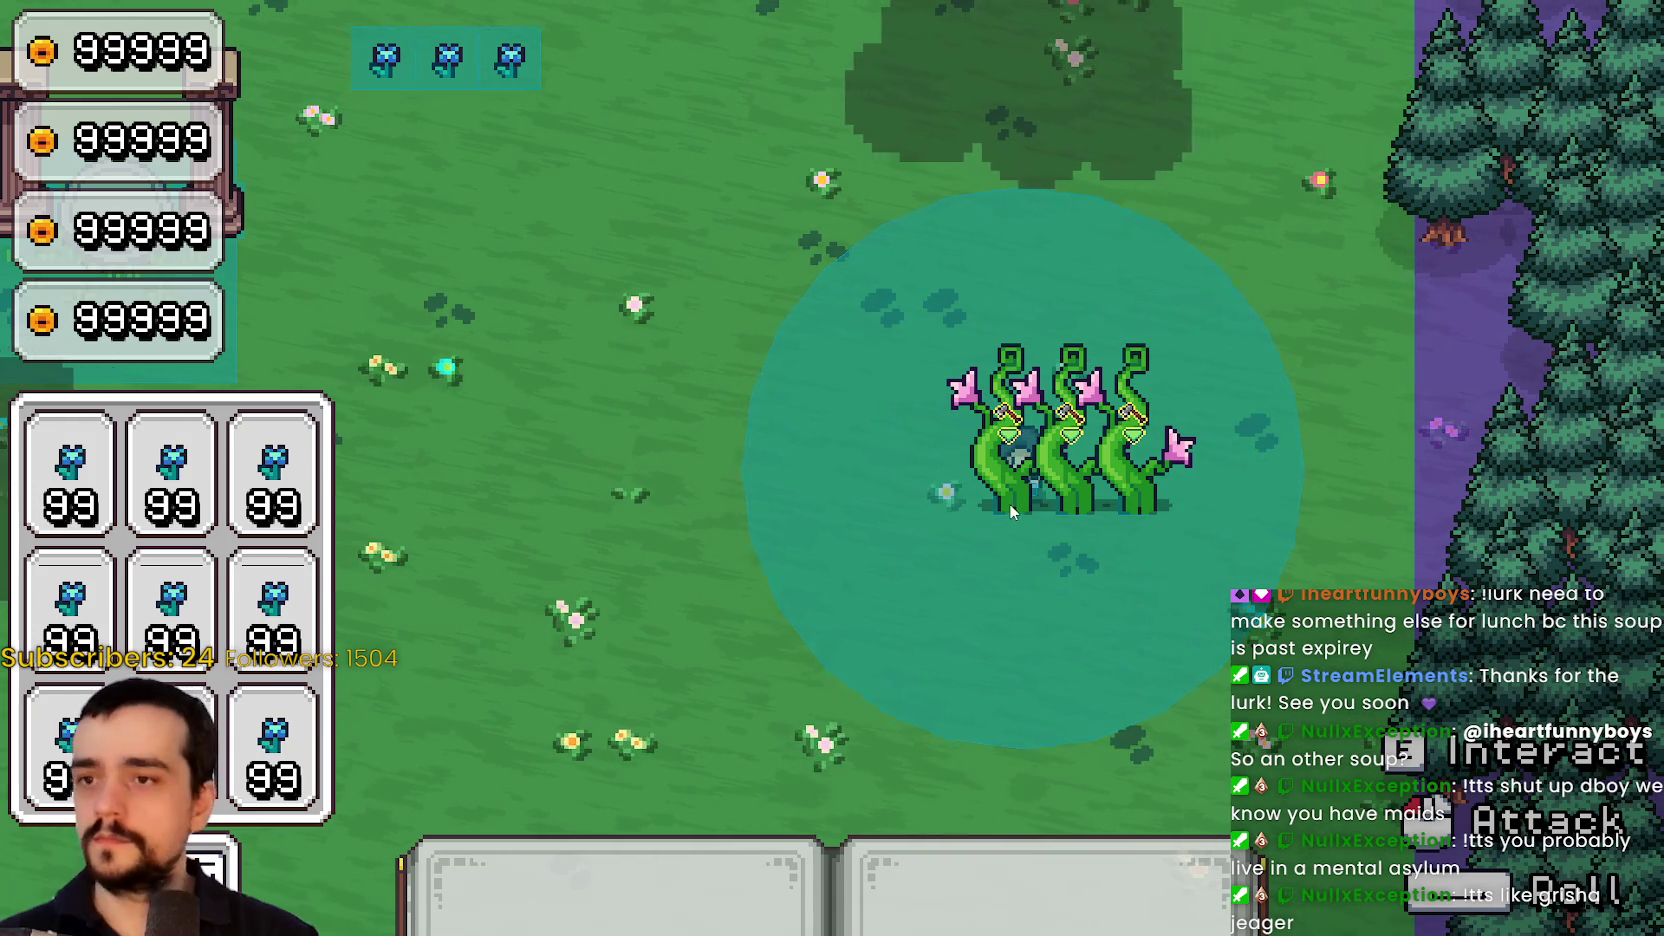
Walk the player onto, behind and back out from the vine plants, then return to the editor
{"action": "key", "text": "d"}
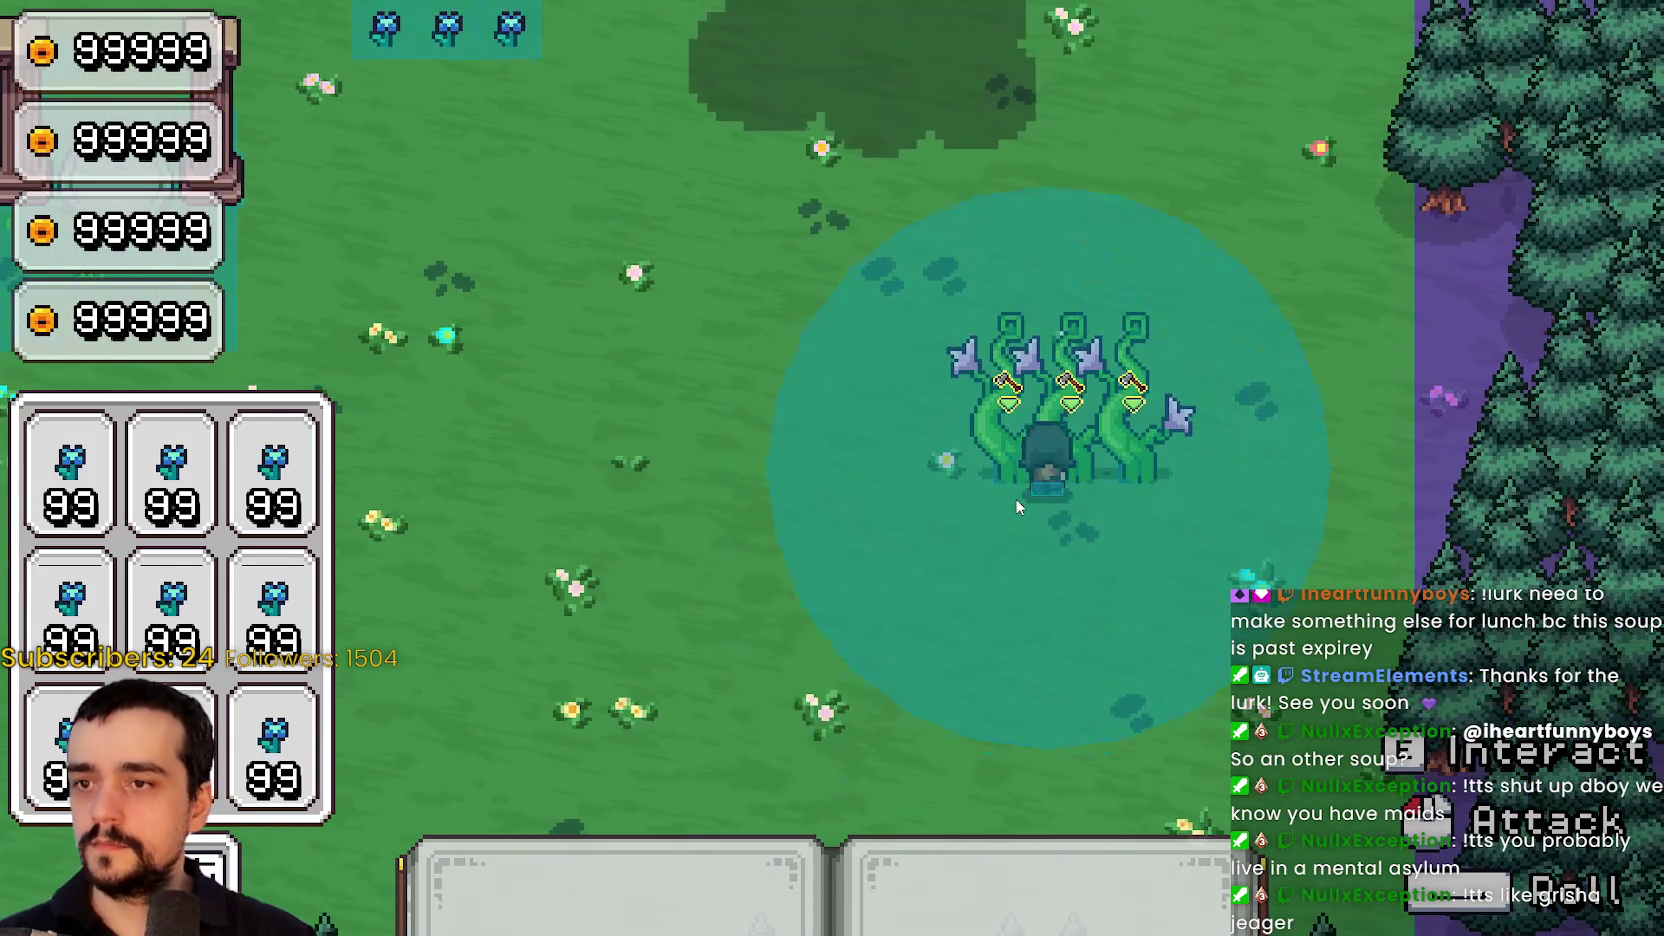
{"action": "key", "text": "a"}
{"action": "key", "text": "s"}
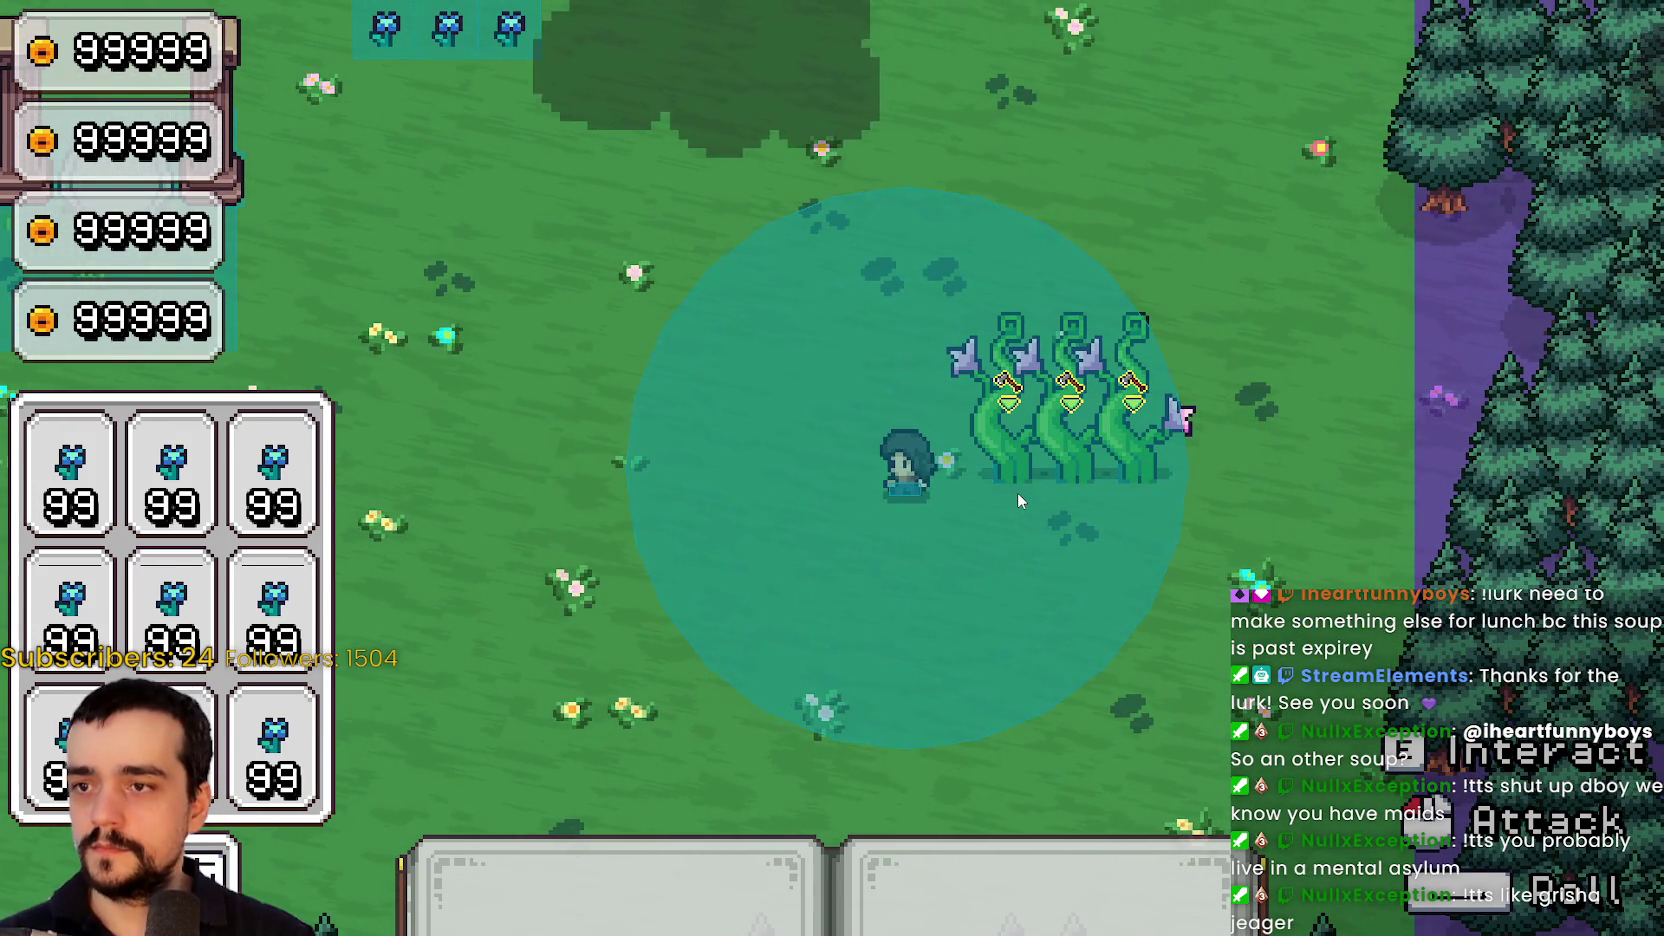
{"action": "key", "text": "d"}
{"action": "key", "text": "w"}
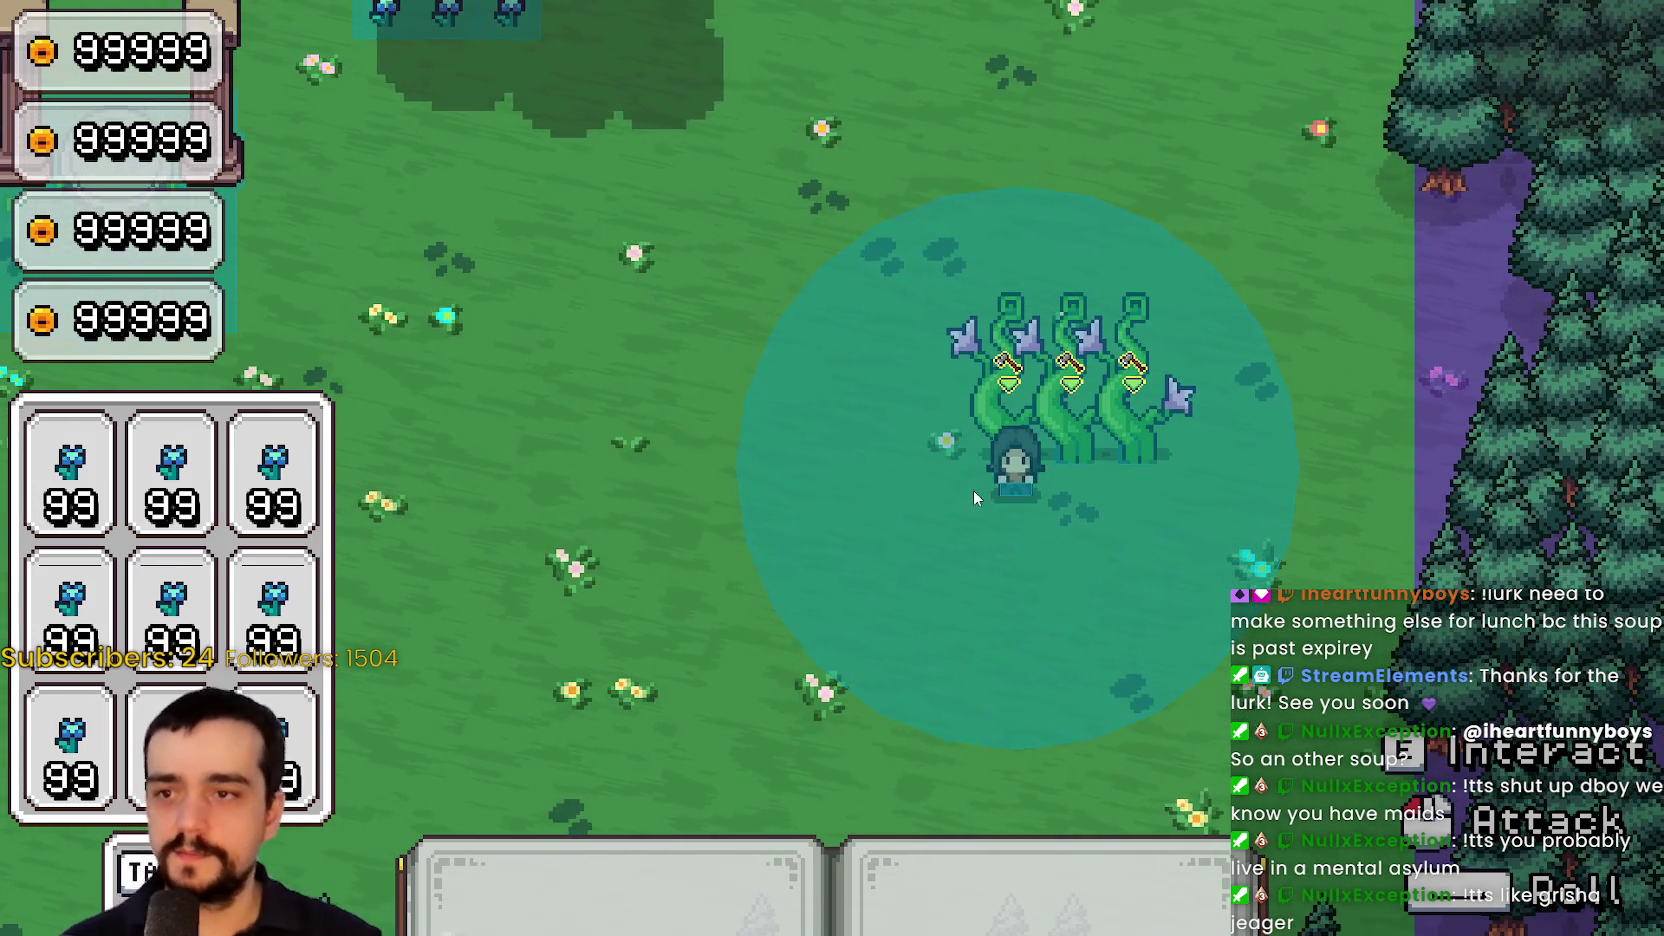
{"action": "key", "text": "w"}
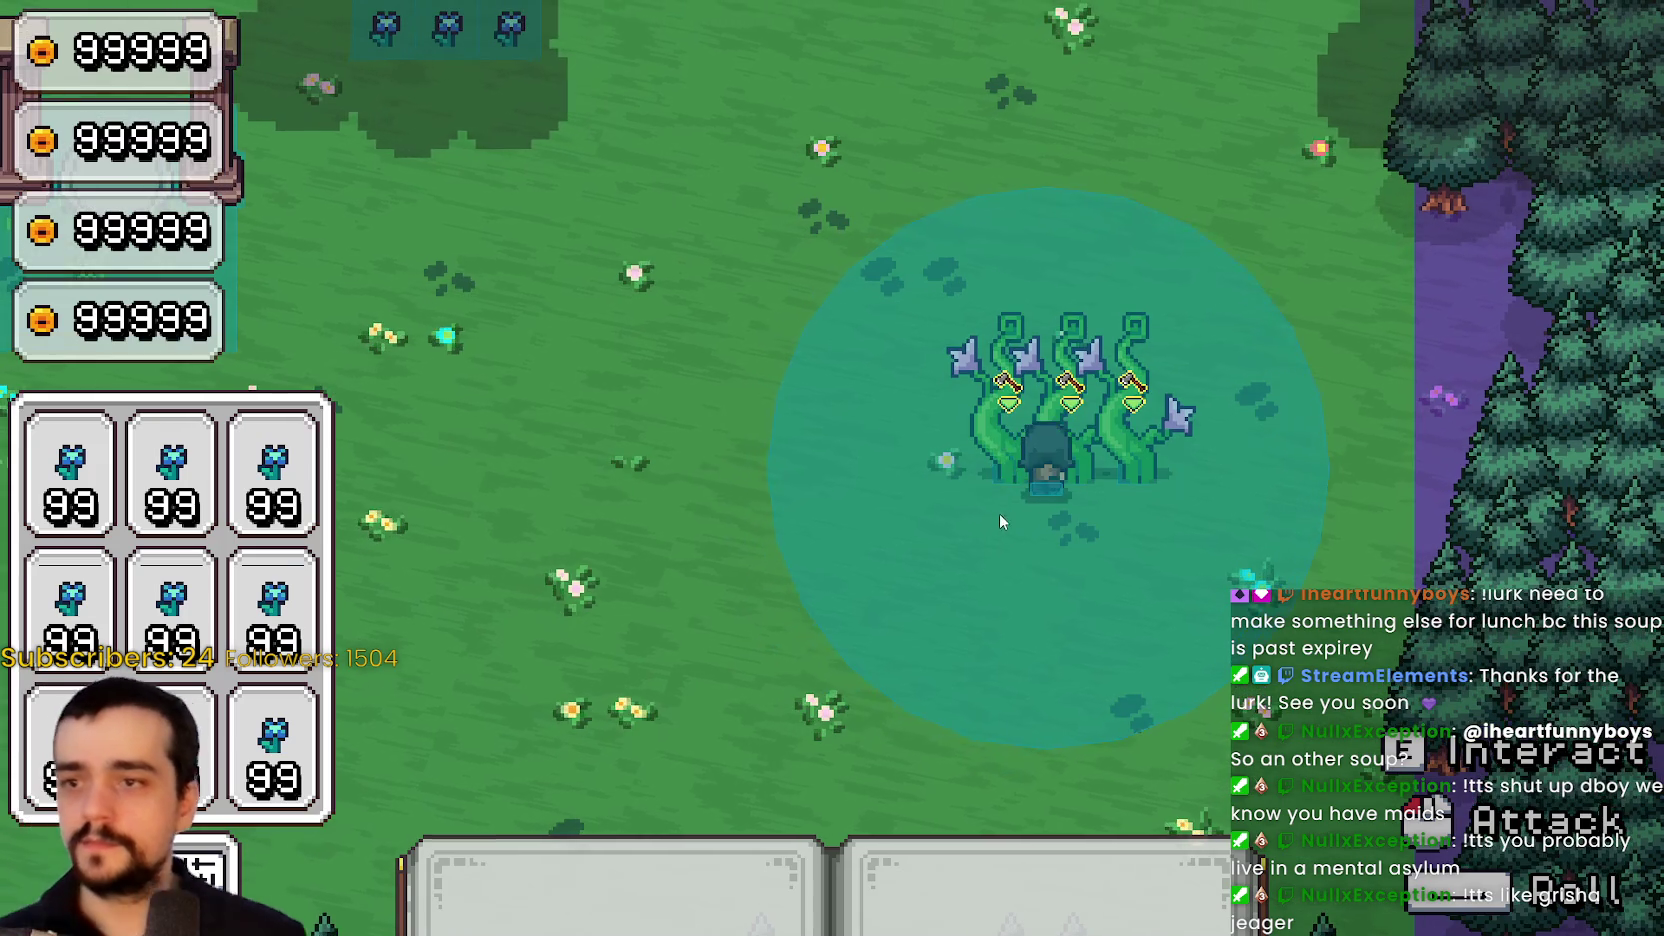
{"action": "key", "text": "s"}
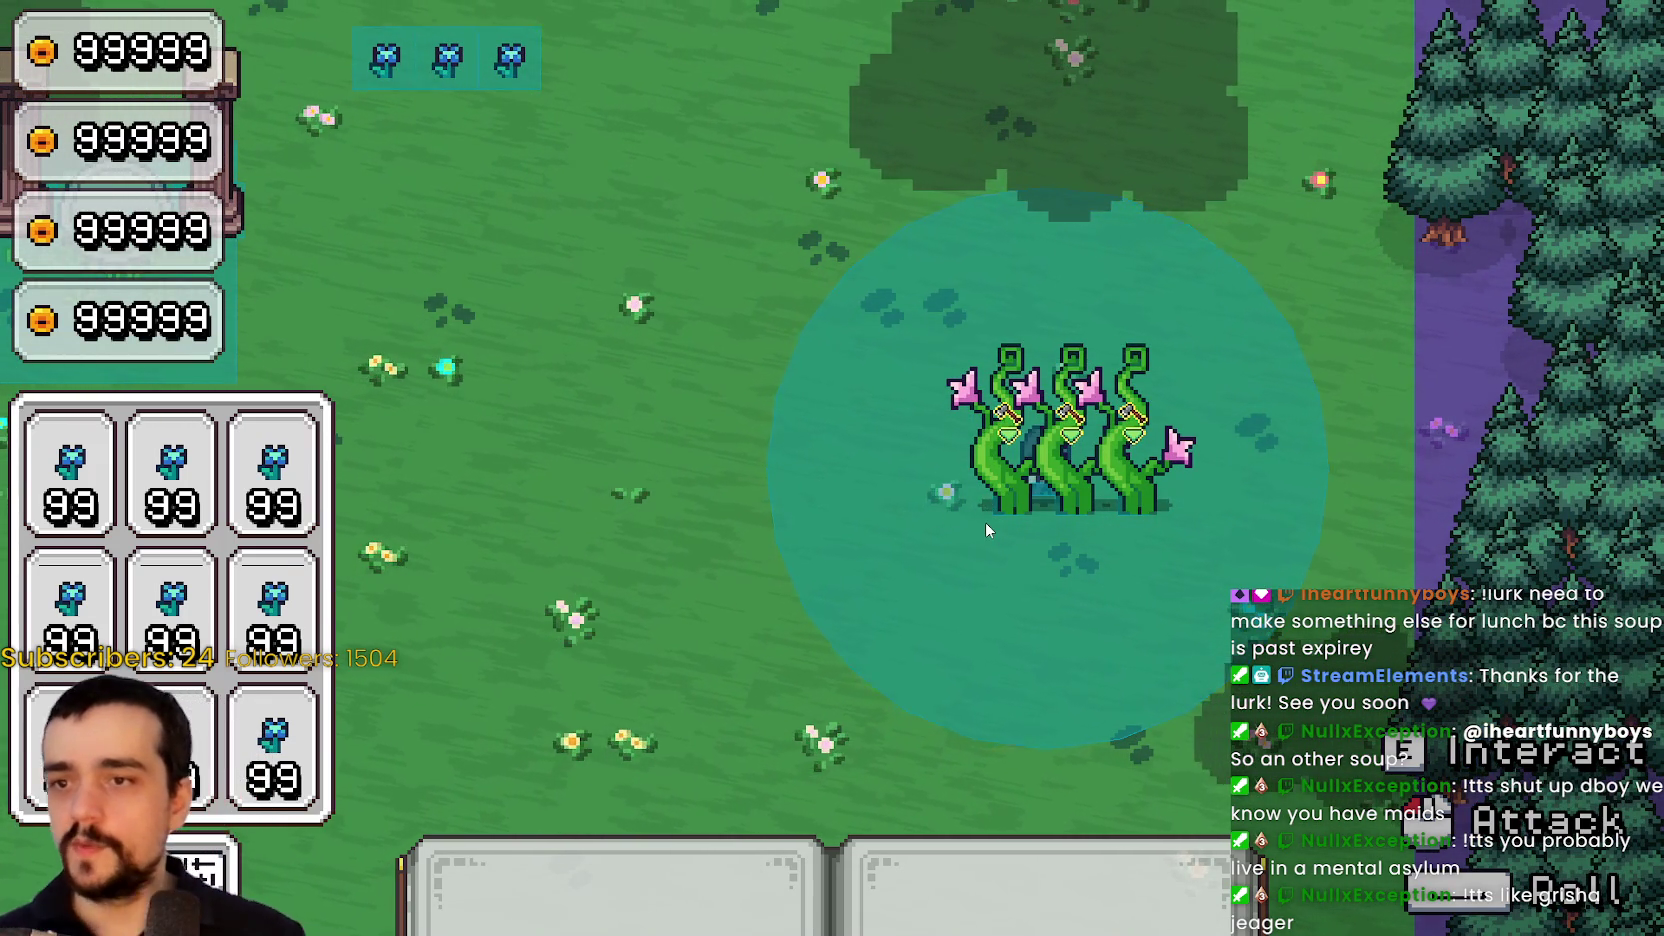
{"action": "key", "text": "s"}
{"action": "key", "text": "a"}
{"action": "key", "text": "F8"}
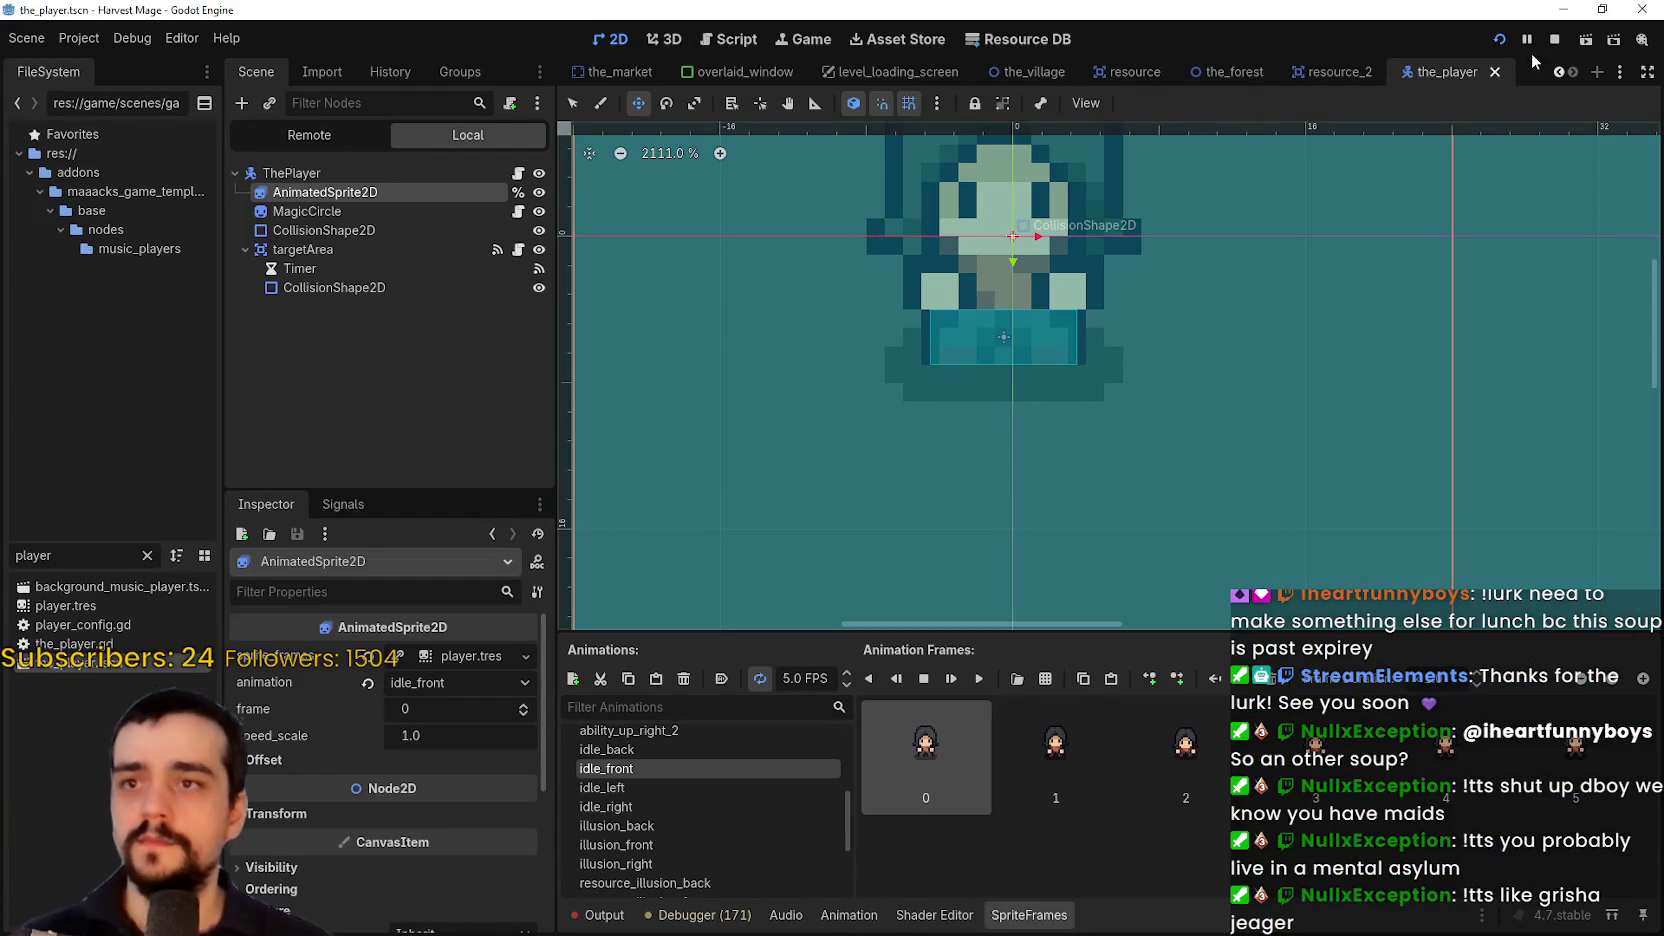
In resource_2, shift the beanstalk's base collision box right to x 2.0 and save the scene
{"action": "left_click", "coordinate": [1333, 72]}
{"action": "scroll", "scroll_direction": "up", "scroll_amount": 3}
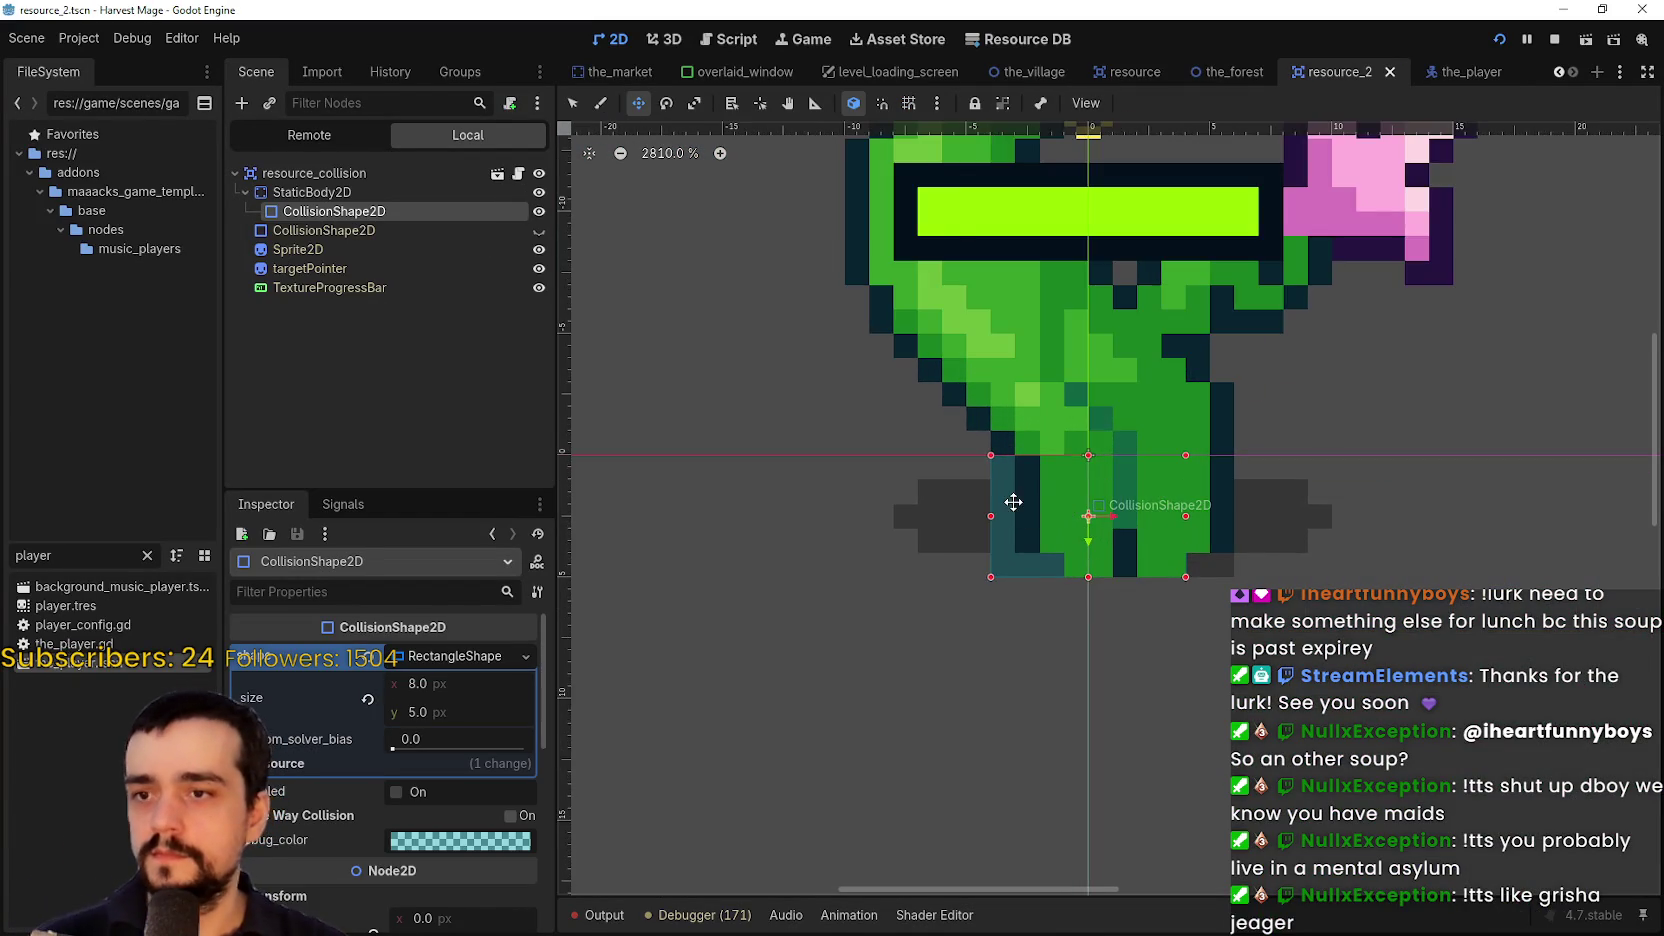
{"action": "scroll", "scroll_direction": "up", "scroll_amount": 3}
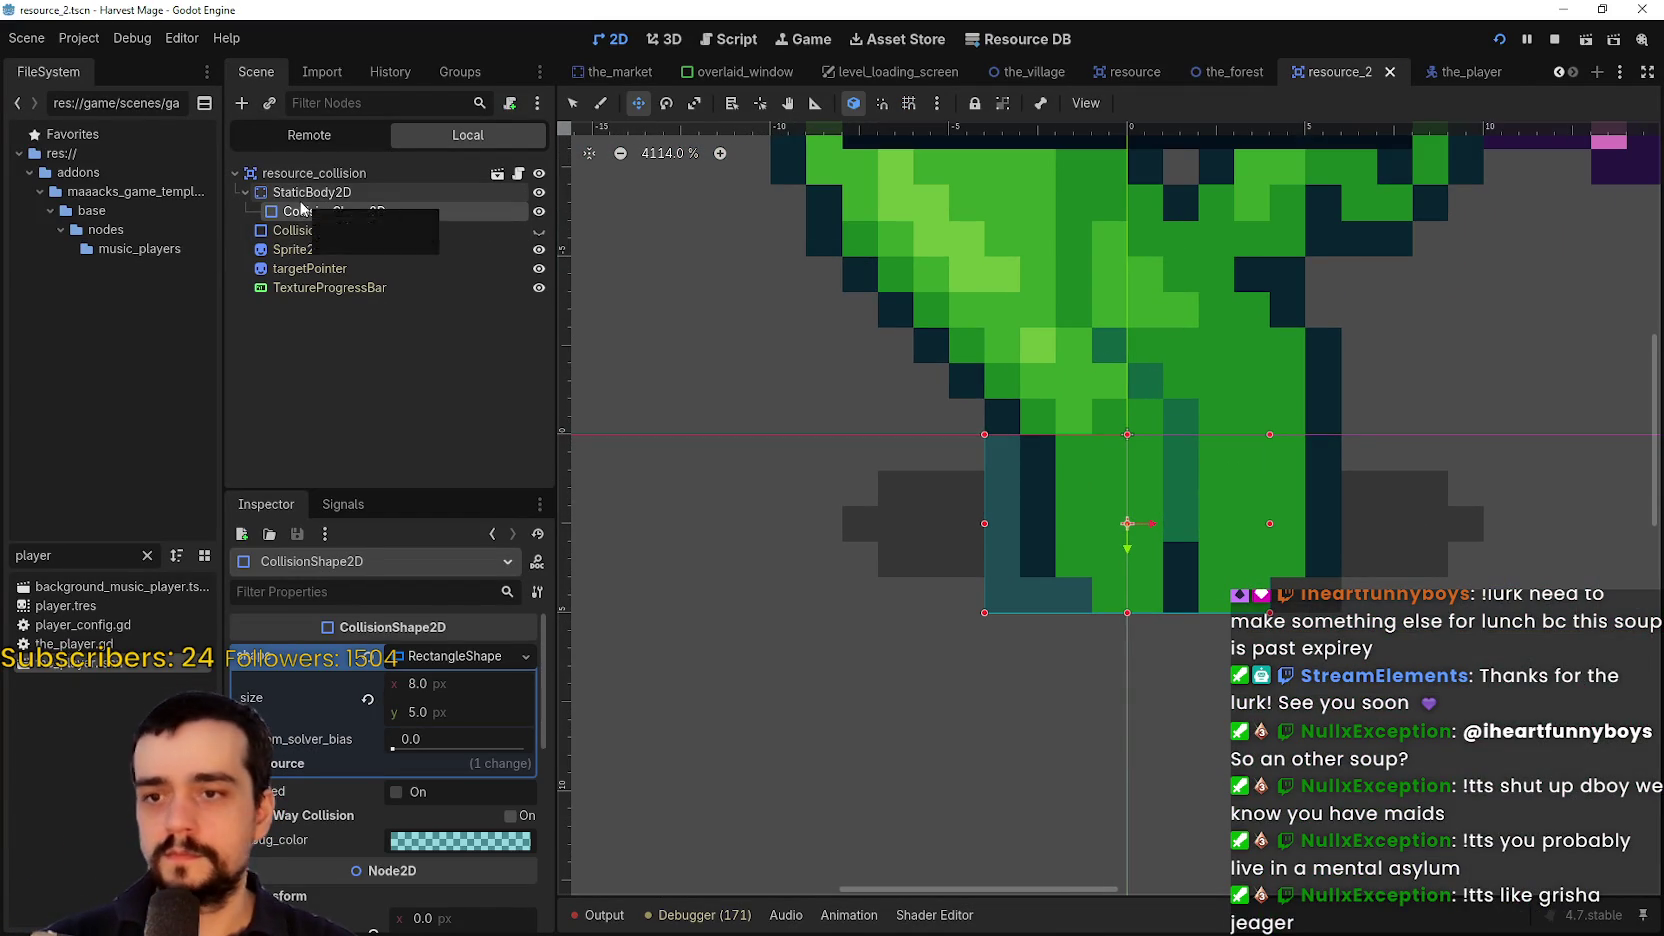
{"action": "scroll", "scroll_direction": "down", "scroll_amount": 3}
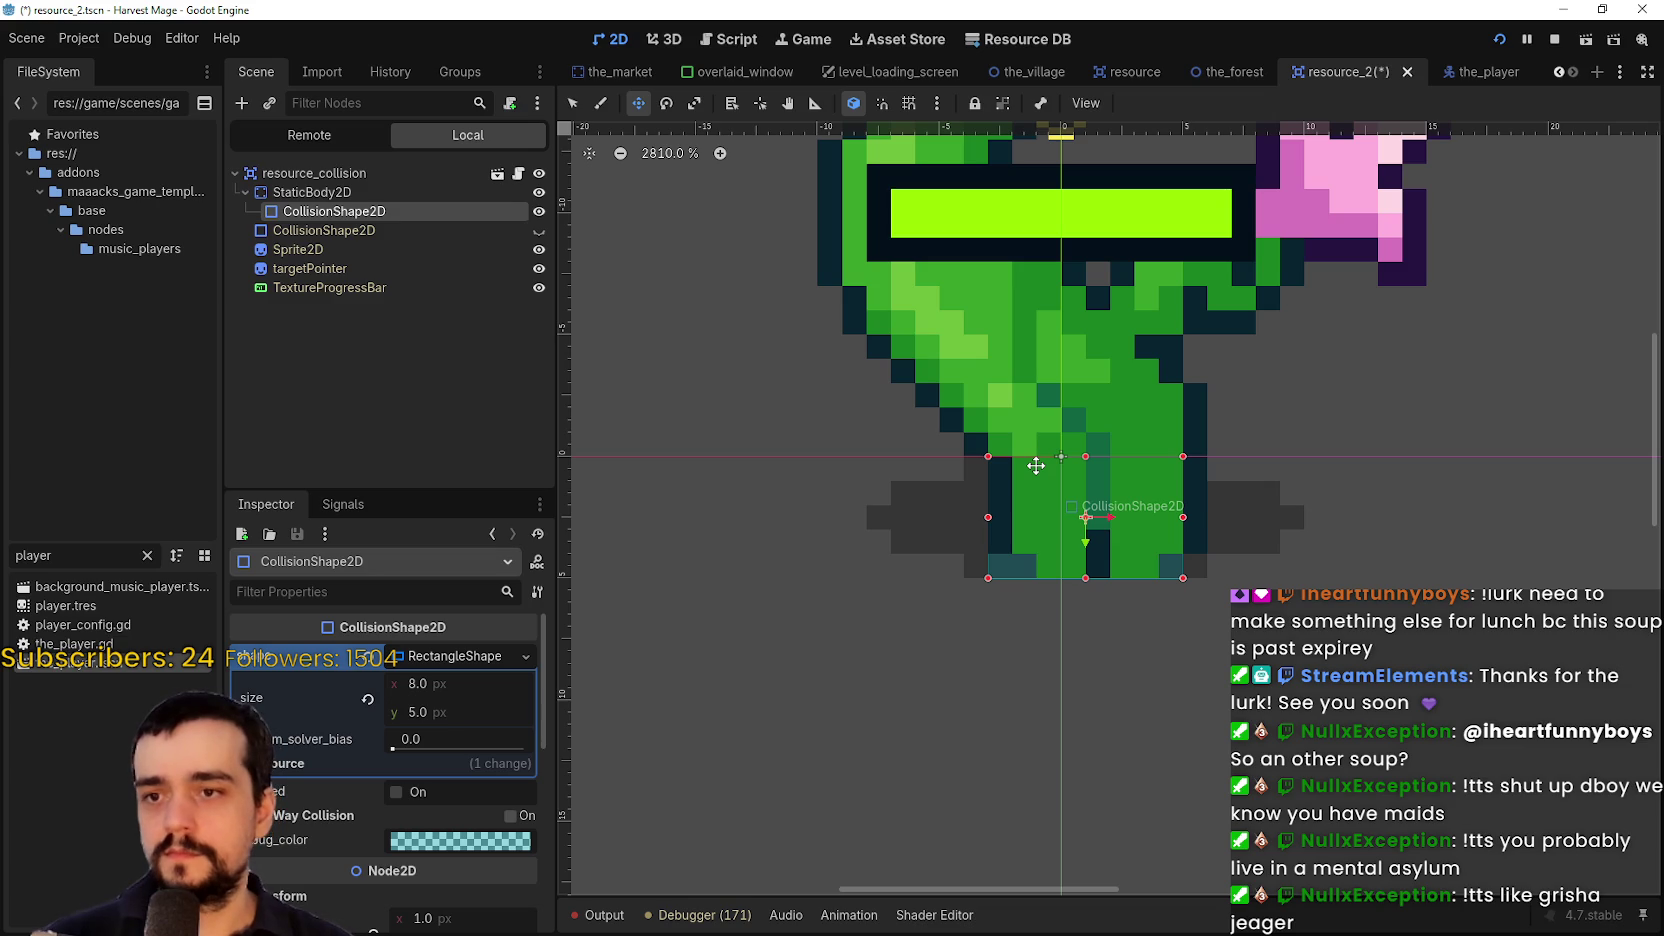
{"action": "key", "text": "ctrl+s"}
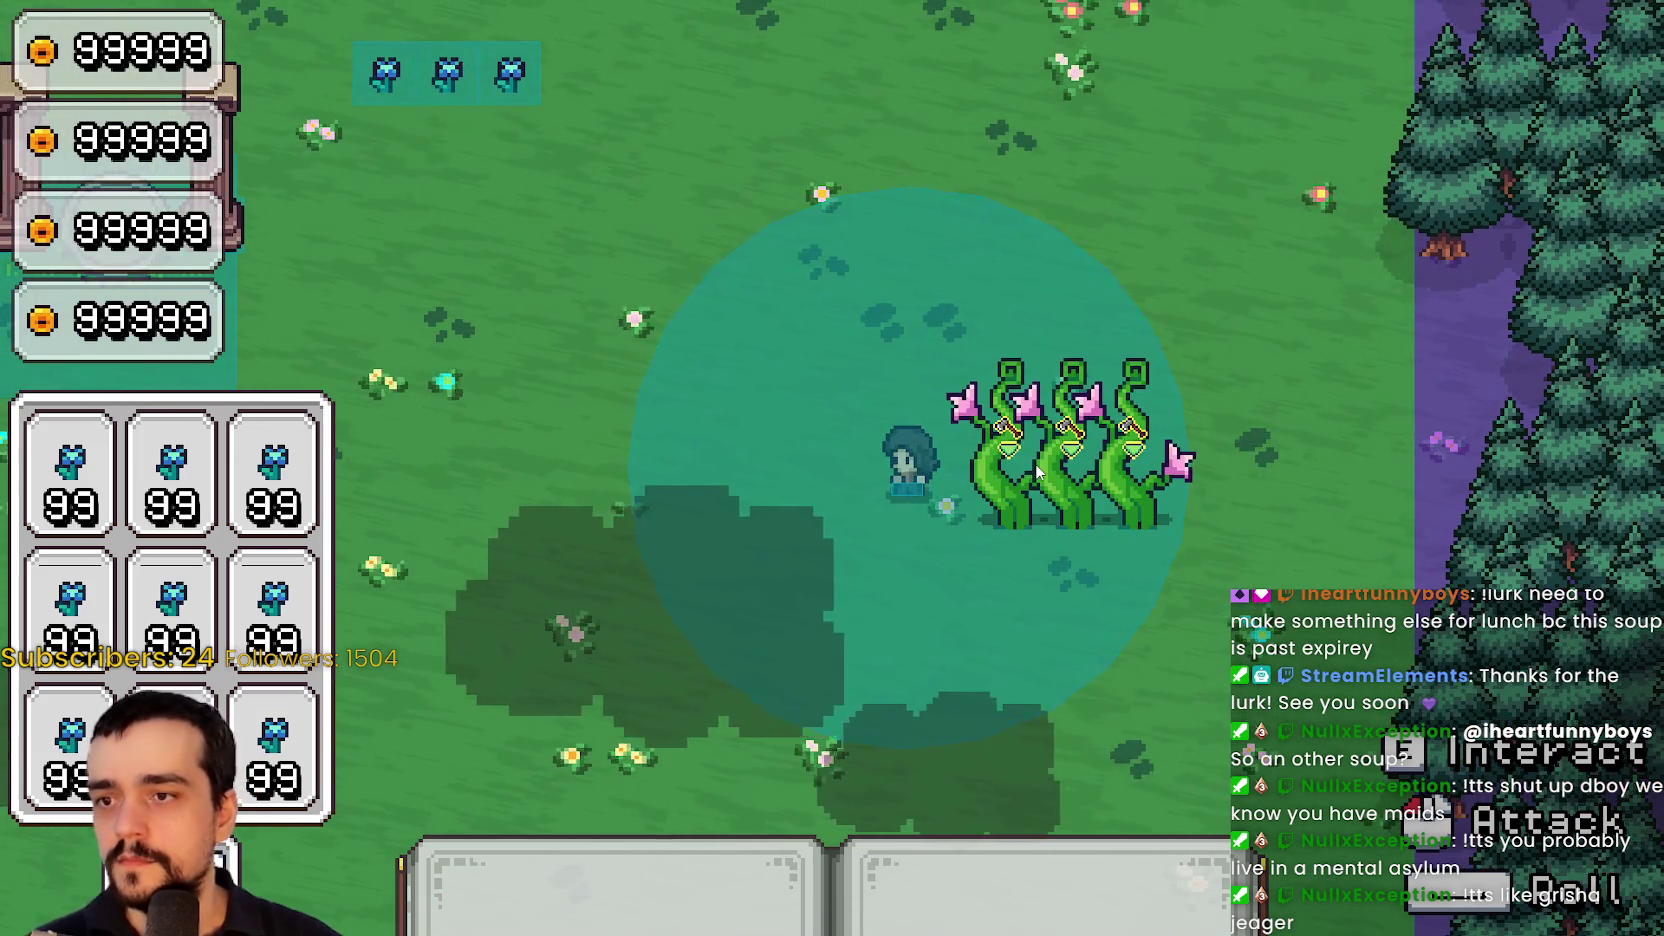
Walk the player up into the plants in the running game, then return to the editor
{"action": "key", "text": "alt+Tab"}
{"action": "key", "text": "alt+Tab"}
{"action": "key", "text": "w"}
{"action": "key", "text": "d"}
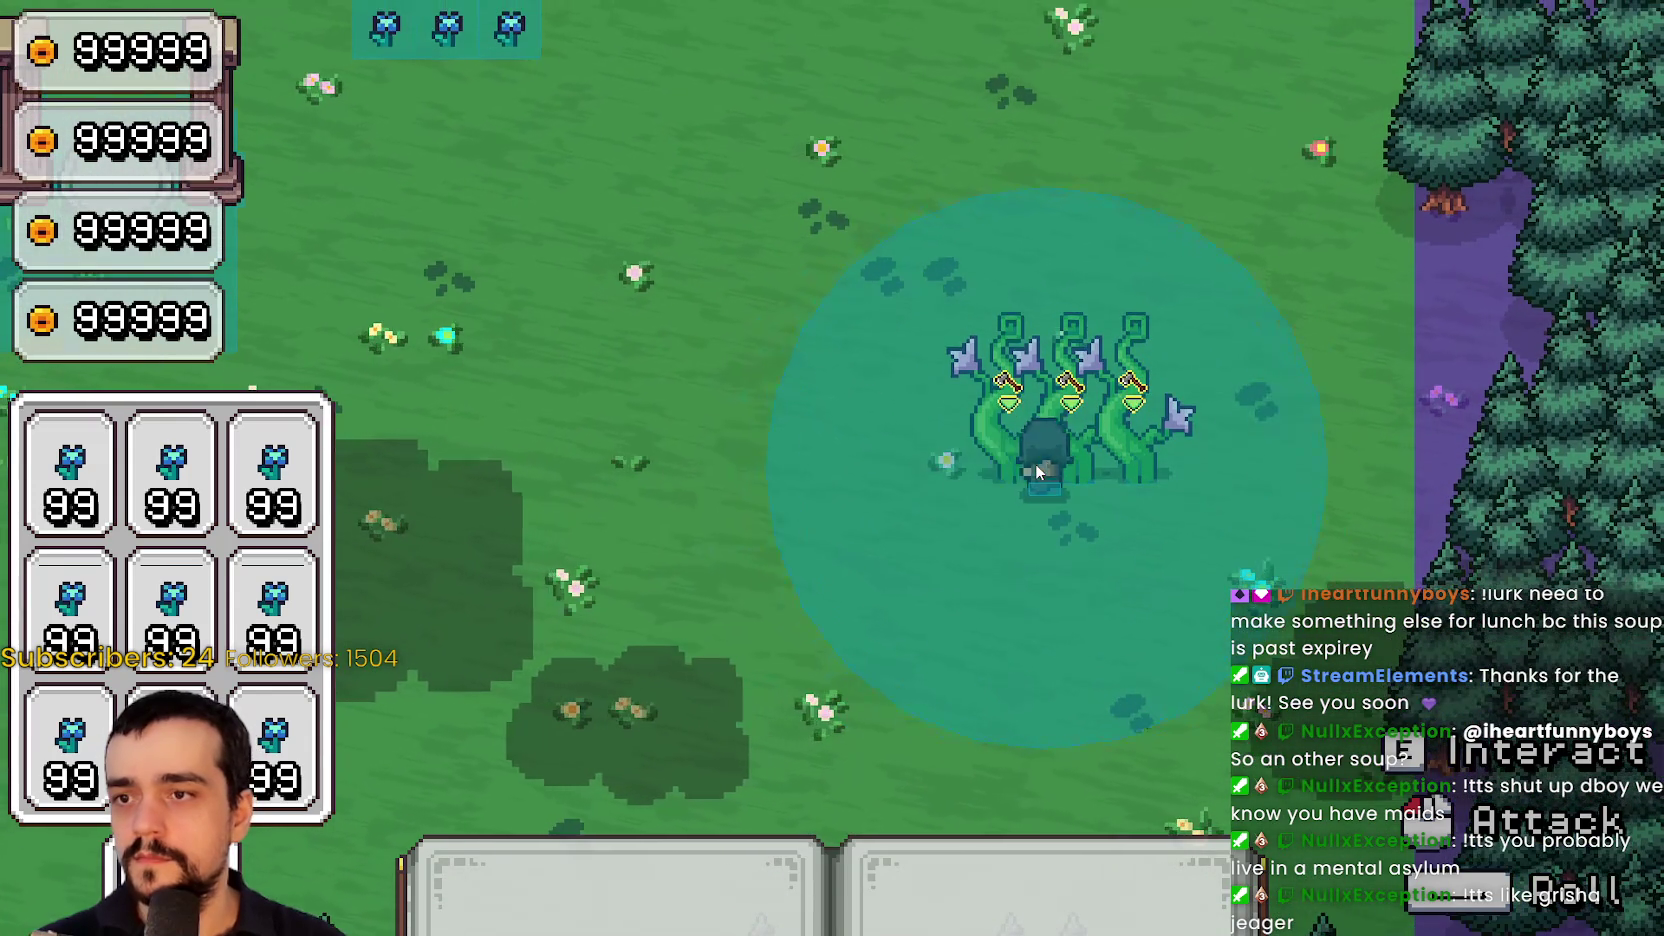
{"action": "key", "text": "alt+Tab"}
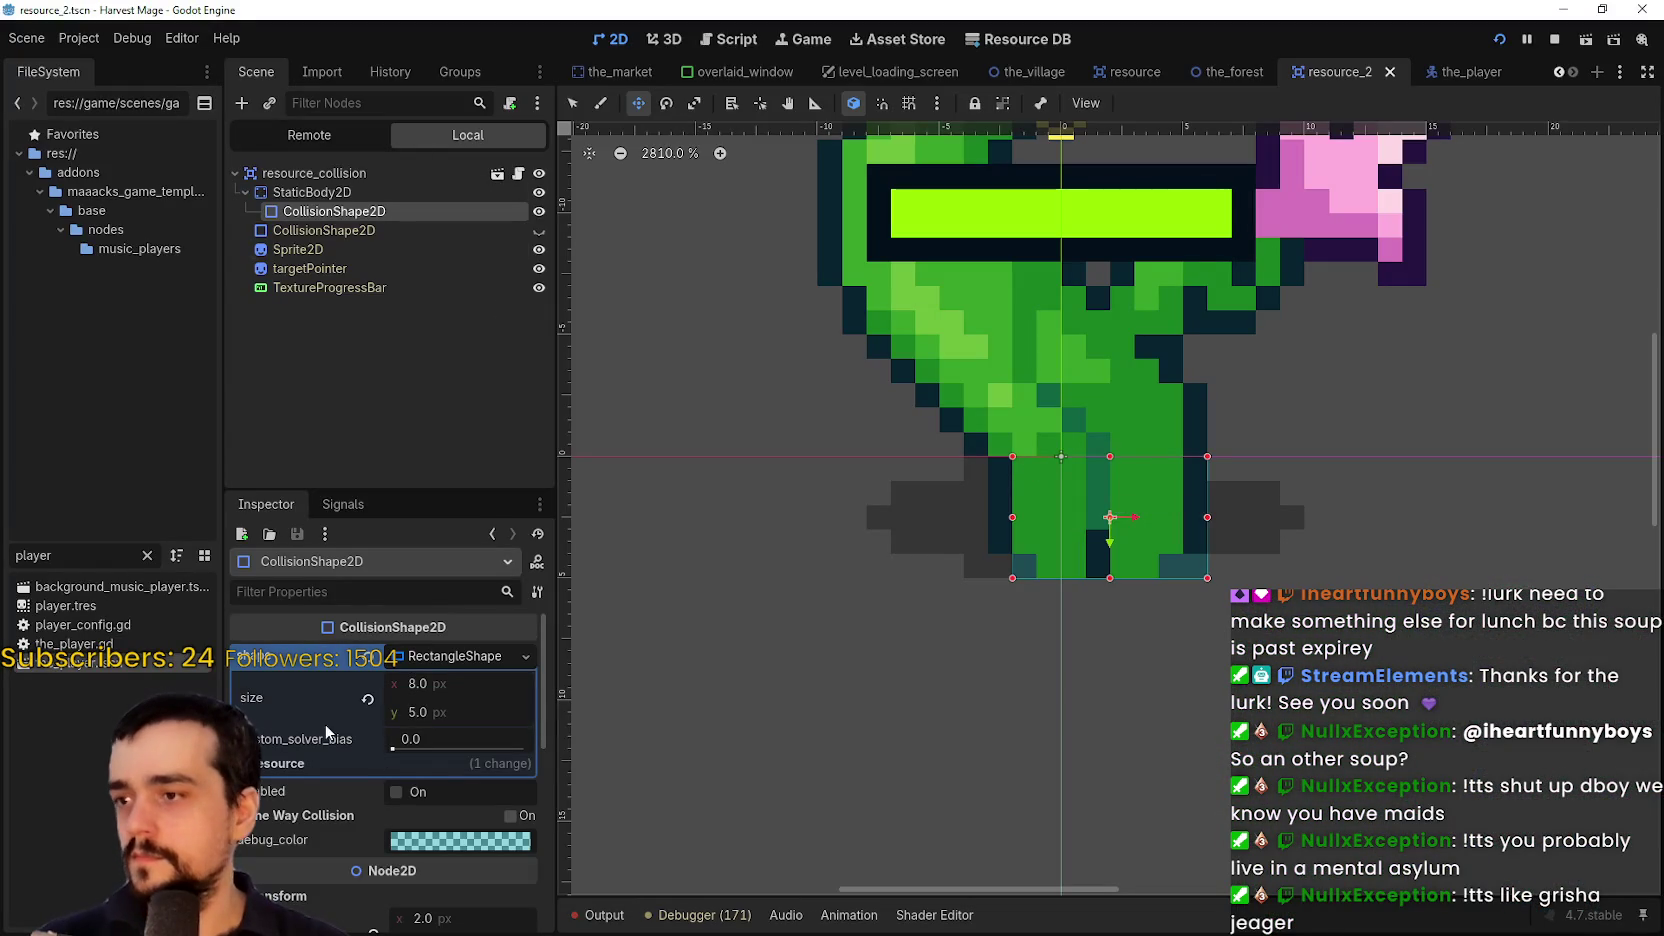
Change the plant CollisionShape2D's RectangleShape size to 6 × 6 px
{"action": "left_click_drag", "start_coordinate": [467, 683], "coordinate": [462, 683]}
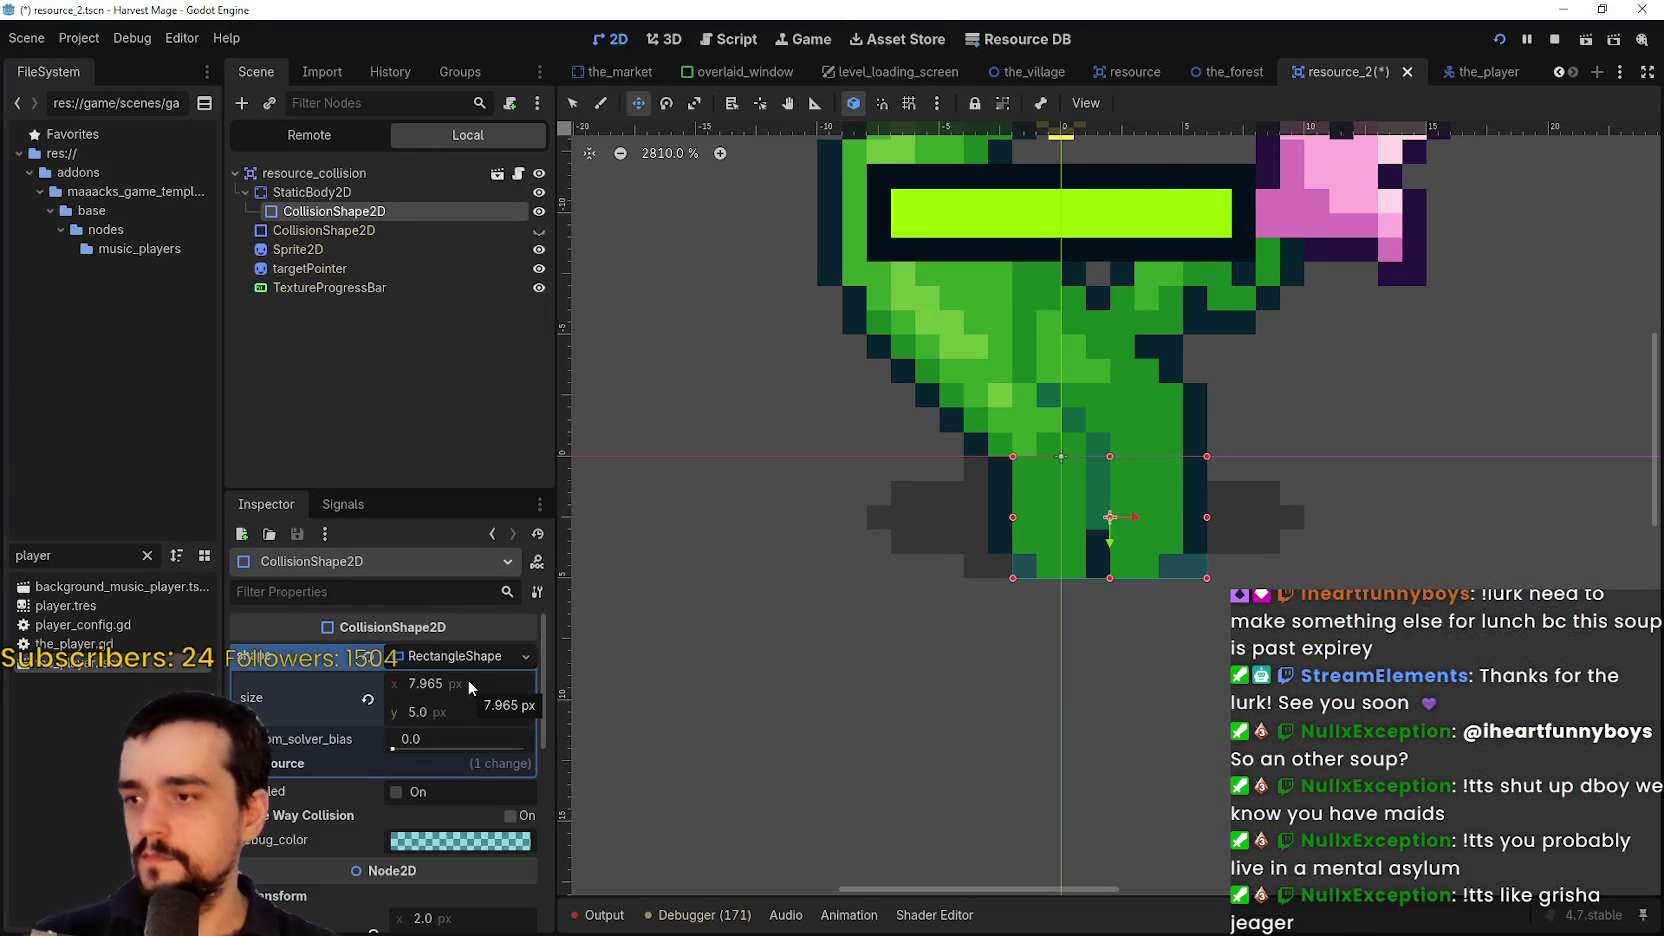
{"action": "left_click", "coordinate": [473, 680]}
{"action": "type", "text": "6"}
{"action": "key", "text": "Return"}
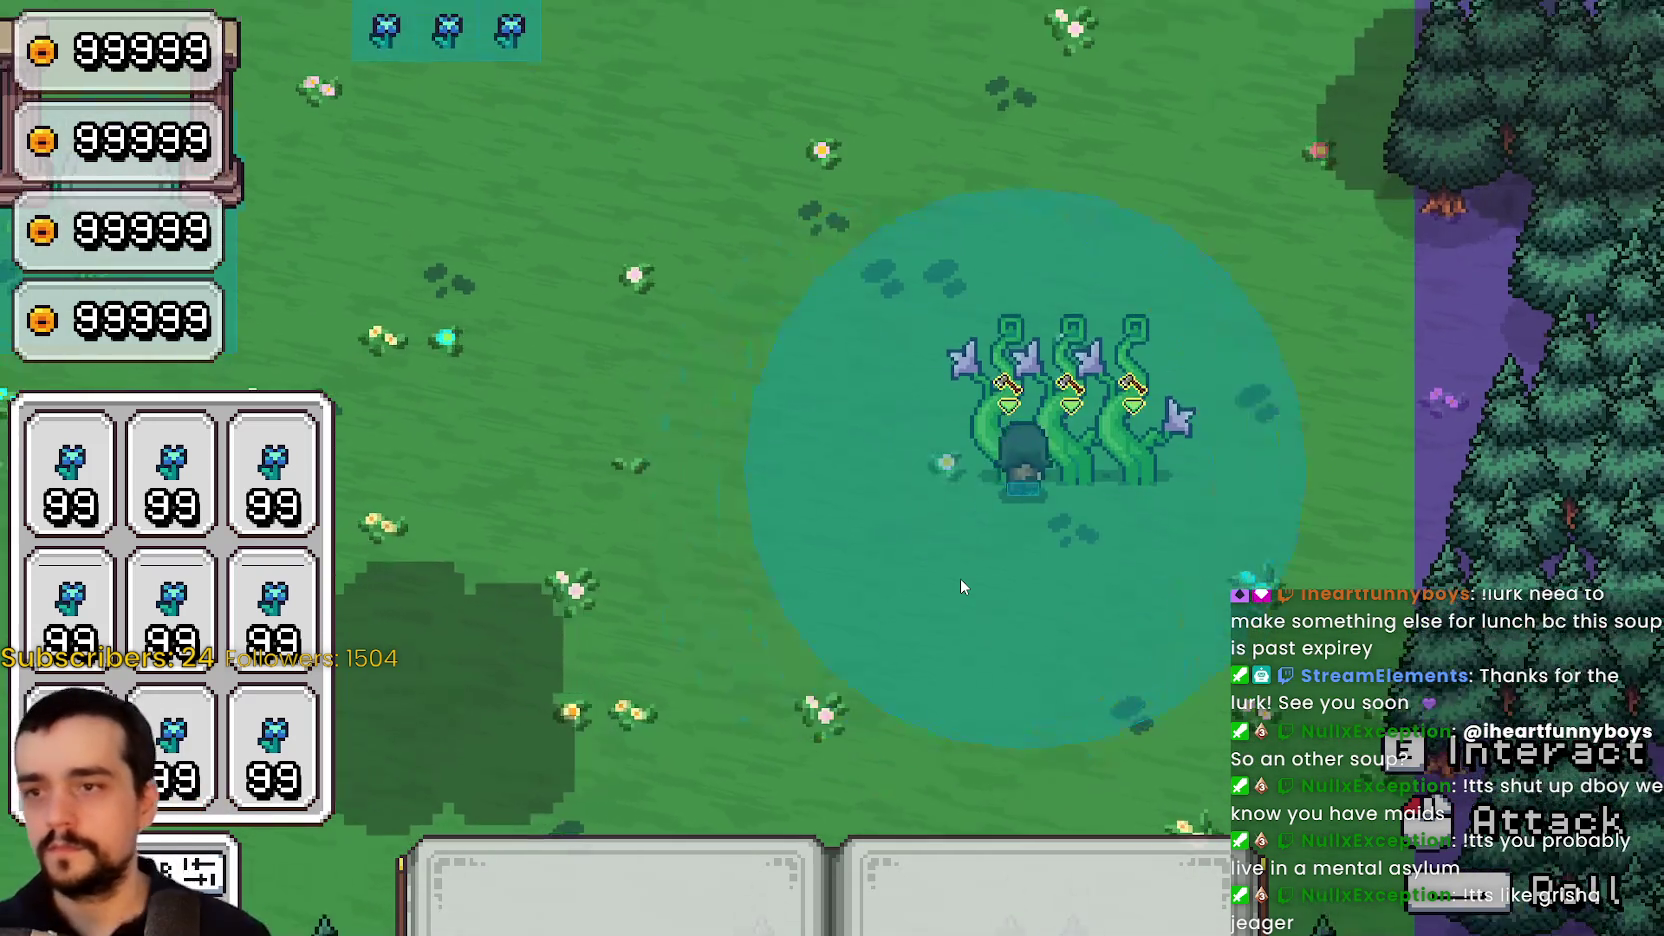
Walk the player up into, behind and beside the vine plants to test their collisions
{"action": "key", "text": "w"}
{"action": "key", "text": "s"}
{"action": "key", "text": "w"}
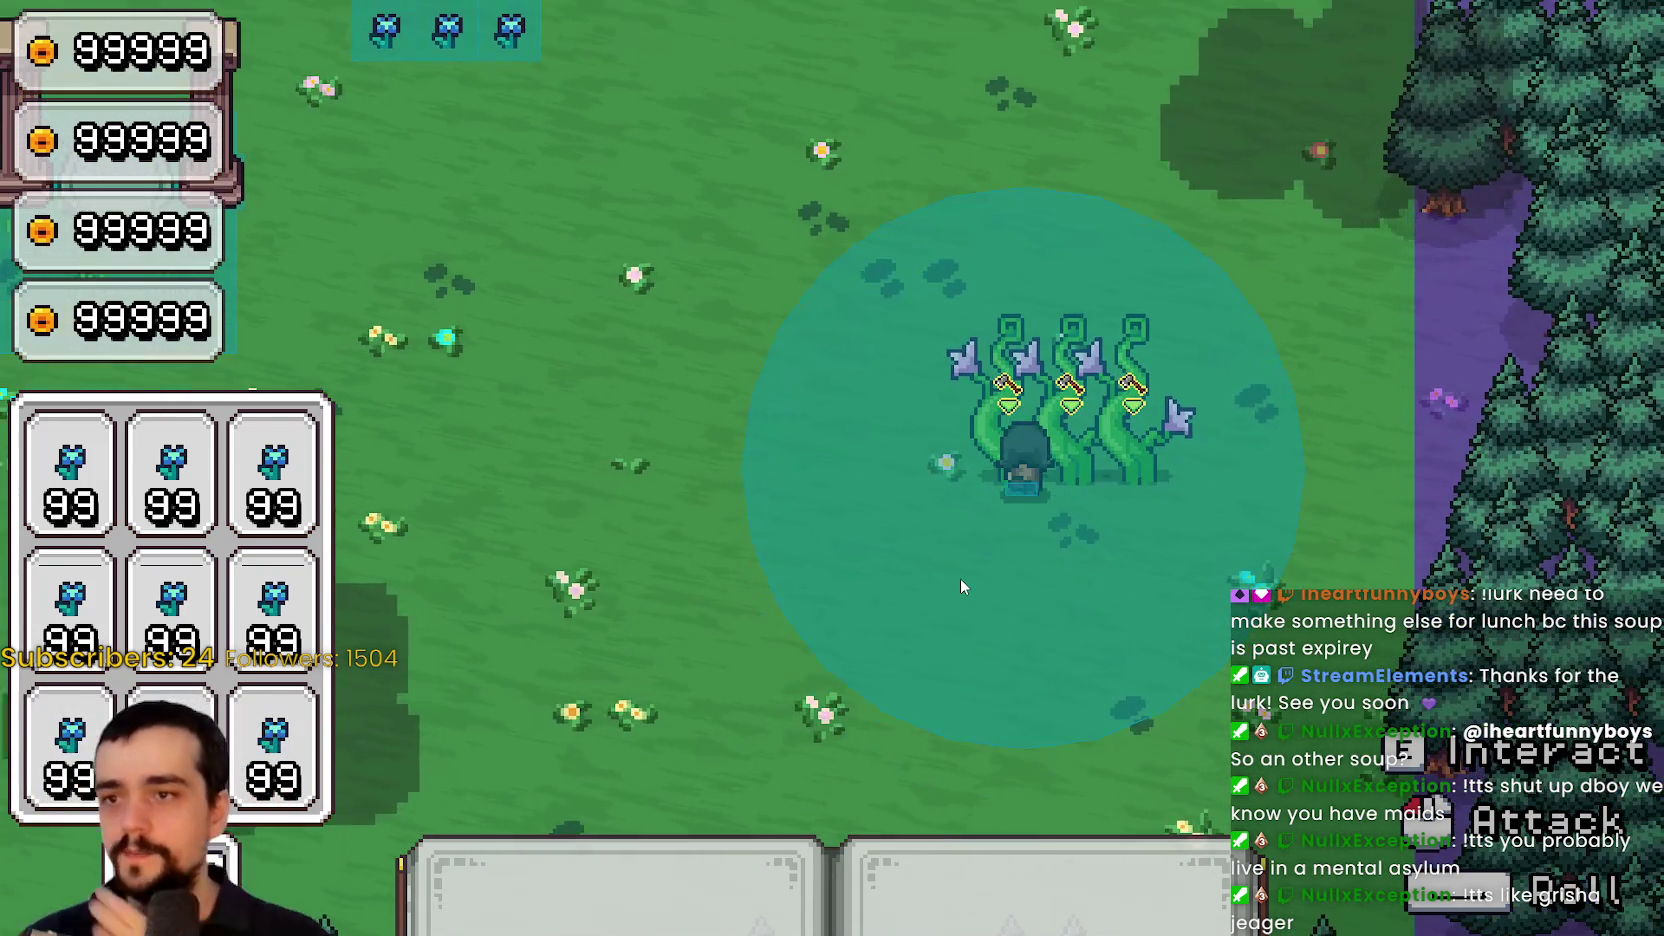
{"action": "key", "text": "w"}
{"action": "key", "text": "s"}
{"action": "key", "text": "d"}
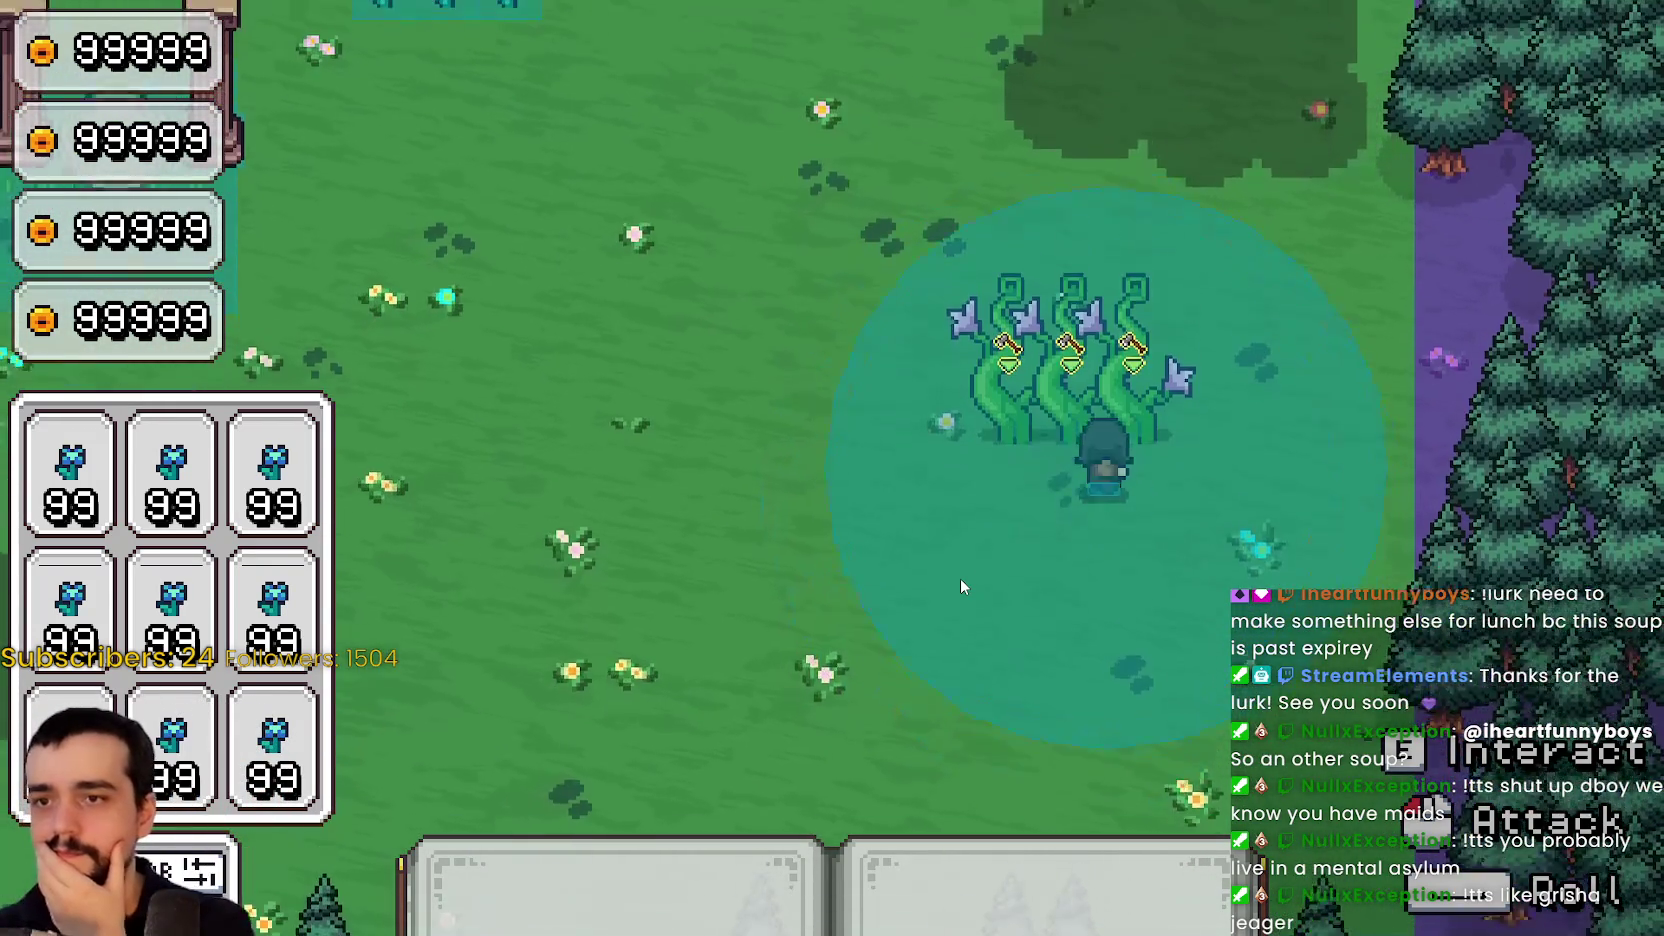
{"action": "key", "text": "w"}
{"action": "key", "text": "s"}
{"action": "key", "text": "w"}
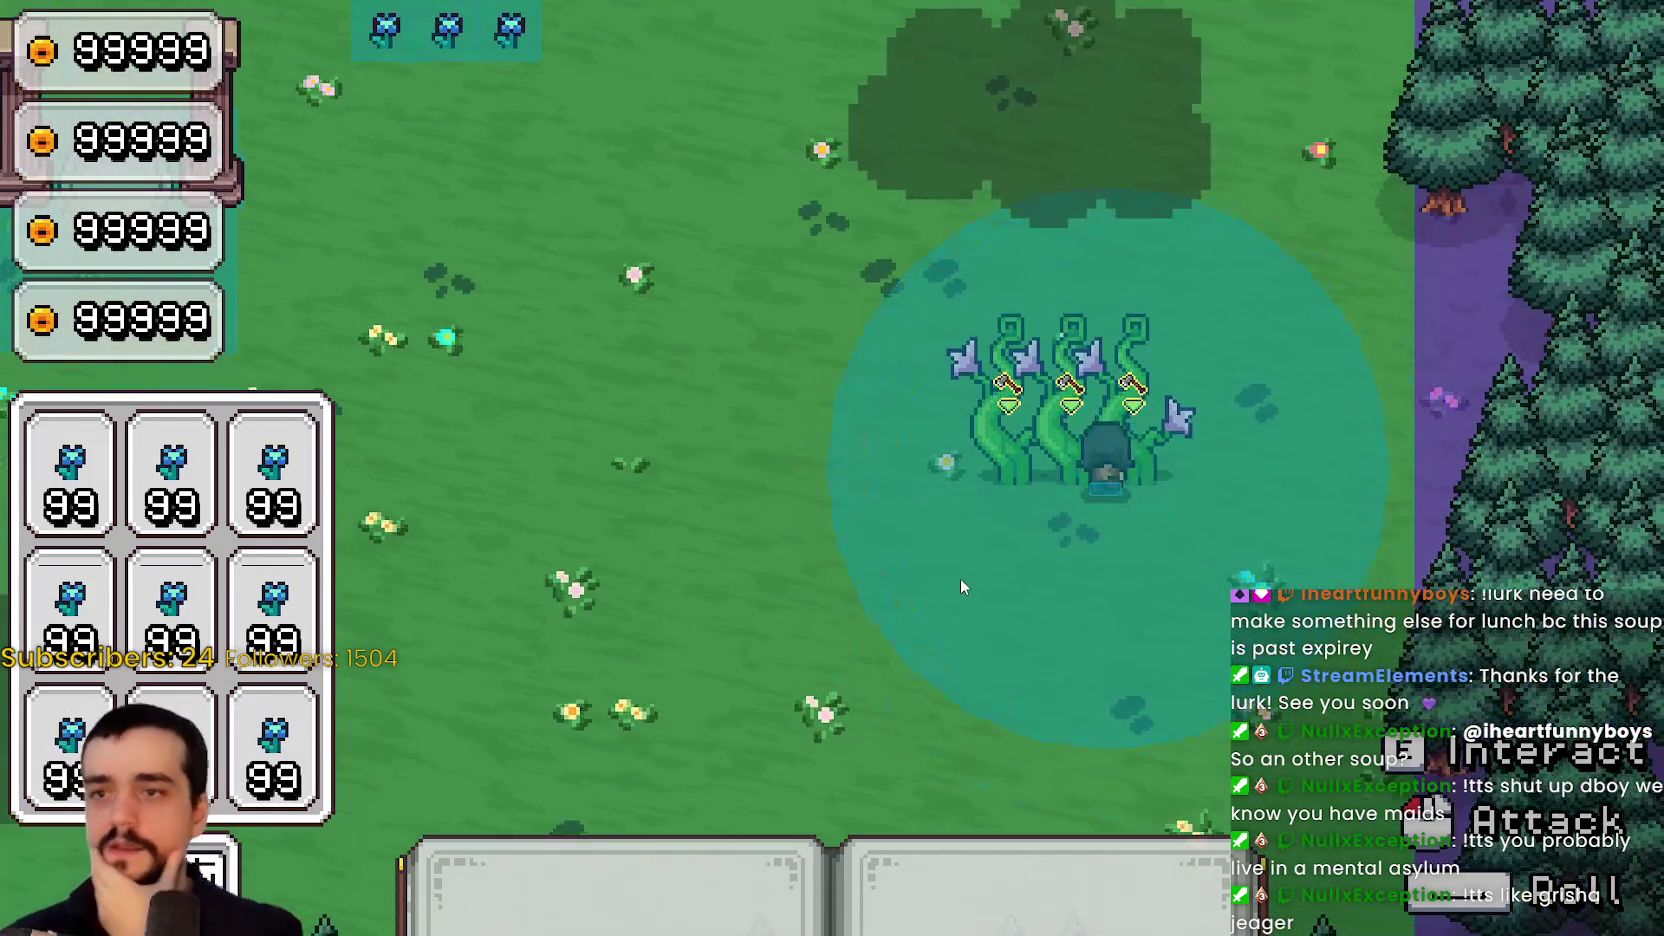
{"action": "key", "text": "w"}
{"action": "key", "text": "s"}
{"action": "key", "text": "d"}
{"action": "key", "text": "a"}
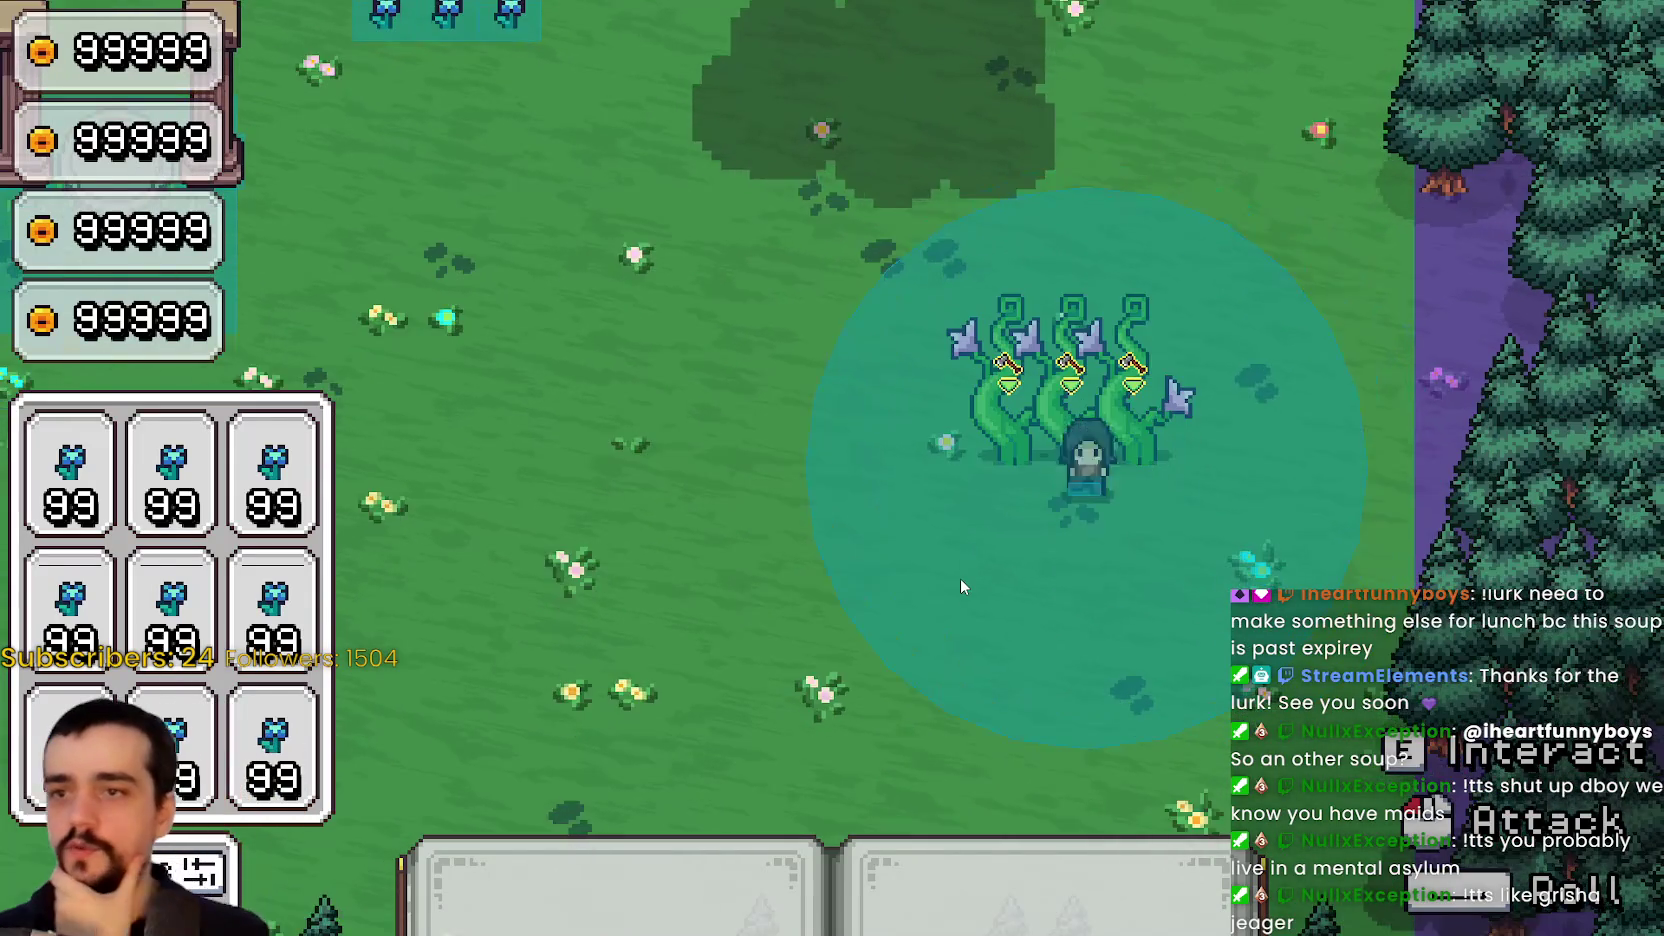
{"action": "key", "text": "w"}
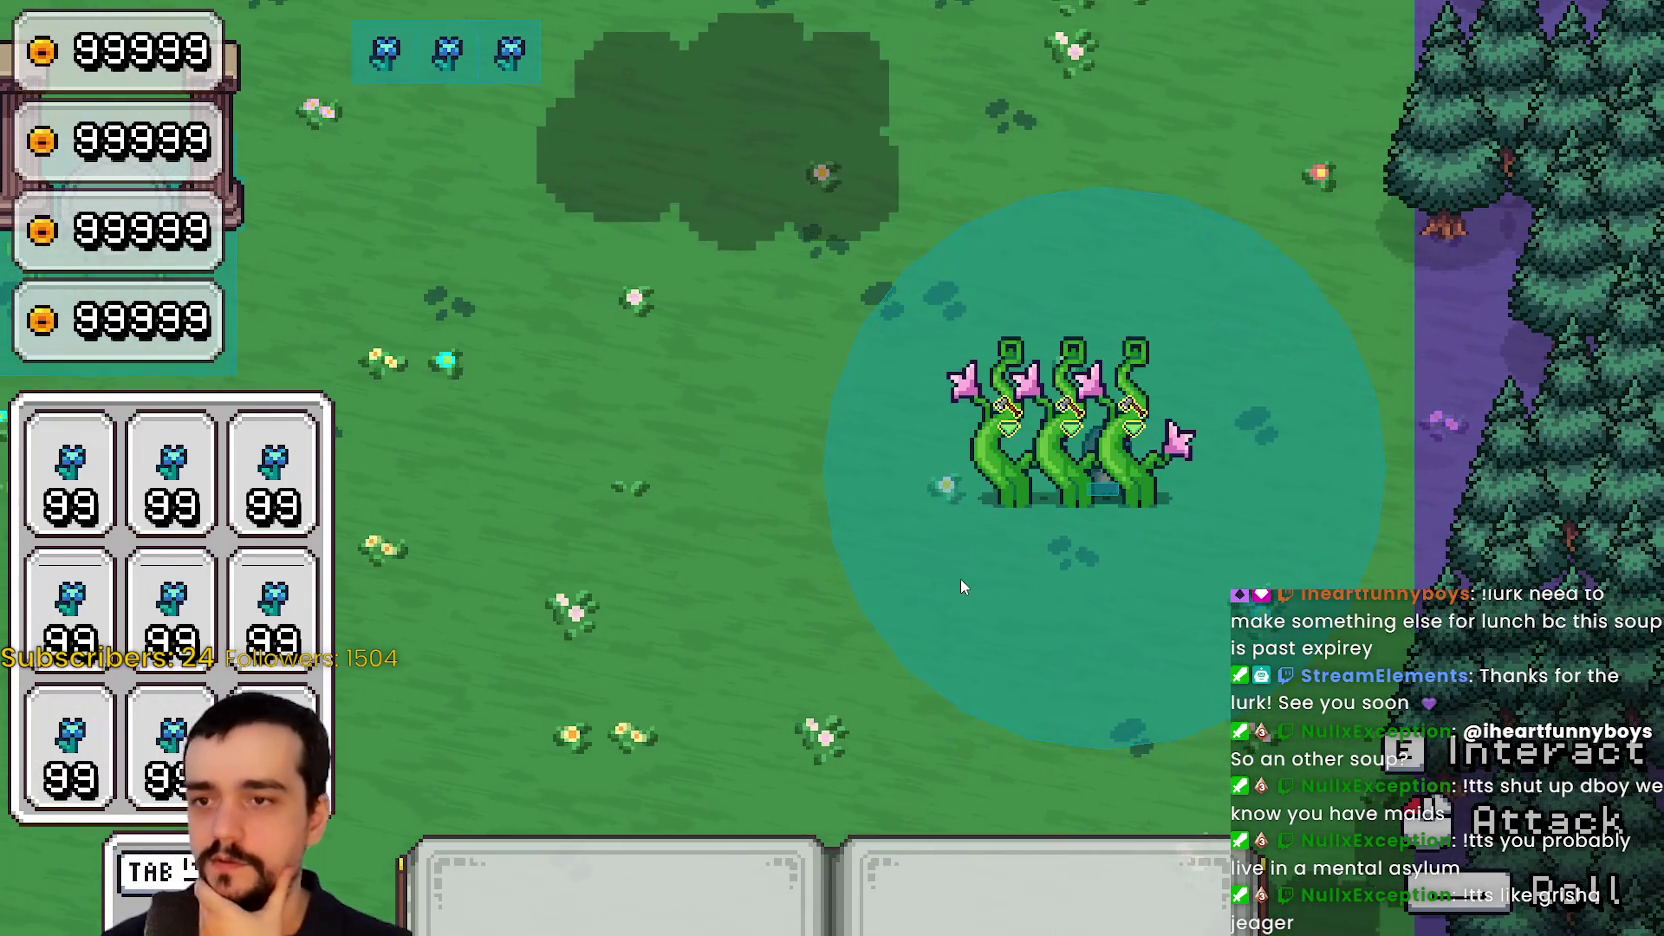
{"action": "key", "text": "s"}
{"action": "key", "text": "d"}
{"action": "key", "text": "w"}
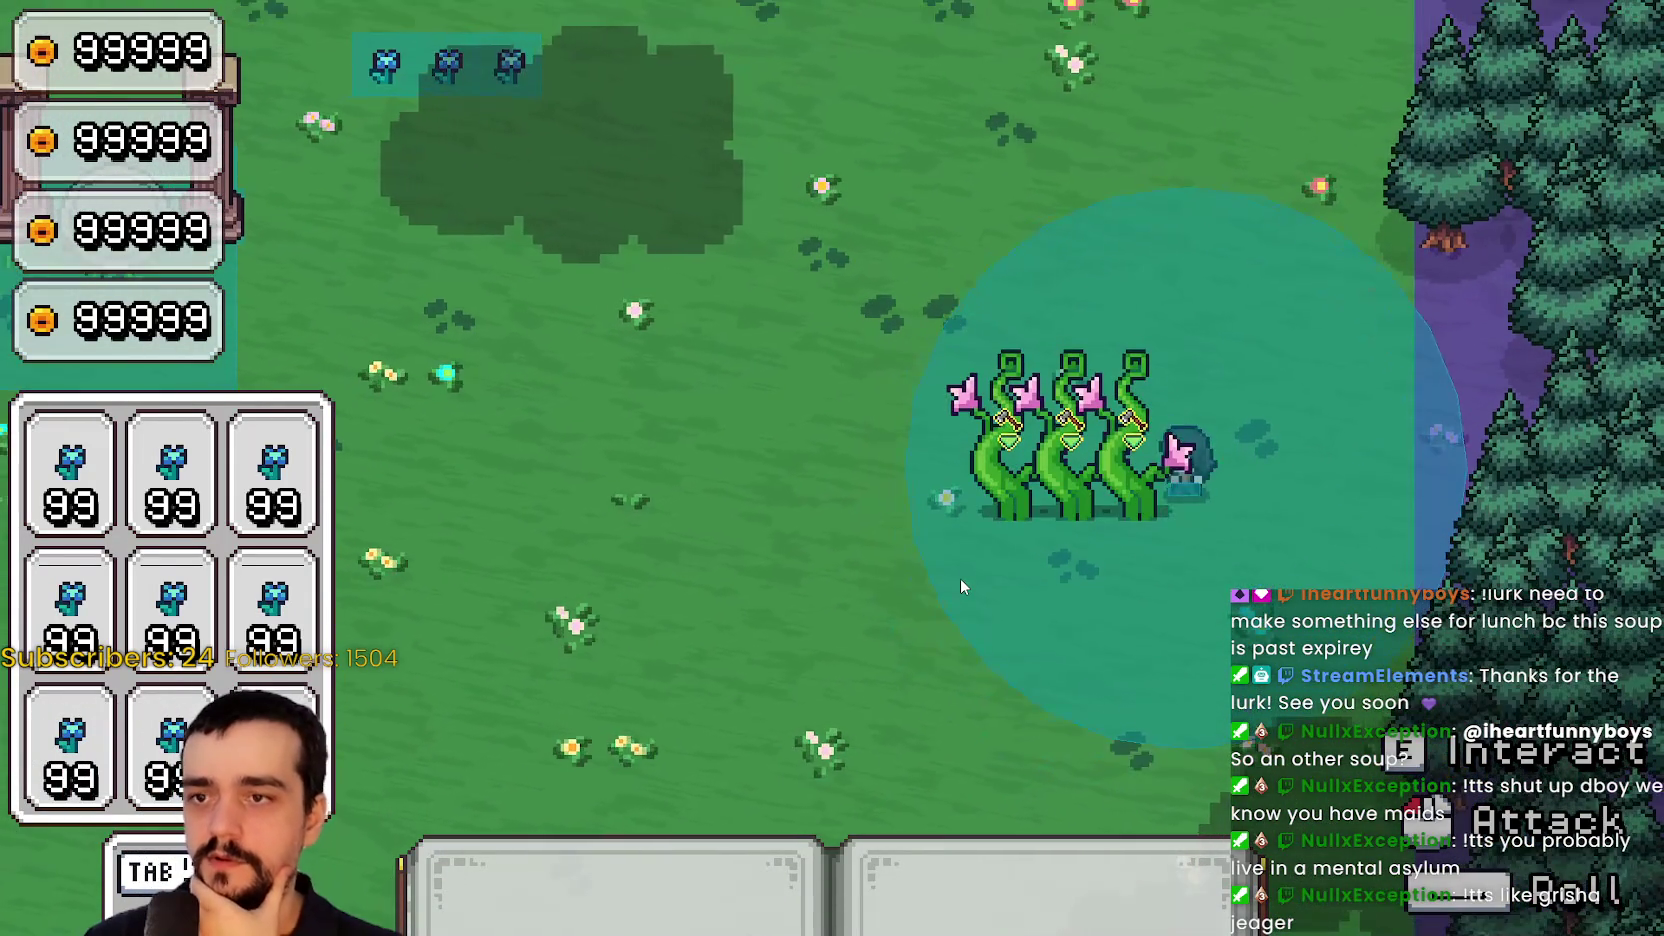
{"action": "key", "text": "s"}
{"action": "key", "text": "a"}
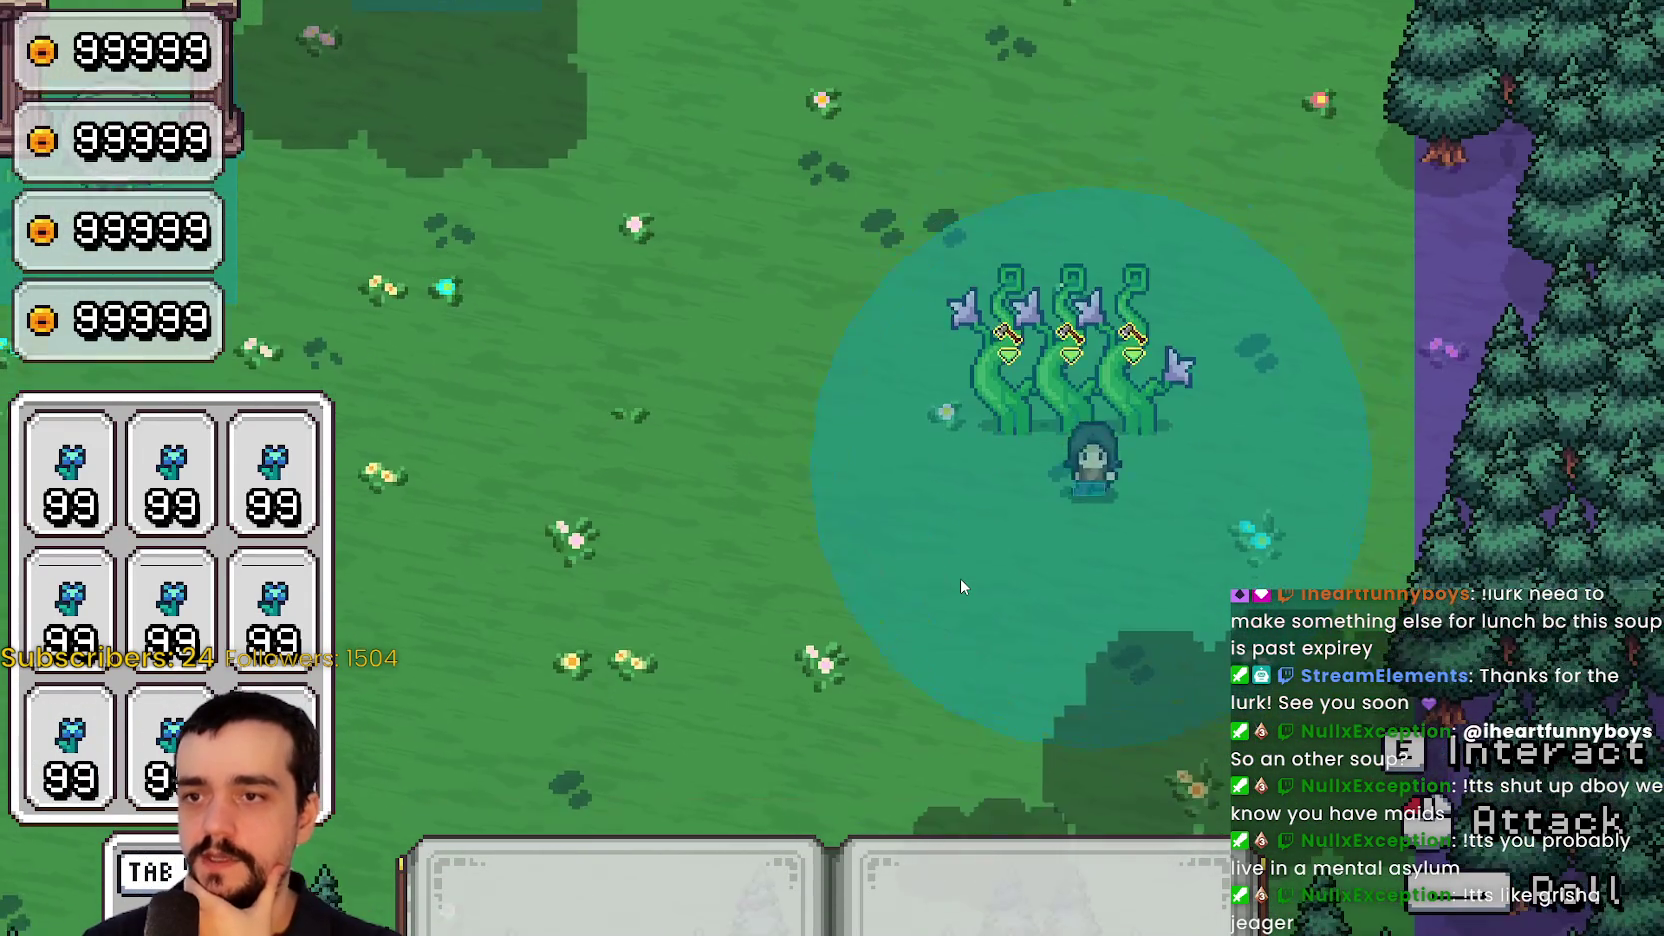
{"action": "key", "text": "d"}
{"action": "key", "text": "w"}
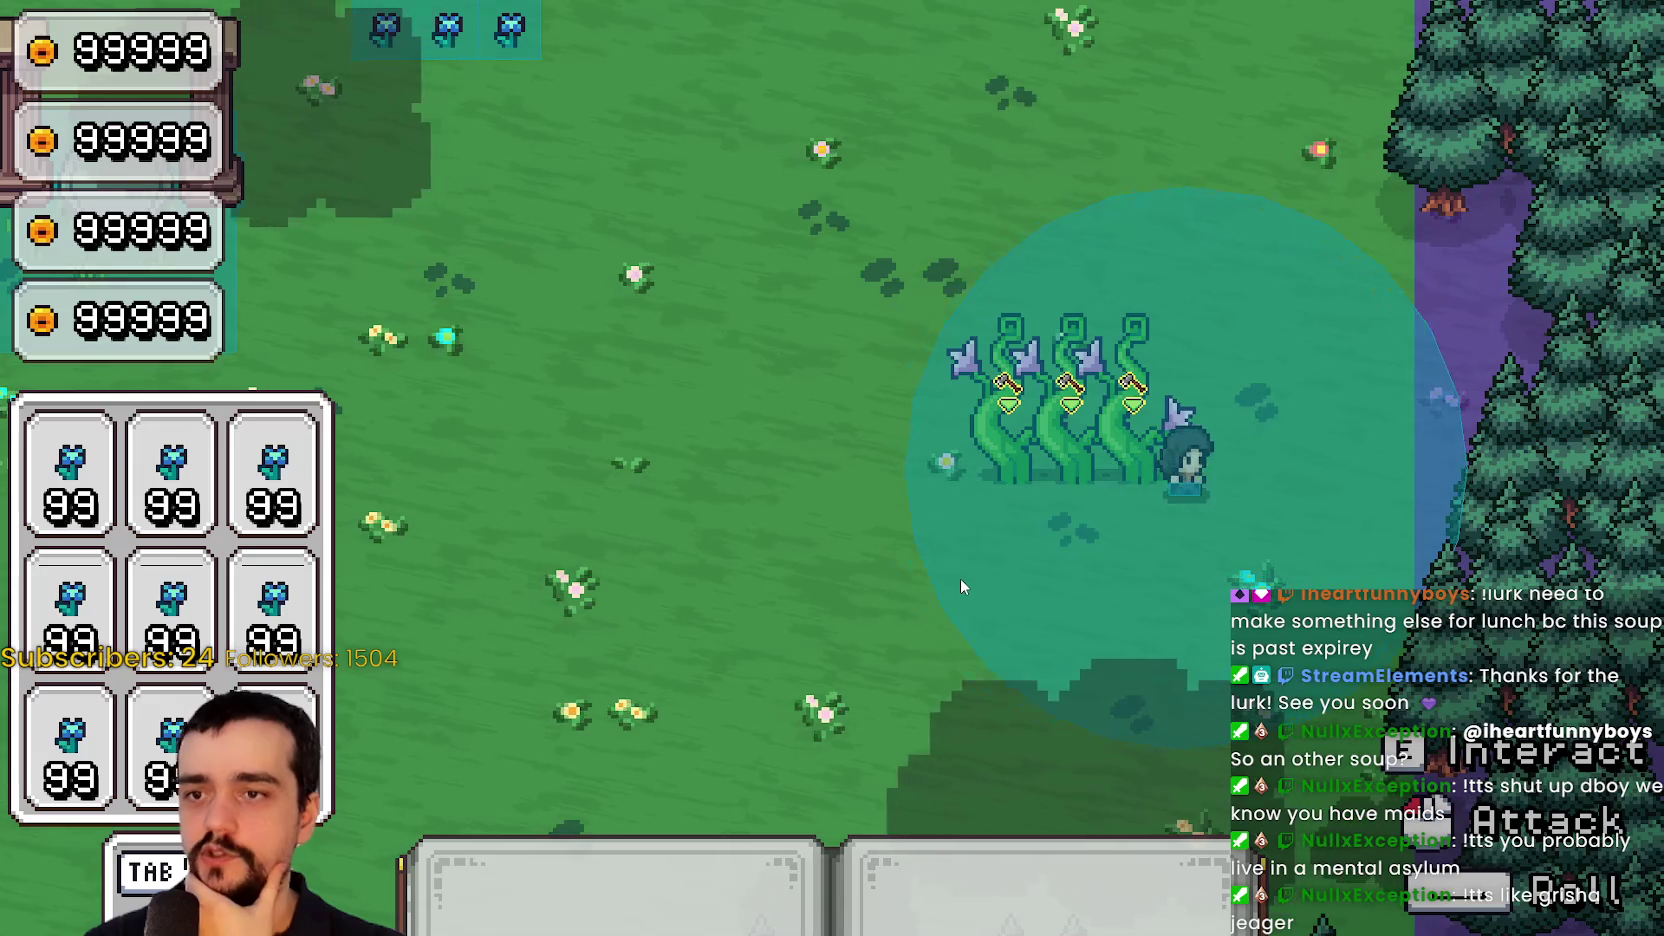
{"action": "key", "text": "a"}
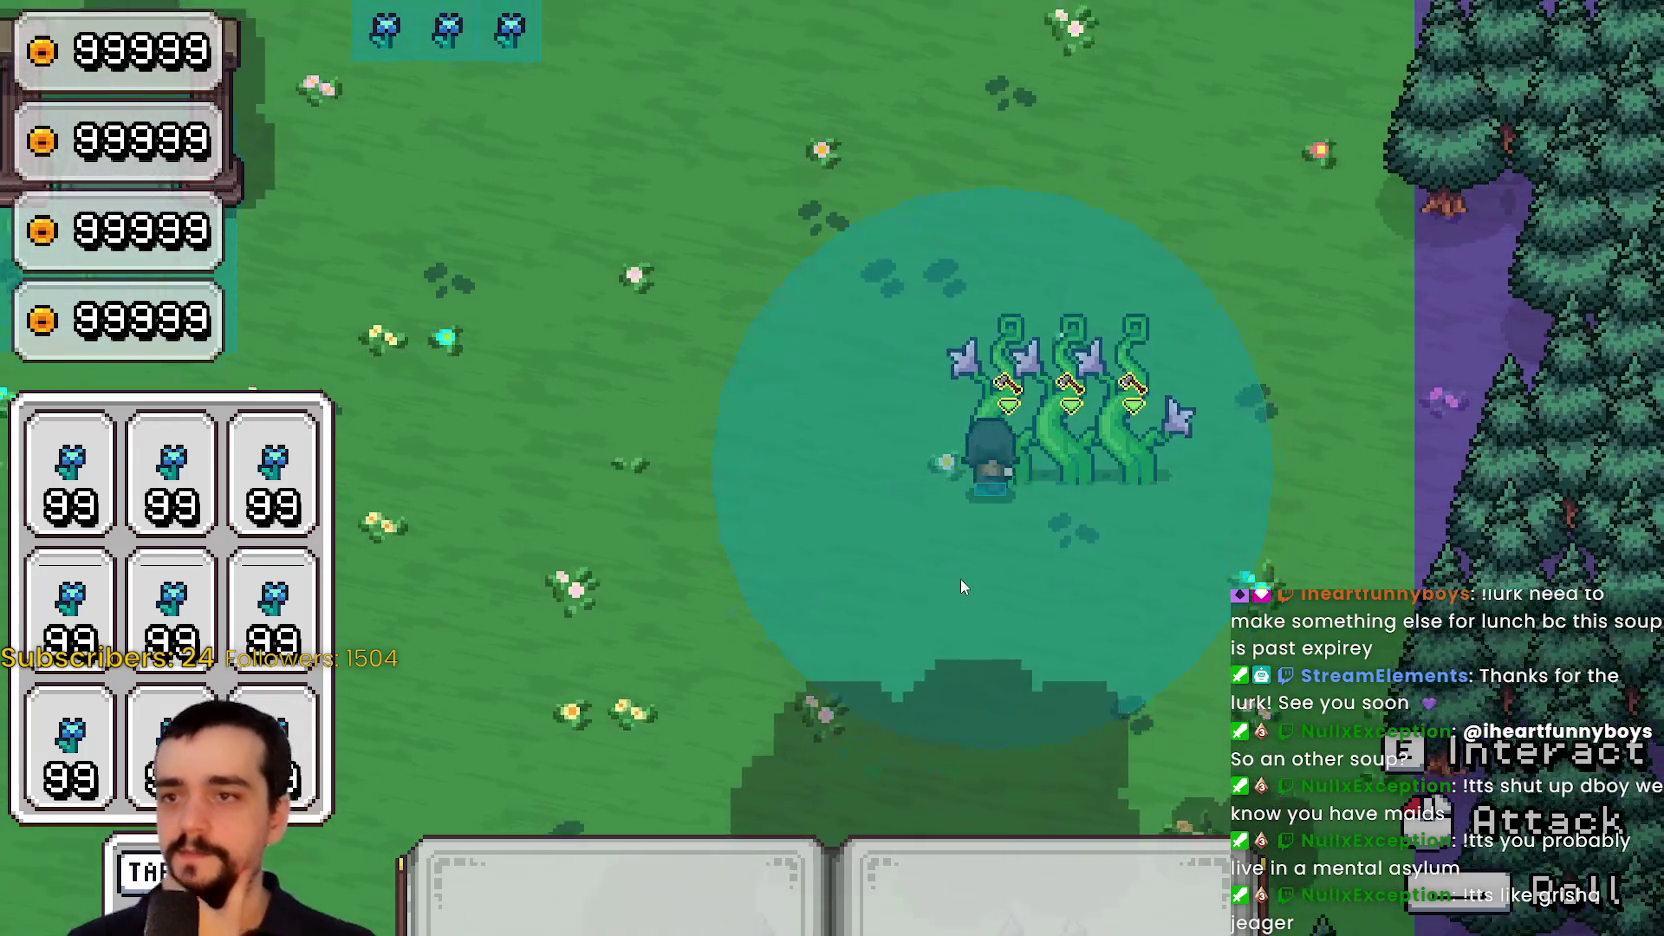
{"action": "key", "text": "w"}
{"action": "key", "text": "s"}
{"action": "key", "text": "d"}
{"action": "key", "text": "w"}
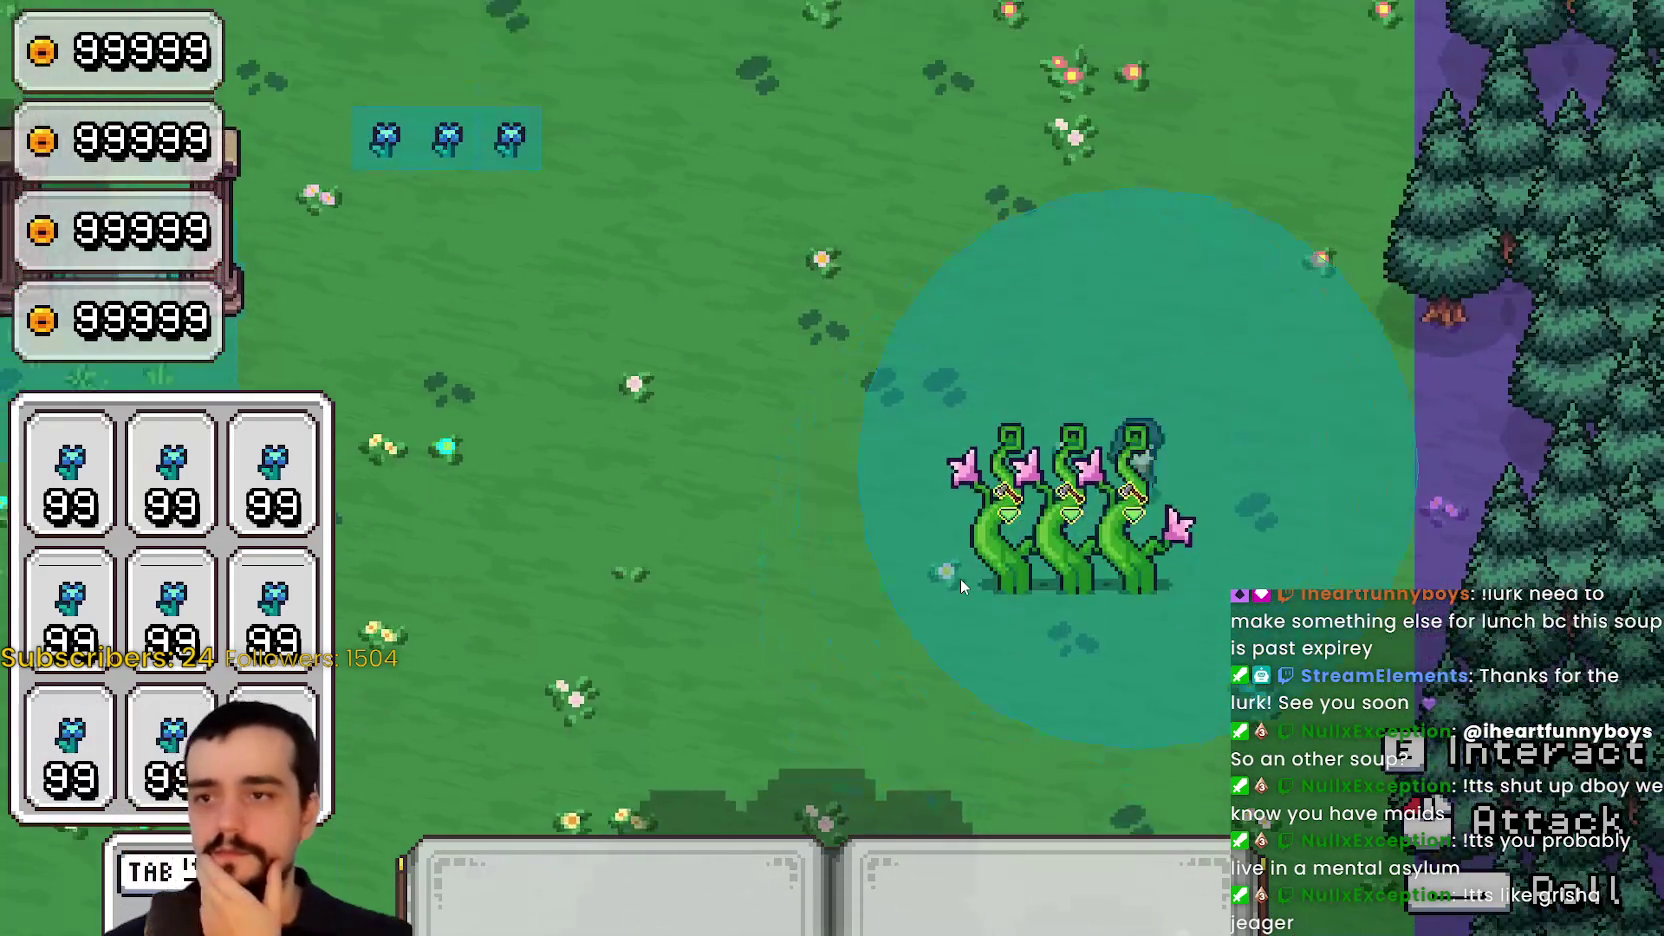
Keep circling the plants and across the field toward the tree line, then pause the game
{"action": "key", "text": "s"}
{"action": "key", "text": "d"}
{"action": "key", "text": "w"}
{"action": "key", "text": "a"}
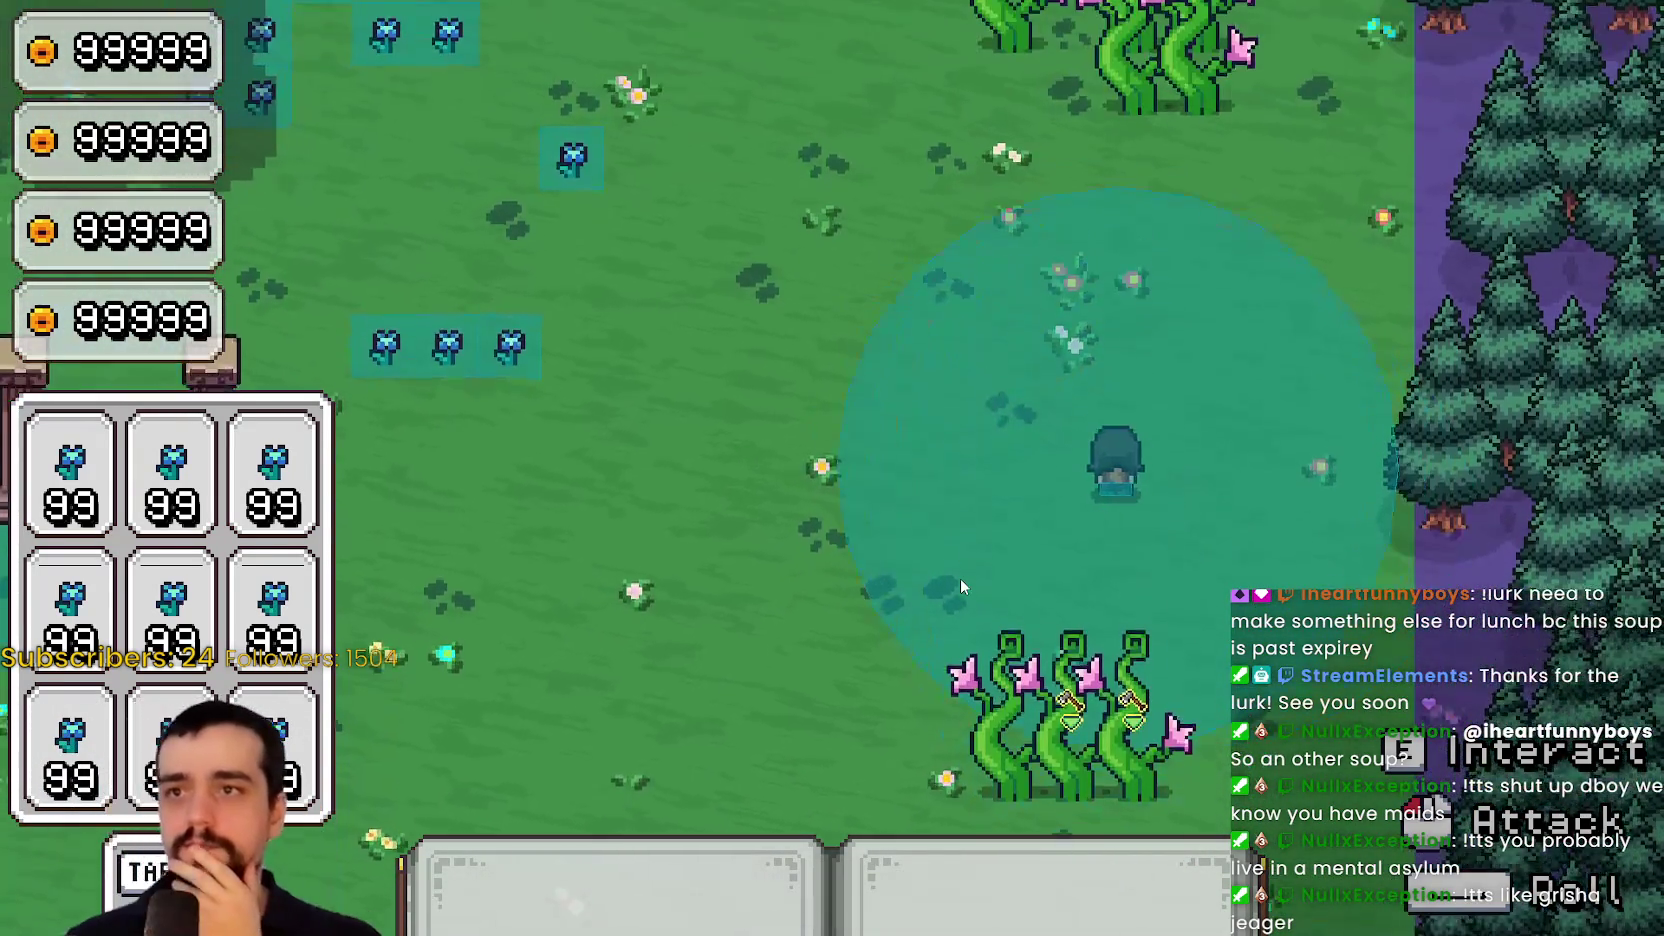
{"action": "key", "text": "w"}
{"action": "key", "text": "s"}
{"action": "key", "text": "w"}
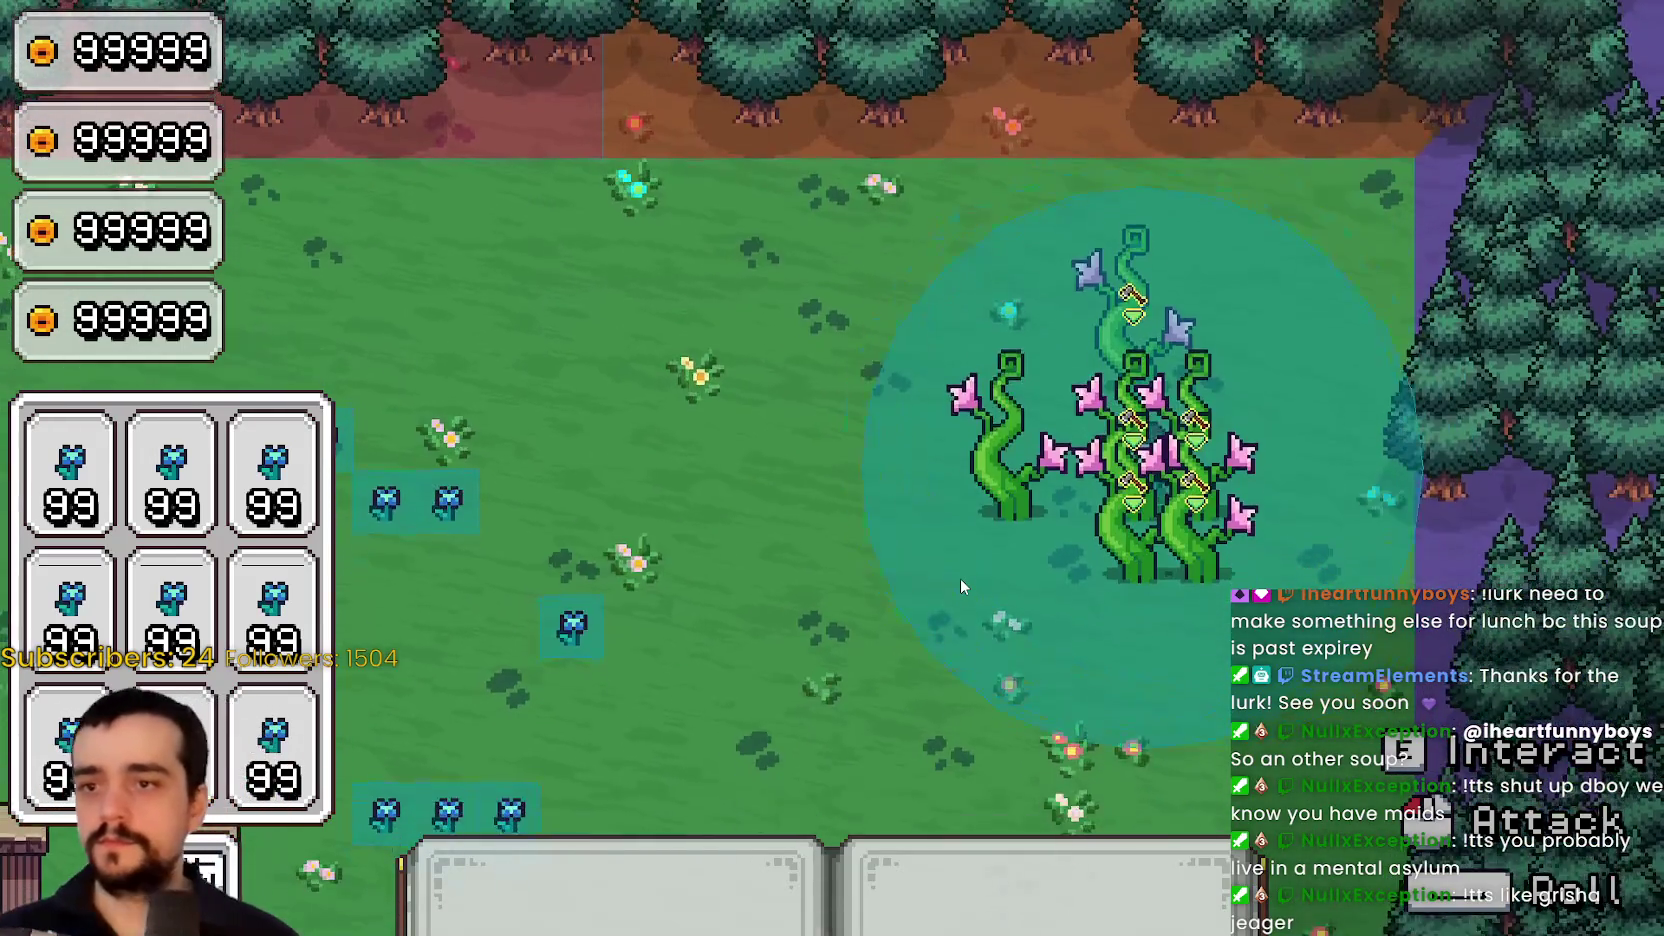
{"action": "key", "text": "s"}
{"action": "key", "text": "w"}
{"action": "key", "text": "s"}
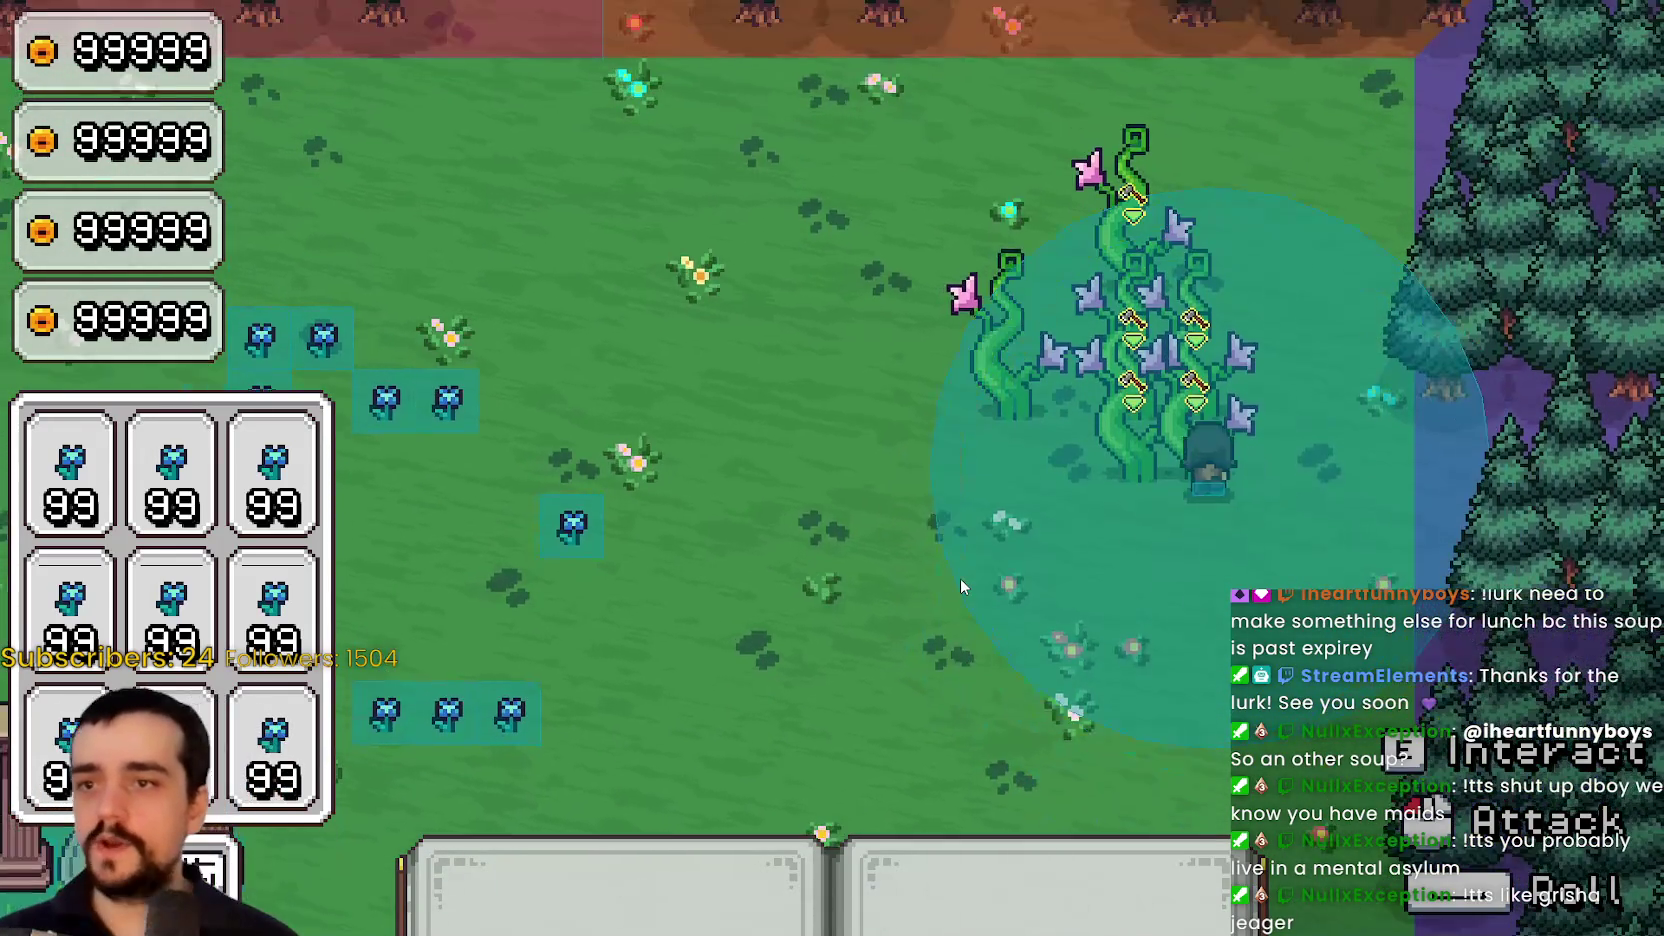
{"action": "key", "text": "w"}
{"action": "key", "text": "s"}
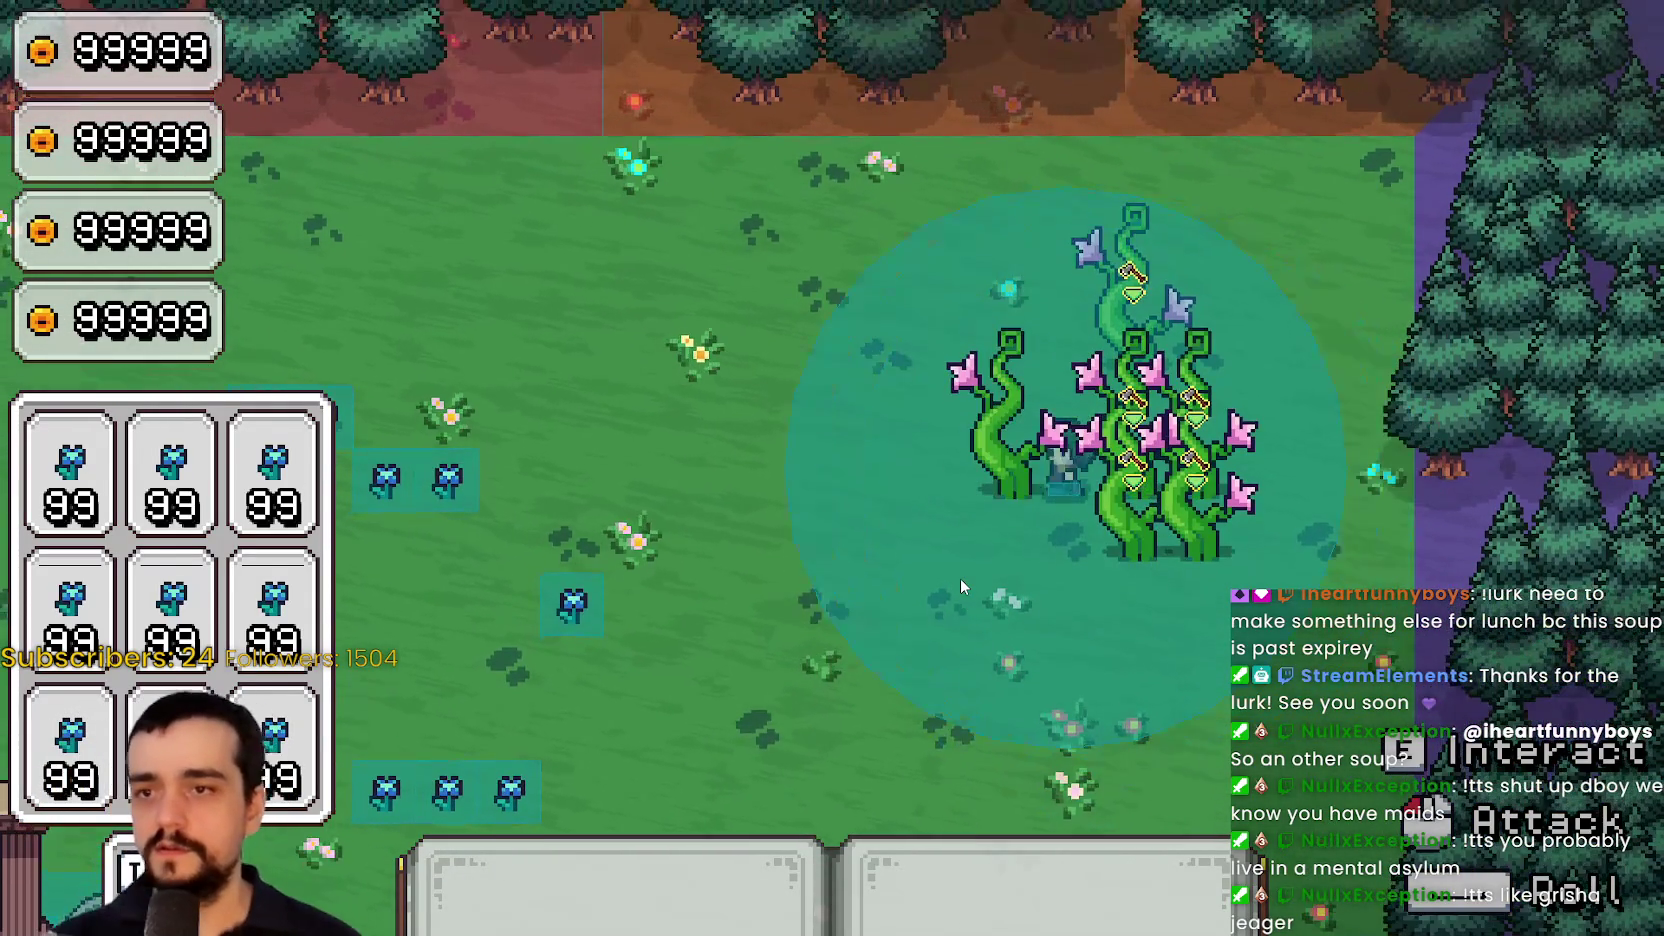
{"action": "key", "text": "a"}
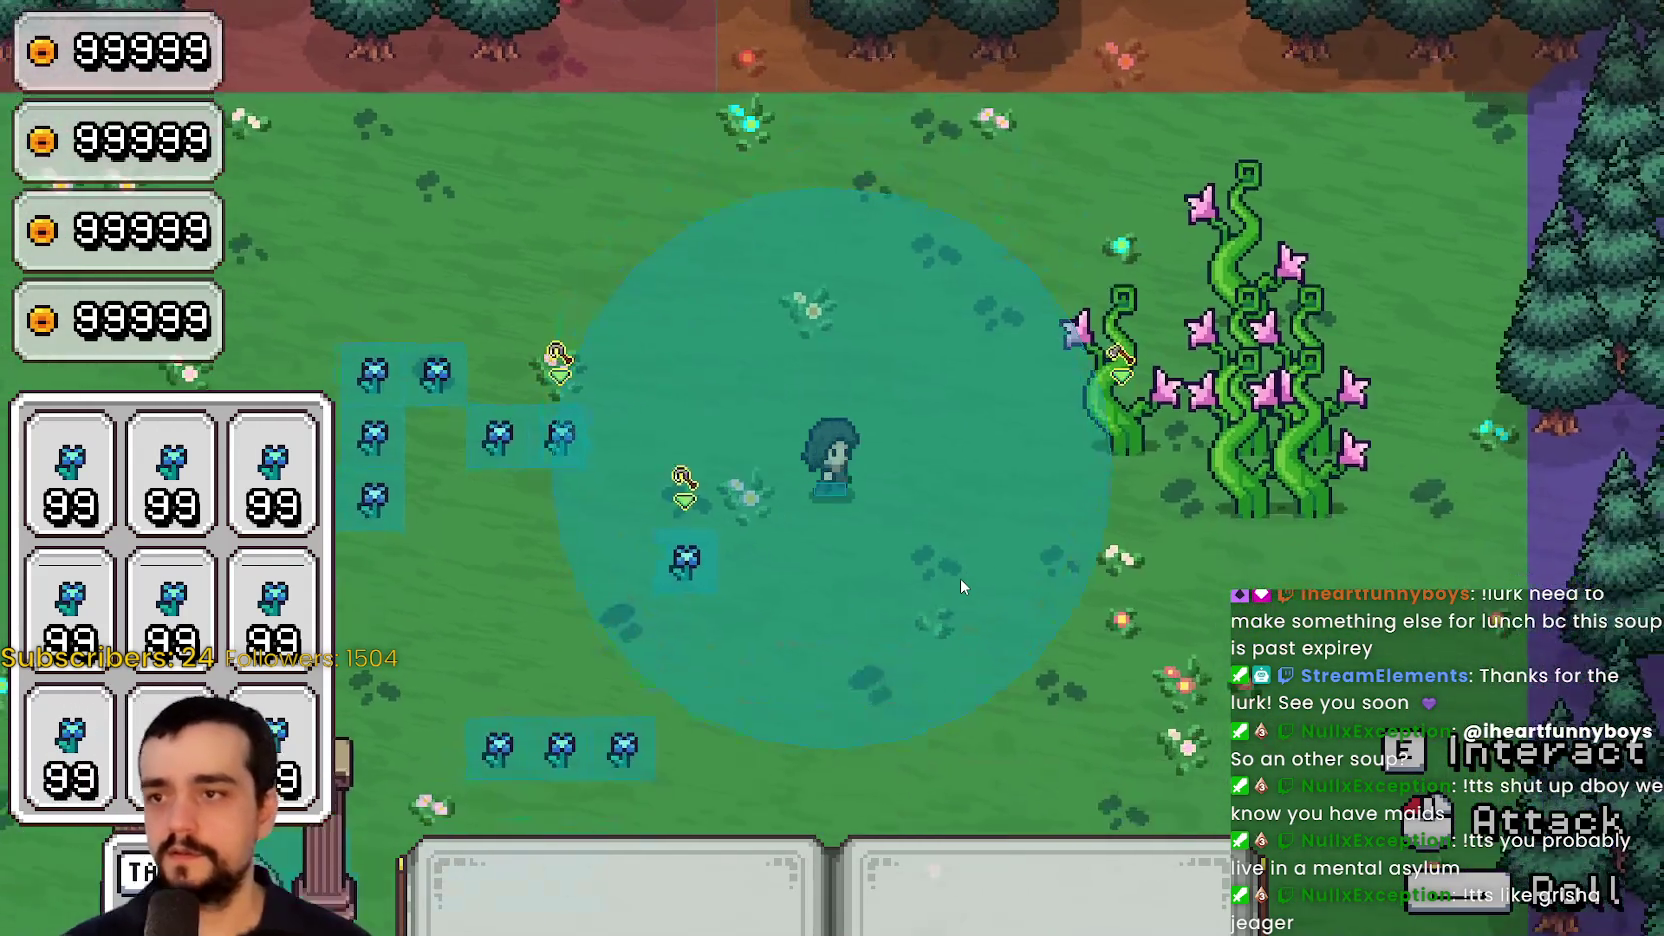
{"action": "key", "text": "d"}
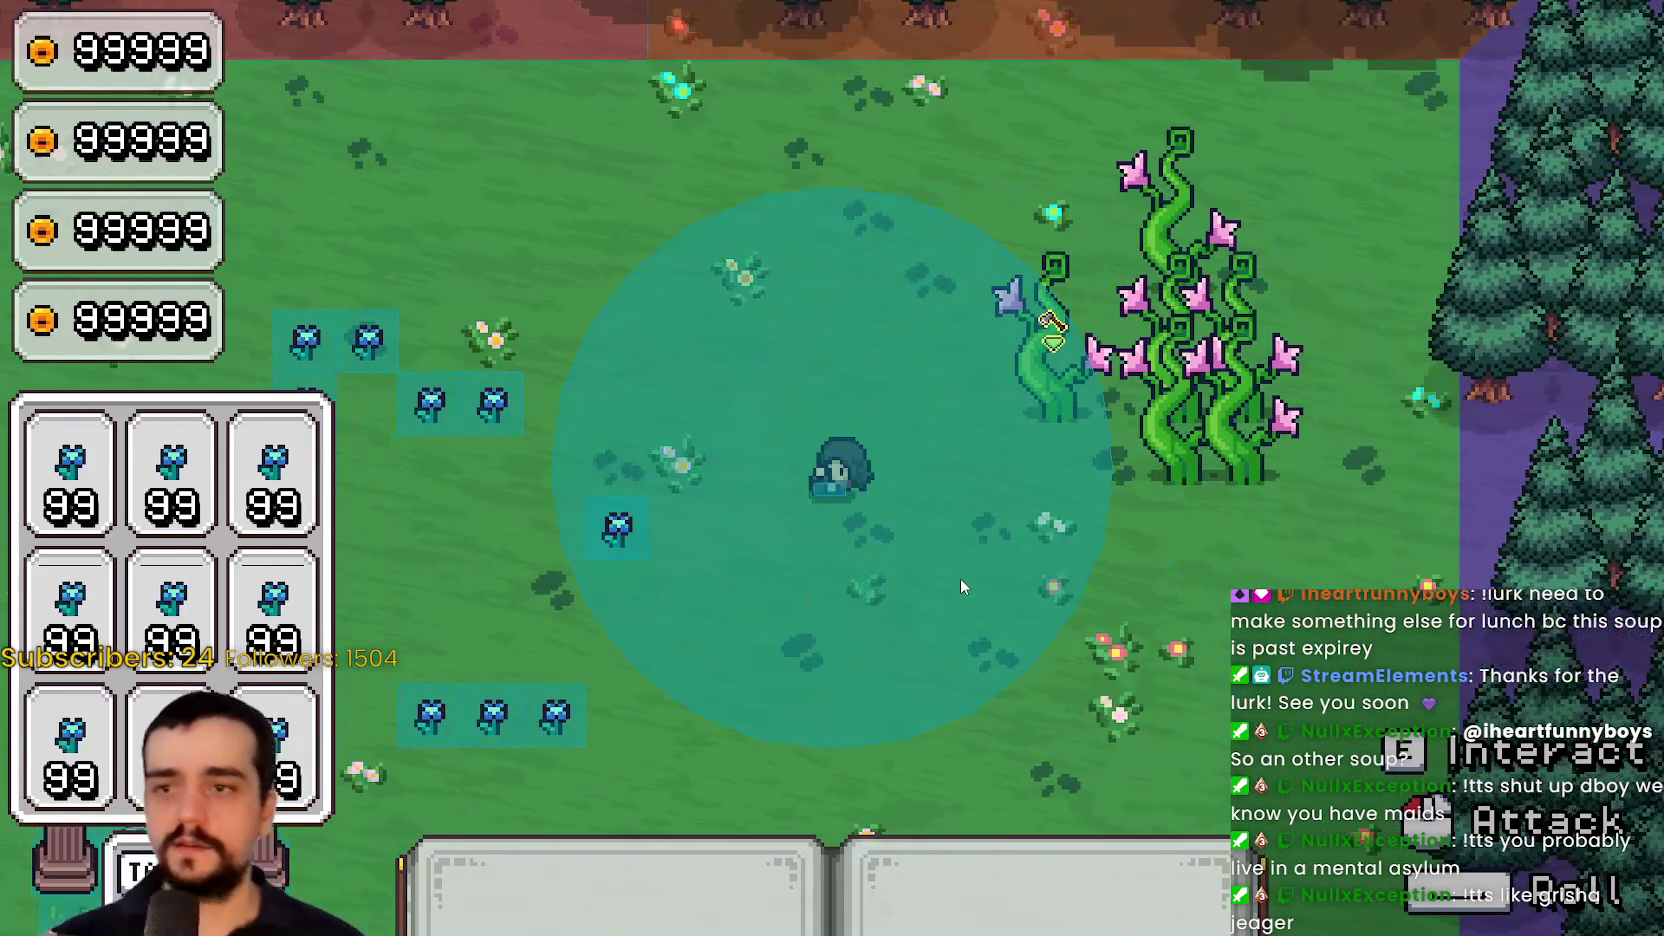
{"action": "key", "text": "d"}
{"action": "key", "text": "w"}
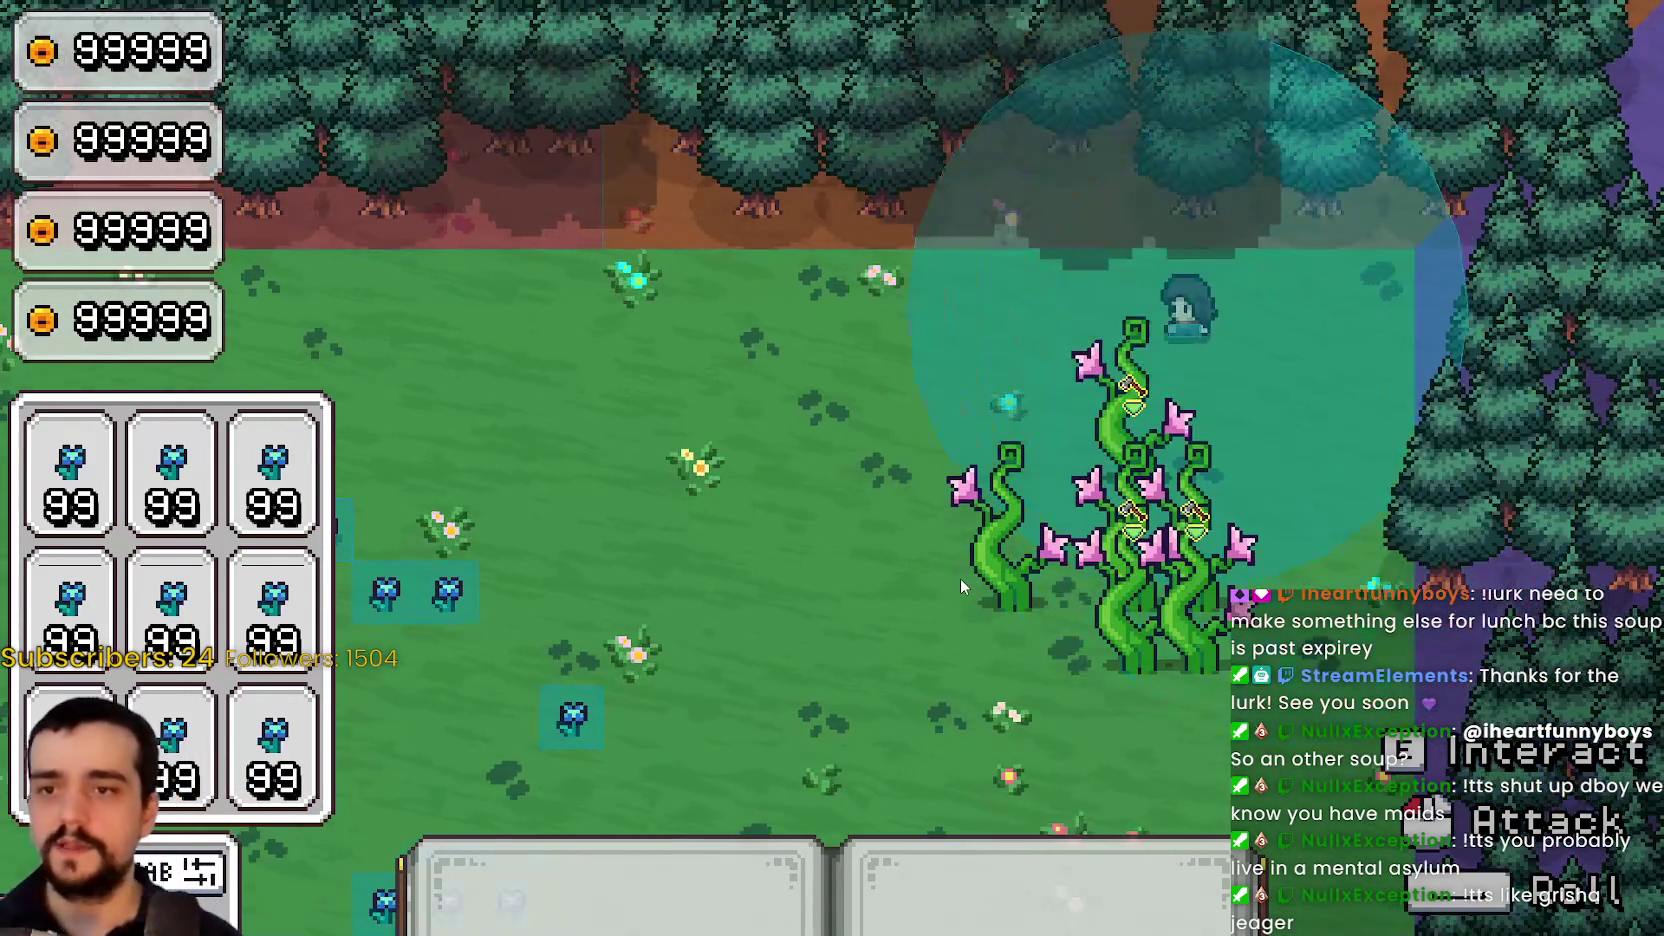
{"action": "key", "text": "a"}
{"action": "key", "text": "s"}
{"action": "key", "text": "d"}
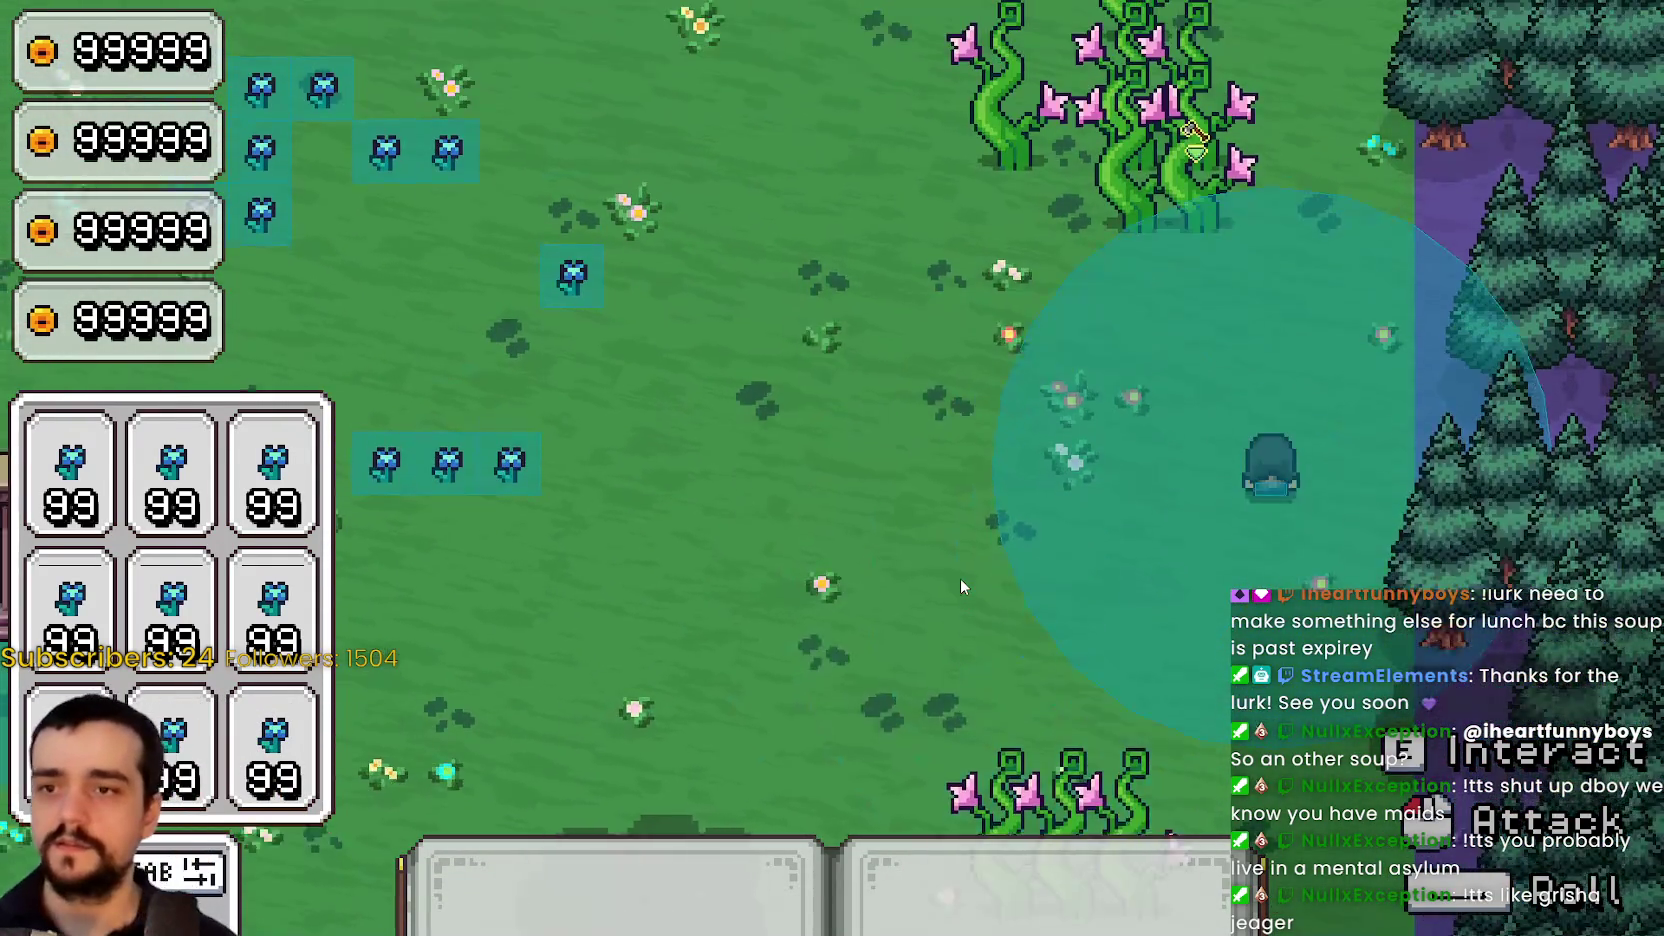
{"action": "key", "text": "w"}
{"action": "key", "text": "a"}
{"action": "key", "text": "s"}
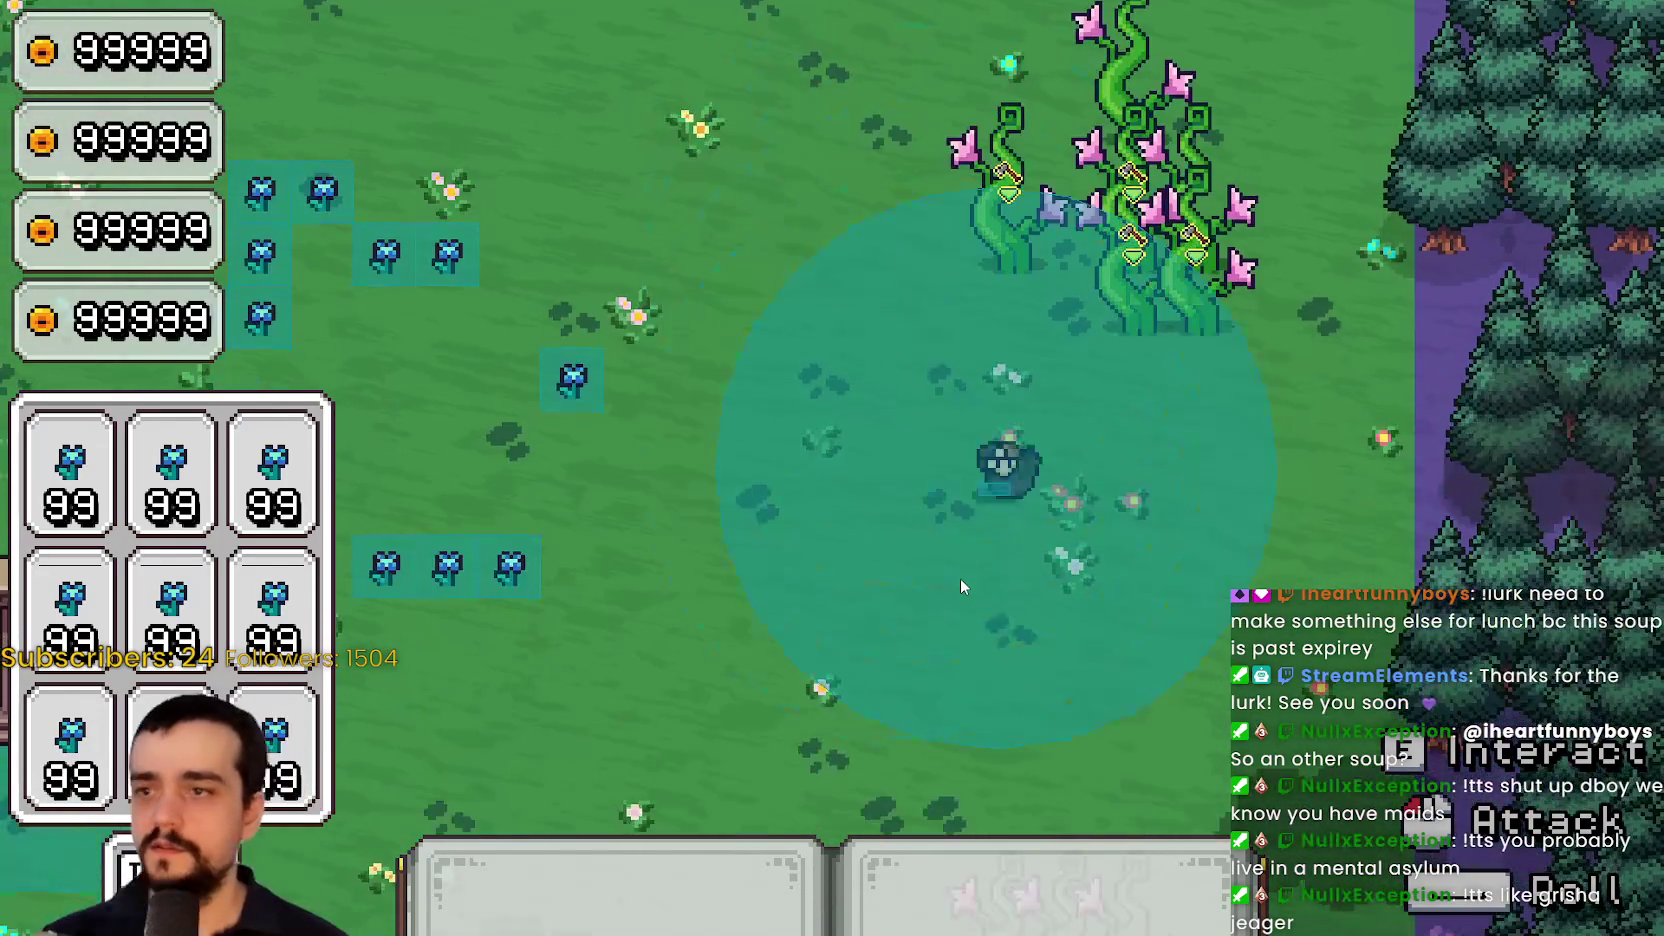
{"action": "key", "text": "w"}
{"action": "key", "text": "d"}
{"action": "key", "text": "a"}
{"action": "key", "text": "s"}
{"action": "key", "text": "a"}
{"action": "key", "text": "d"}
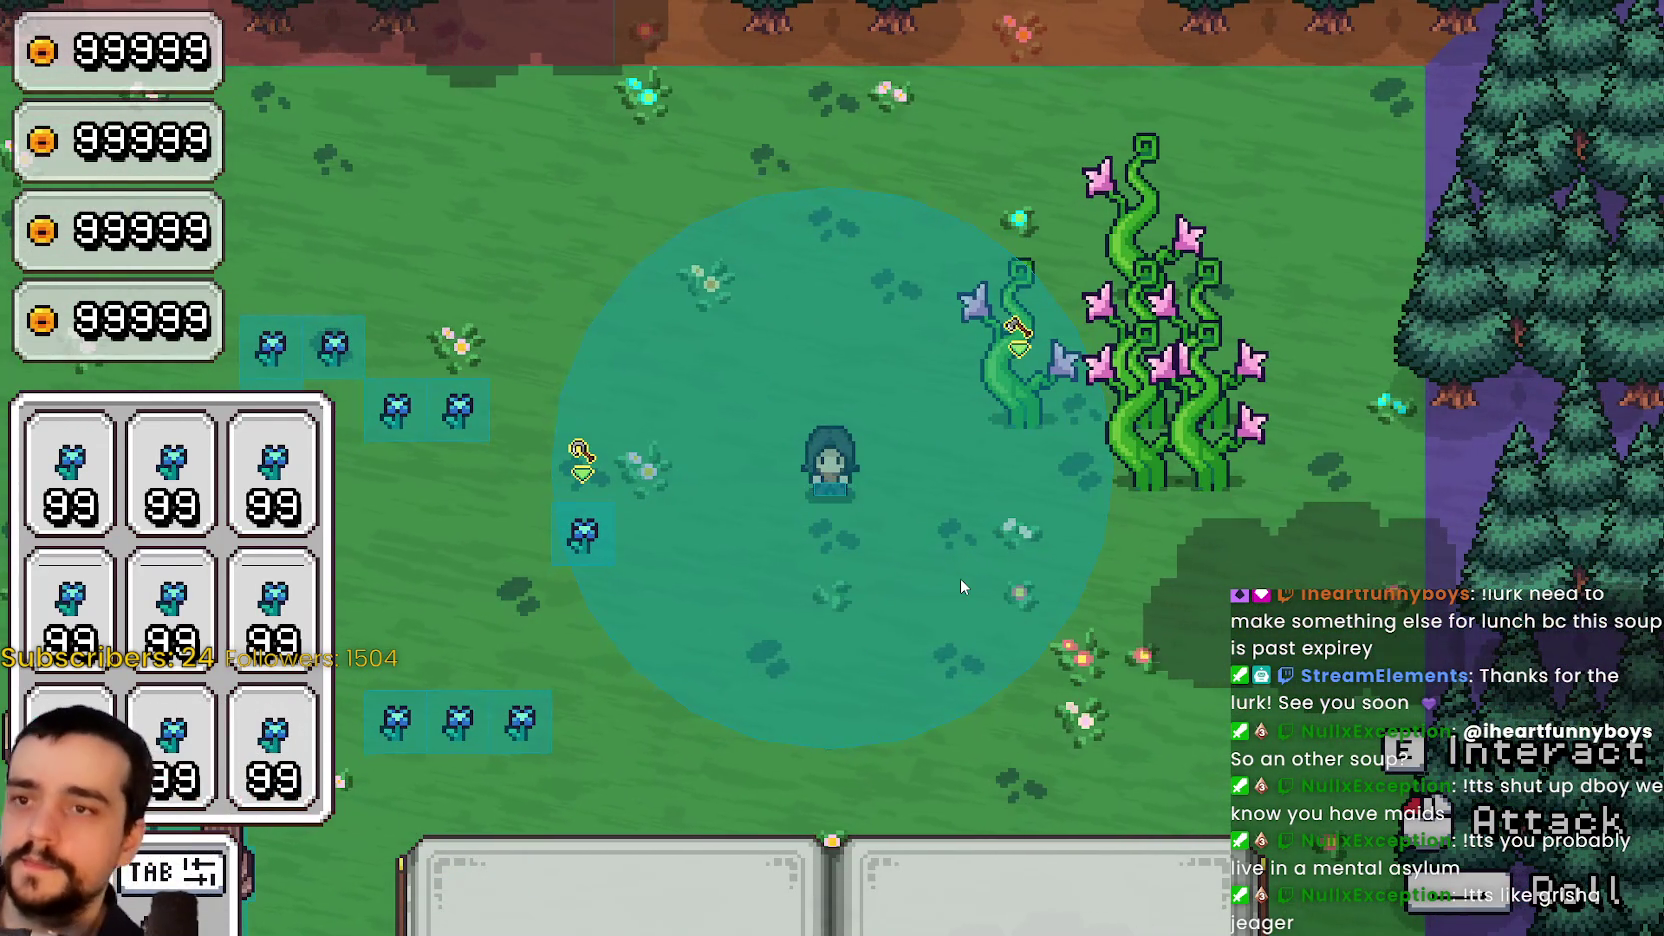
{"action": "key", "text": "d"}
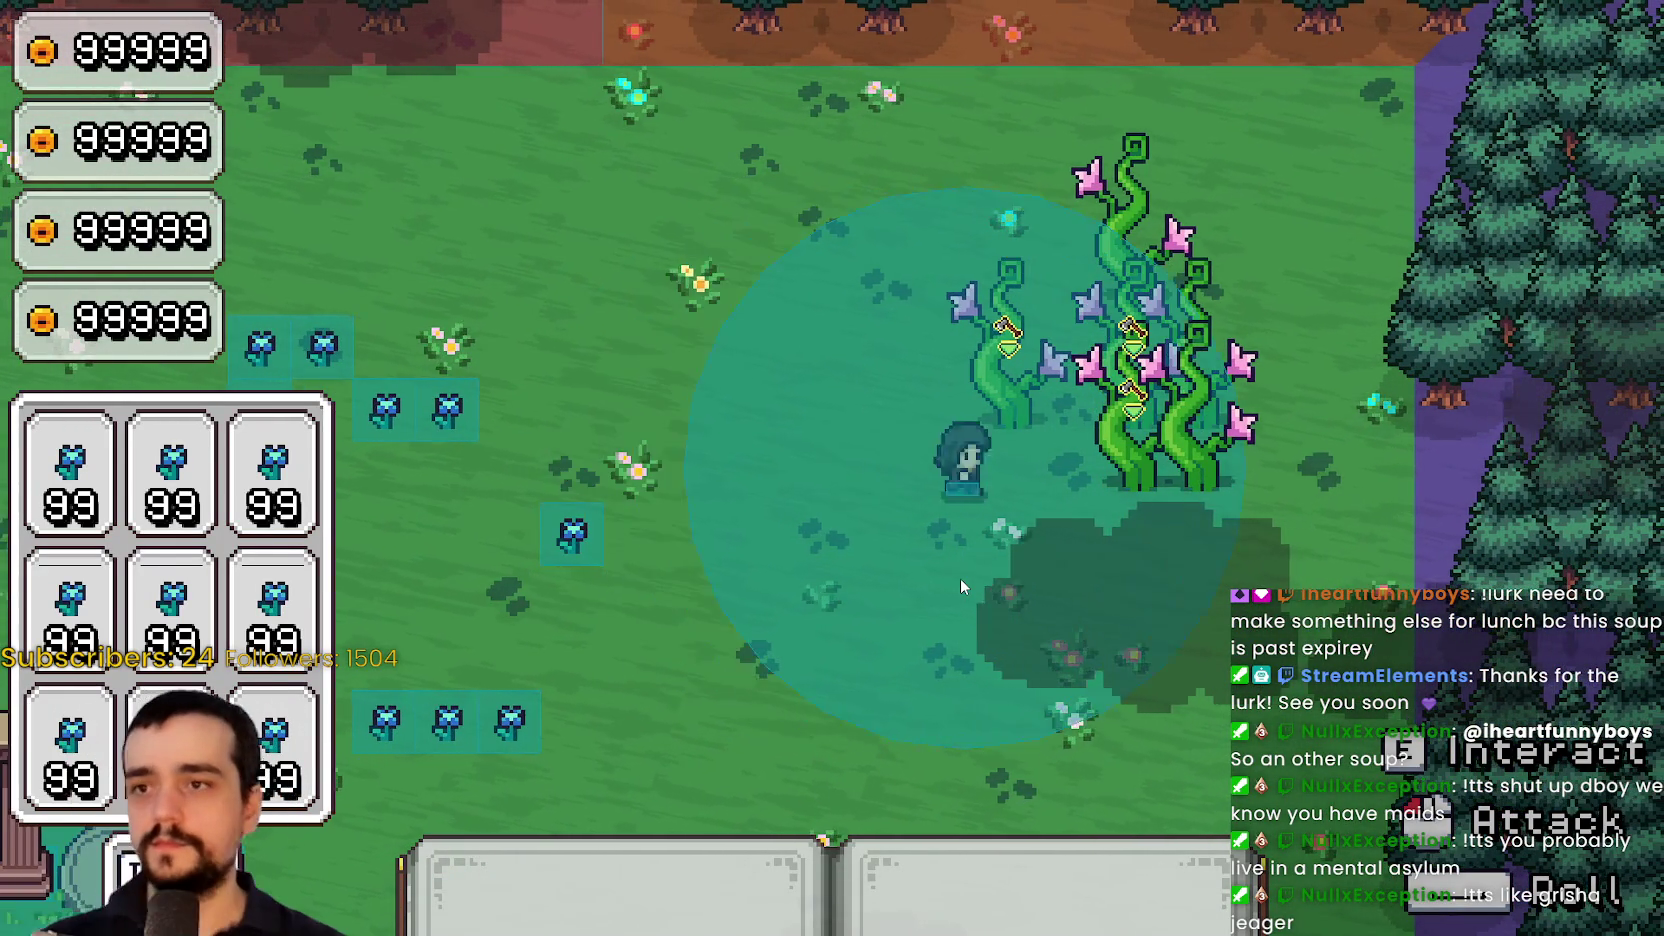
{"action": "key", "text": "w"}
{"action": "key", "text": "s"}
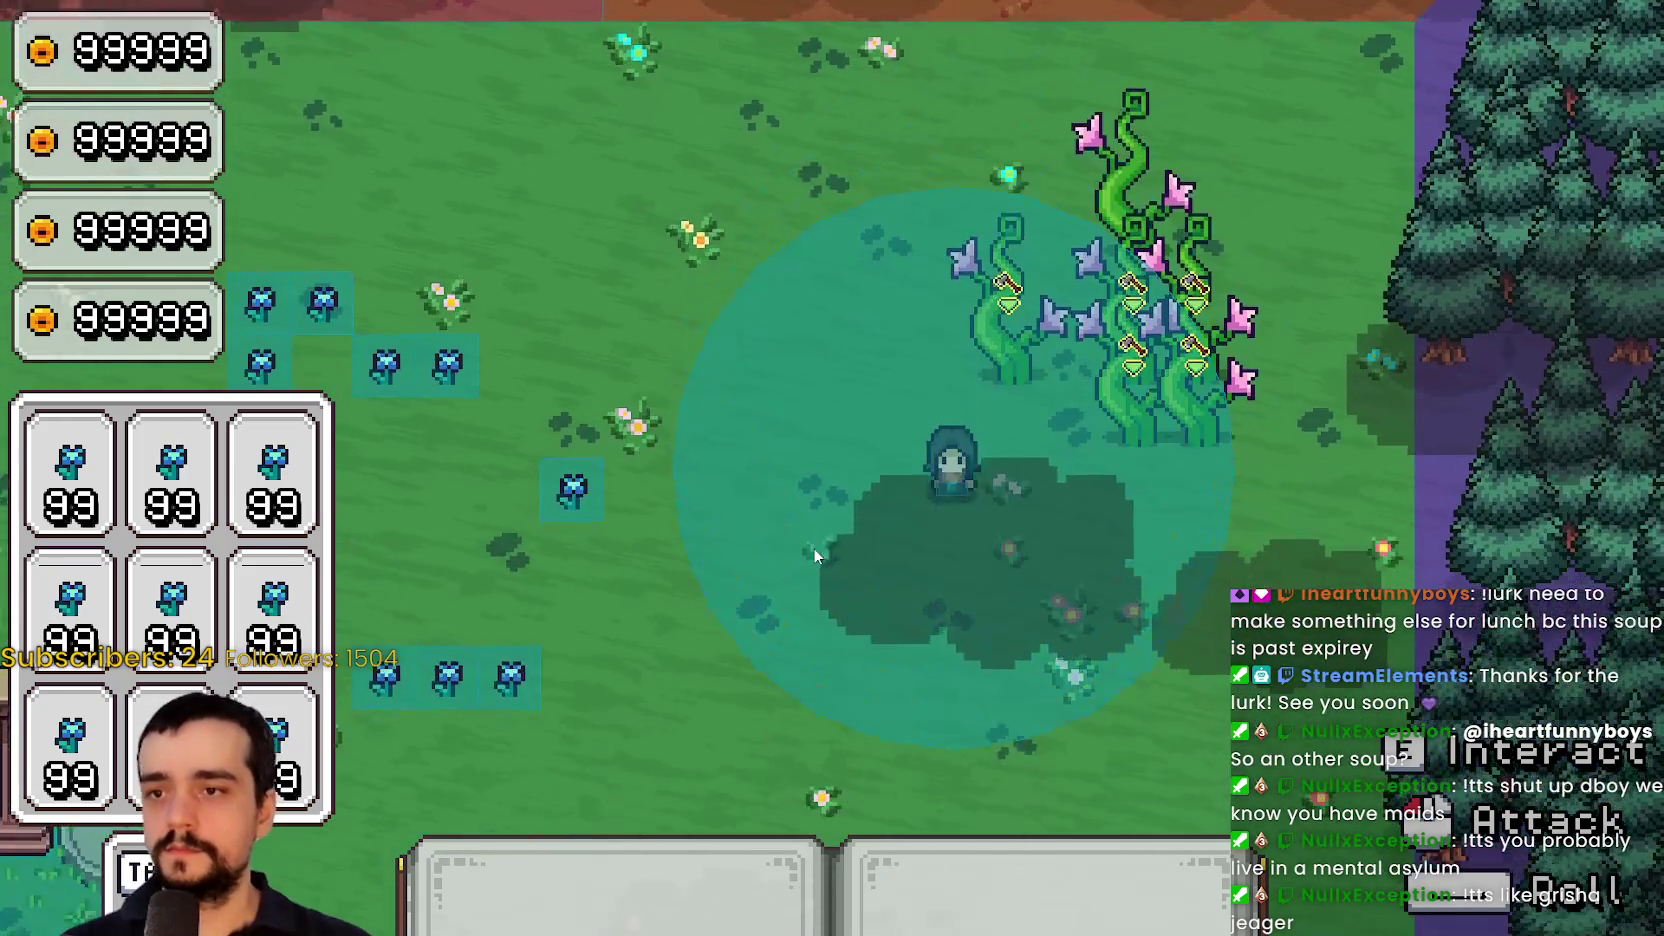
{"action": "key", "text": "s"}
{"action": "key", "text": "a"}
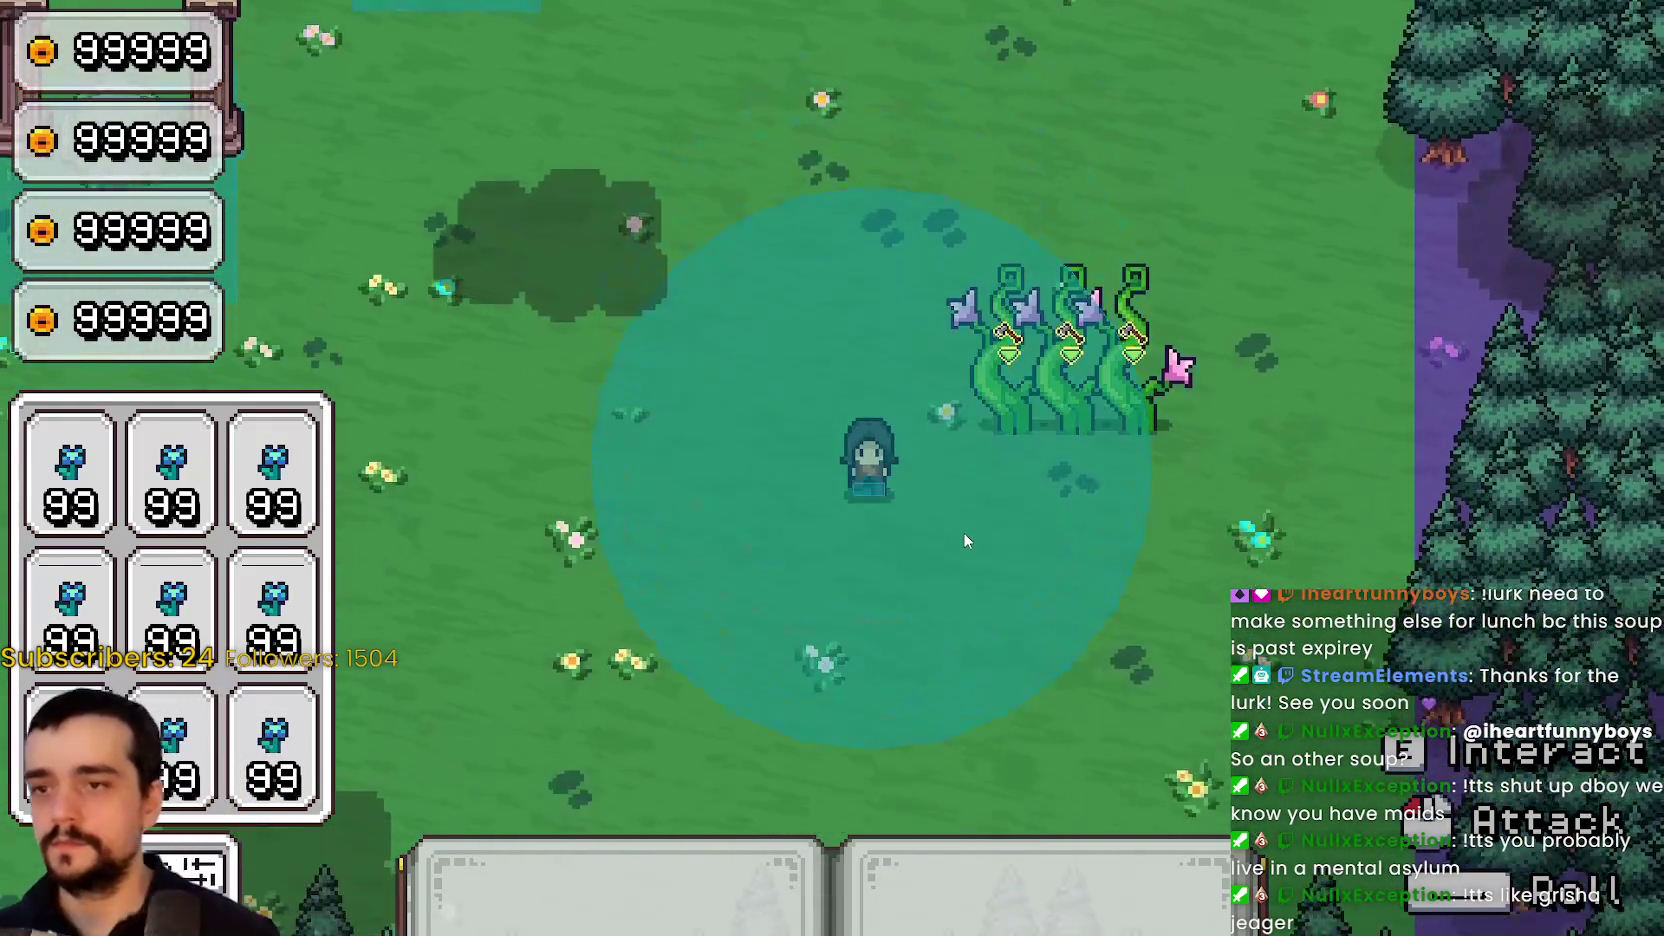
{"action": "key", "text": "w"}
{"action": "key", "text": "d"}
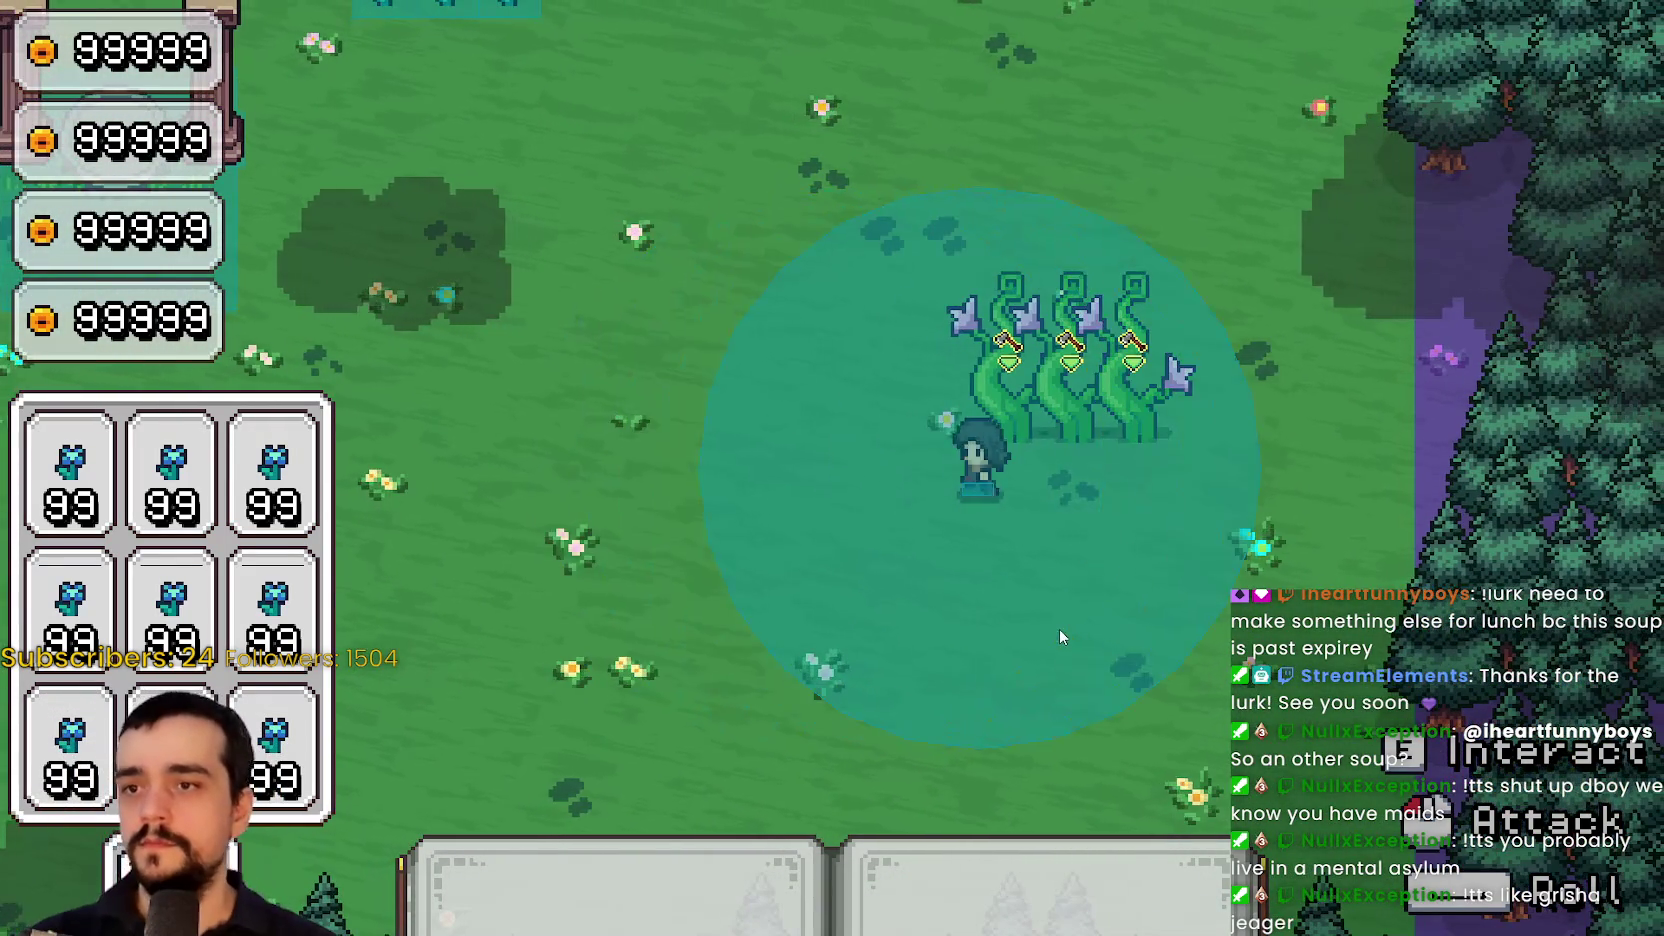
{"action": "key", "text": "a"}
{"action": "key", "text": "w"}
{"action": "key", "text": "Escape"}
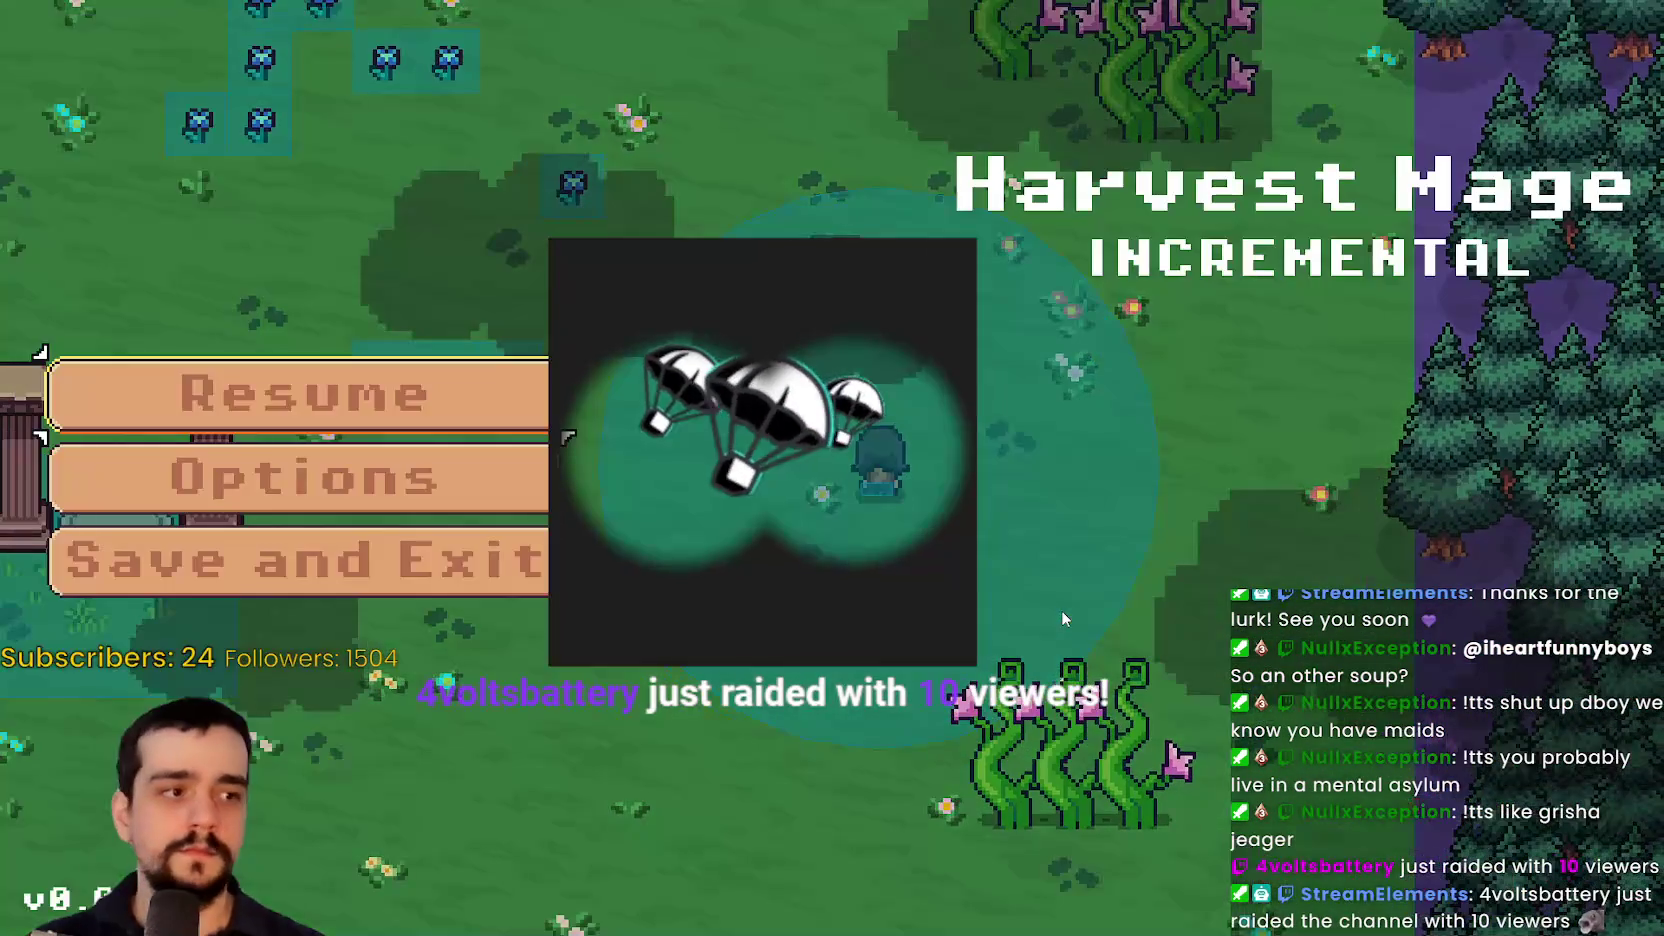
Resume the game, walk a few steps, then Save and Exit to the title screen
{"action": "key", "text": "s"}
{"action": "key", "text": "s"}
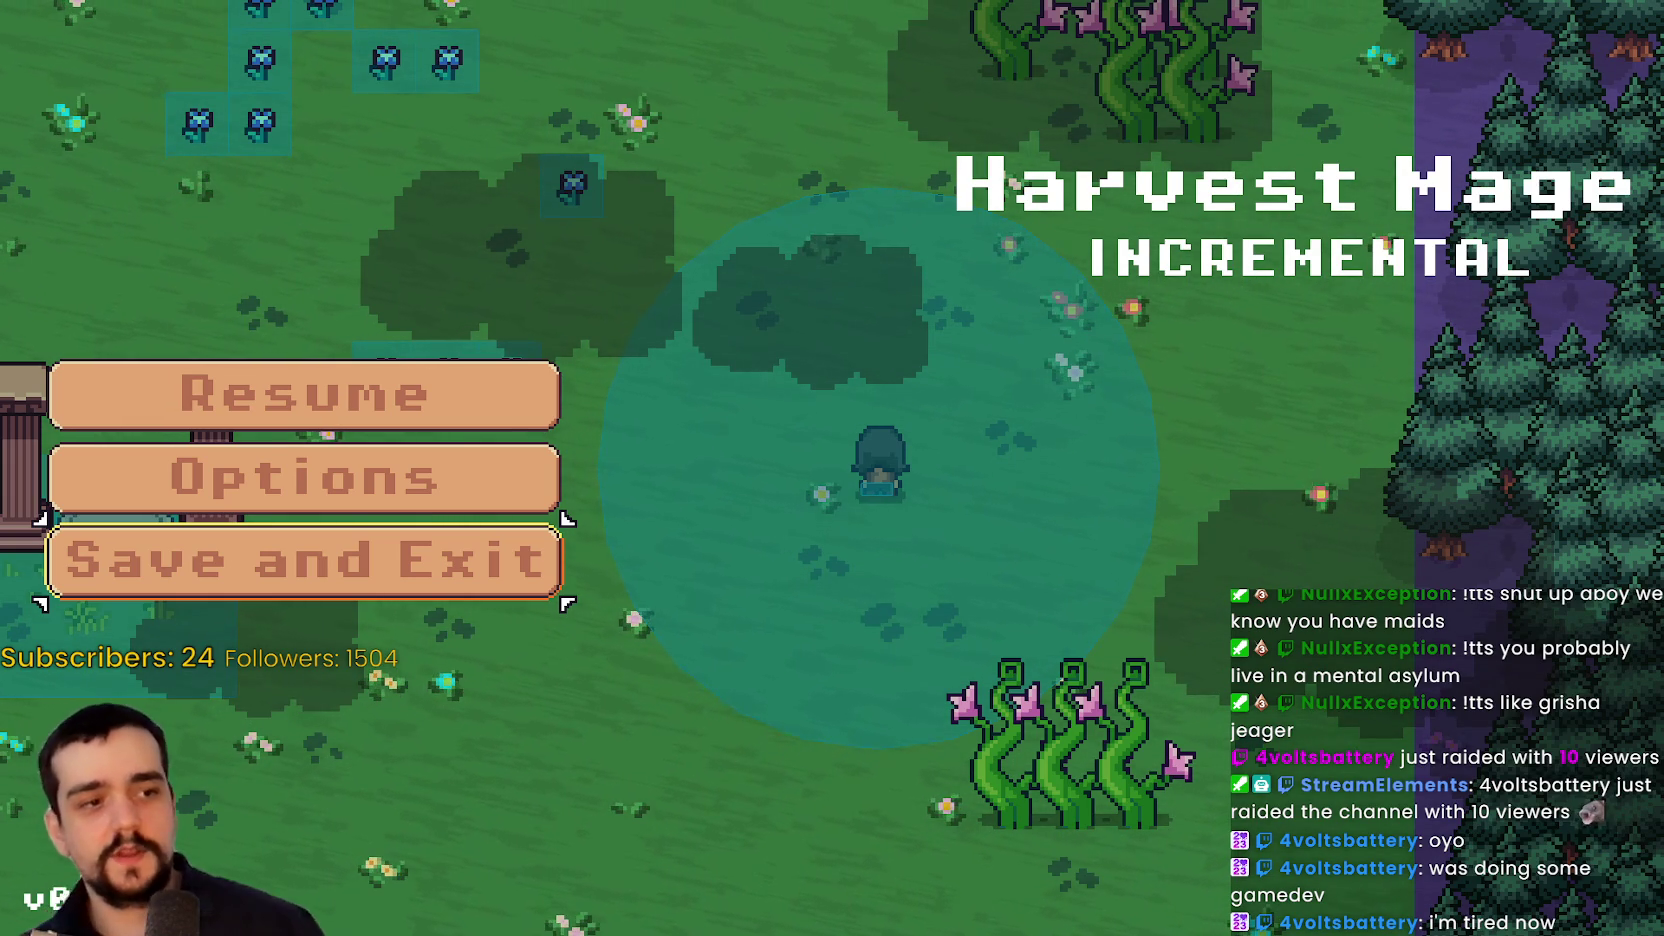
{"action": "left_click", "coordinate": [260, 372]}
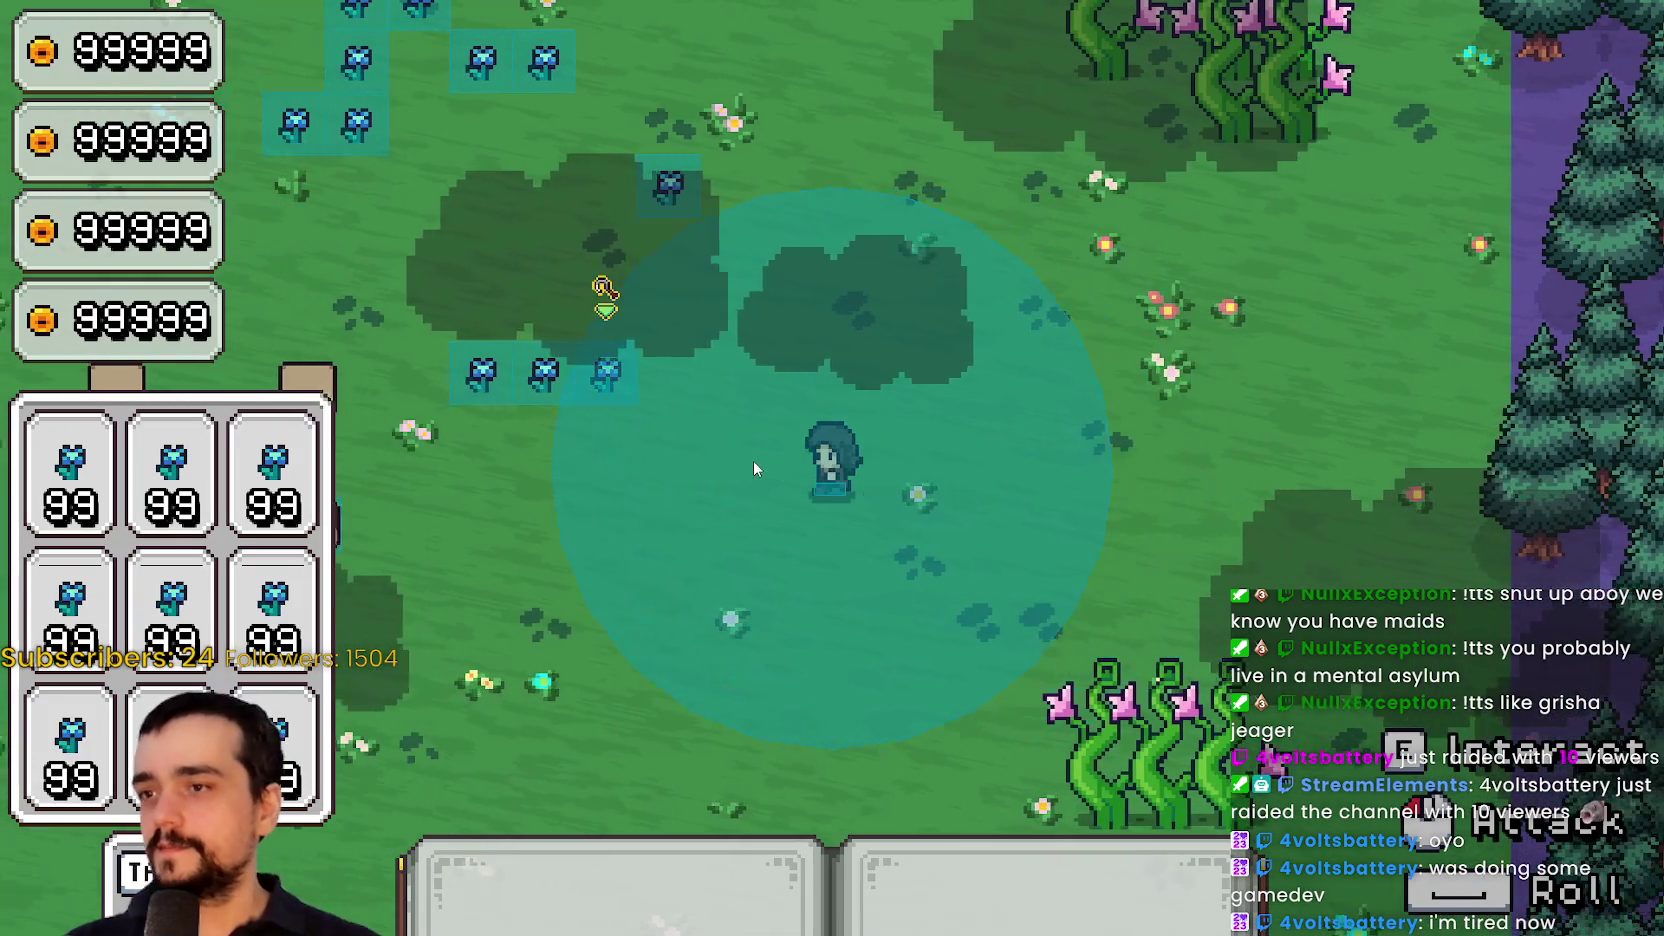
{"action": "key", "text": "a+s"}
{"action": "key", "text": "d+w"}
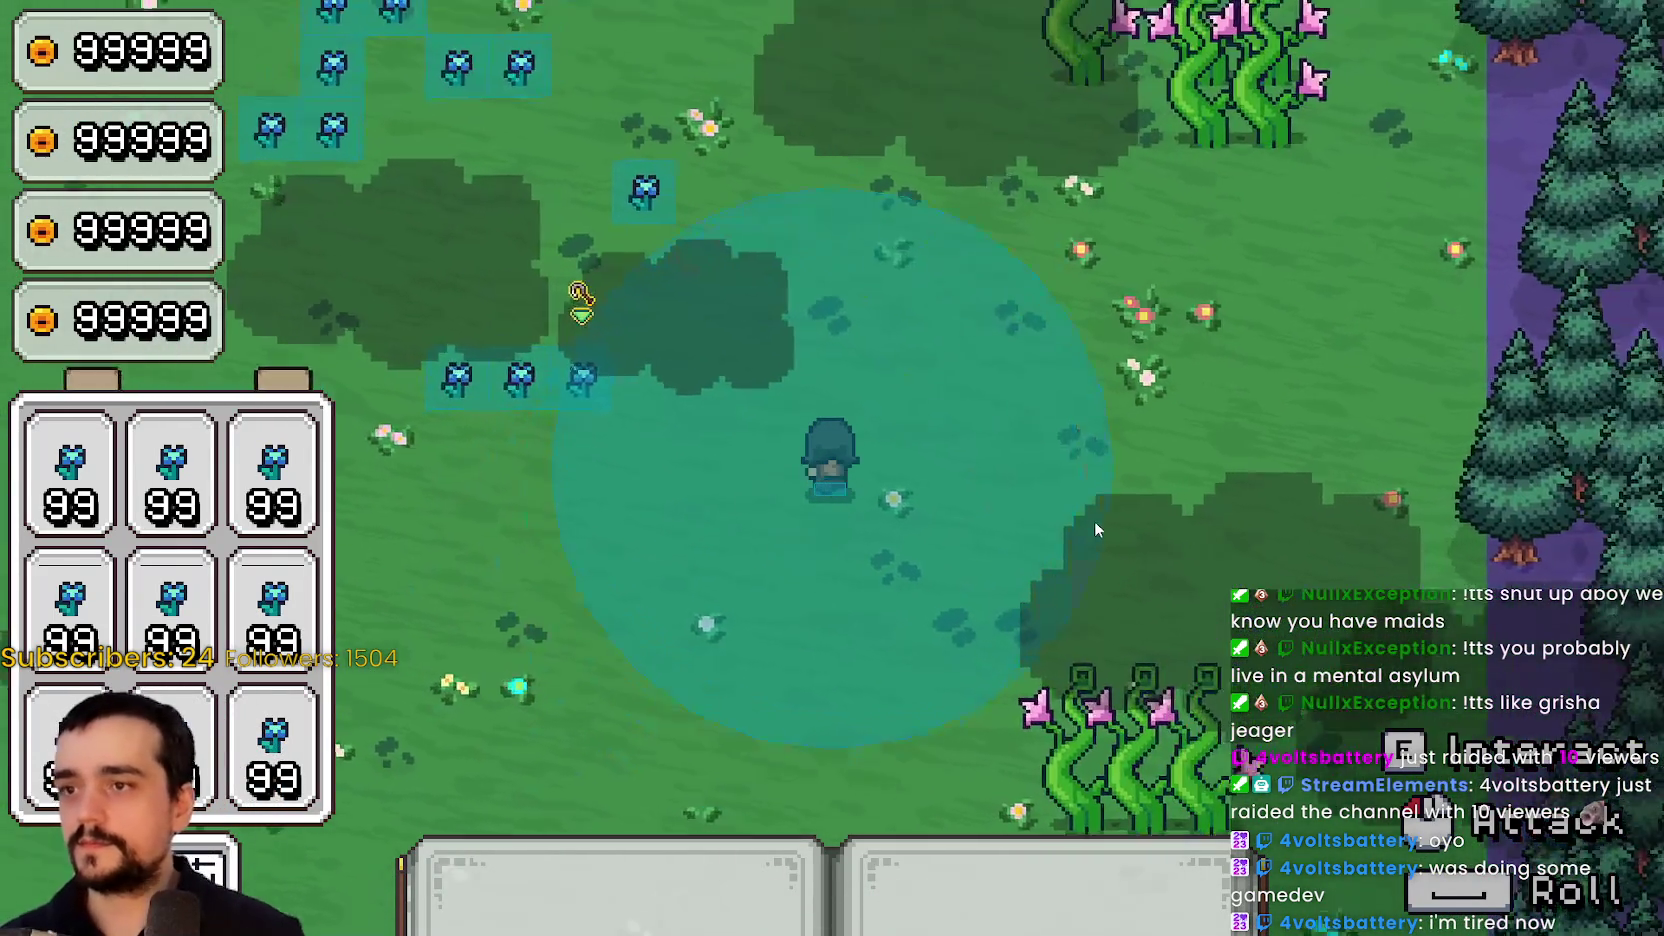
{"action": "key", "text": "Escape"}
{"action": "left_click", "coordinate": [502, 578]}
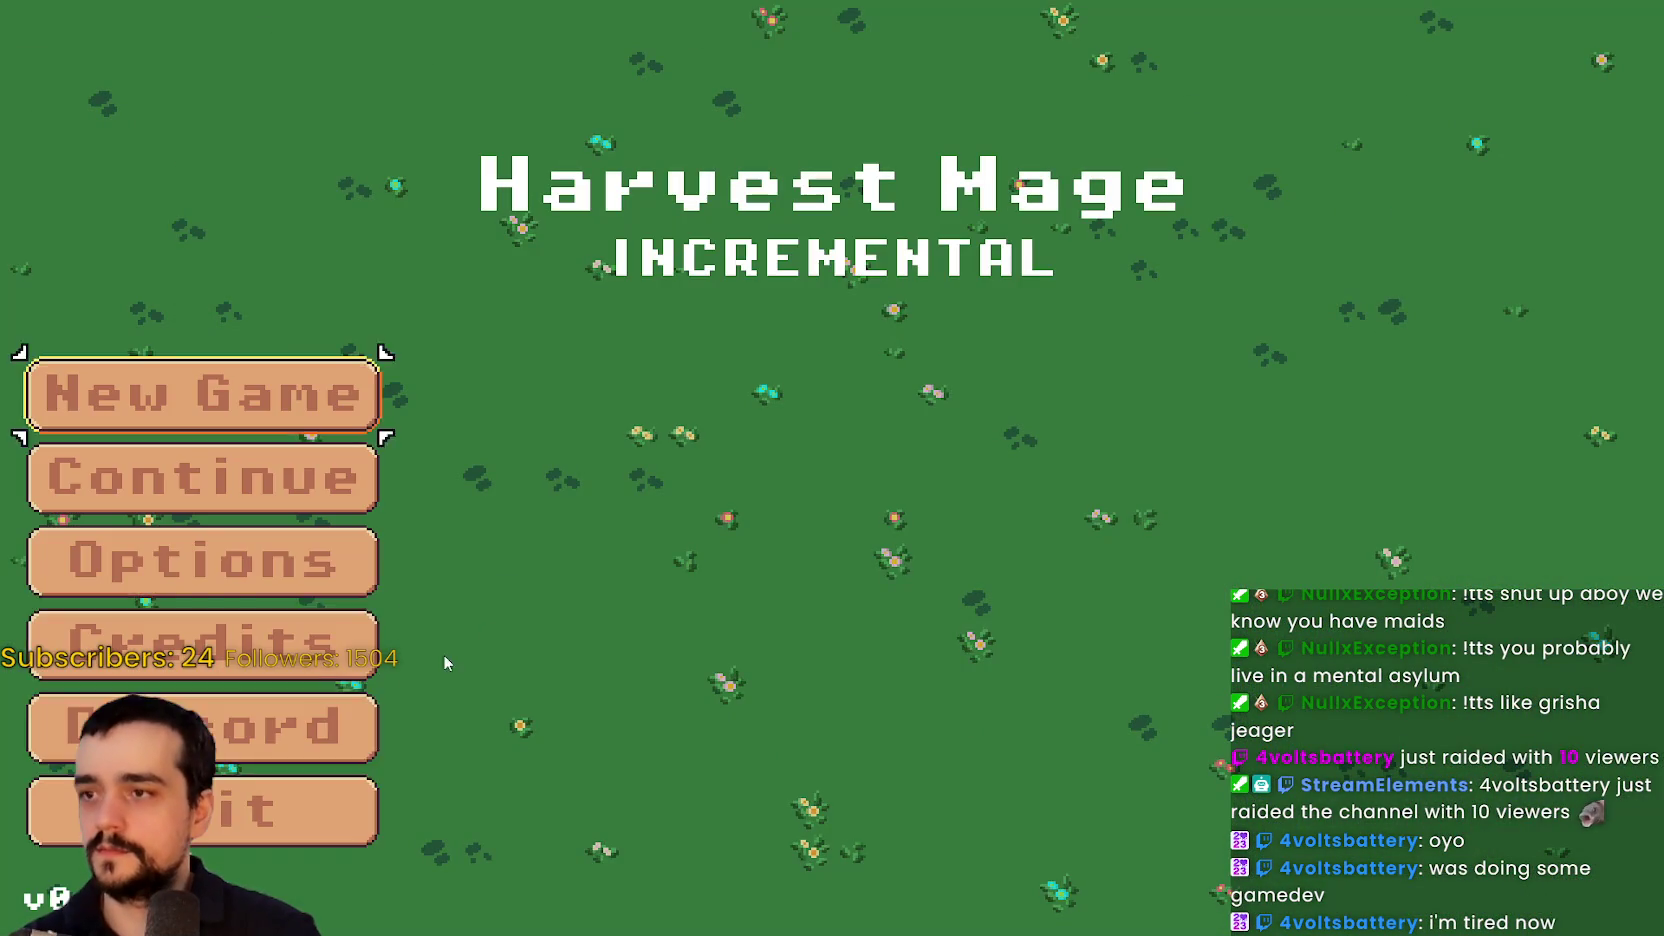
Quit the game from its title screen
{"action": "left_click", "coordinate": [315, 850]}
{"action": "left_click", "coordinate": [315, 850]}
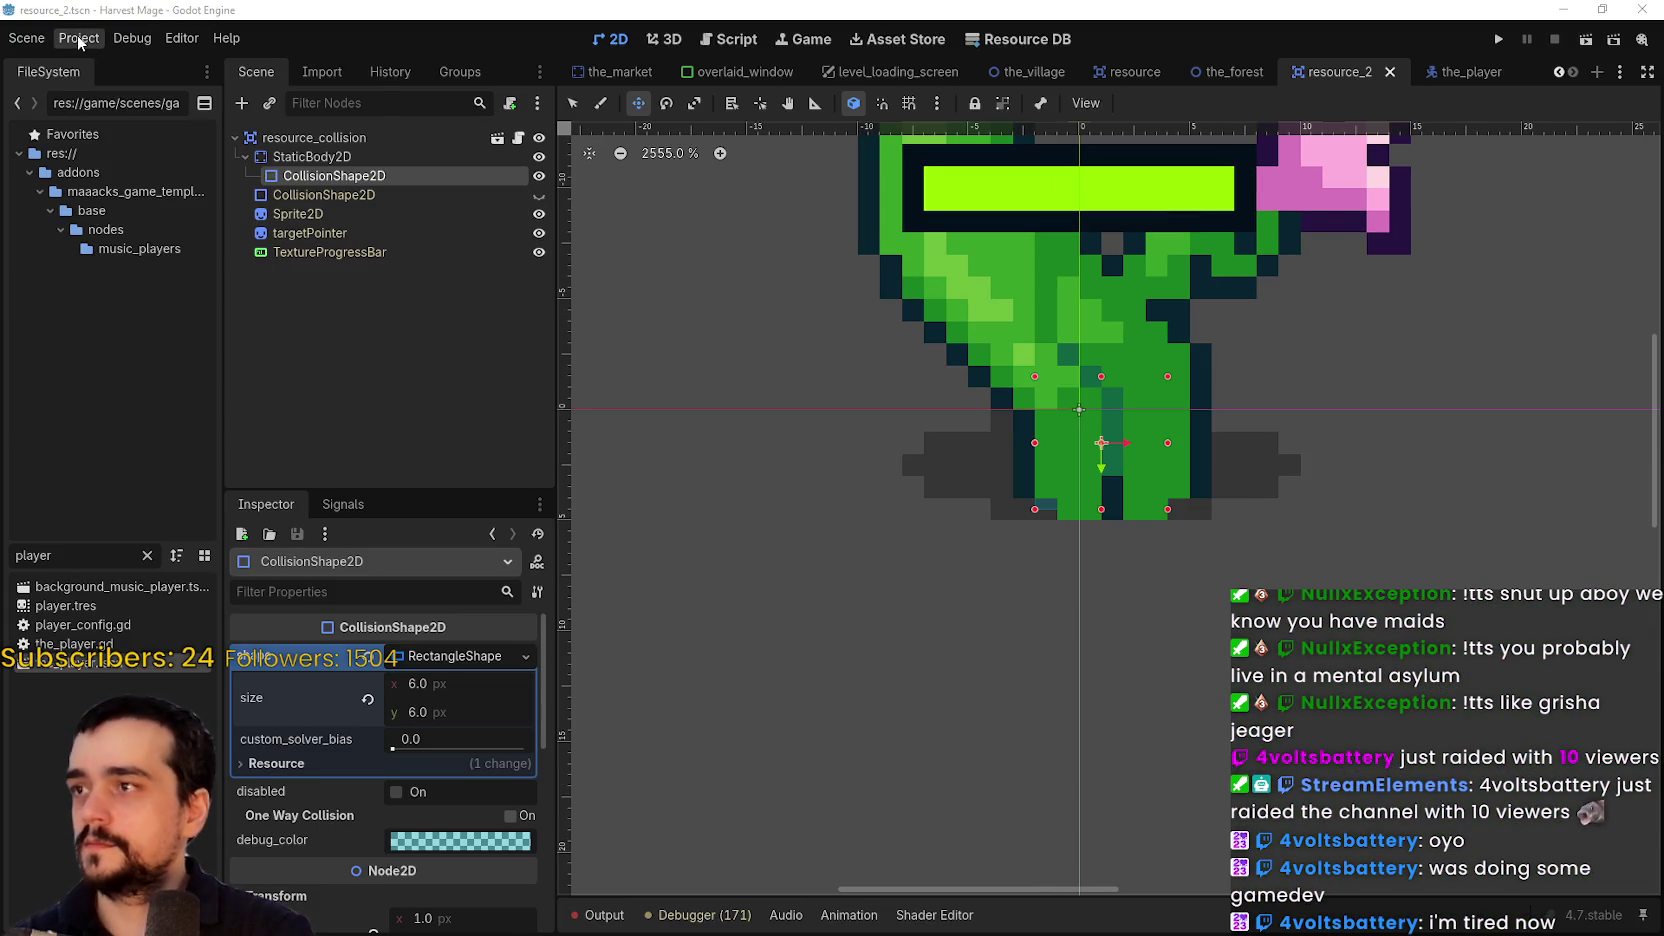
{"action": "left_click", "coordinate": [79, 40]}
{"action": "key", "text": "Escape"}
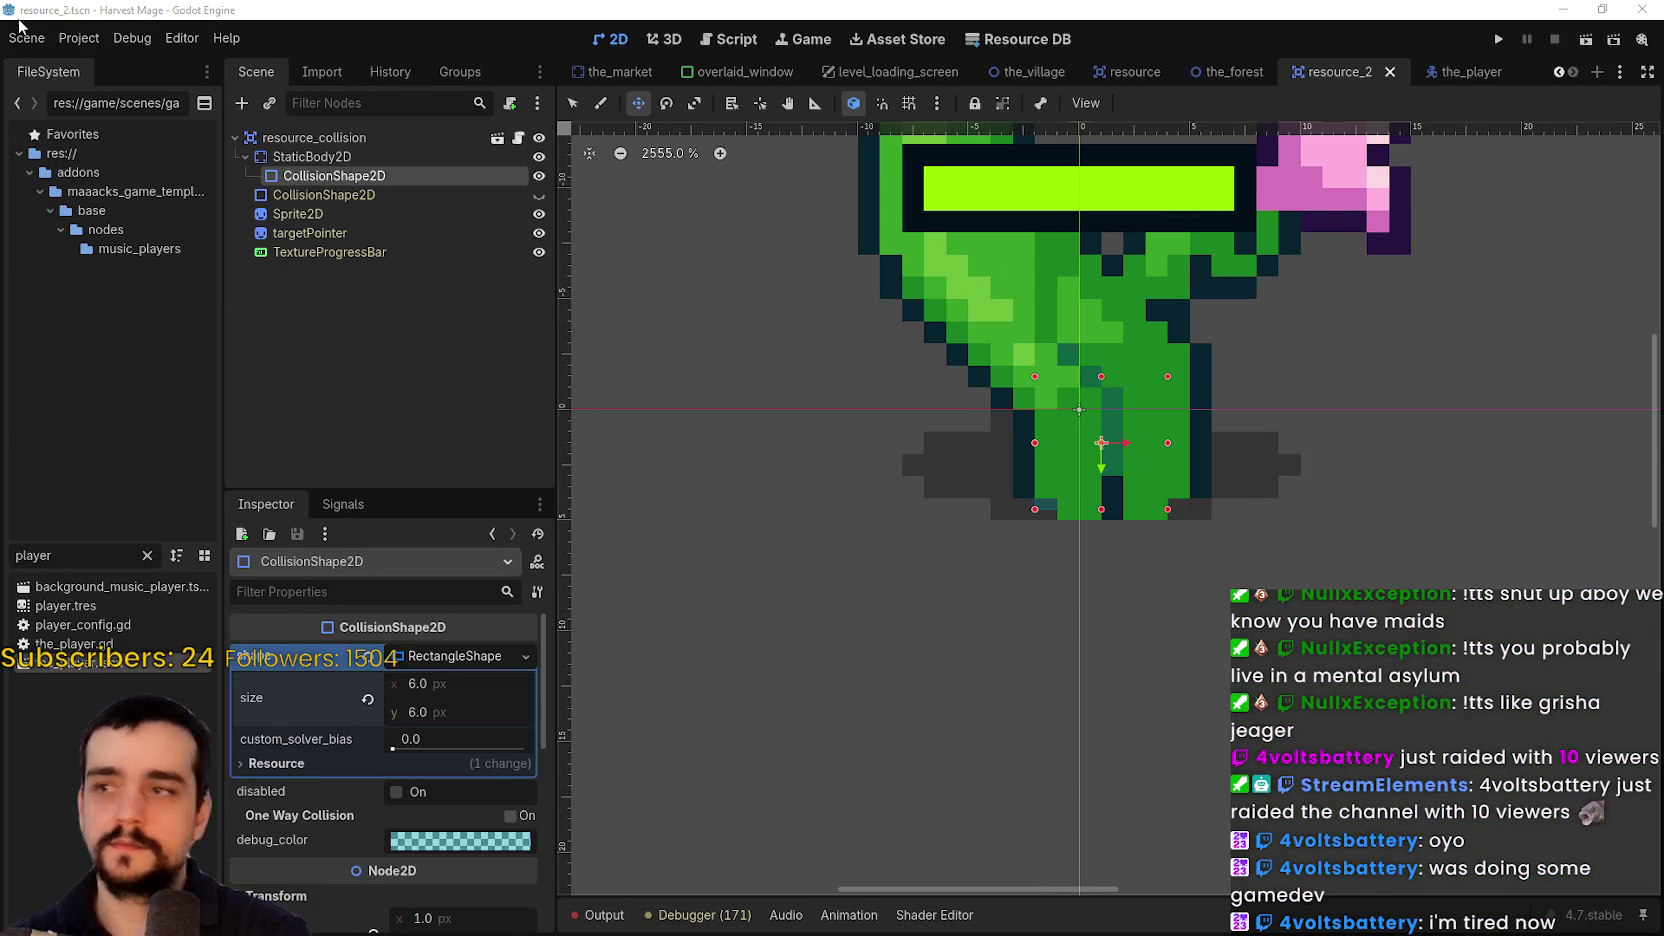
Disable Debug > Visible Collision Shapes and relaunch the project with Run Project
{"action": "left_click", "coordinate": [79, 38]}
{"action": "mouse_move", "coordinate": [132, 38]}
{"action": "left_click", "coordinate": [237, 113]}
{"action": "left_click", "coordinate": [1482, 40]}
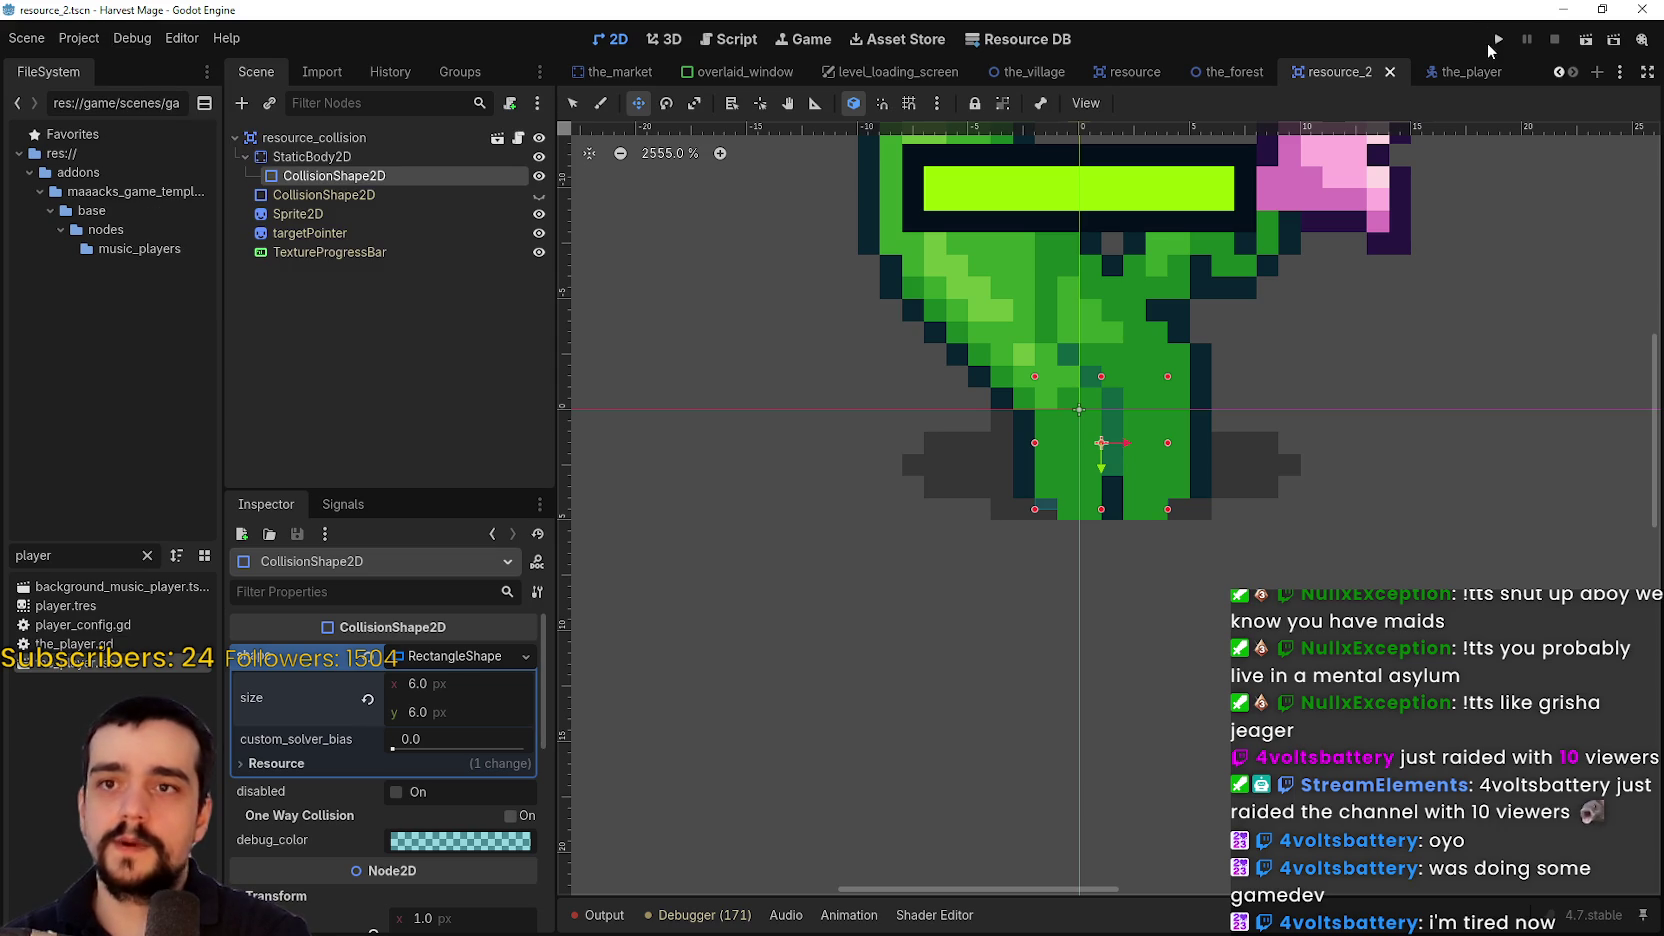
{"action": "left_click", "coordinate": [1488, 42]}
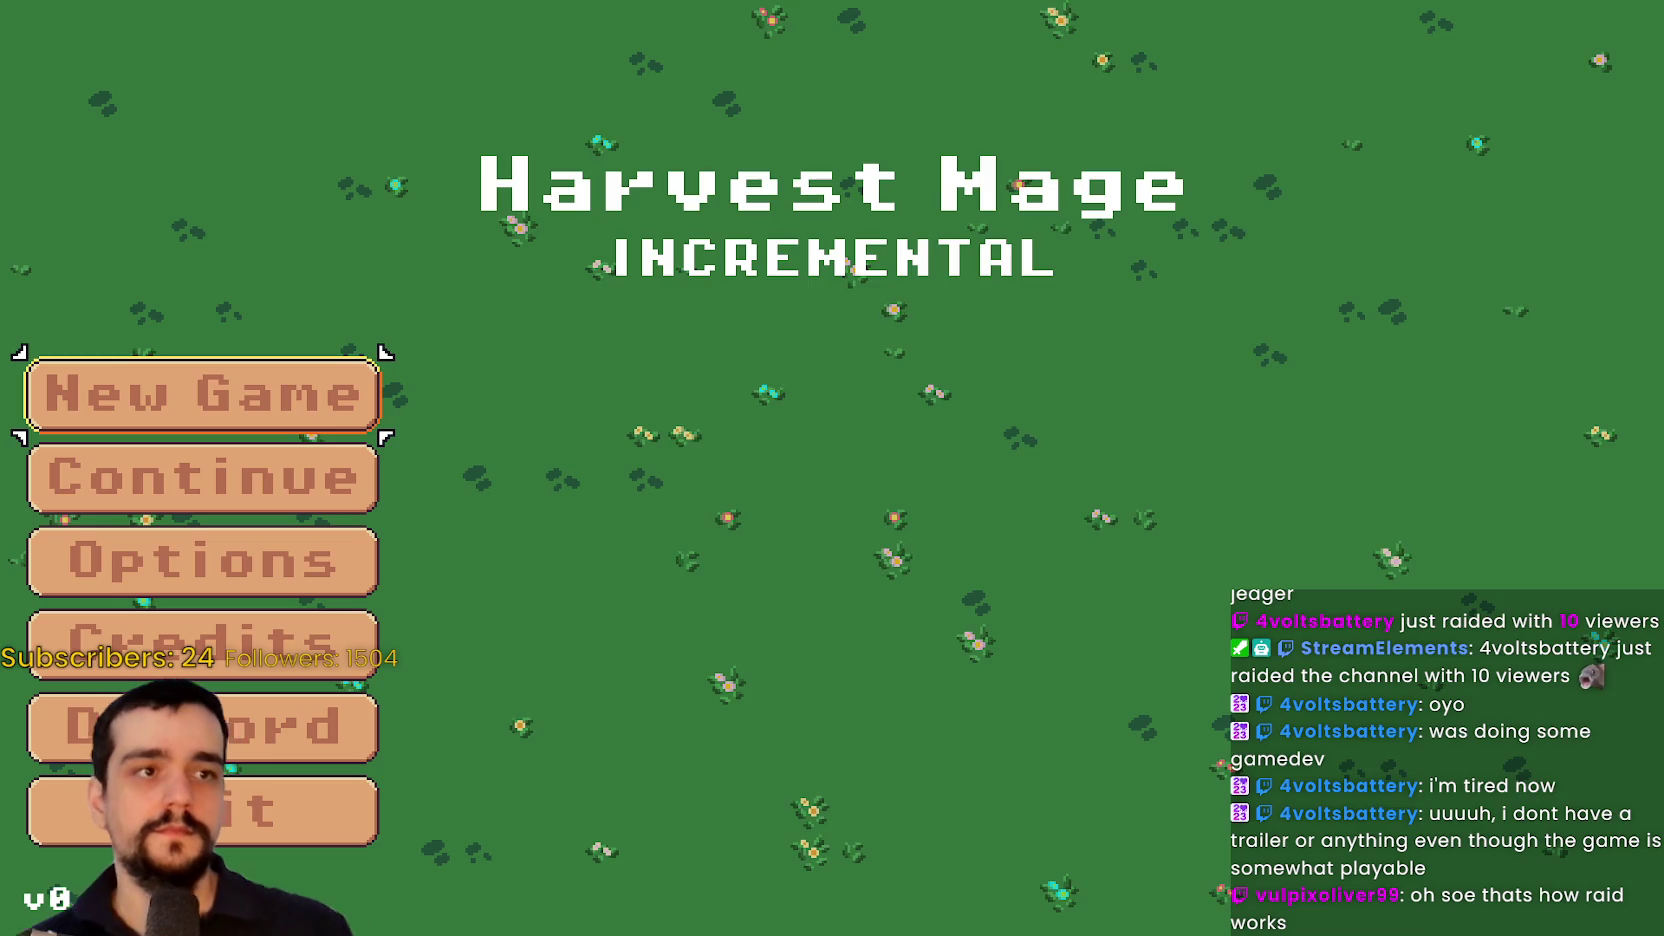
{"action": "key", "text": "alt+Tab"}
Switch the stream to 1080p (Source) quality, return to fullscreen and jump ahead in the replay
{"action": "key", "text": "f"}
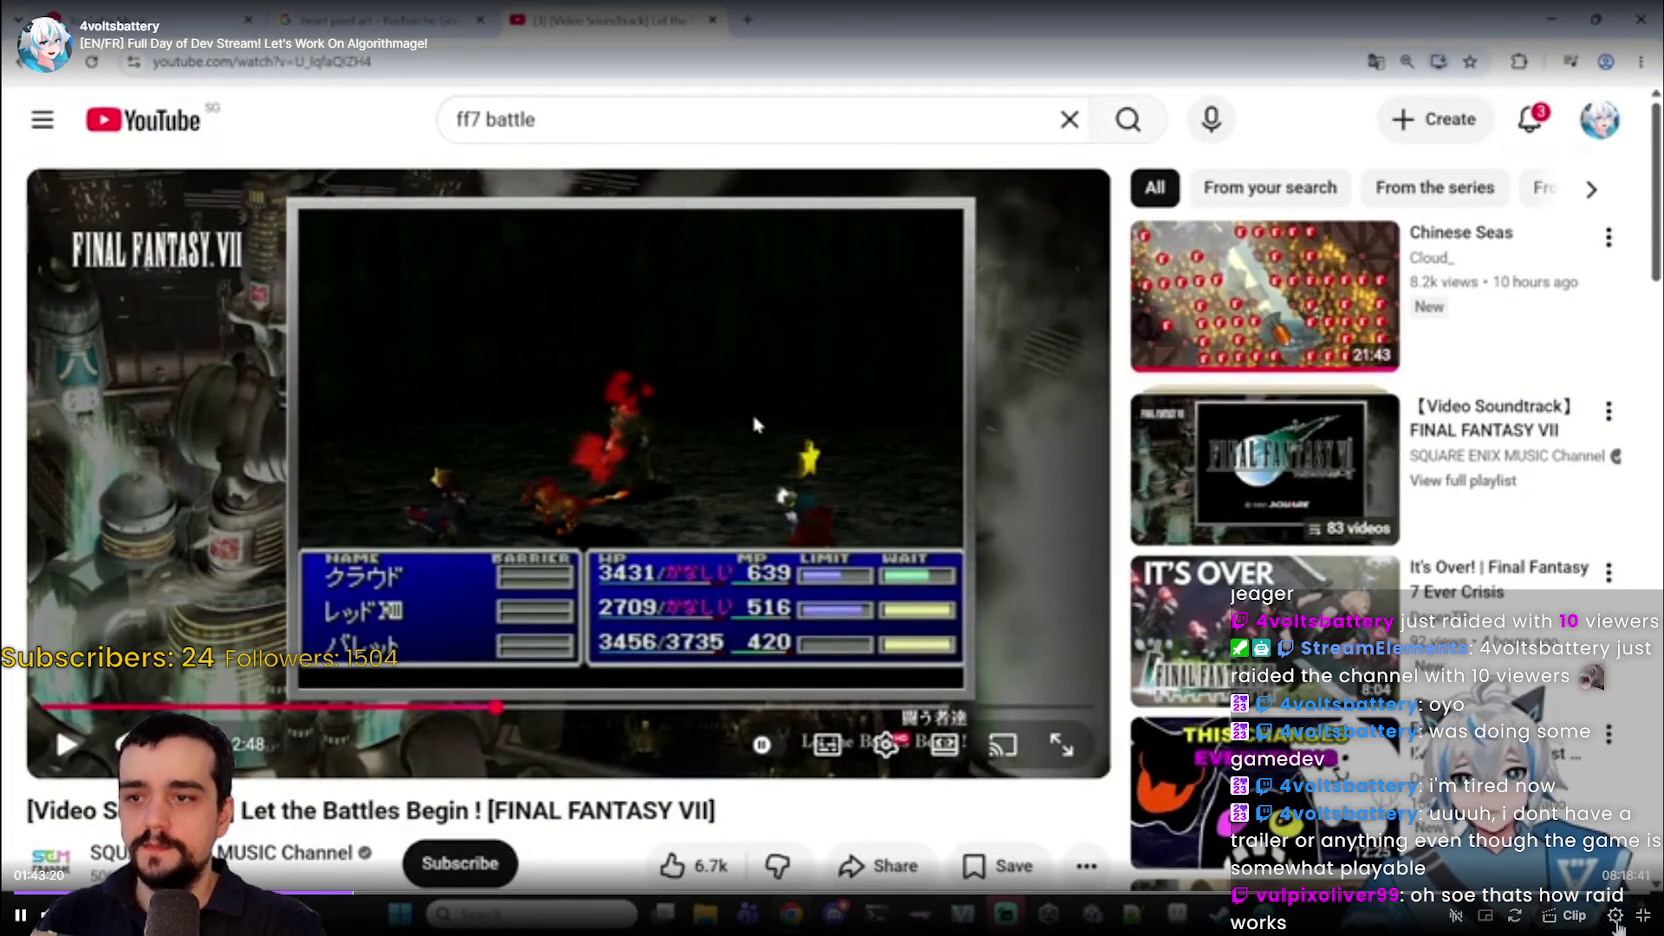
{"action": "left_click", "coordinate": [1643, 915]}
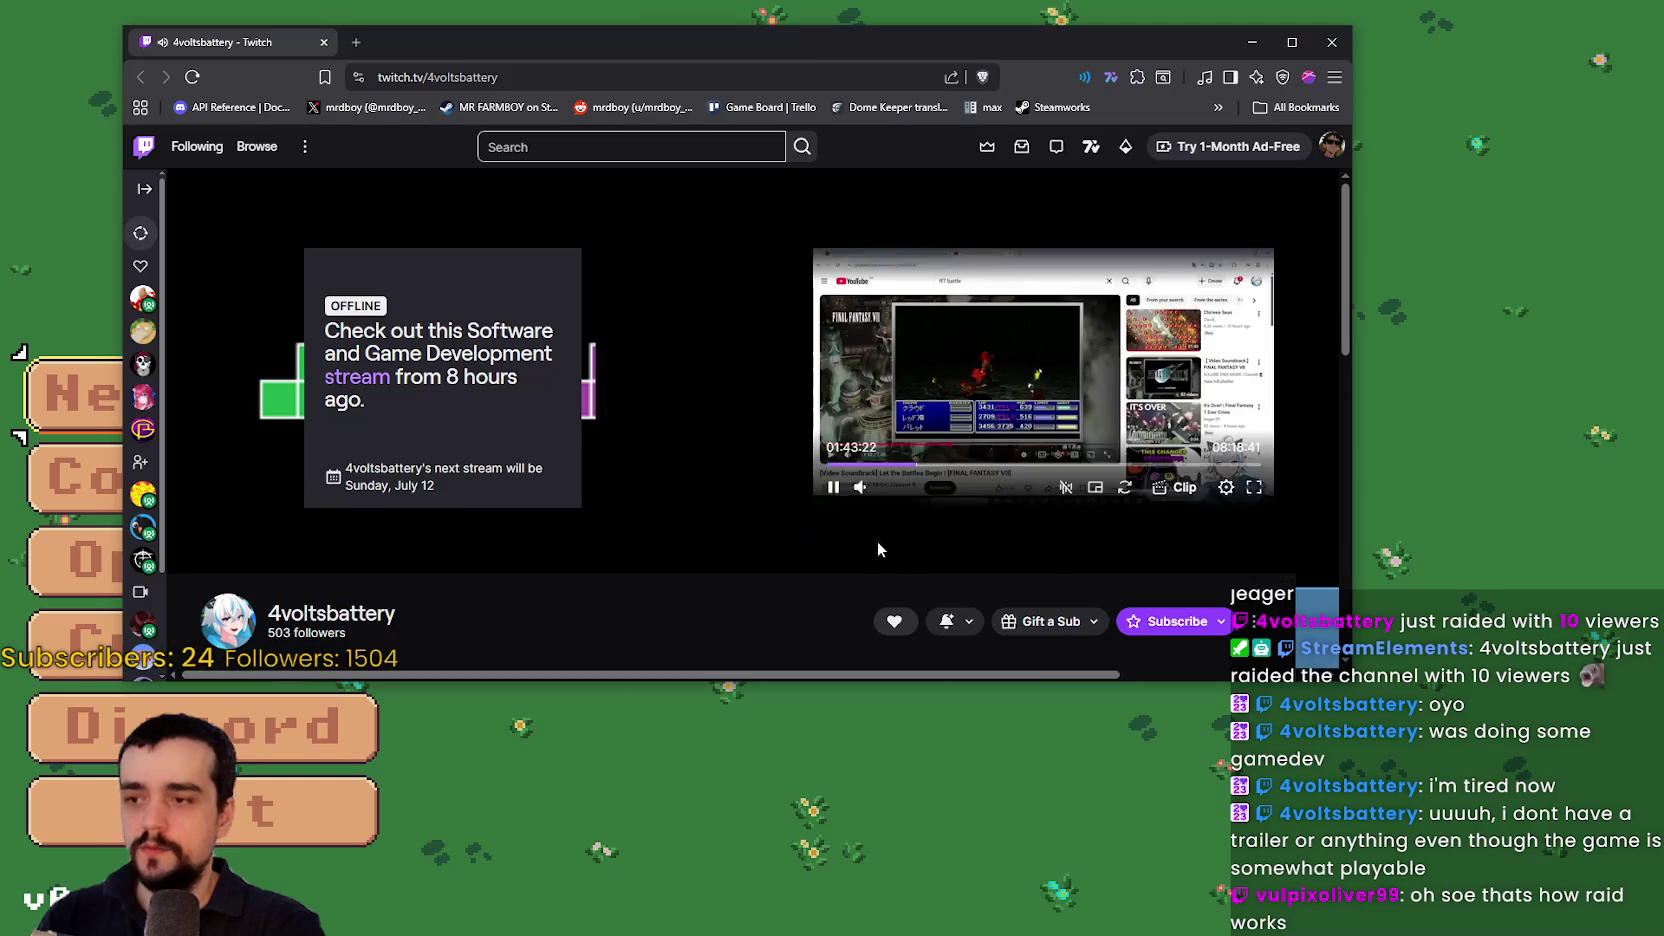
{"action": "left_click", "coordinate": [1008, 487]}
{"action": "left_click", "coordinate": [975, 335]}
{"action": "left_click", "coordinate": [845, 373]}
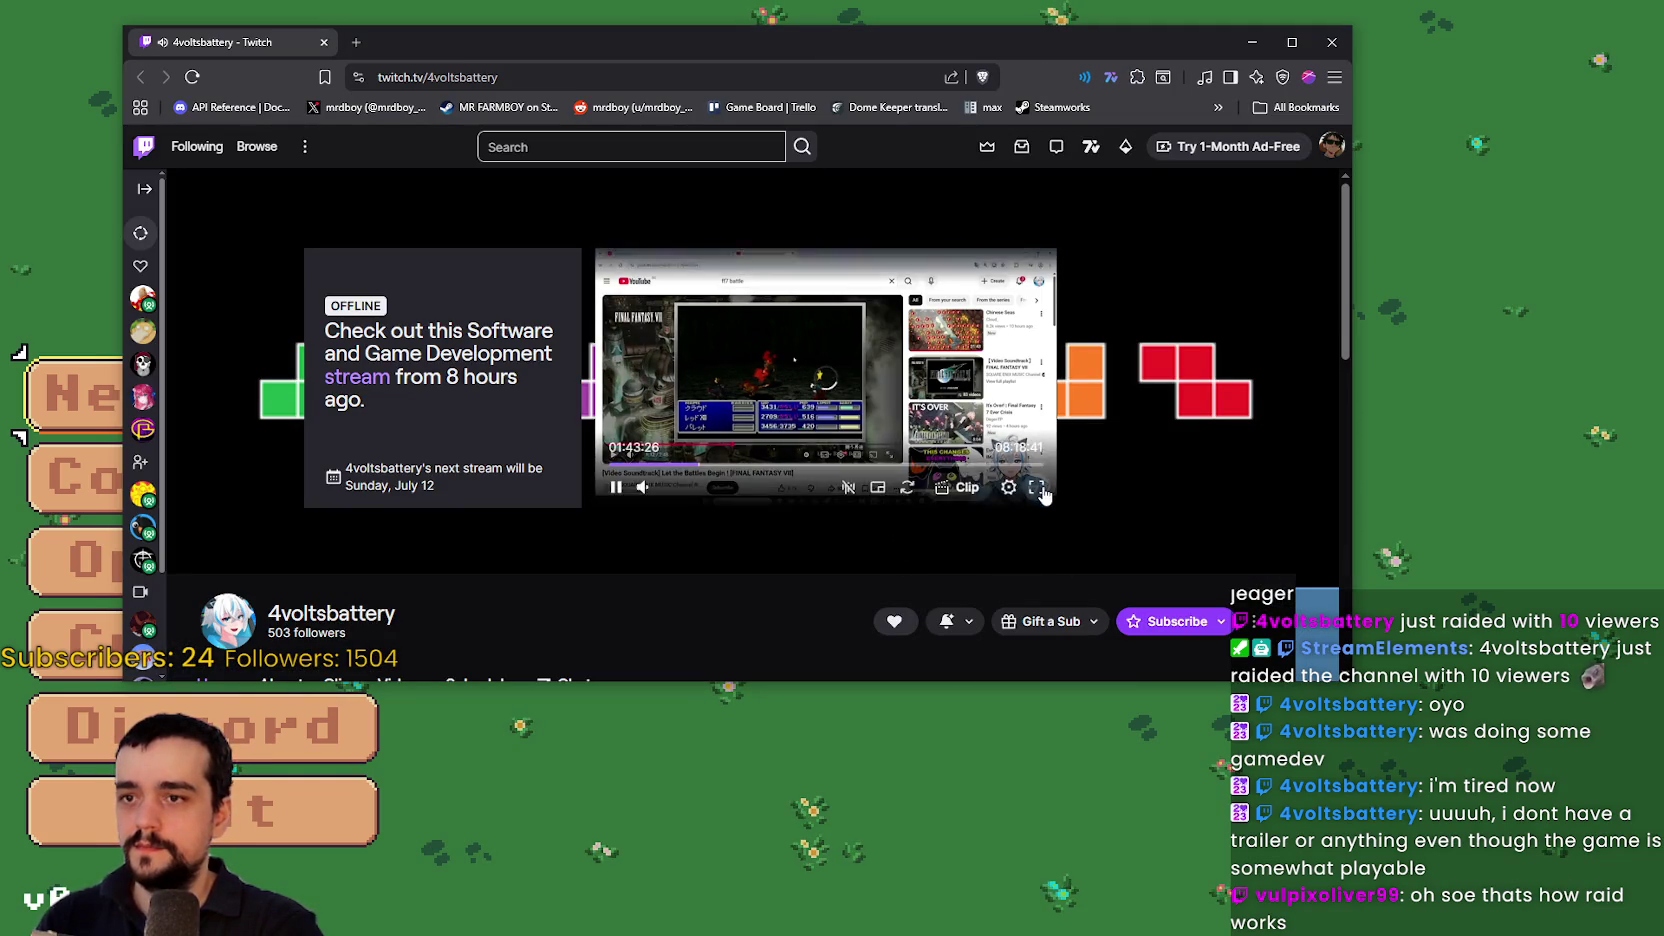
{"action": "left_click", "coordinate": [1036, 487]}
{"action": "left_click", "coordinate": [481, 893]}
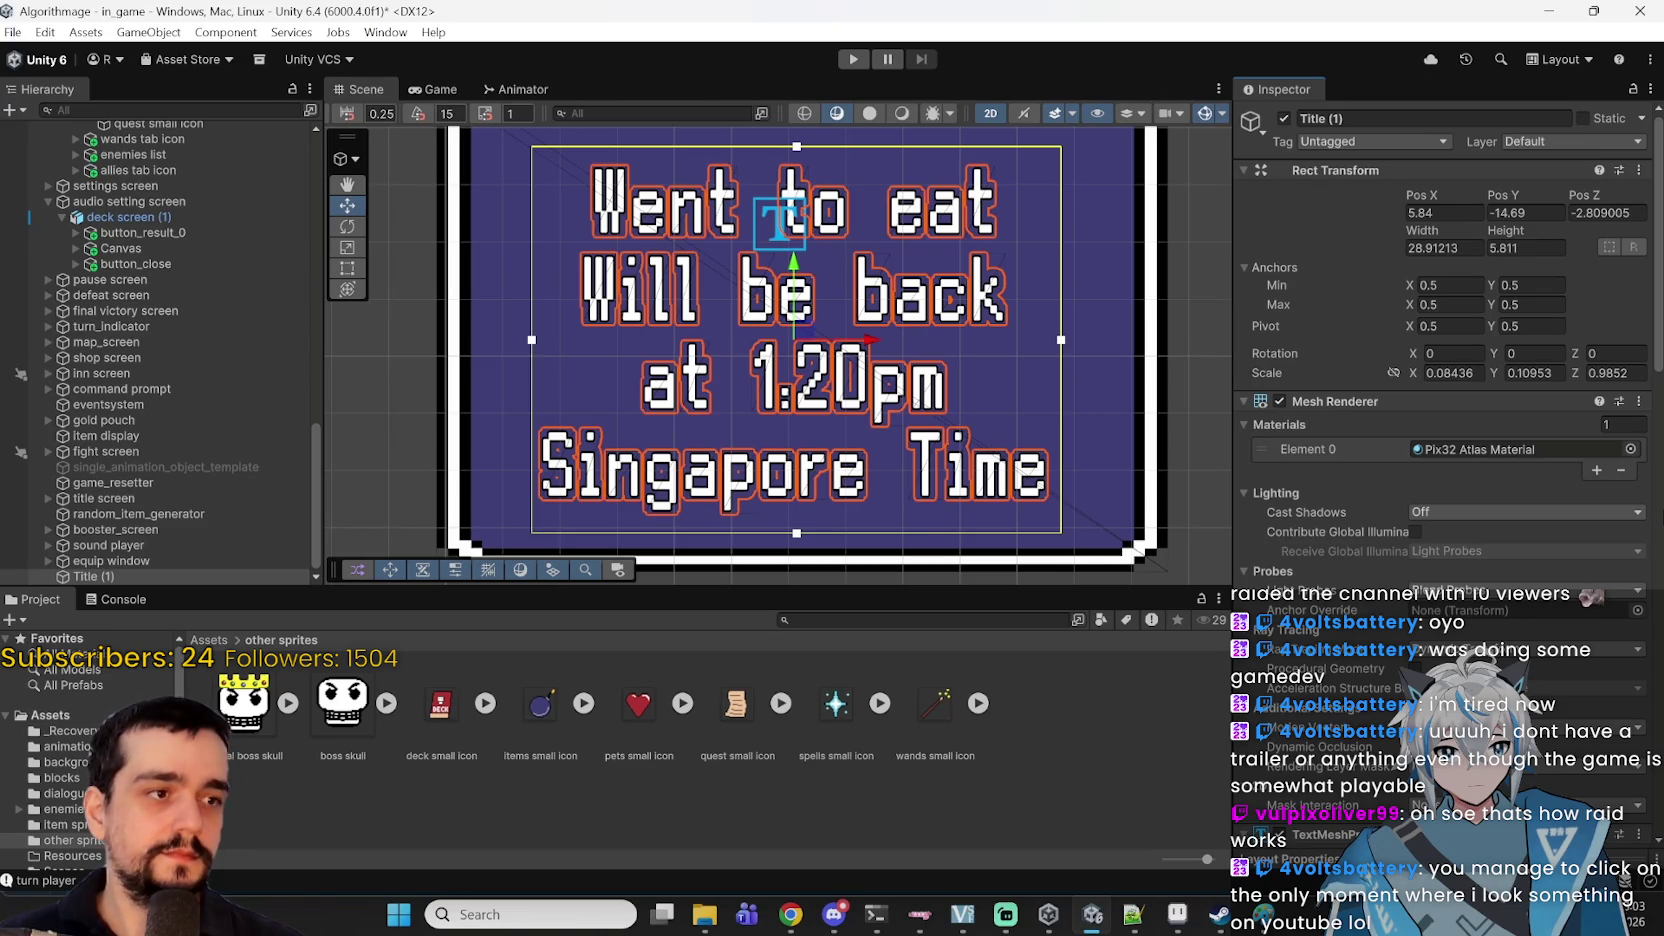
Skip the VOD forward in several jumps to about 06:28:16
{"action": "mouse_move", "coordinate": [678, 807]}
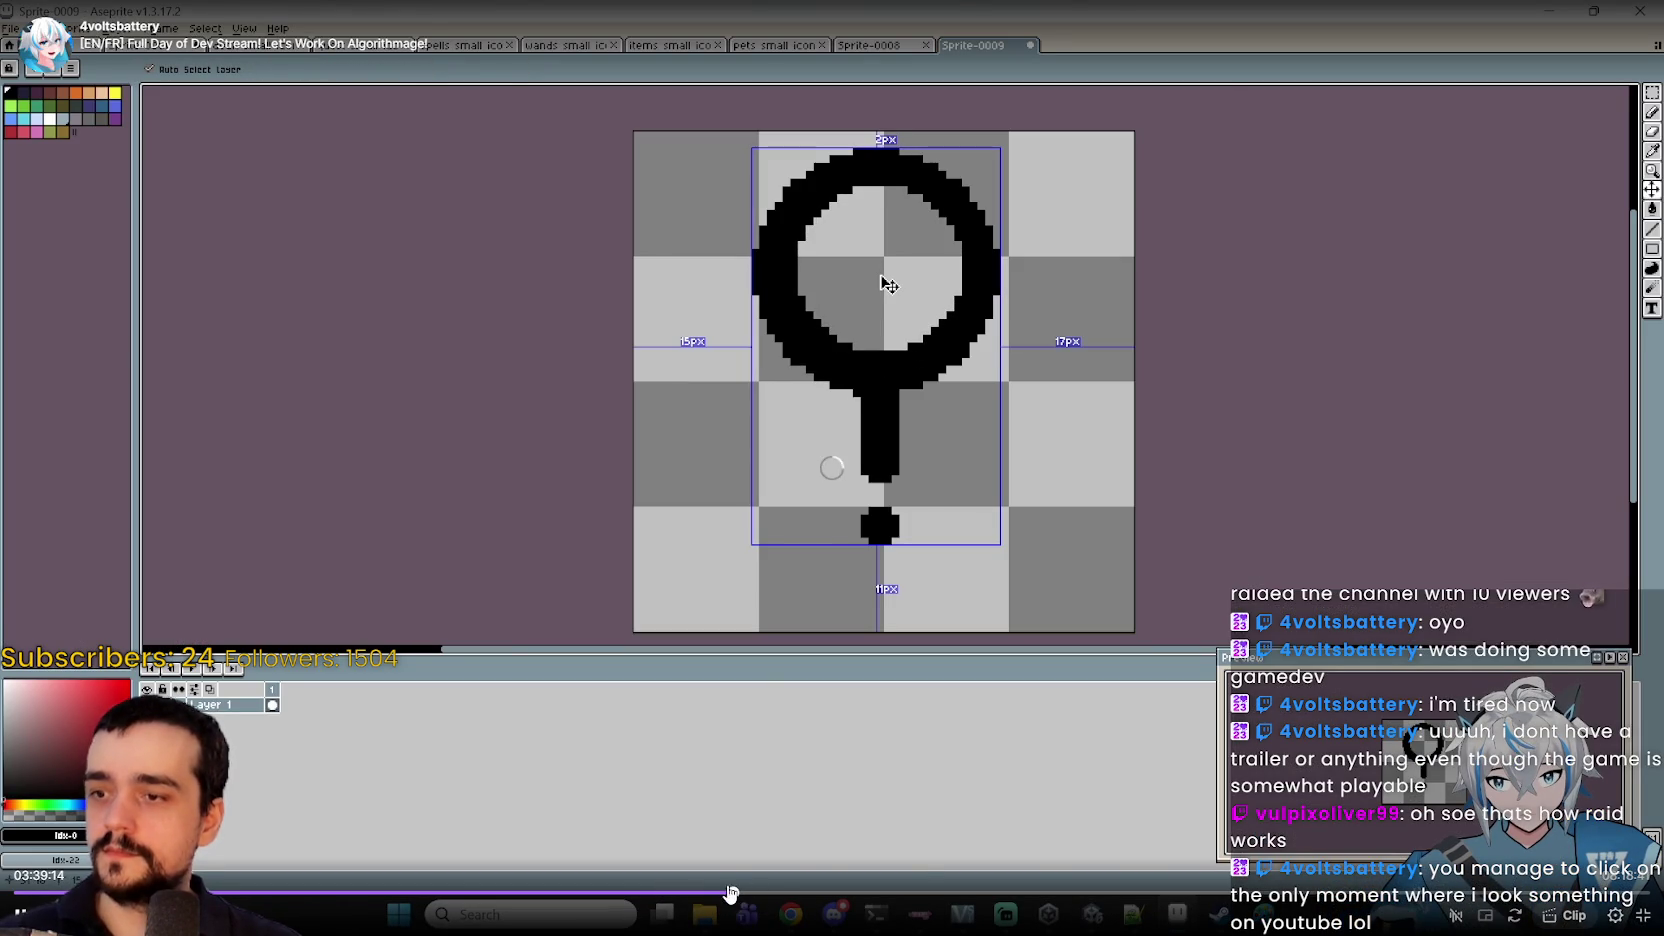
{"action": "left_click_drag", "start_coordinate": [731, 893], "coordinate": [790, 893]}
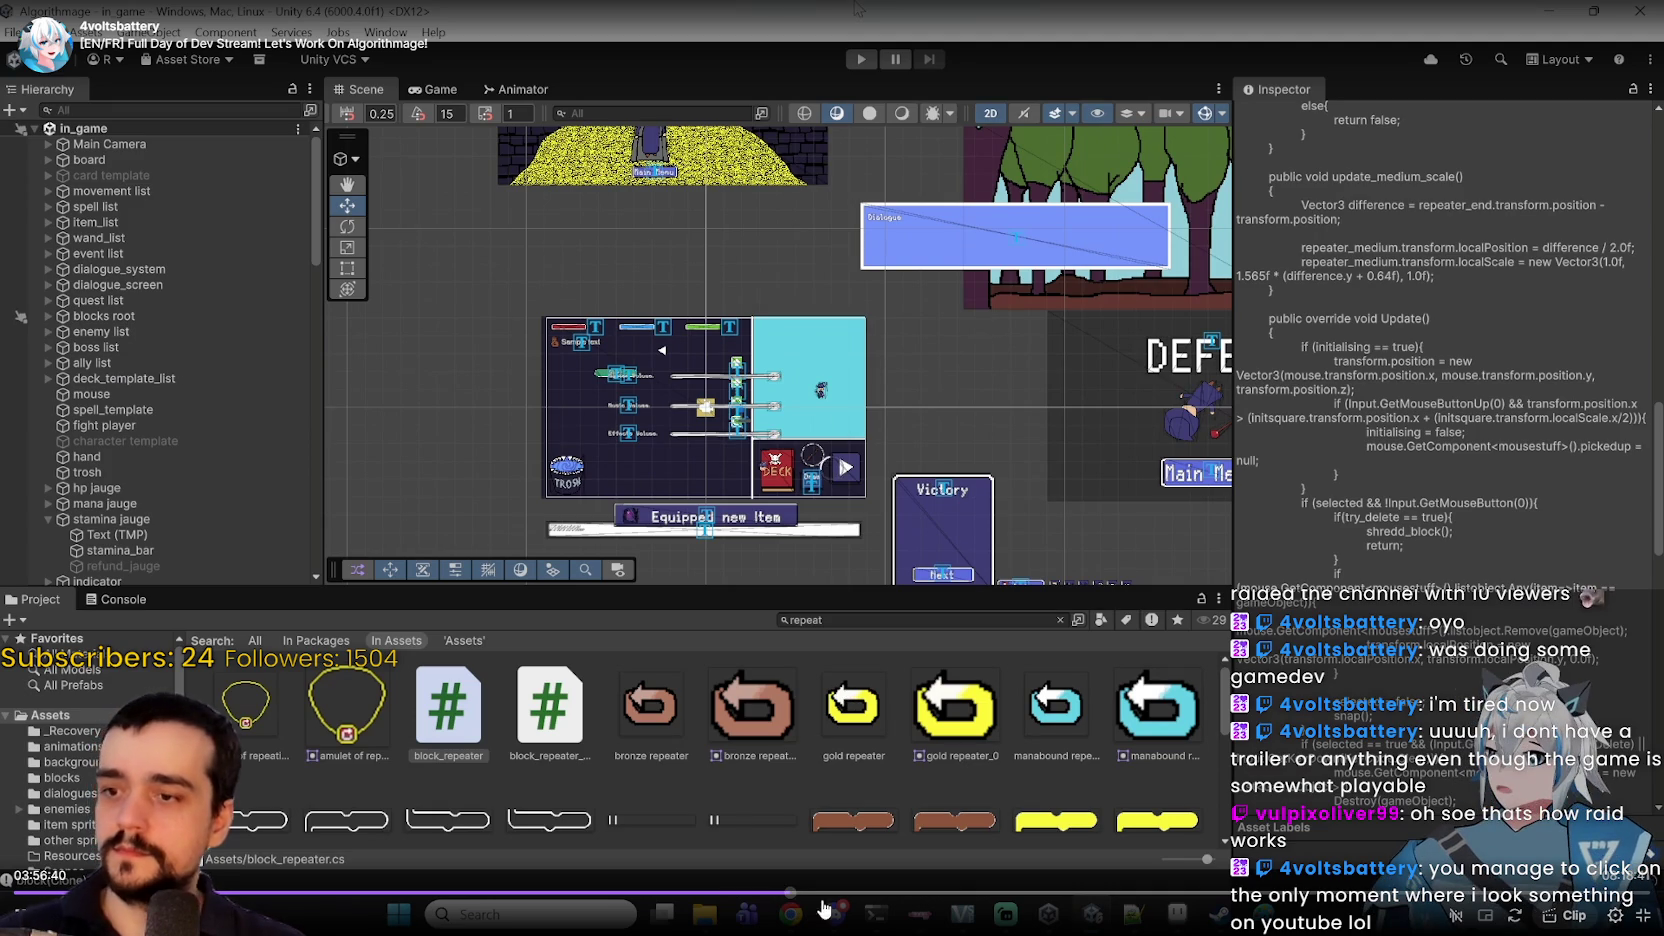
{"action": "left_click", "coordinate": [823, 893]}
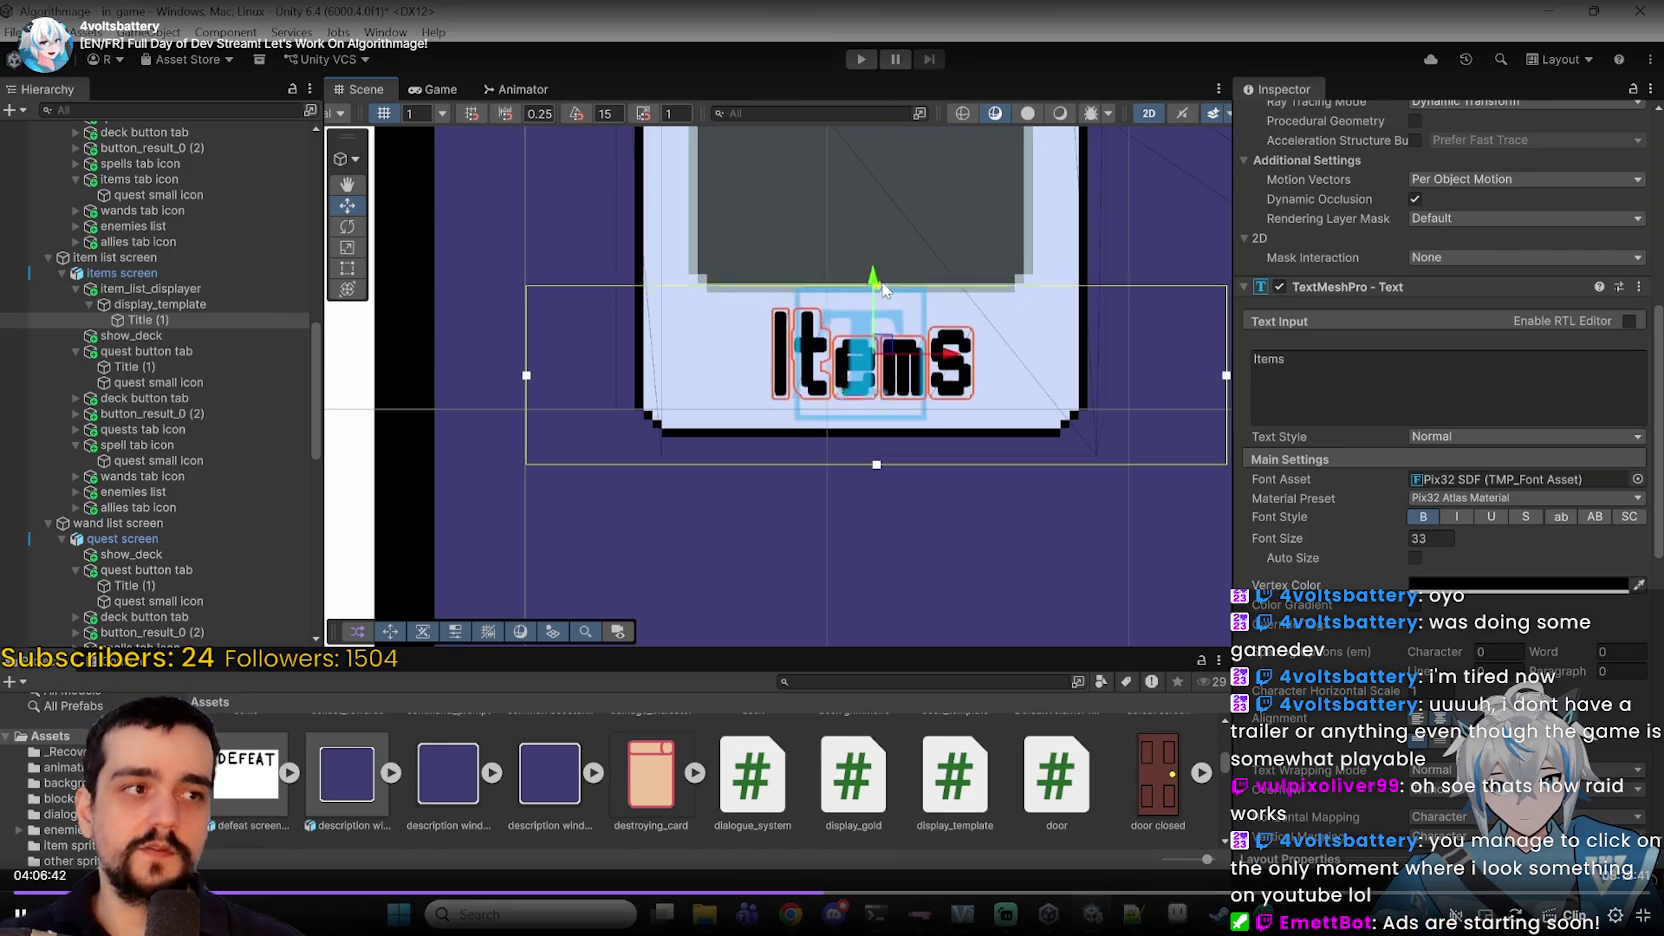
{"action": "left_click", "coordinate": [899, 893]}
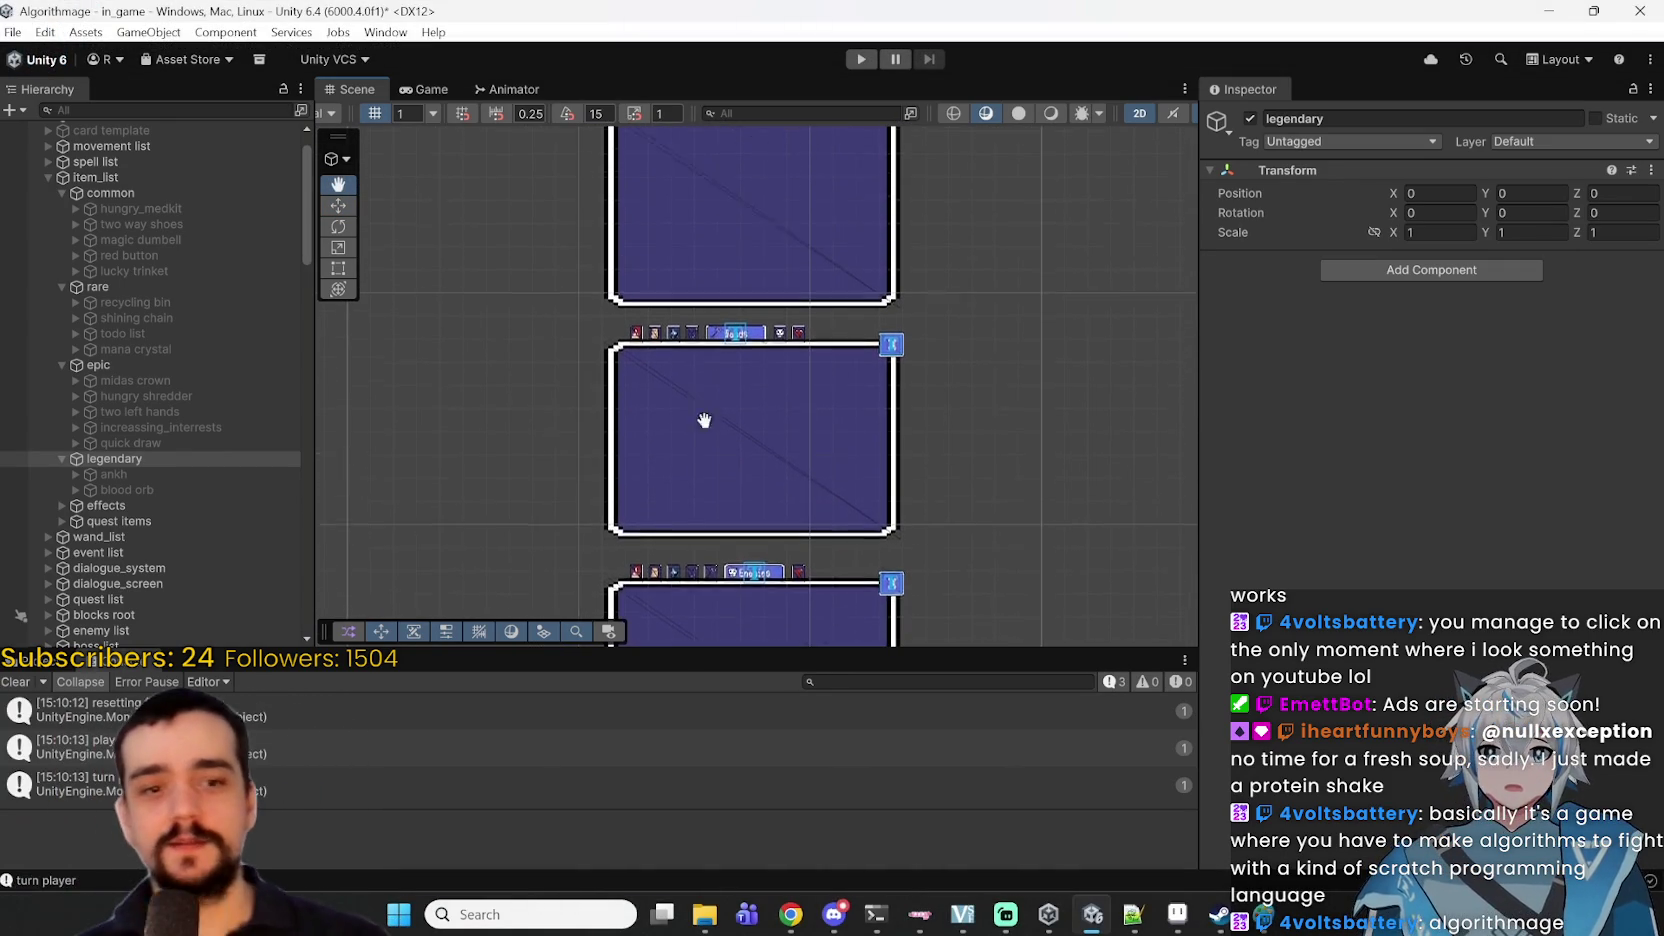
{"action": "mouse_move", "coordinate": [445, 383]}
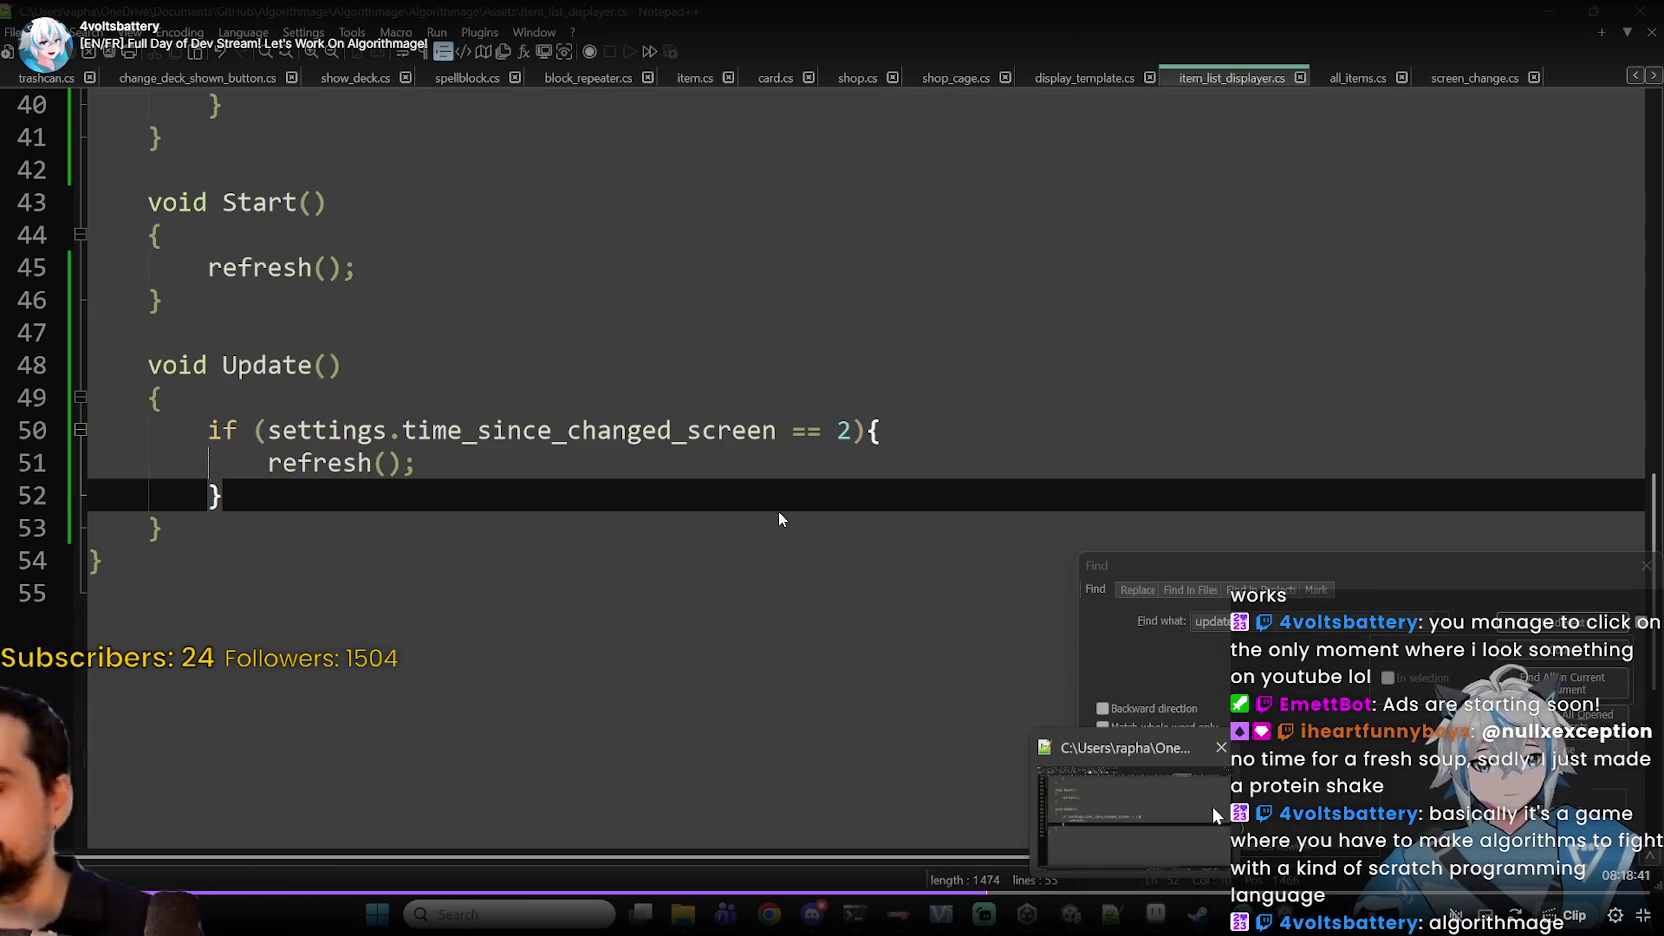
{"action": "left_click_drag", "start_coordinate": [987, 897], "coordinate": [1021, 893]}
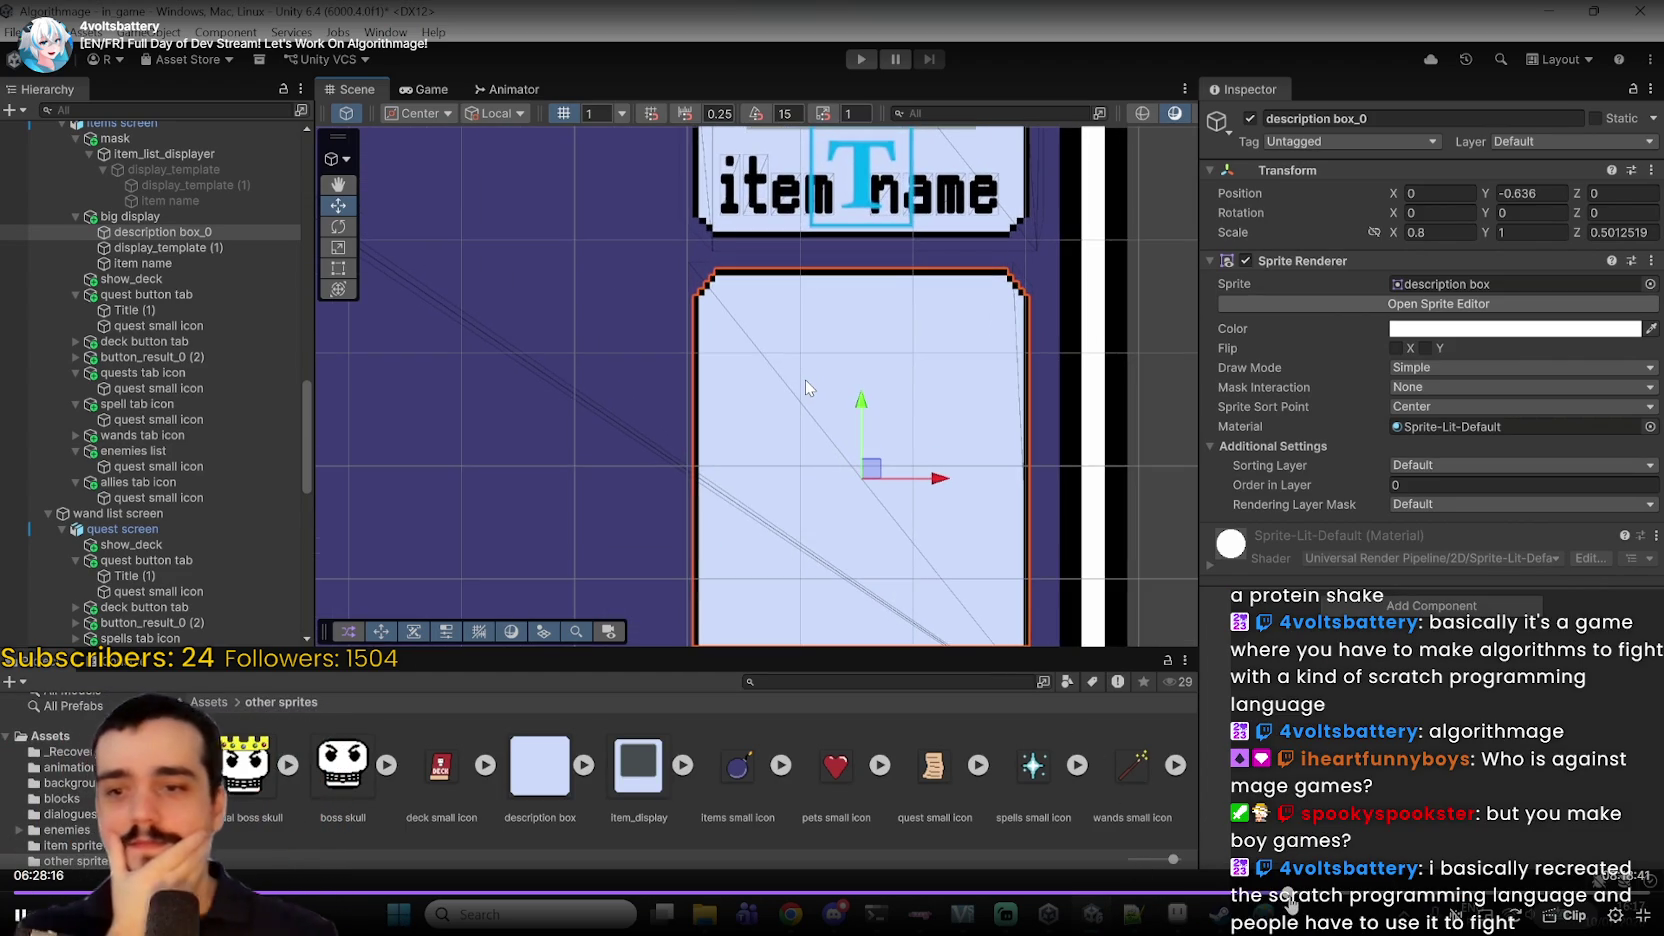
{"action": "left_click", "coordinate": [1288, 891]}
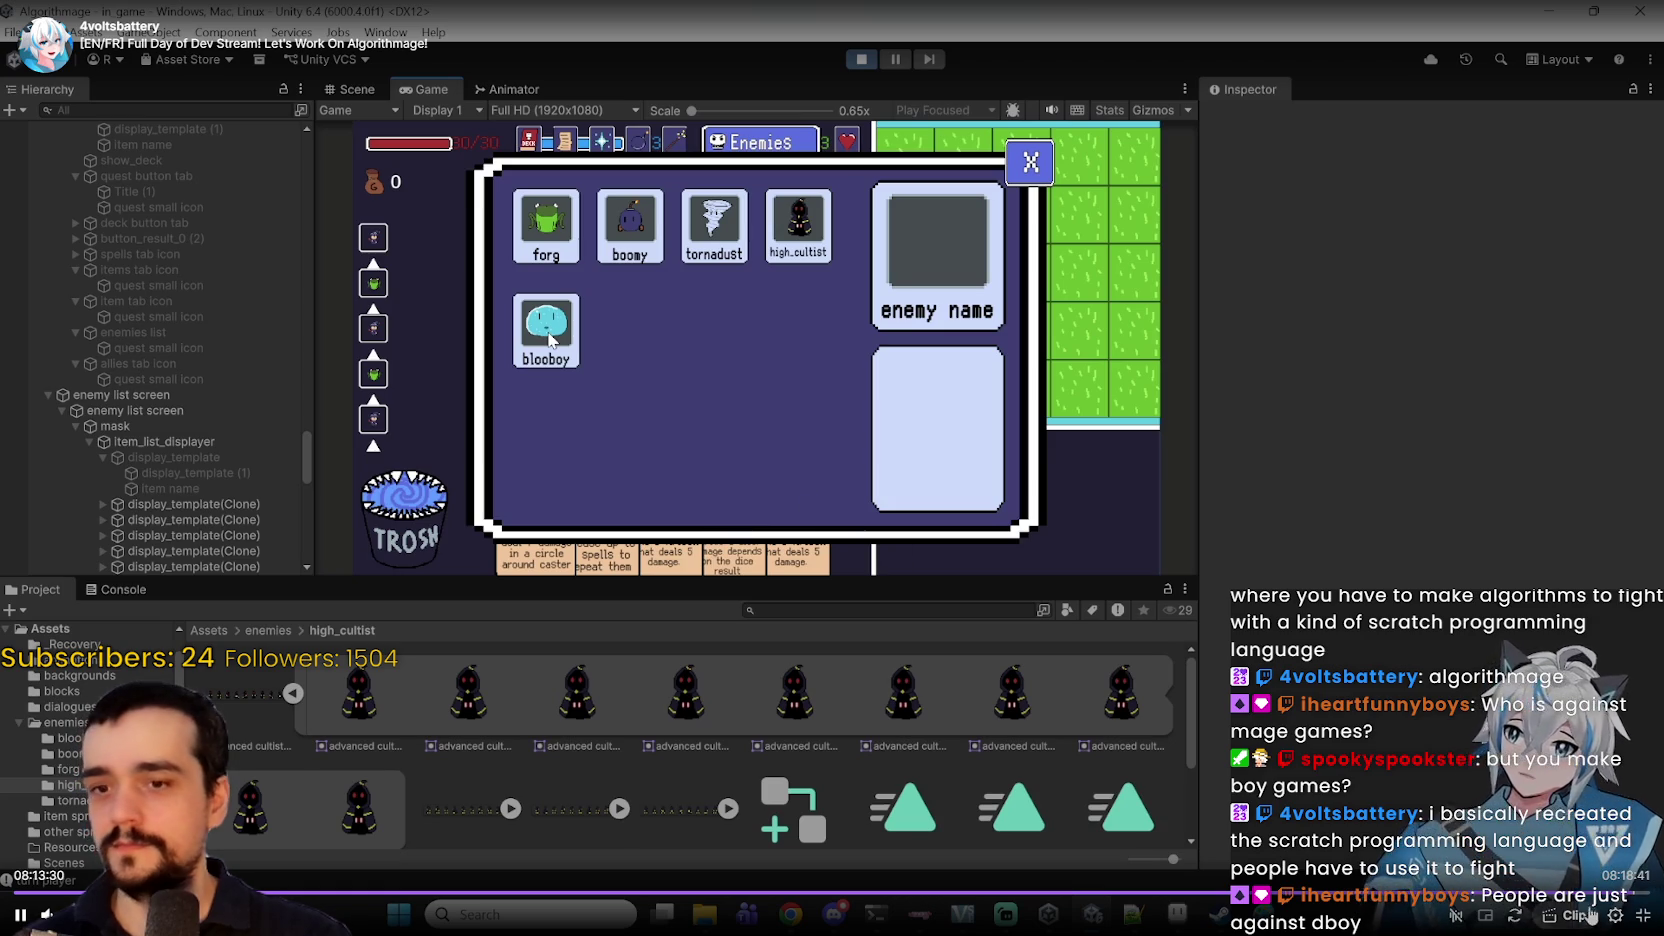
Leave fullscreen, pause the replay and close the browser window
{"action": "left_click", "coordinate": [1640, 914]}
{"action": "scroll", "scroll_direction": "down", "scroll_amount": 3}
{"action": "scroll", "scroll_direction": "down", "scroll_amount": 3}
{"action": "scroll", "scroll_direction": "up", "scroll_amount": 3}
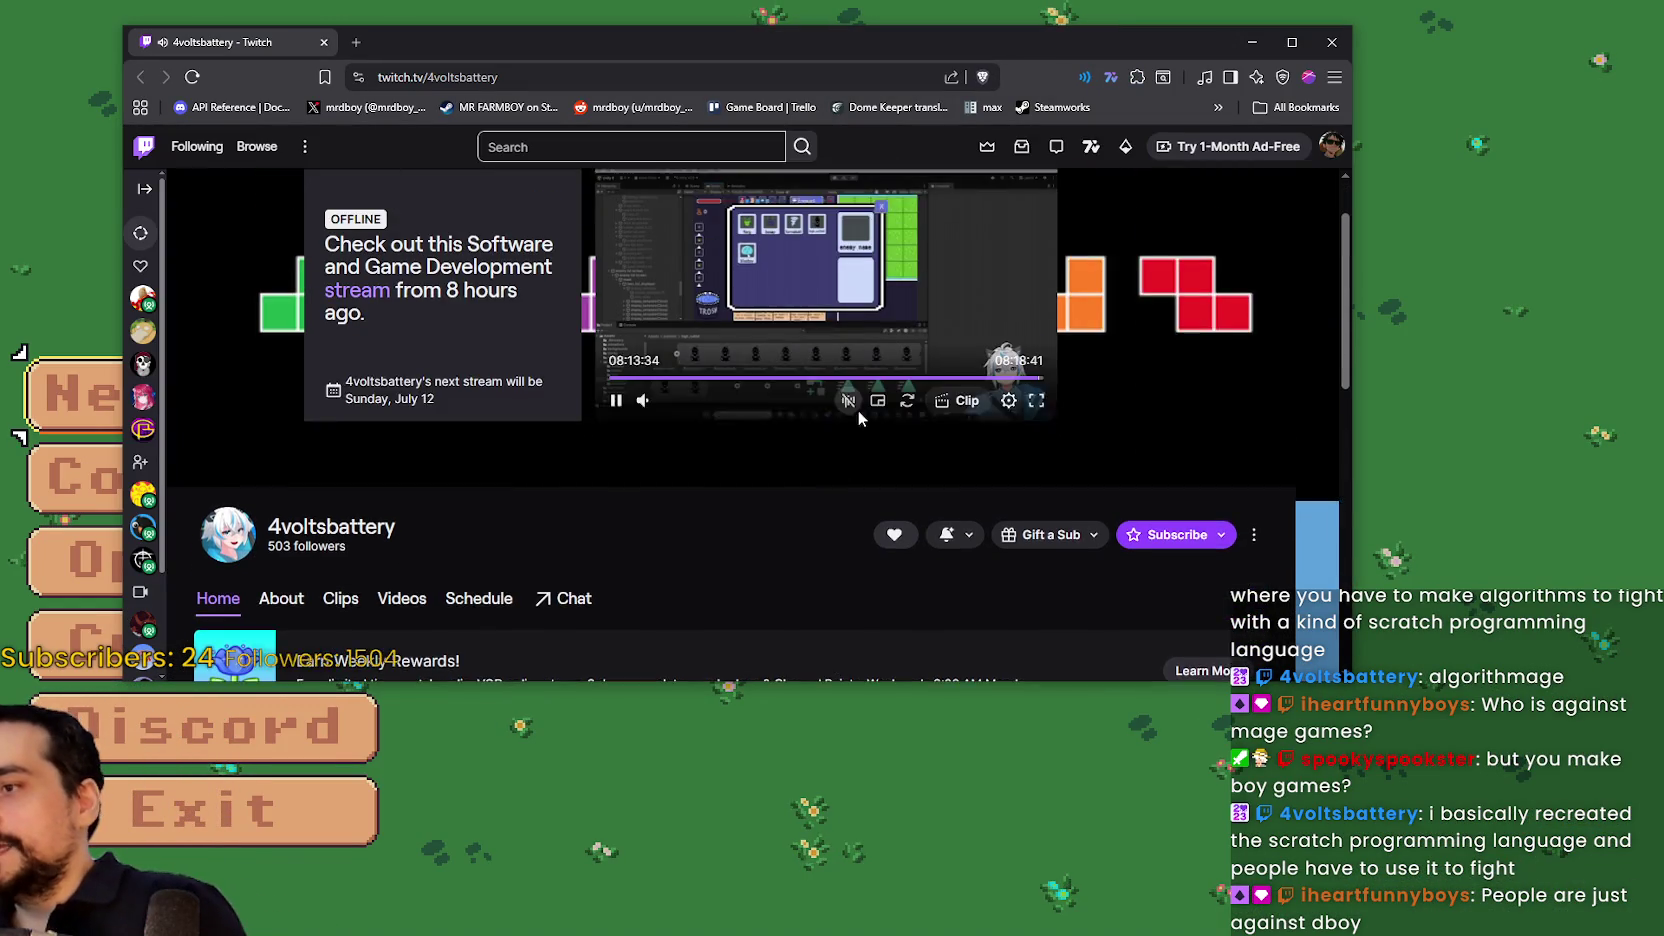
{"action": "left_click", "coordinate": [615, 490]}
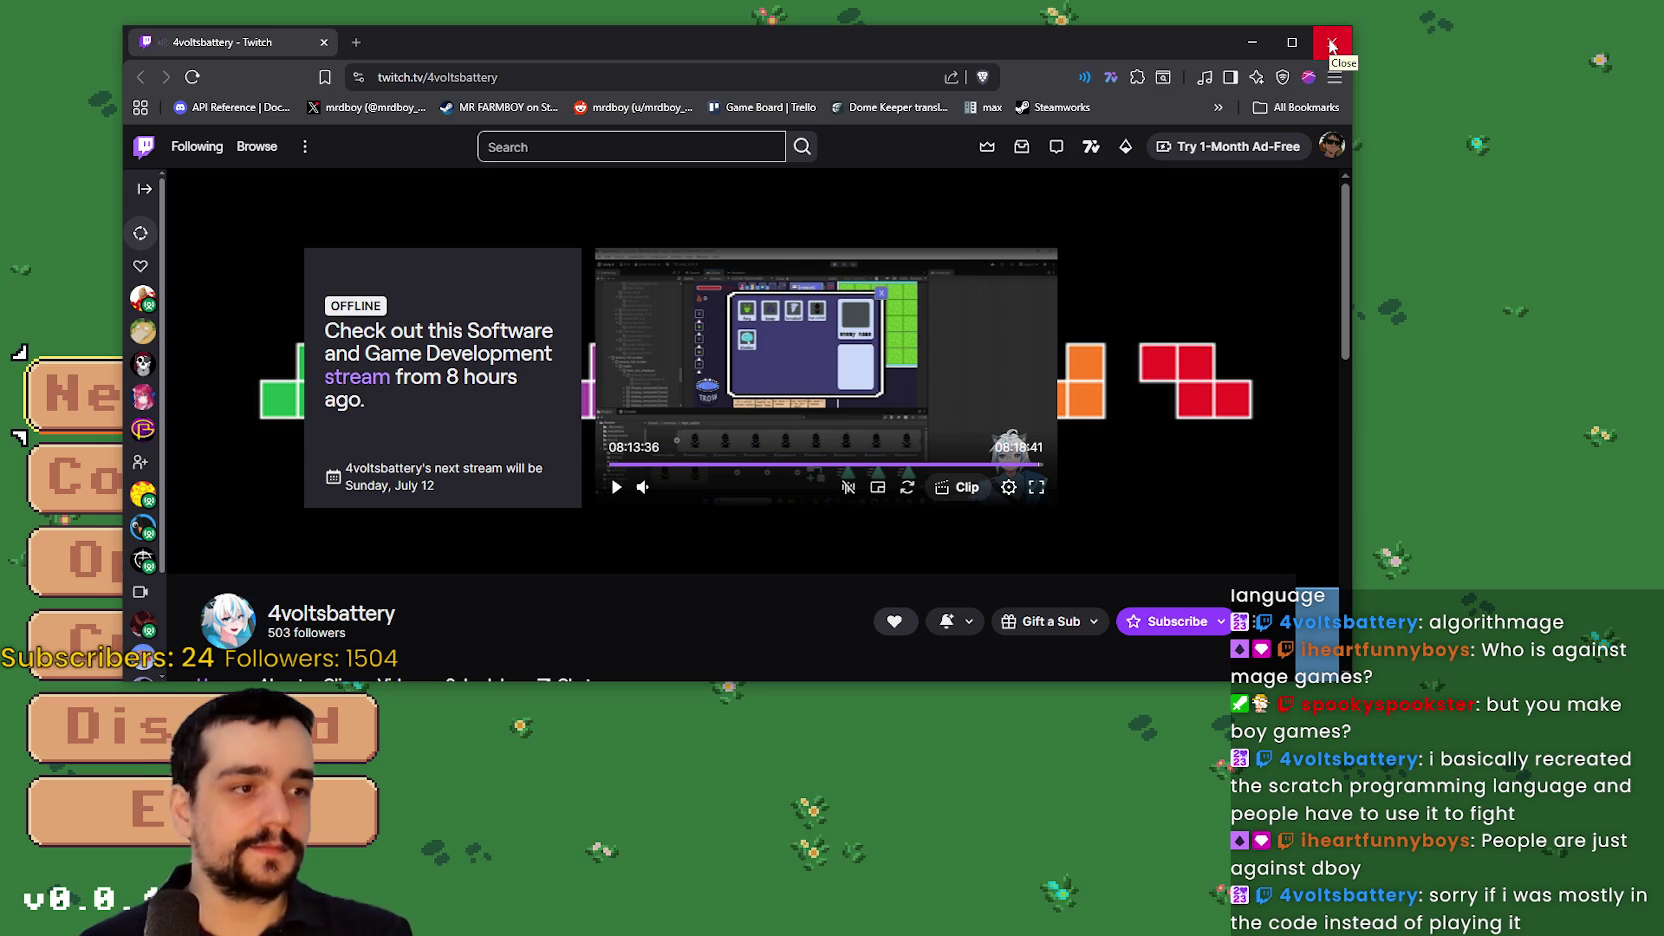
{"action": "left_click", "coordinate": [1331, 44]}
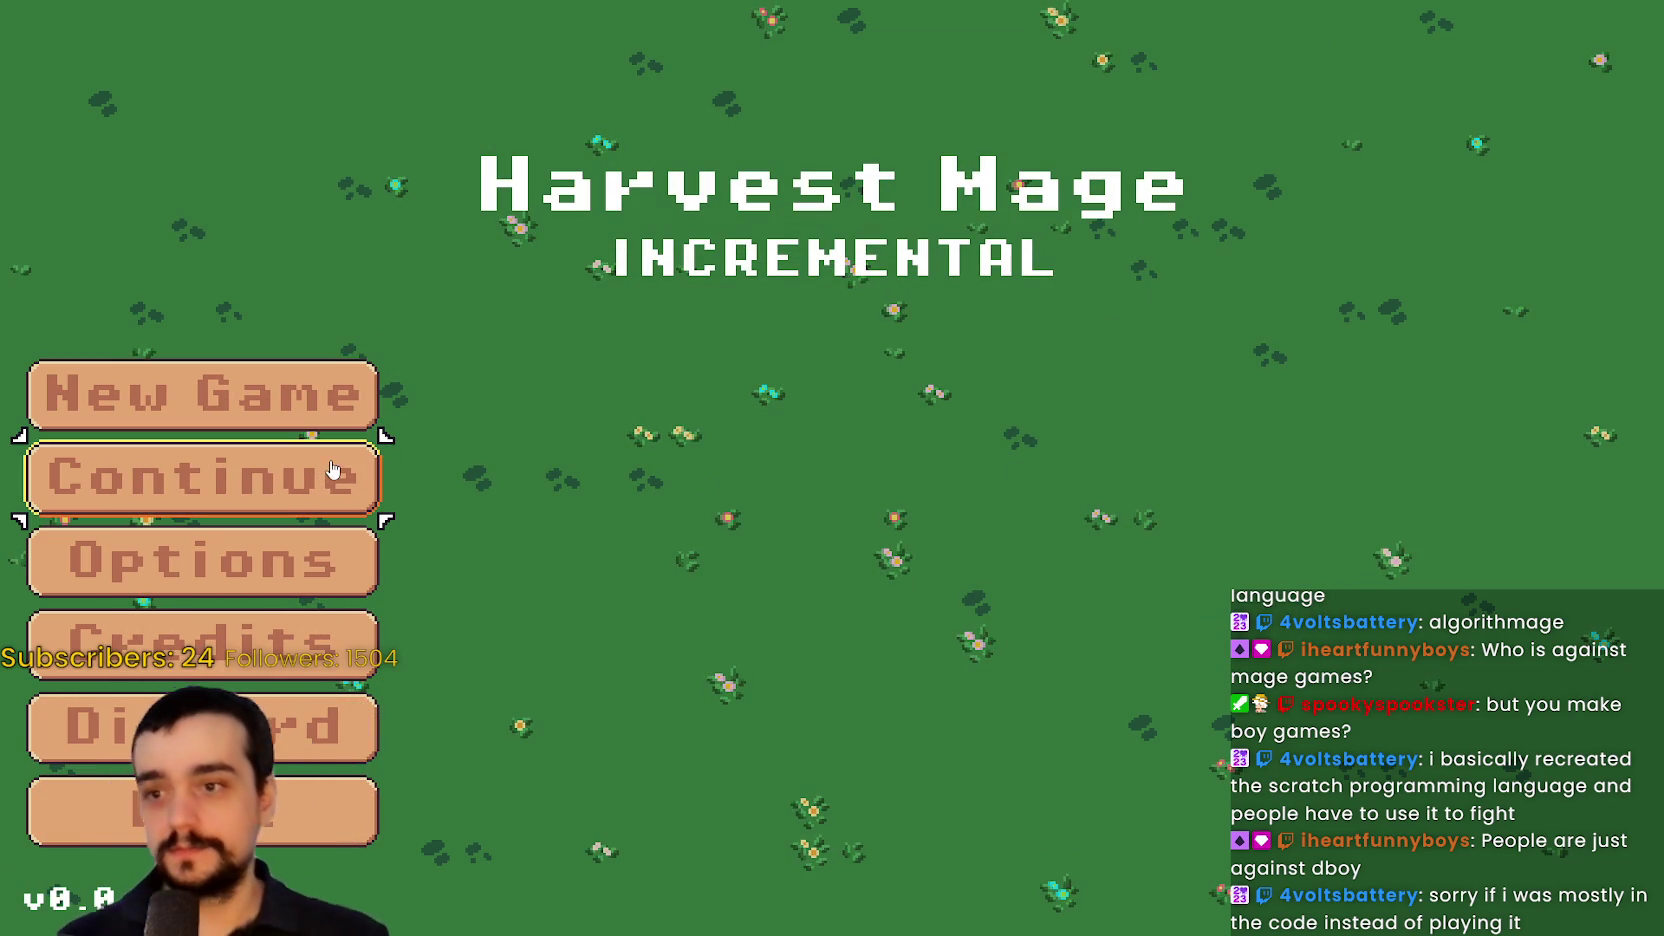
Continue the saved game, then walk the player down the path and back up to the crossroads
{"action": "left_click", "coordinate": [325, 494]}
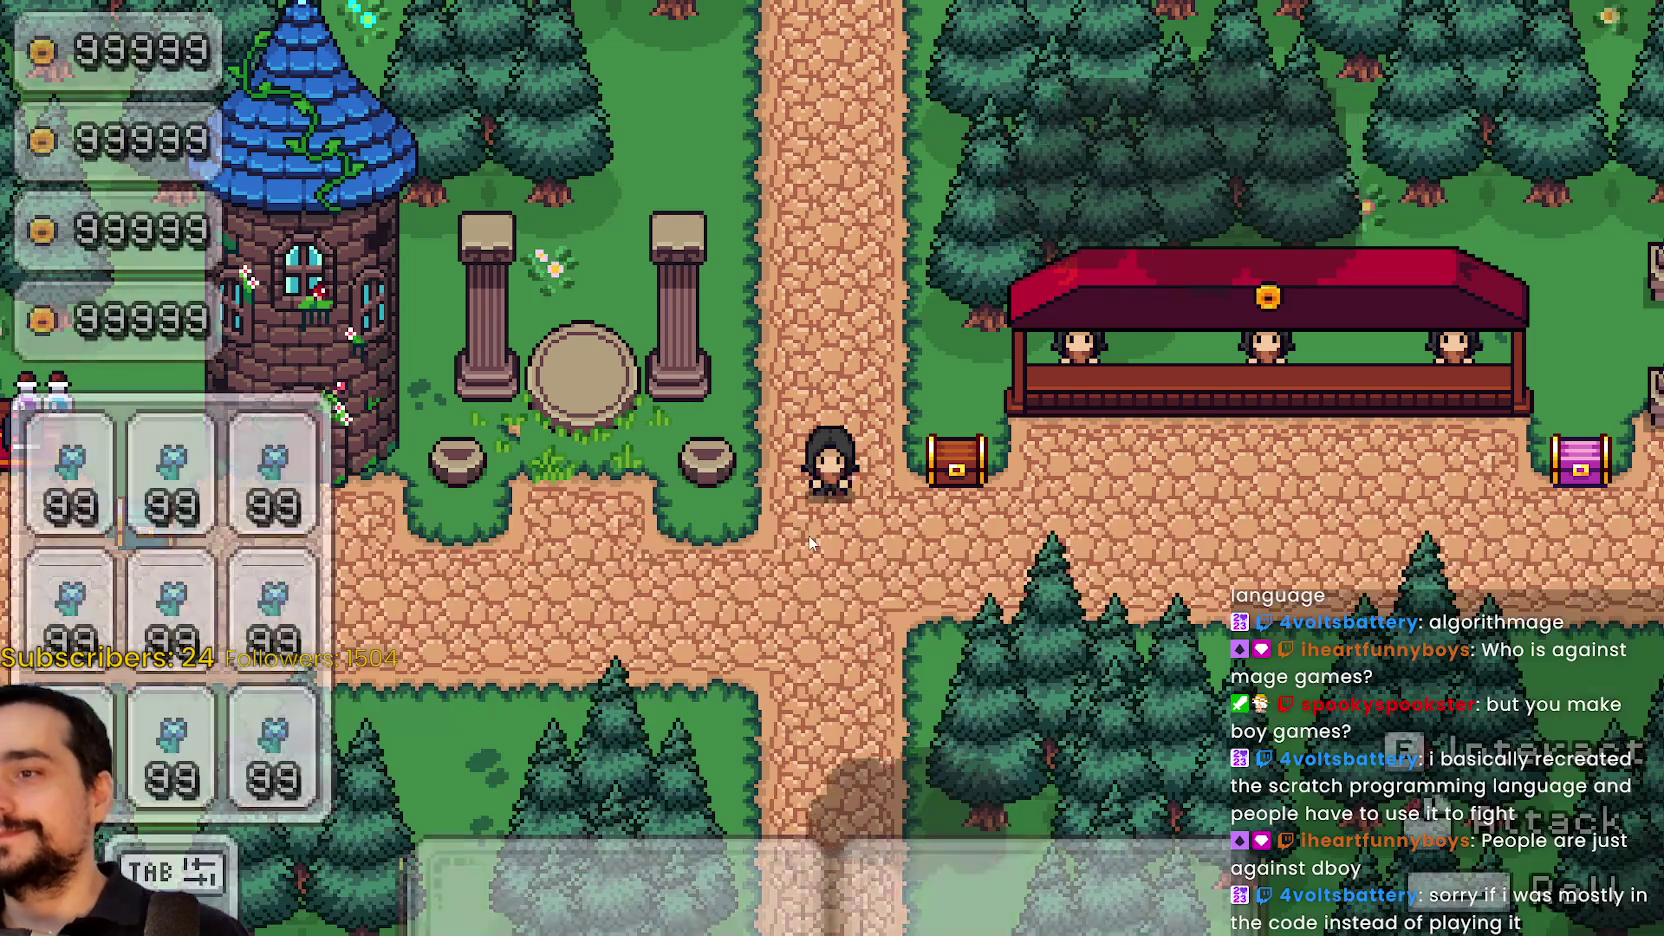
{"action": "key", "text": "s"}
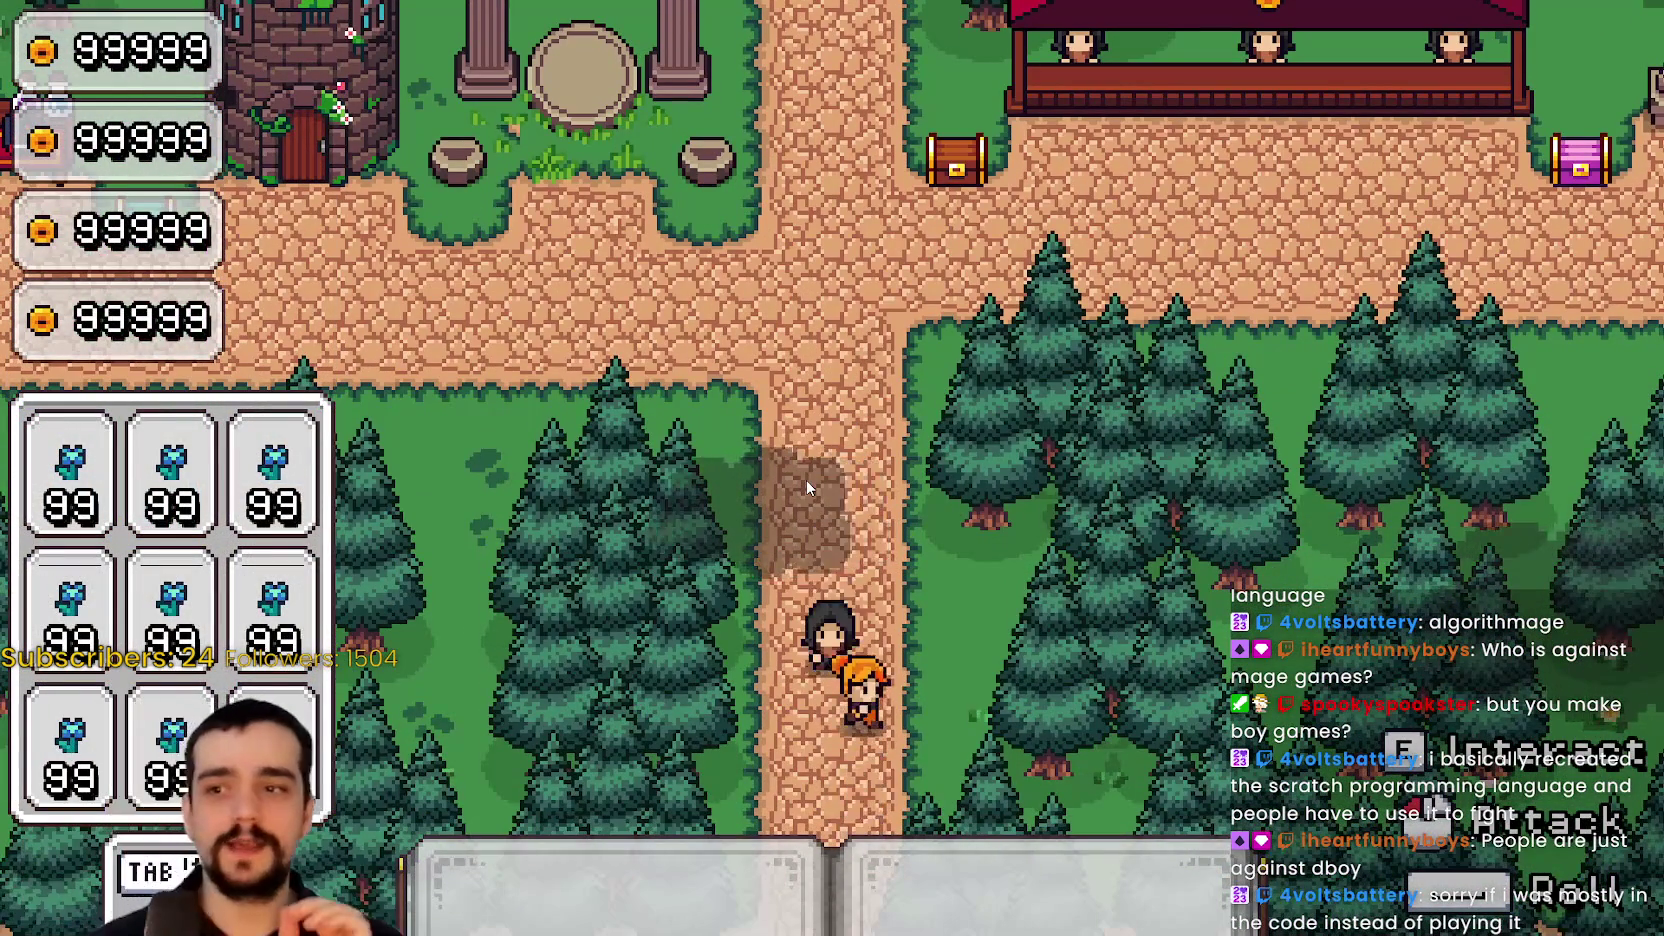
{"action": "key", "text": "s"}
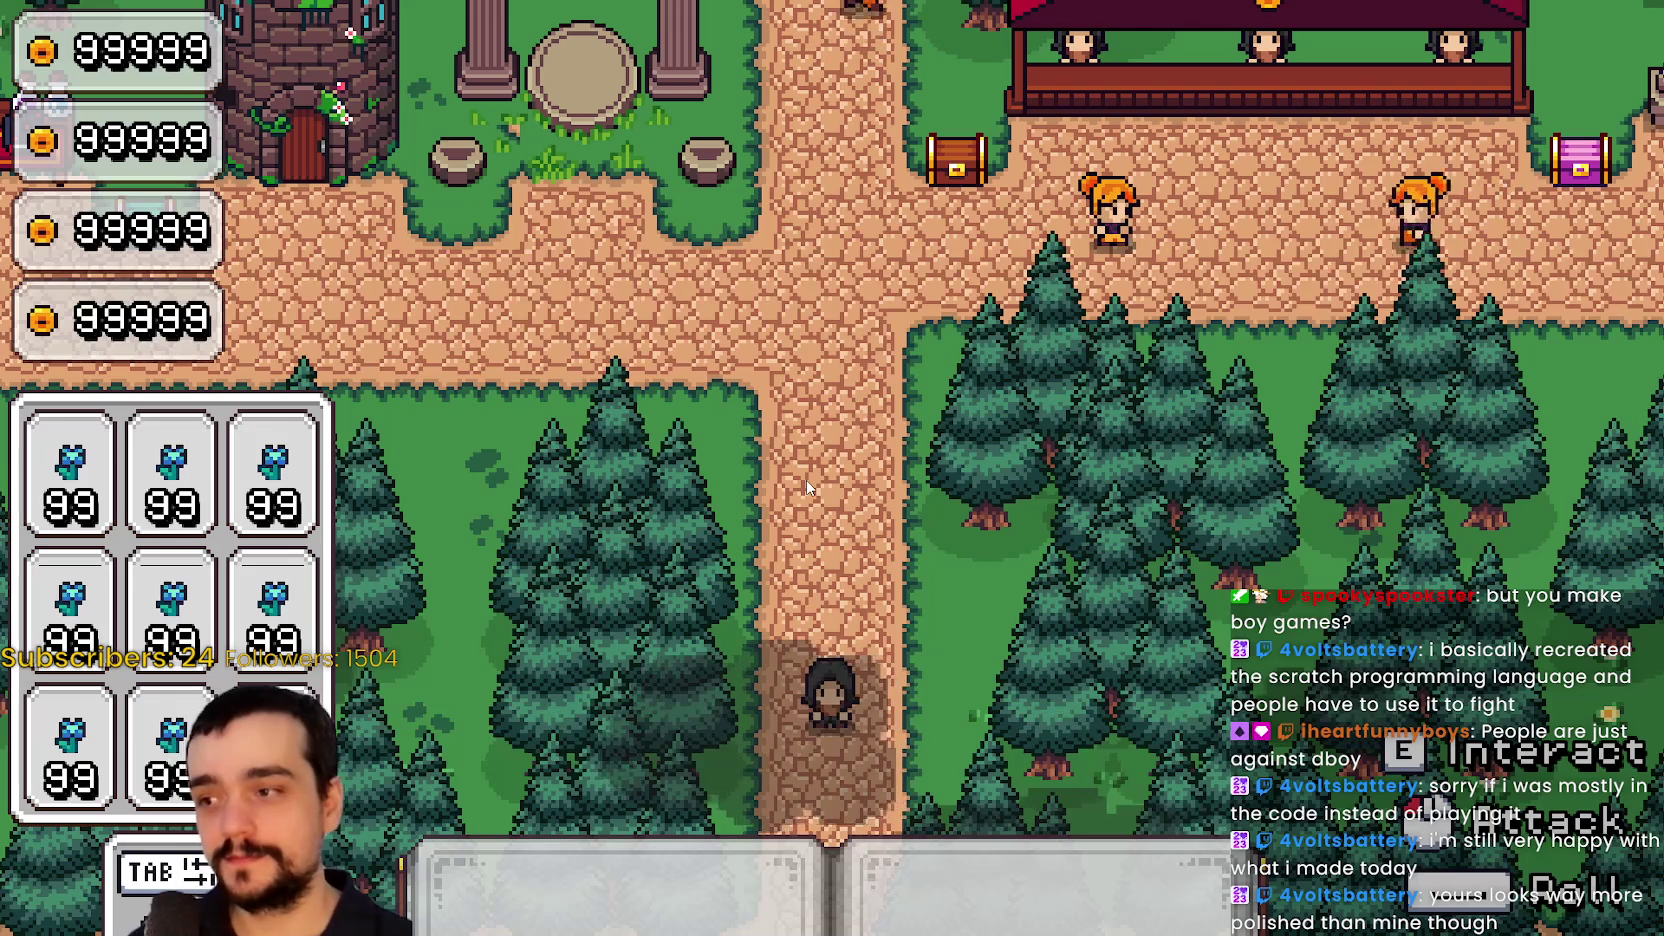
{"action": "key", "text": "s"}
{"action": "key", "text": "w"}
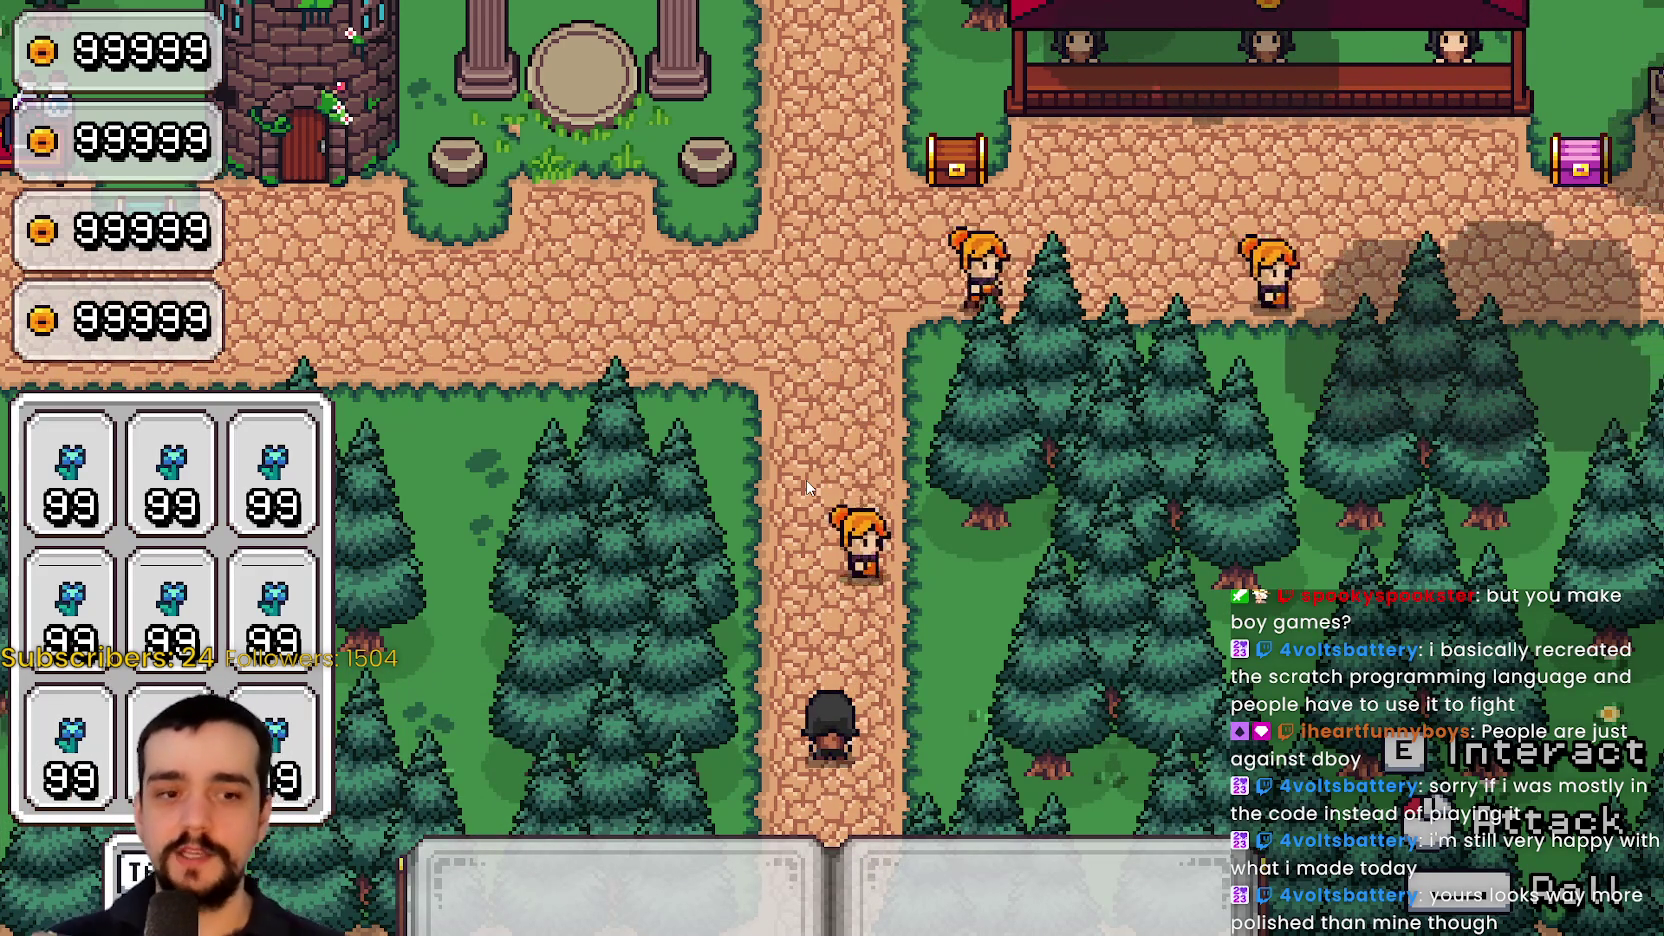
{"action": "key", "text": "s"}
{"action": "key", "text": "s"}
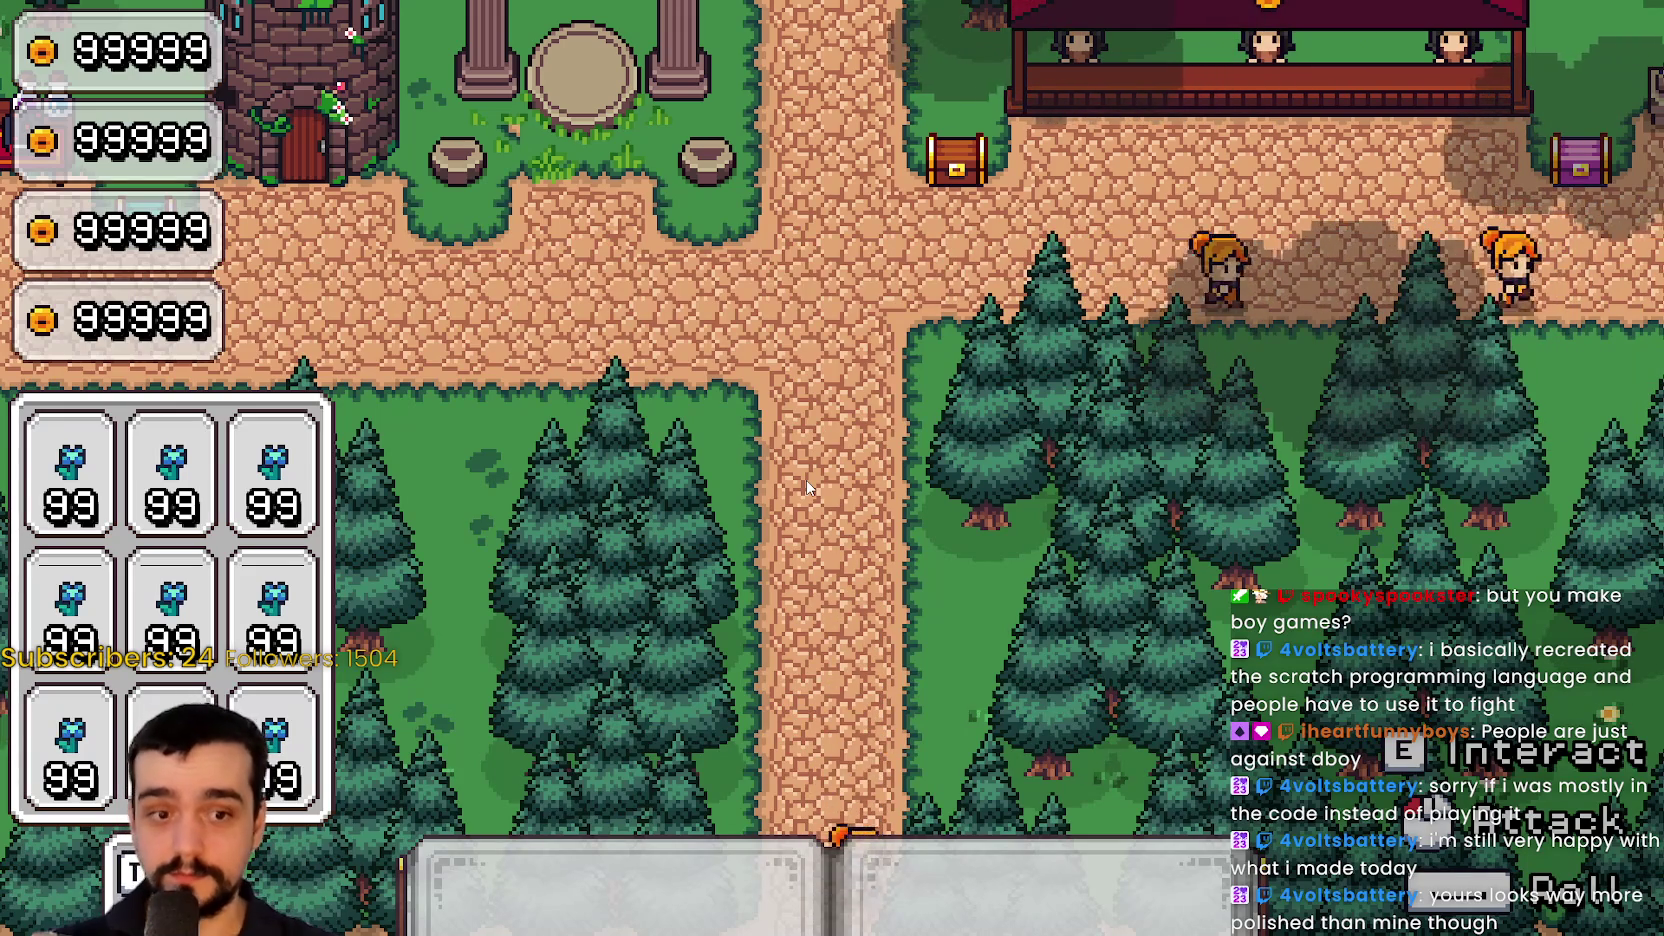
{"action": "key", "text": "w"}
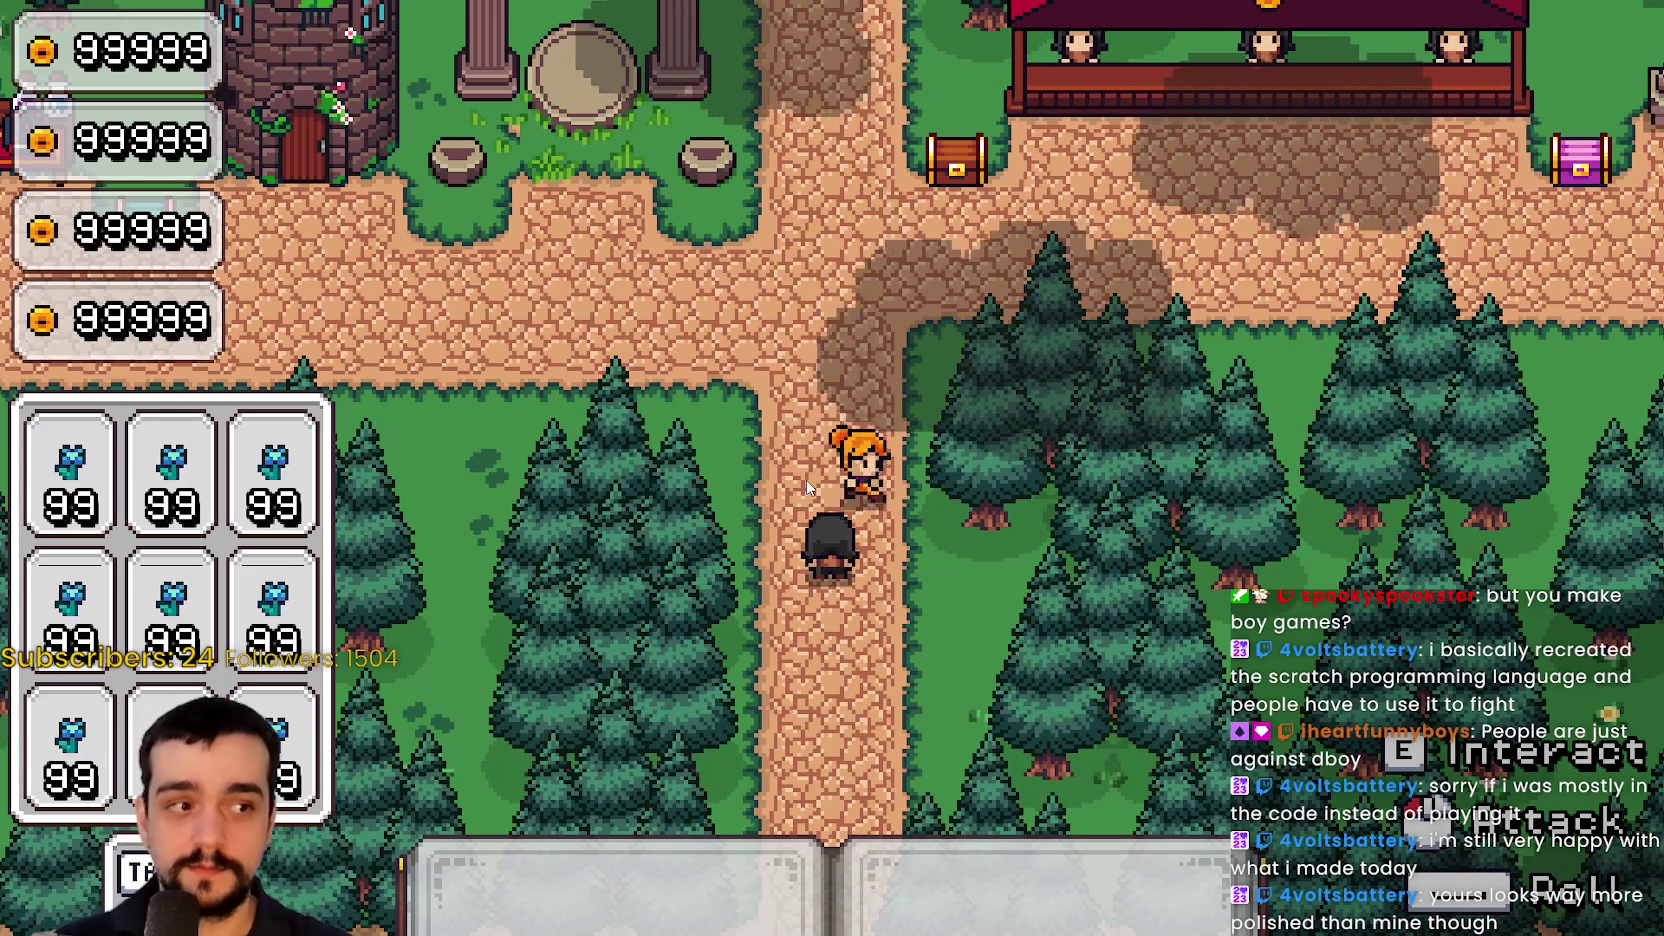
{"action": "key", "text": "w"}
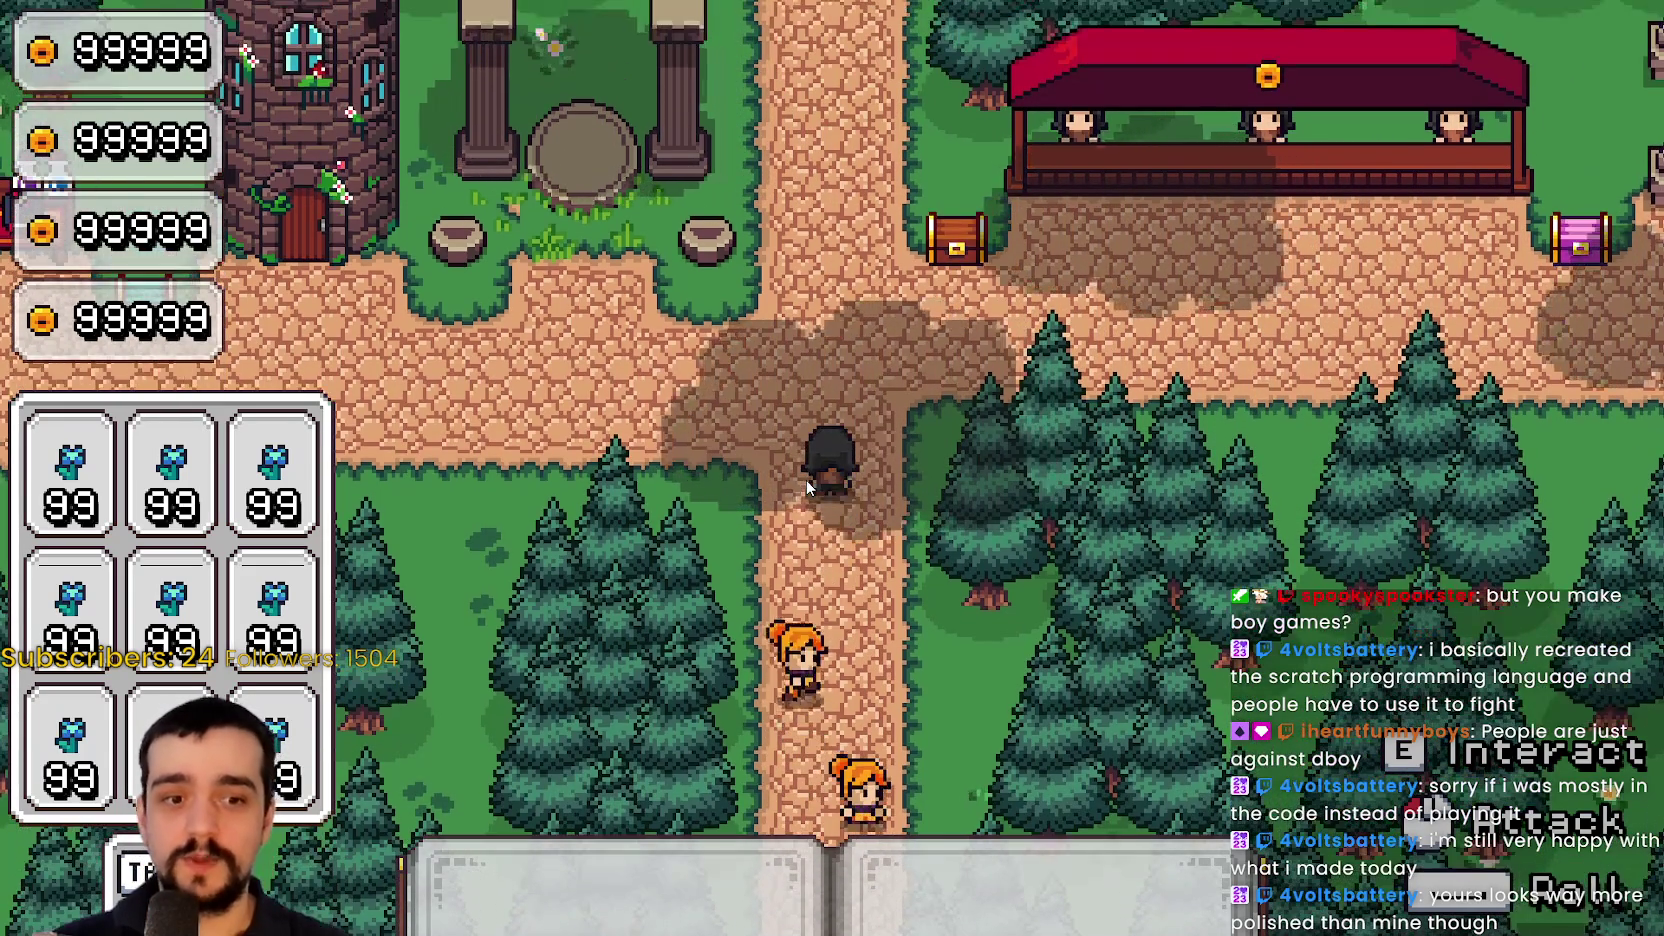
Walk right to the red shop stall, then left and up to the tower door
{"action": "key", "text": "w"}
{"action": "key", "text": "d"}
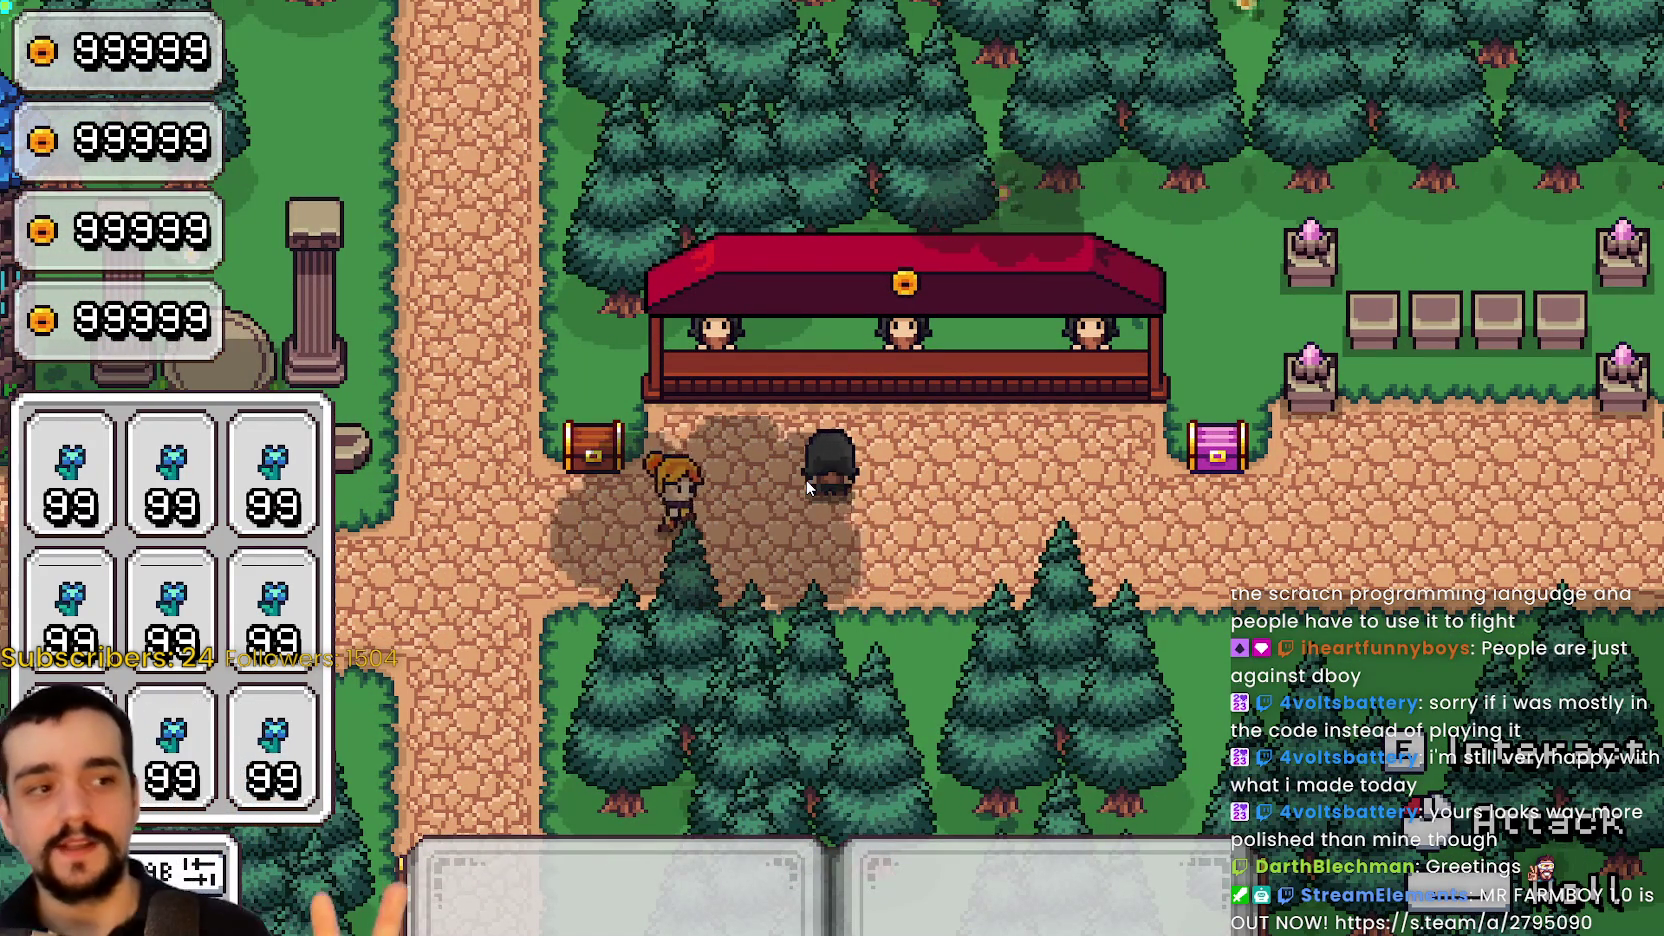
{"action": "key", "text": "w"}
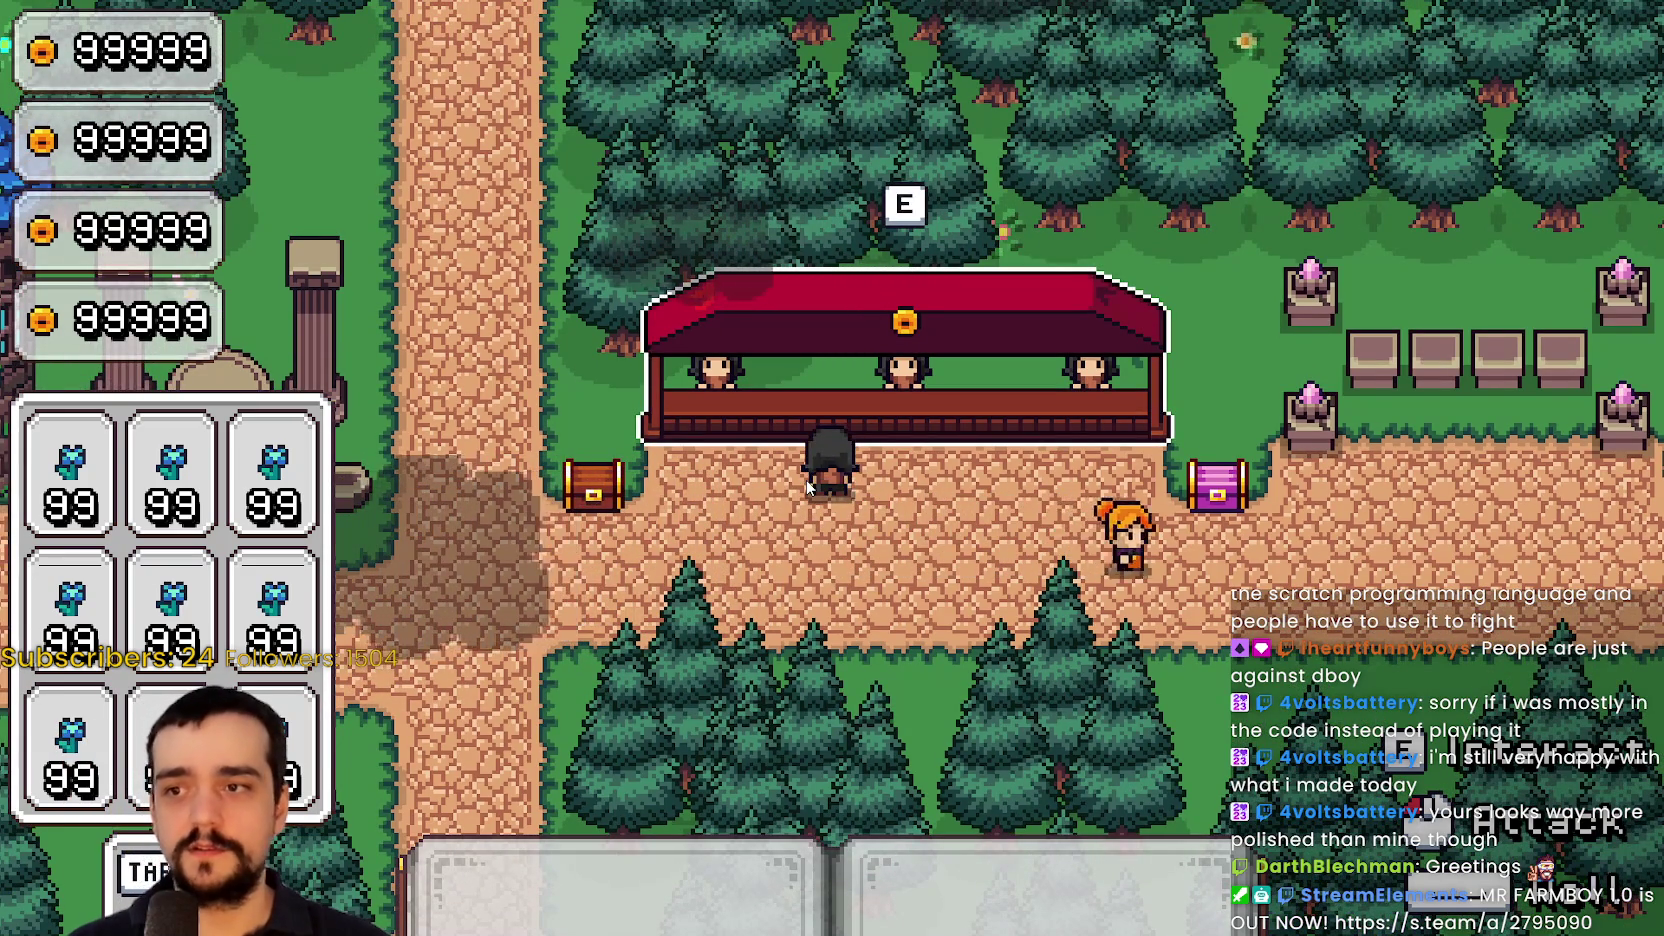
{"action": "key", "text": "a"}
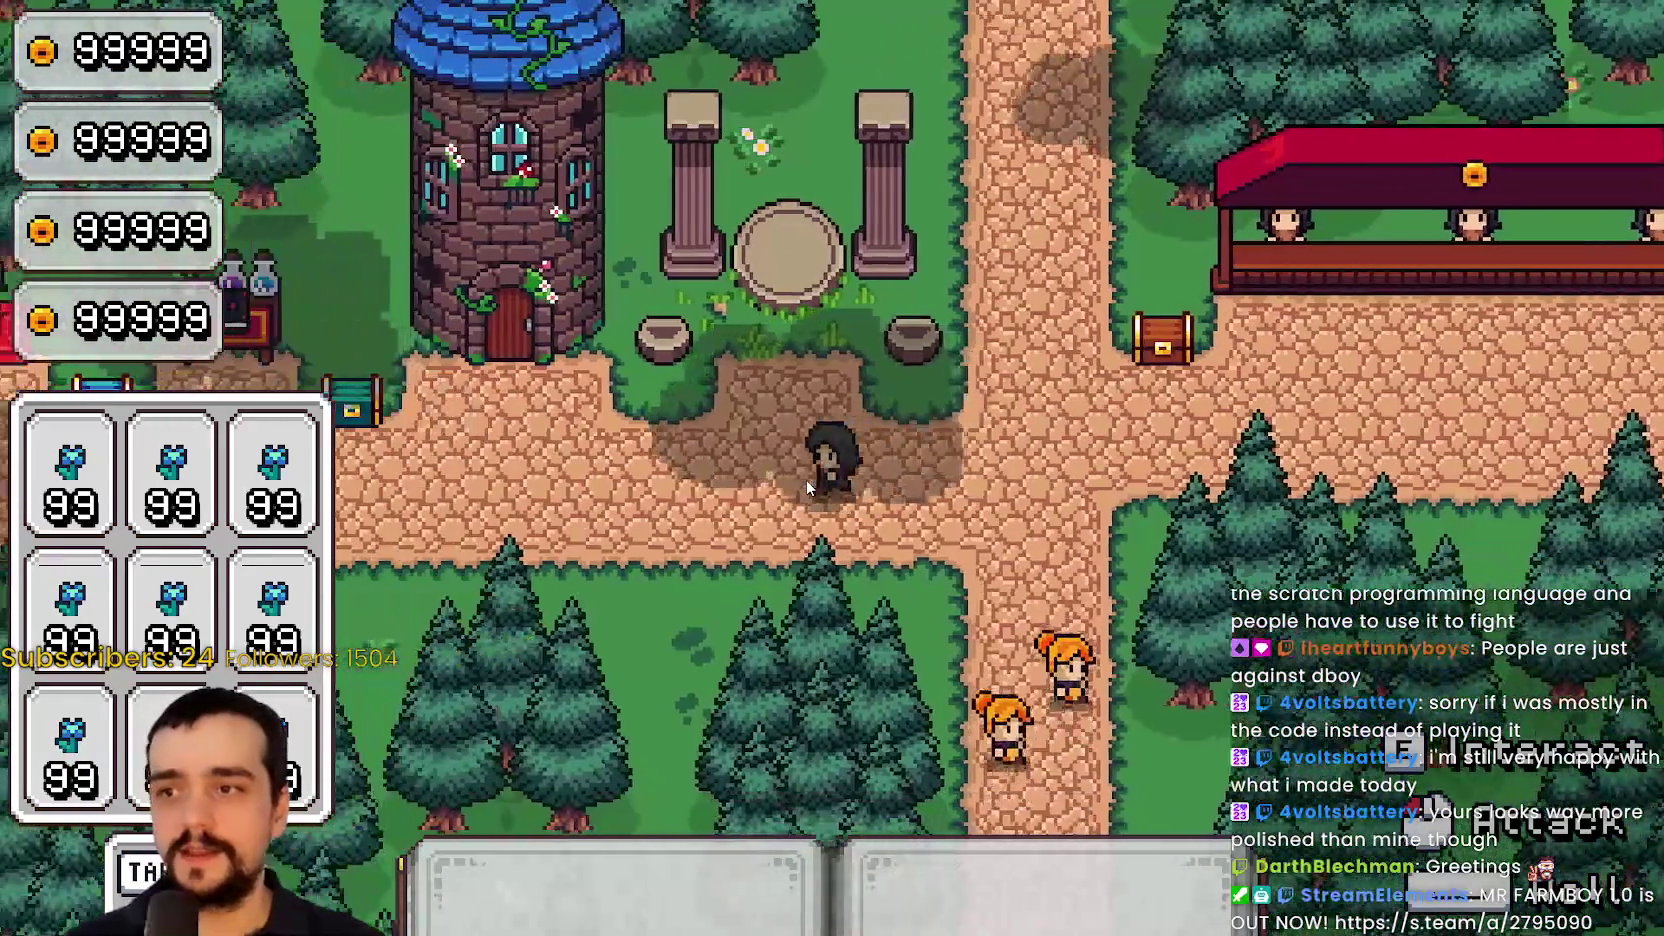
{"action": "key", "text": "a"}
{"action": "key", "text": "w"}
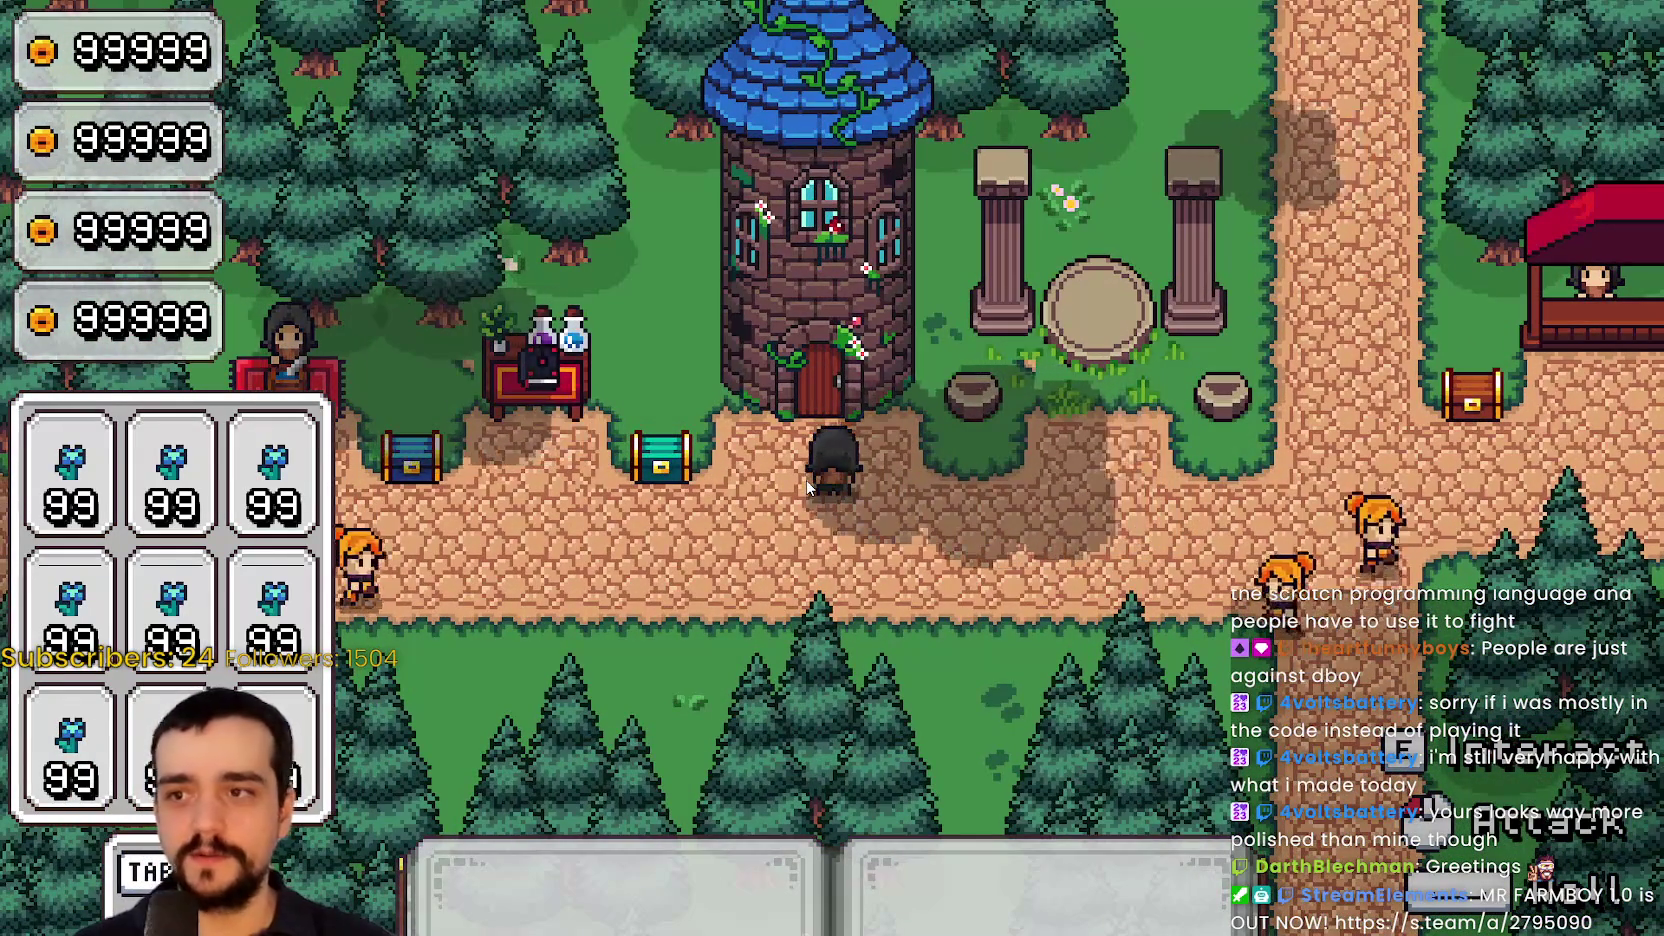
Walk the player back and forth along the village paths toward the meadow
{"action": "key", "text": "s"}
{"action": "key", "text": "d"}
{"action": "key", "text": "w"}
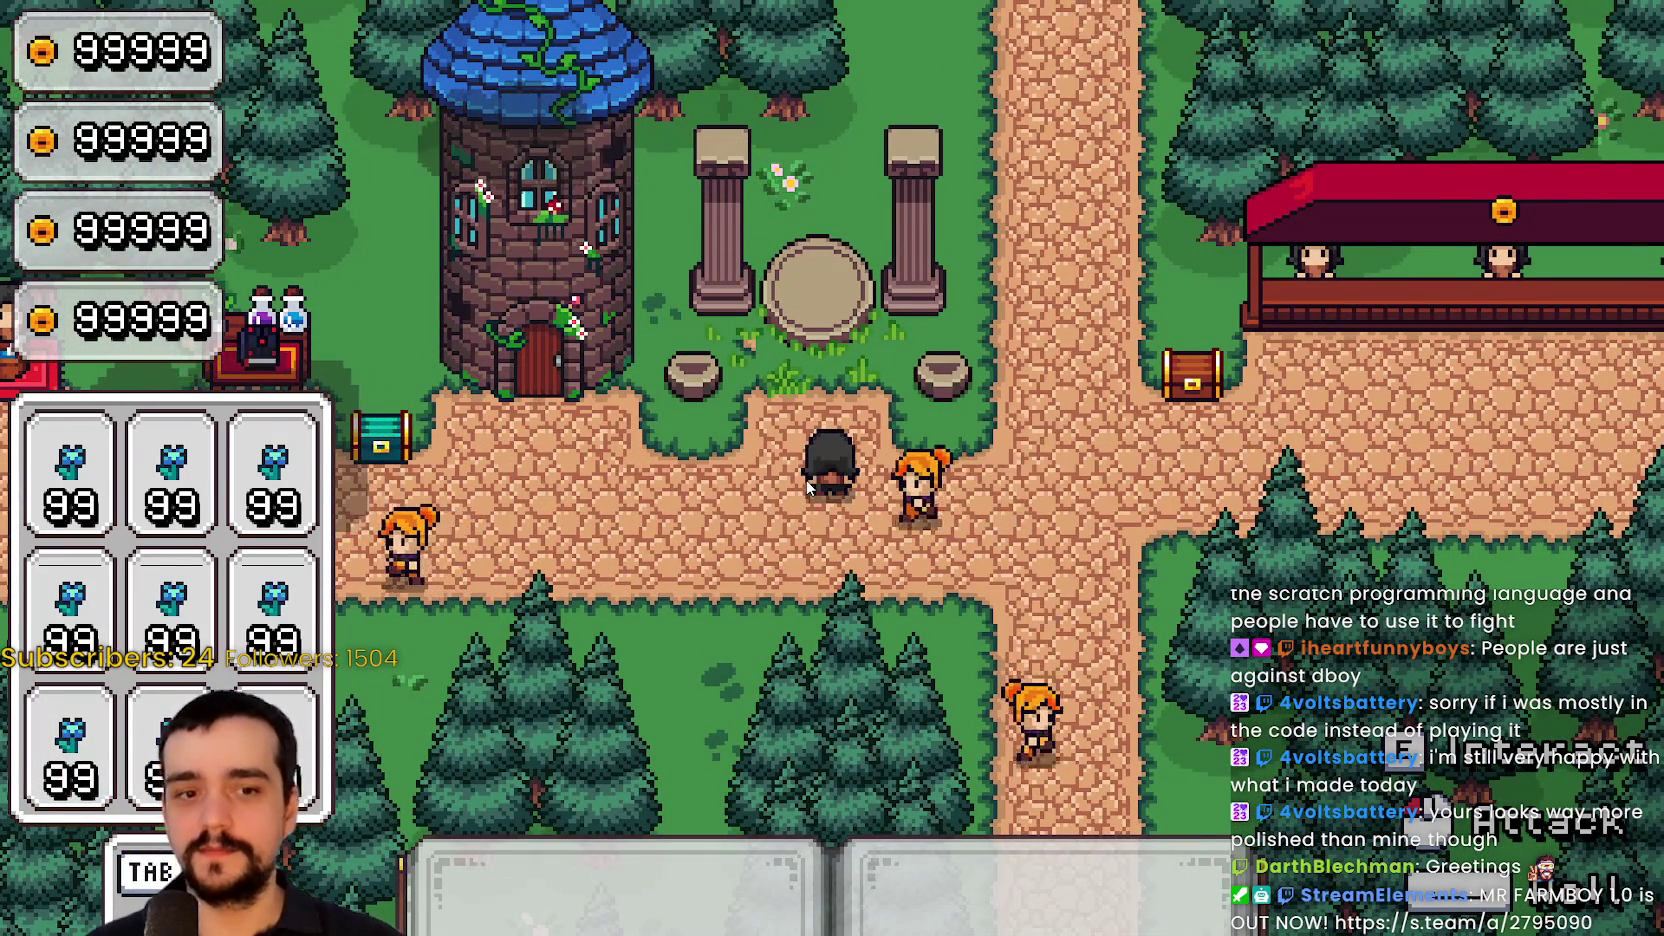
{"action": "key", "text": "s"}
{"action": "key", "text": "d"}
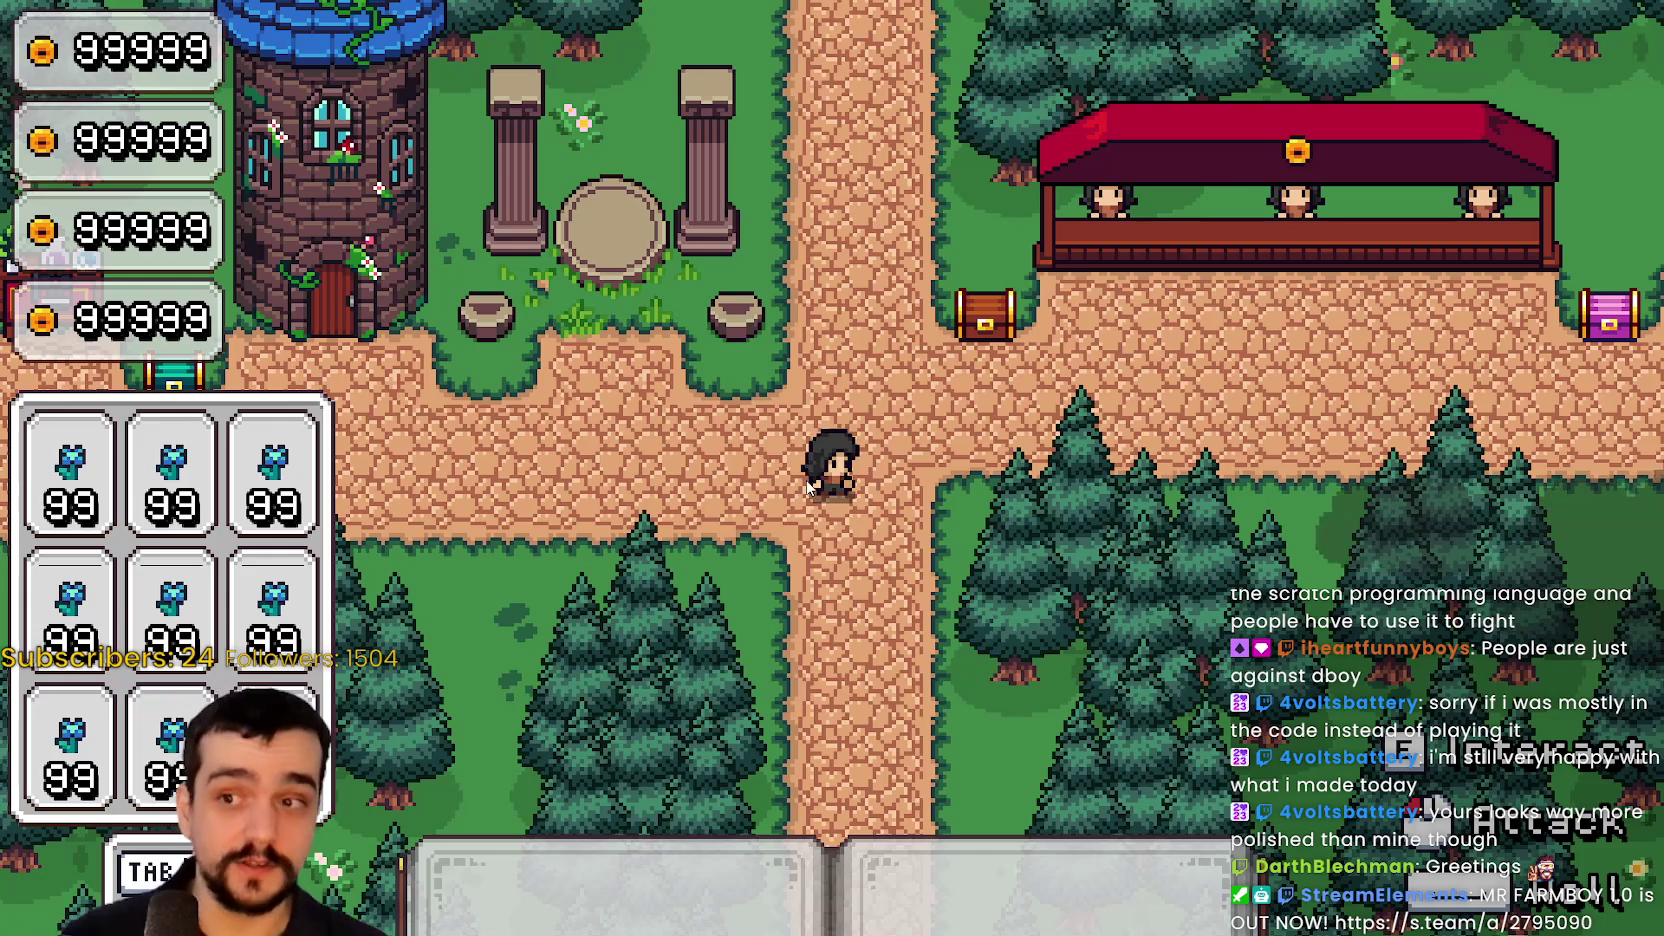
{"action": "key", "text": "w"}
{"action": "key", "text": "a"}
{"action": "key", "text": "d"}
{"action": "key", "text": "s"}
{"action": "key", "text": "a"}
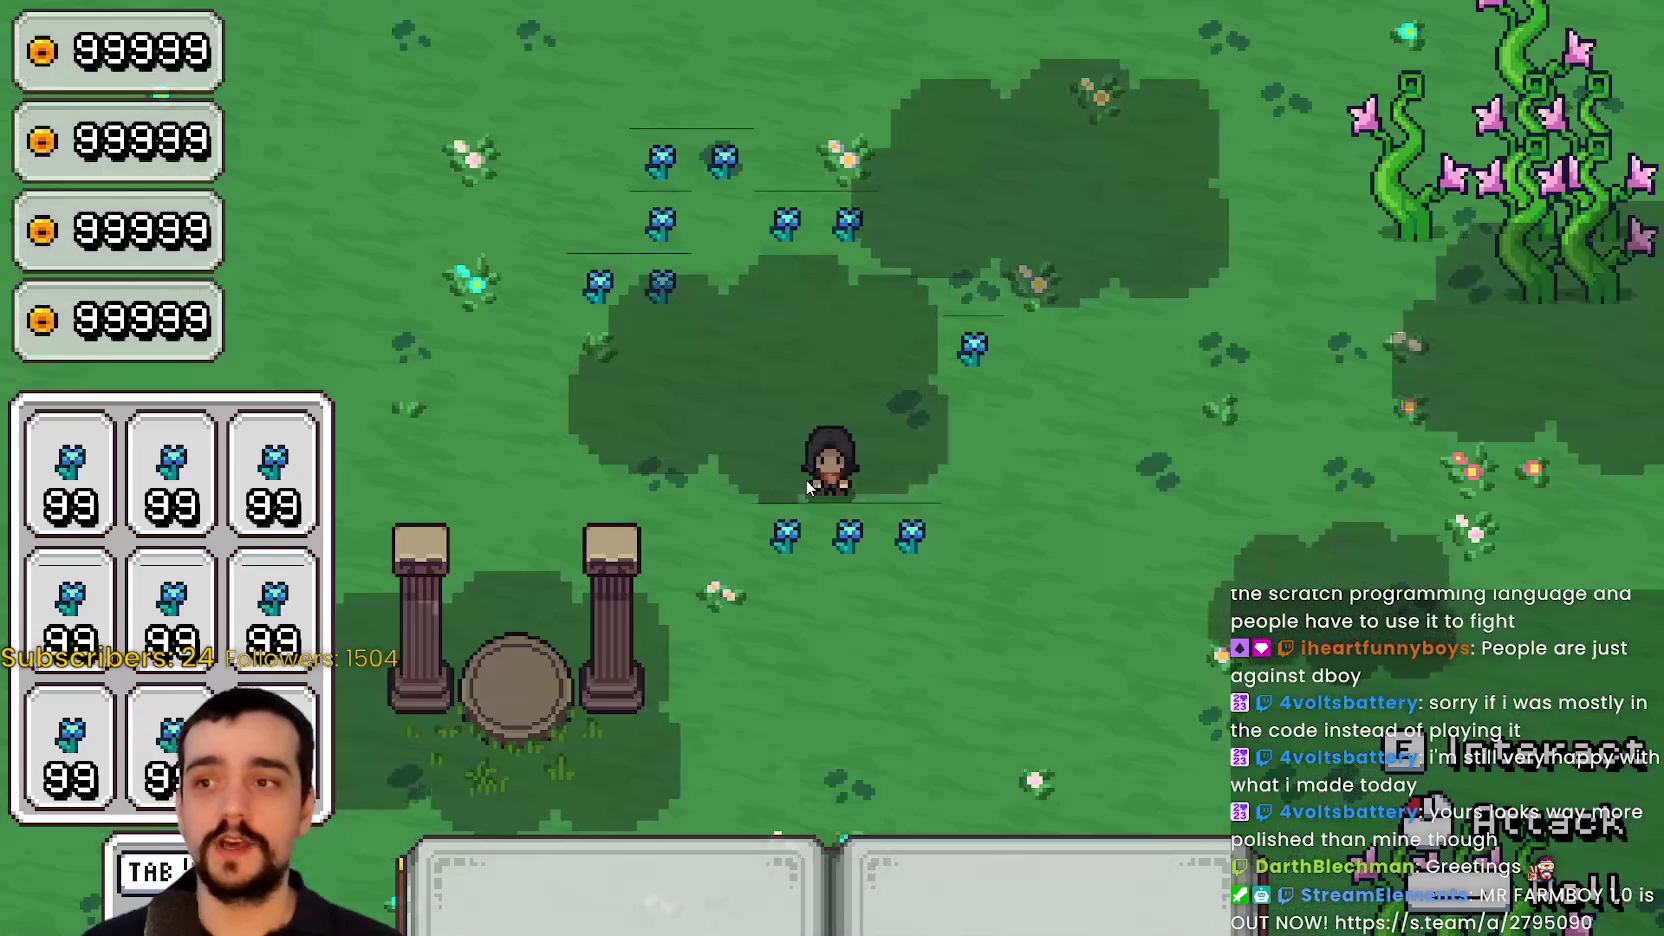
Walk out into the grassy field and charge a spell ring while moving through the beanstalks
{"action": "key", "text": "d"}
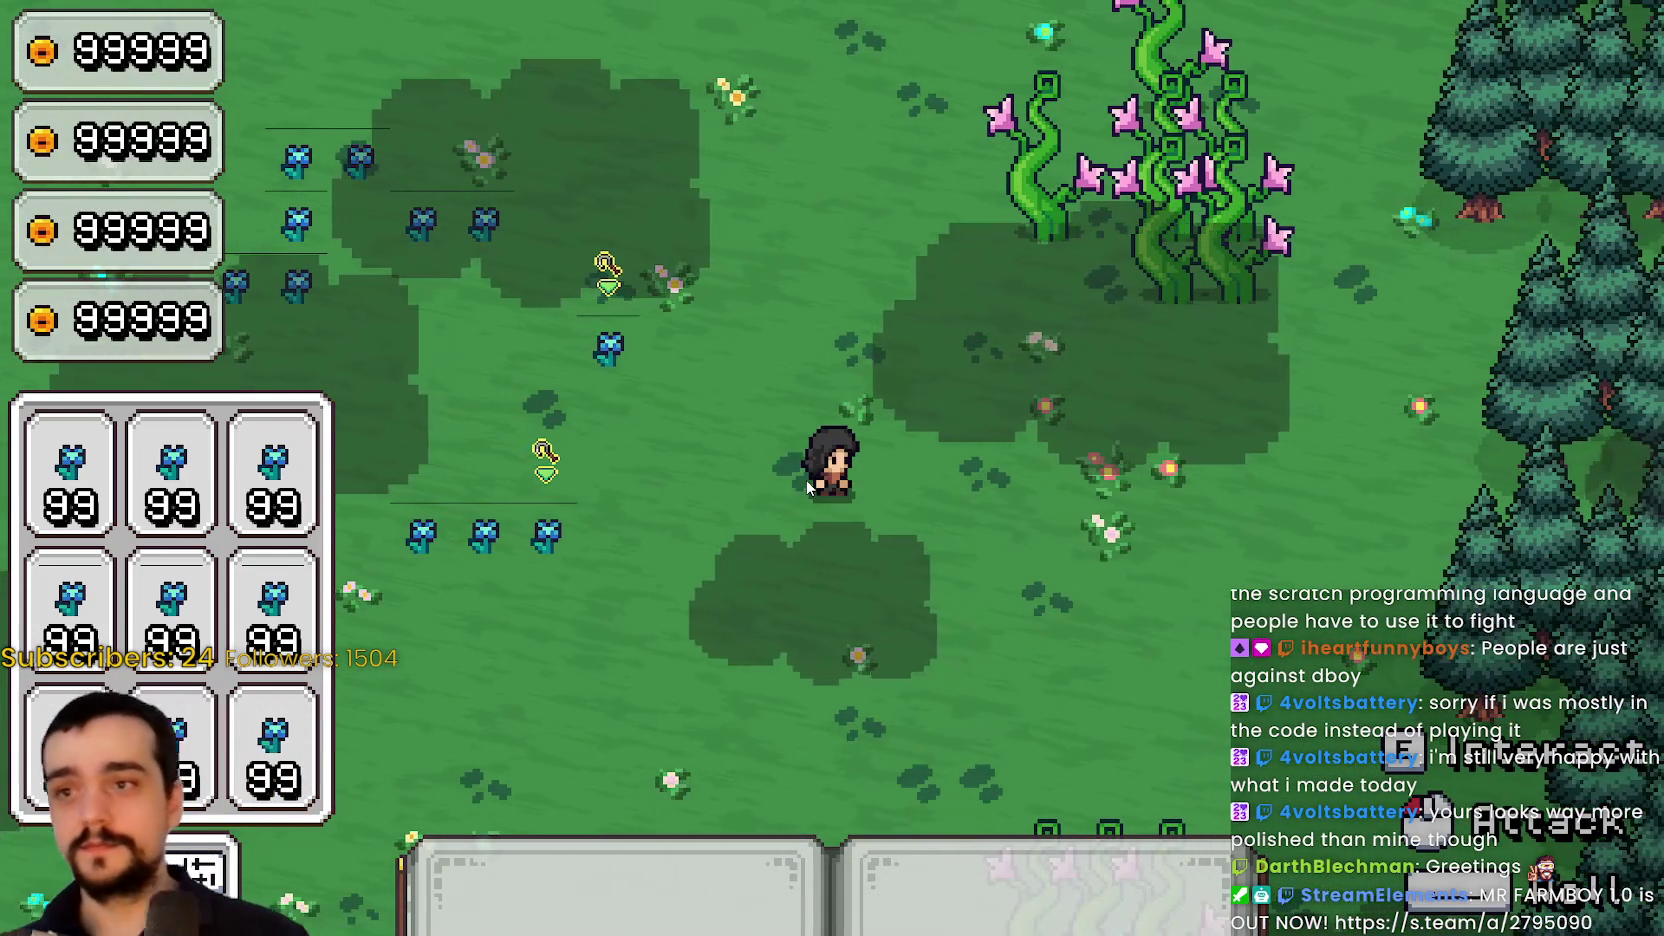
{"action": "key", "text": "w"}
{"action": "key", "text": "w"}
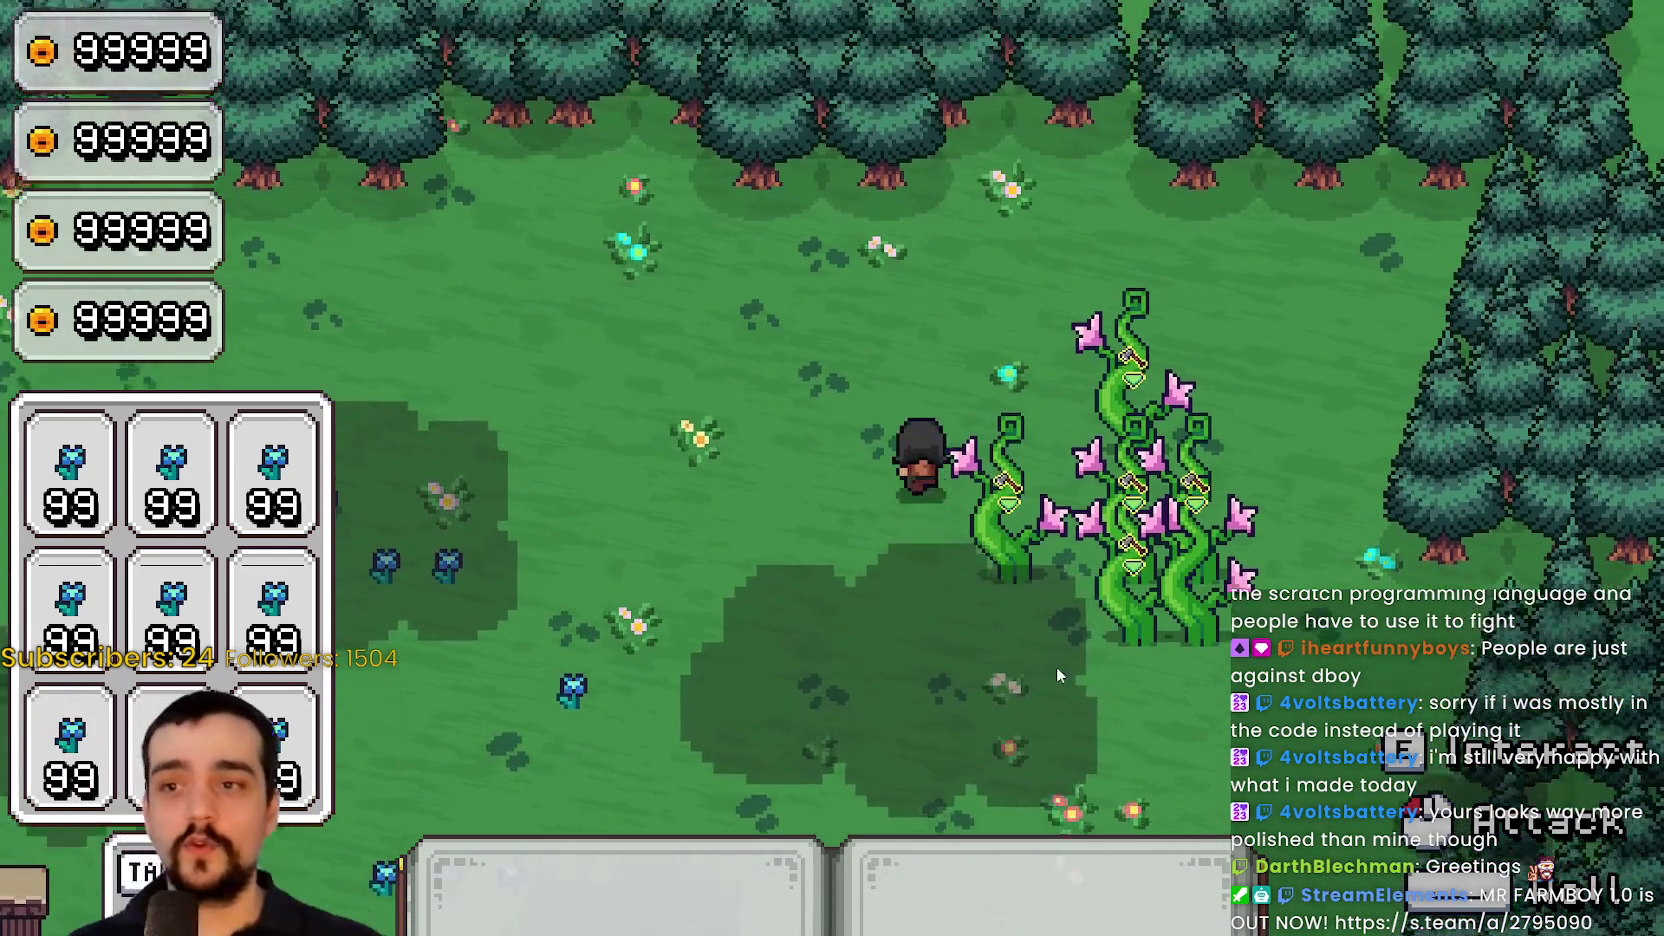
{"action": "key", "text": "a"}
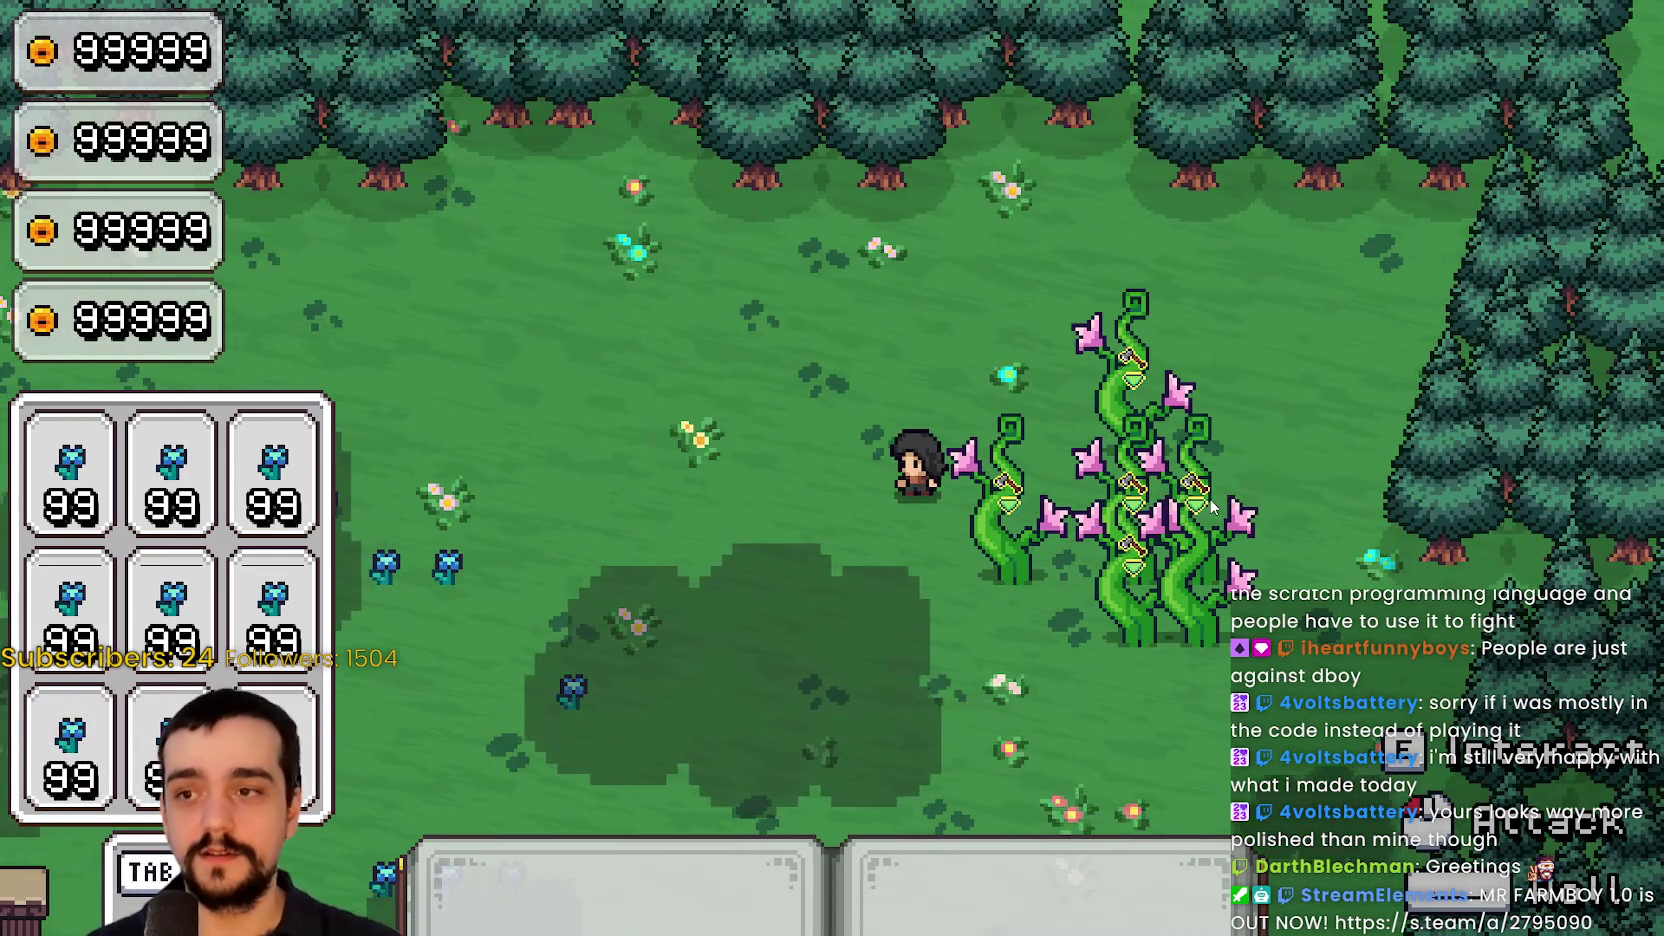
{"action": "key", "text": "a"}
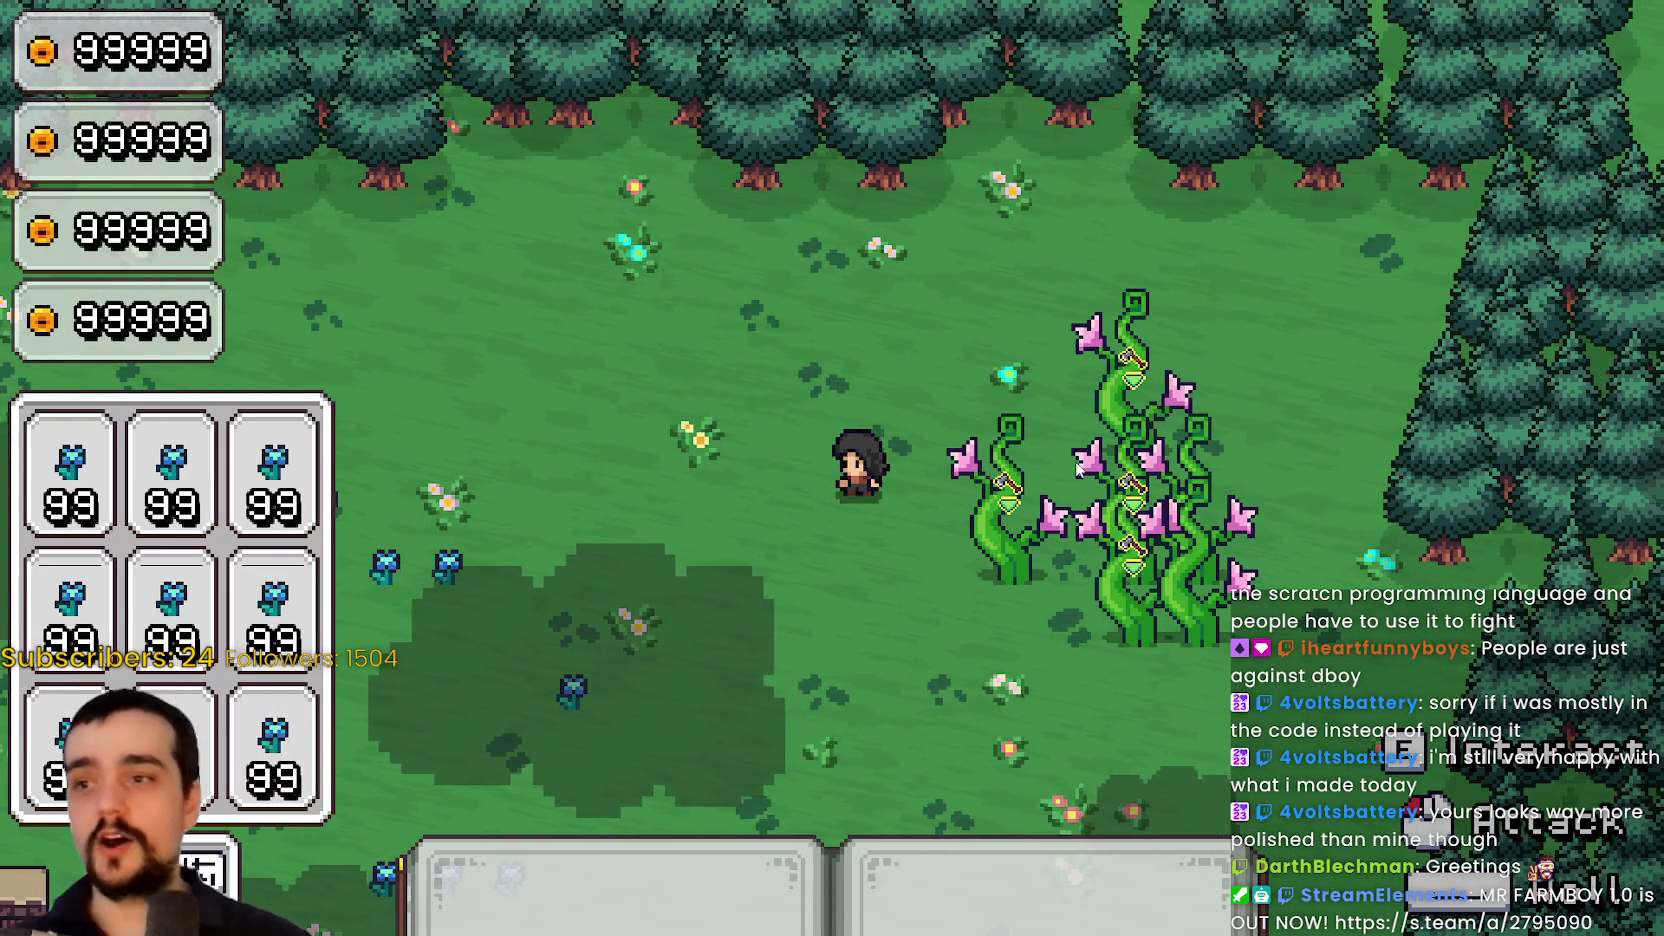
{"action": "left_click_drag", "start_coordinate": [993, 470], "coordinate": [875, 563]}
{"action": "key", "text": "s"}
{"action": "key", "text": "d"}
{"action": "key", "text": "s"}
{"action": "key", "text": "a"}
{"action": "key", "text": "s"}
{"action": "key", "text": "d"}
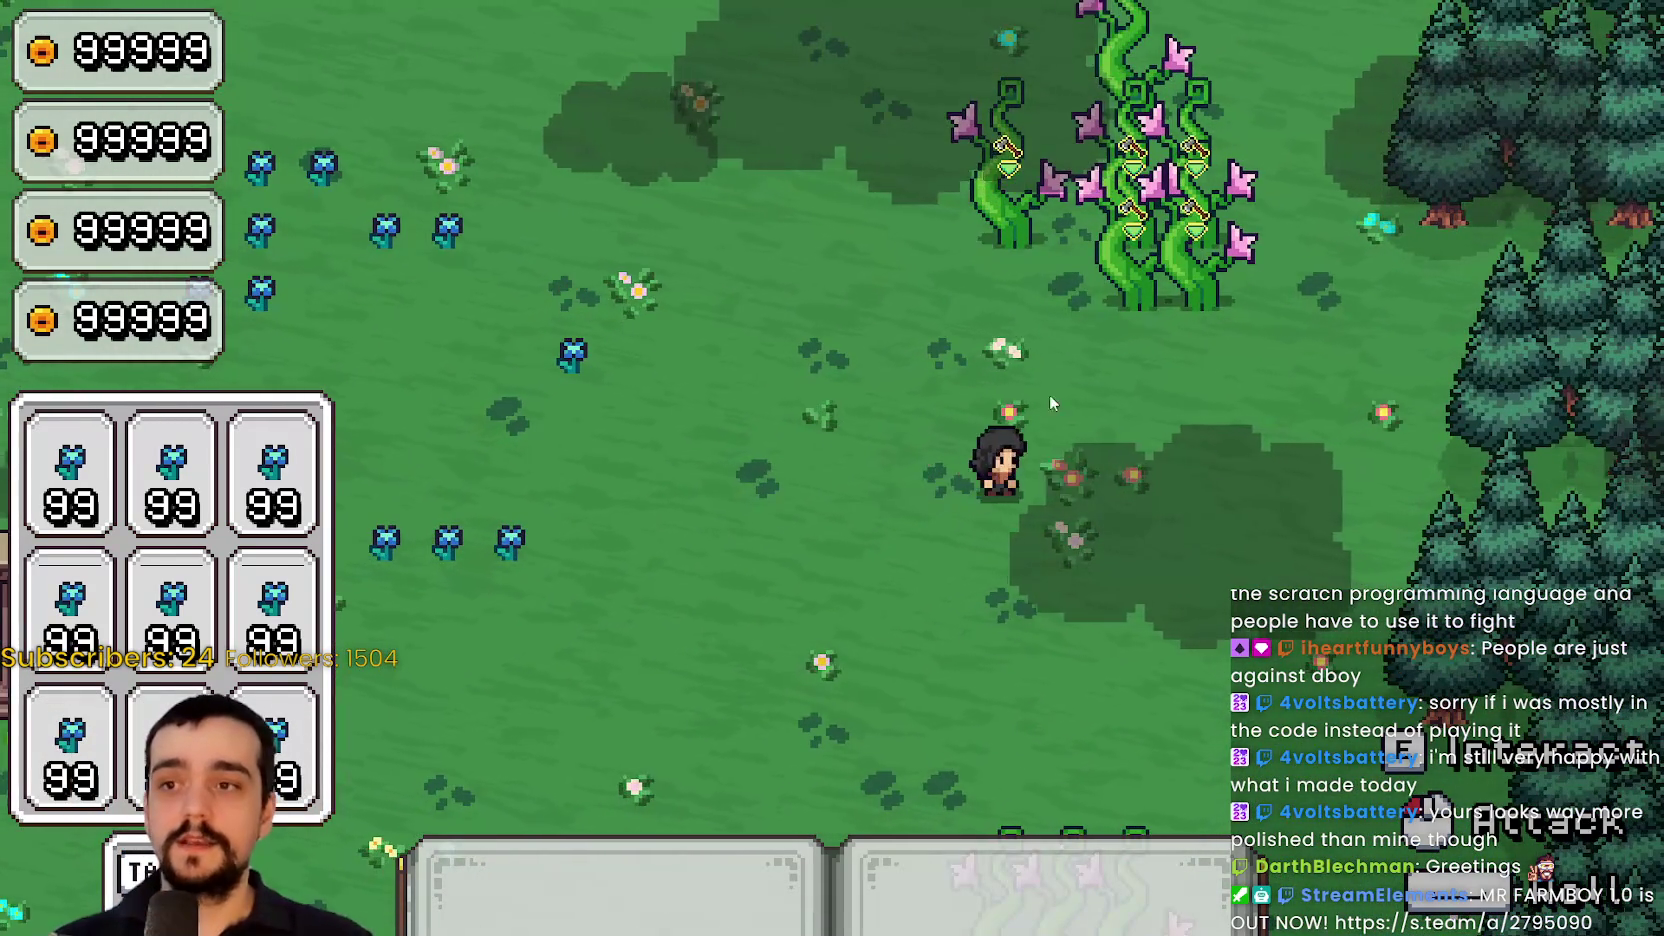
{"action": "key", "text": "s"}
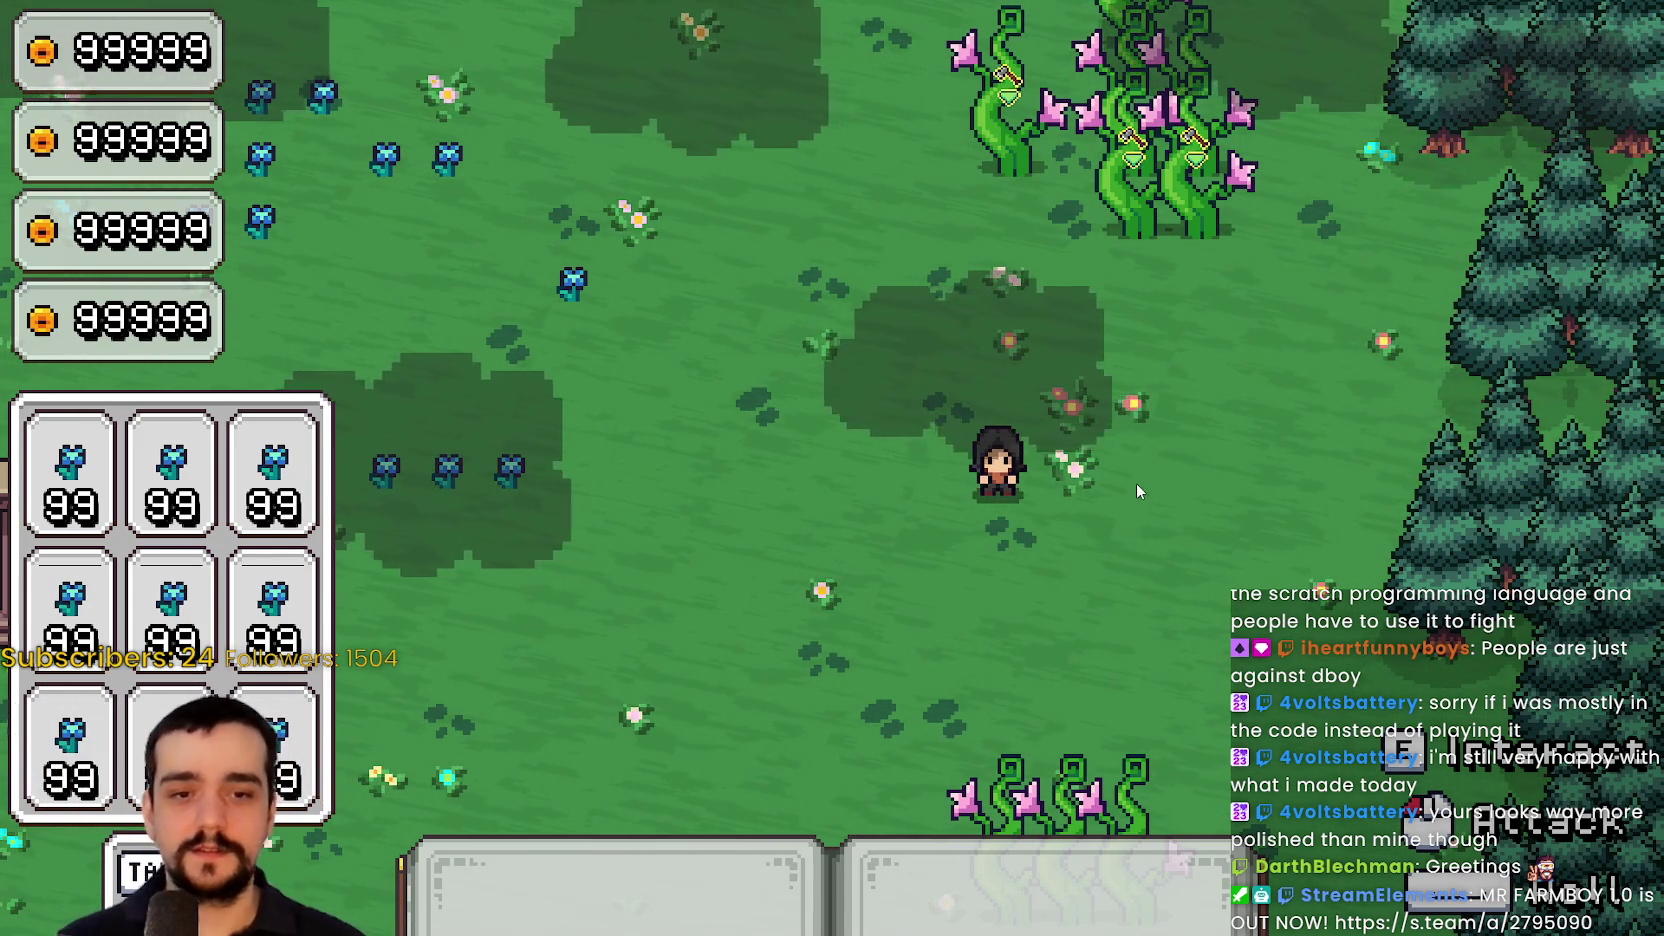
Cast the cyan, yellow and harvest area circles around the mage among the beanstalks
{"action": "left_click", "coordinate": [1112, 517]}
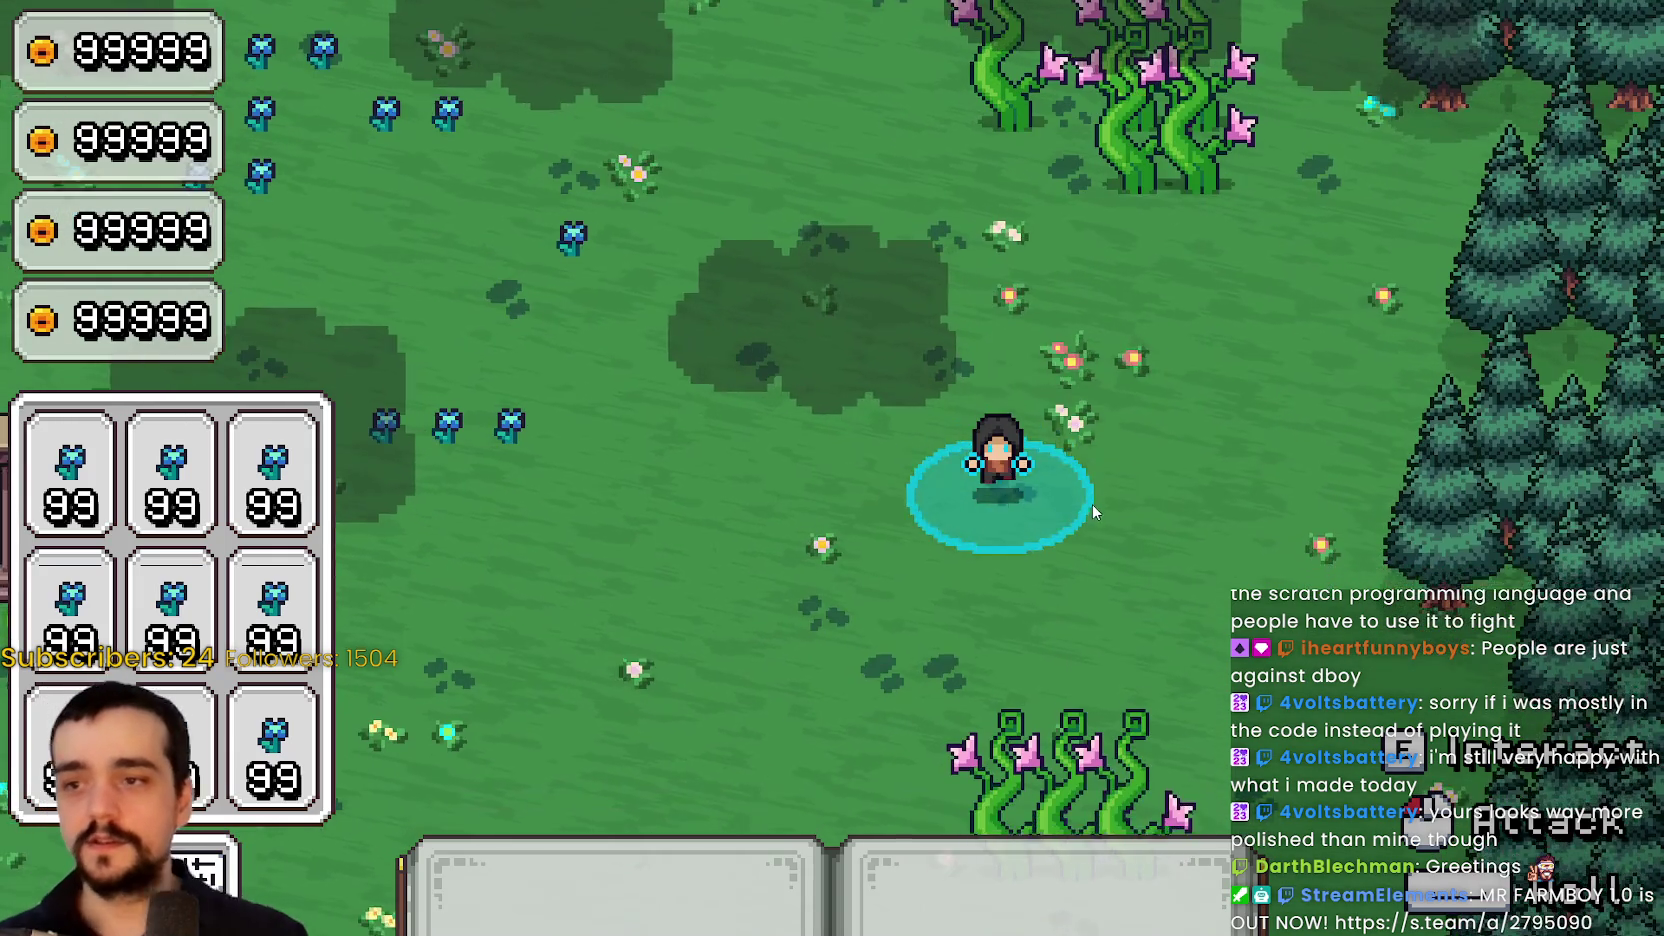
{"action": "key", "text": "w"}
{"action": "left_click", "coordinate": [1105, 528]}
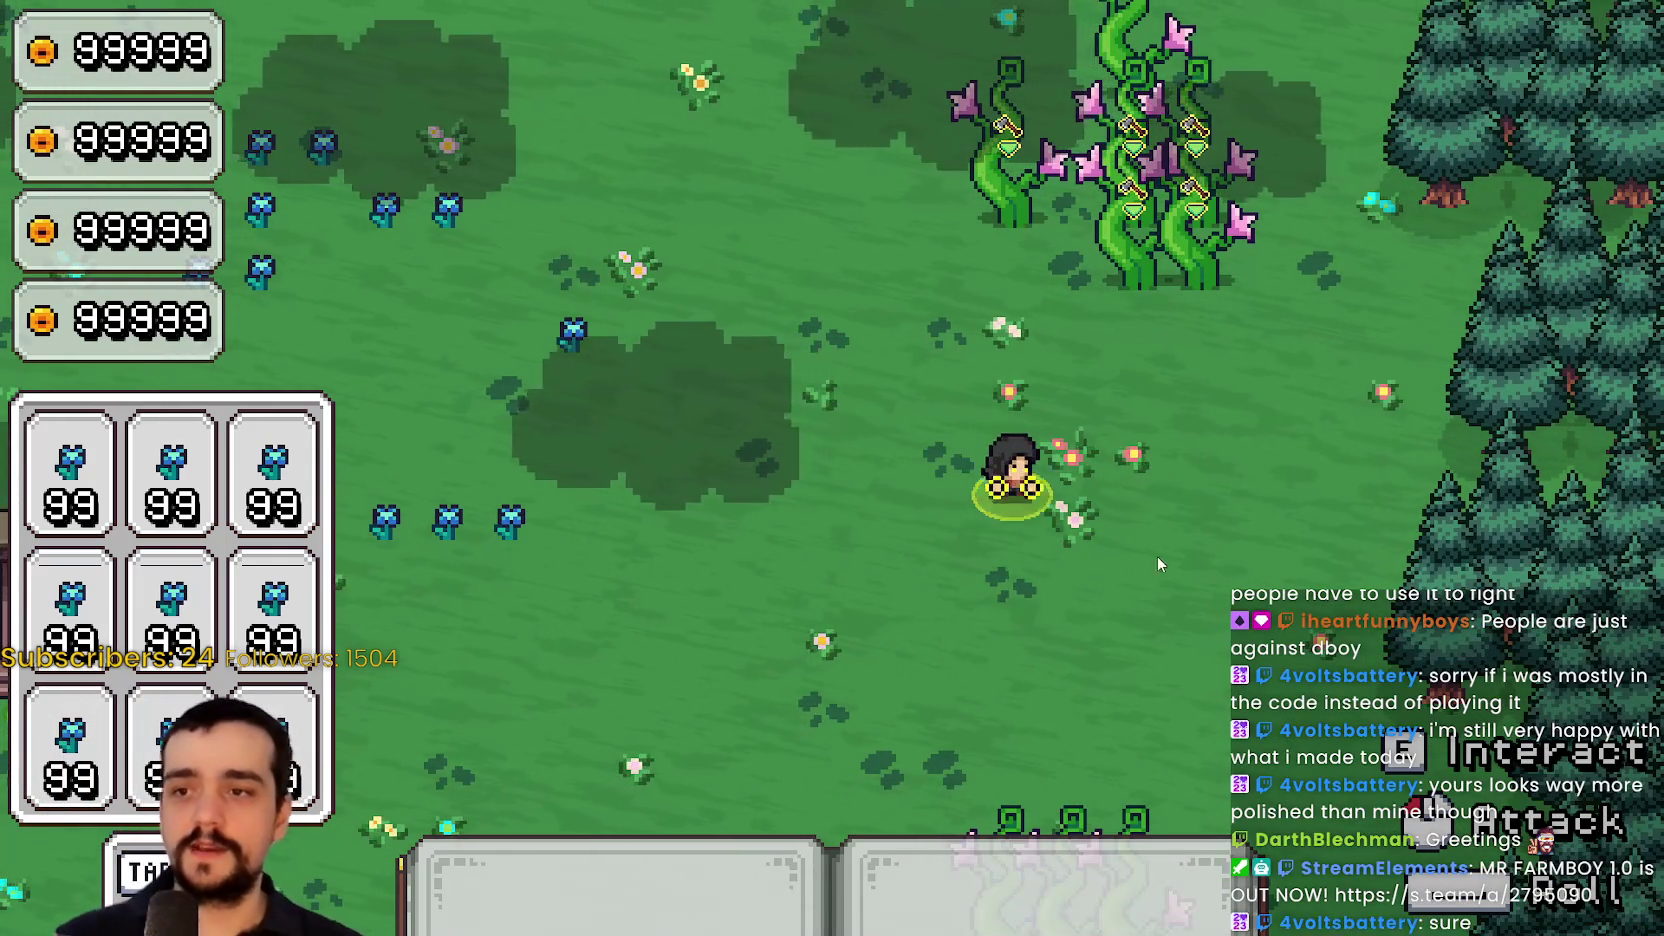
{"action": "key", "text": "a"}
{"action": "key", "text": "w"}
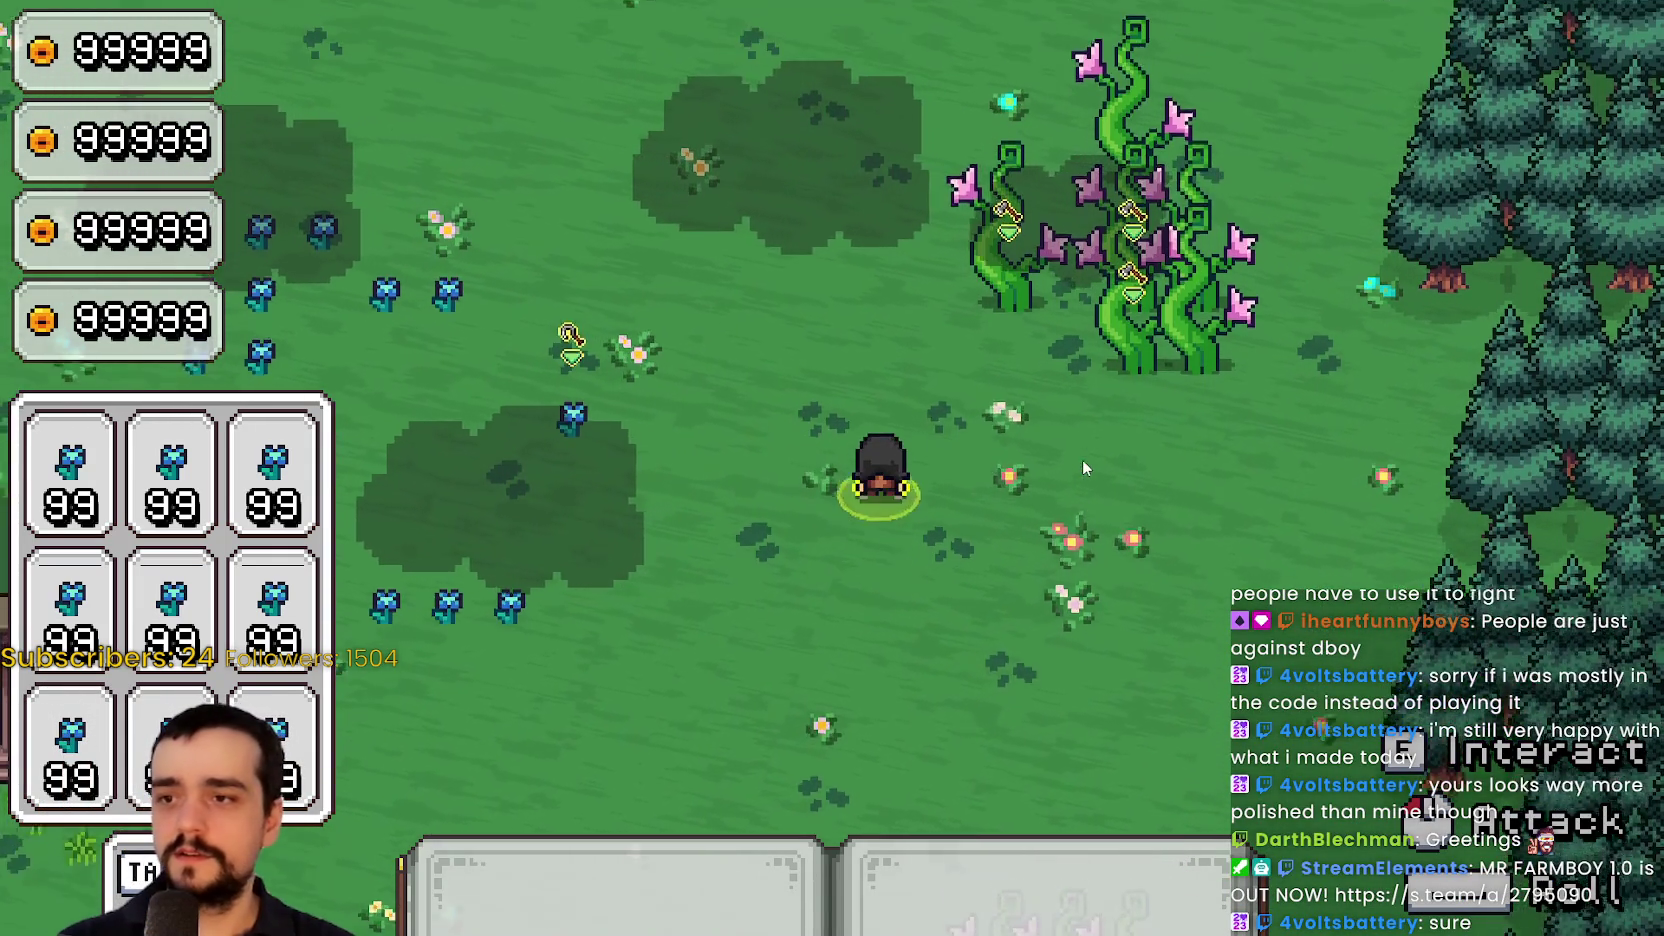
{"action": "left_click", "coordinate": [985, 386]}
{"action": "key", "text": "d"}
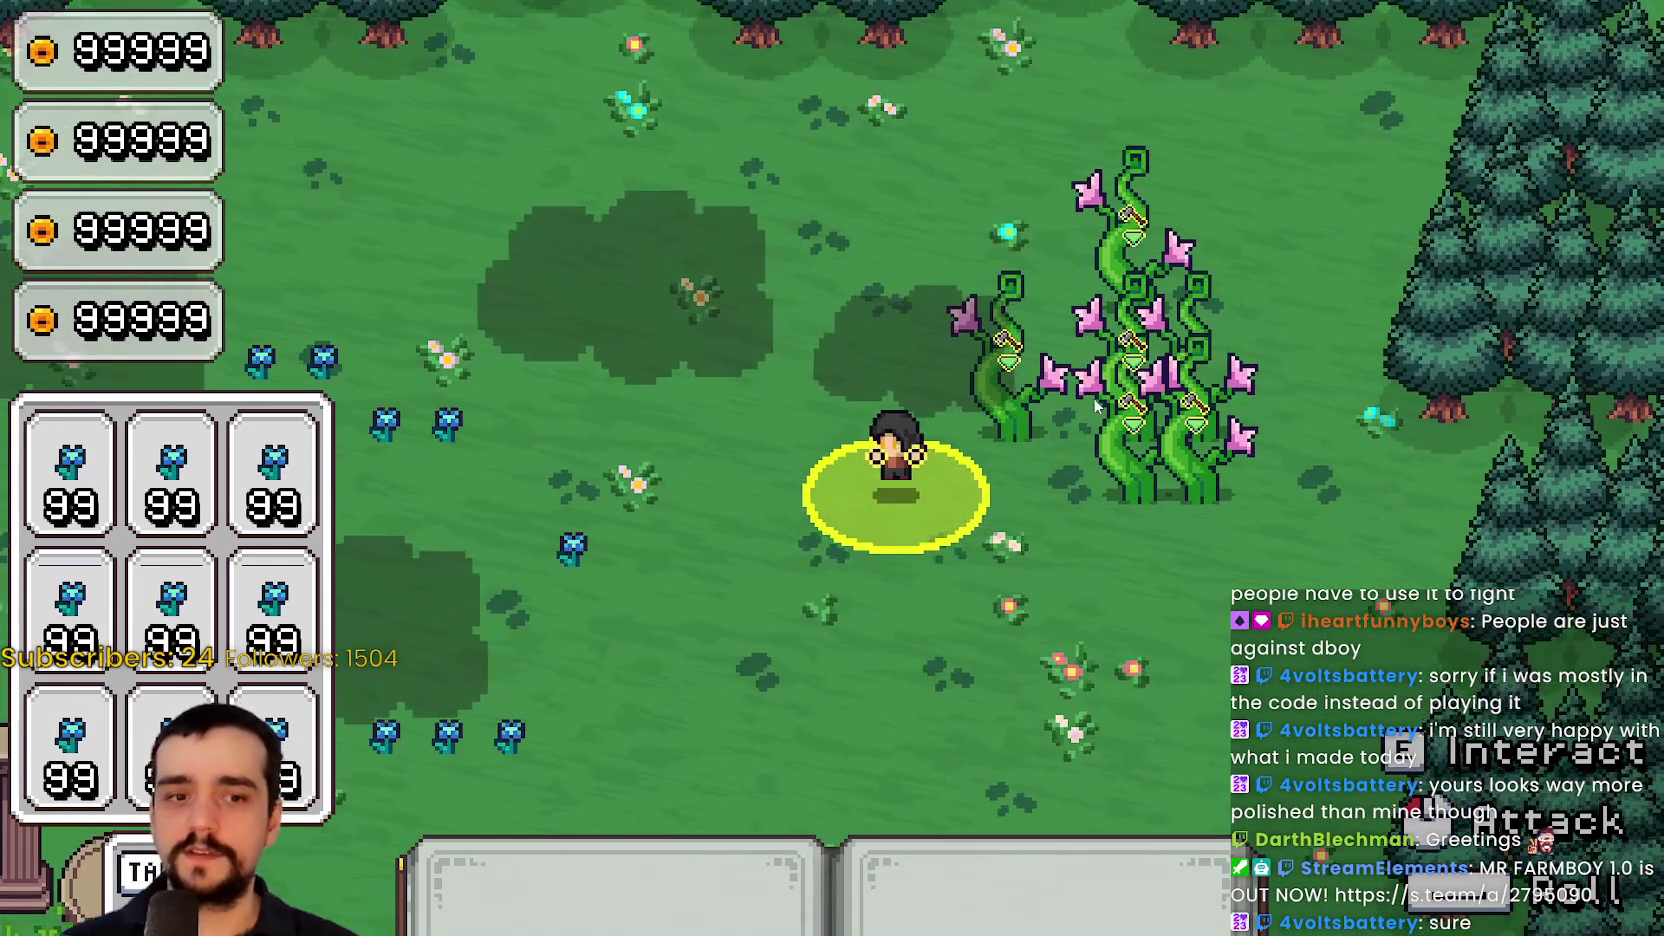
{"action": "key", "text": "a"}
{"action": "key", "text": "s"}
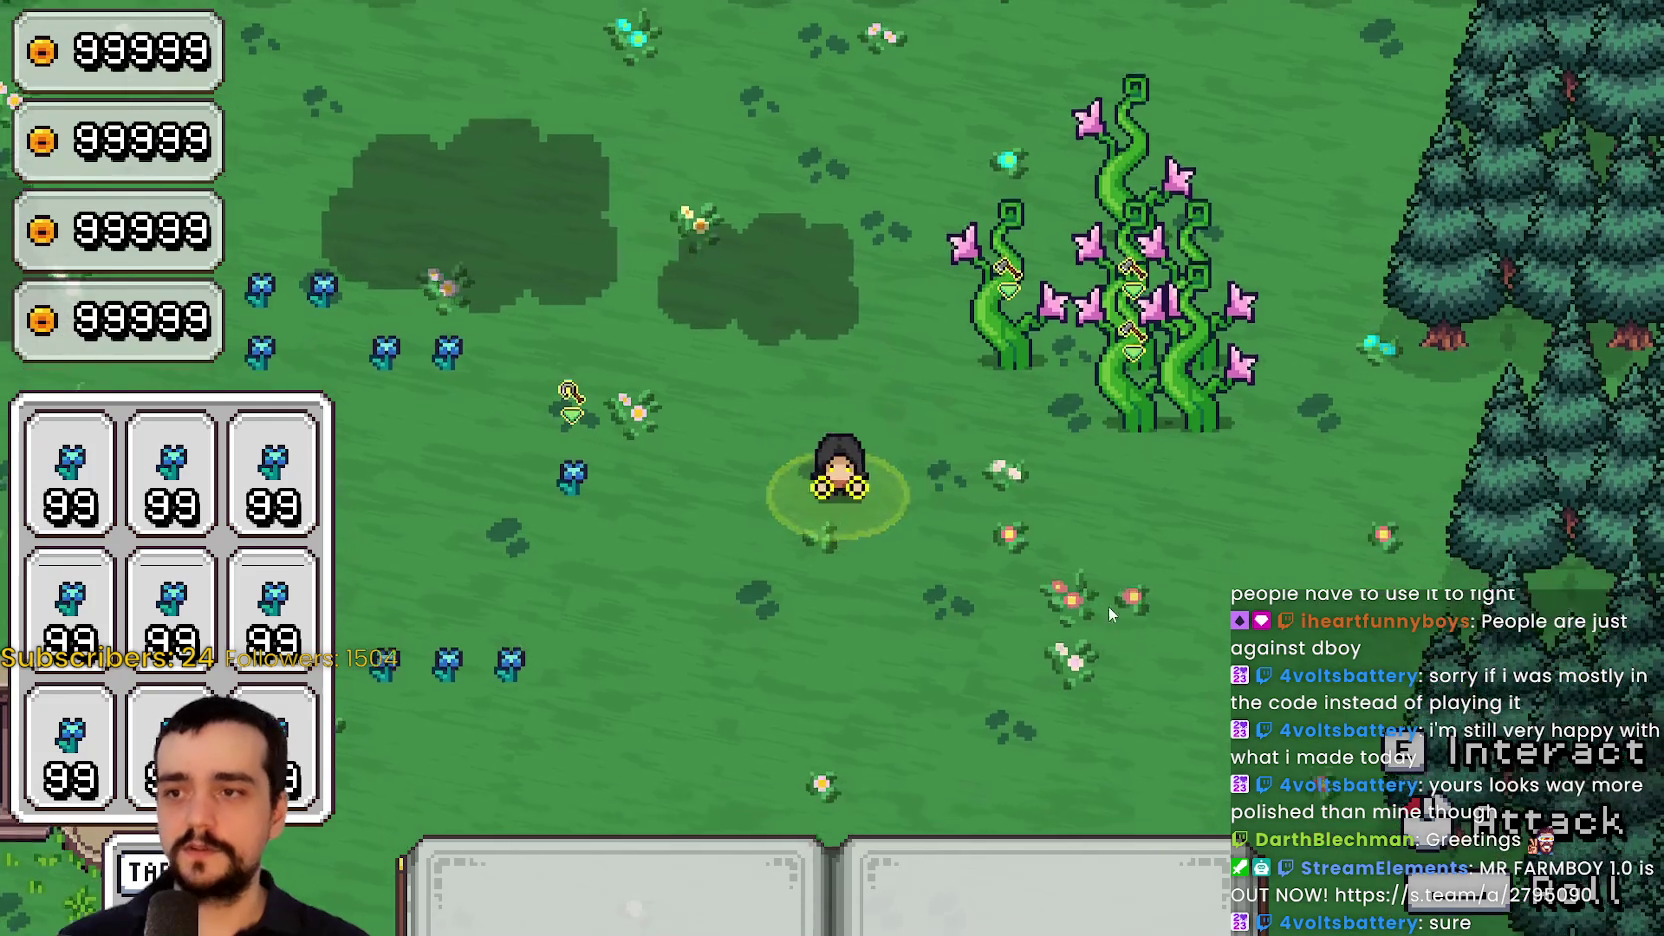
{"action": "right_click", "coordinate": [1056, 522]}
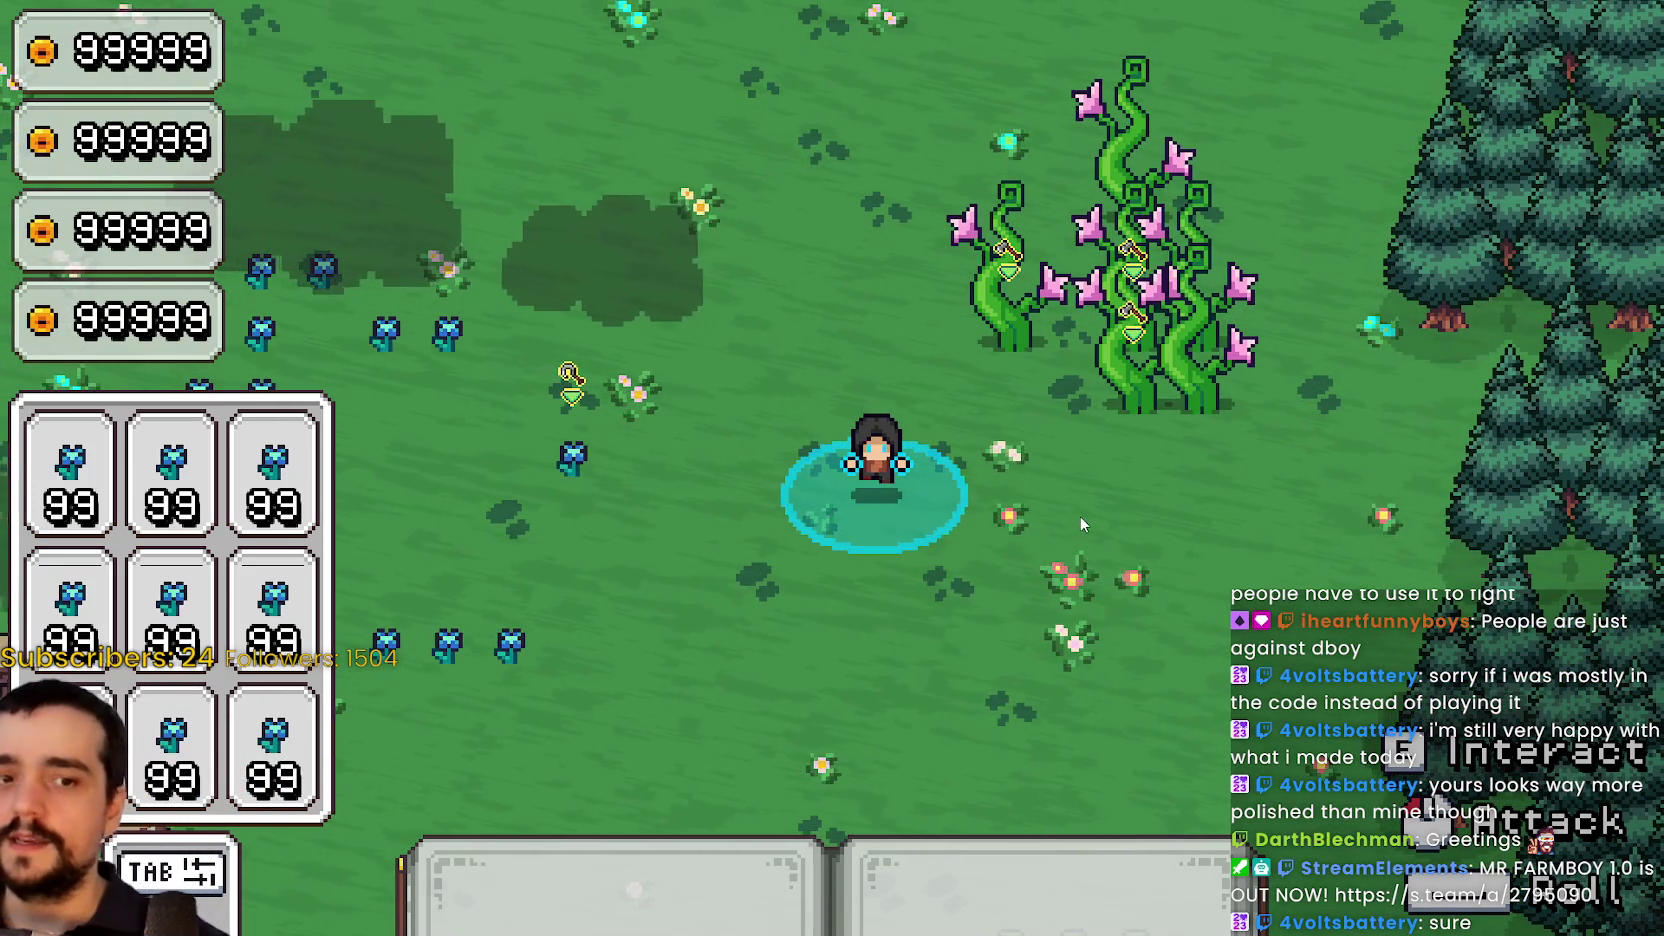
Walk the mage down and left across the field toward the pillars
{"action": "key", "text": "d"}
{"action": "key", "text": "d"}
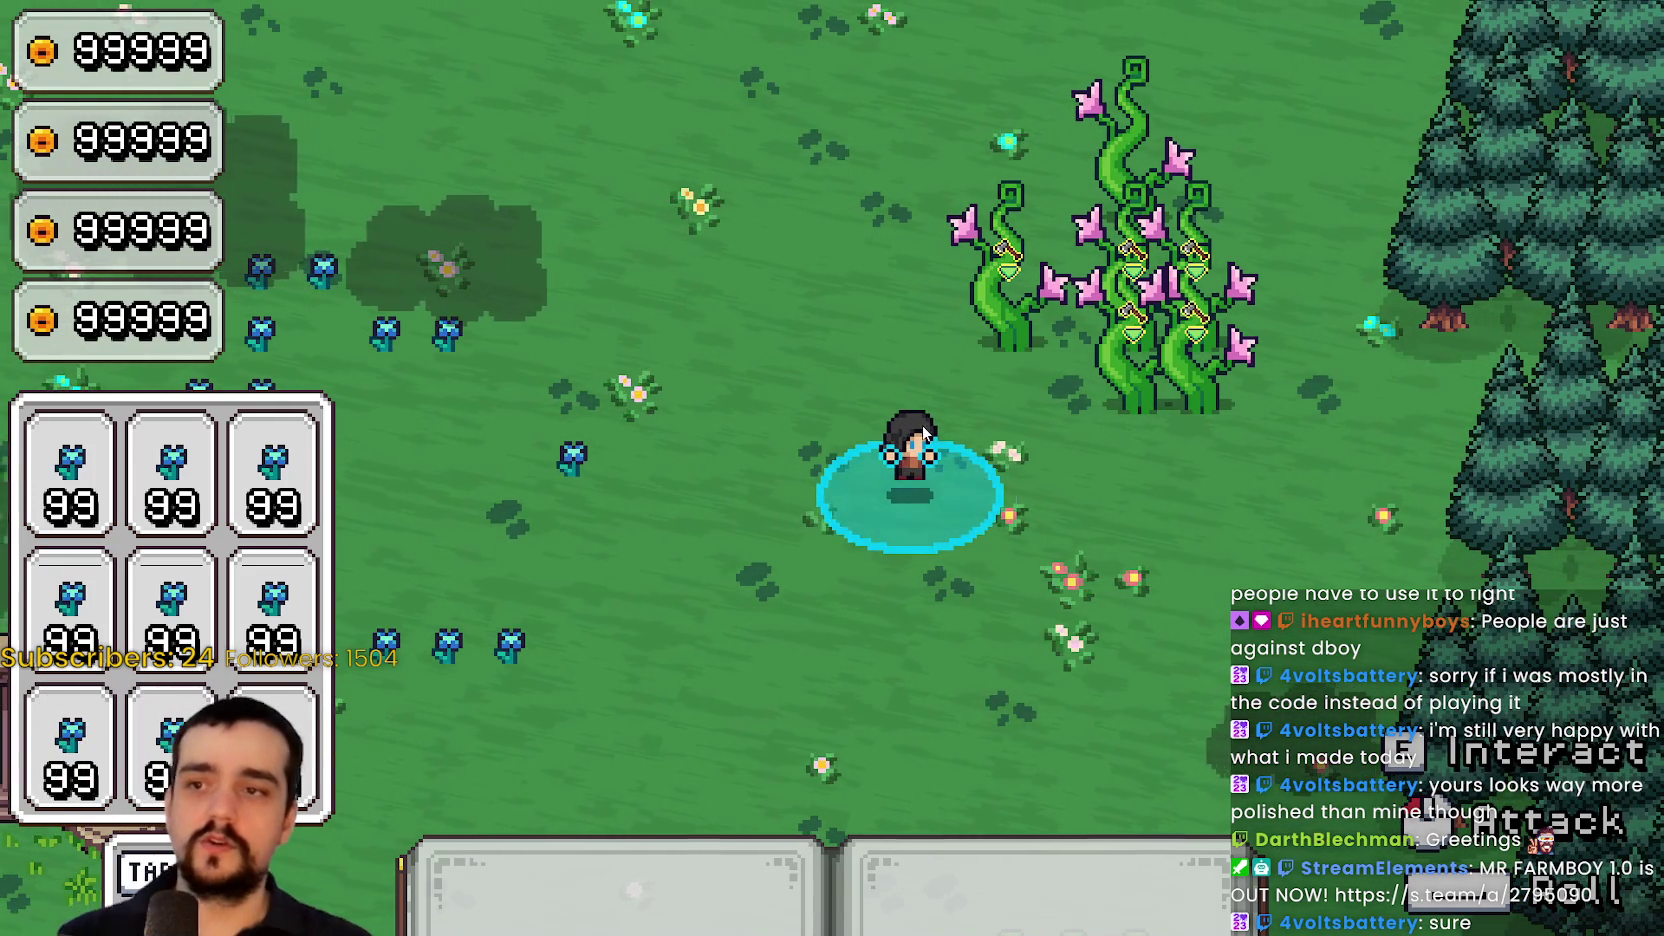
{"action": "key", "text": "s"}
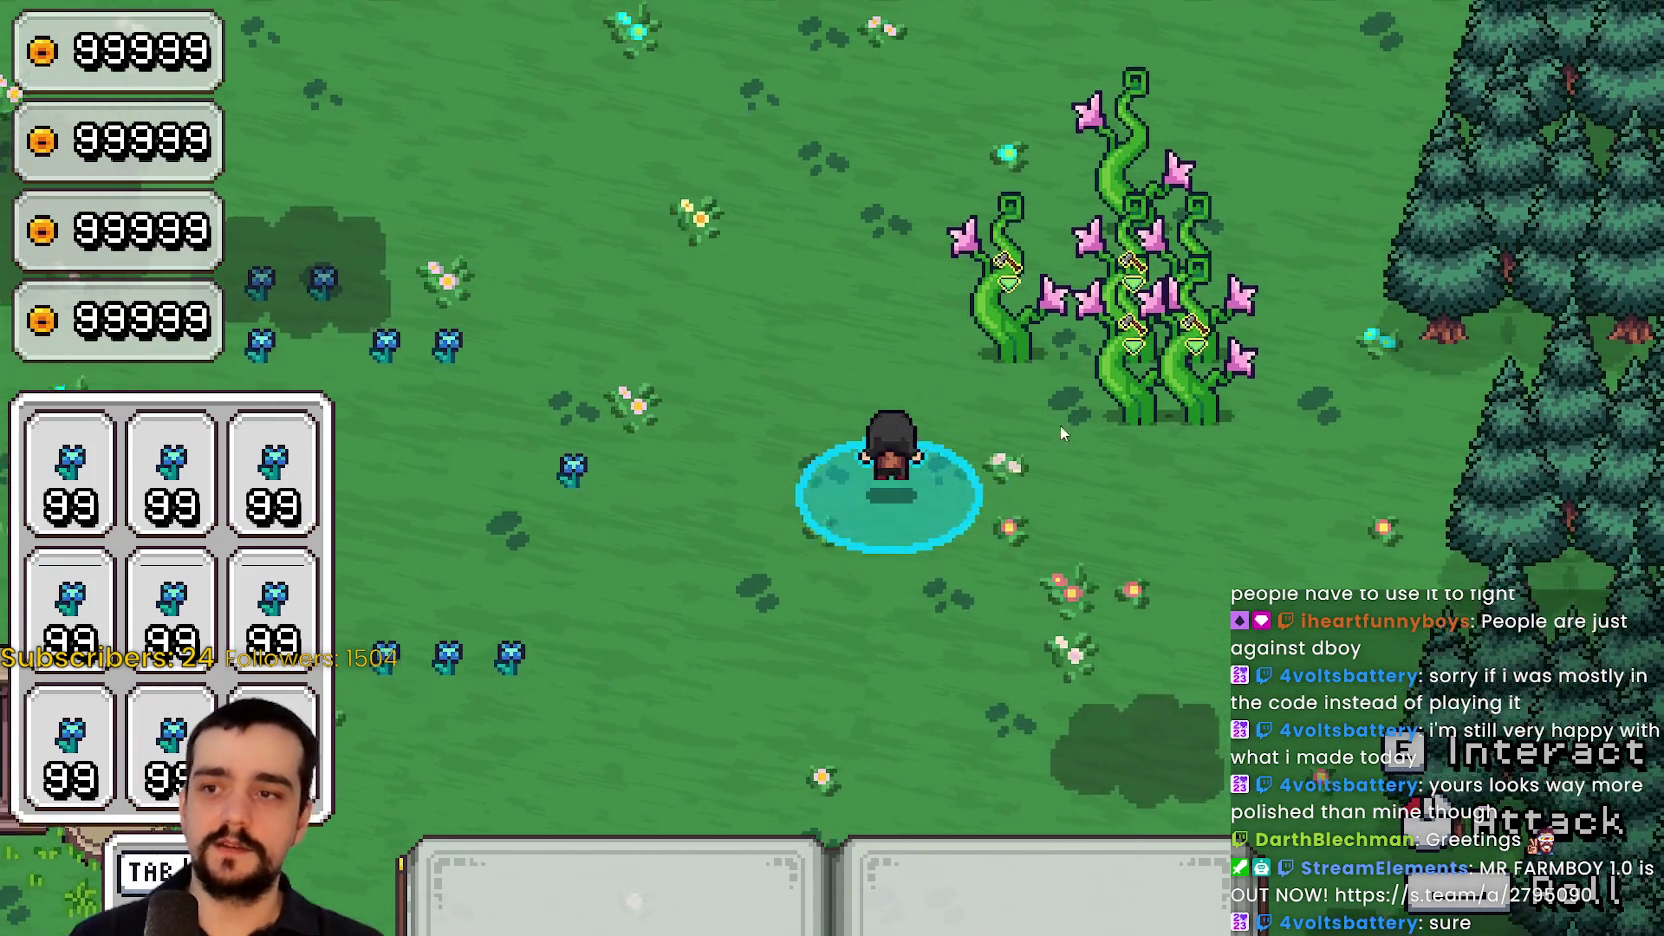
{"action": "key", "text": "a"}
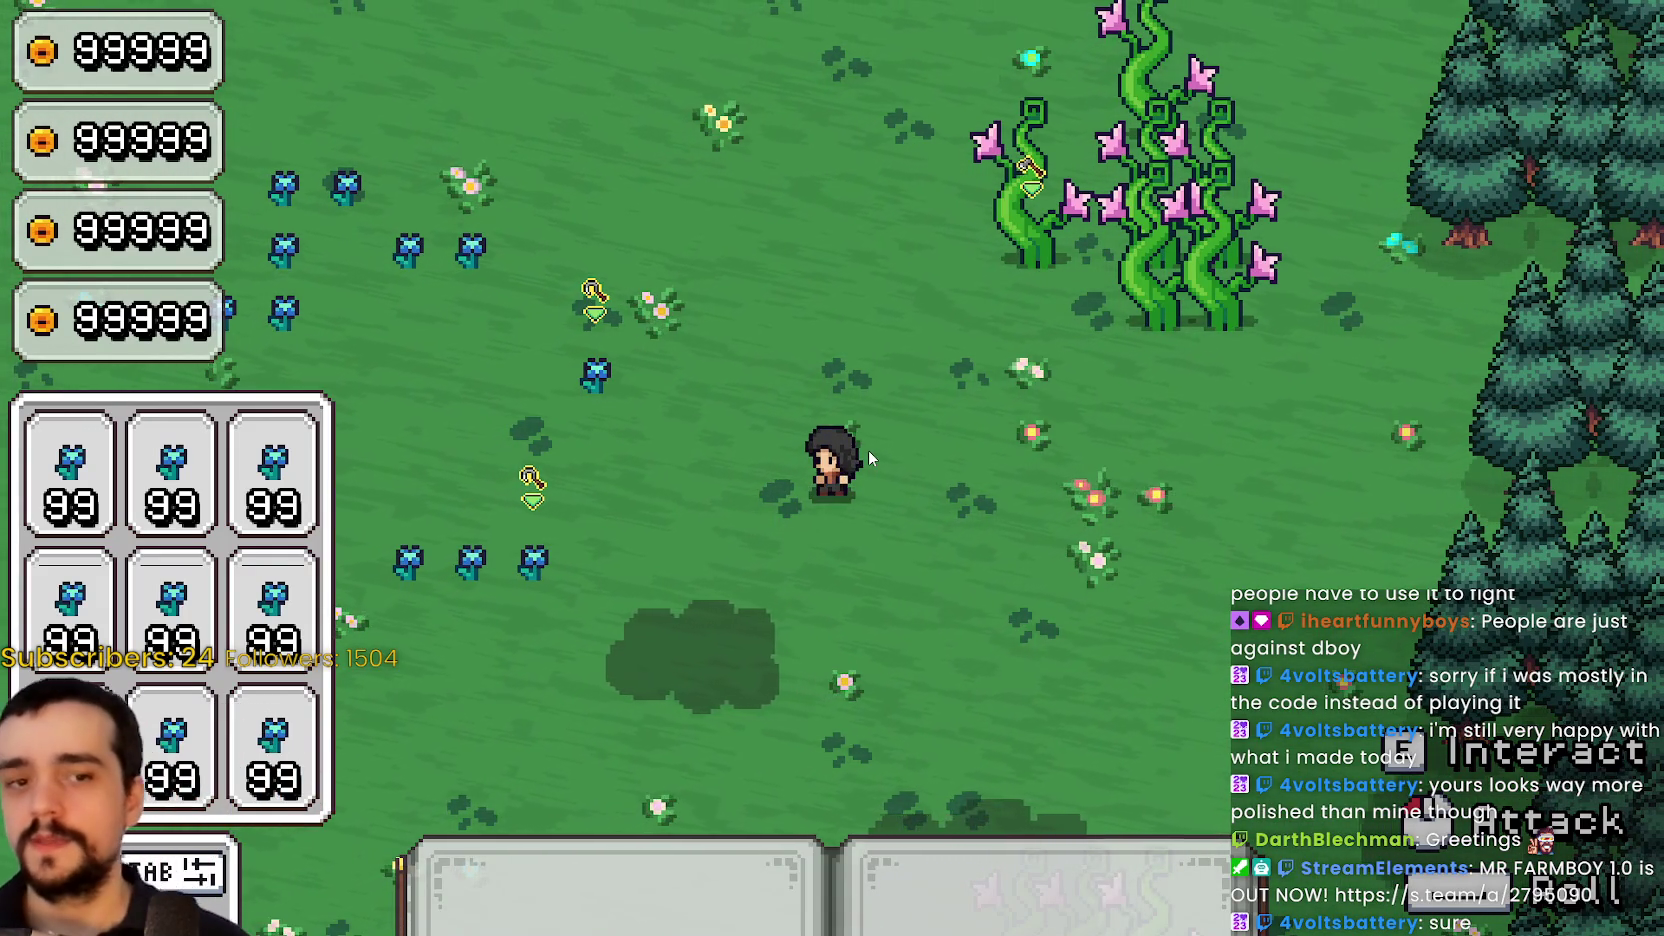
{"action": "key", "text": "s"}
{"action": "key", "text": "a"}
{"action": "key", "text": "s"}
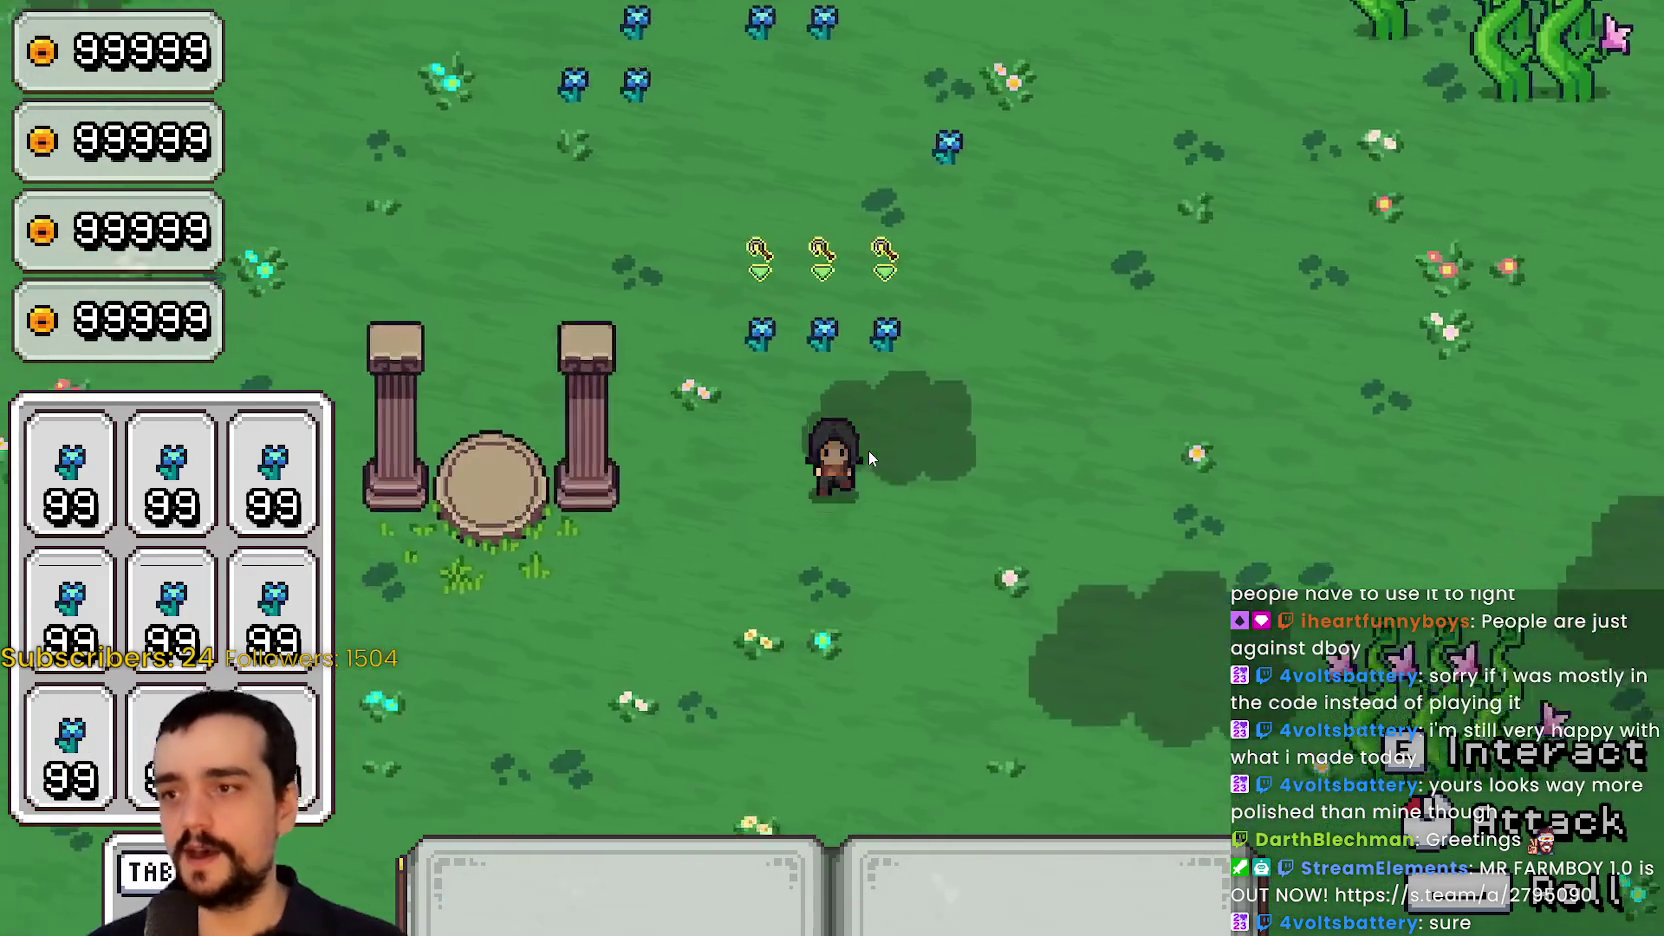
Walk left up to the tower door, then back right past the red market stall
{"action": "key", "text": "d"}
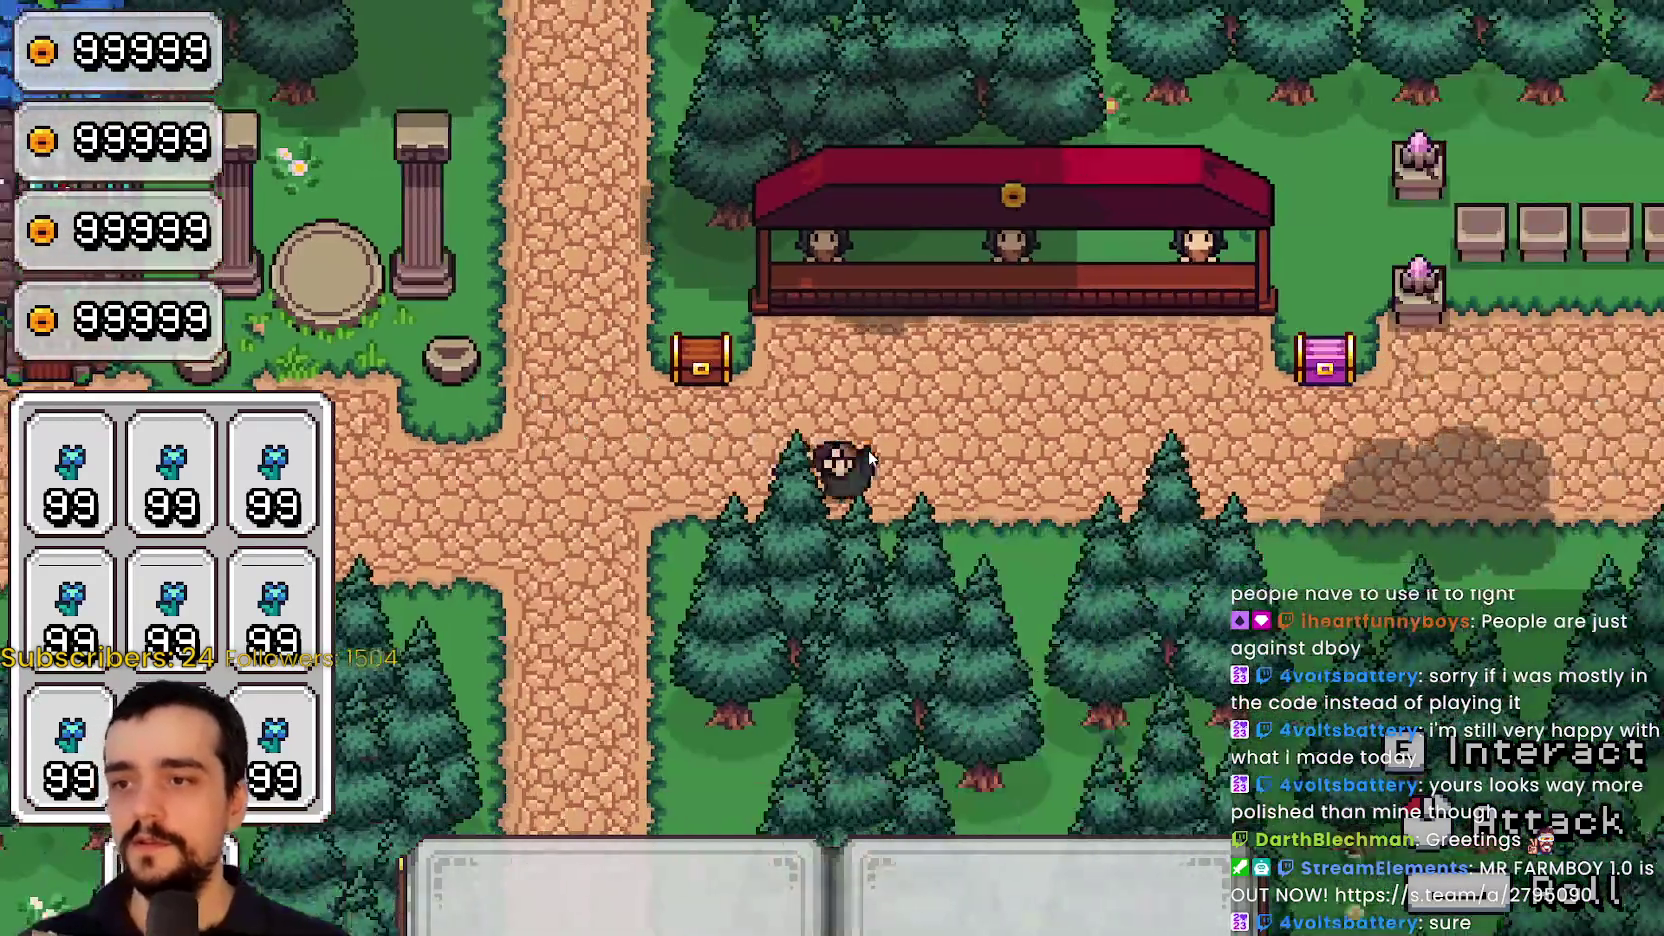
{"action": "key", "text": "a"}
{"action": "key", "text": "s"}
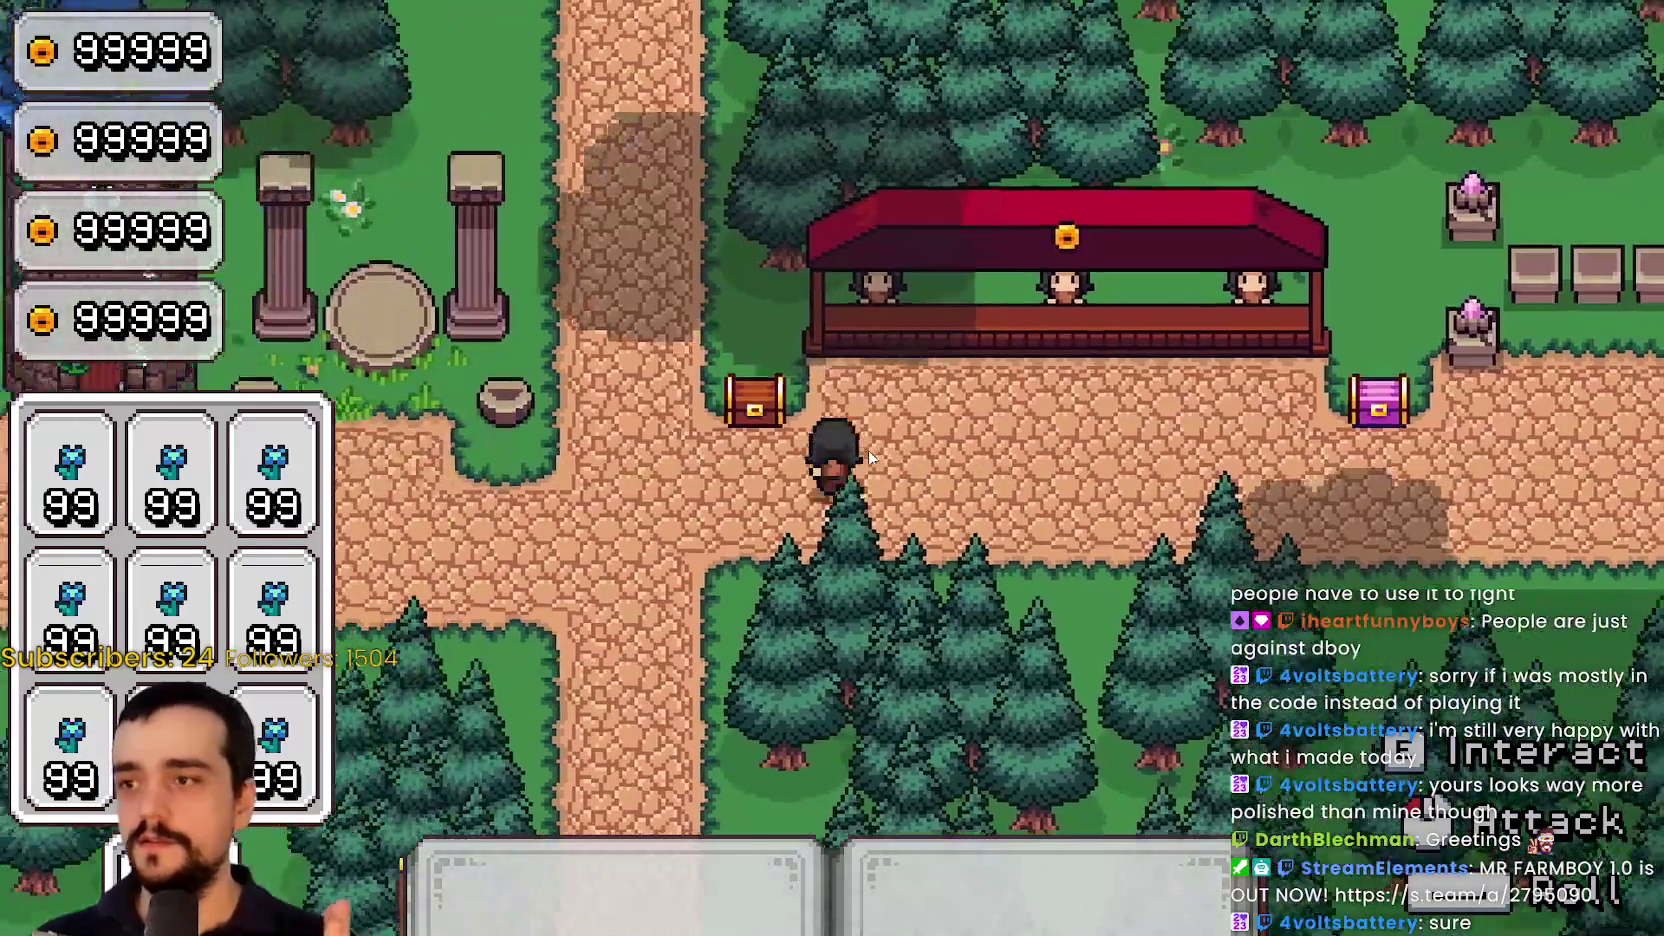
{"action": "key", "text": "a"}
{"action": "key", "text": "w"}
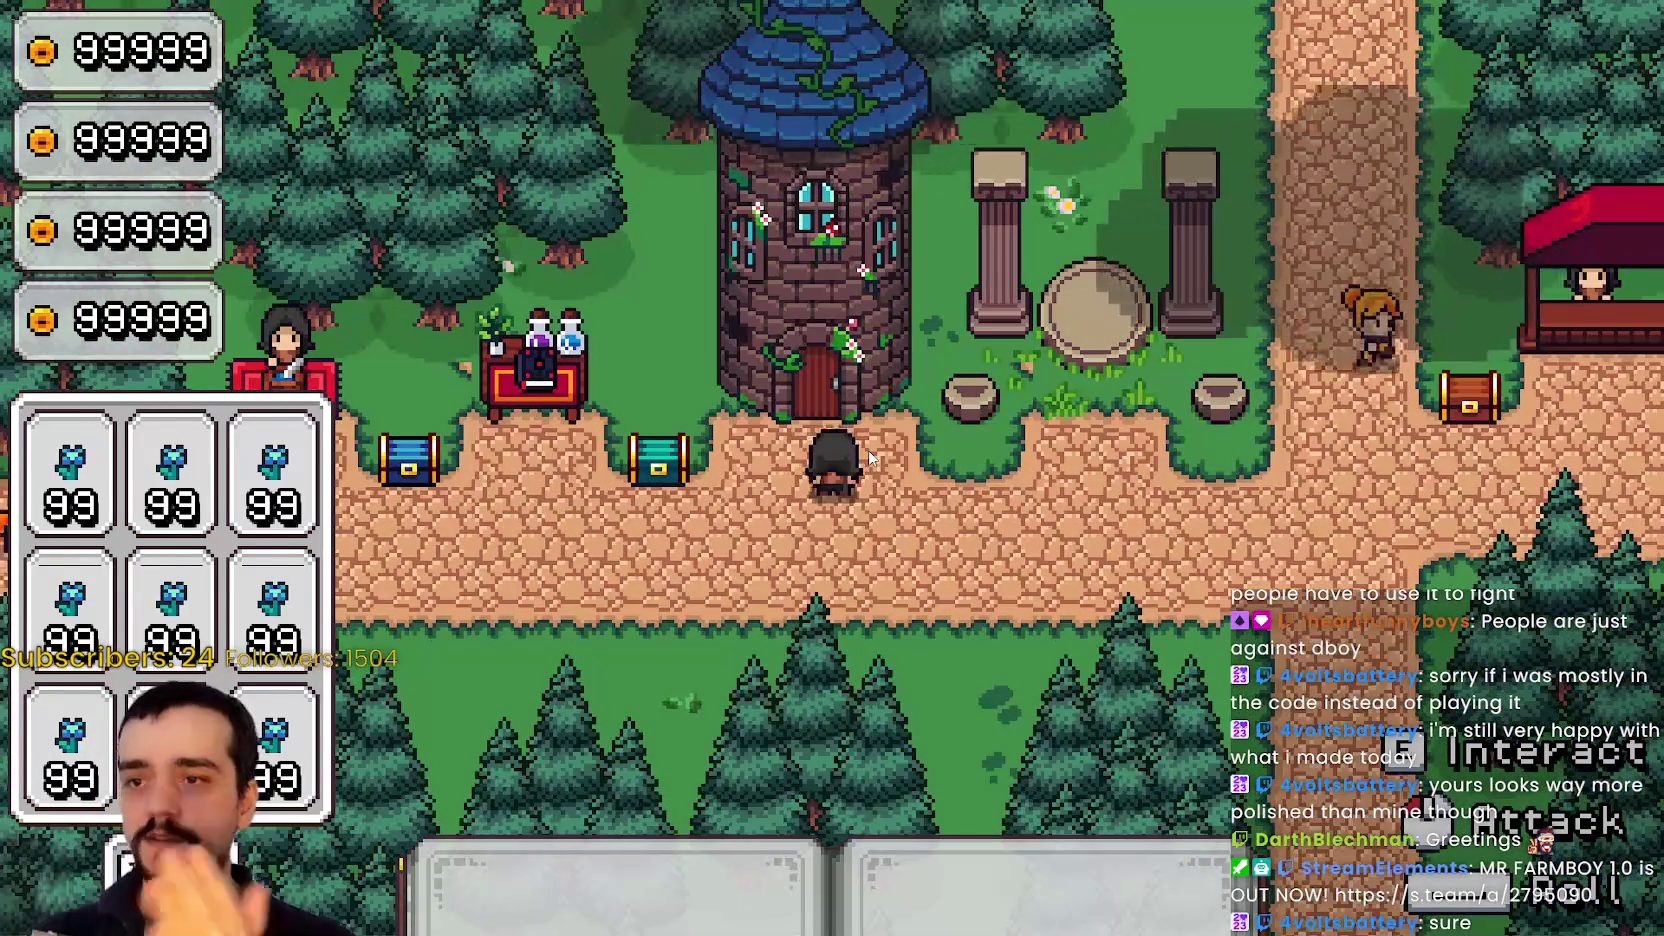
{"action": "key", "text": "s"}
{"action": "key", "text": "d"}
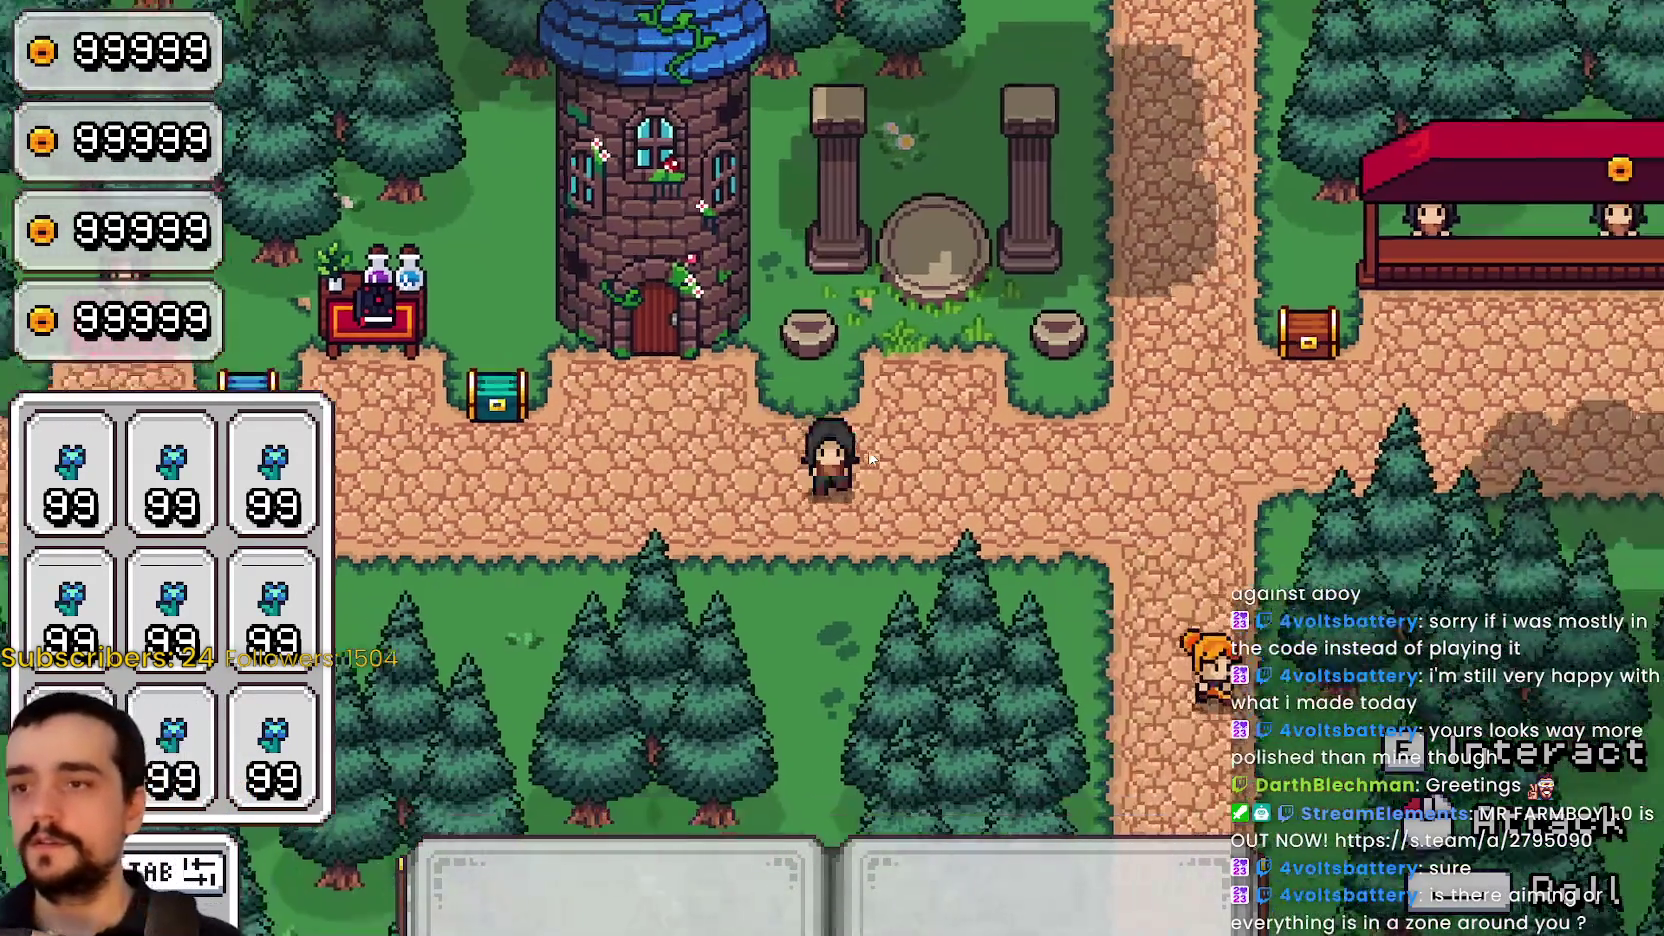
{"action": "key", "text": "d"}
{"action": "key", "text": "w"}
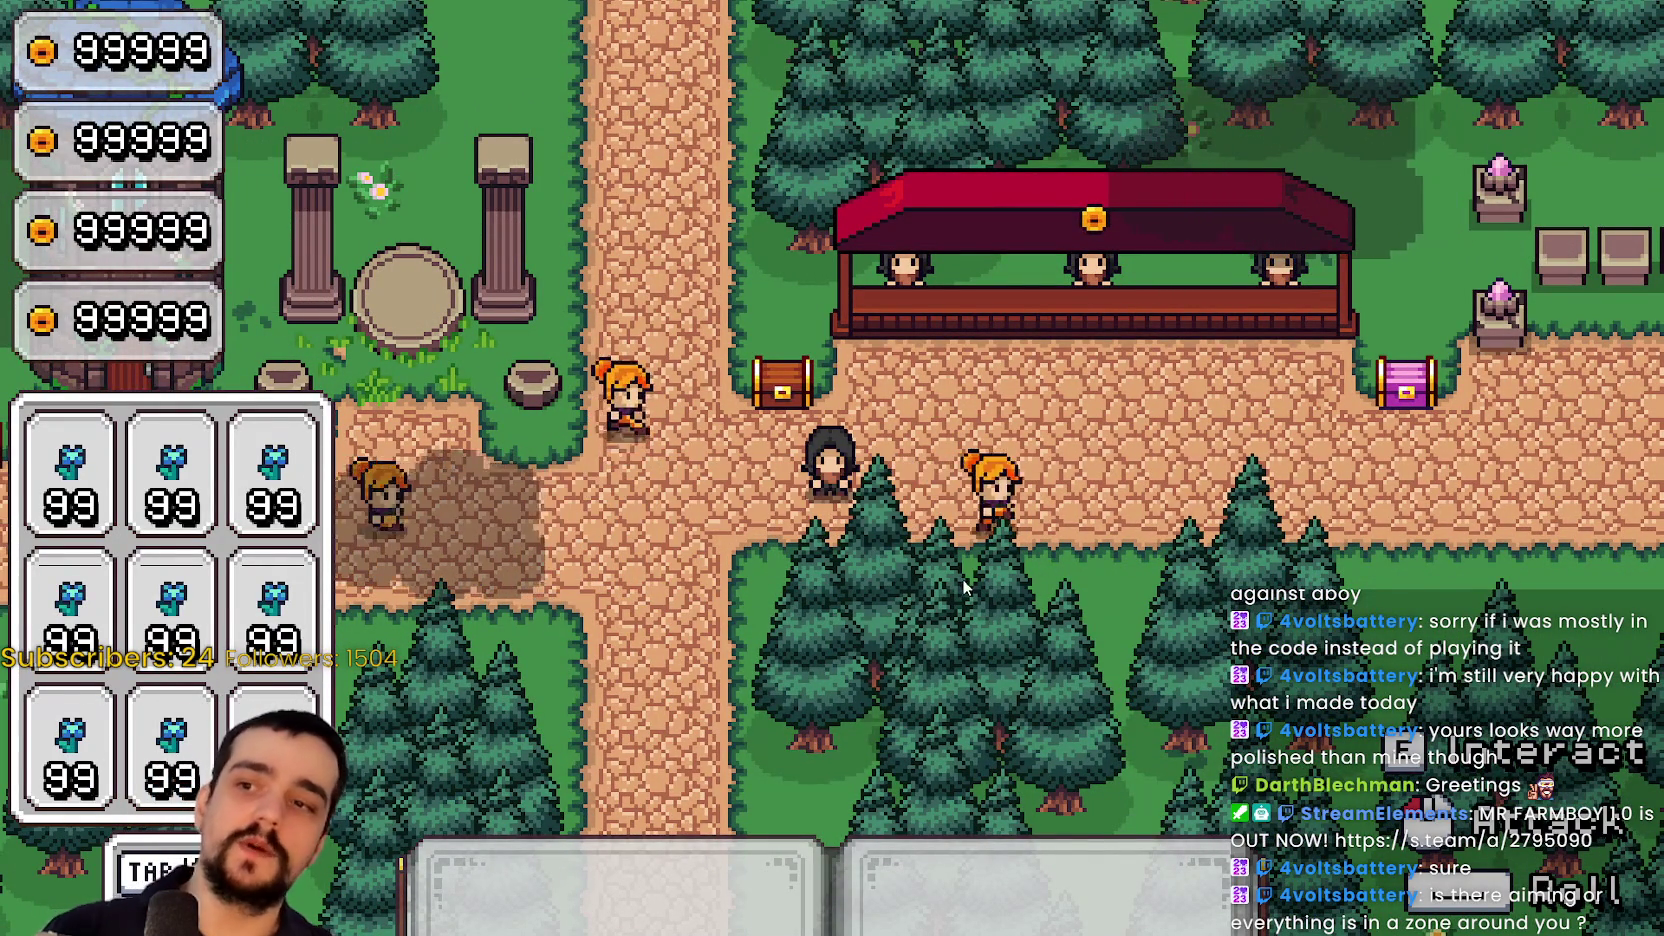
Head up into the flower field and cast the harvest circle on nearby flowers
{"action": "key", "text": "a"}
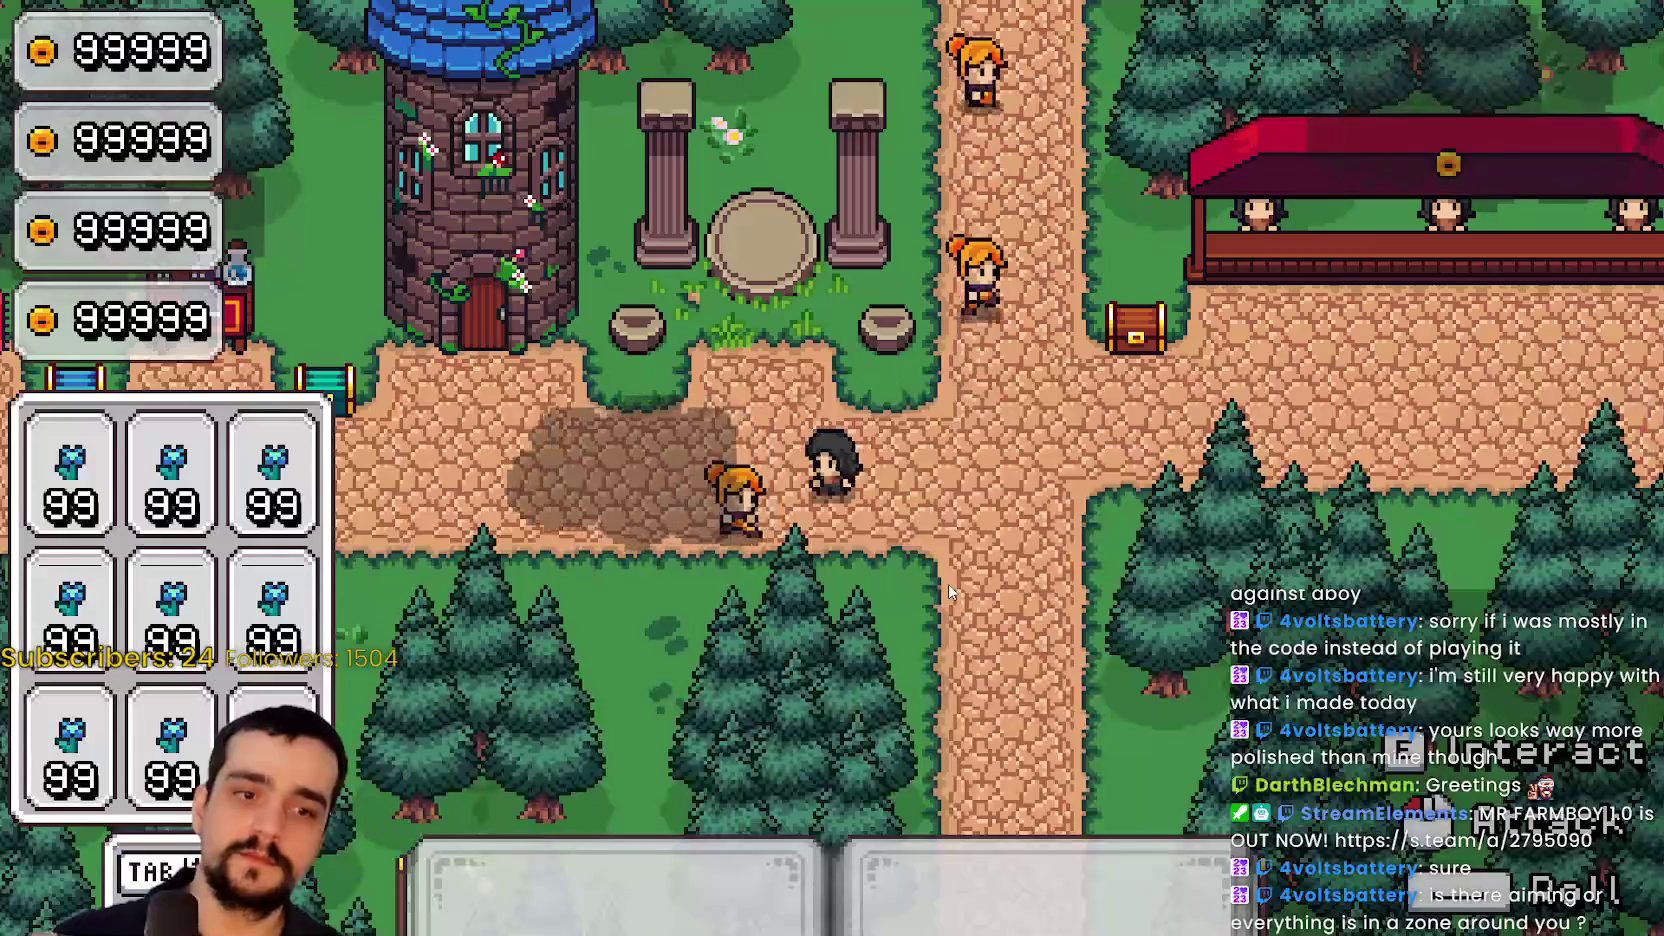
{"action": "key", "text": "w"}
{"action": "key", "text": "e"}
{"action": "key", "text": "a"}
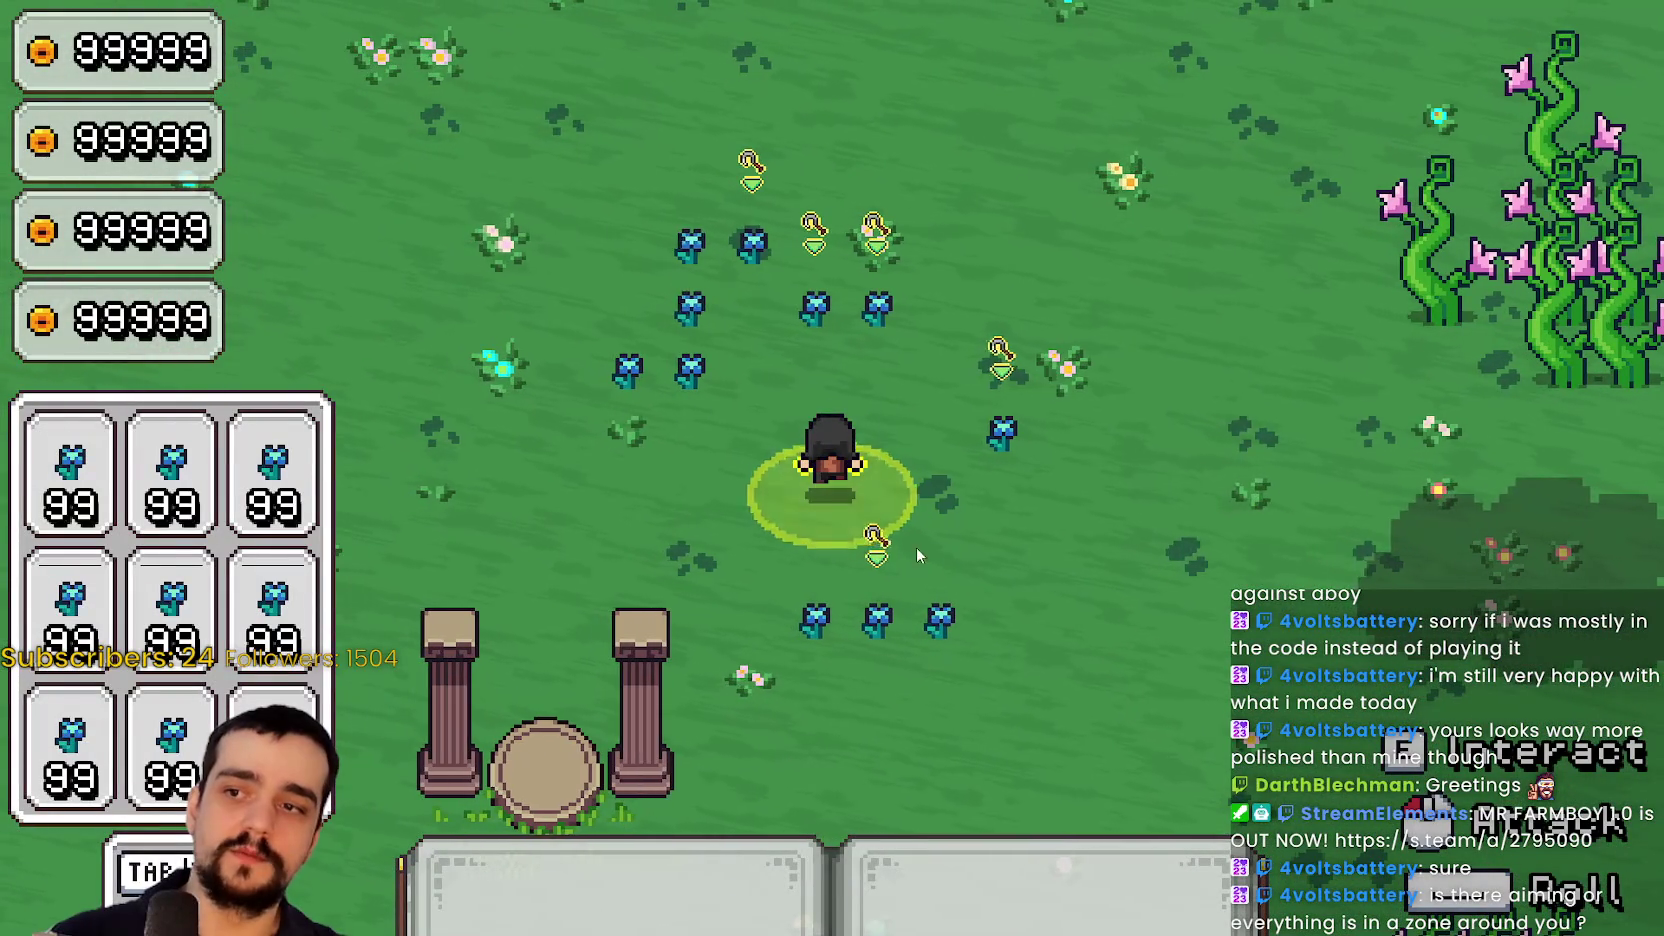
{"action": "key", "text": "w"}
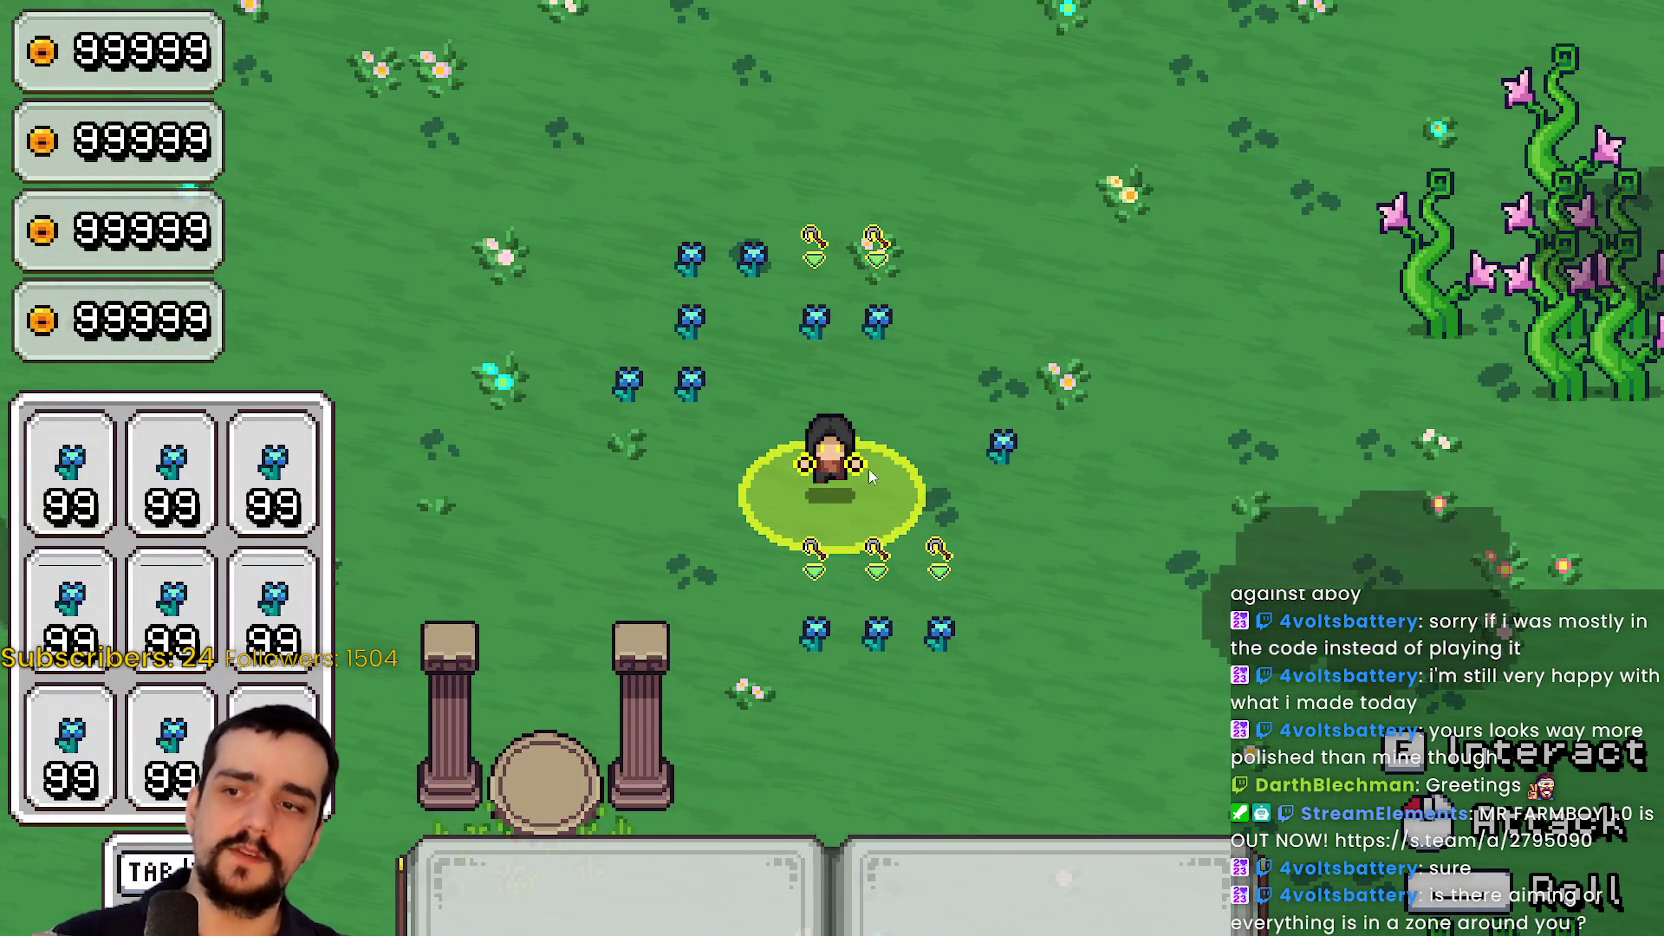
{"action": "key", "text": "d"}
{"action": "key", "text": "a"}
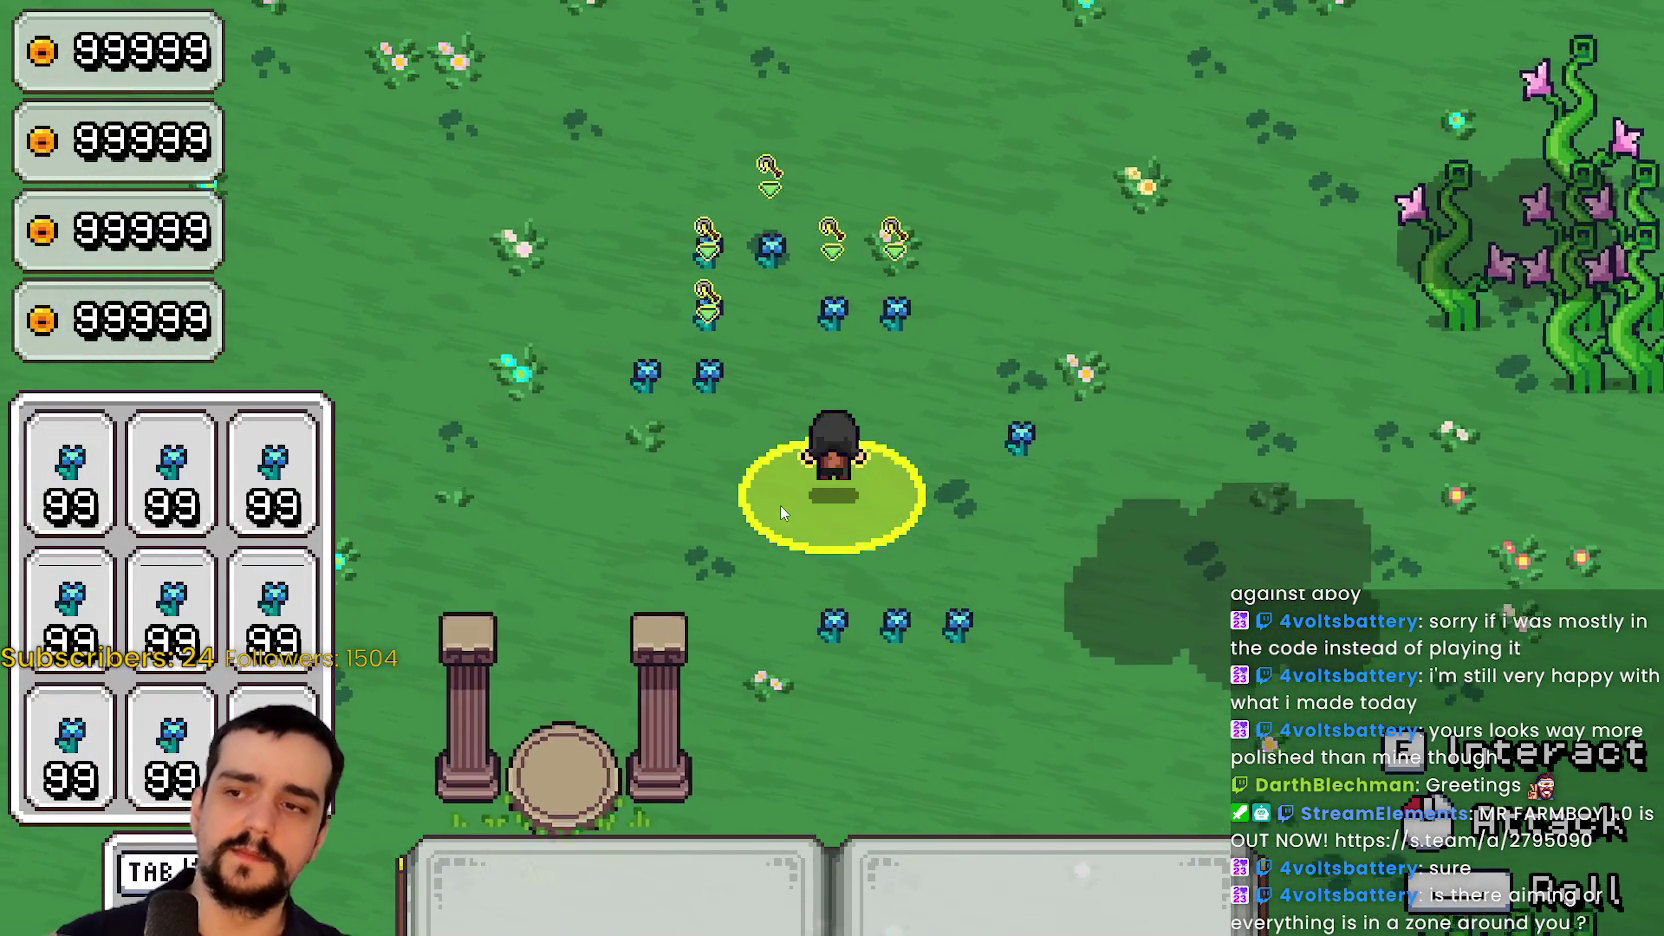
{"action": "key", "text": "w"}
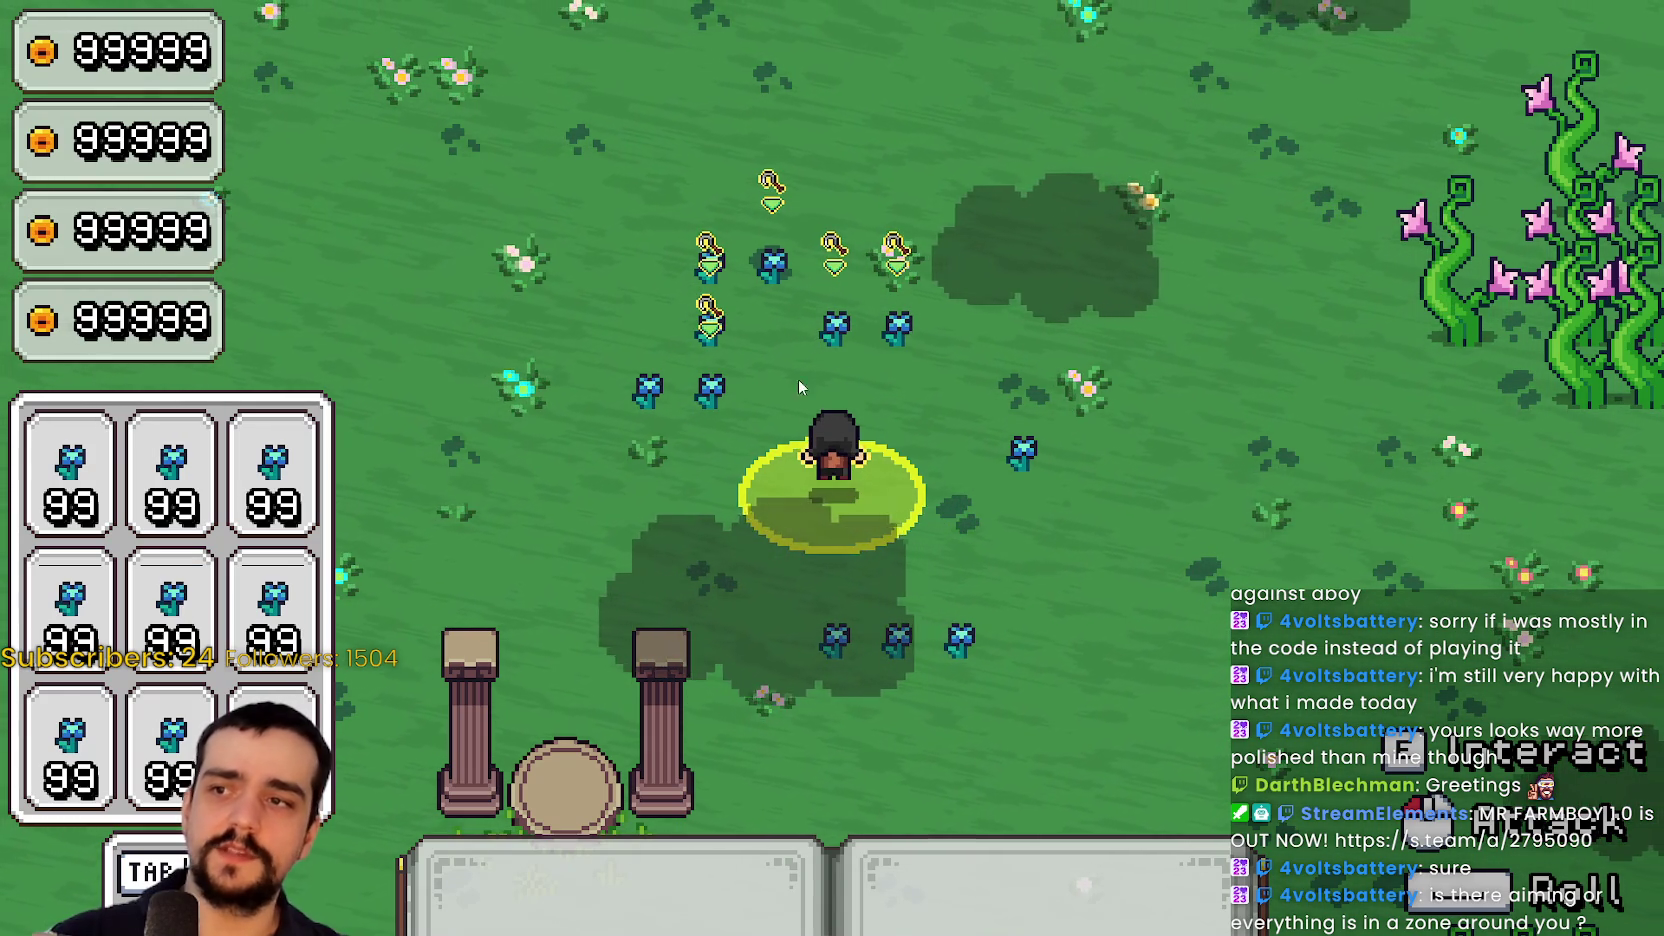
{"action": "key", "text": "d"}
{"action": "key", "text": "s"}
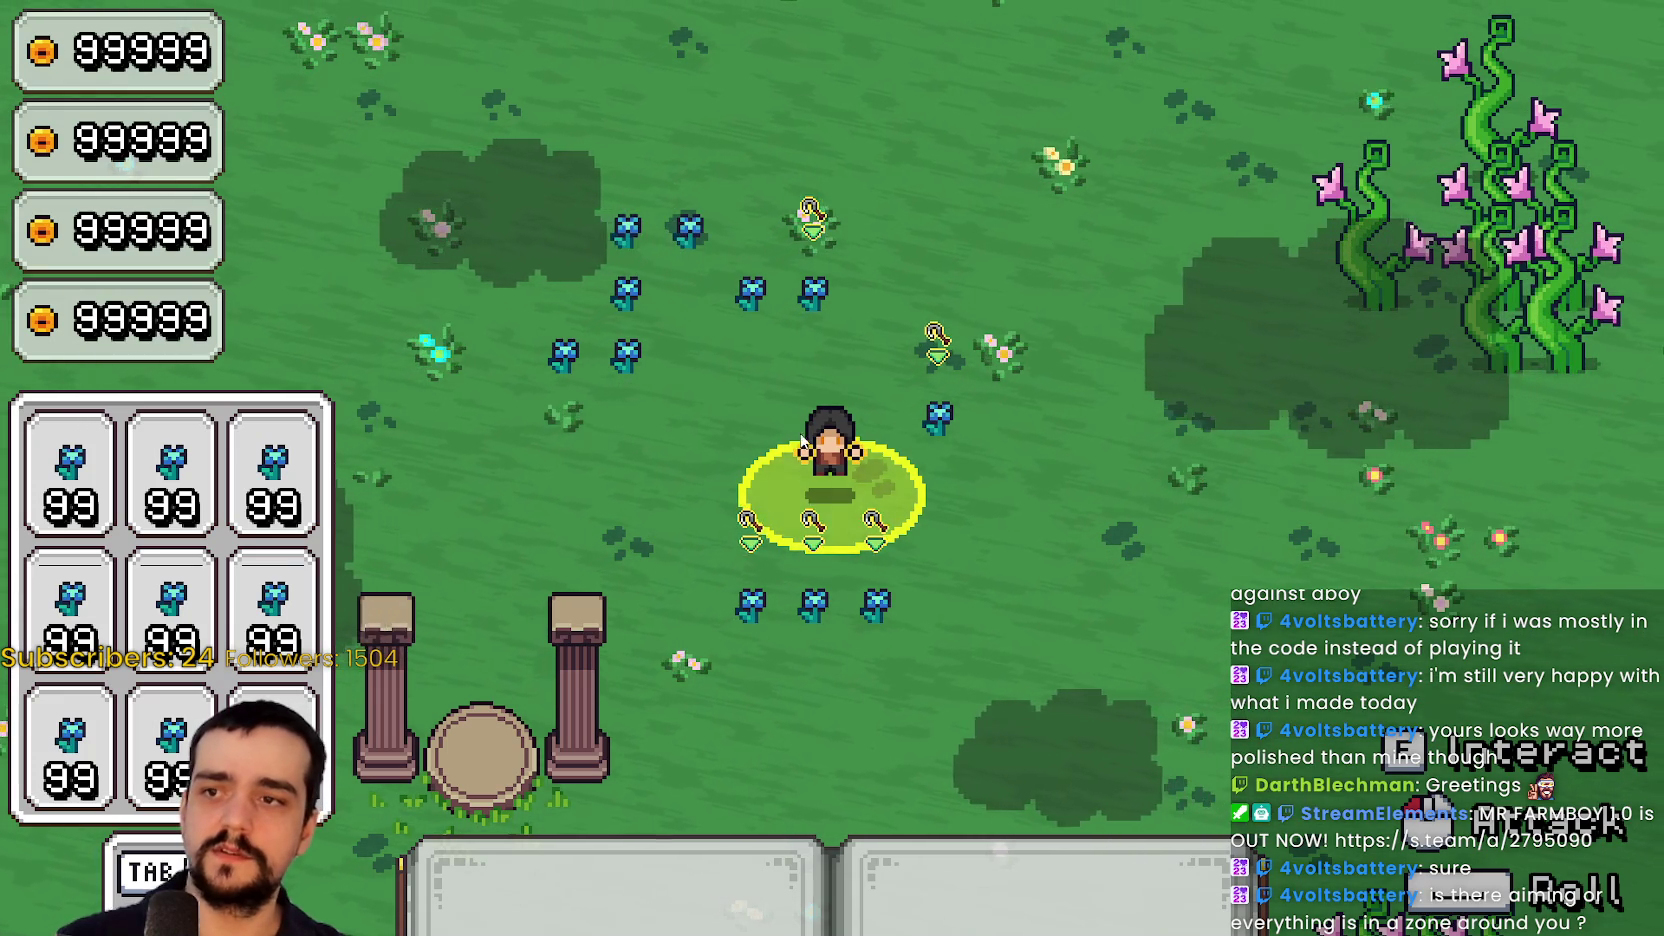
{"action": "key", "text": "w"}
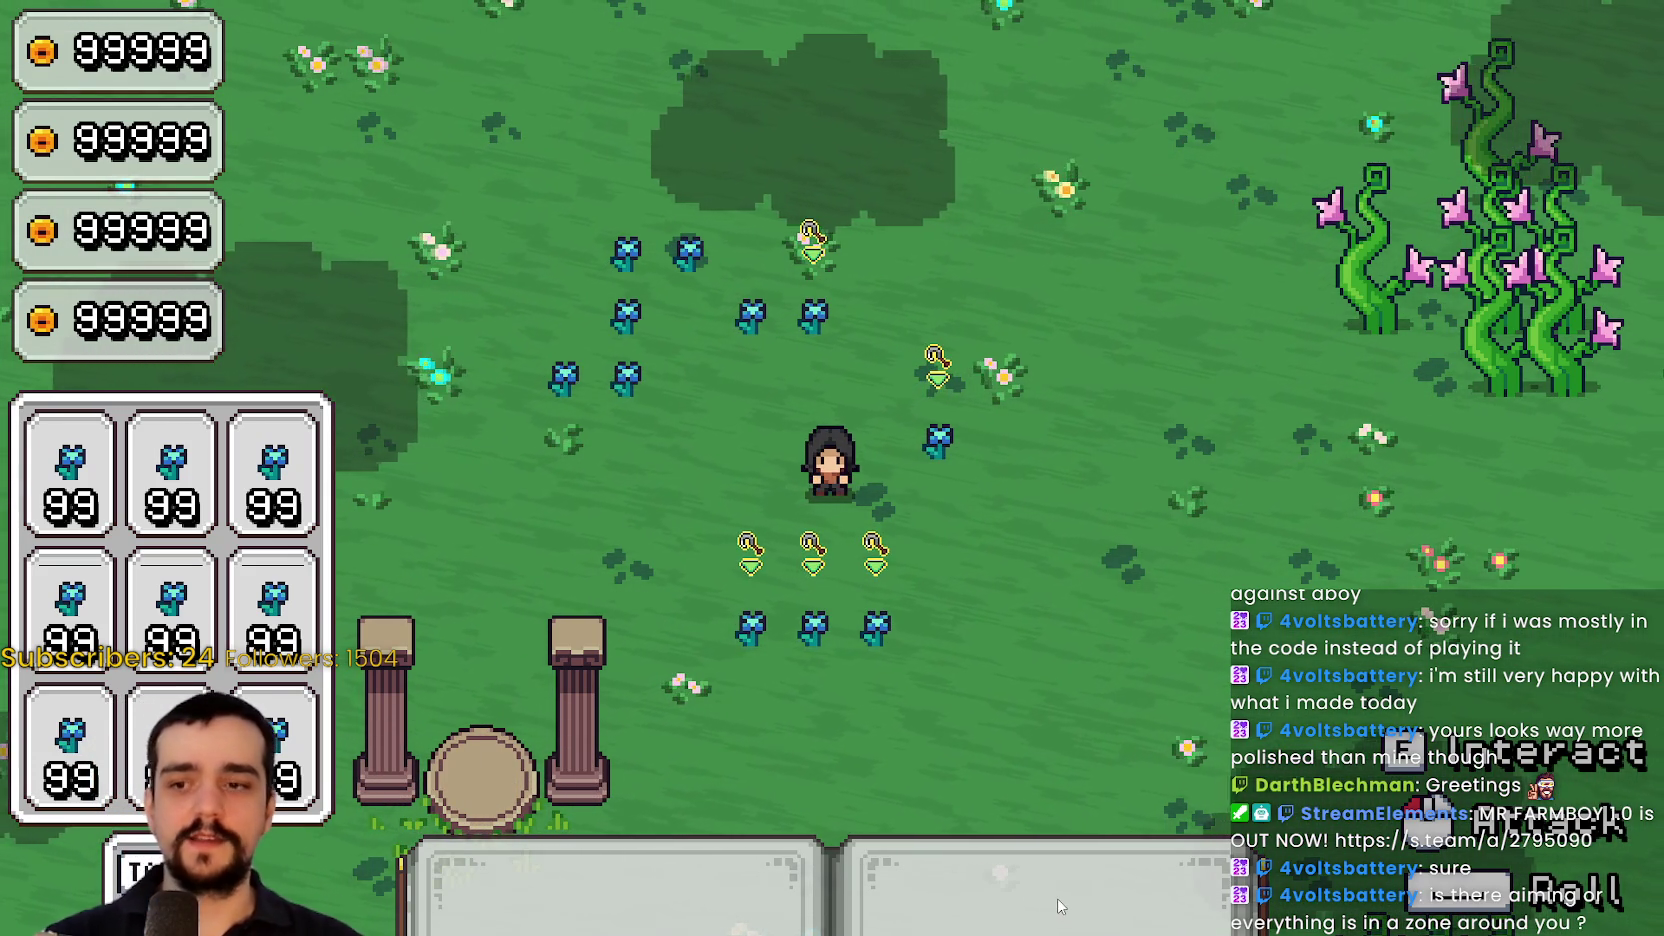
Cast the area harvest circle twice more among the flowers near the pillars
{"action": "left_click", "coordinate": [953, 582]}
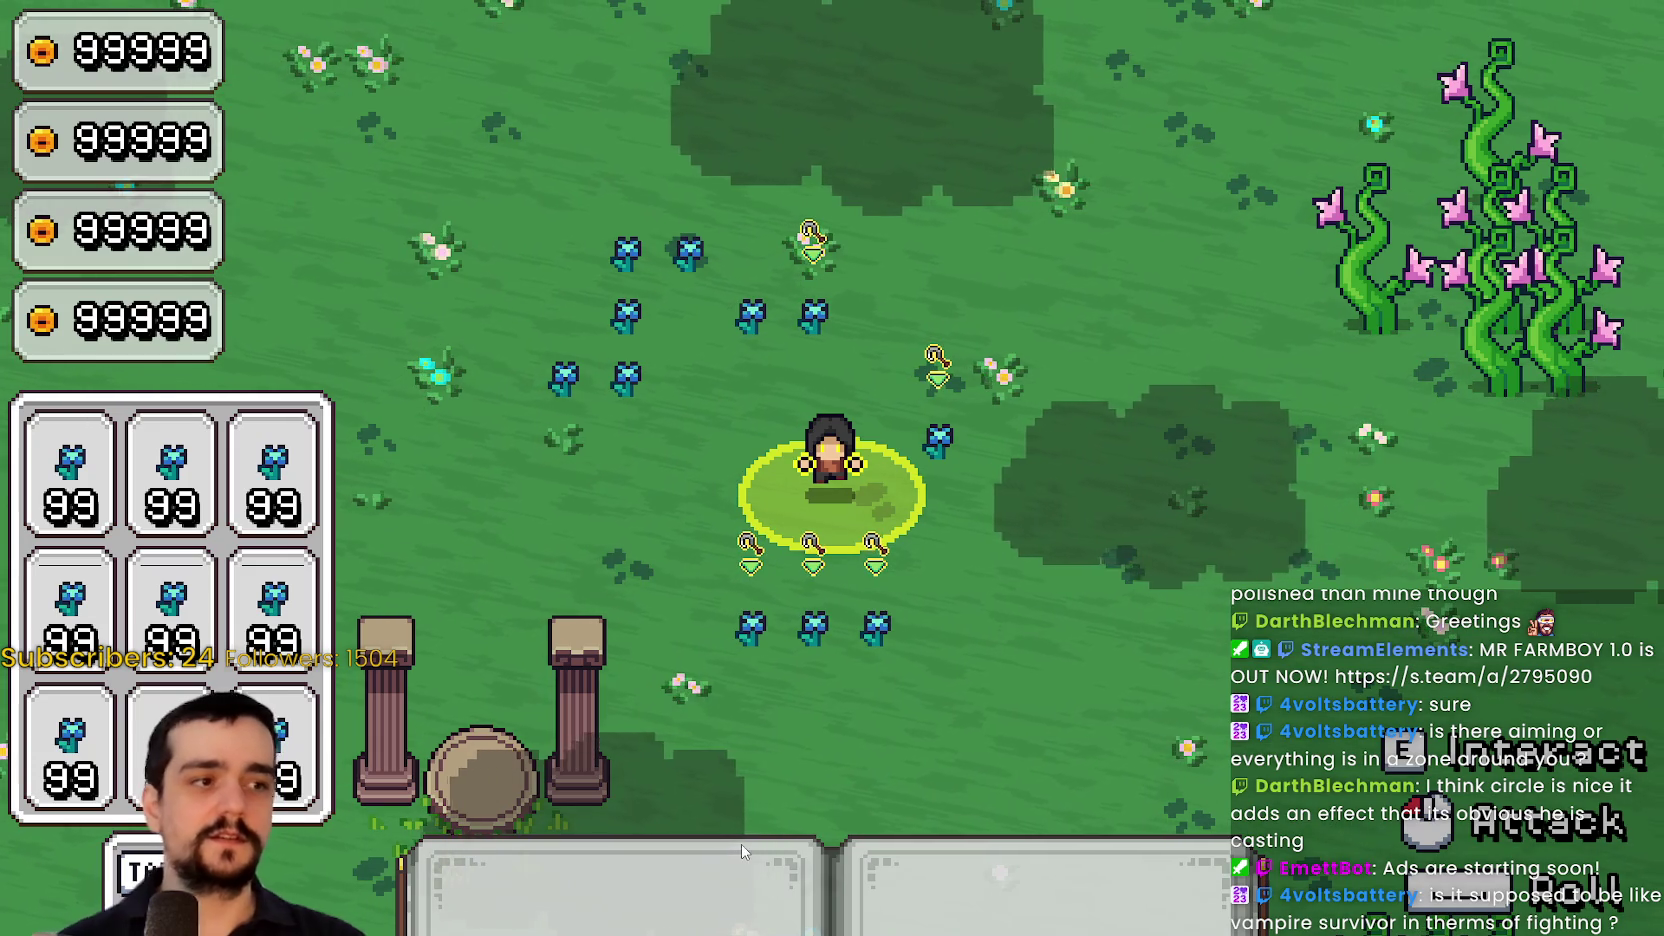
{"action": "key", "text": "s+d"}
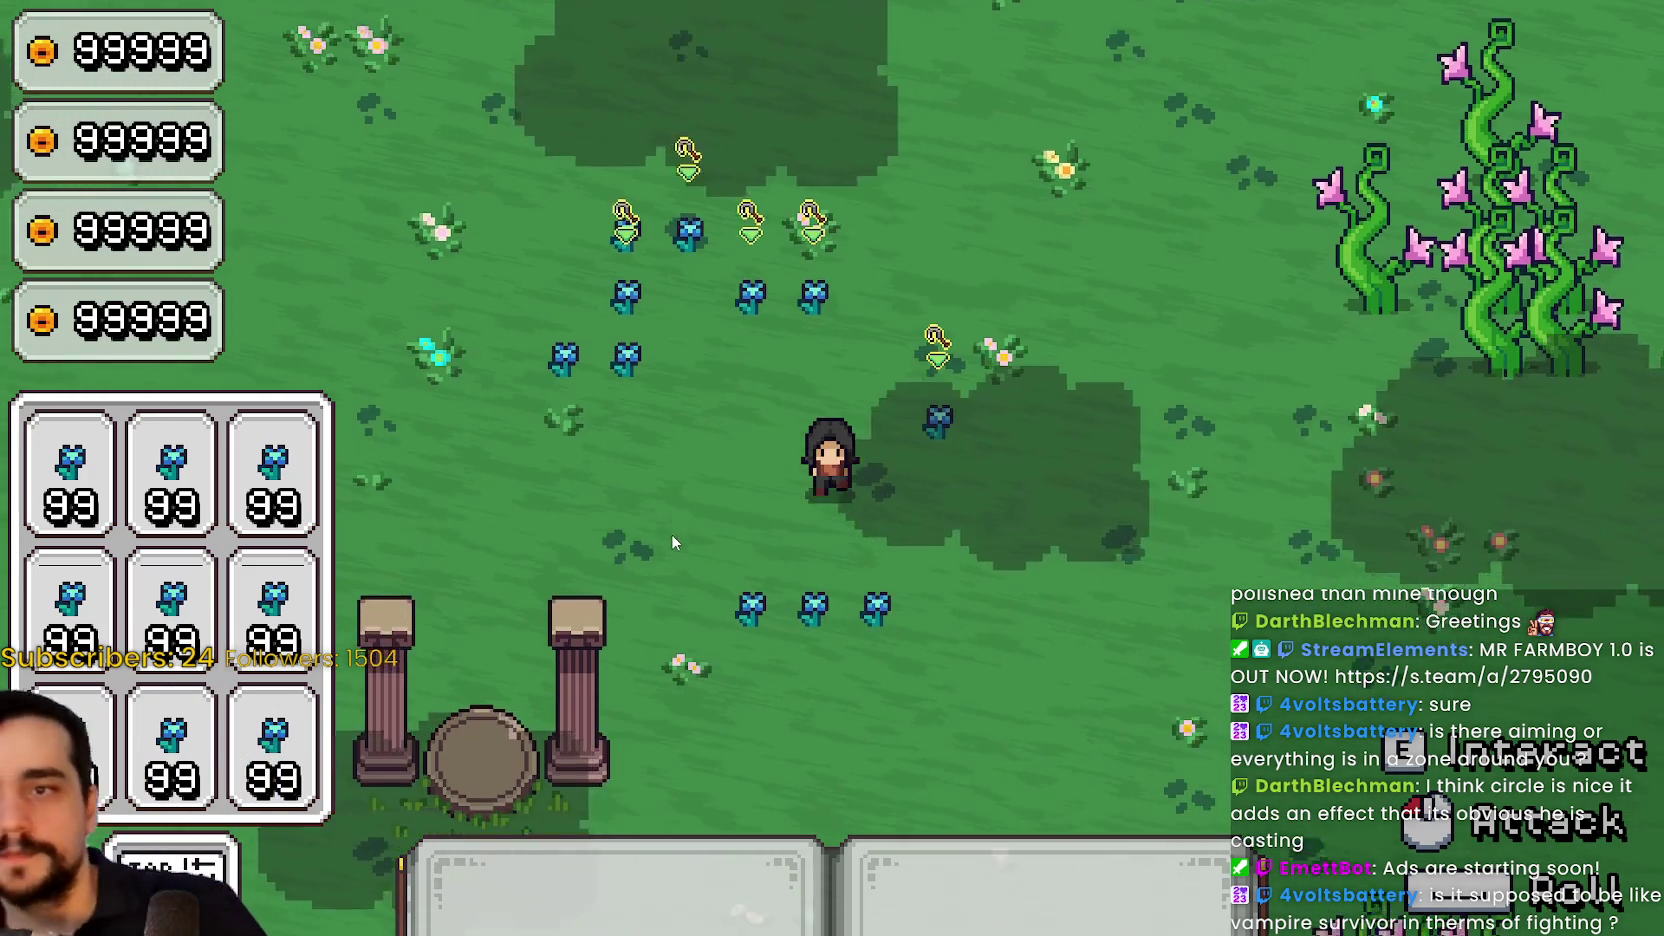
{"action": "key", "text": "w+a"}
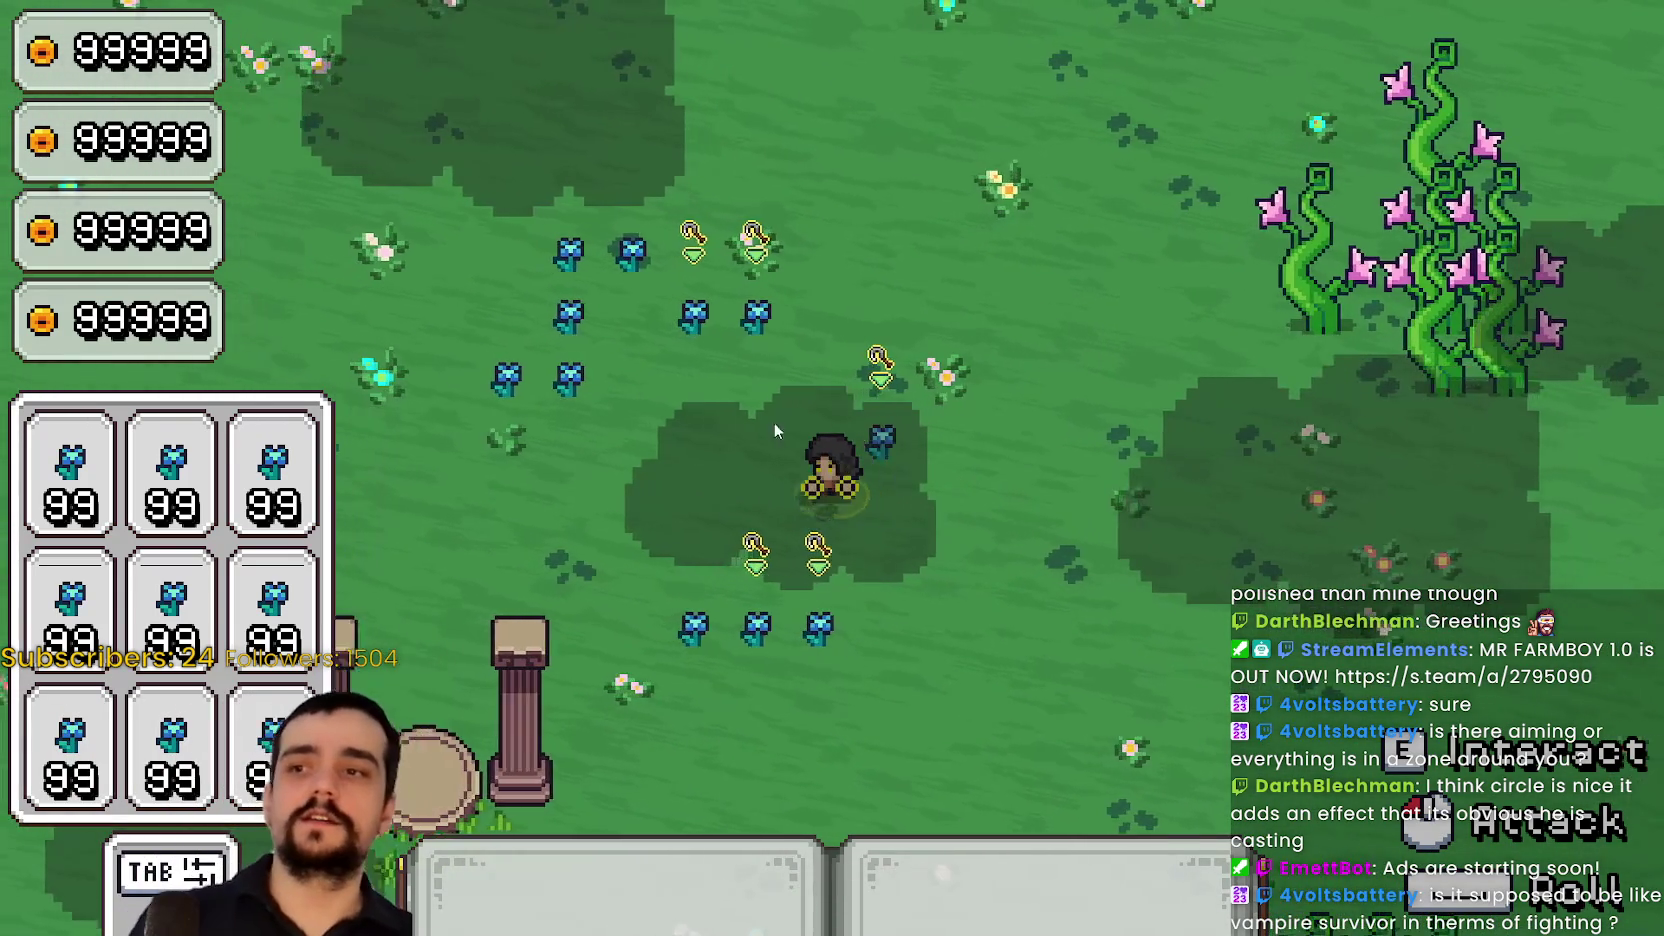
{"action": "left_click", "coordinate": [812, 458]}
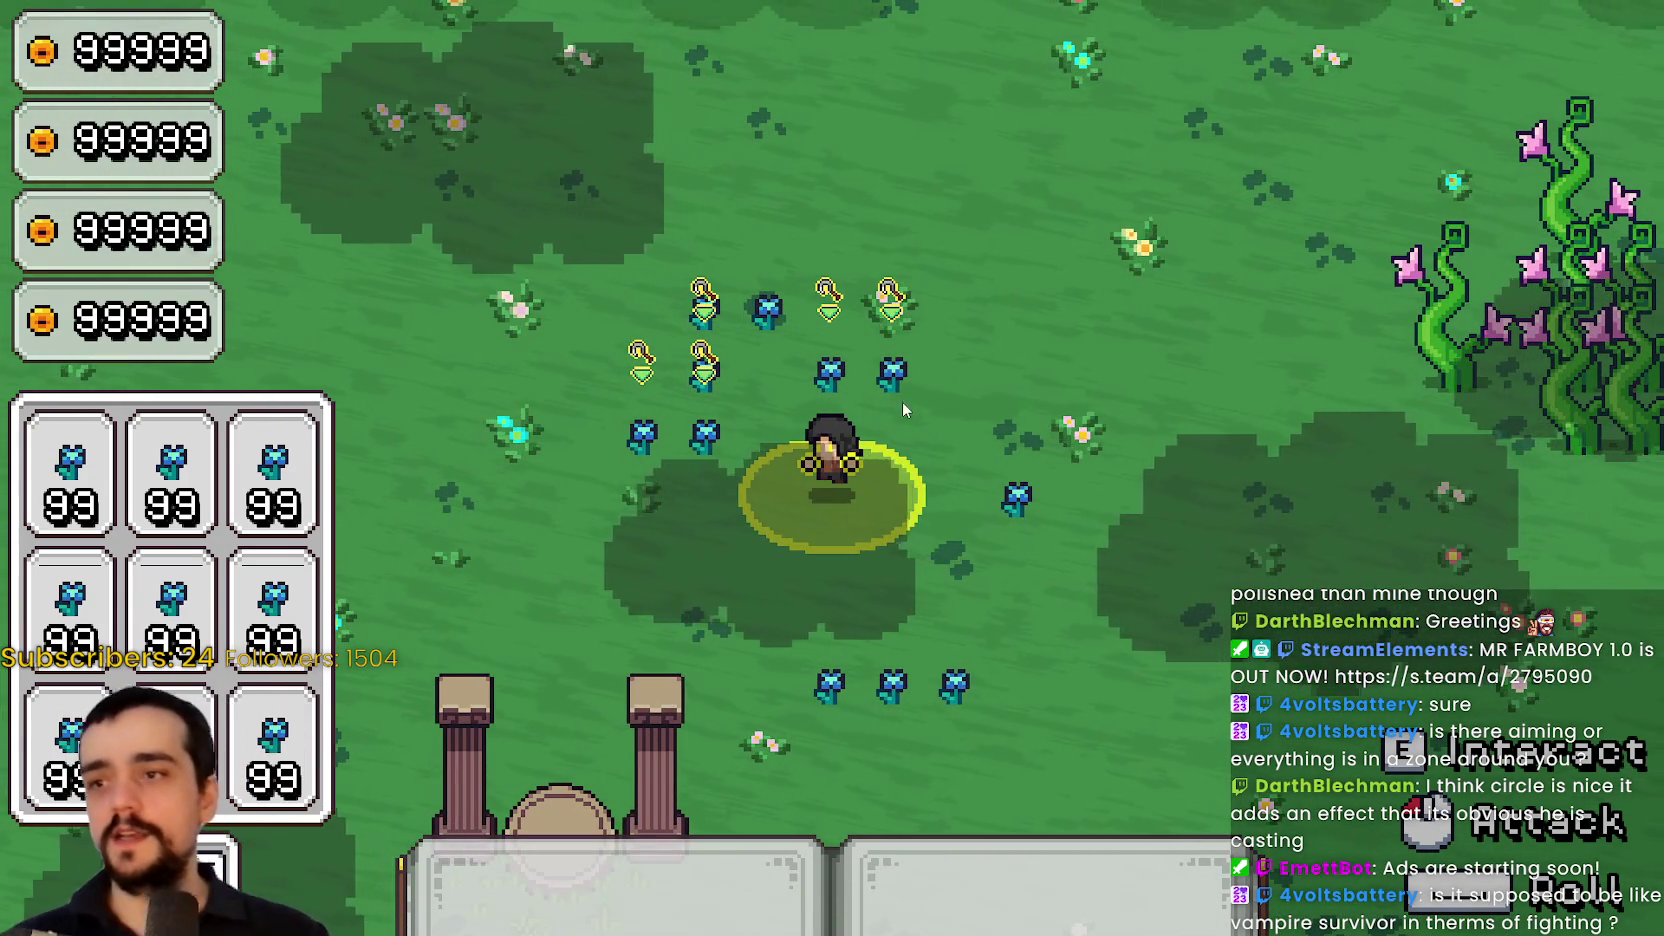
{"action": "key", "text": "d"}
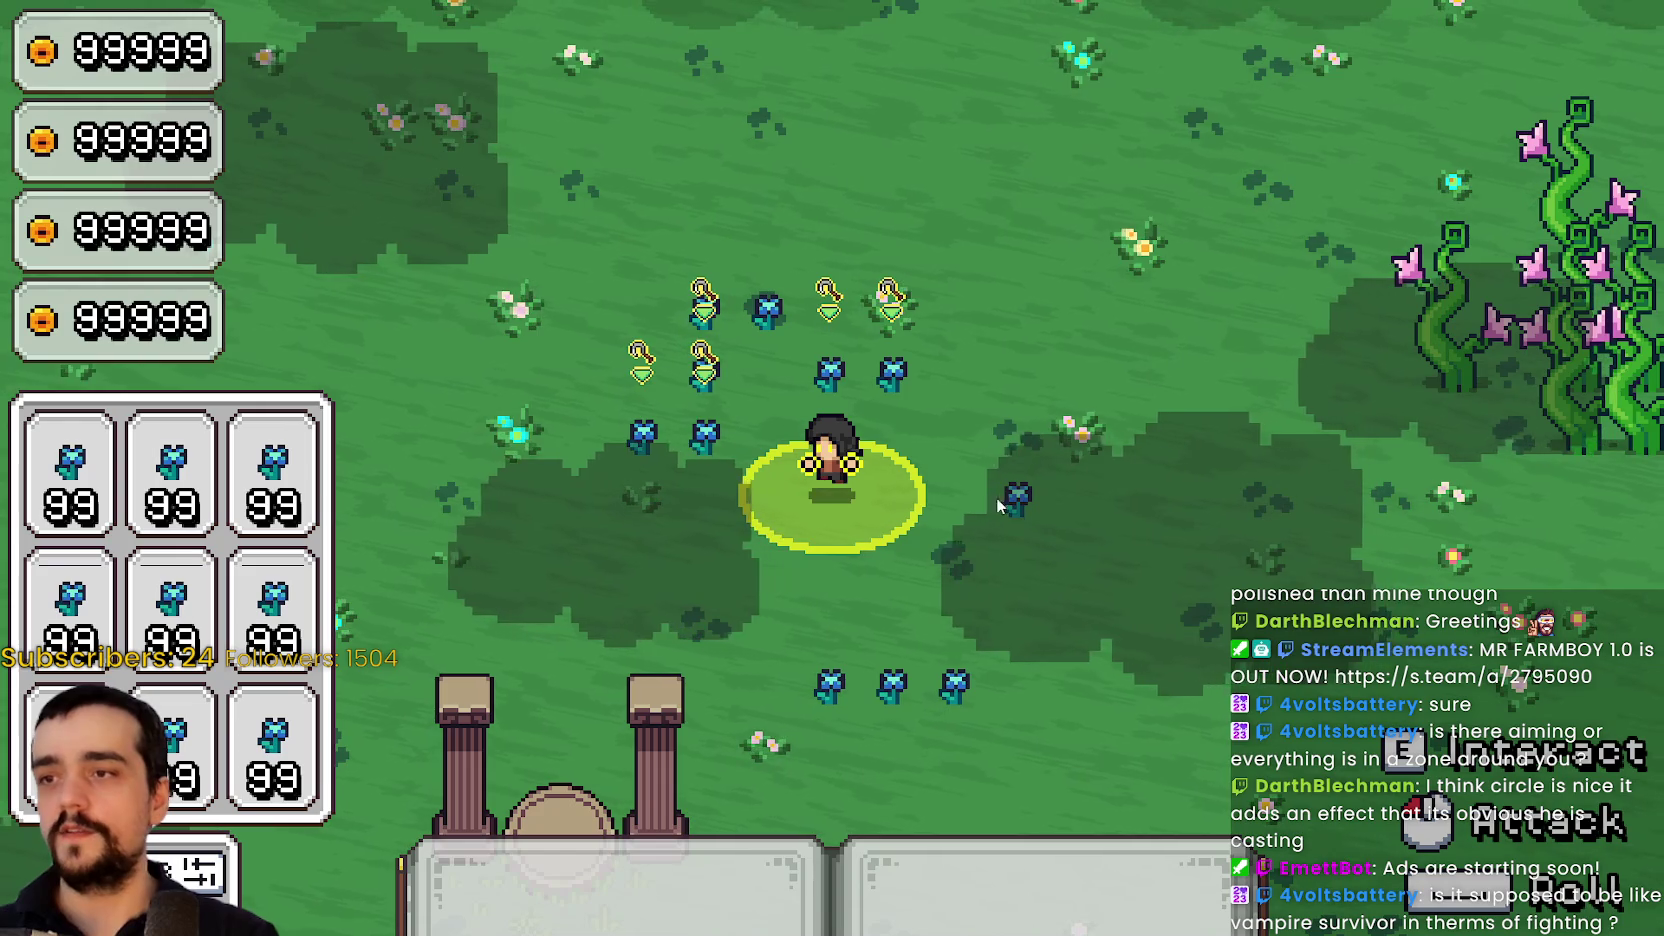
{"action": "key", "text": "w+d"}
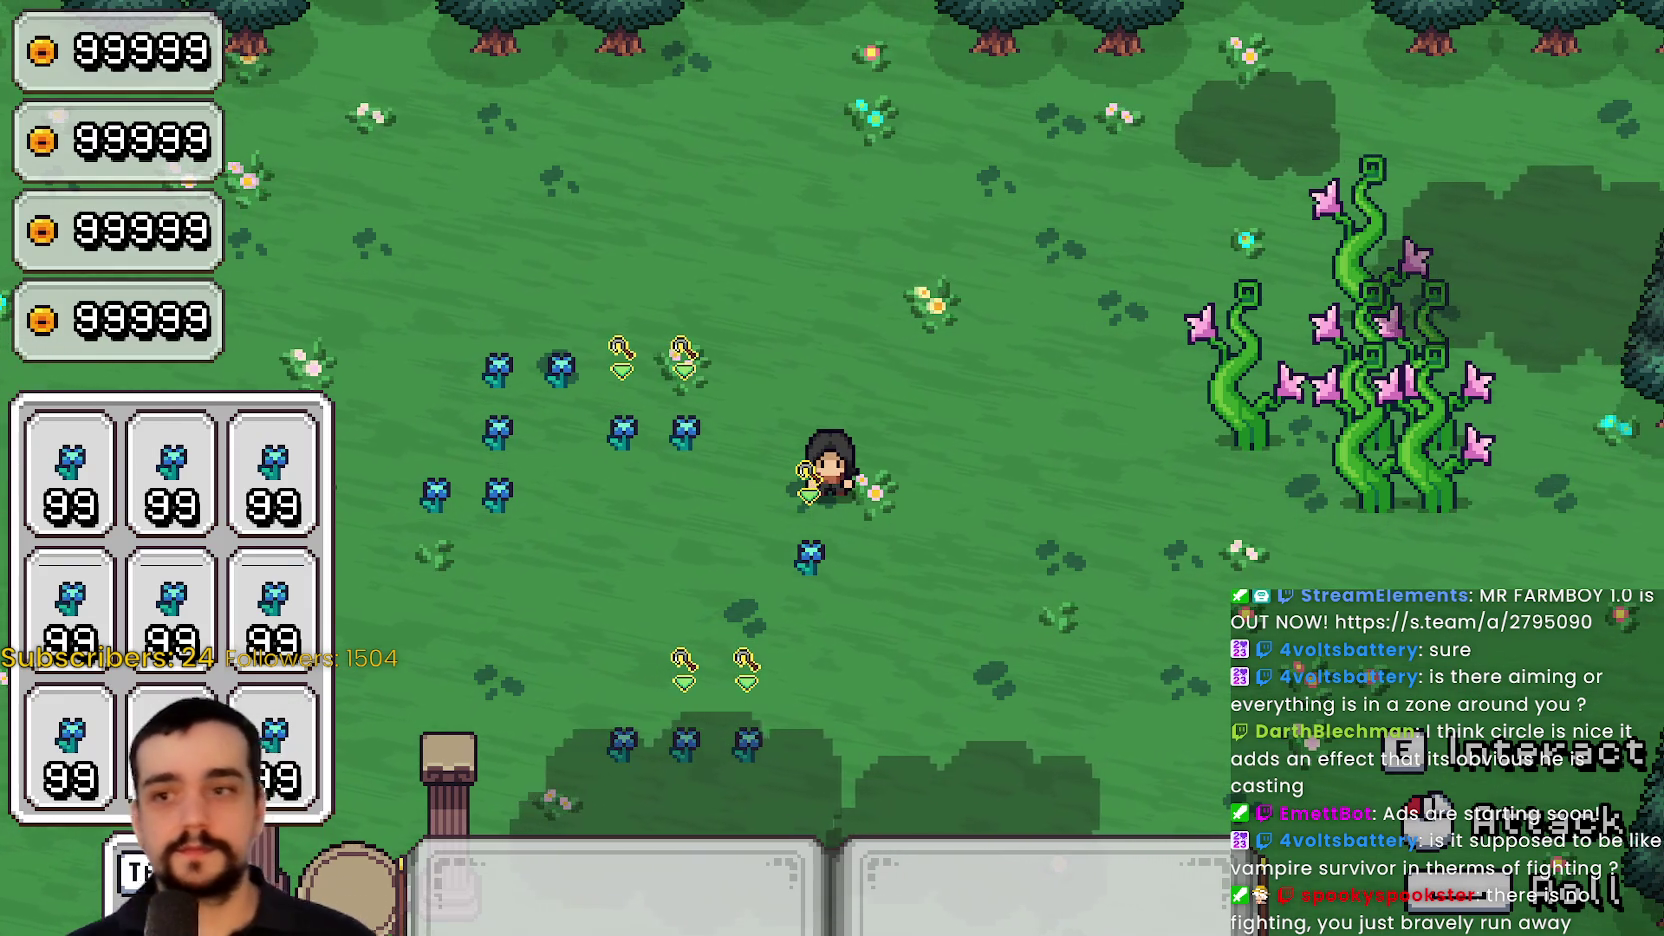
Save and exit from the pause menu, then quit the game and confirm
{"action": "key", "text": "Escape"}
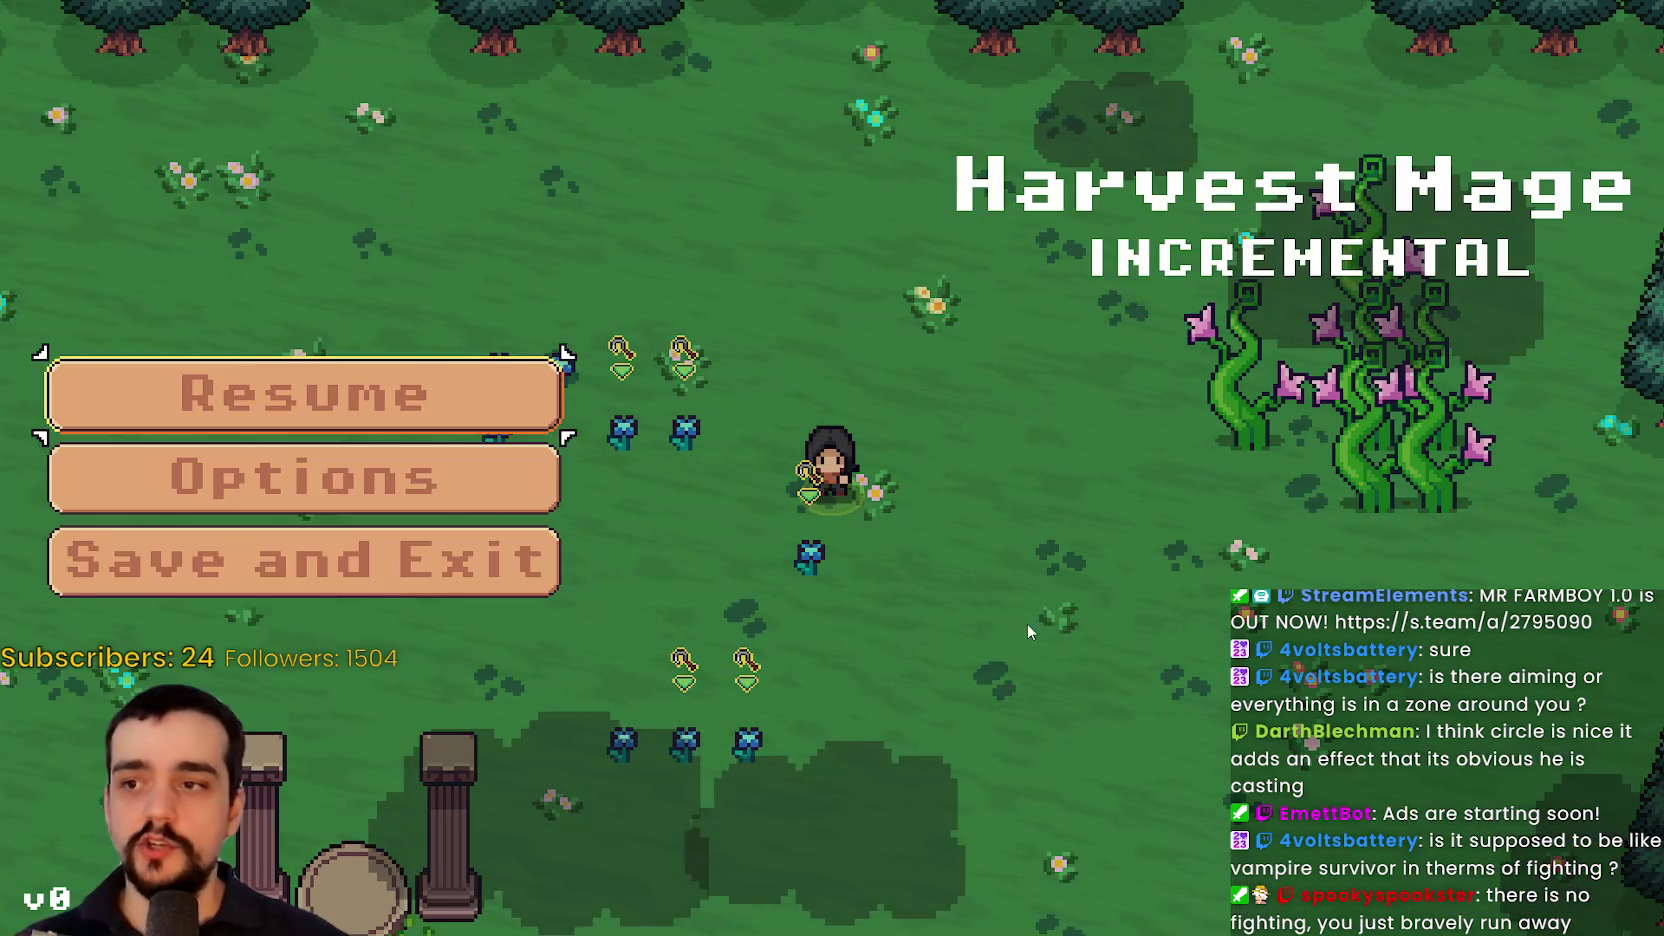
{"action": "left_click", "coordinate": [457, 572]}
{"action": "left_click", "coordinate": [290, 815]}
{"action": "left_click", "coordinate": [290, 815]}
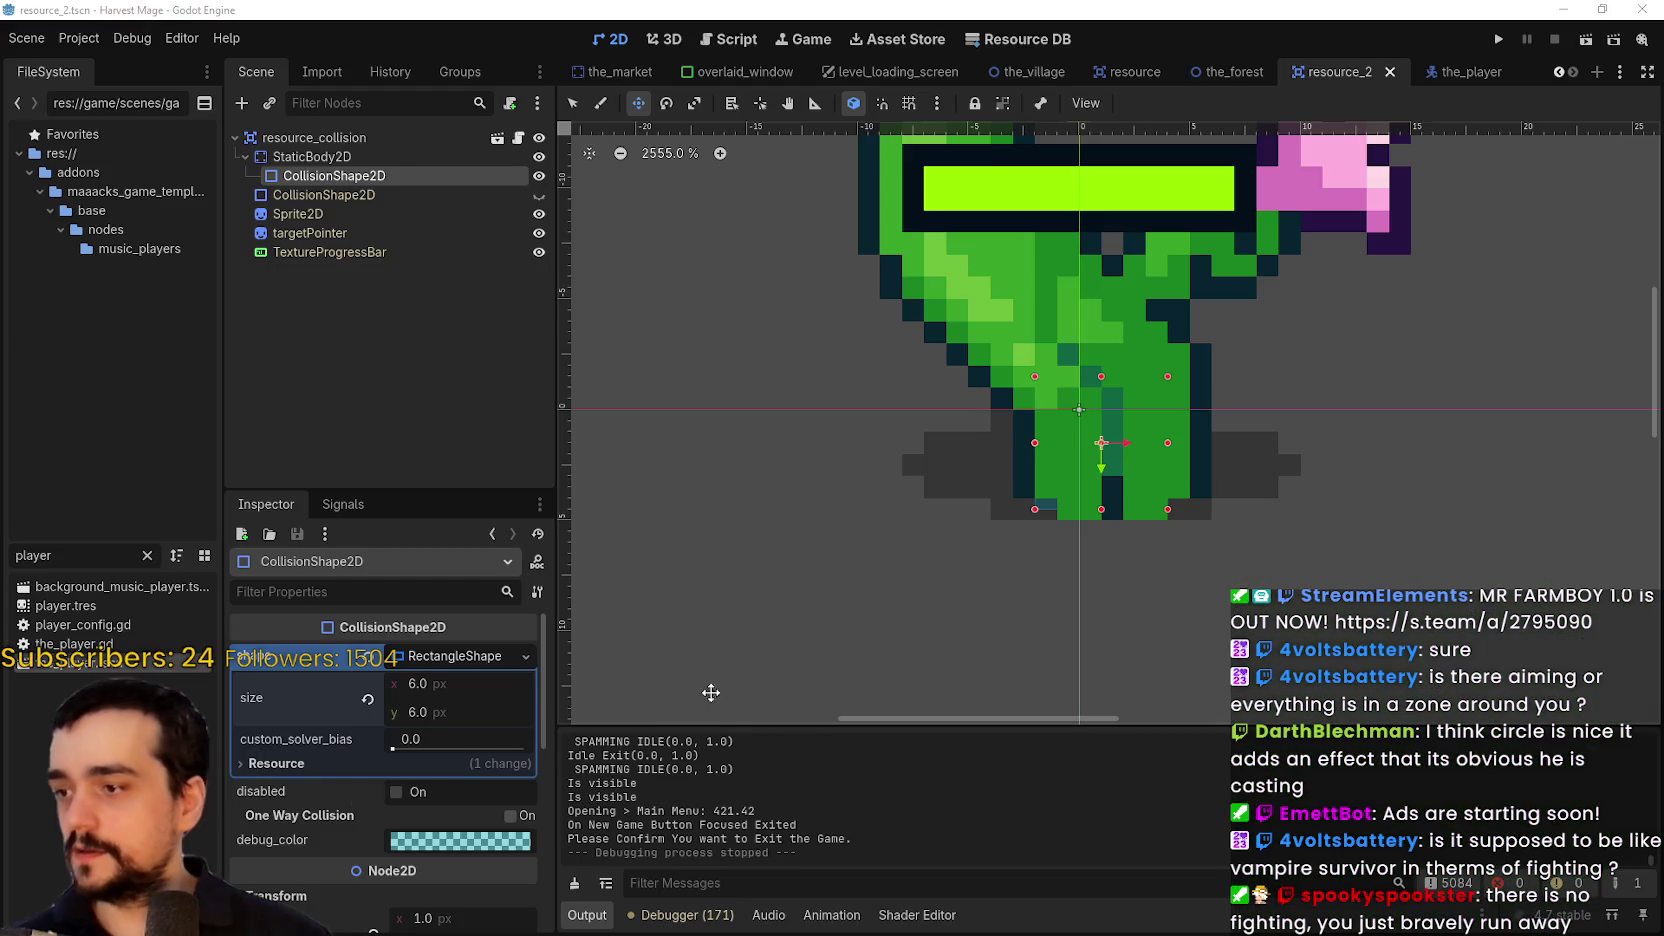
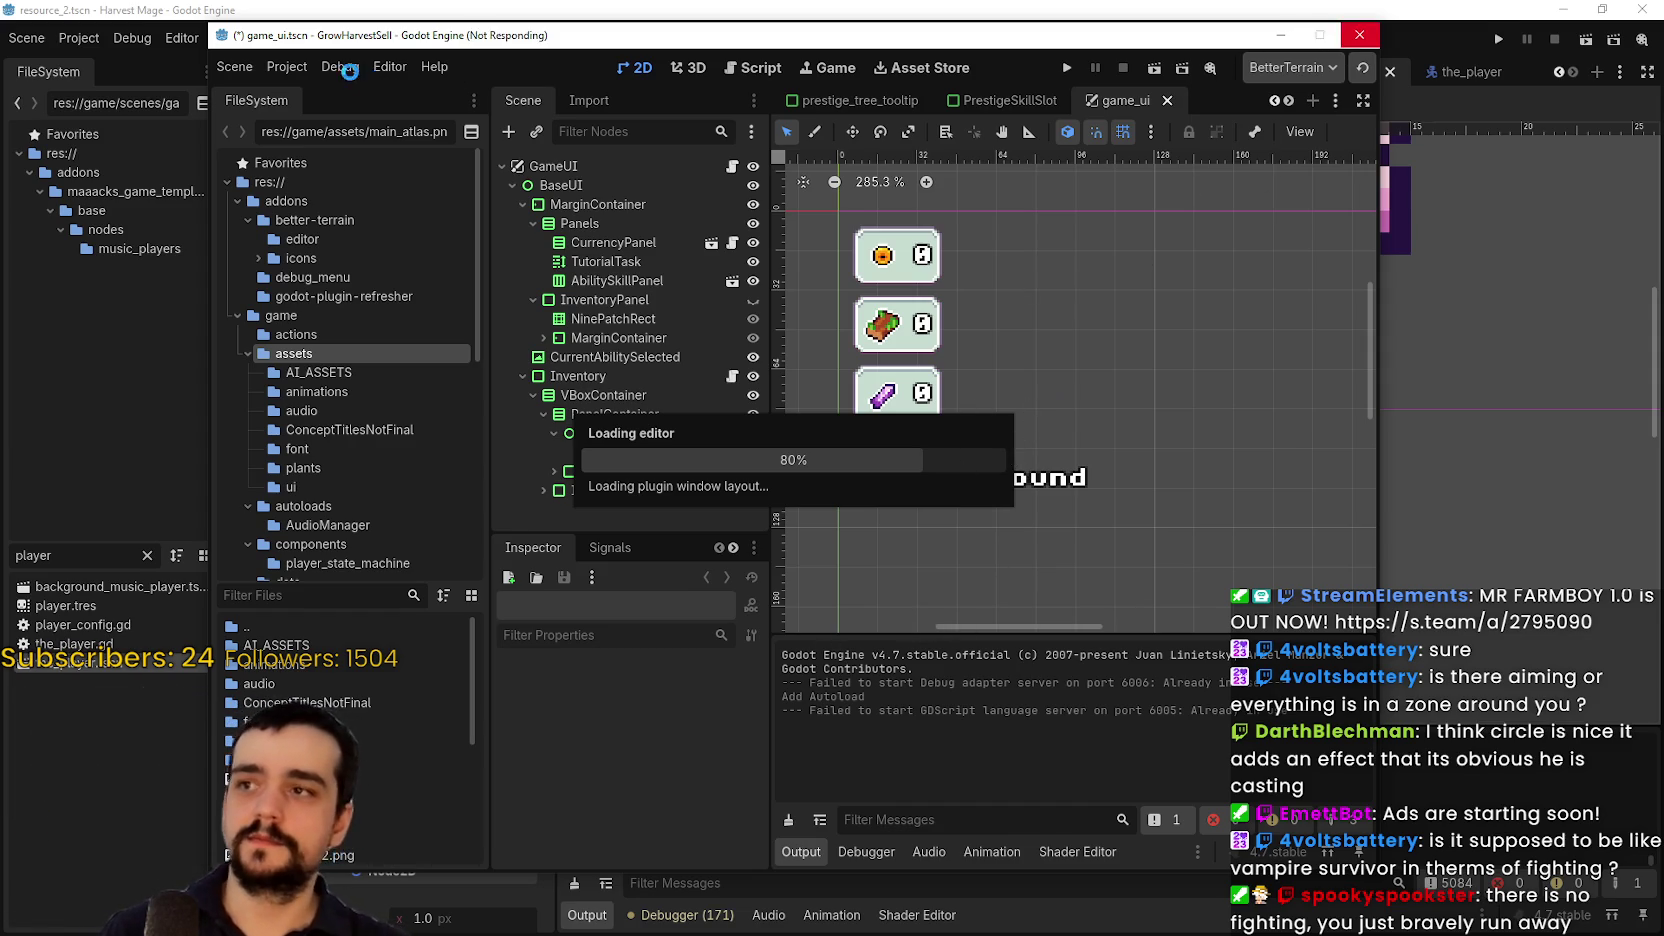
Run the project and choose Start Game (Loaded) on the title screen
{"action": "left_click", "coordinate": [1352, 39]}
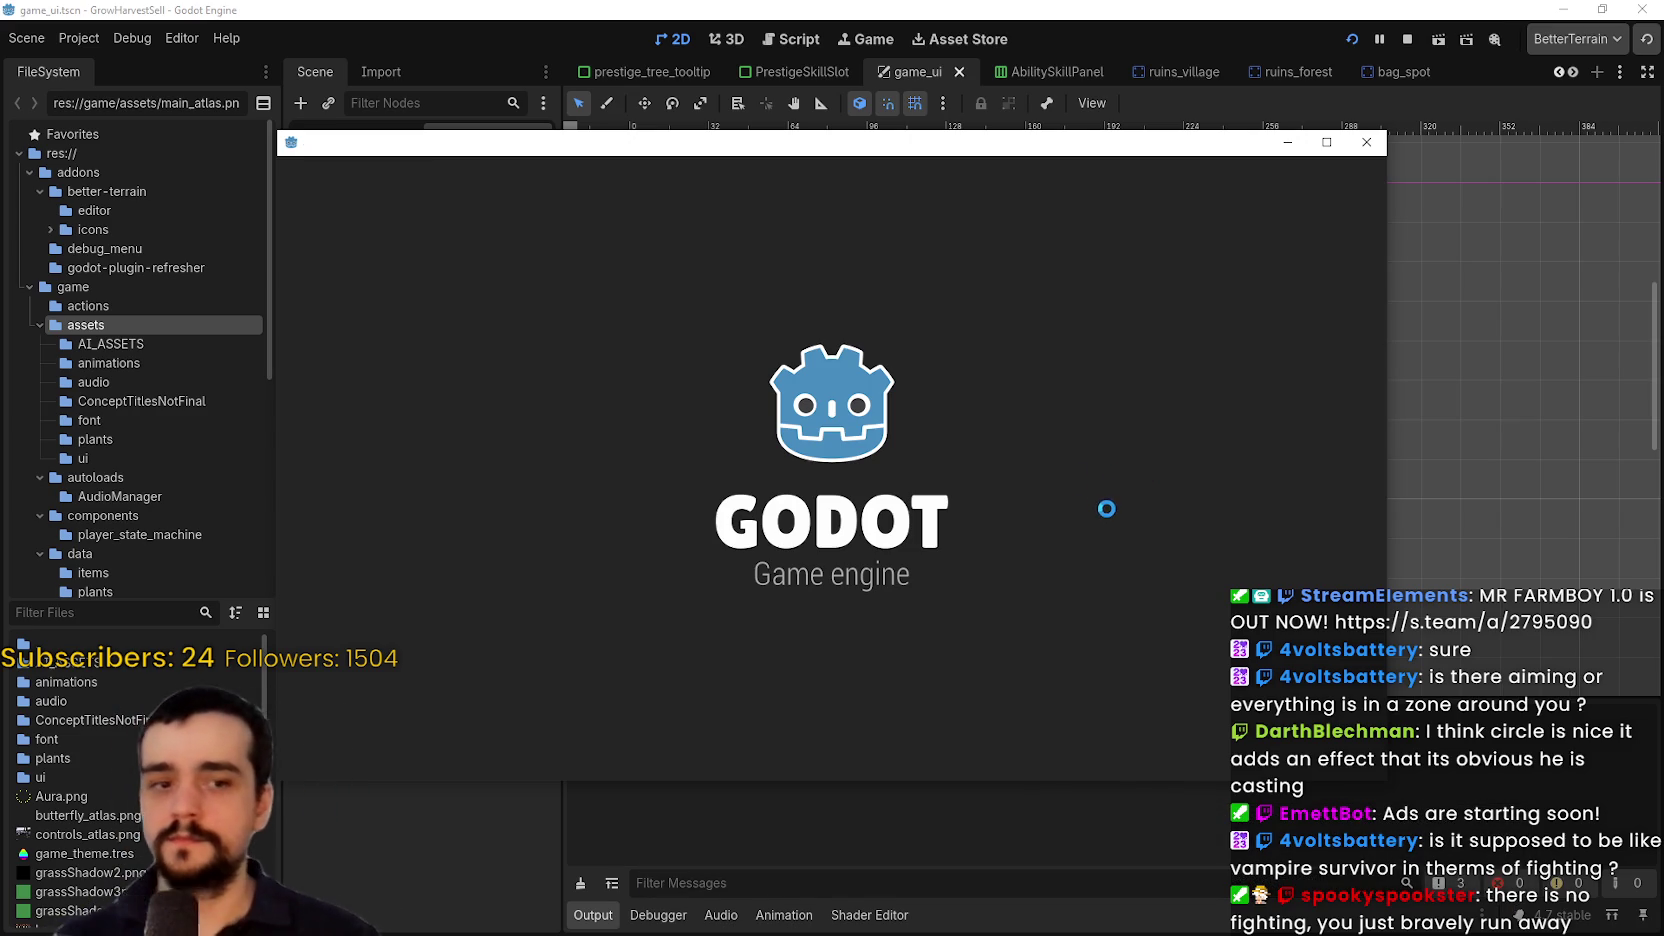
{"action": "left_click", "coordinate": [510, 614]}
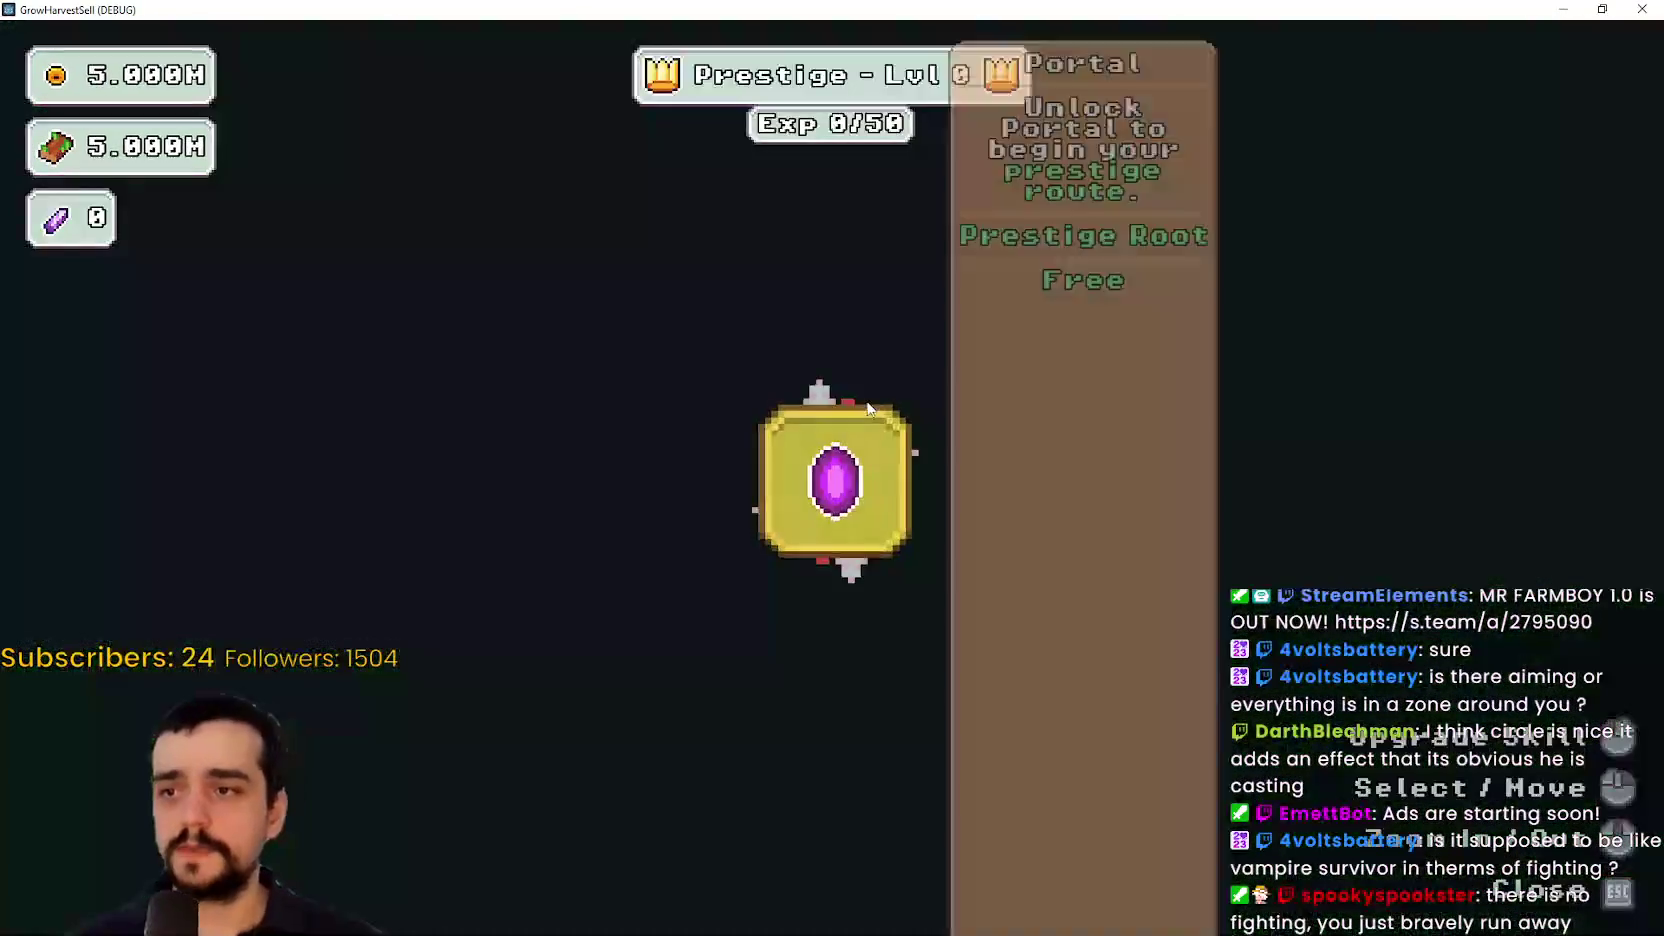
Close the prestige skill tree, walk to the portal and travel to Stage 1
{"action": "scroll", "scroll_direction": "down", "scroll_amount": 3}
{"action": "key", "text": "Escape"}
{"action": "key", "text": "s"}
{"action": "key", "text": "e"}
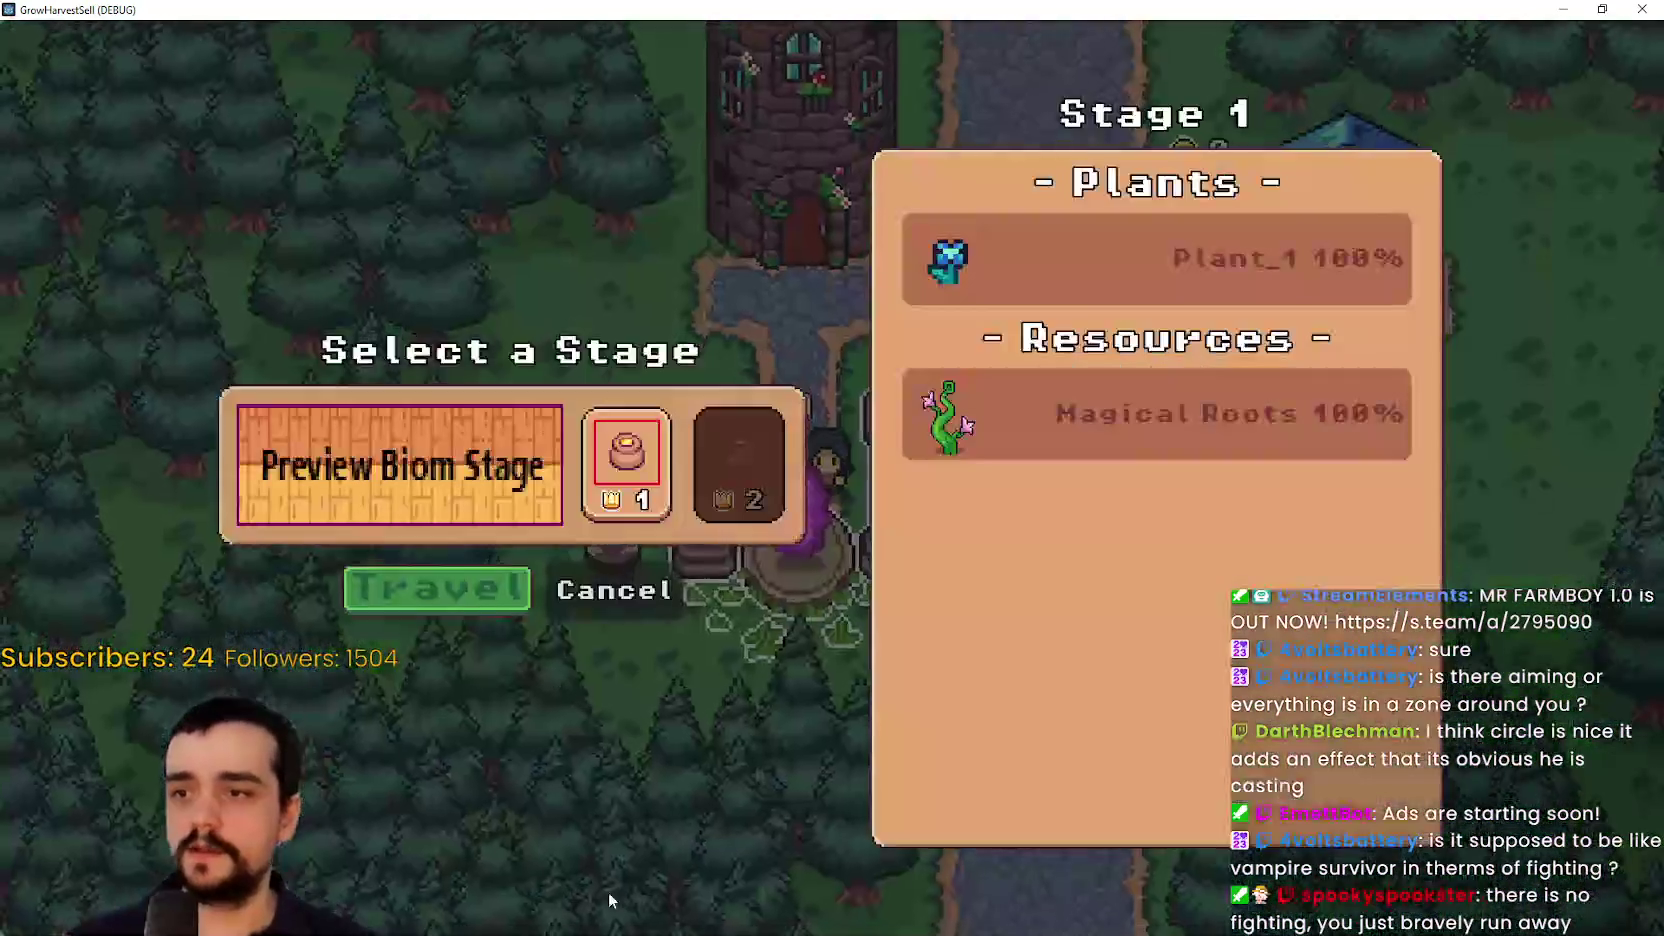
{"action": "key", "text": "Return"}
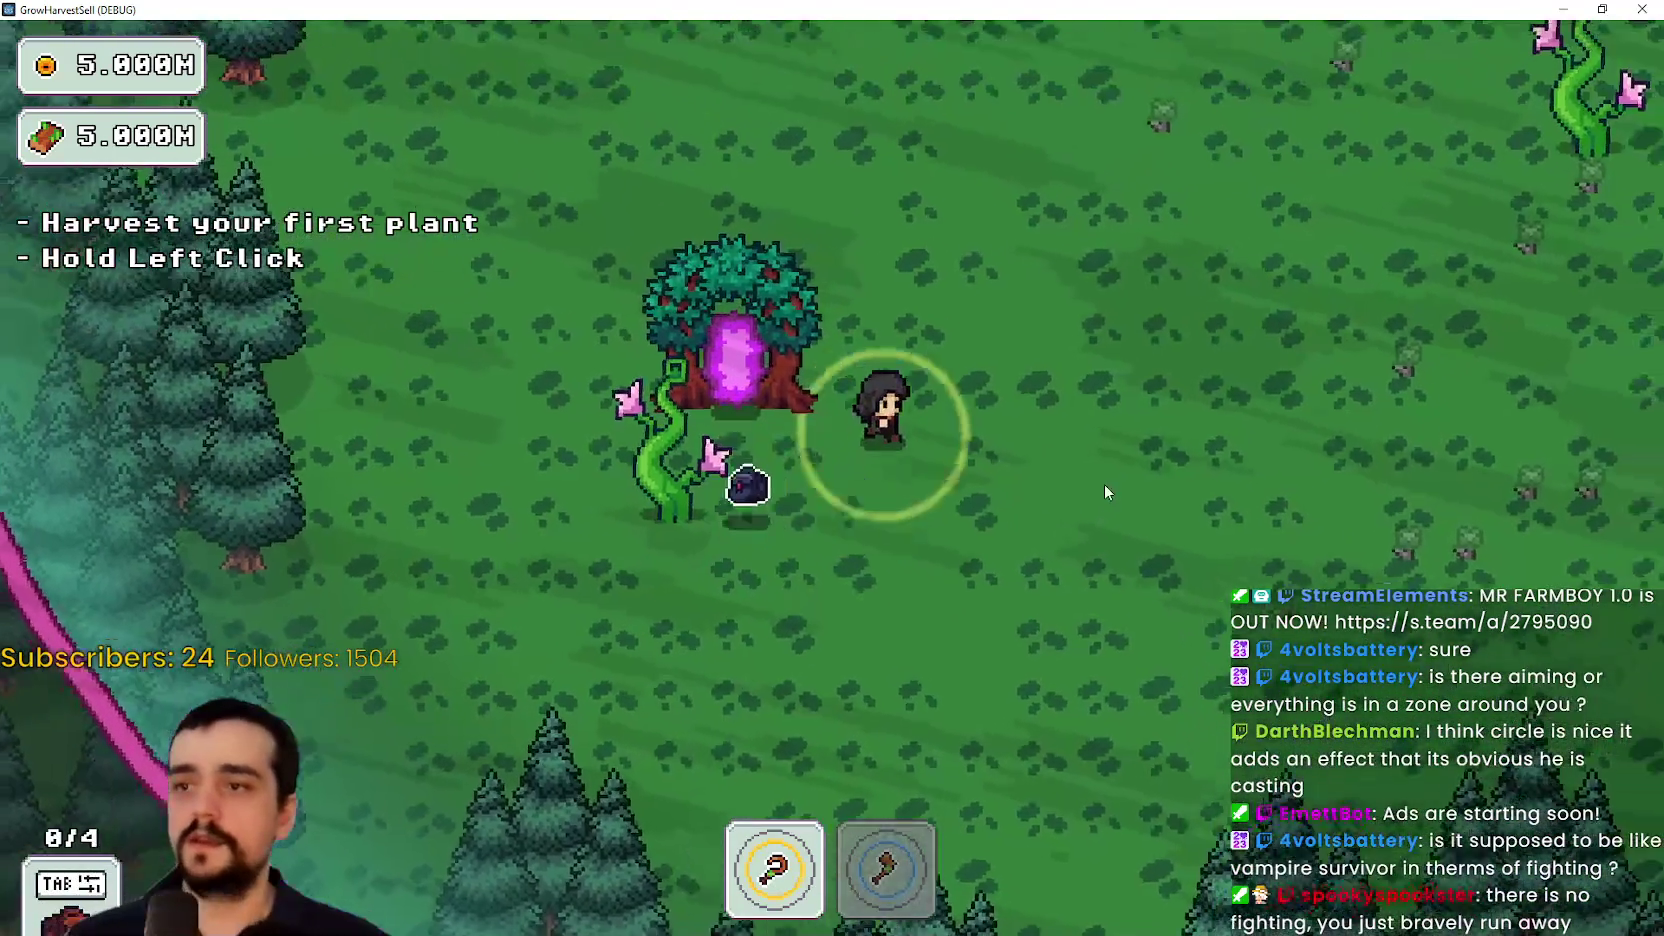
Walk up through the forest harvesting plants along the way
{"action": "key", "text": "2"}
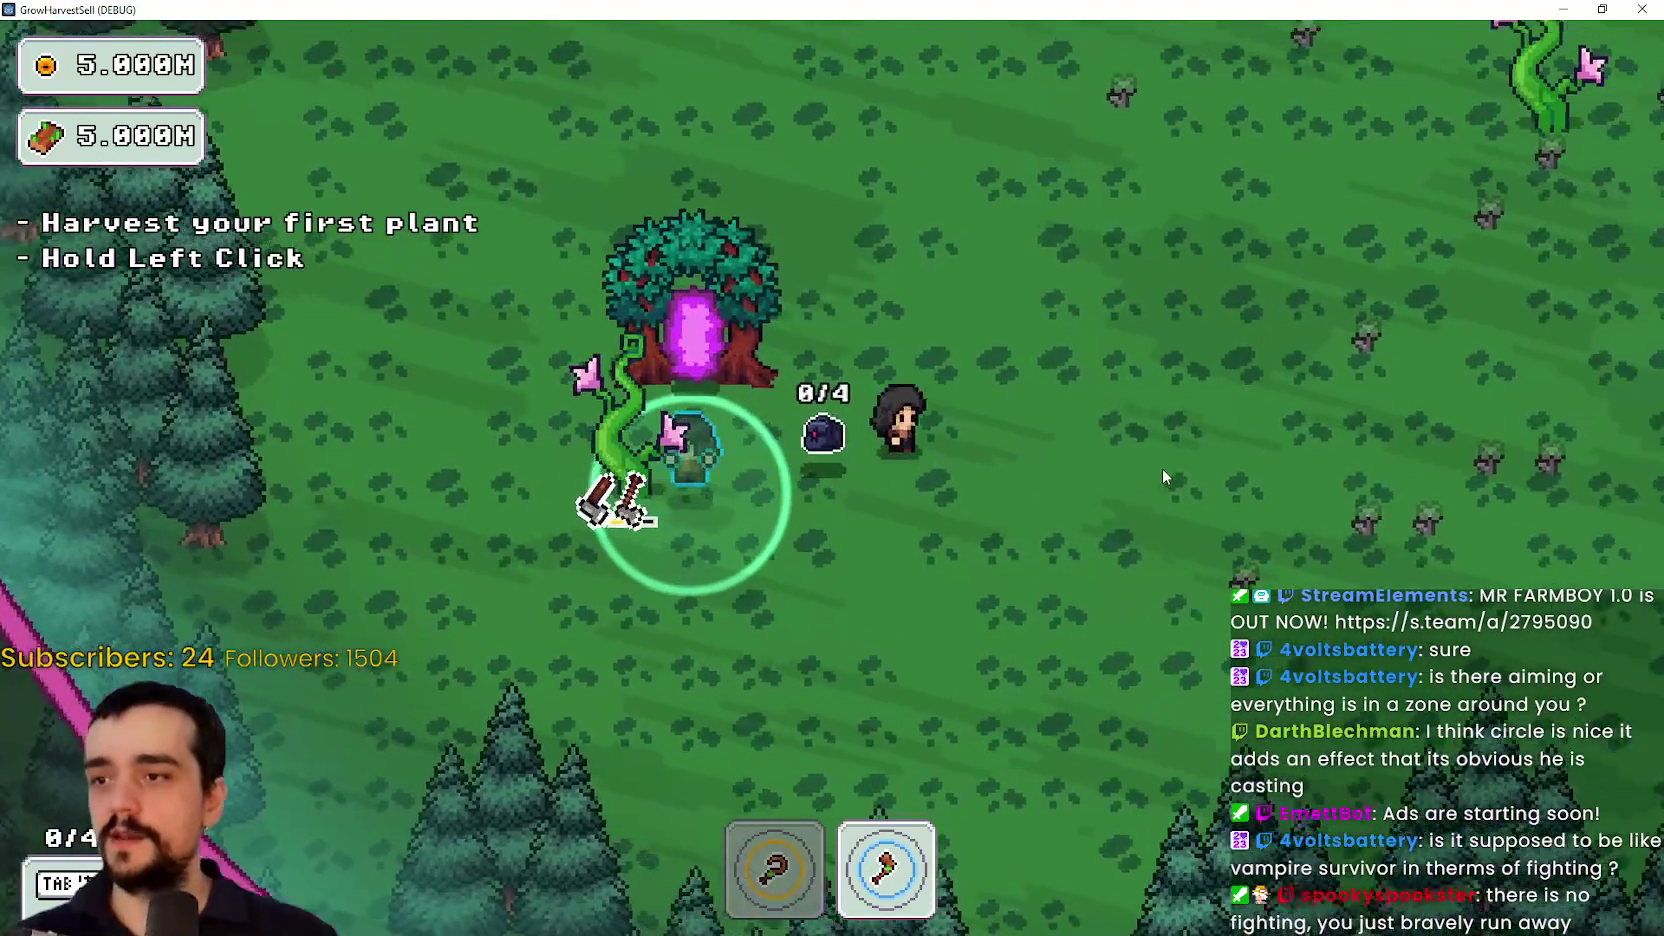
{"action": "key", "text": "w+d"}
{"action": "key", "text": "w"}
{"action": "key", "text": "a"}
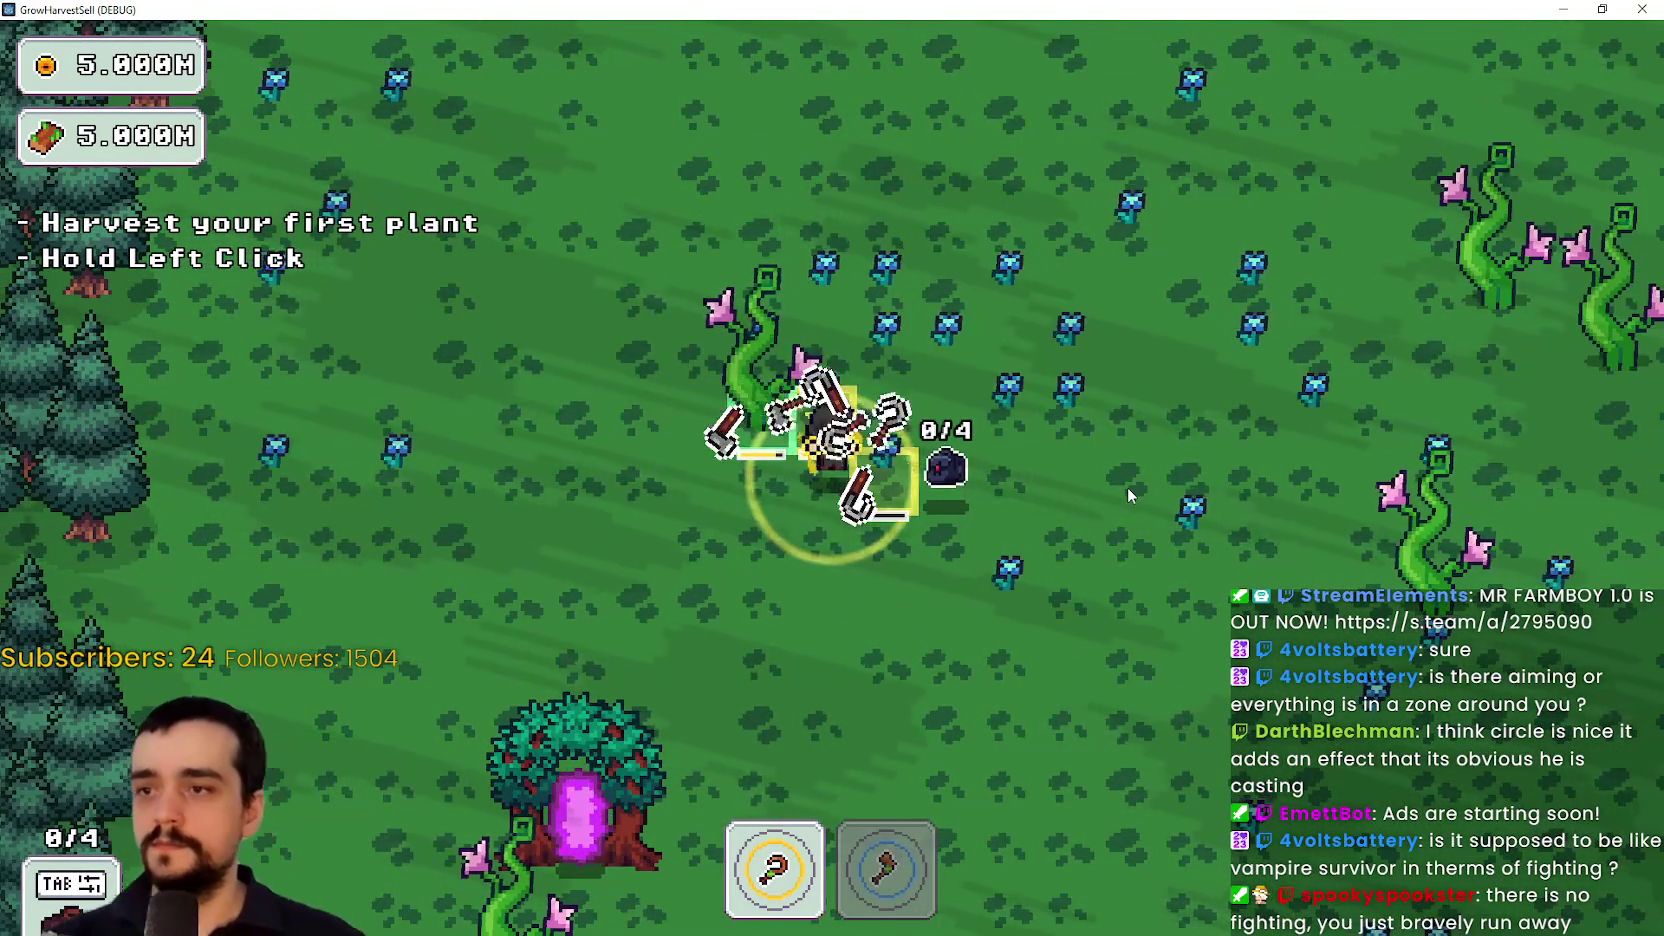
{"action": "key", "text": "w"}
{"action": "key", "text": "d"}
{"action": "key", "text": "w"}
{"action": "key", "text": "d"}
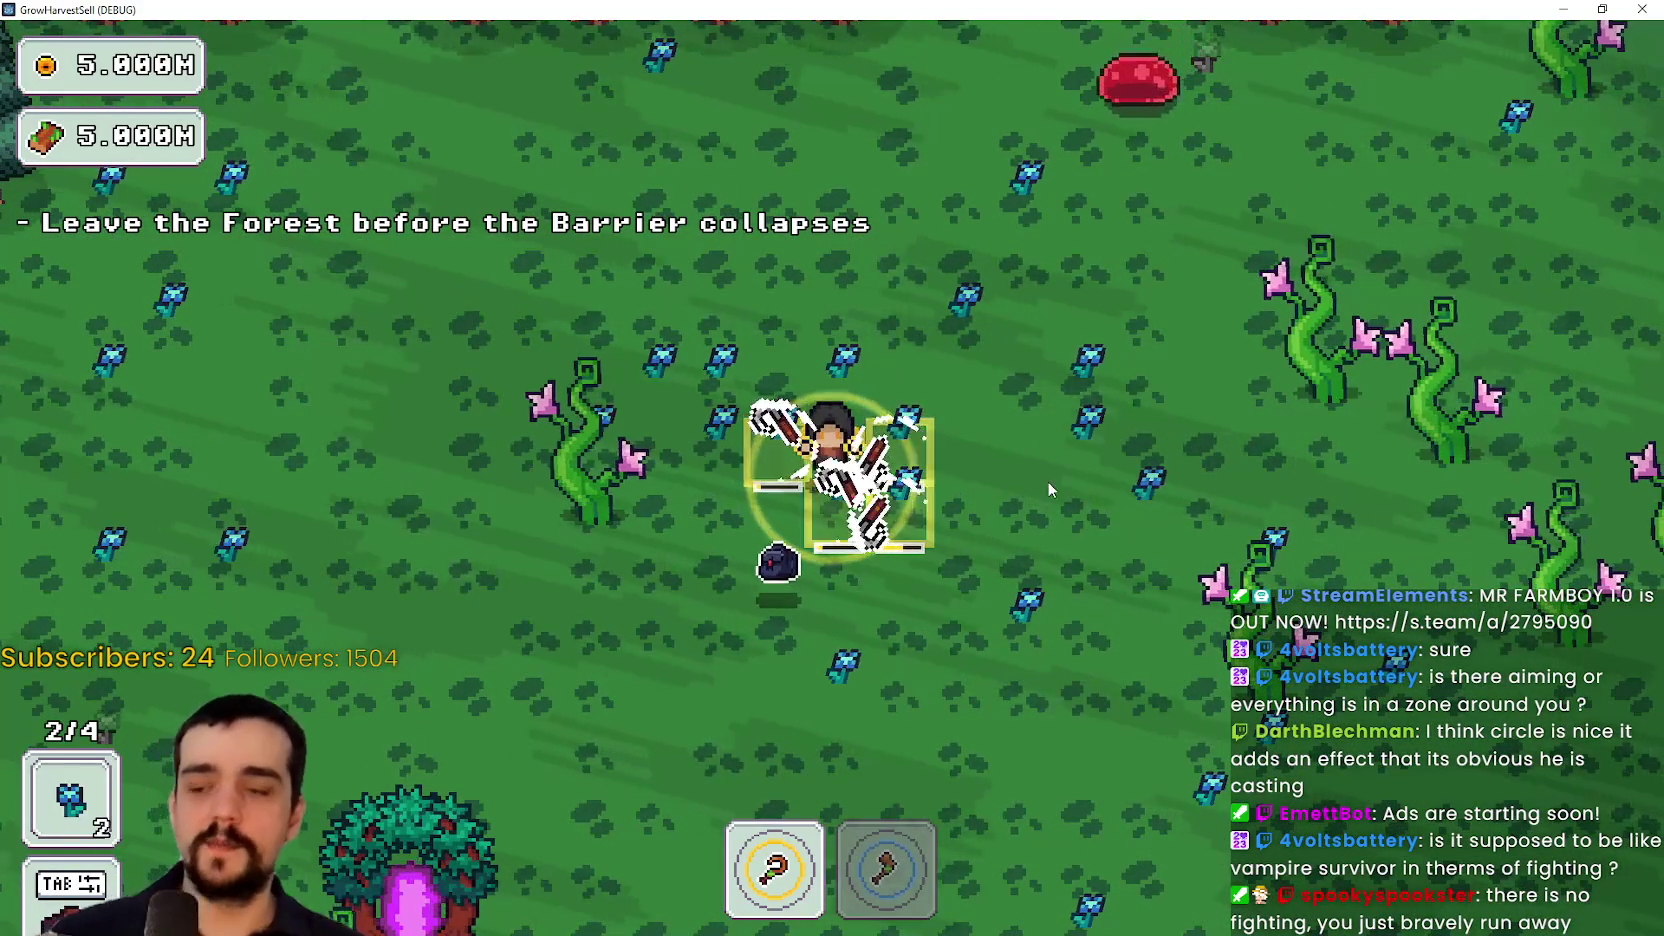
Walk right to the barrier edge and roam the forest until the bag fills
{"action": "key", "text": "d"}
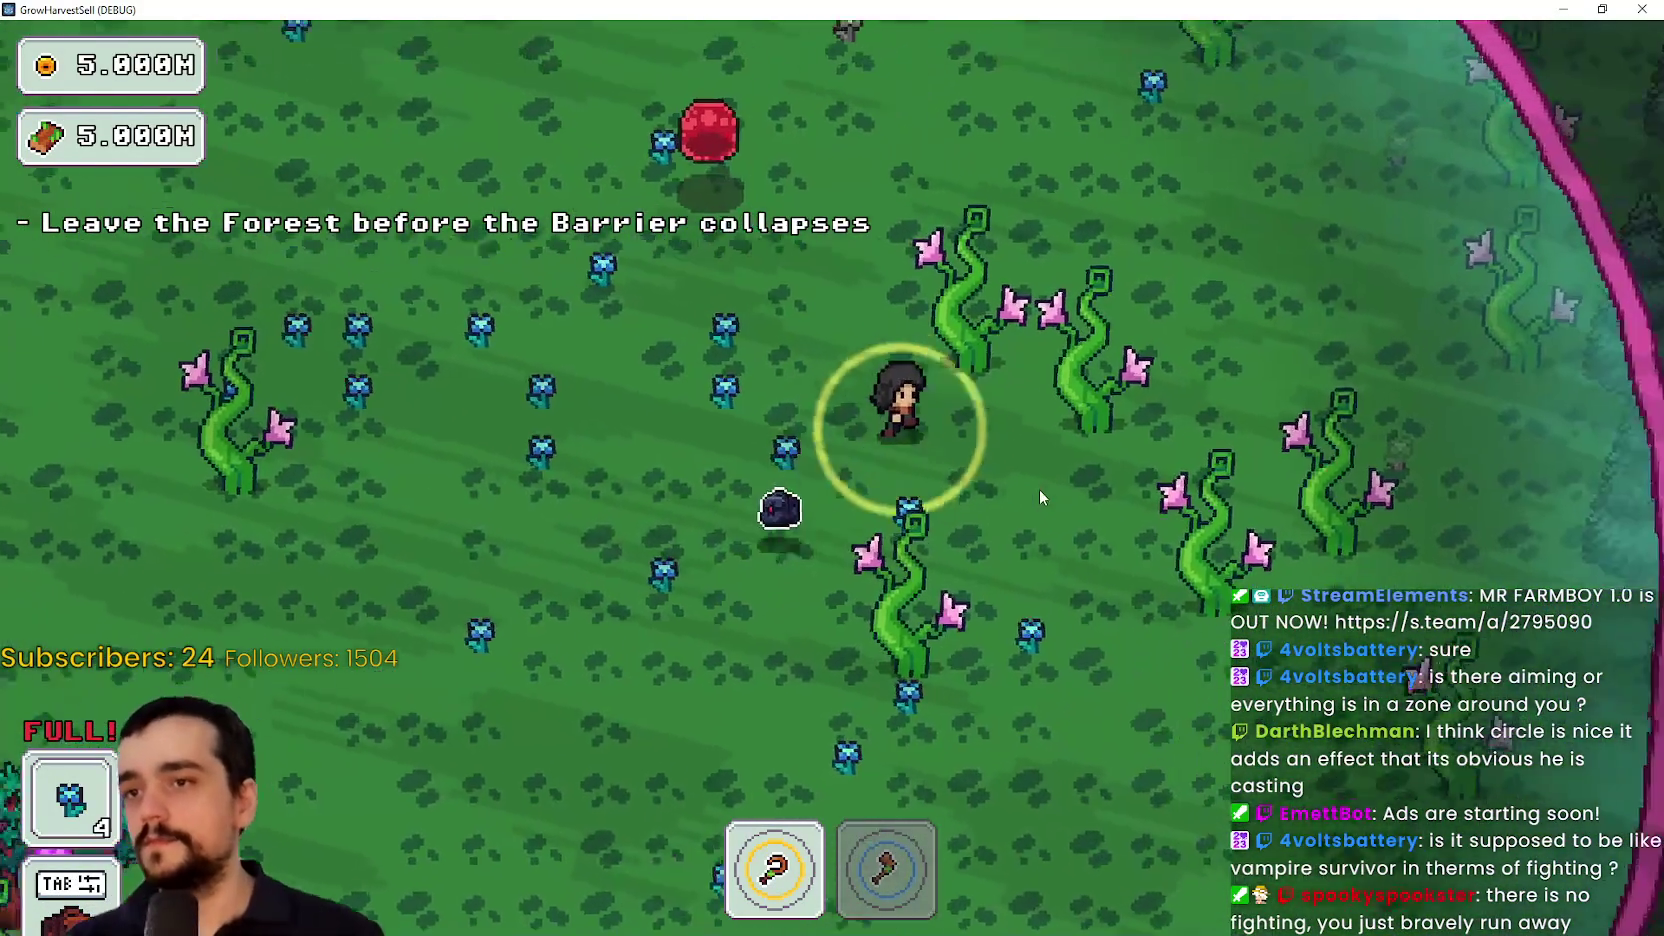
{"action": "key", "text": "d"}
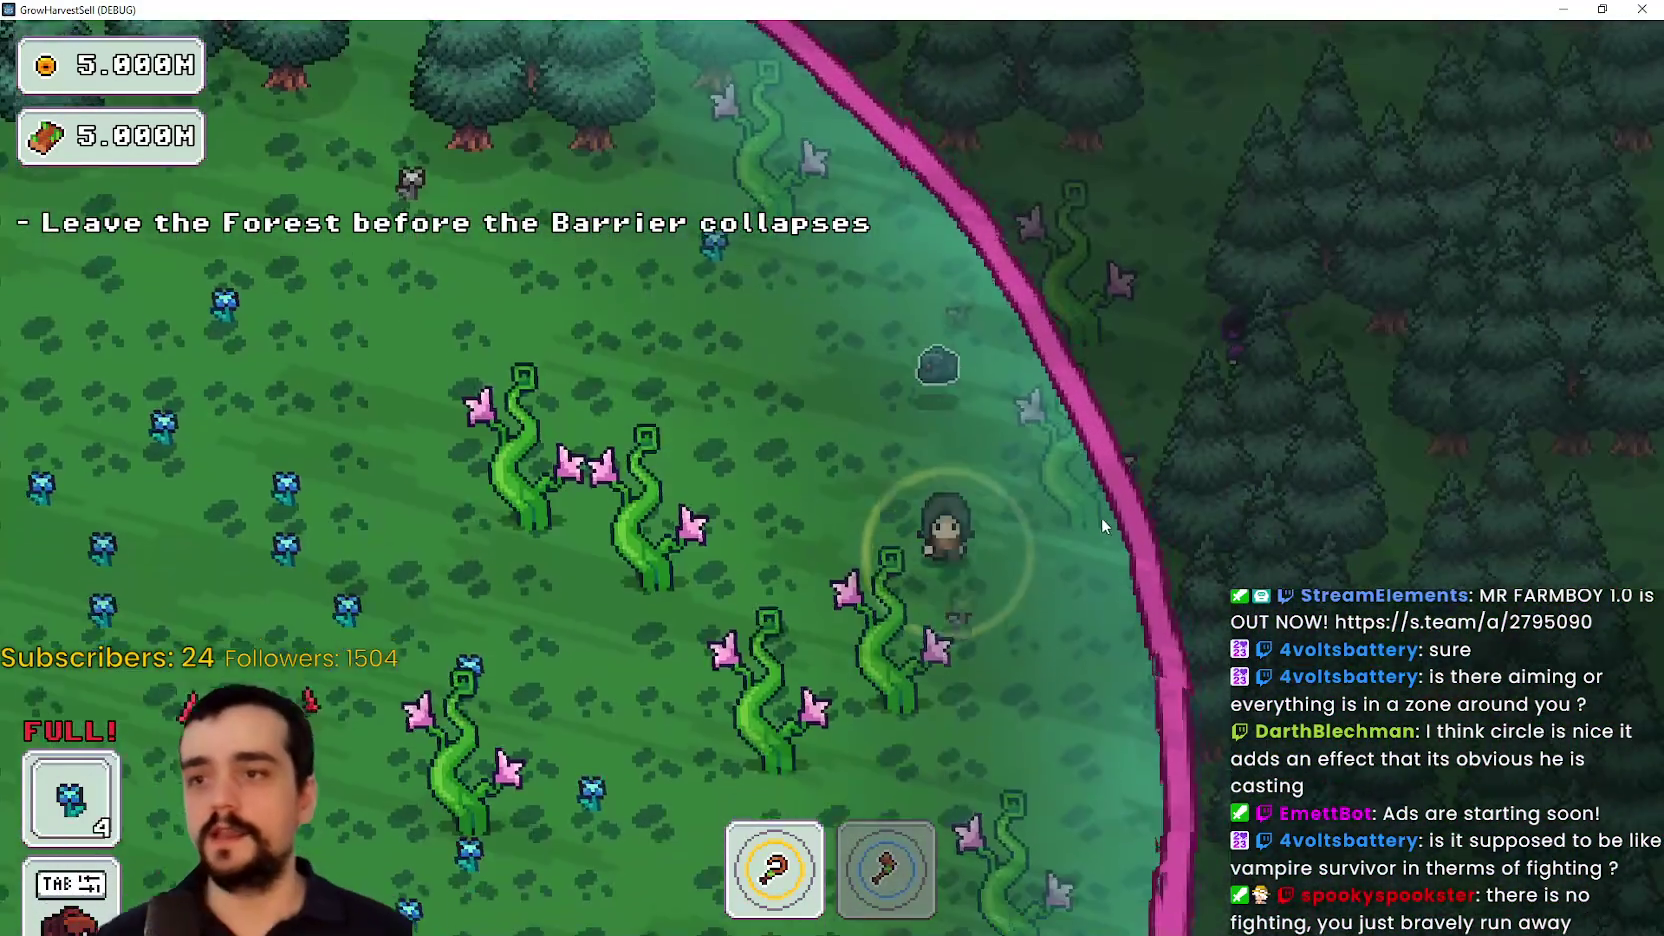
{"action": "key", "text": "s"}
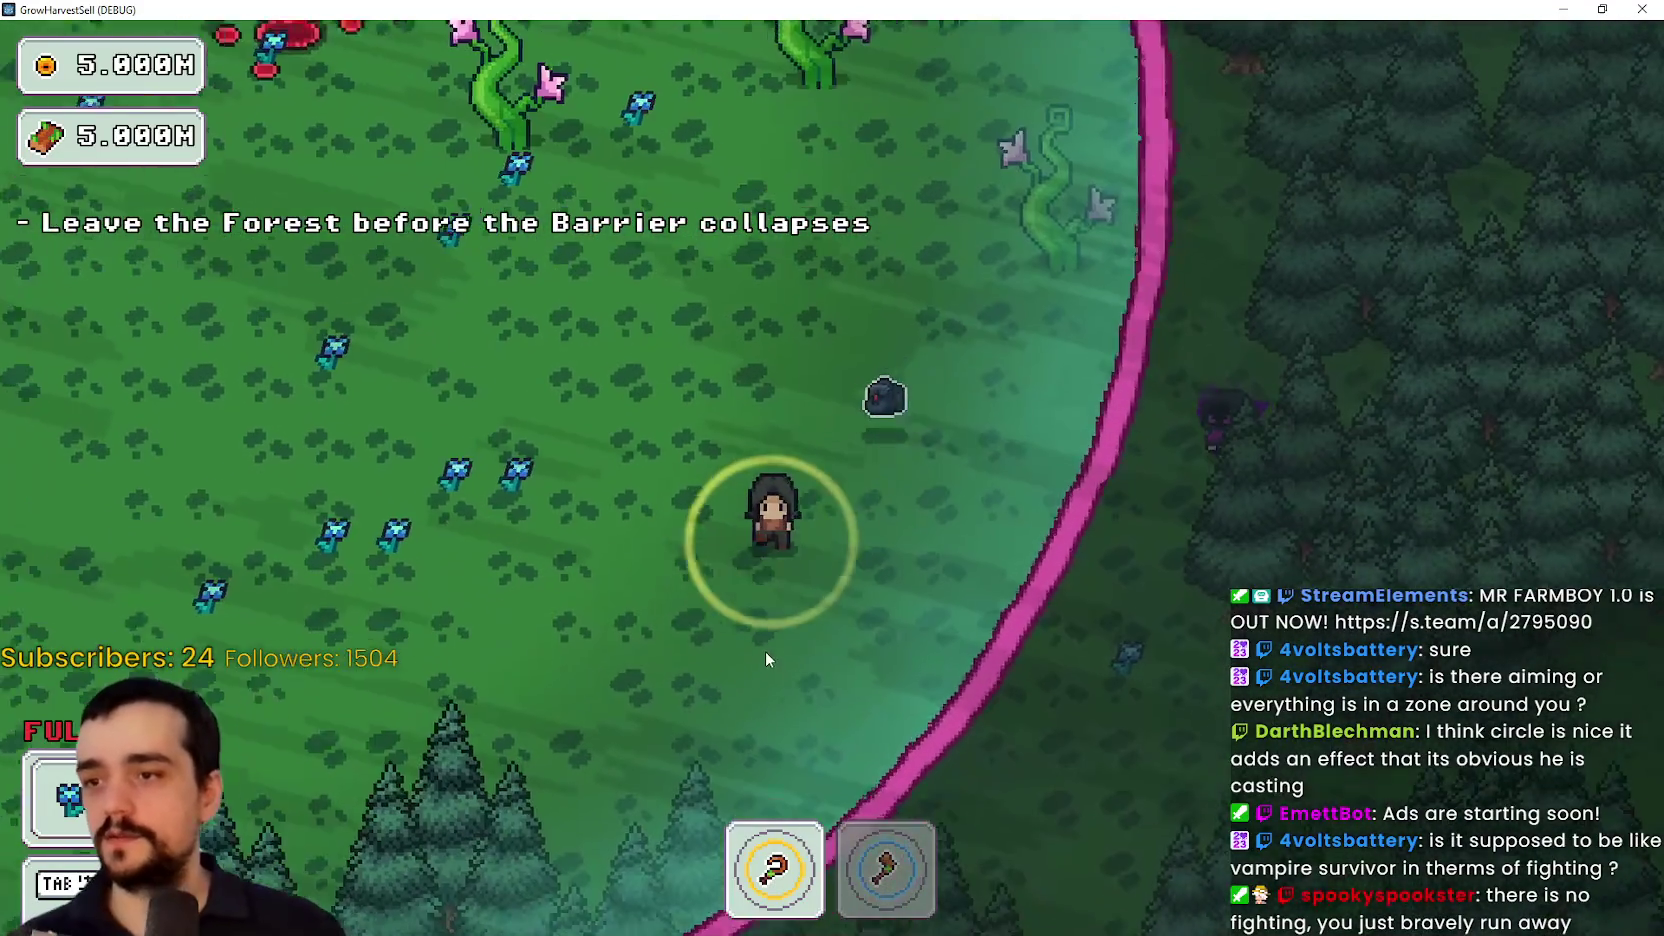
{"action": "key", "text": "a"}
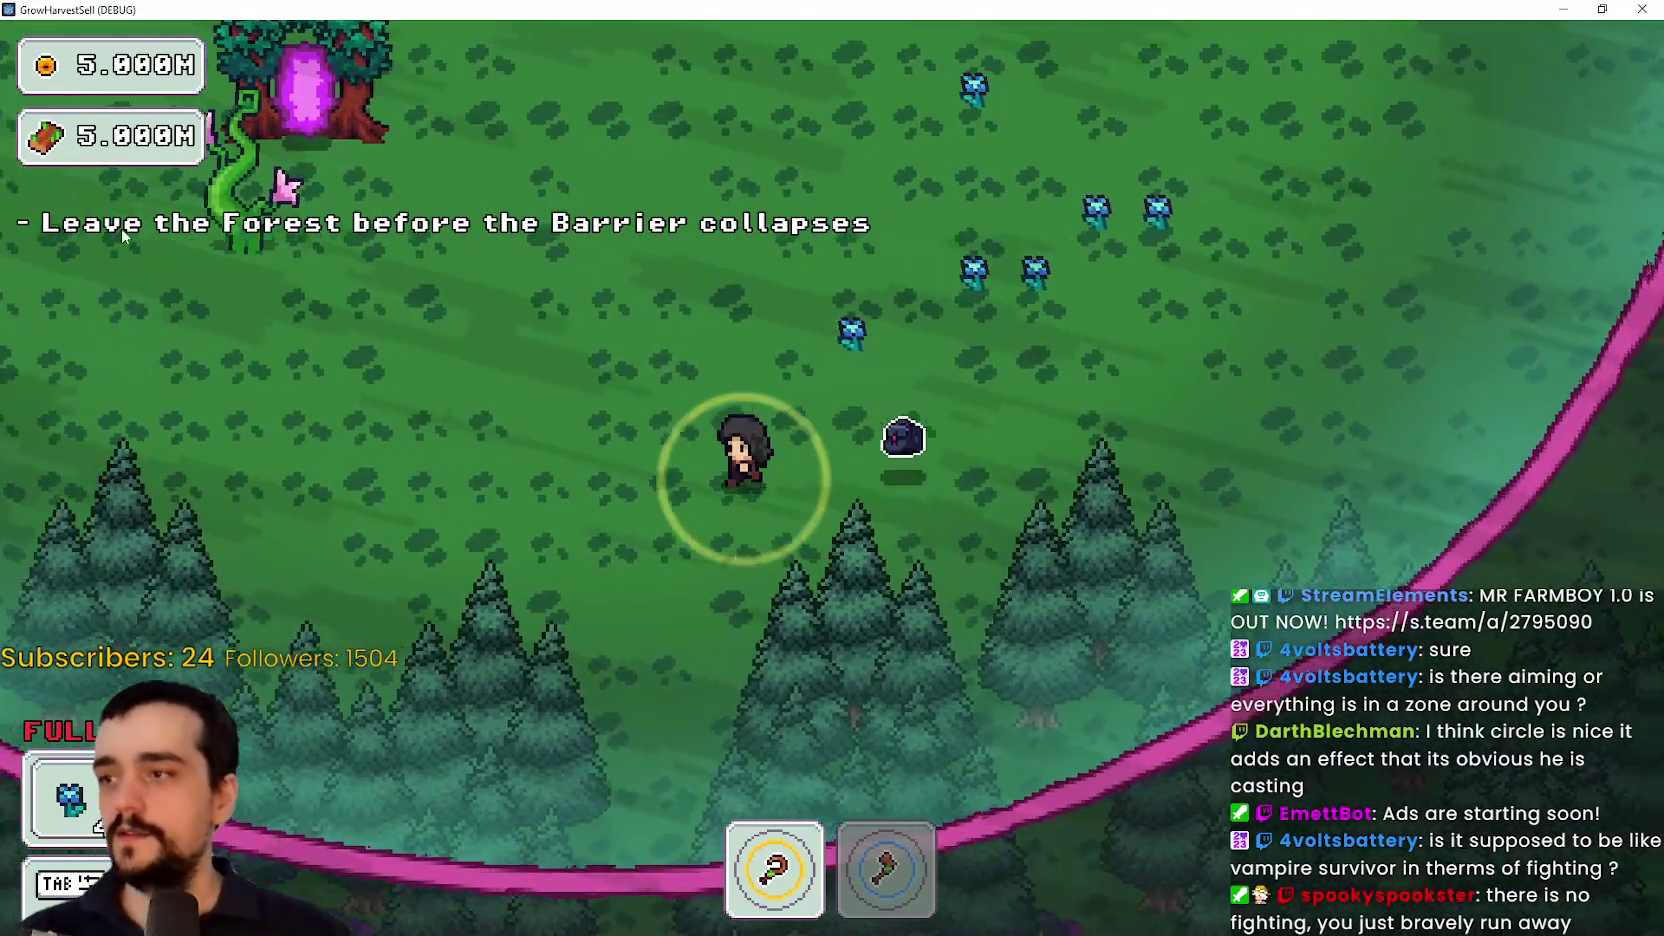
{"action": "key", "text": "w"}
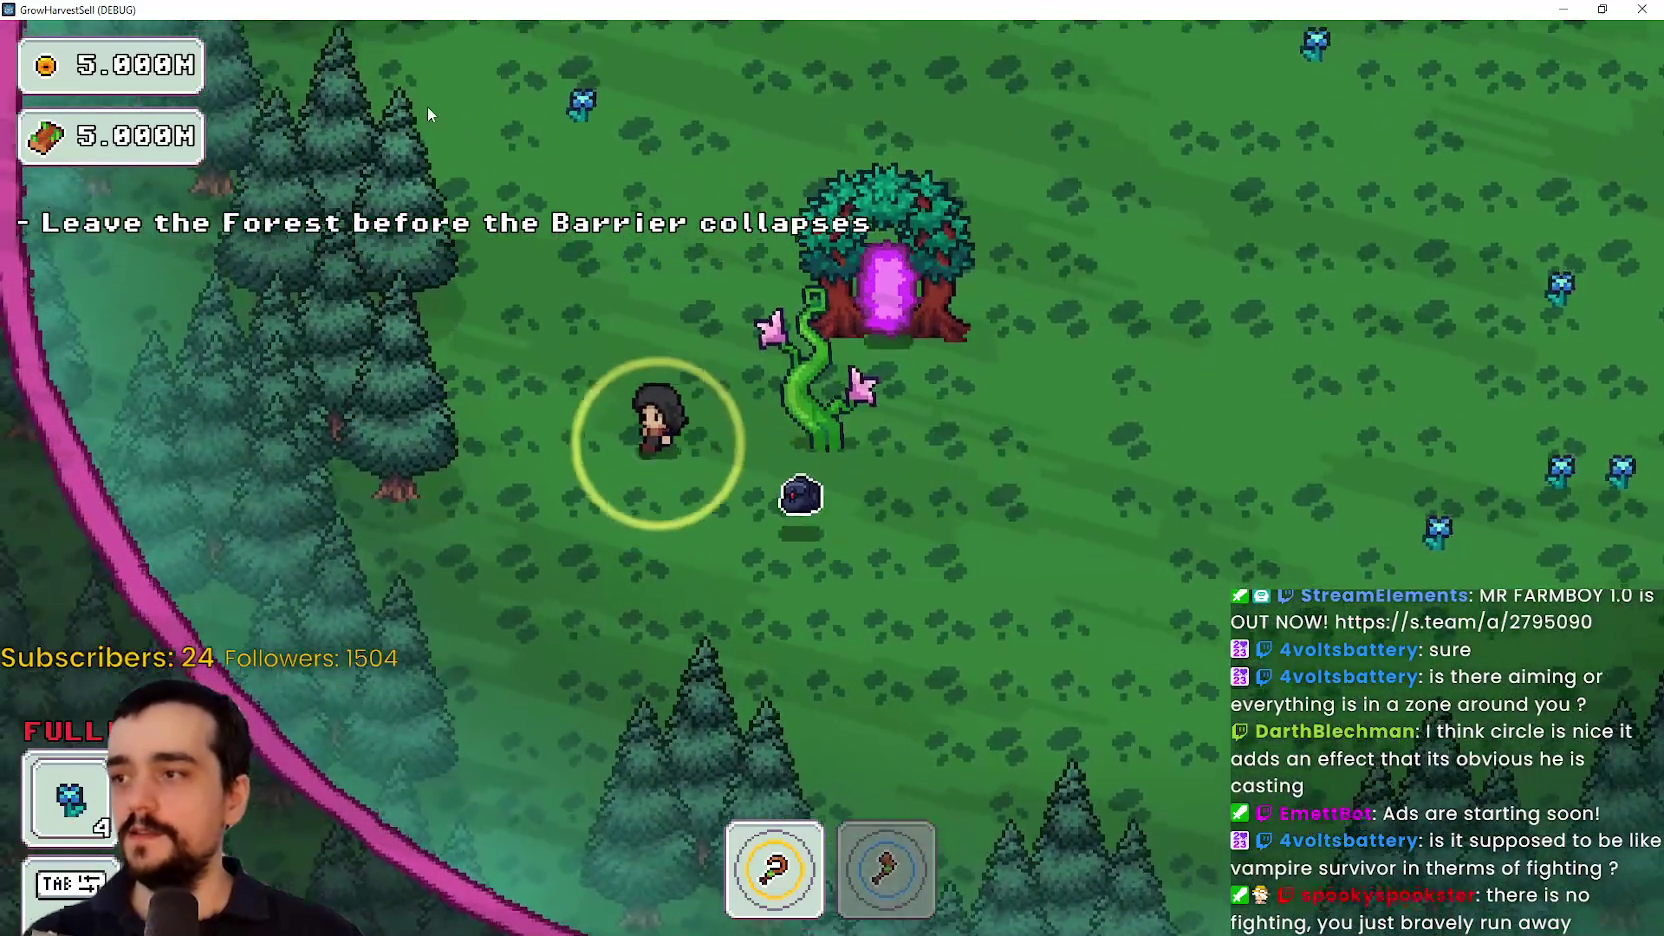
{"action": "key", "text": "w"}
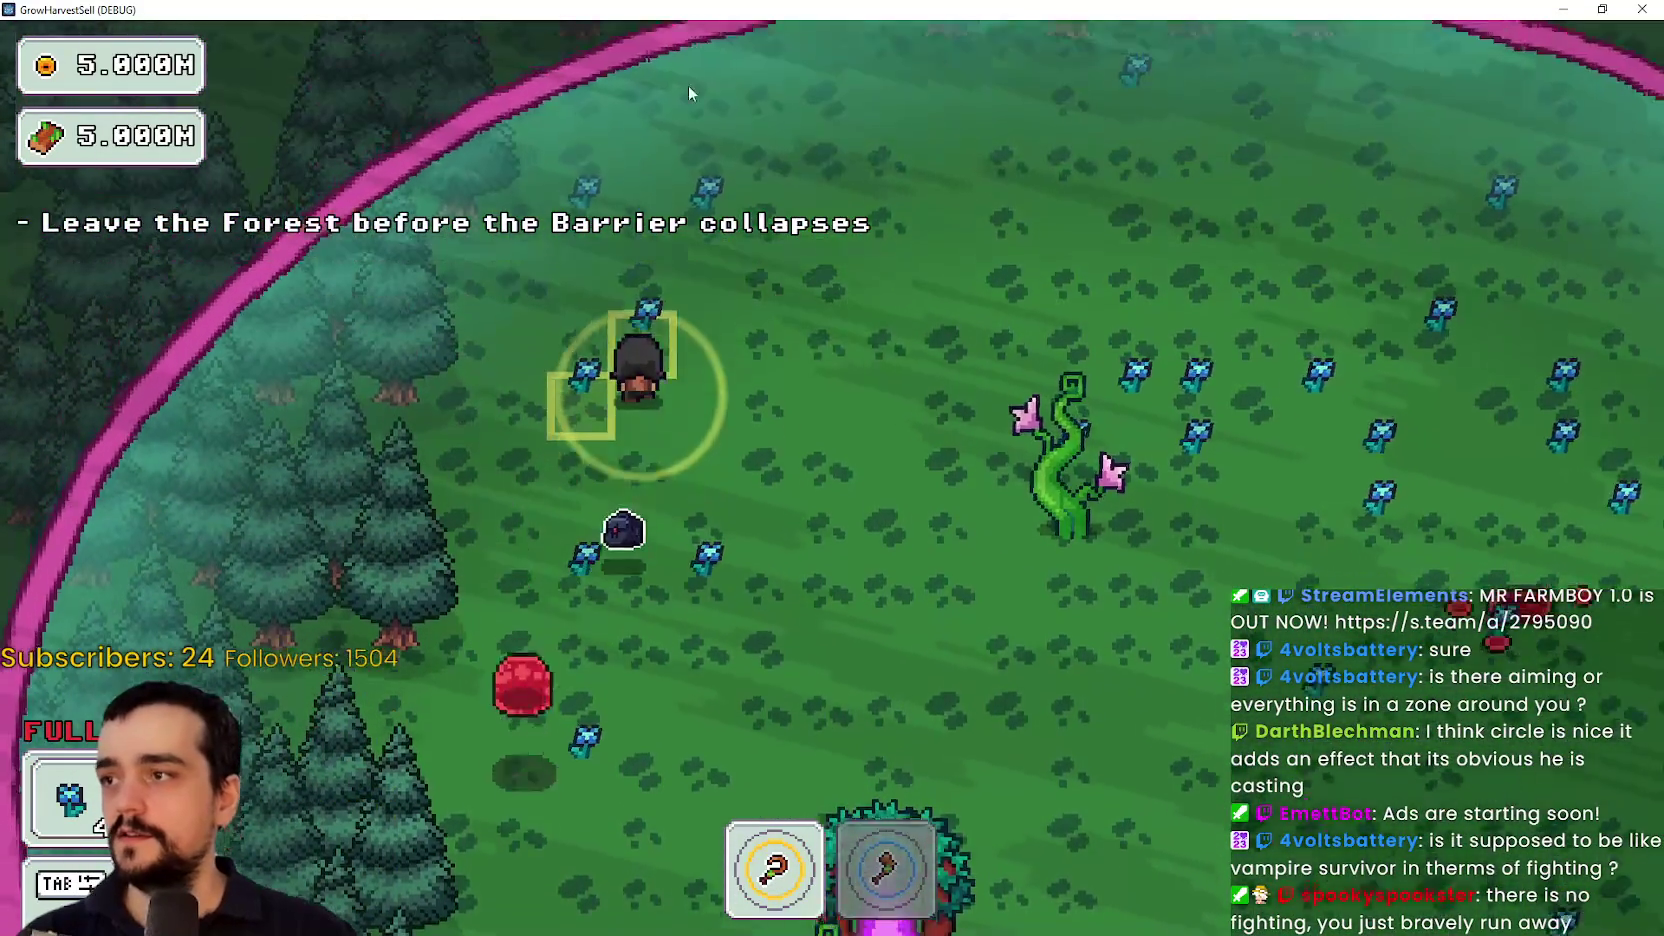
{"action": "key", "text": "d"}
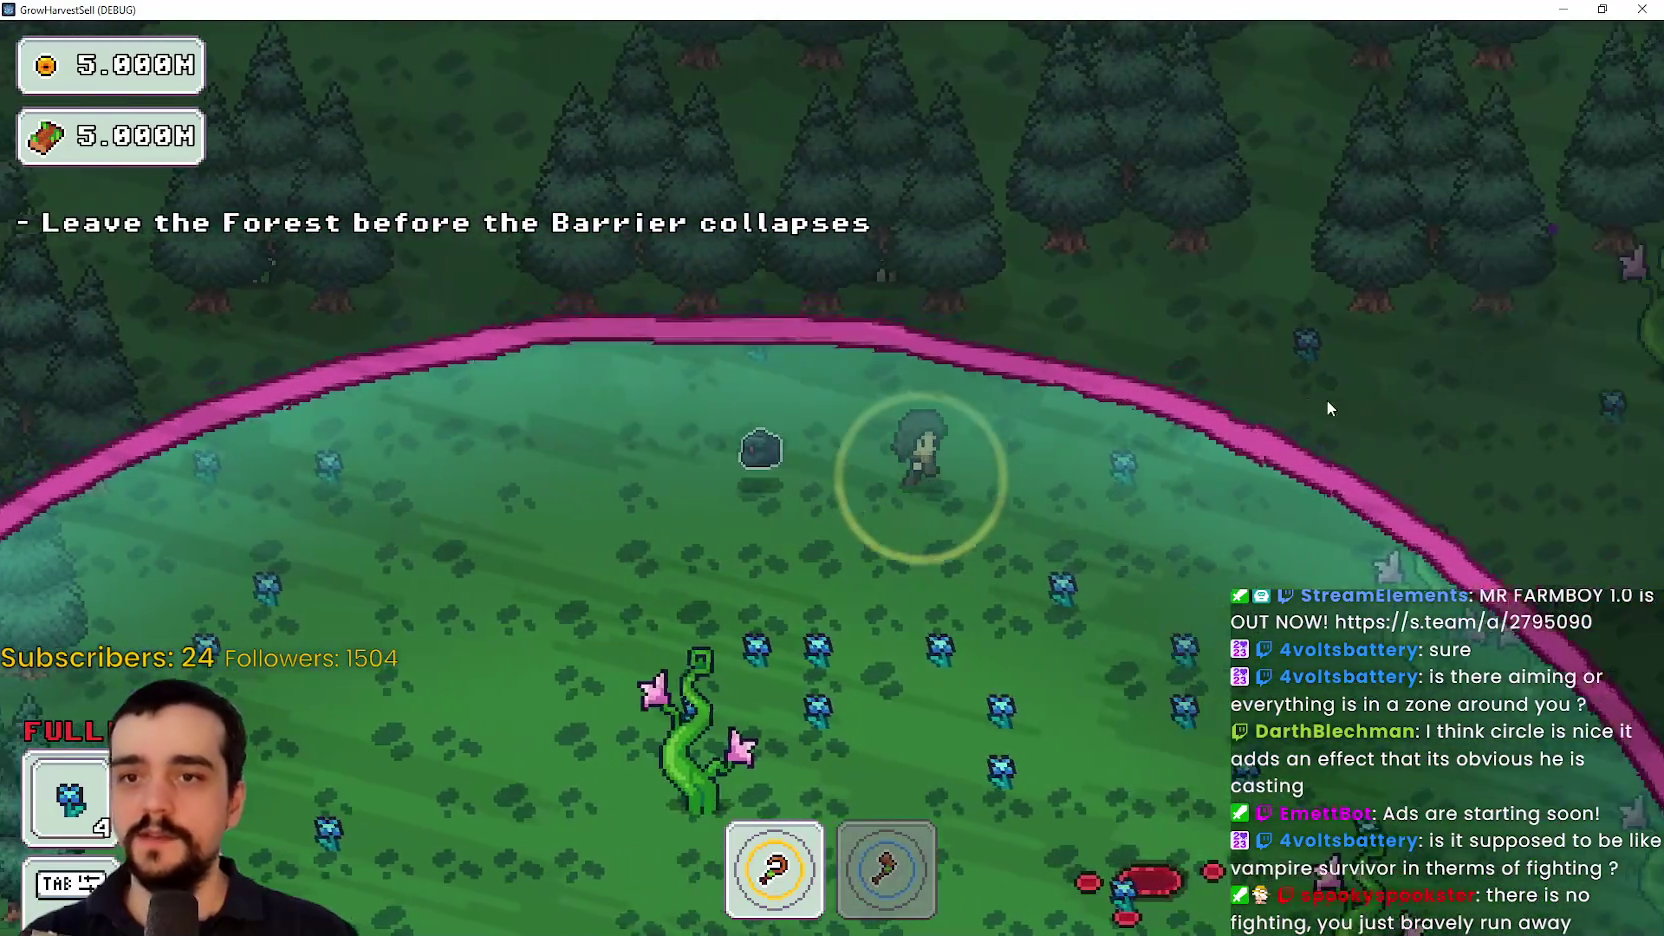
{"action": "key", "text": "s"}
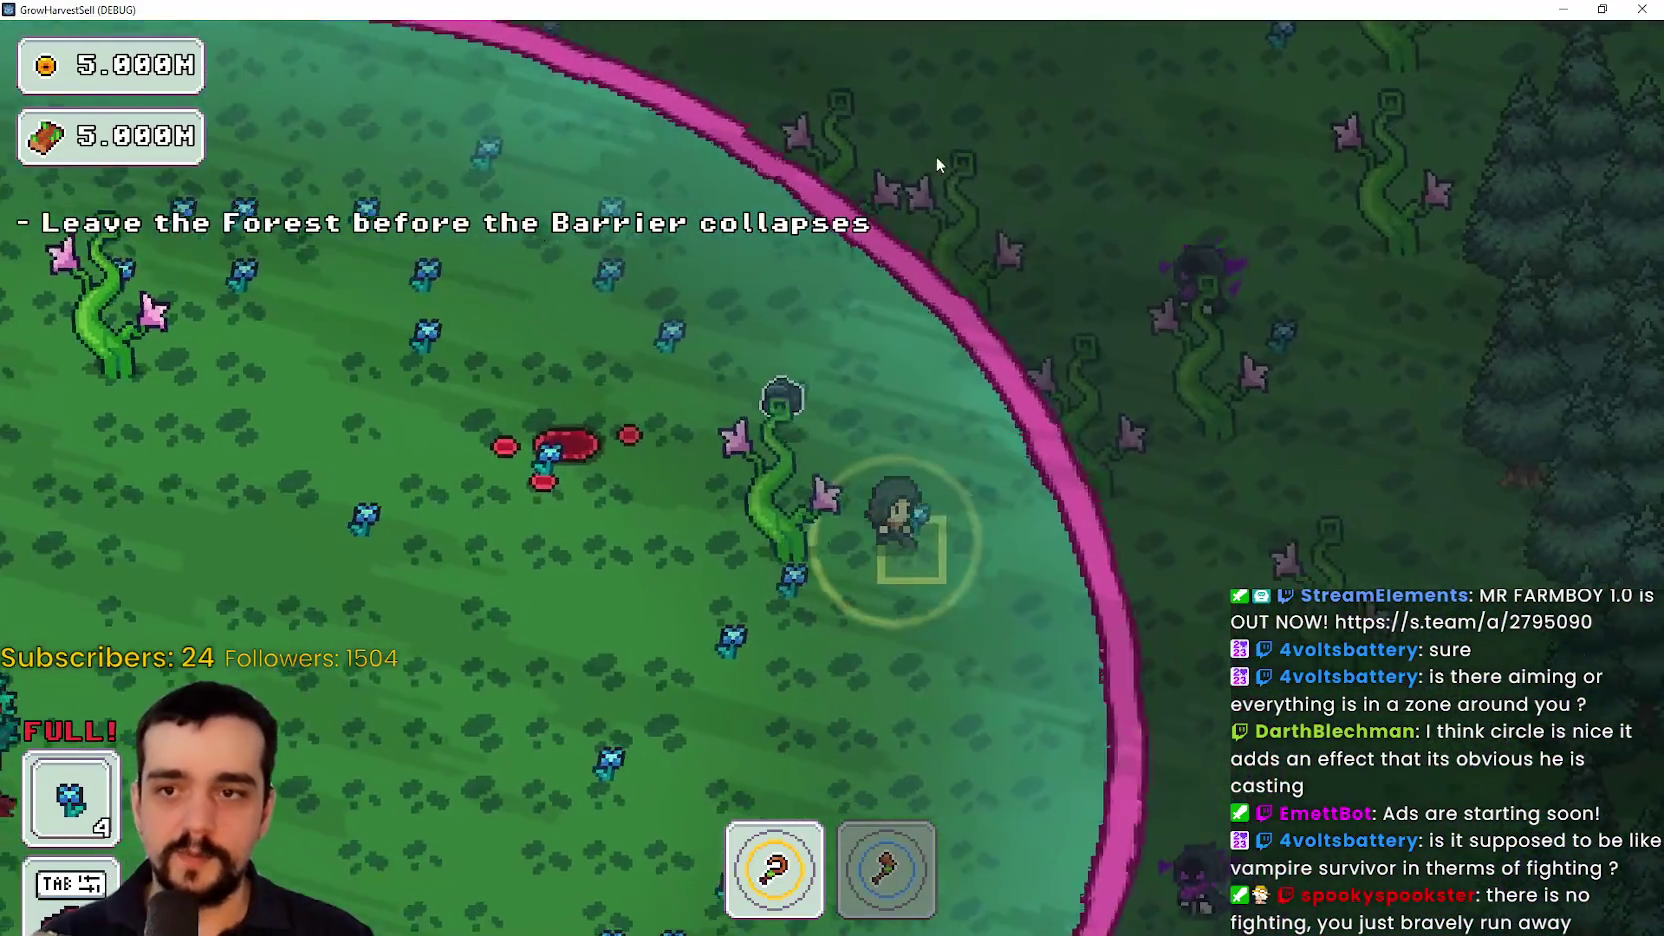
Walk into the portal tree to end the stage and return home to the village
{"action": "key", "text": "s"}
{"action": "key", "text": "a"}
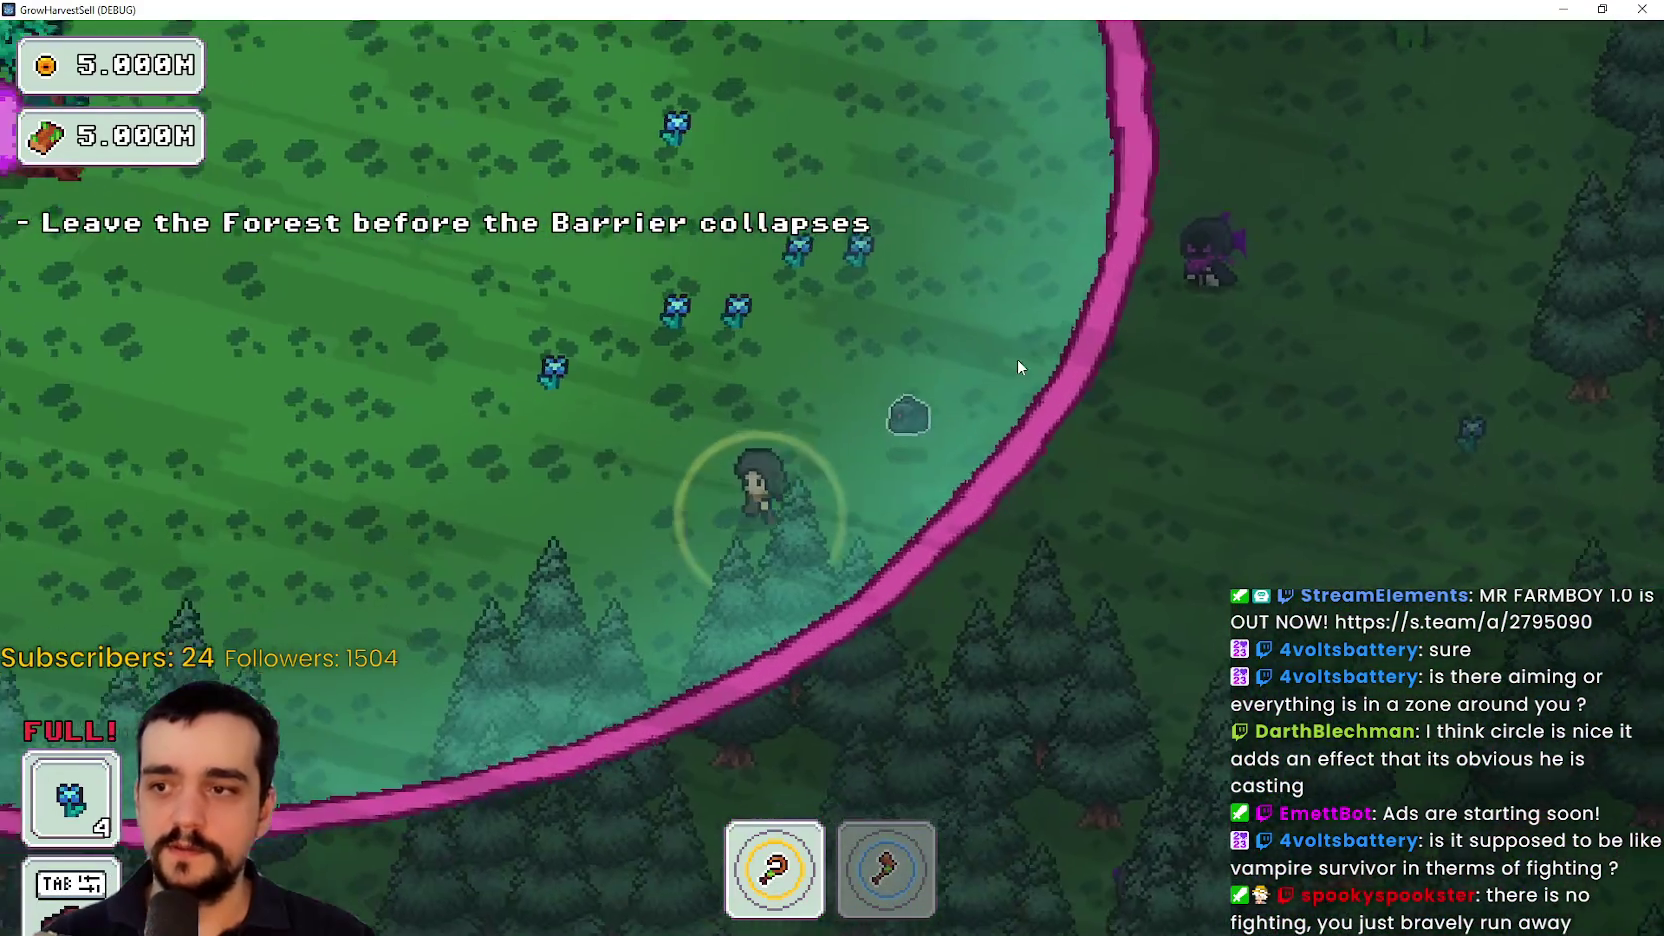
{"action": "key", "text": "w"}
{"action": "key", "text": "a"}
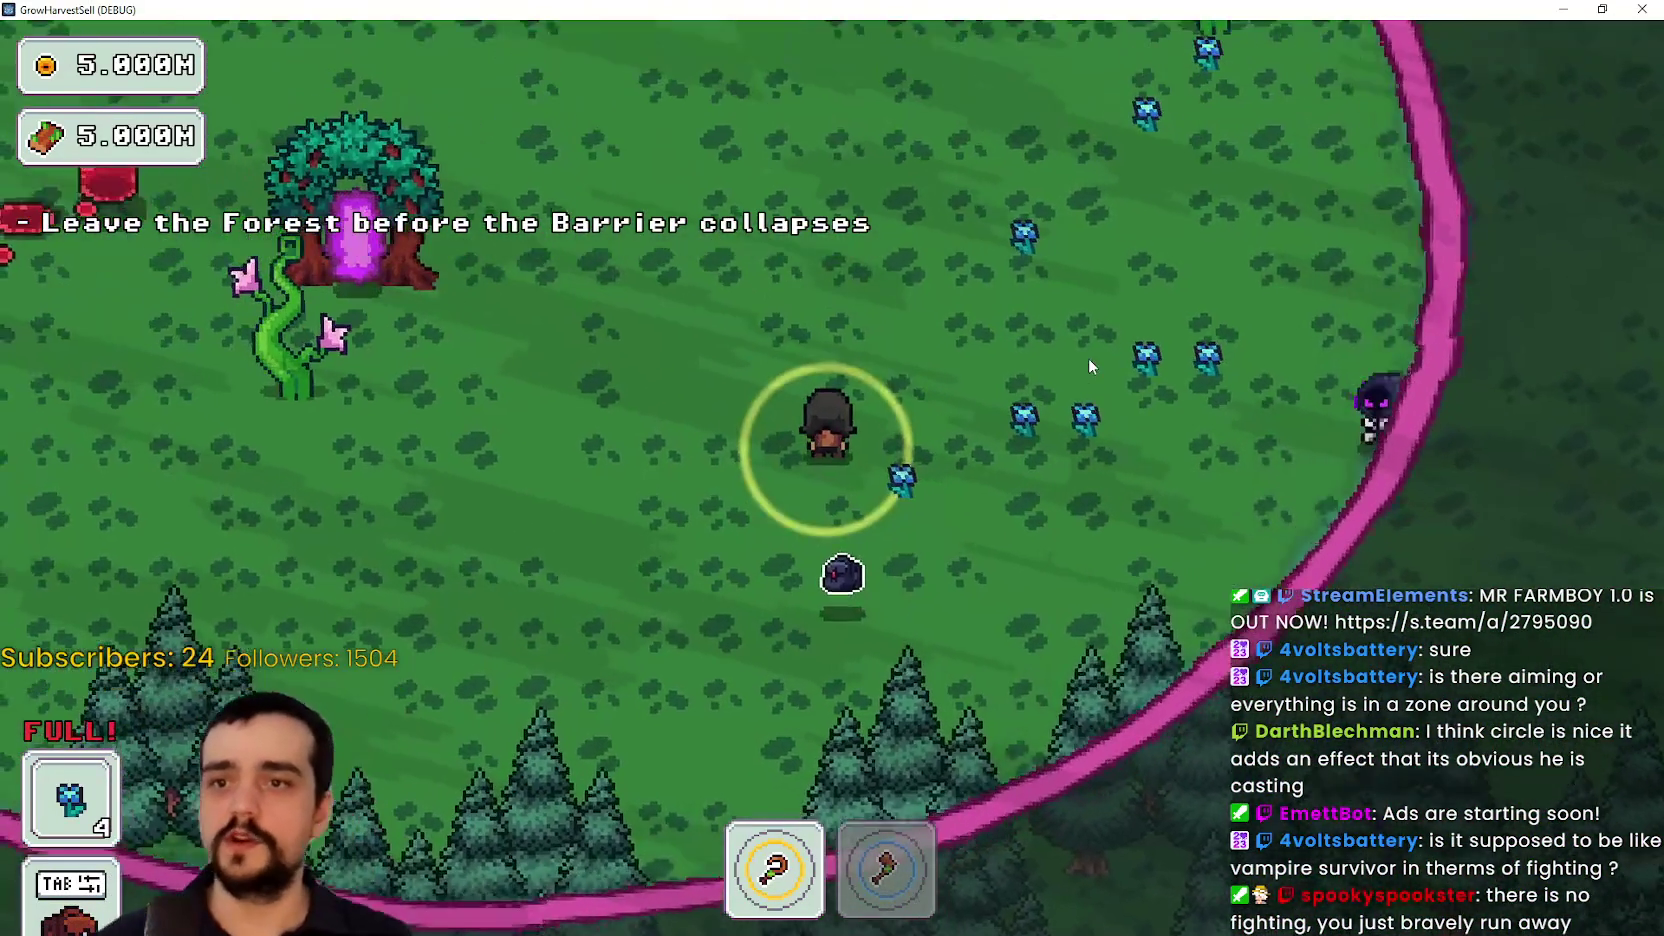
{"action": "key", "text": "w"}
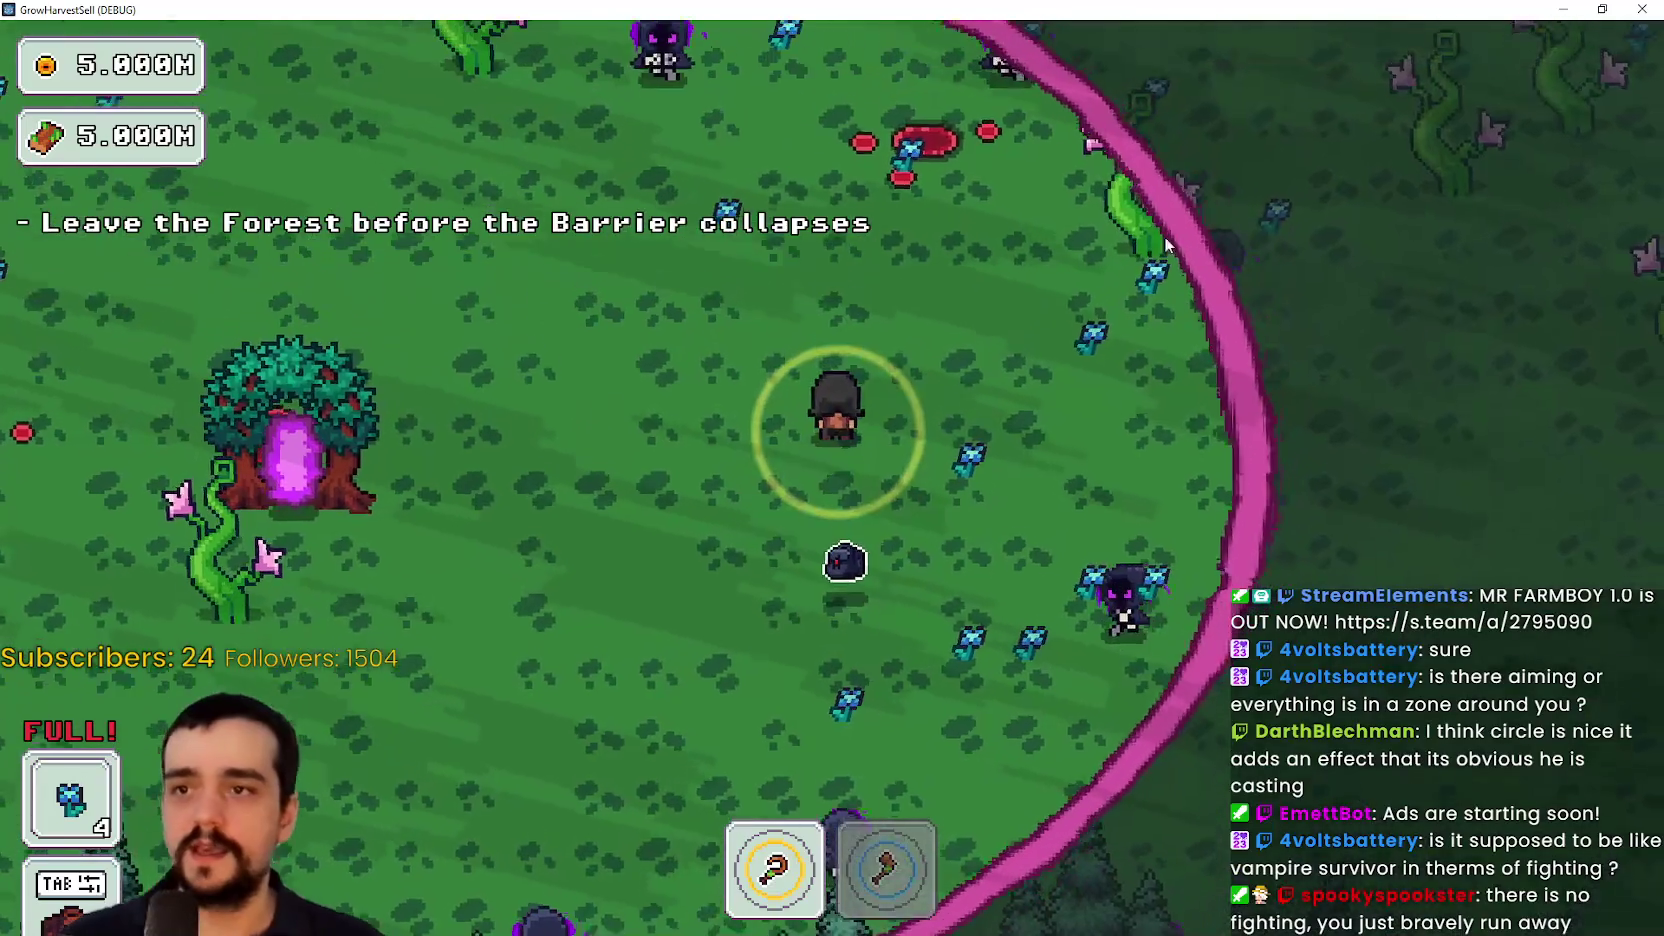
{"action": "key", "text": "a"}
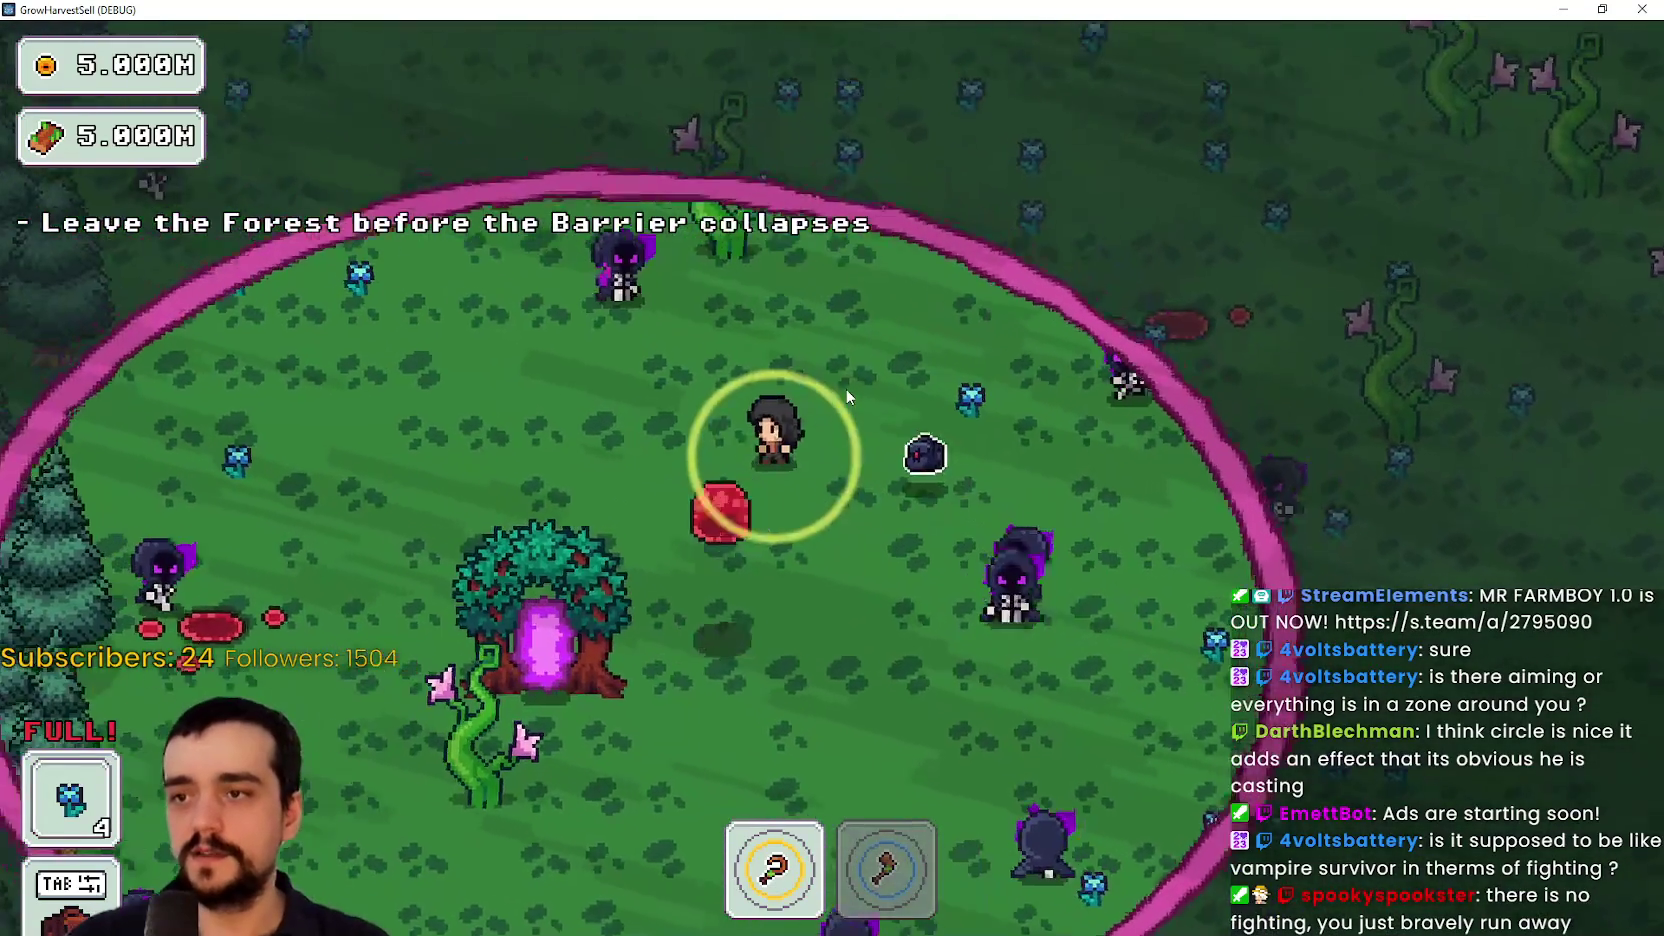
{"action": "key", "text": "s"}
{"action": "key", "text": "a"}
{"action": "key", "text": "w"}
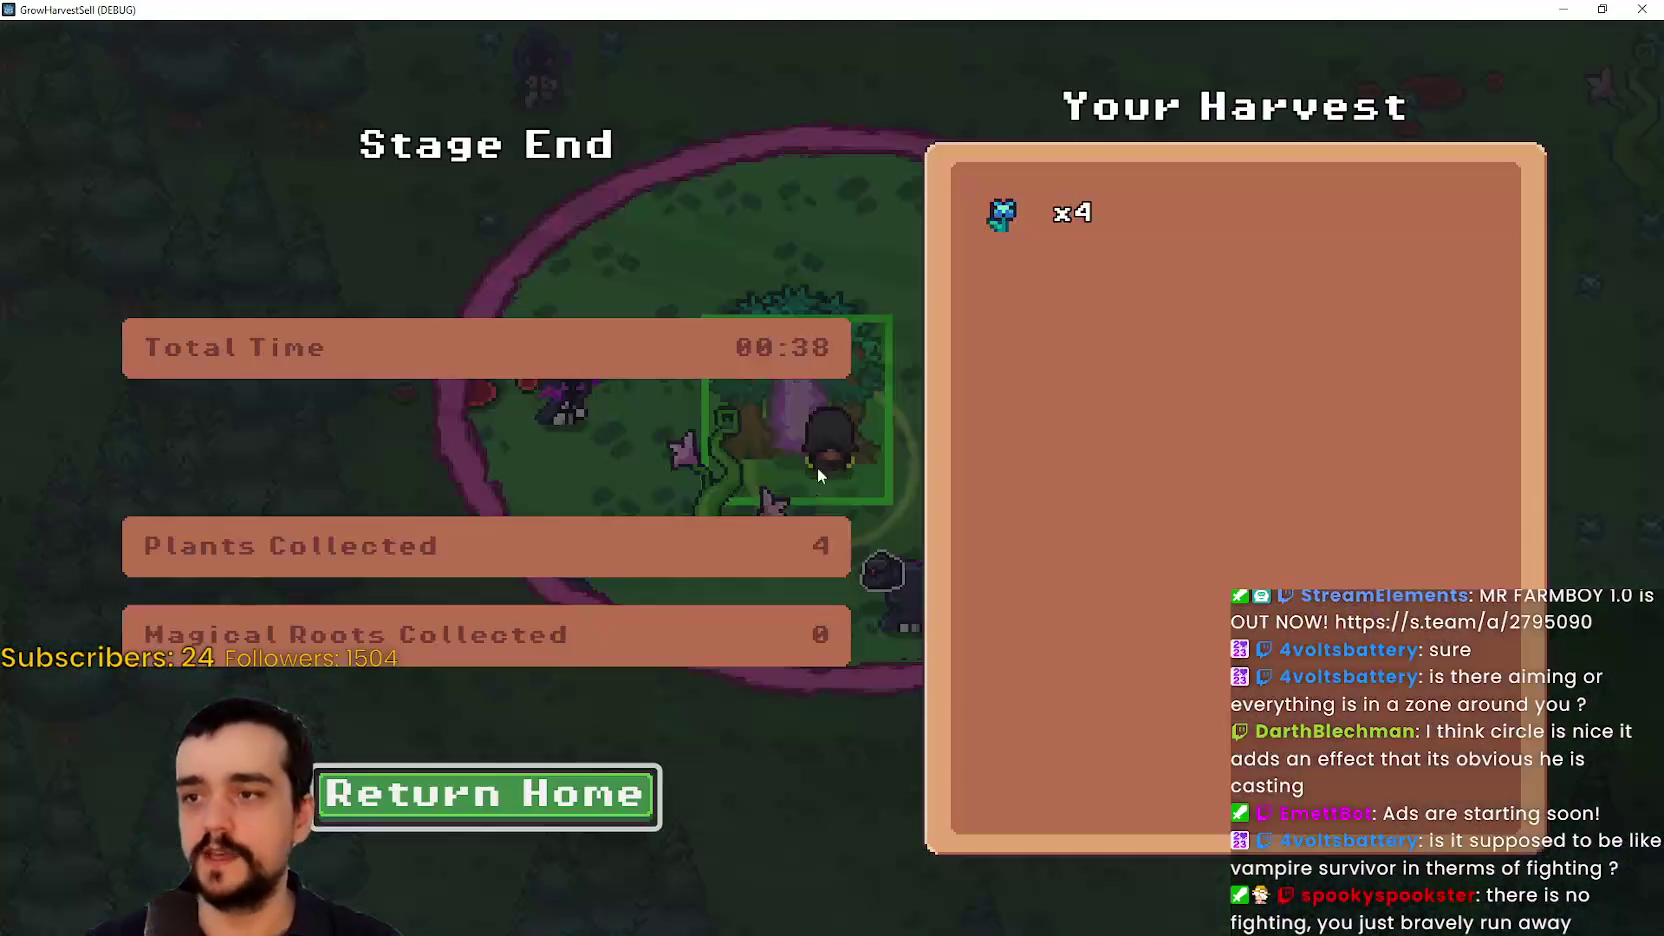
{"action": "left_click", "coordinate": [652, 797]}
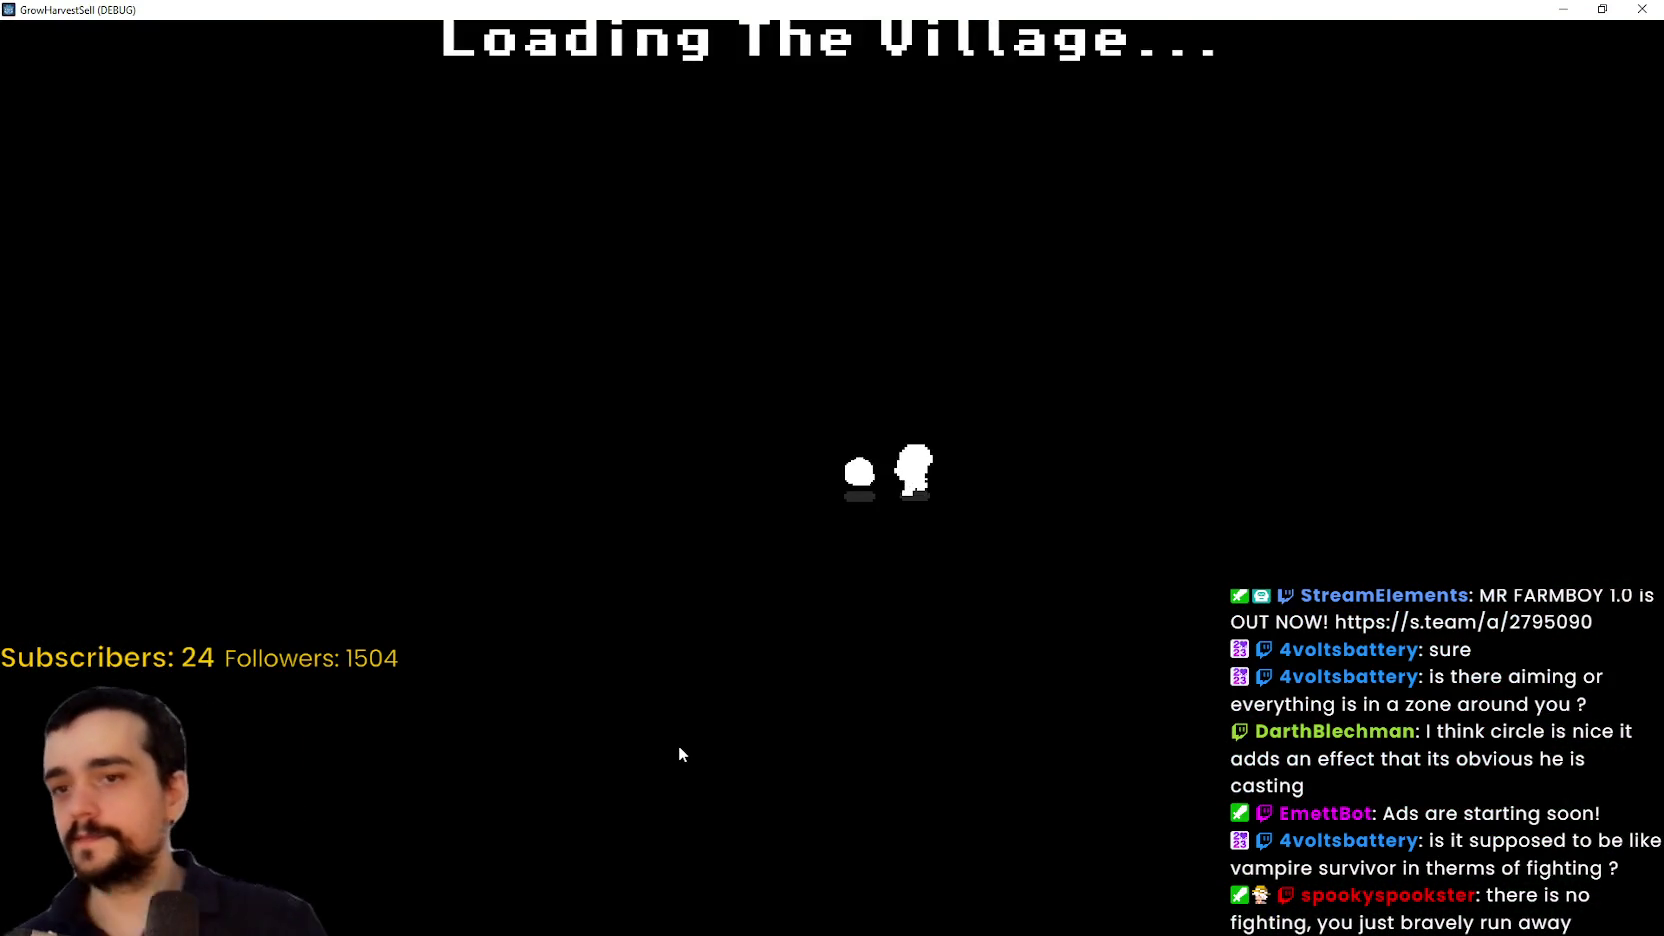
Walk to the market stall and sell the harvested plants
{"action": "key", "text": "d"}
{"action": "key", "text": "s"}
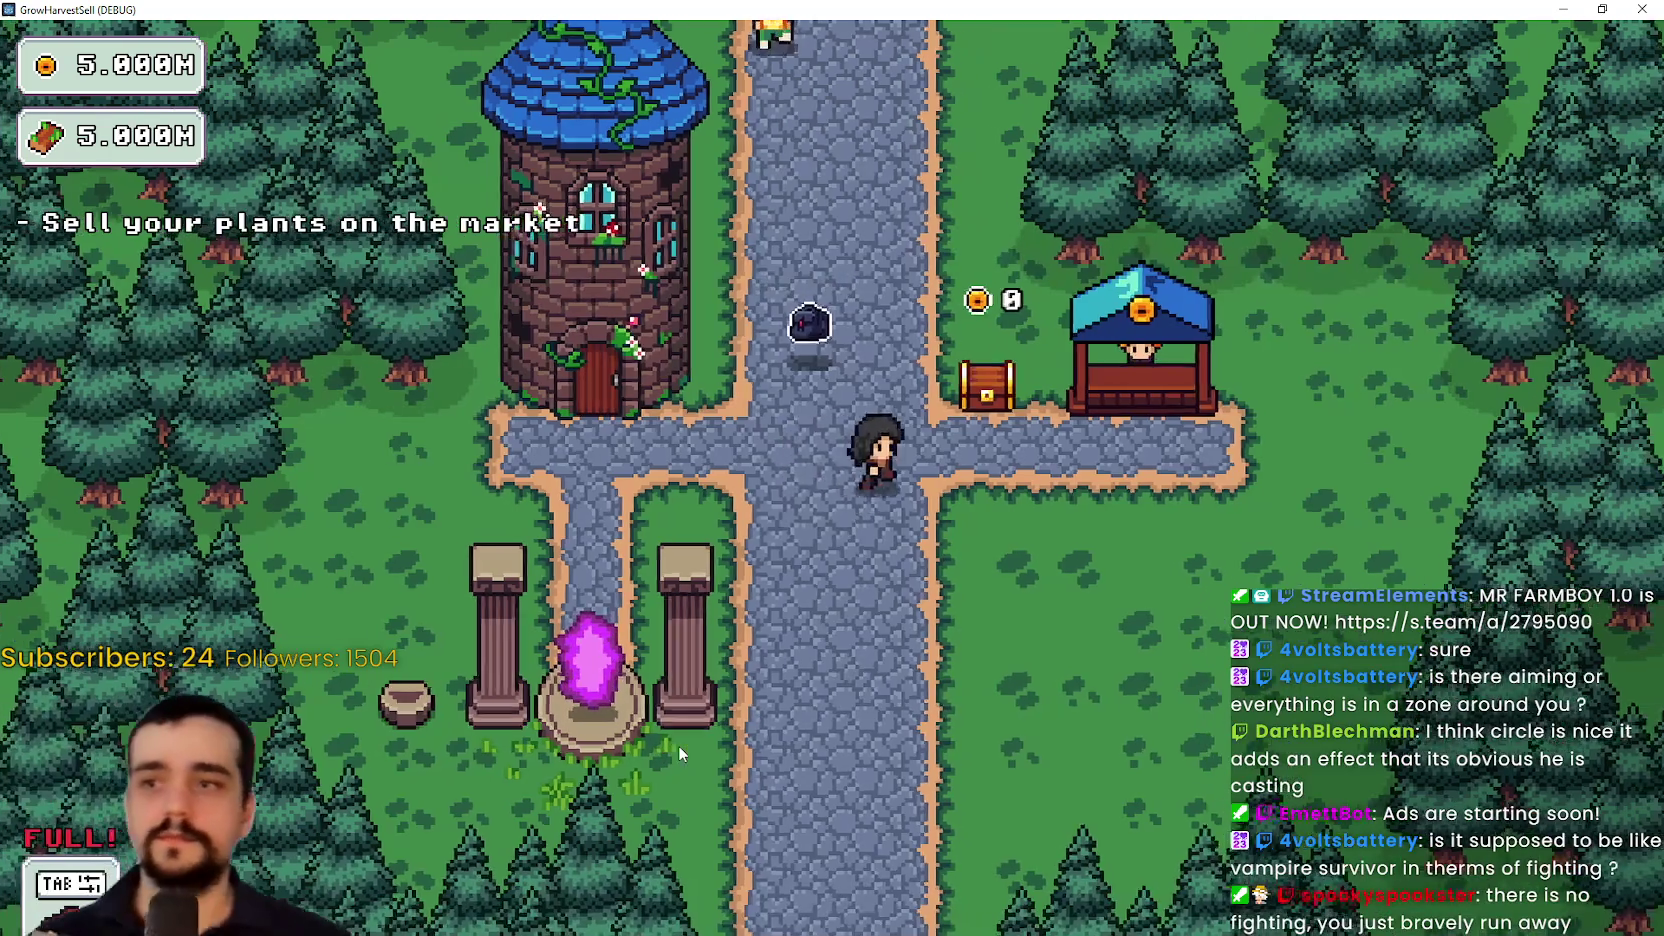
{"action": "key", "text": "d"}
{"action": "key", "text": "w"}
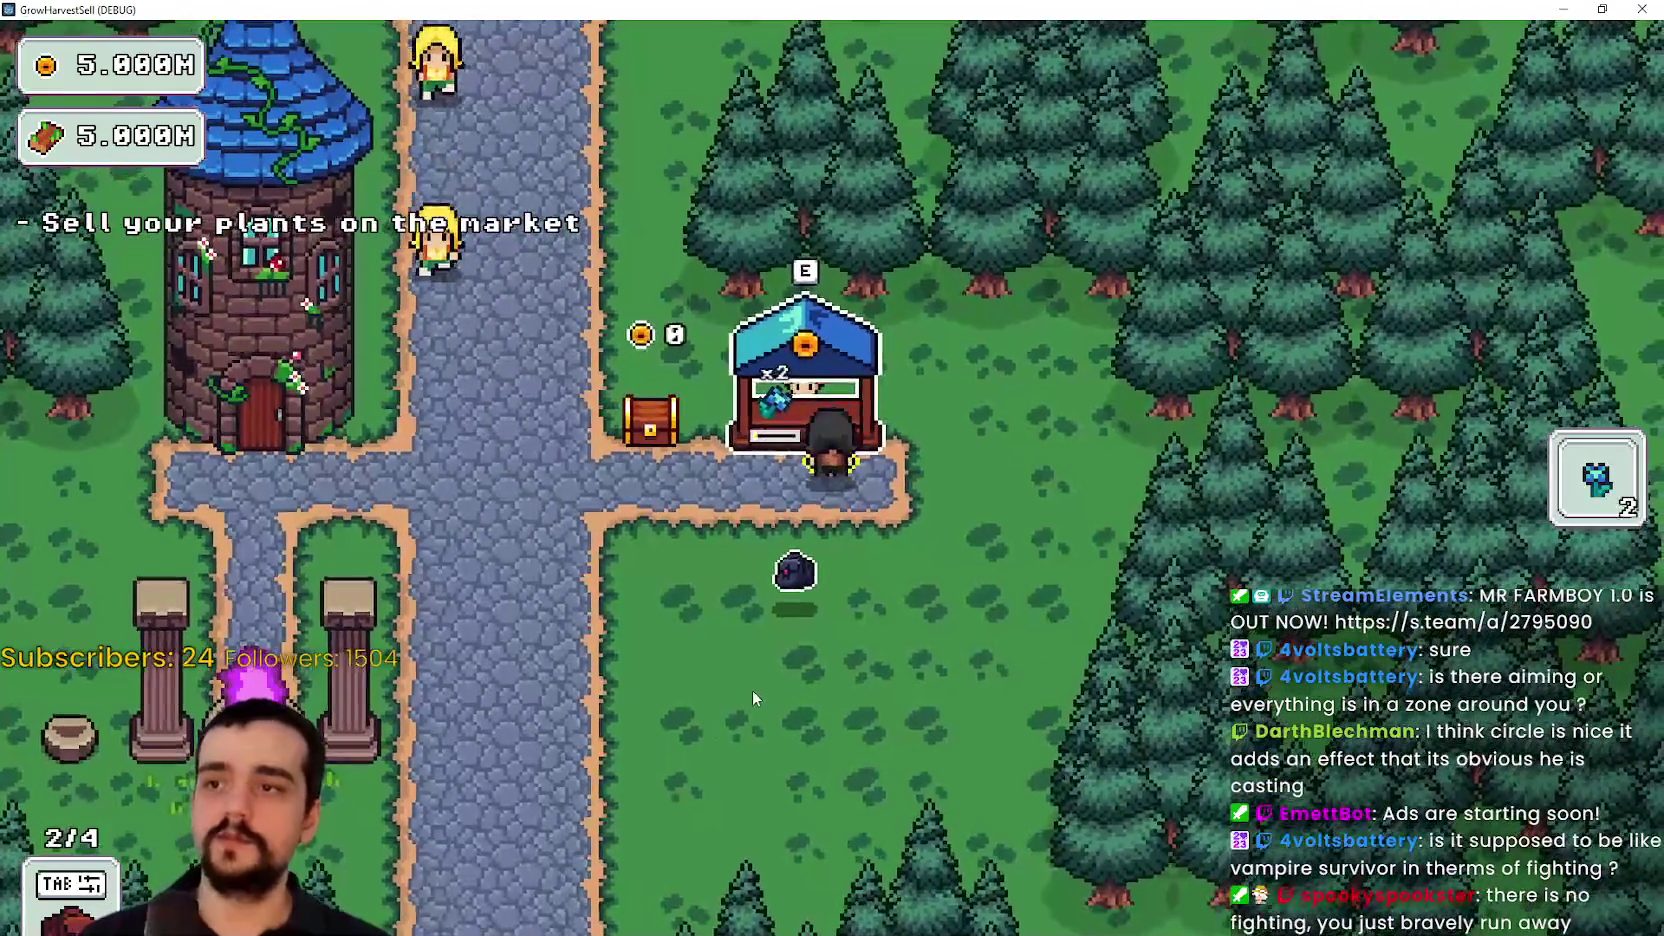
{"action": "key", "text": "s"}
{"action": "key", "text": "a"}
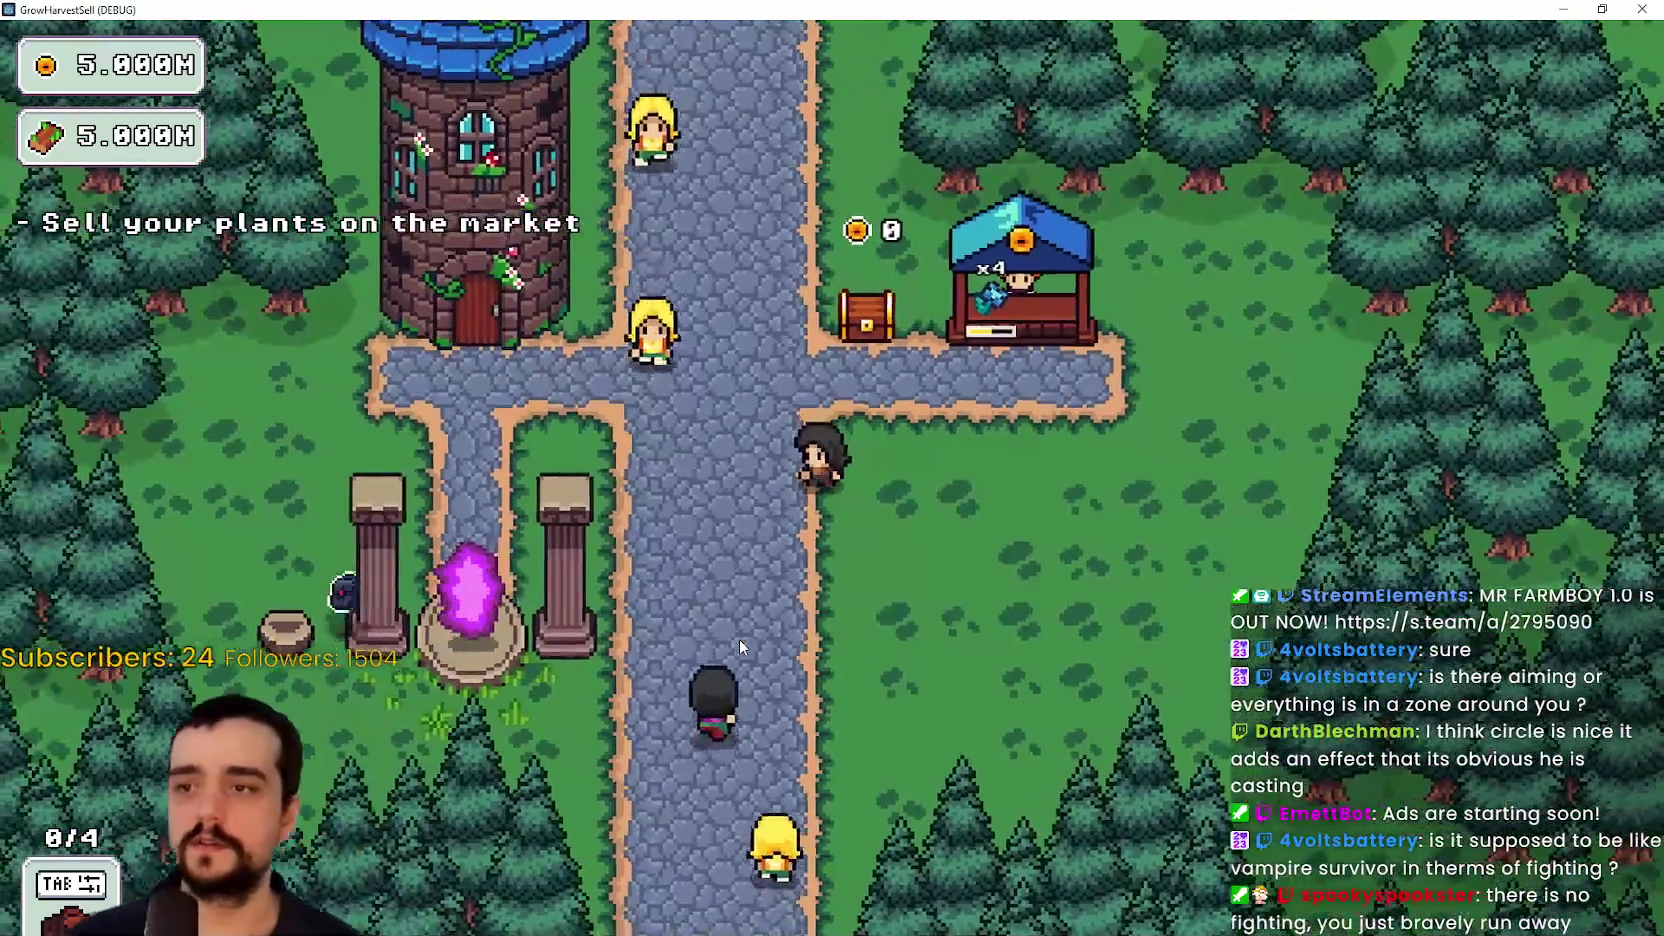
Collect the coins from the chest and enter the Mage Tower's skill tree
{"action": "key", "text": "w"}
{"action": "key", "text": "d"}
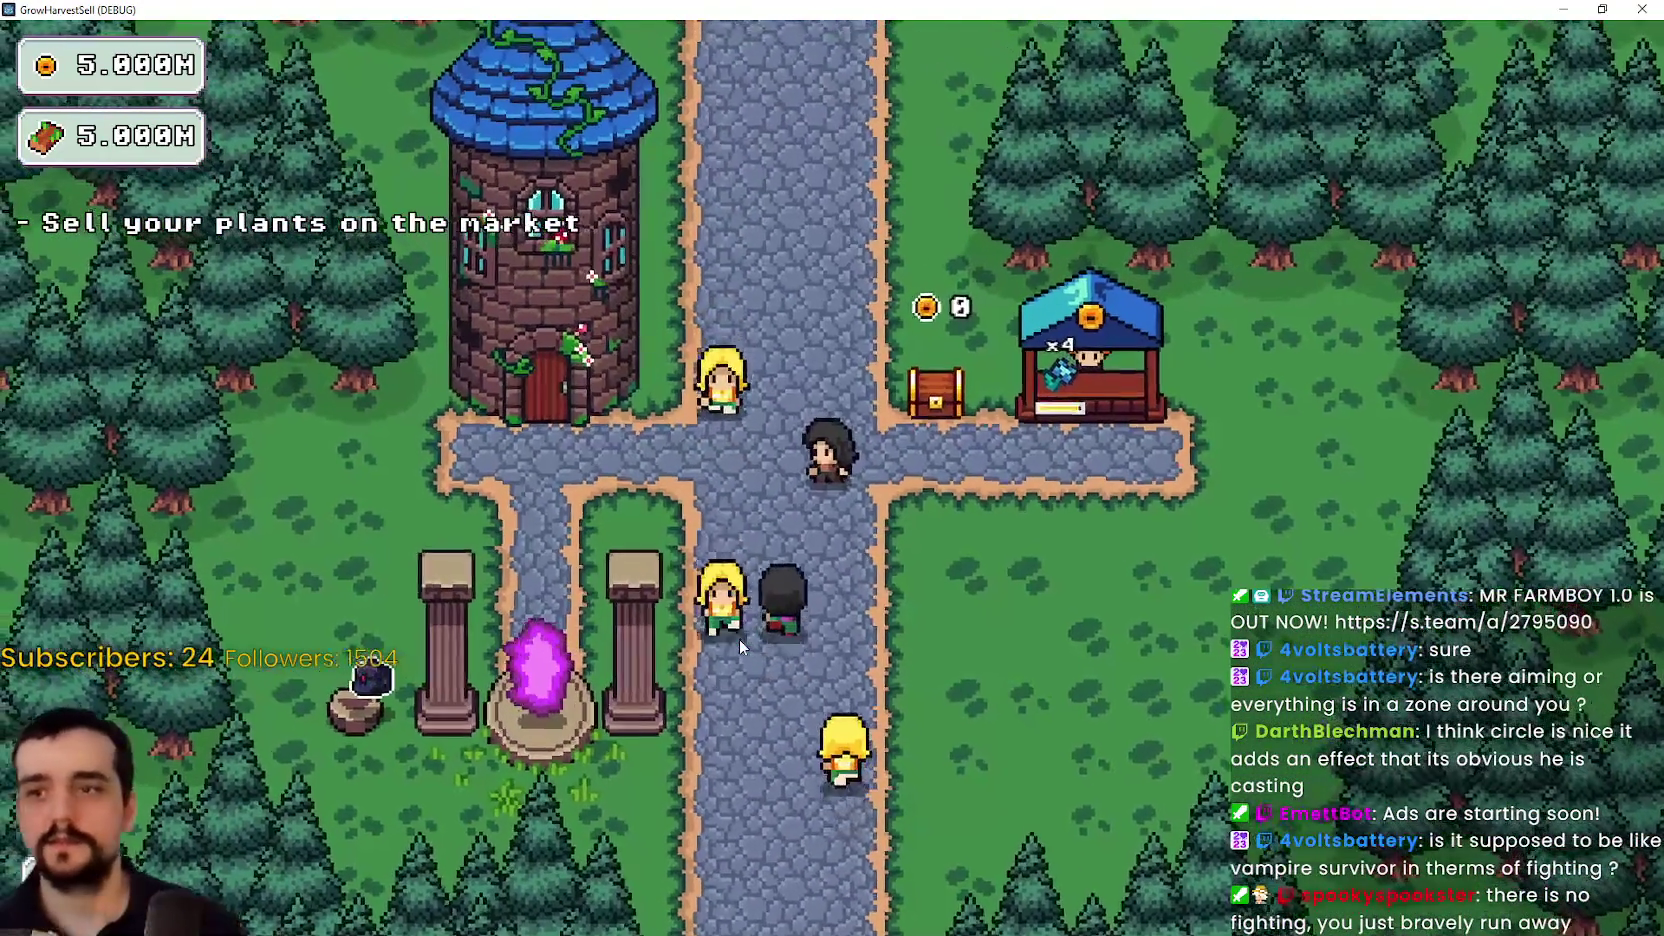
{"action": "key", "text": "e"}
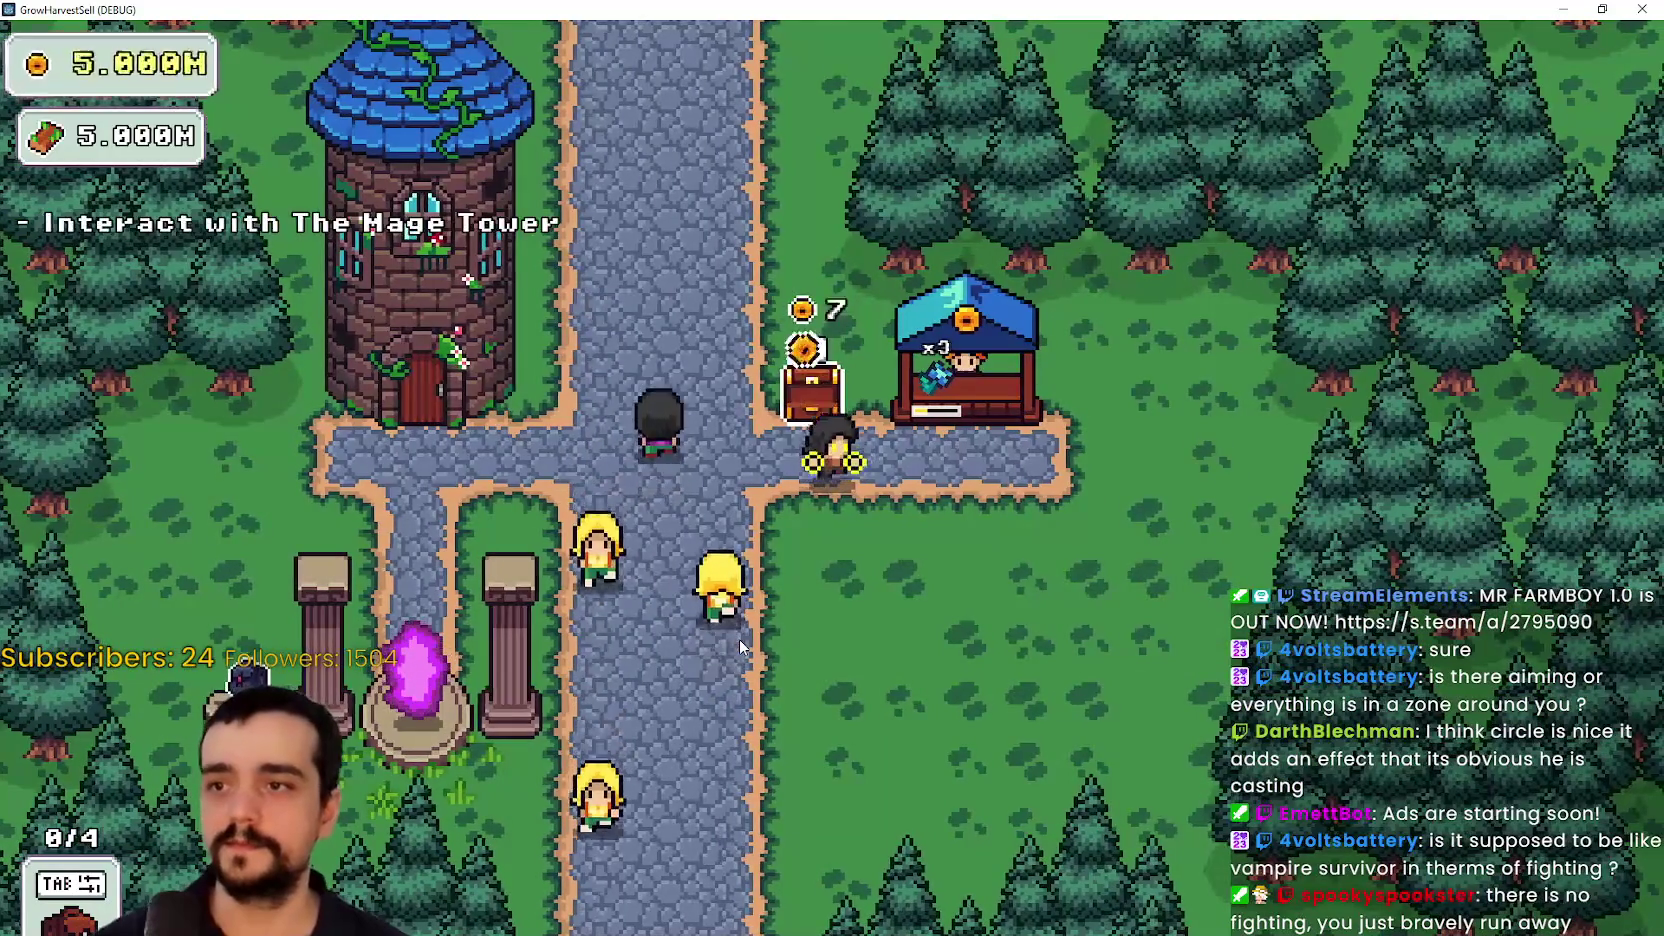
{"action": "key", "text": "a"}
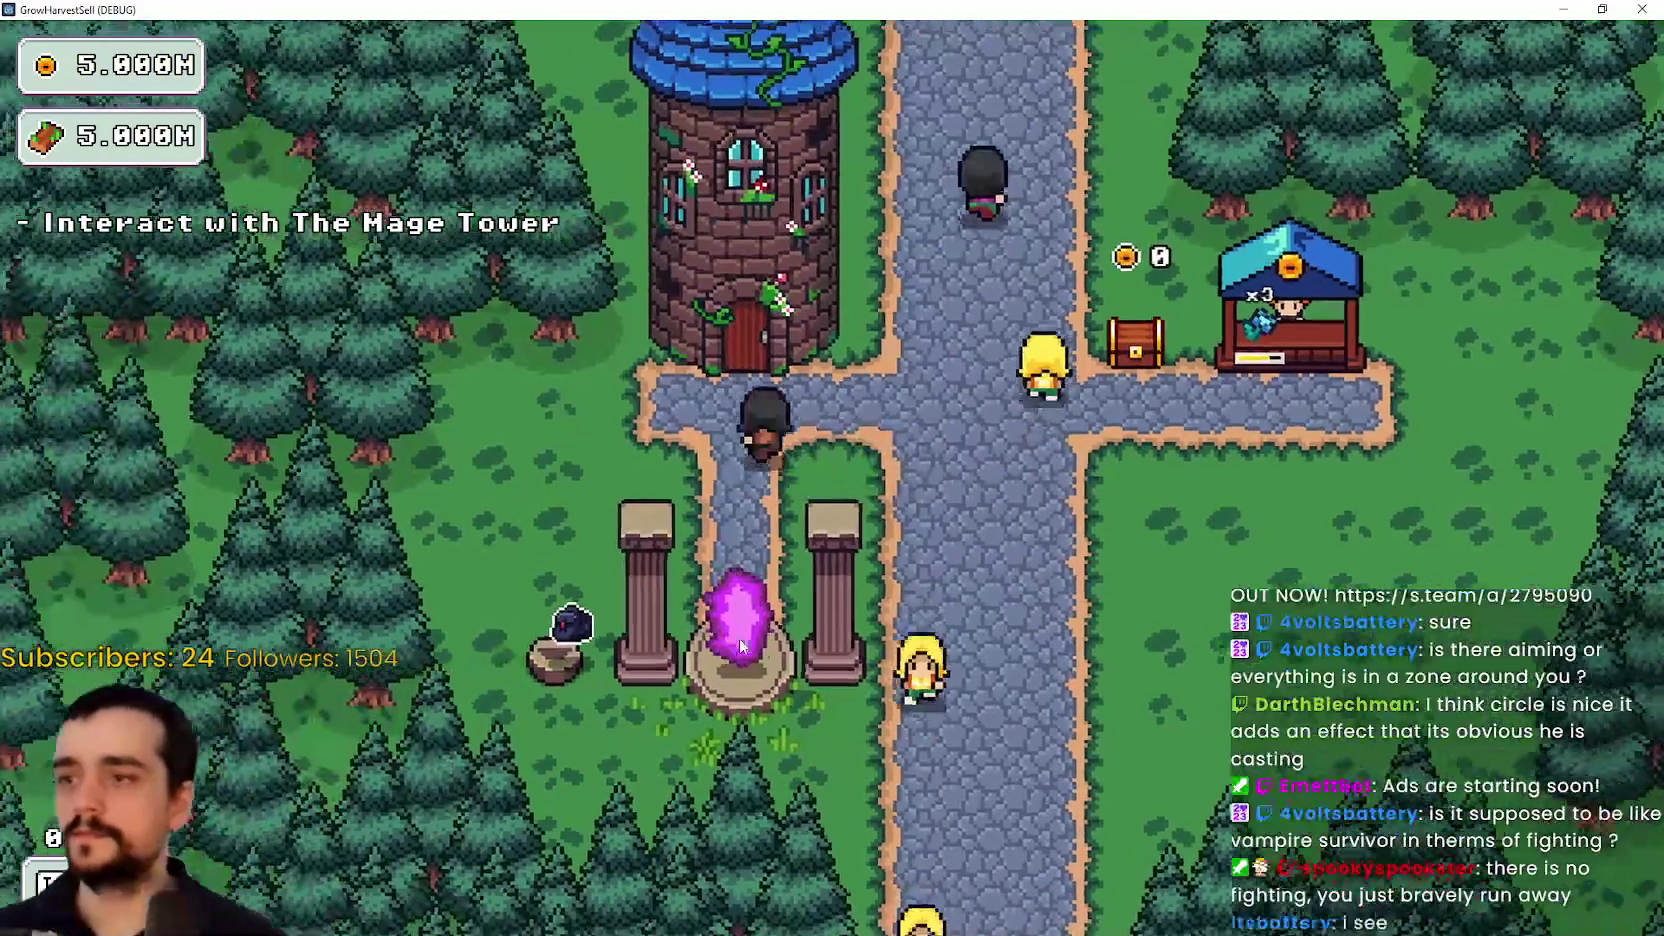
{"action": "key", "text": "e"}
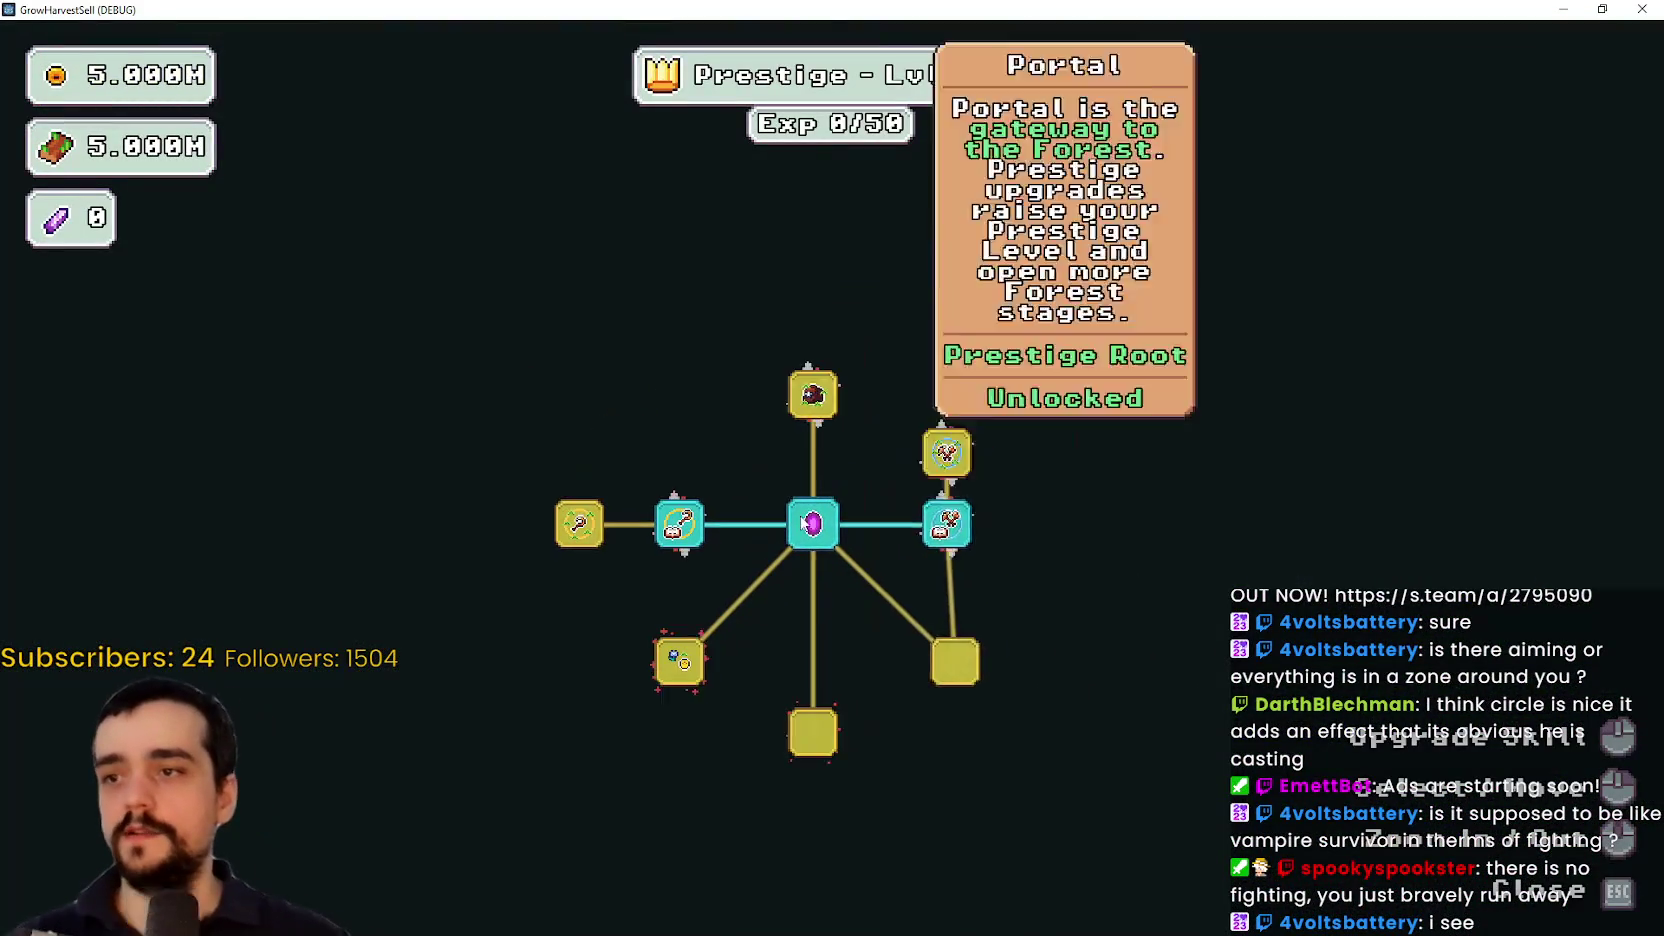
Buy Plant Domain Damage, Dopple Sickle, Plants Value, Magical Roots, Plant Merchant and Resource Domain Damage
{"action": "mouse_move", "coordinate": [815, 397]}
{"action": "left_click", "coordinate": [579, 523]}
{"action": "left_click", "coordinate": [579, 523]}
{"action": "left_click", "coordinate": [579, 460]}
{"action": "left_click", "coordinate": [478, 523]}
{"action": "left_click", "coordinate": [590, 592]}
{"action": "left_click", "coordinate": [690, 670]}
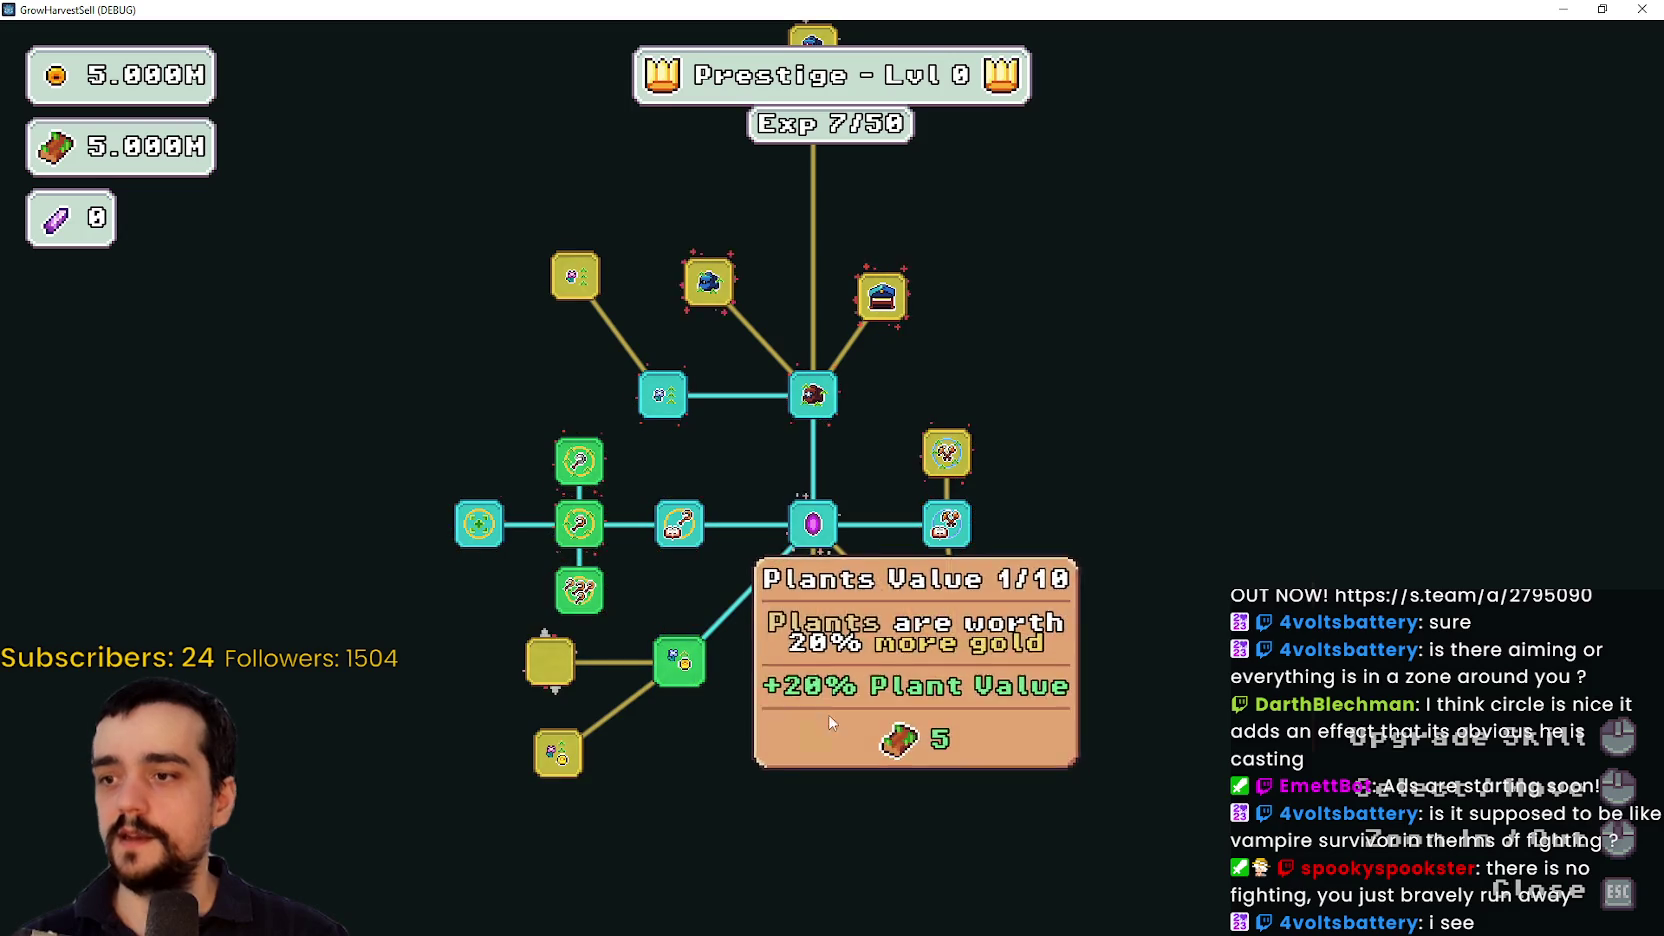
{"action": "left_click", "coordinate": [838, 724]}
{"action": "left_click", "coordinate": [558, 752]}
{"action": "left_click", "coordinate": [549, 661]}
{"action": "left_click", "coordinate": [946, 453]}
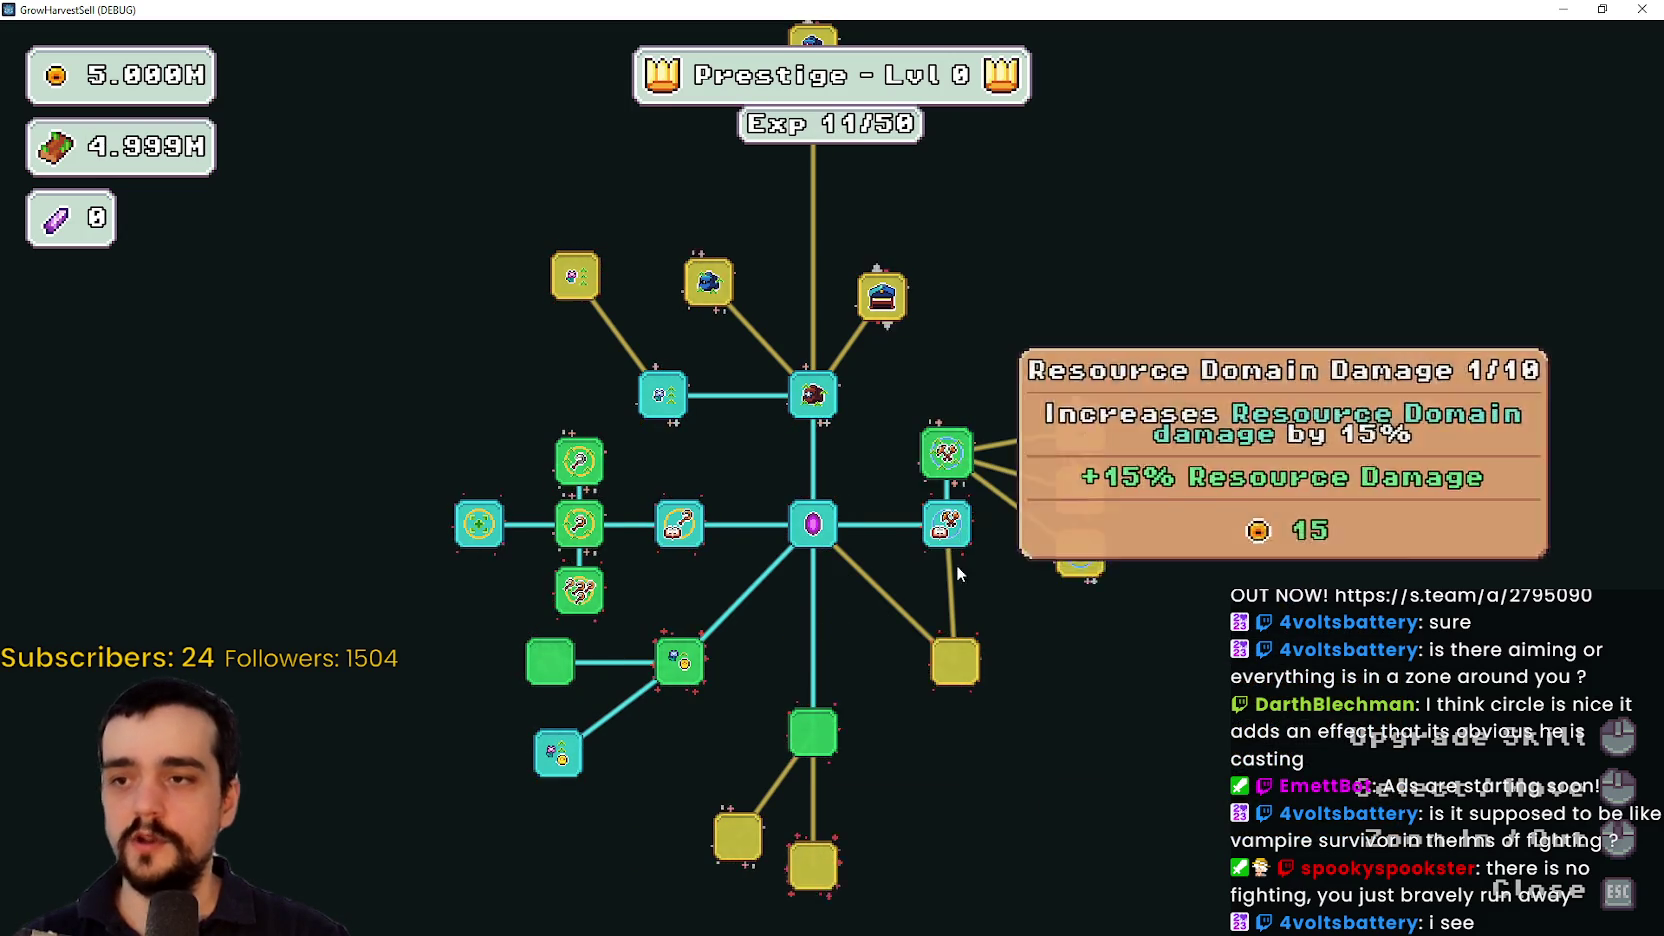
Buy Illusion Decoy and the other newly unlocked skill-tree upgrades
{"action": "left_click", "coordinate": [942, 672]}
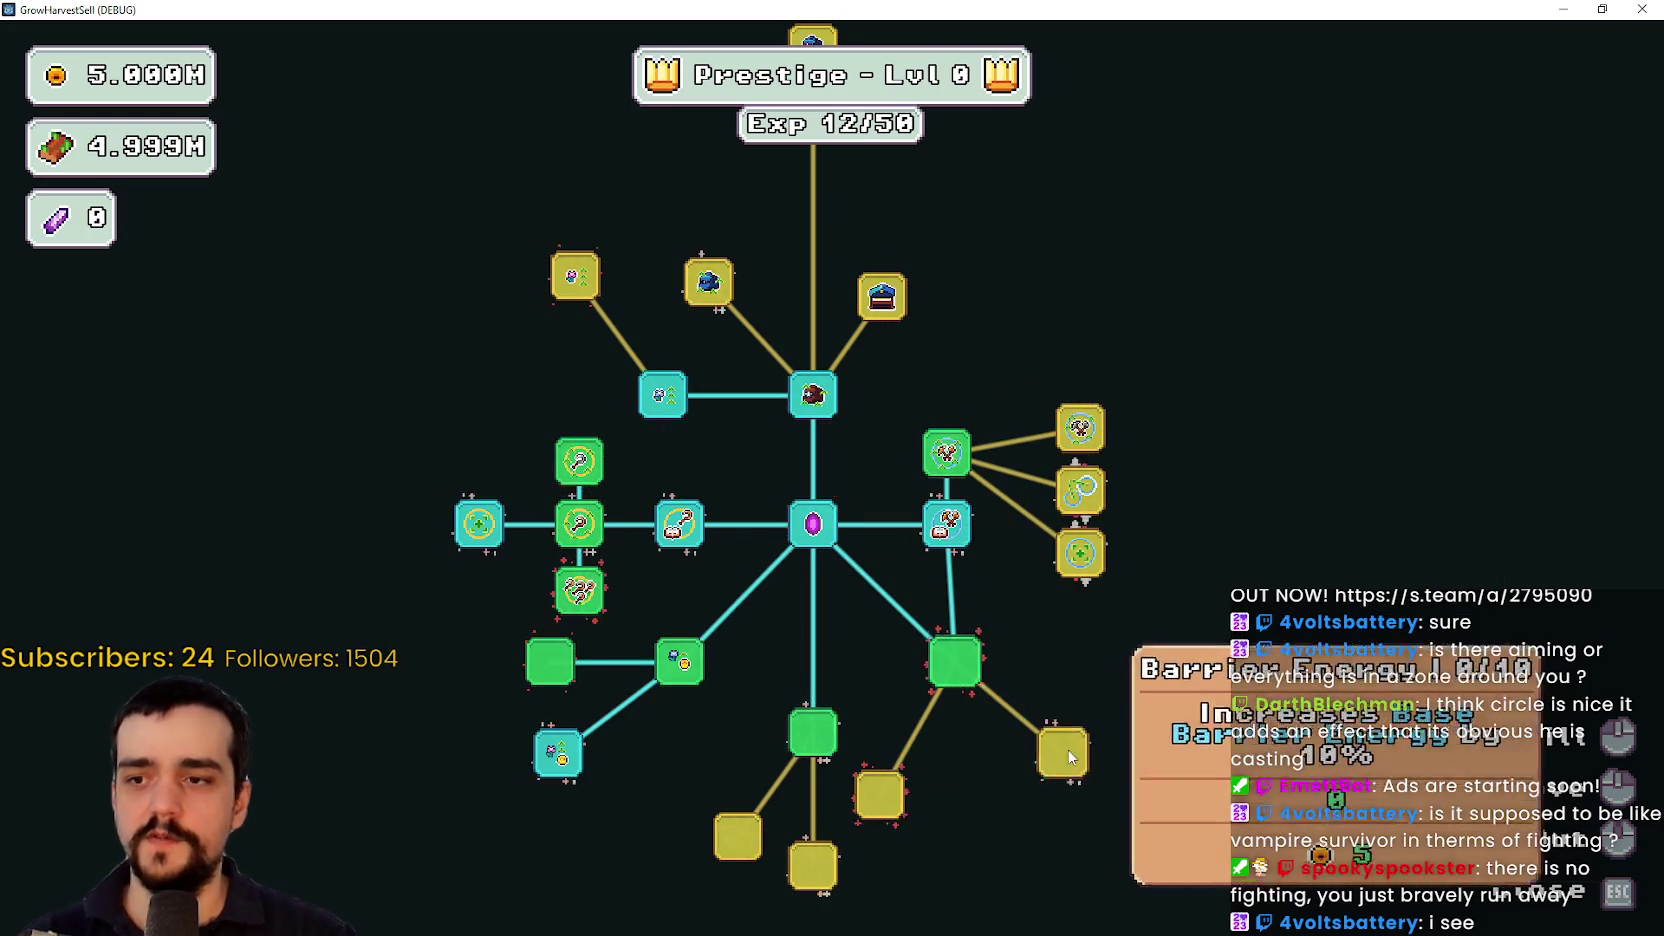
{"action": "left_click", "coordinate": [1076, 749]}
{"action": "left_click", "coordinate": [885, 797]}
{"action": "left_click", "coordinate": [1138, 824]}
{"action": "left_click", "coordinate": [985, 826]}
{"action": "left_click", "coordinate": [1080, 490]}
{"action": "left_click", "coordinate": [1084, 420]}
{"action": "left_click", "coordinate": [1086, 413]}
Pan the tree and buy Market Stall, Magical Bag Slots III and neighbouring upgrades
{"action": "left_click_drag", "start_coordinate": [895, 305], "coordinate": [1038, 490]}
{"action": "left_click", "coordinate": [1024, 483]}
{"action": "left_click", "coordinate": [851, 468]}
{"action": "left_click", "coordinate": [717, 462]}
{"action": "left_click", "coordinate": [776, 401]}
Pan further, buy Market Stall II and the new gold upgrades, then close the tree
{"action": "left_click_drag", "start_coordinate": [965, 289], "coordinate": [881, 391]}
{"action": "left_click", "coordinate": [871, 335]}
{"action": "left_click", "coordinate": [742, 407]}
{"action": "left_click", "coordinate": [940, 457]}
{"action": "left_click", "coordinate": [1051, 587]}
{"action": "left_click", "coordinate": [1055, 477]}
{"action": "left_click", "coordinate": [1060, 407]}
{"action": "left_click", "coordinate": [1151, 475]}
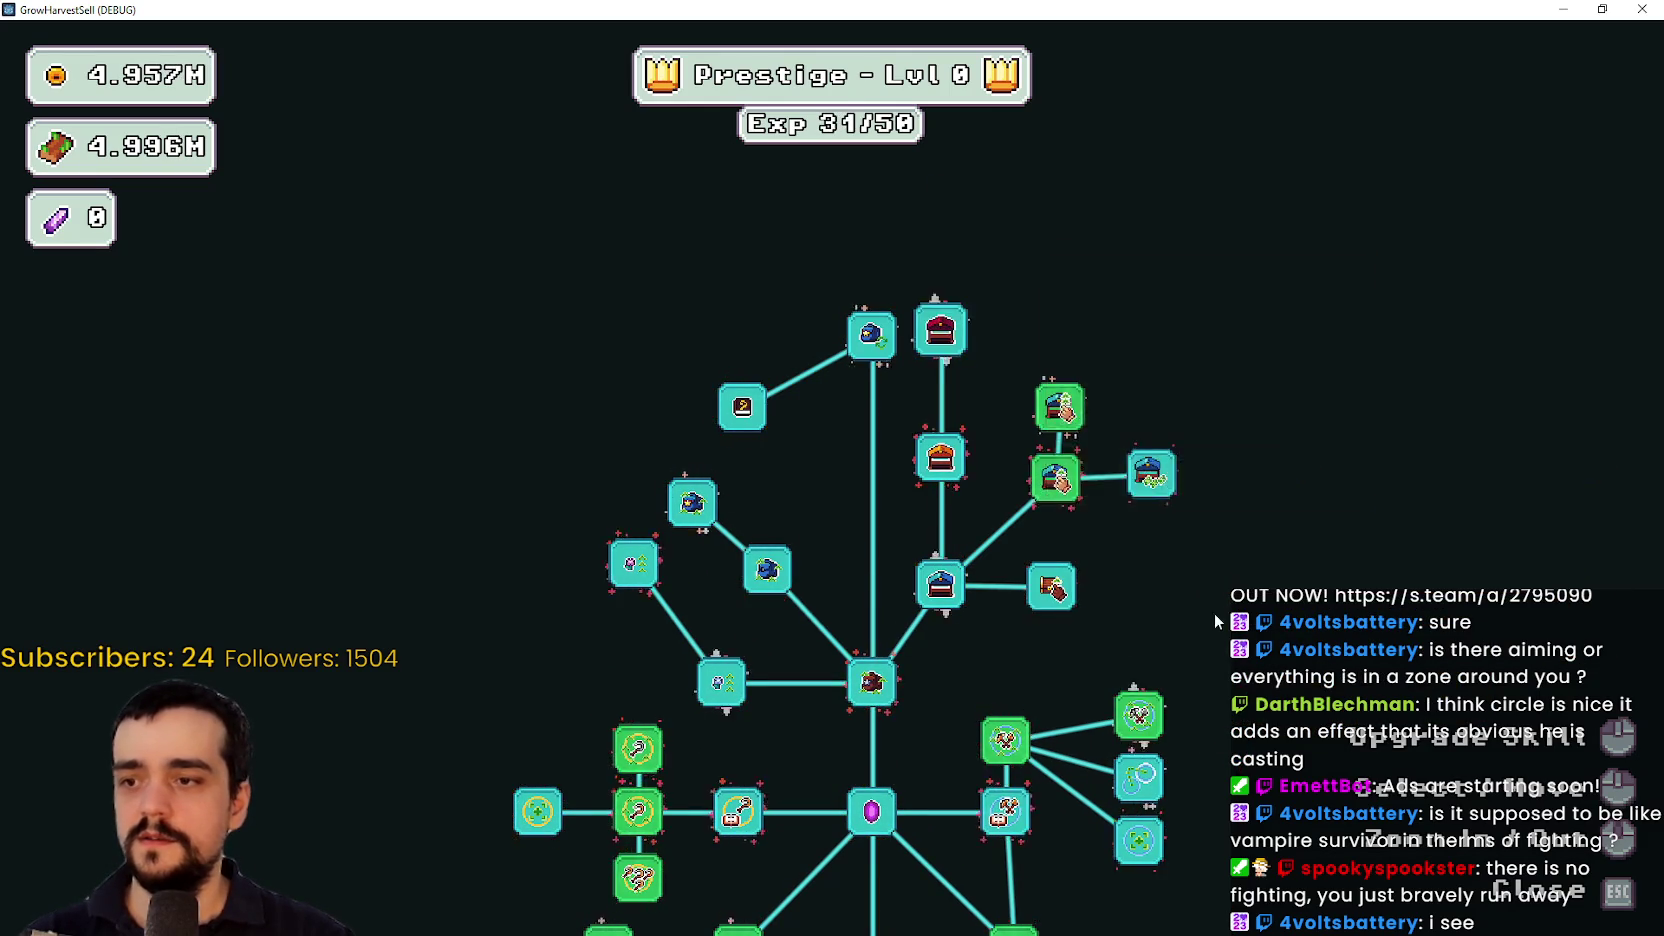
{"action": "key", "text": "Escape"}
Walk along the village path to the portal and start The Forest stage
{"action": "key", "text": "d"}
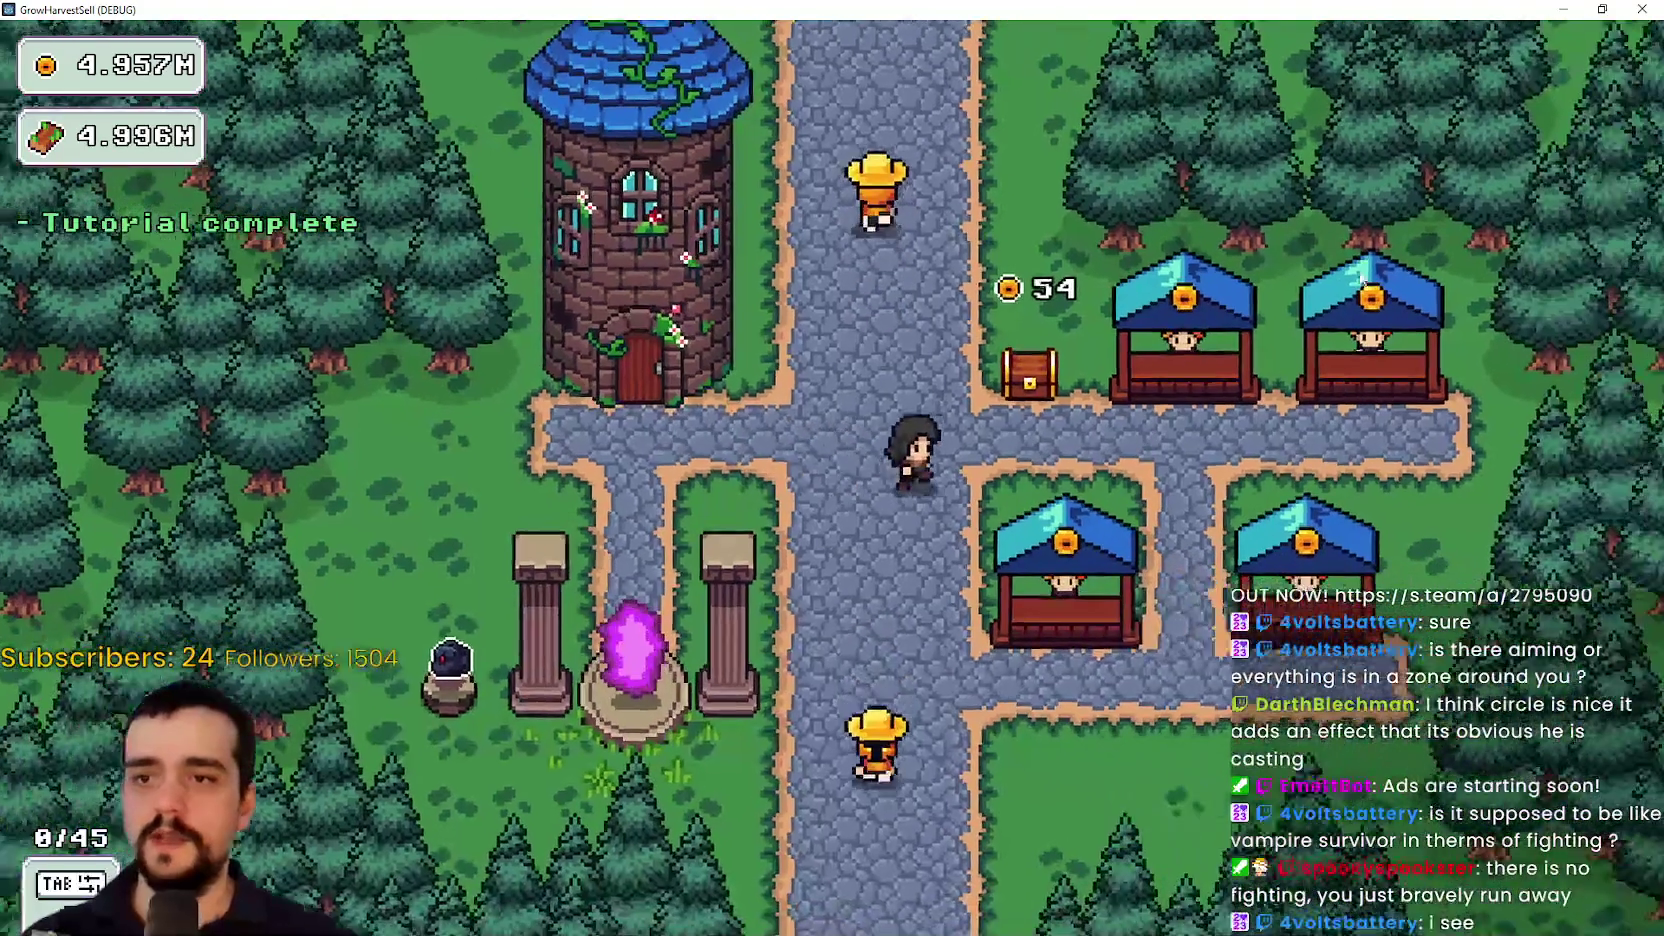
{"action": "key", "text": "a"}
{"action": "key", "text": "a"}
{"action": "key", "text": "s"}
{"action": "key", "text": "e"}
{"action": "left_click", "coordinate": [530, 590]}
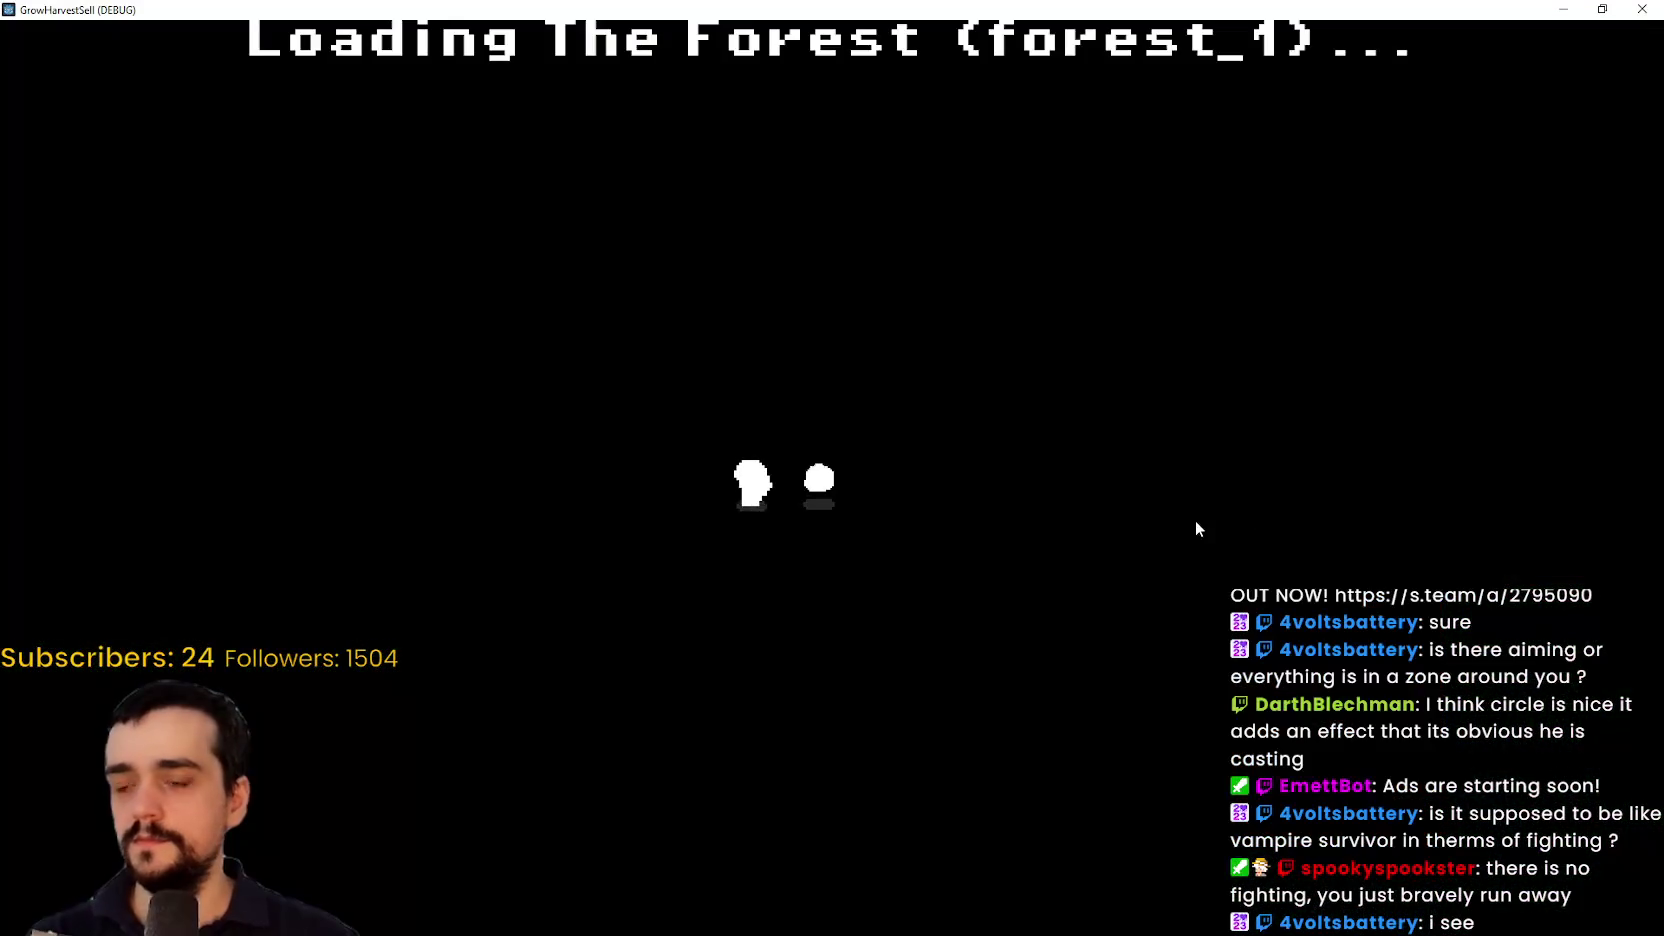
Harvest plants and cut through the vines across The Forest
{"action": "key", "text": "w"}
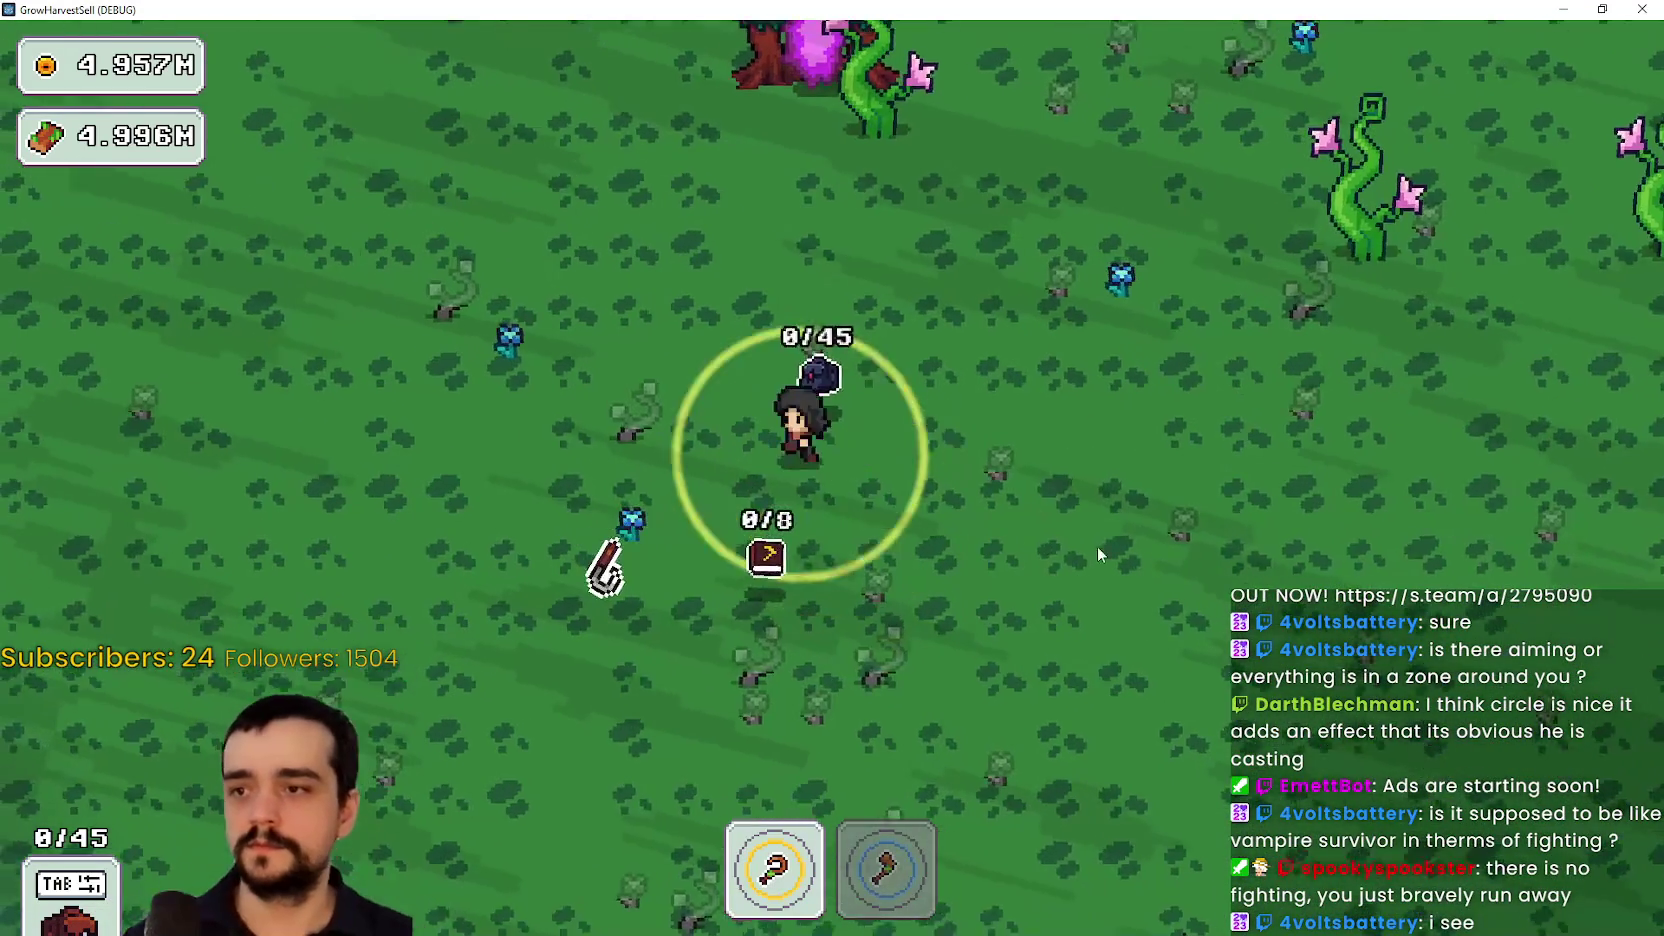
{"action": "key", "text": "a"}
{"action": "key", "text": "d"}
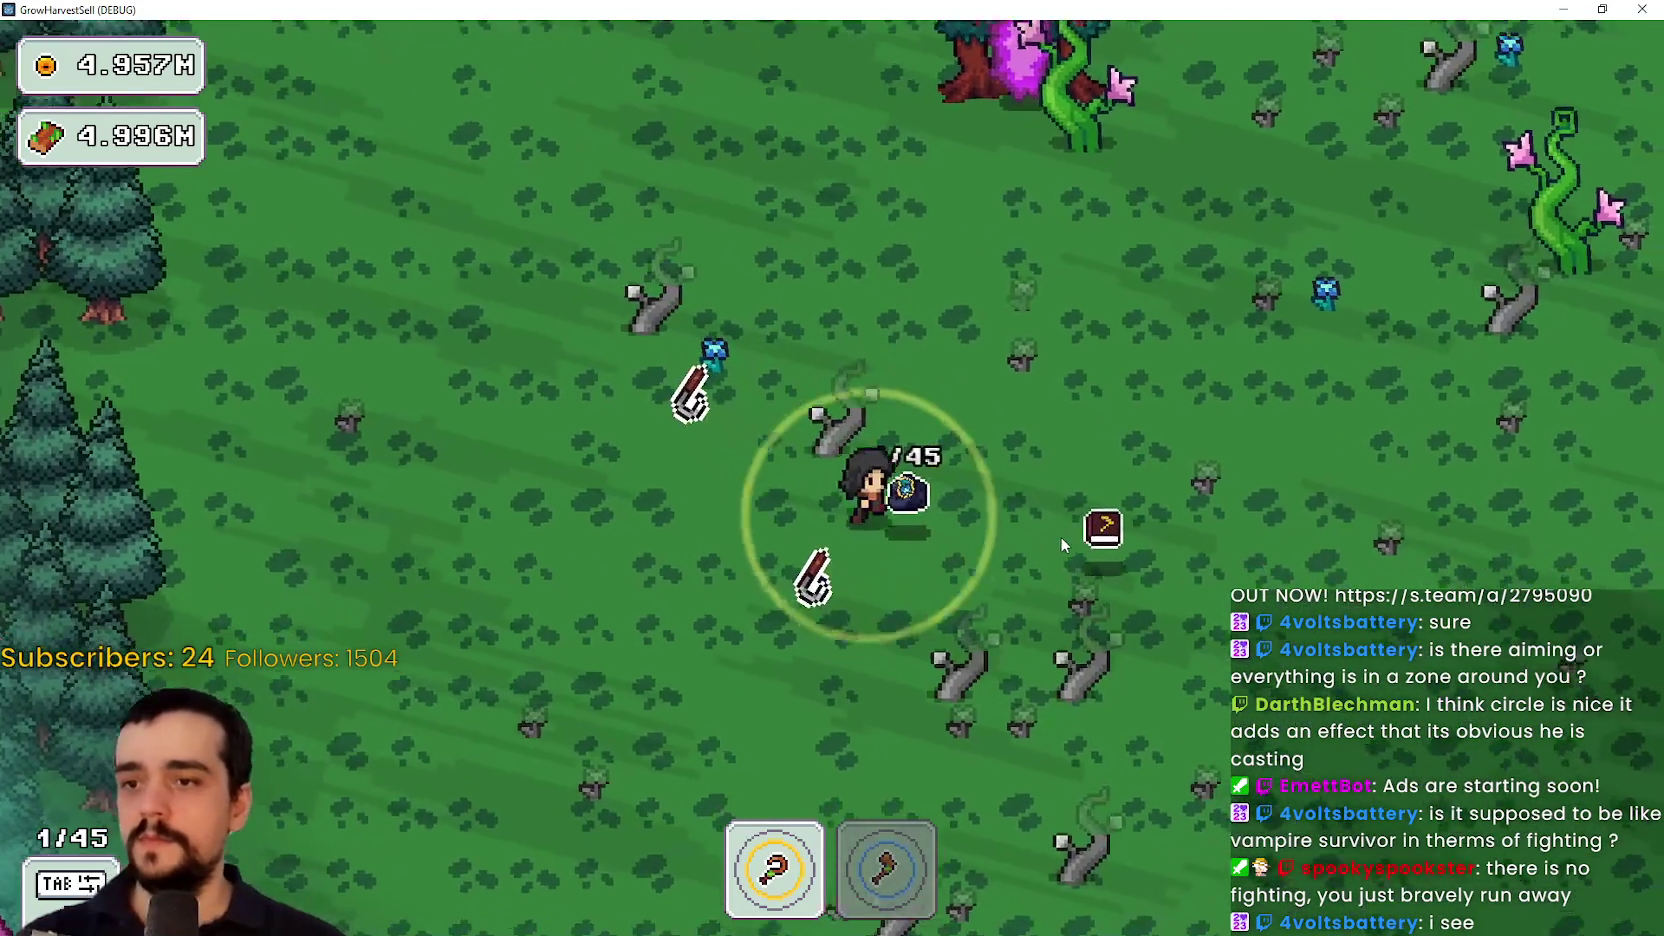
{"action": "key", "text": "w"}
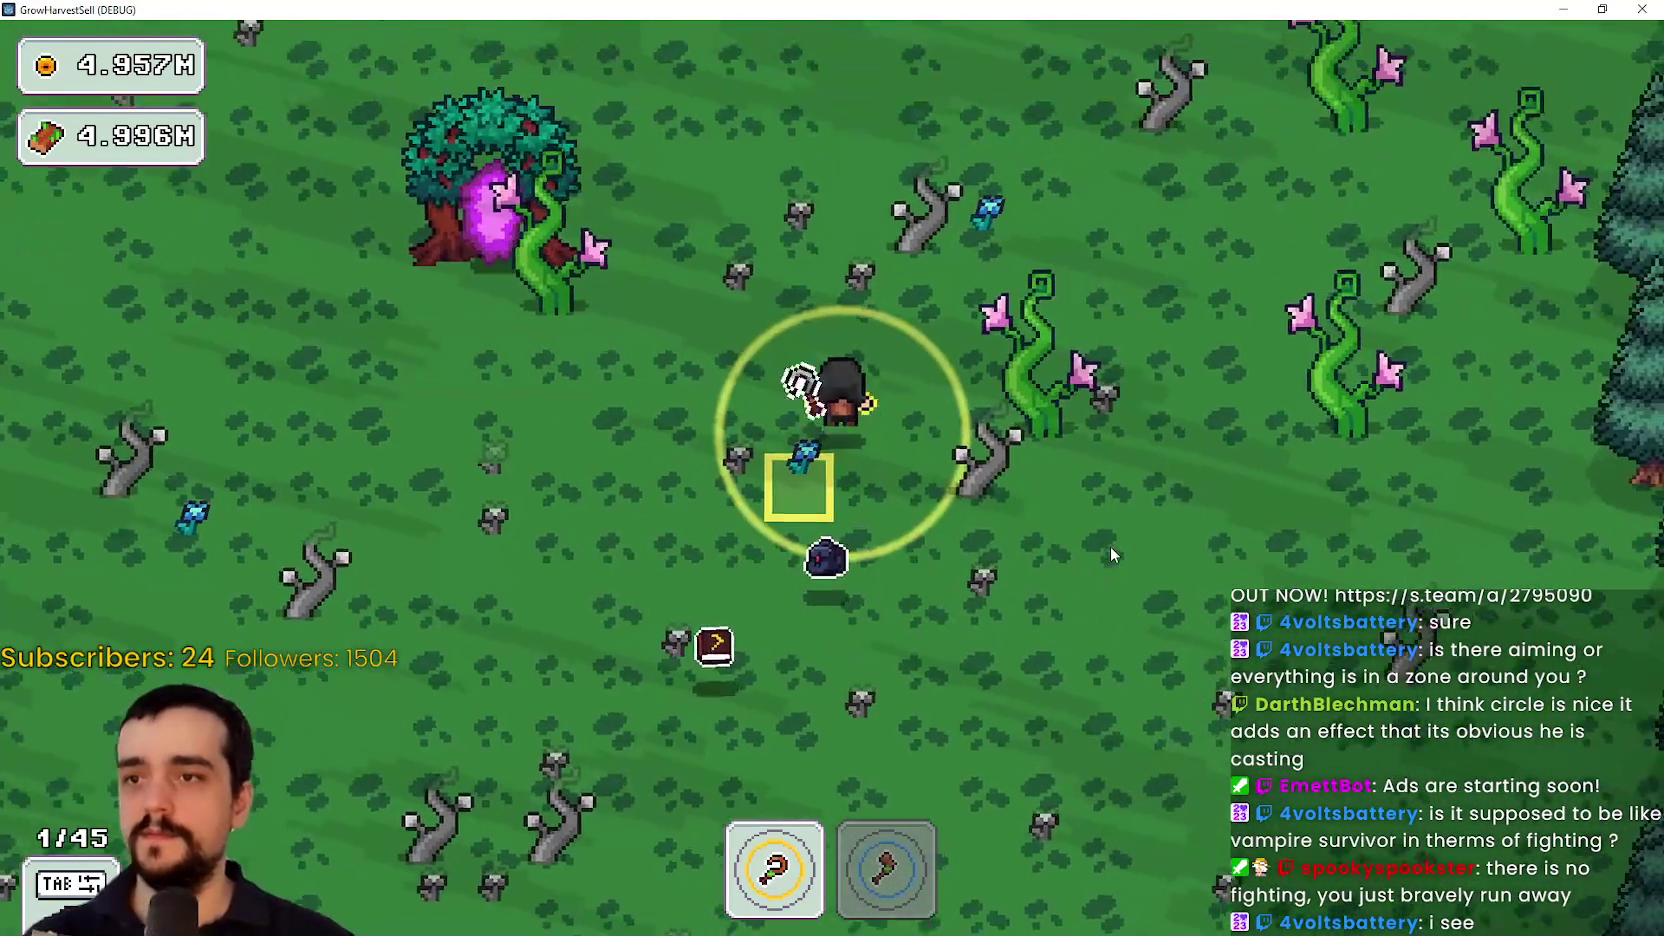
{"action": "key", "text": "w"}
{"action": "key", "text": "d"}
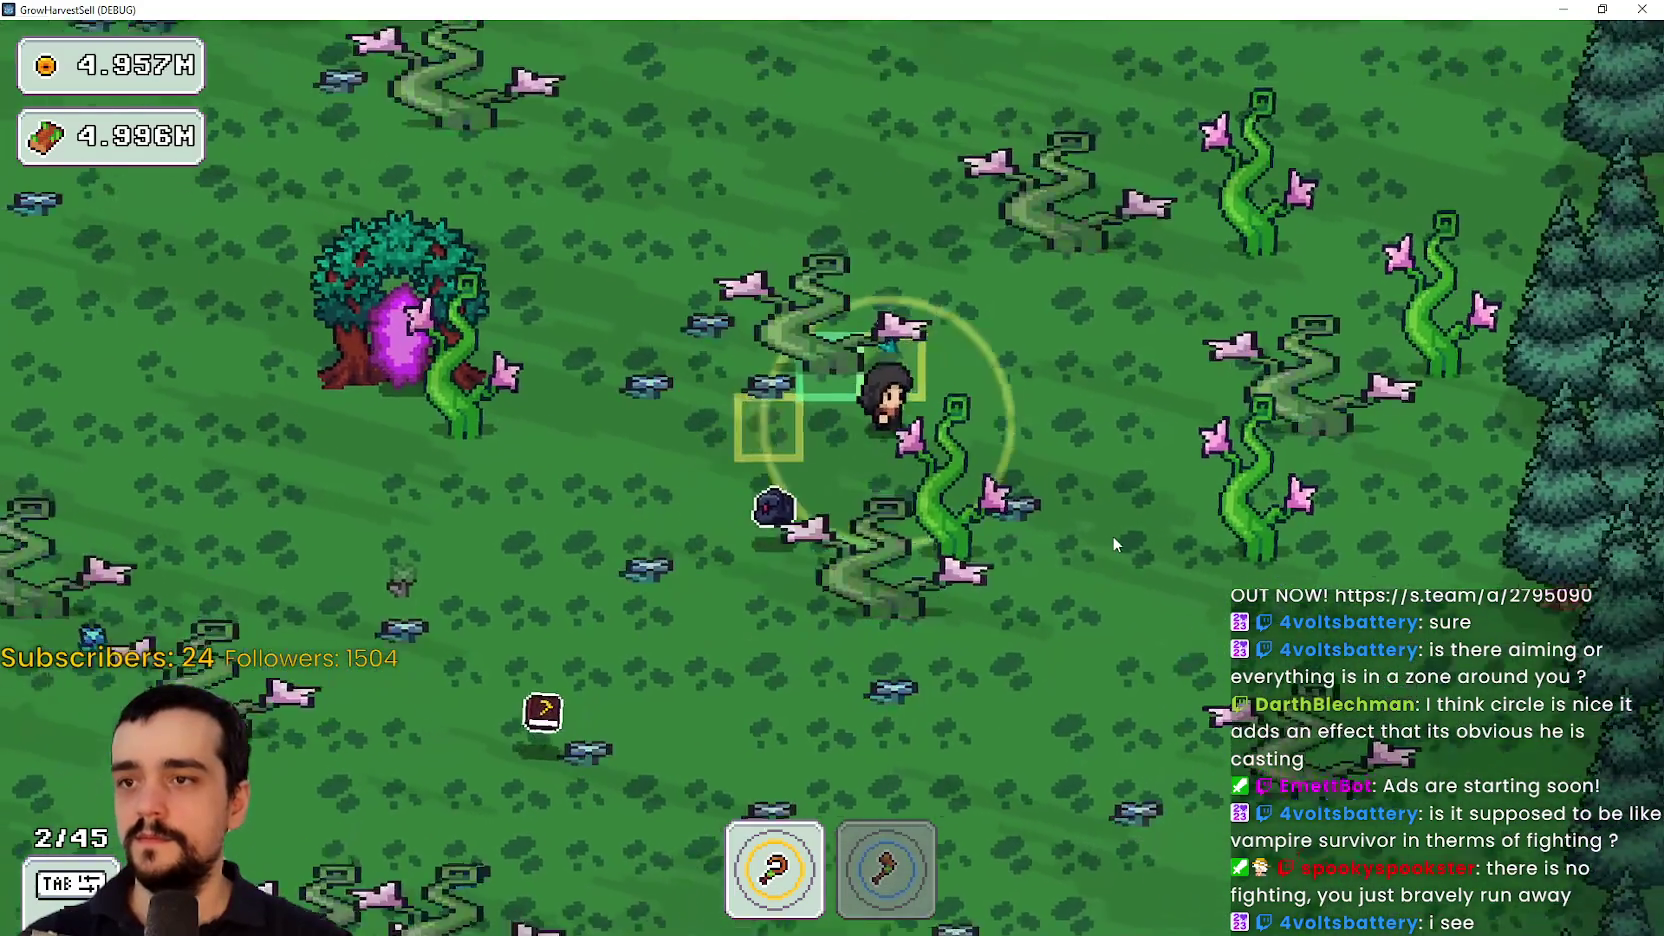
{"action": "key", "text": "a"}
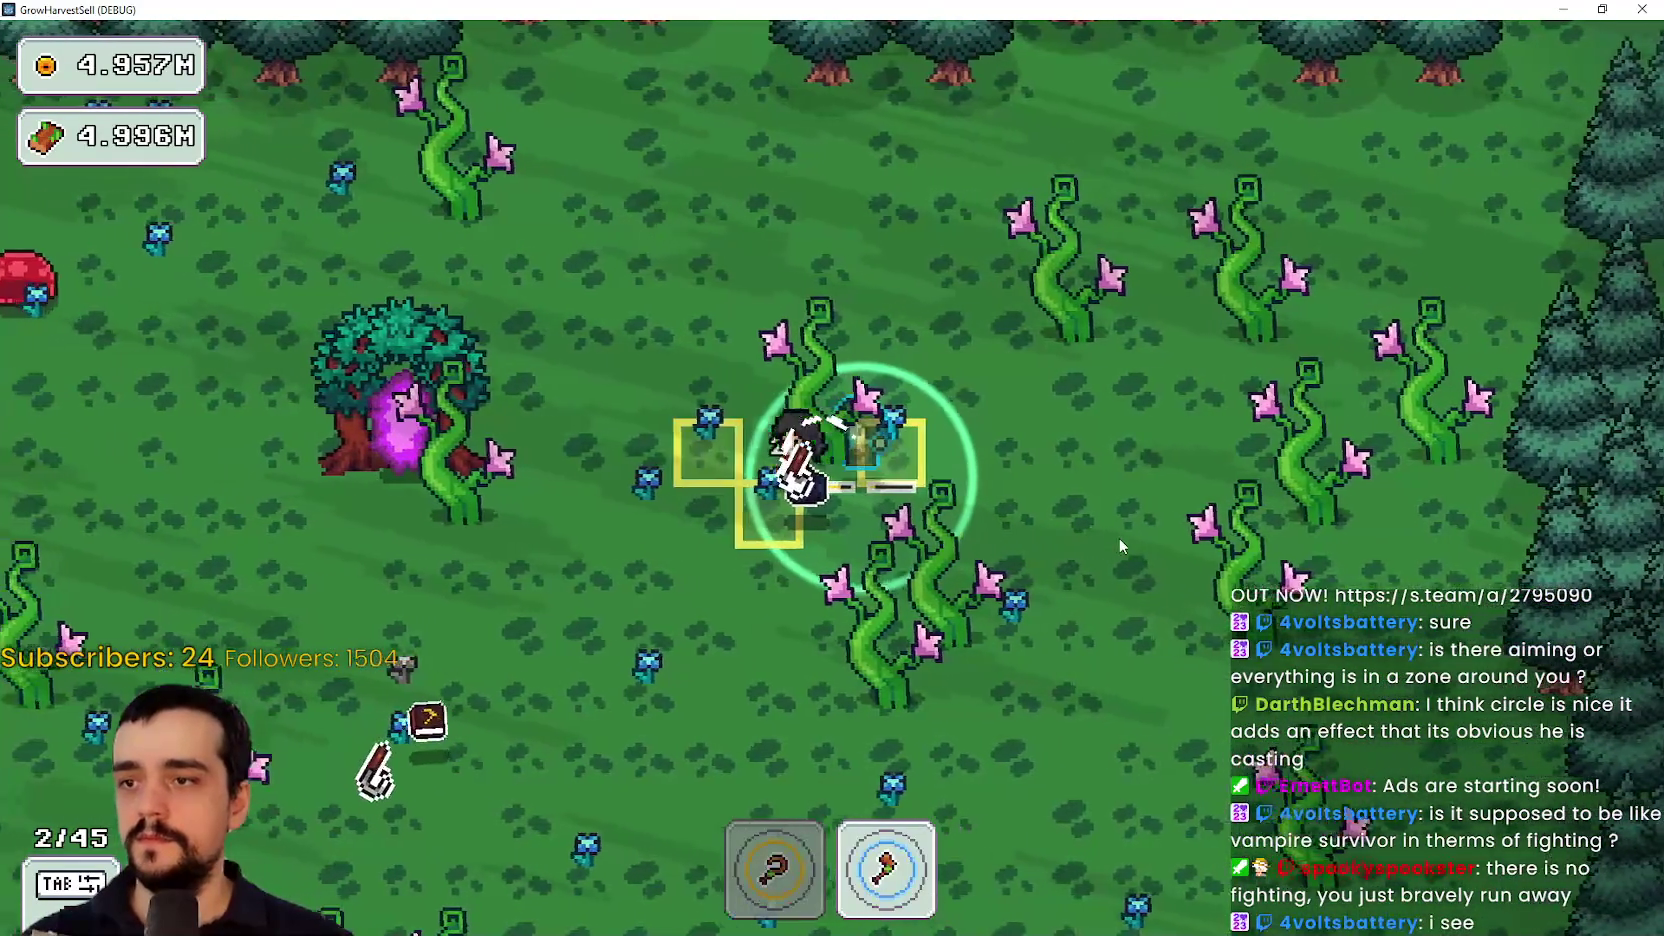
{"action": "key", "text": "s"}
{"action": "key", "text": "d"}
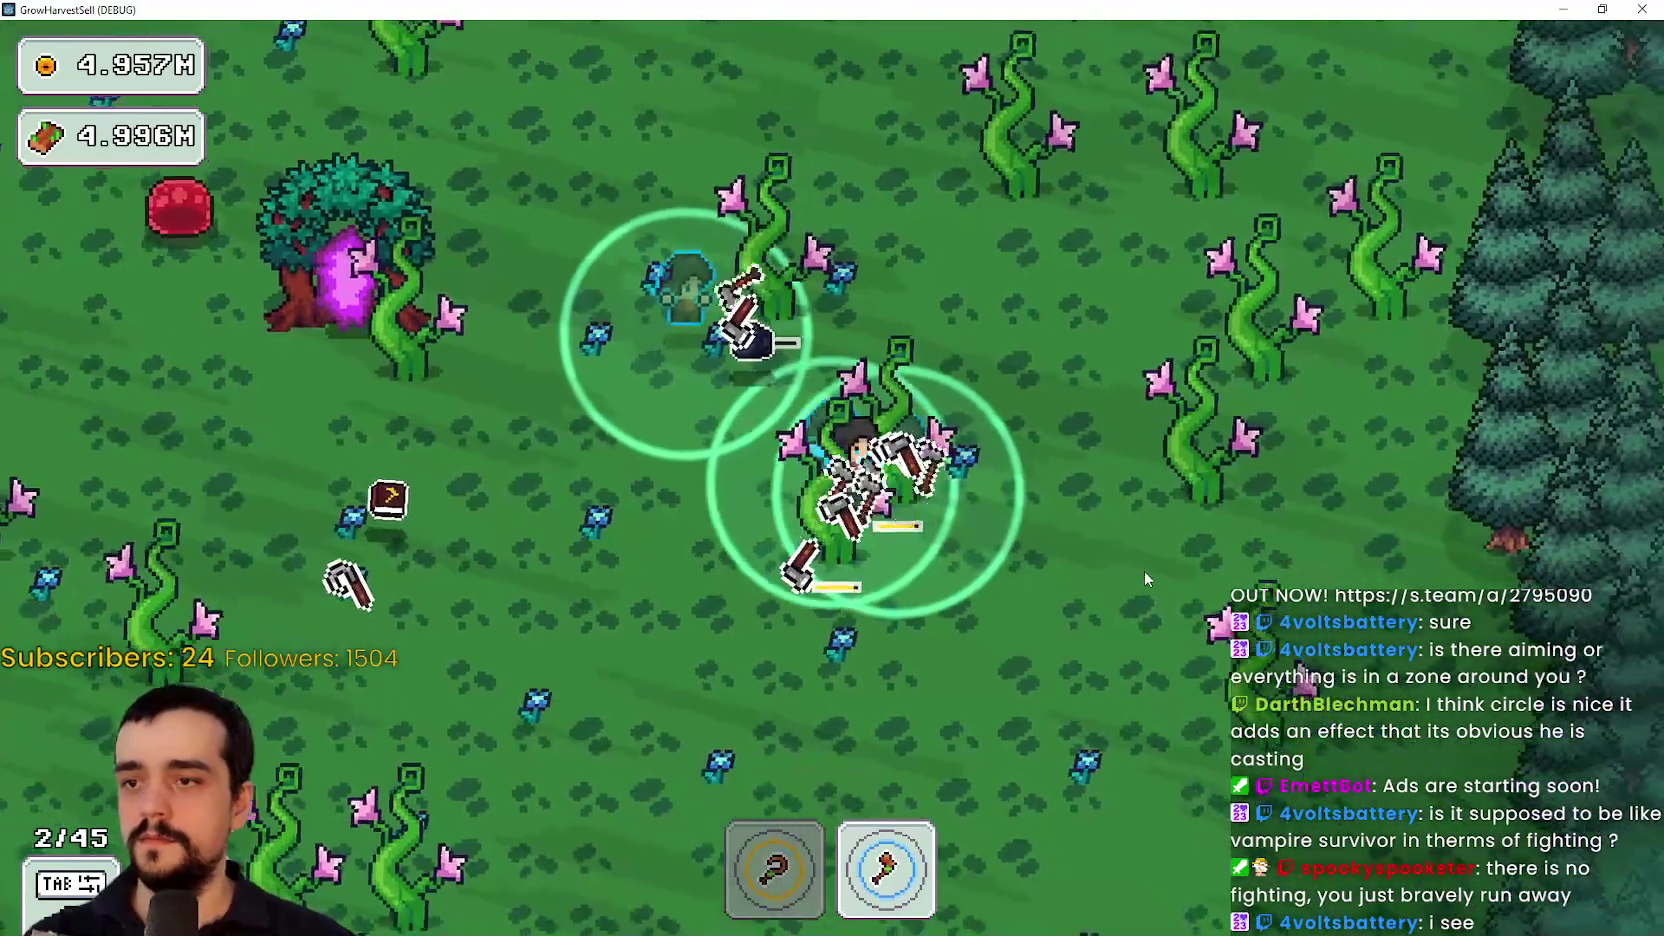
{"action": "key", "text": "w"}
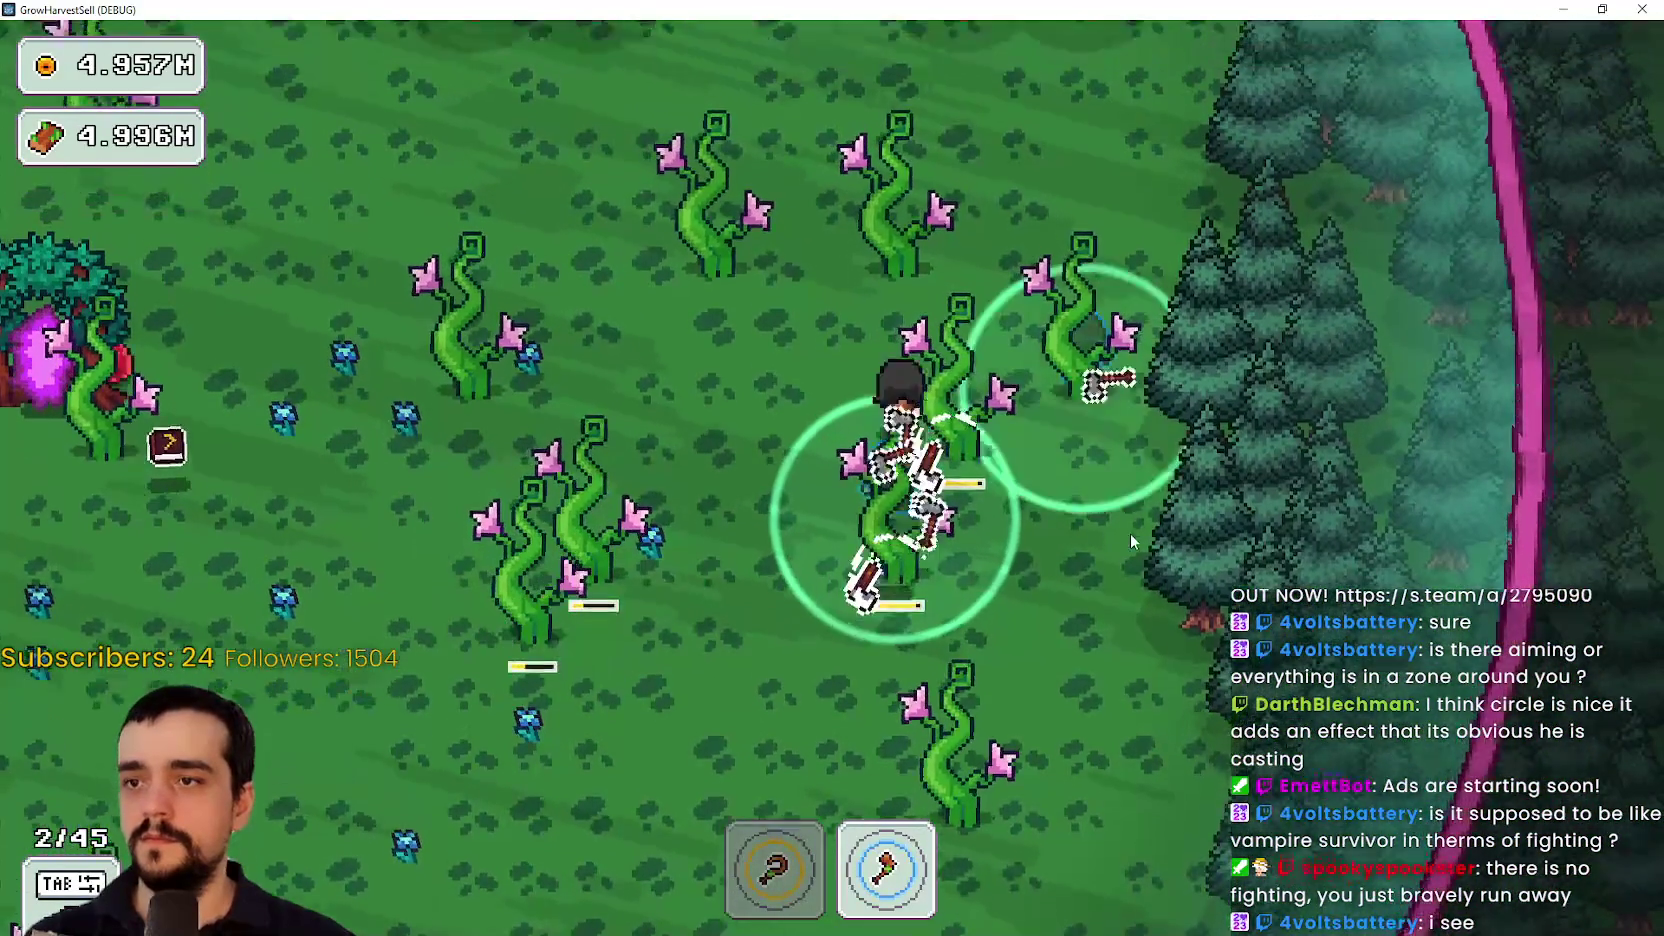
Collect the remaining items, enter the portal tree, return home, and stop the game with F8
{"action": "key", "text": "d"}
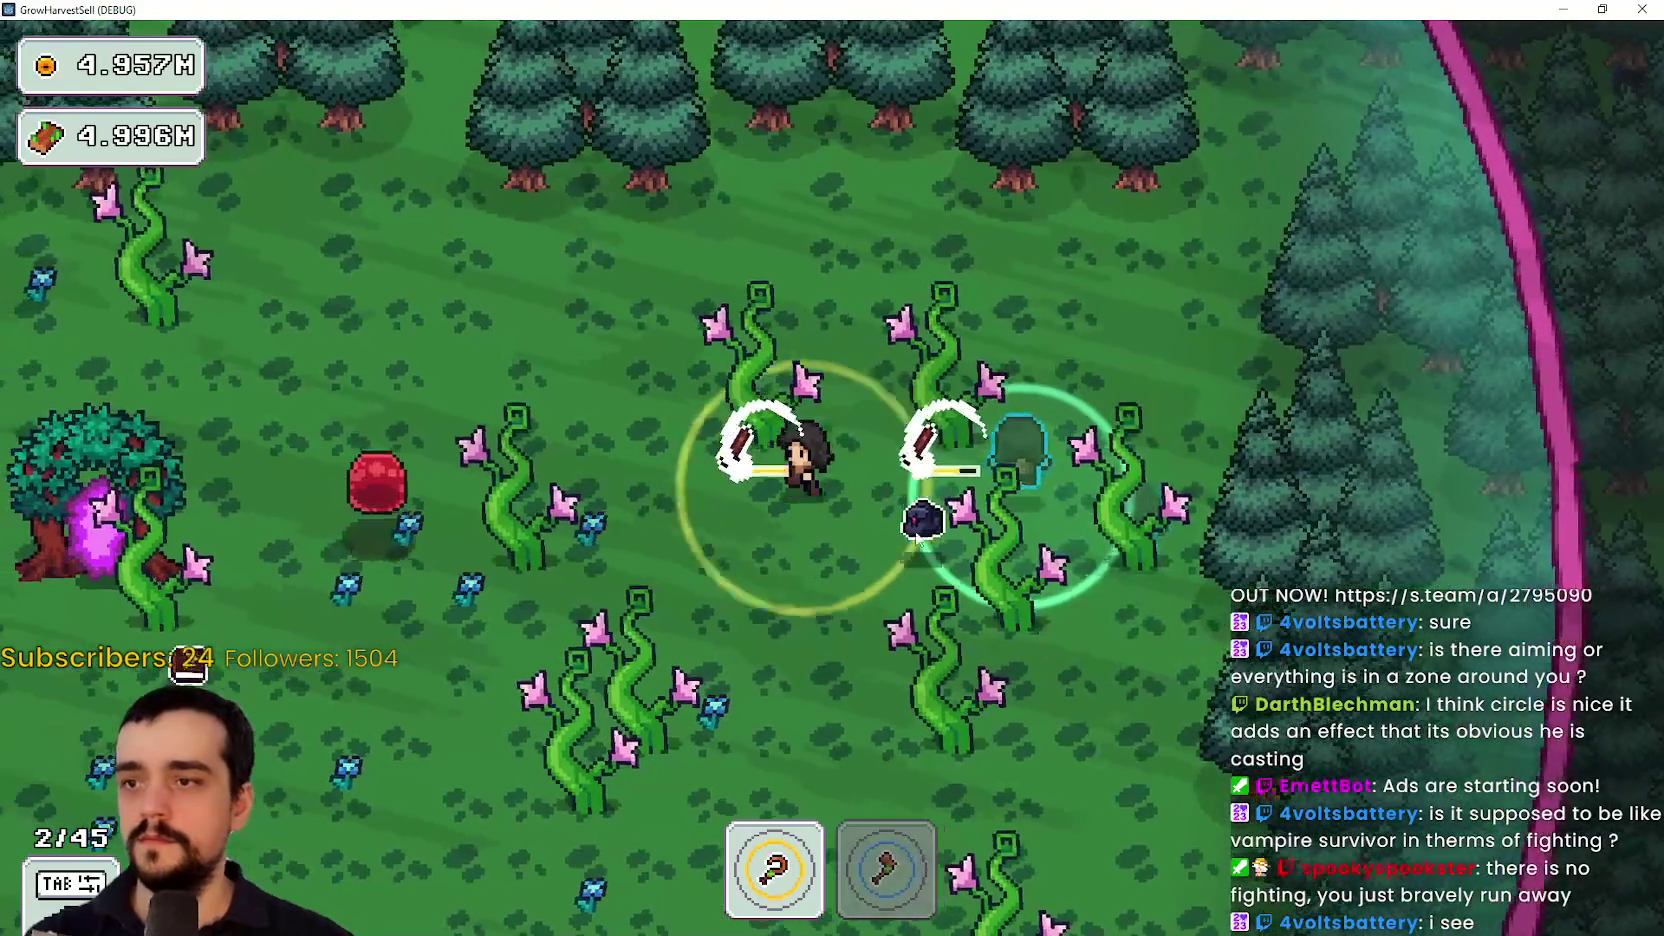
{"action": "key", "text": "s"}
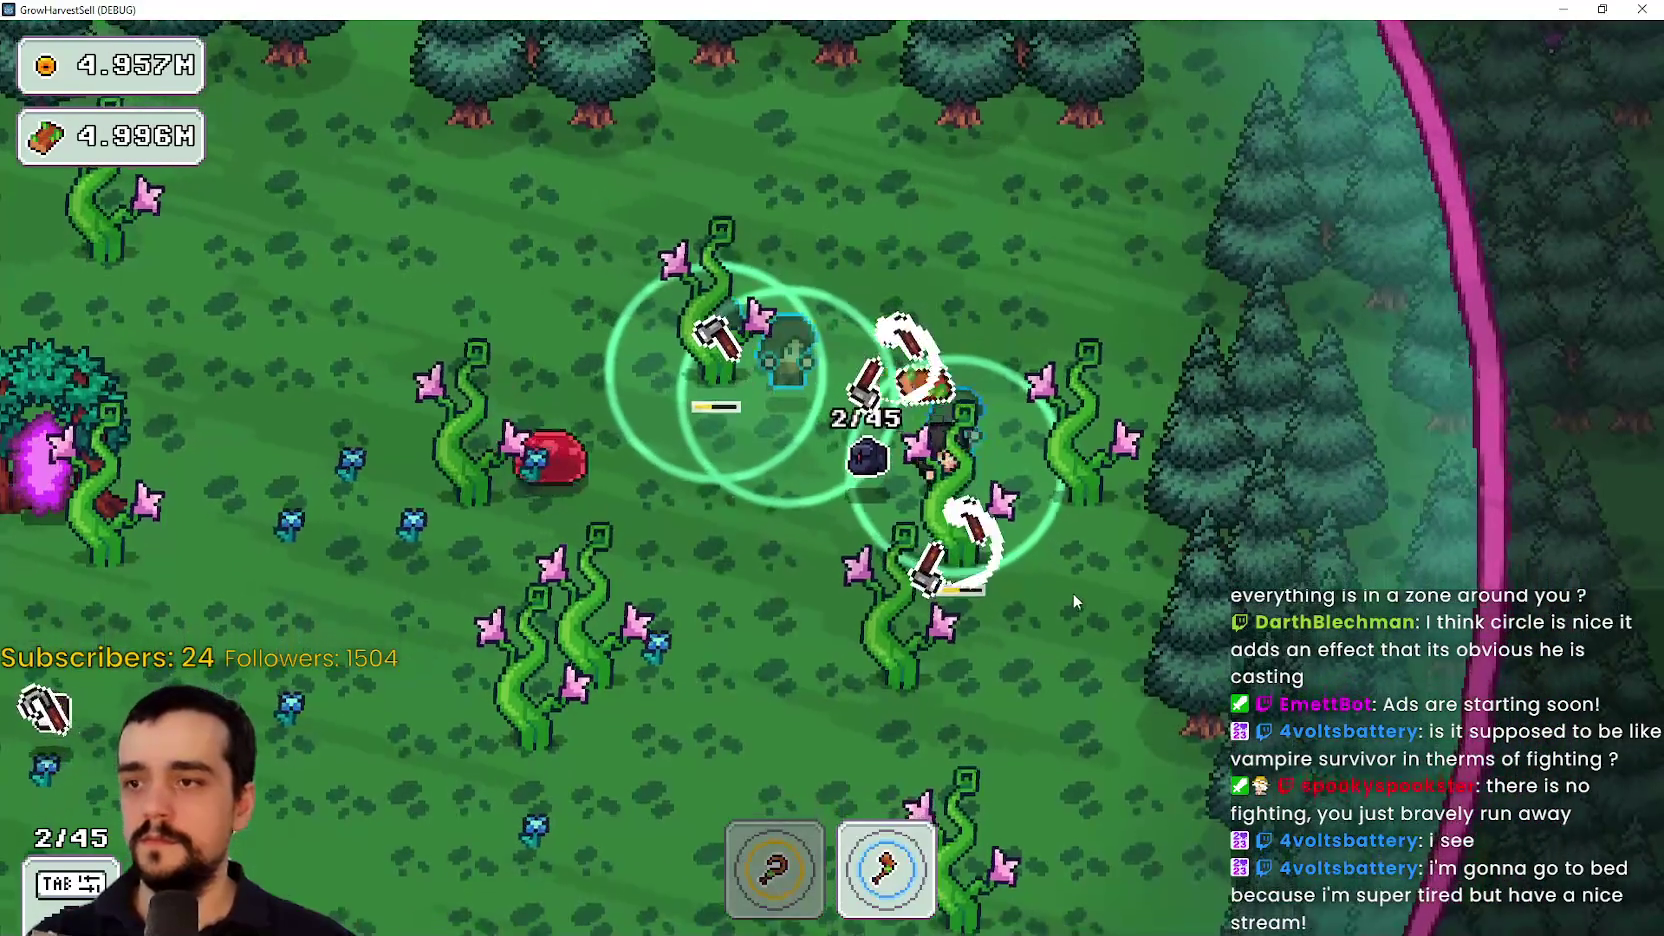
{"action": "key", "text": "a"}
{"action": "key", "text": "a"}
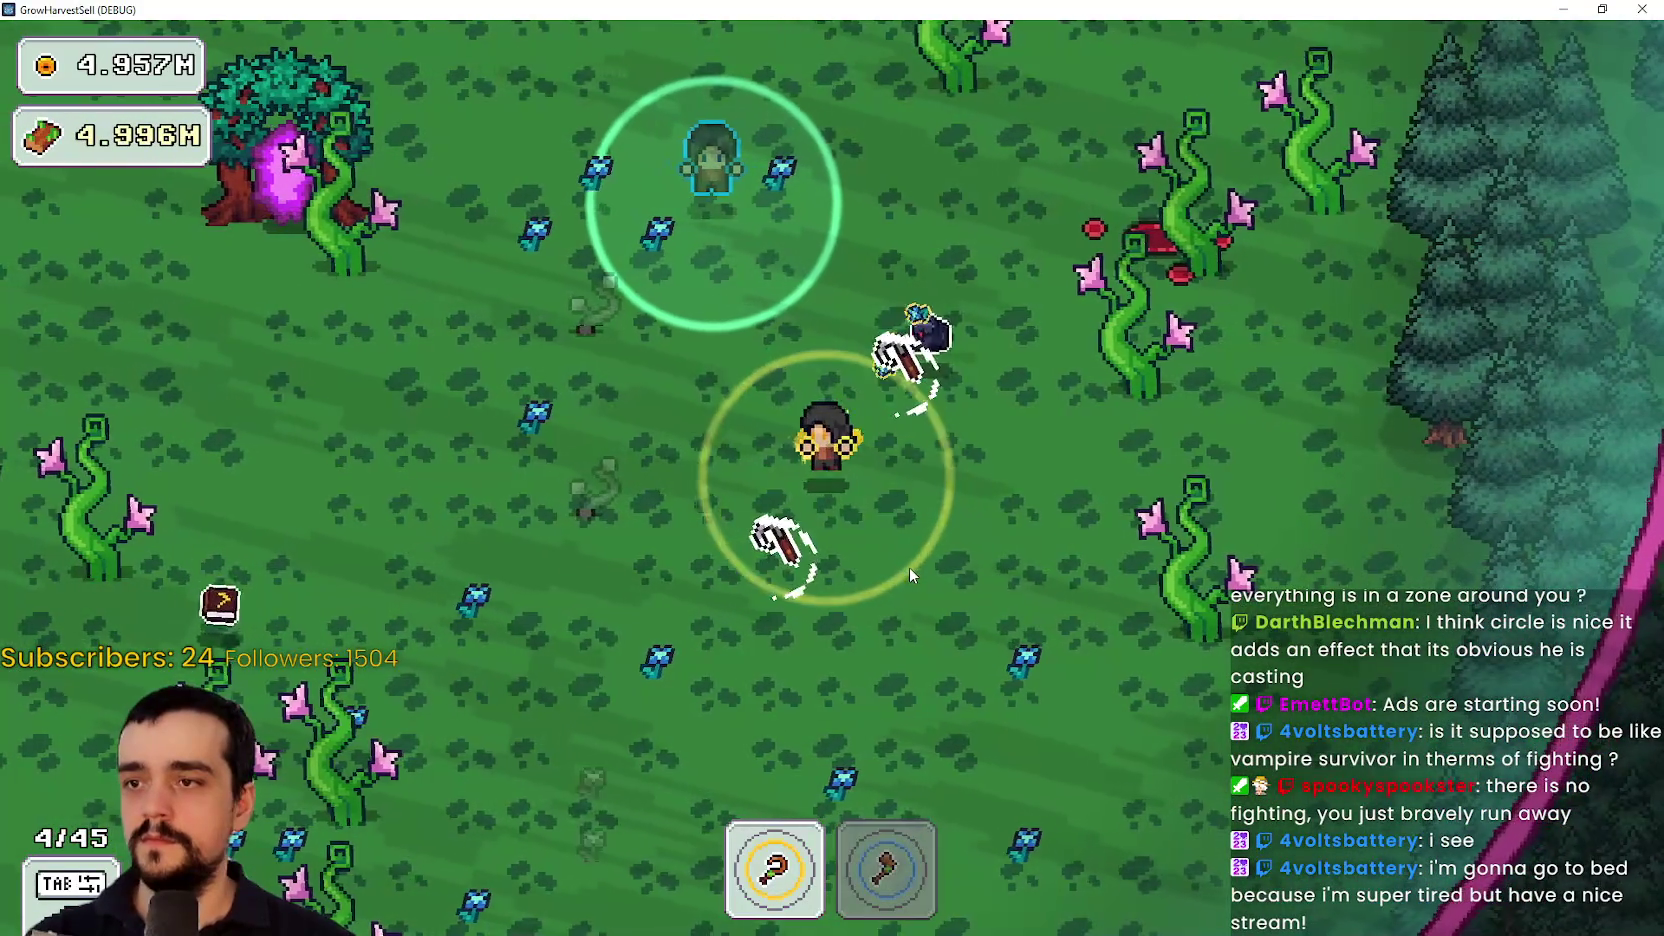
{"action": "key", "text": "a"}
{"action": "key", "text": "a"}
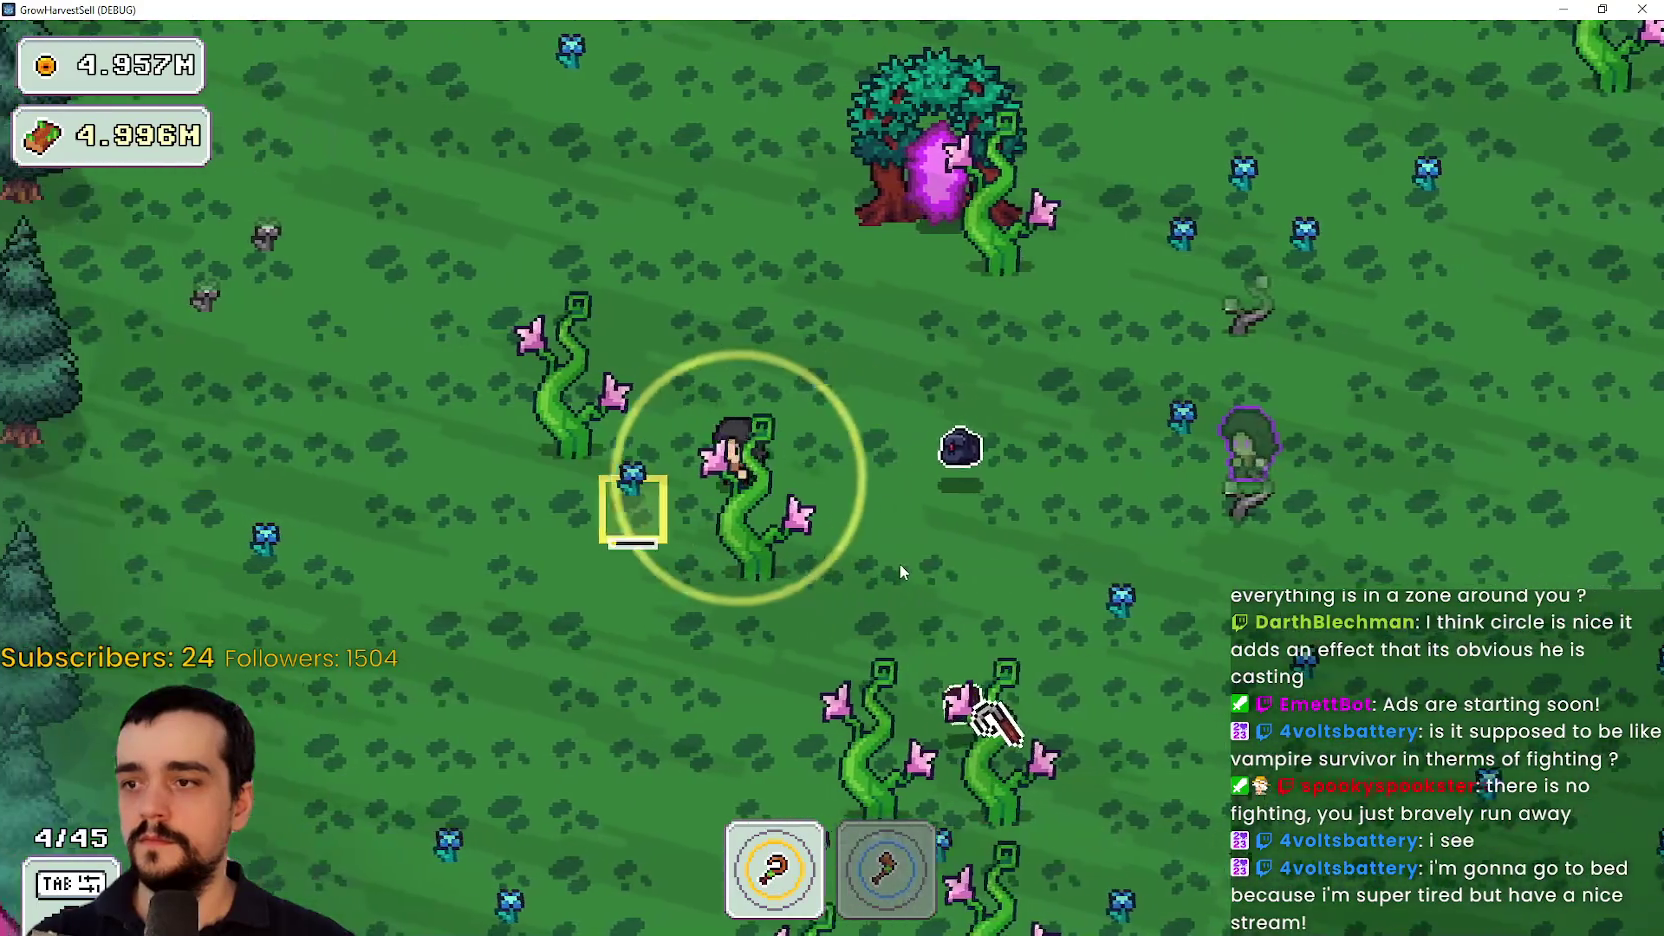
{"action": "key", "text": "w"}
{"action": "key", "text": "d"}
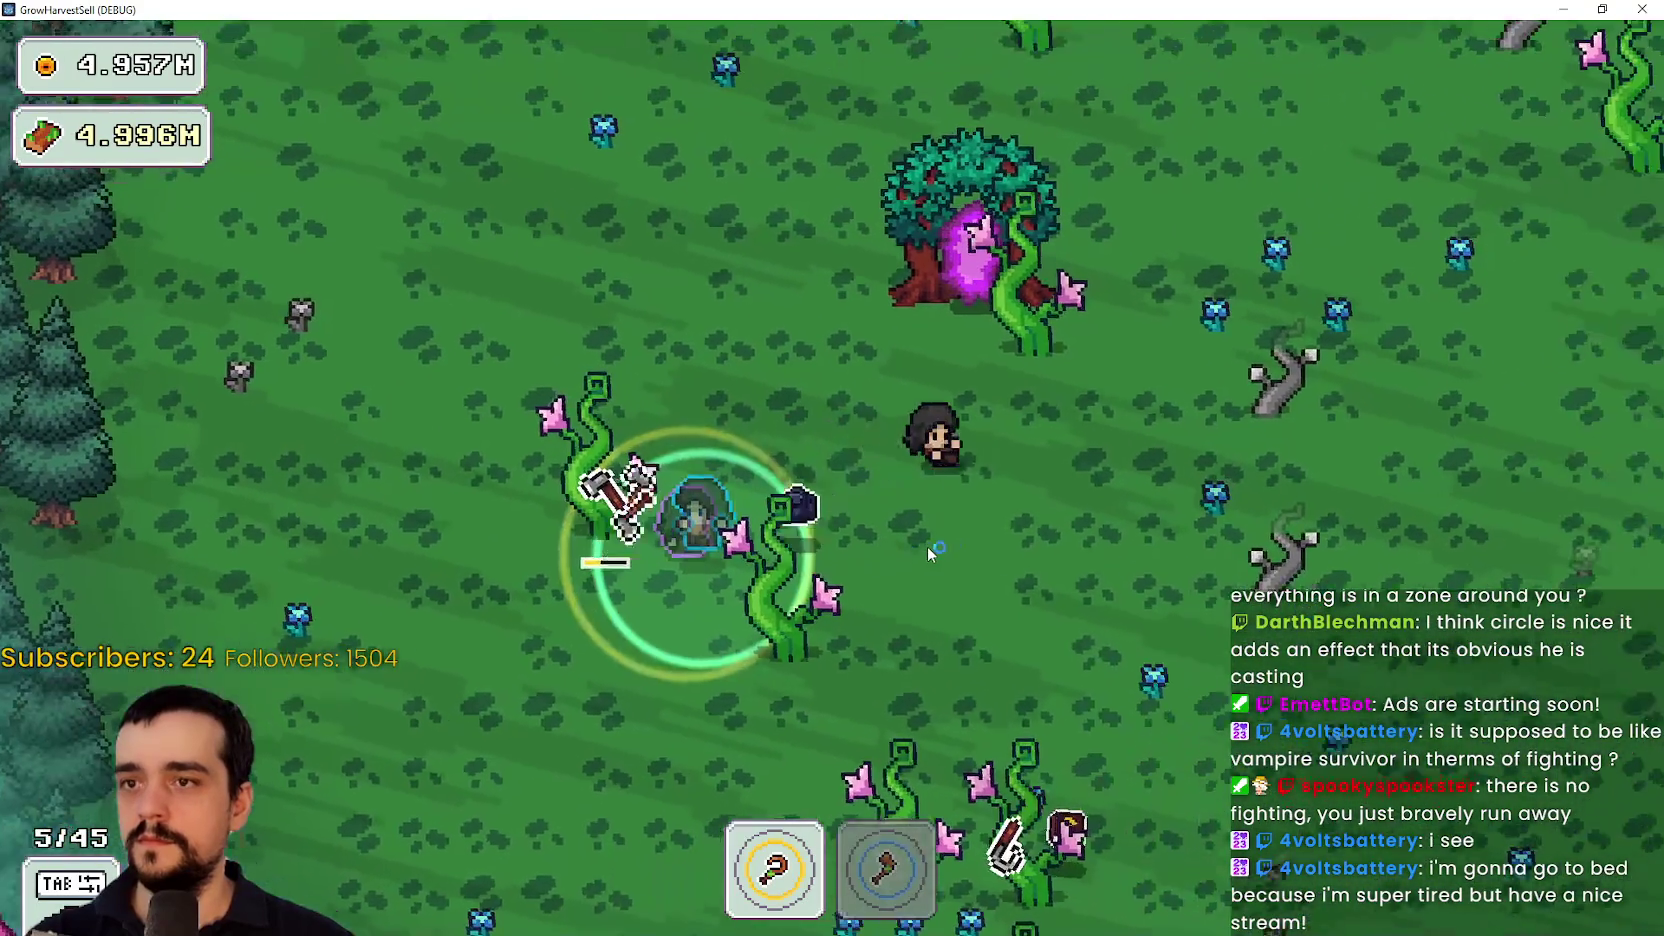
{"action": "left_click", "coordinate": [574, 822]}
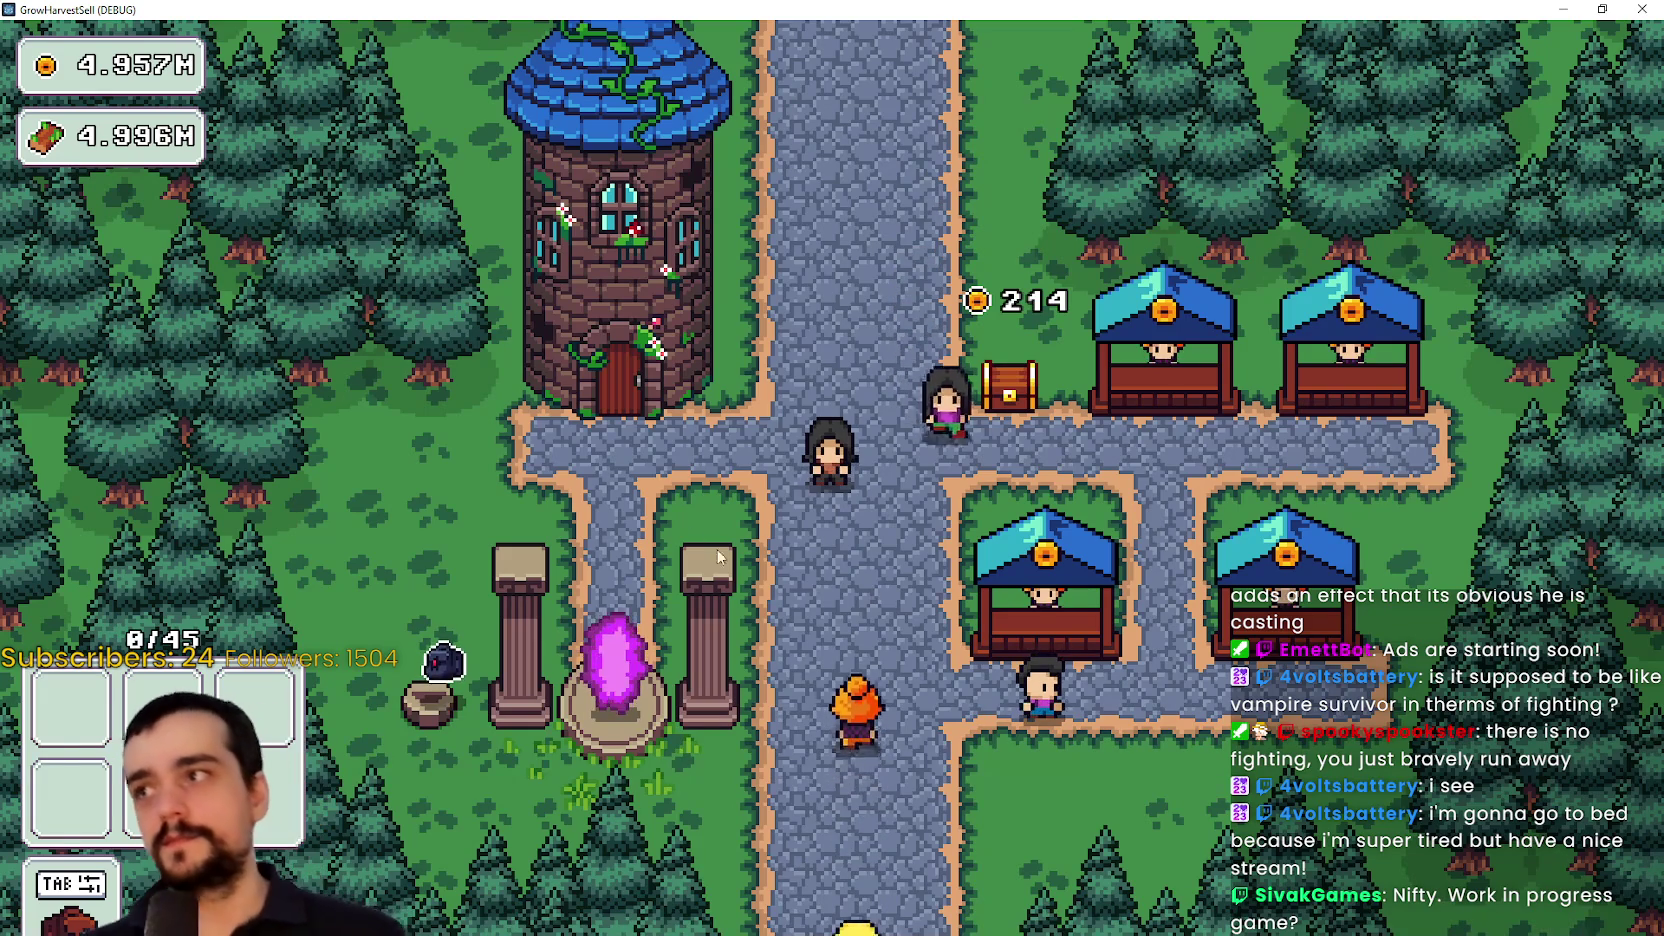
{"action": "key", "text": "F8"}
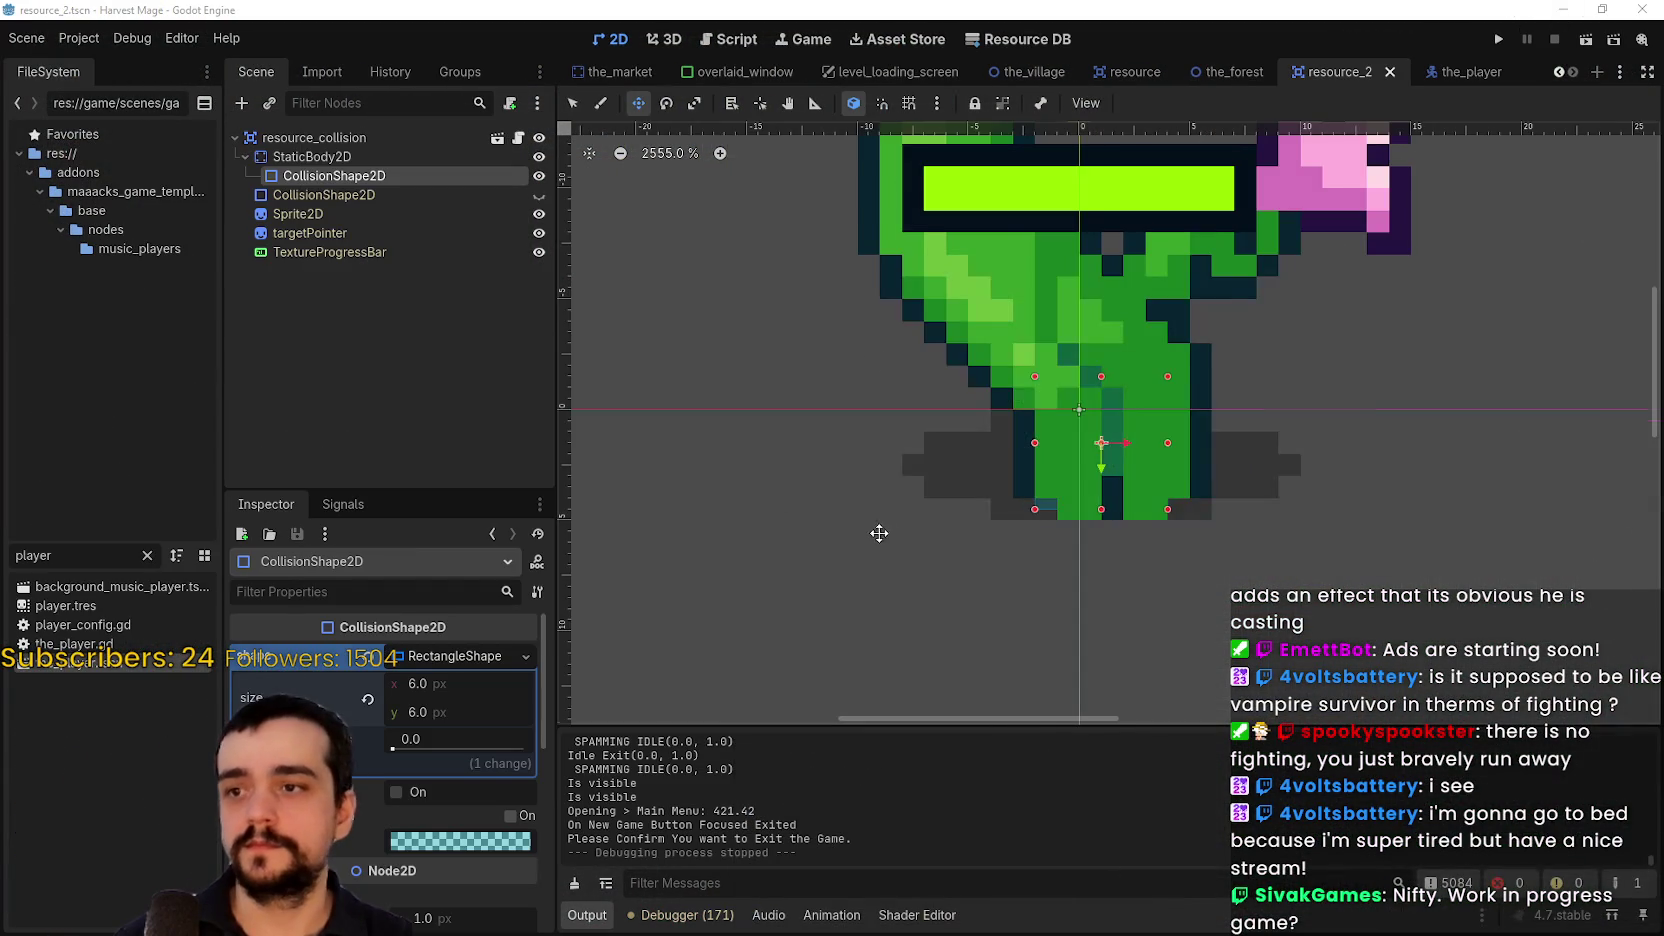
Check resource_2's 6 × 6 px CollisionShape2D and run the project again
{"action": "scroll", "scroll_direction": "down", "scroll_amount": 3}
{"action": "scroll", "scroll_direction": "up", "scroll_amount": 3}
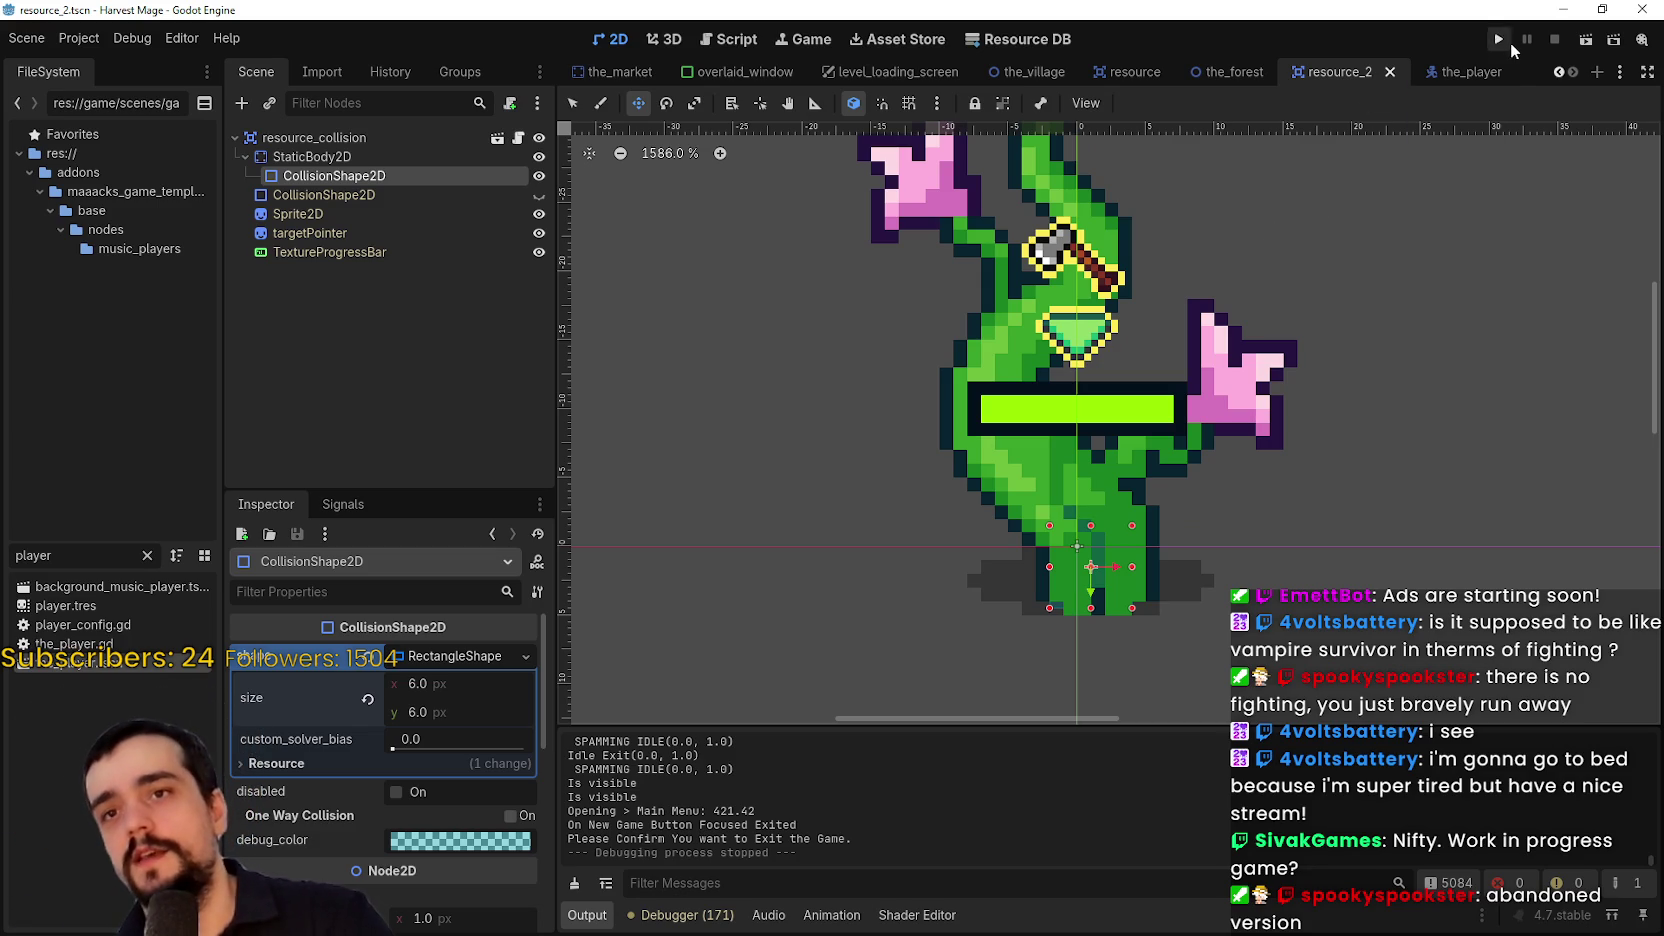
{"action": "left_click", "coordinate": [1499, 40]}
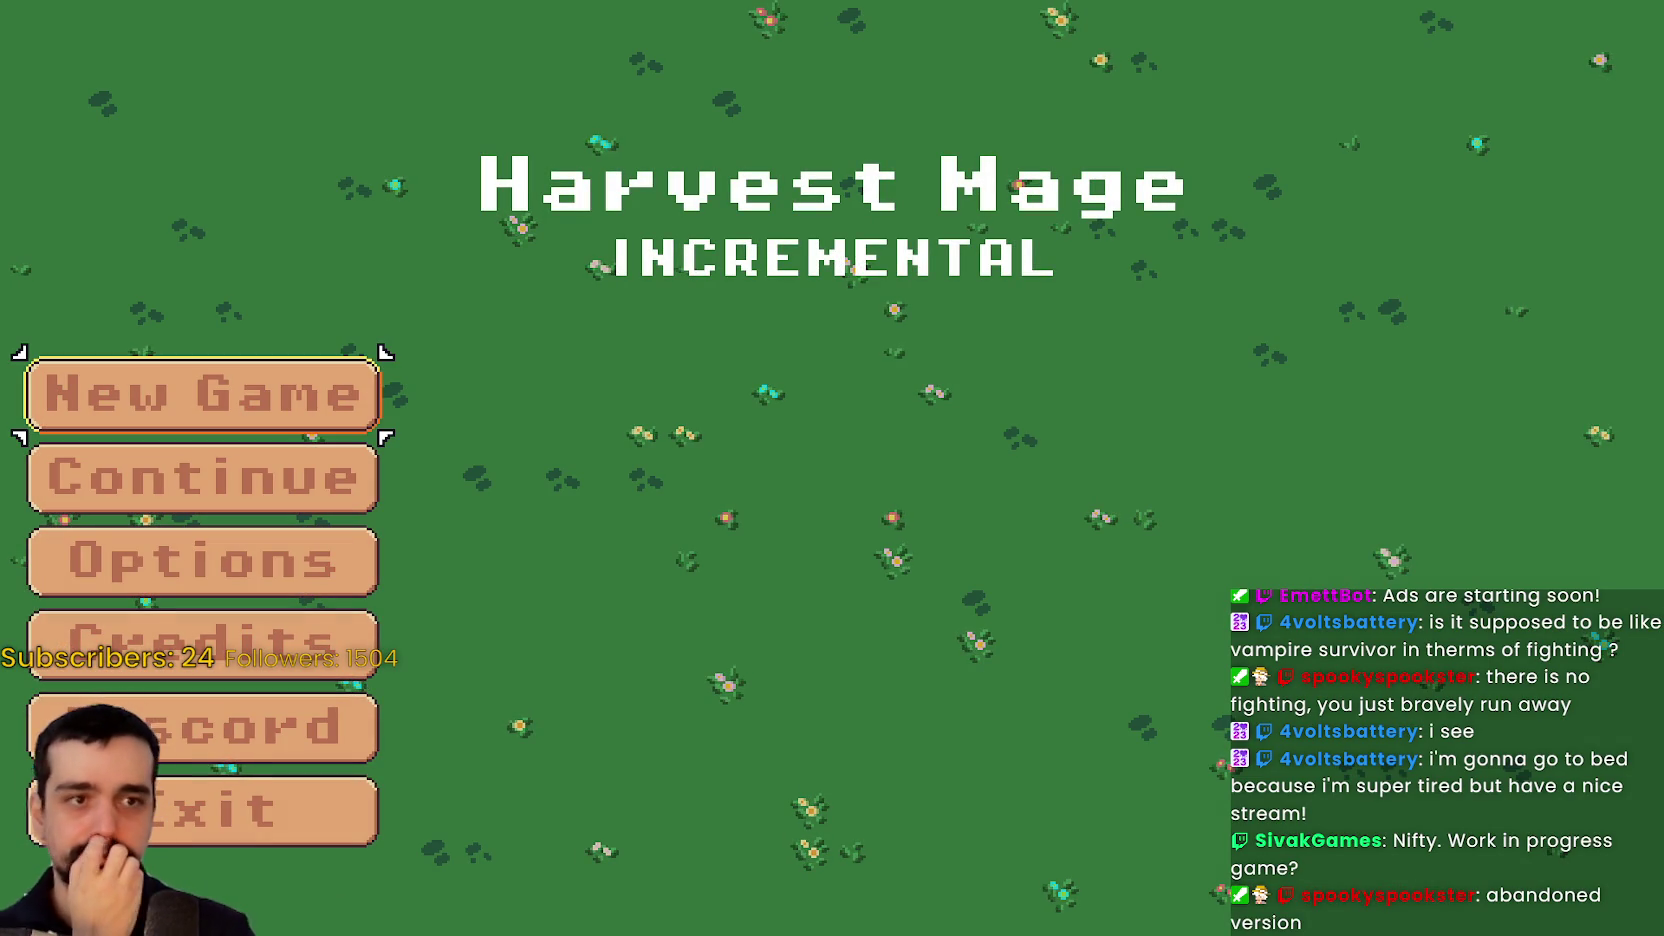
Continue the saved game and walk into the vines to test their collision
{"action": "left_click", "coordinate": [182, 468]}
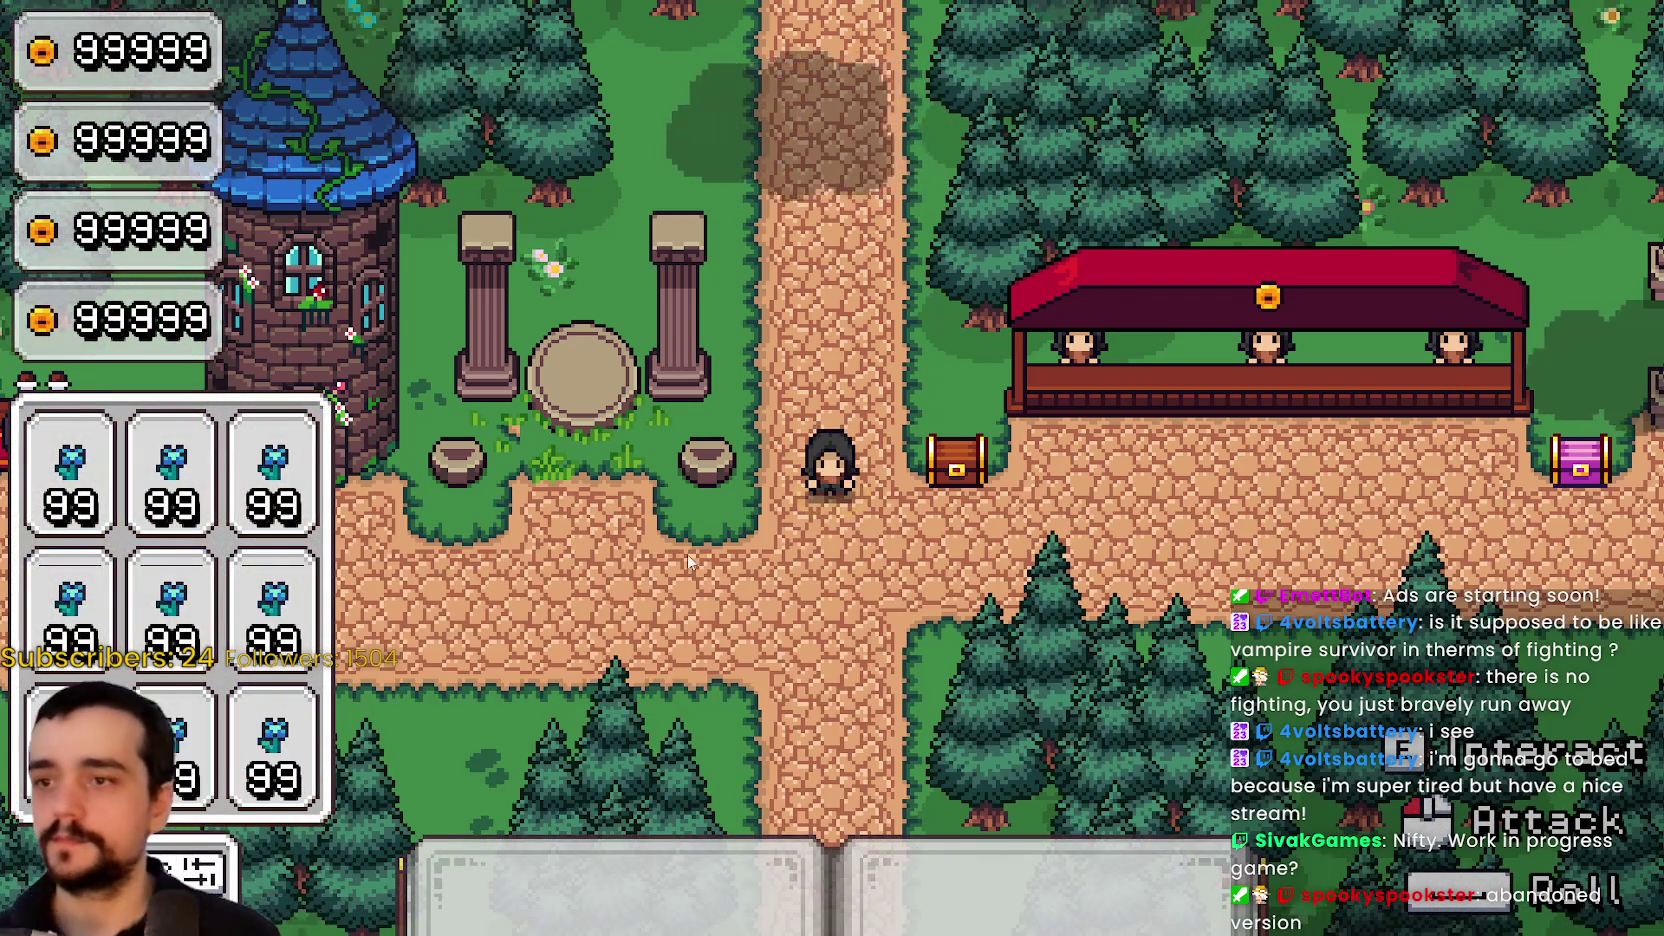
{"action": "key", "text": "a"}
{"action": "key", "text": "w+d"}
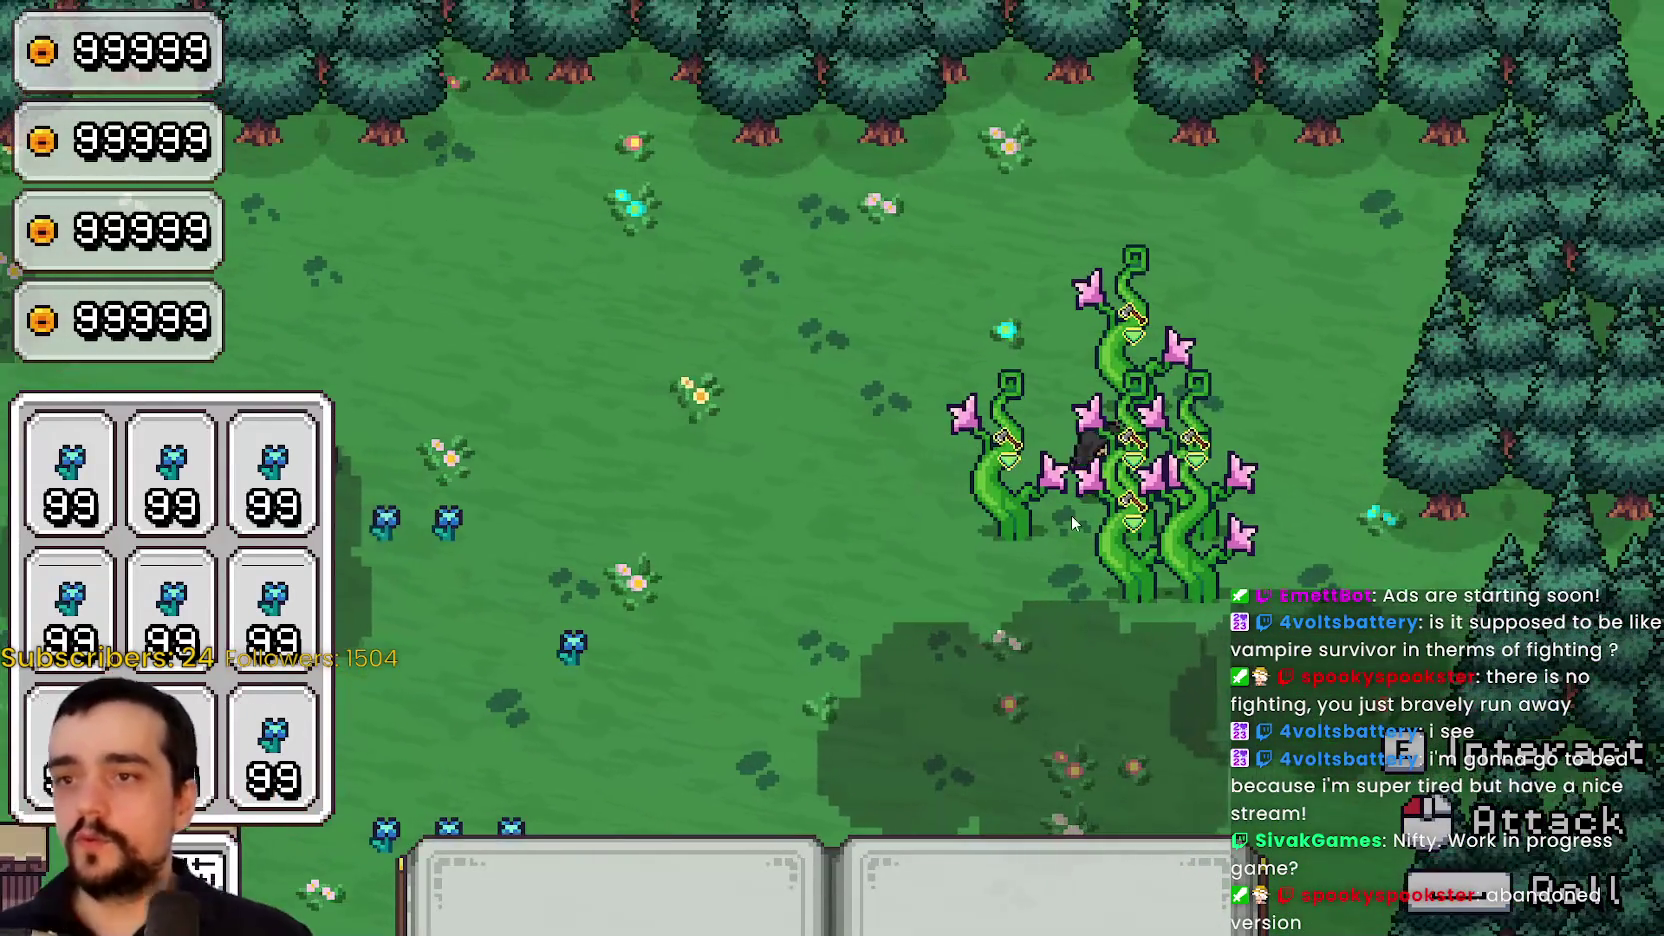
{"action": "key", "text": "s+d"}
{"action": "key", "text": "a+w"}
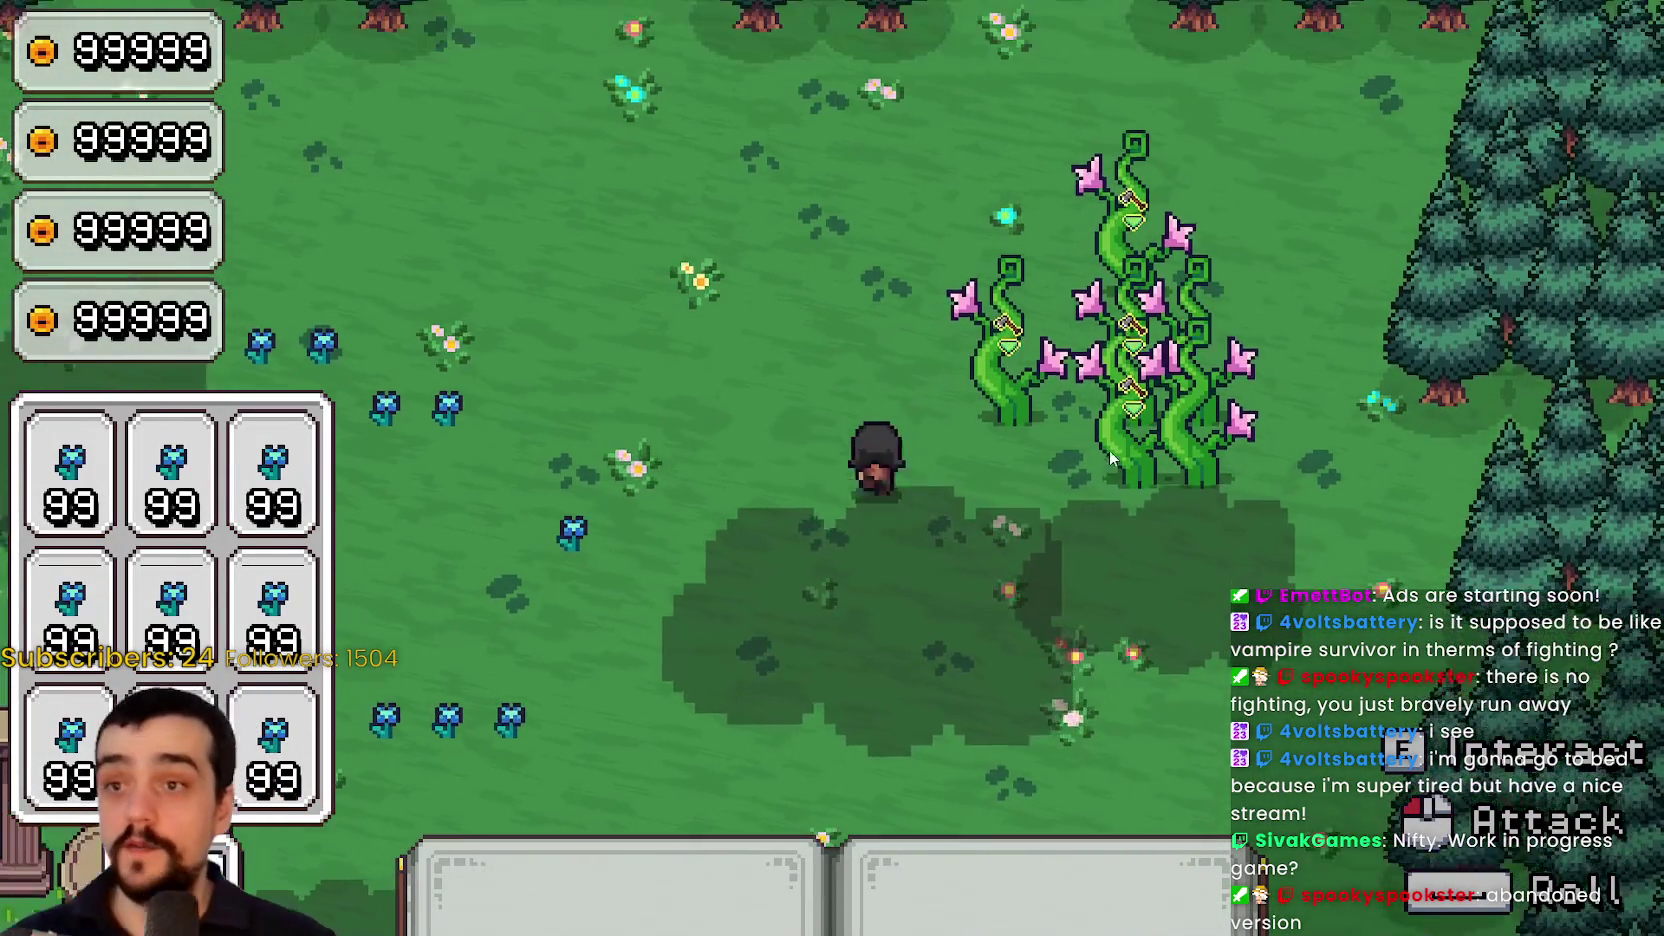
{"action": "key", "text": "w+a"}
{"action": "key", "text": "d"}
Walk south across the field and back north toward the vines
{"action": "key", "text": "w+d"}
{"action": "key", "text": "s+a"}
{"action": "key", "text": "s"}
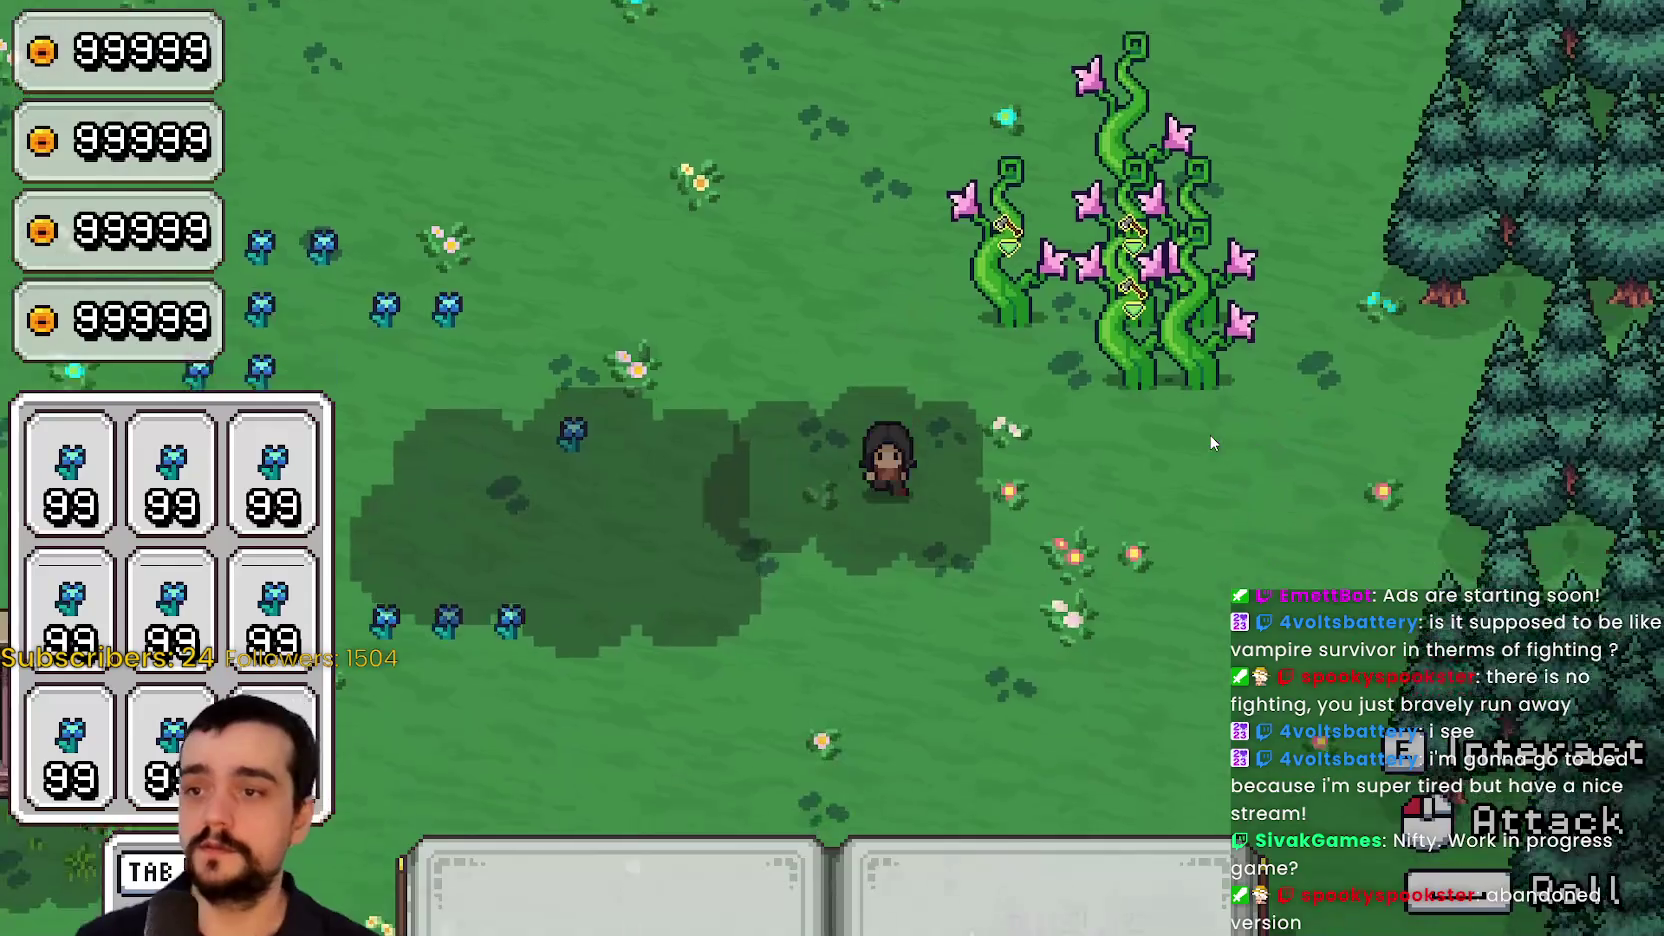
{"action": "key", "text": "s"}
{"action": "key", "text": "s+d"}
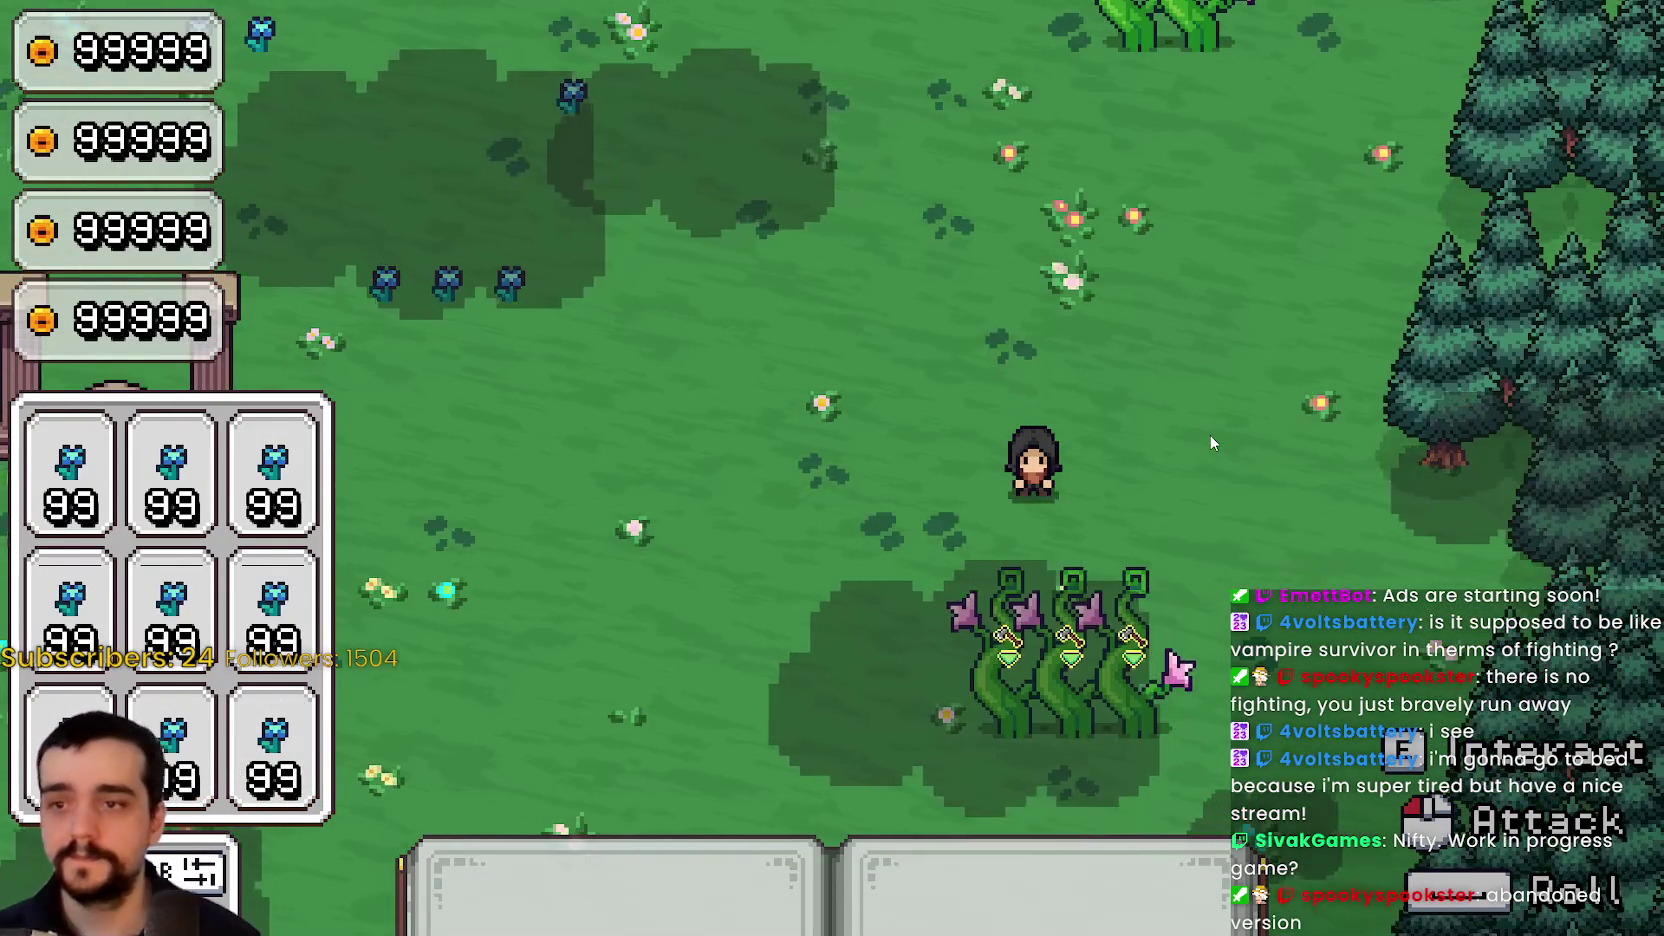
{"action": "key", "text": "a"}
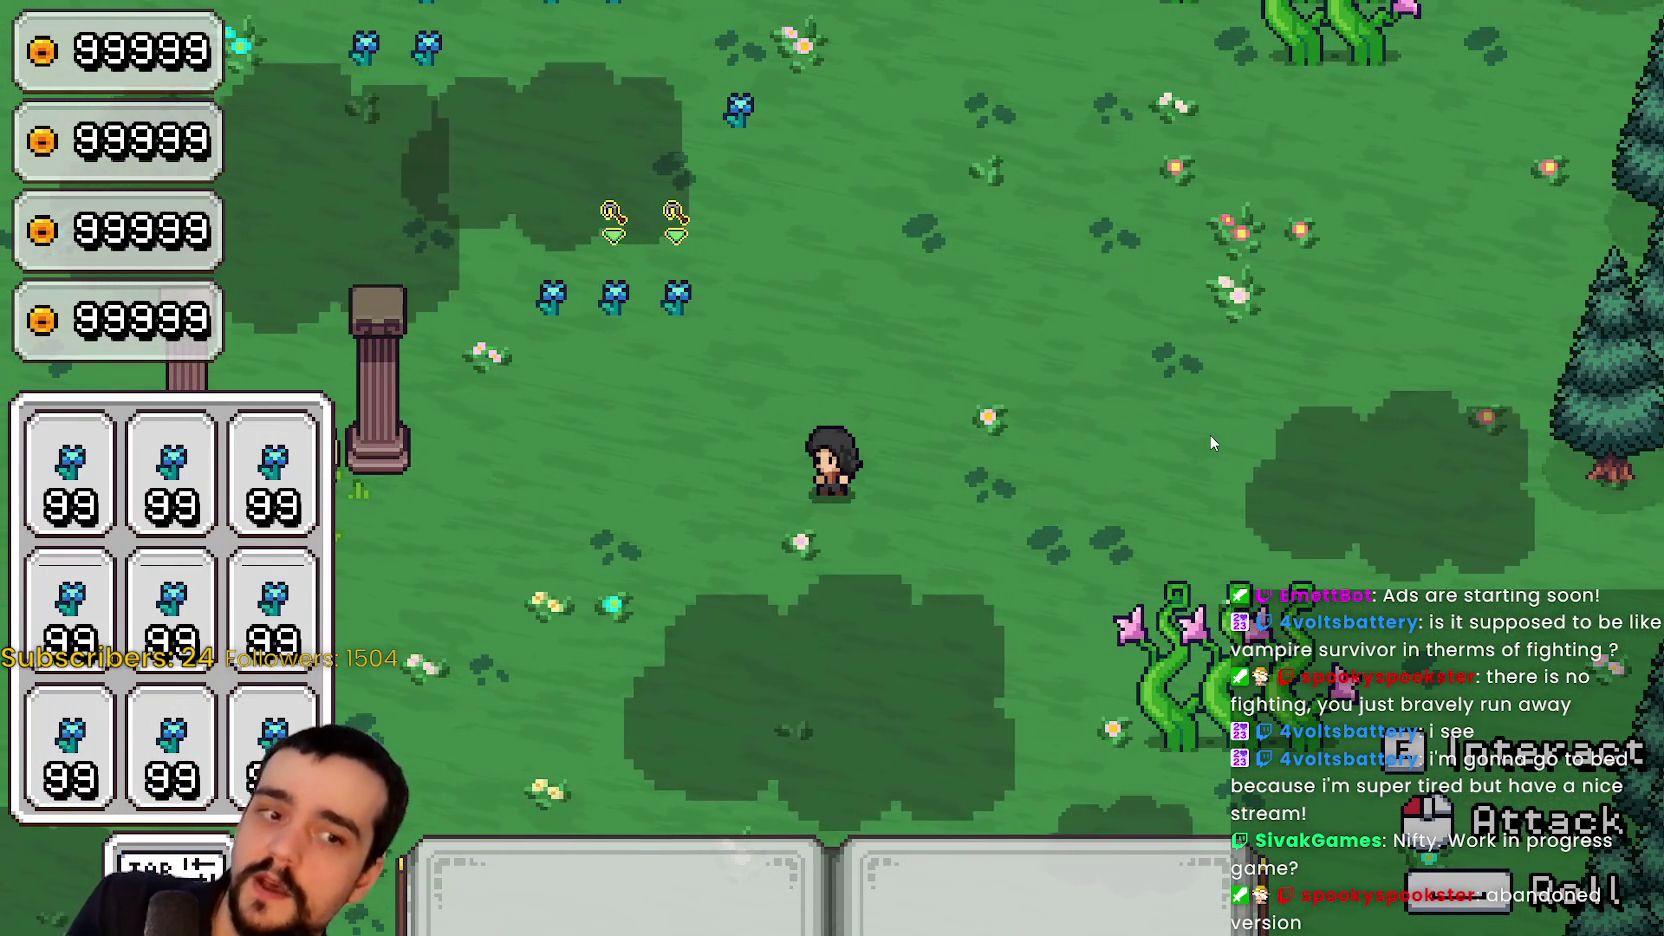
{"action": "key", "text": "w+d"}
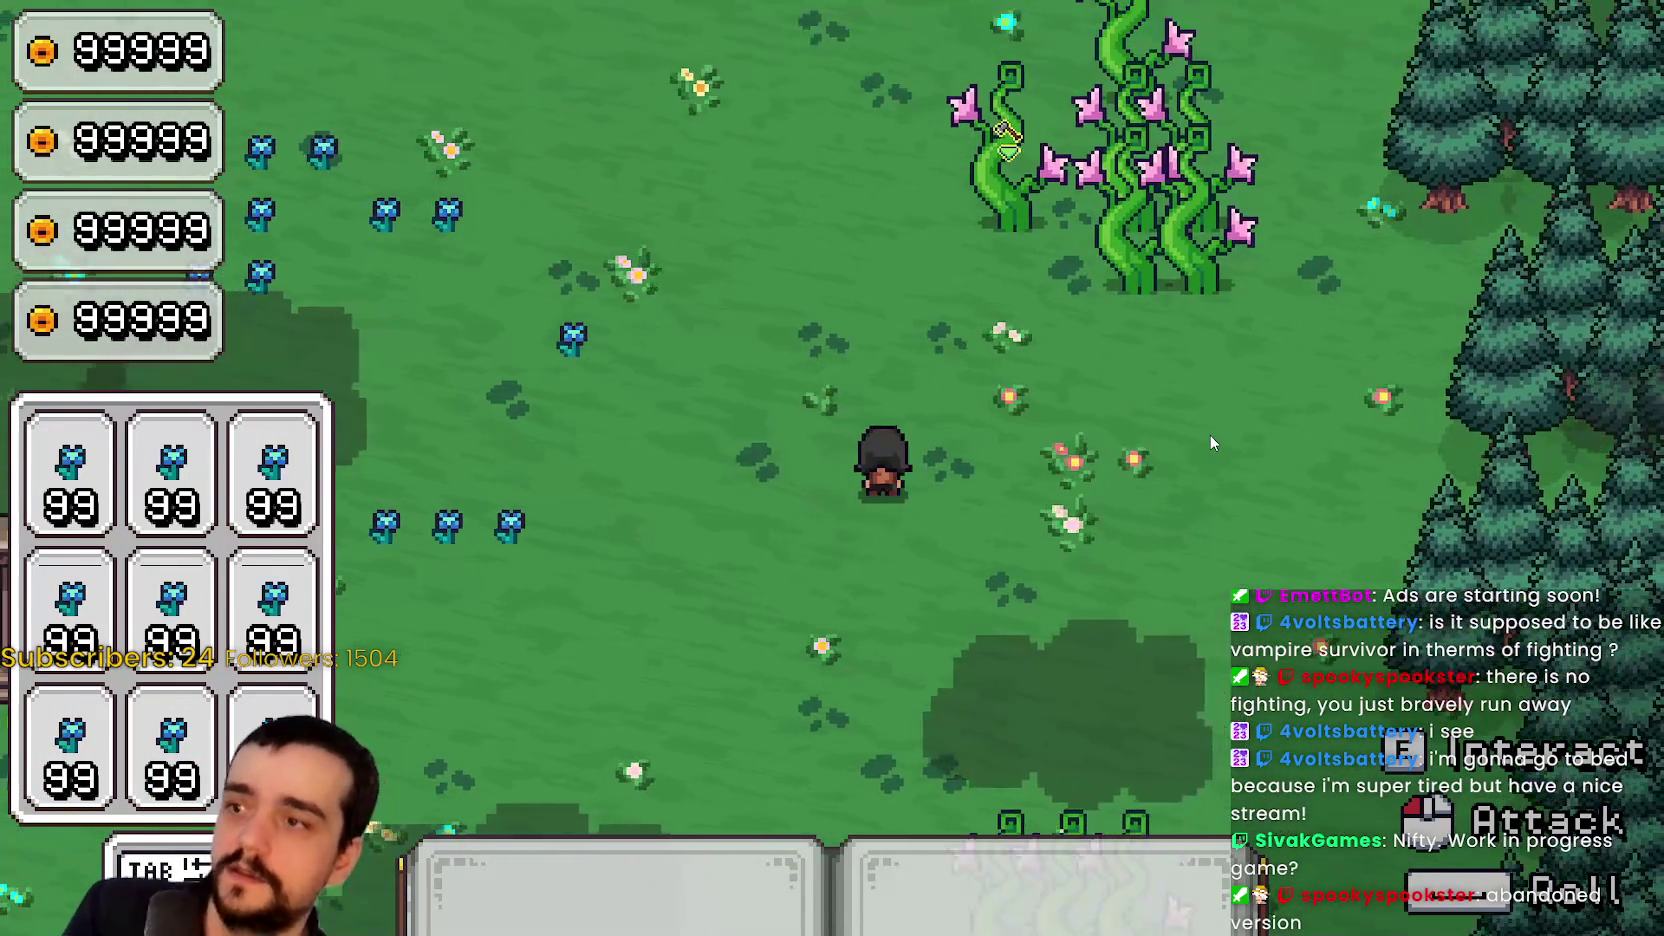
{"action": "key", "text": "w"}
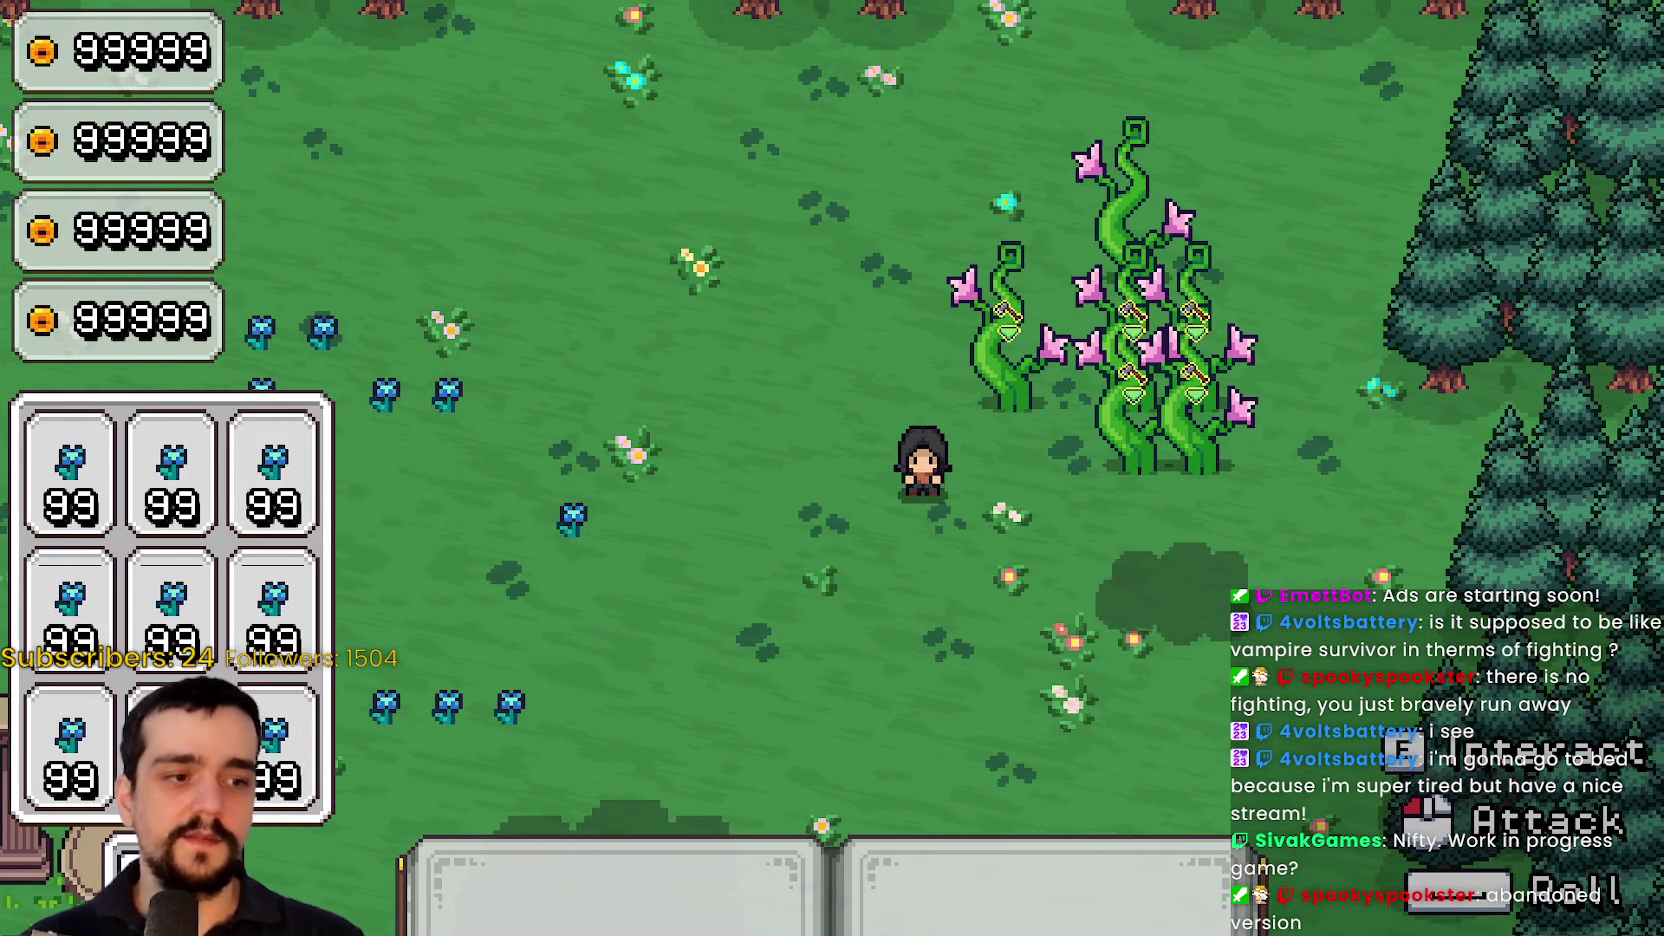
Switch to the editor, open the_player scene, then go back to the game
{"action": "key", "text": "alt+Tab"}
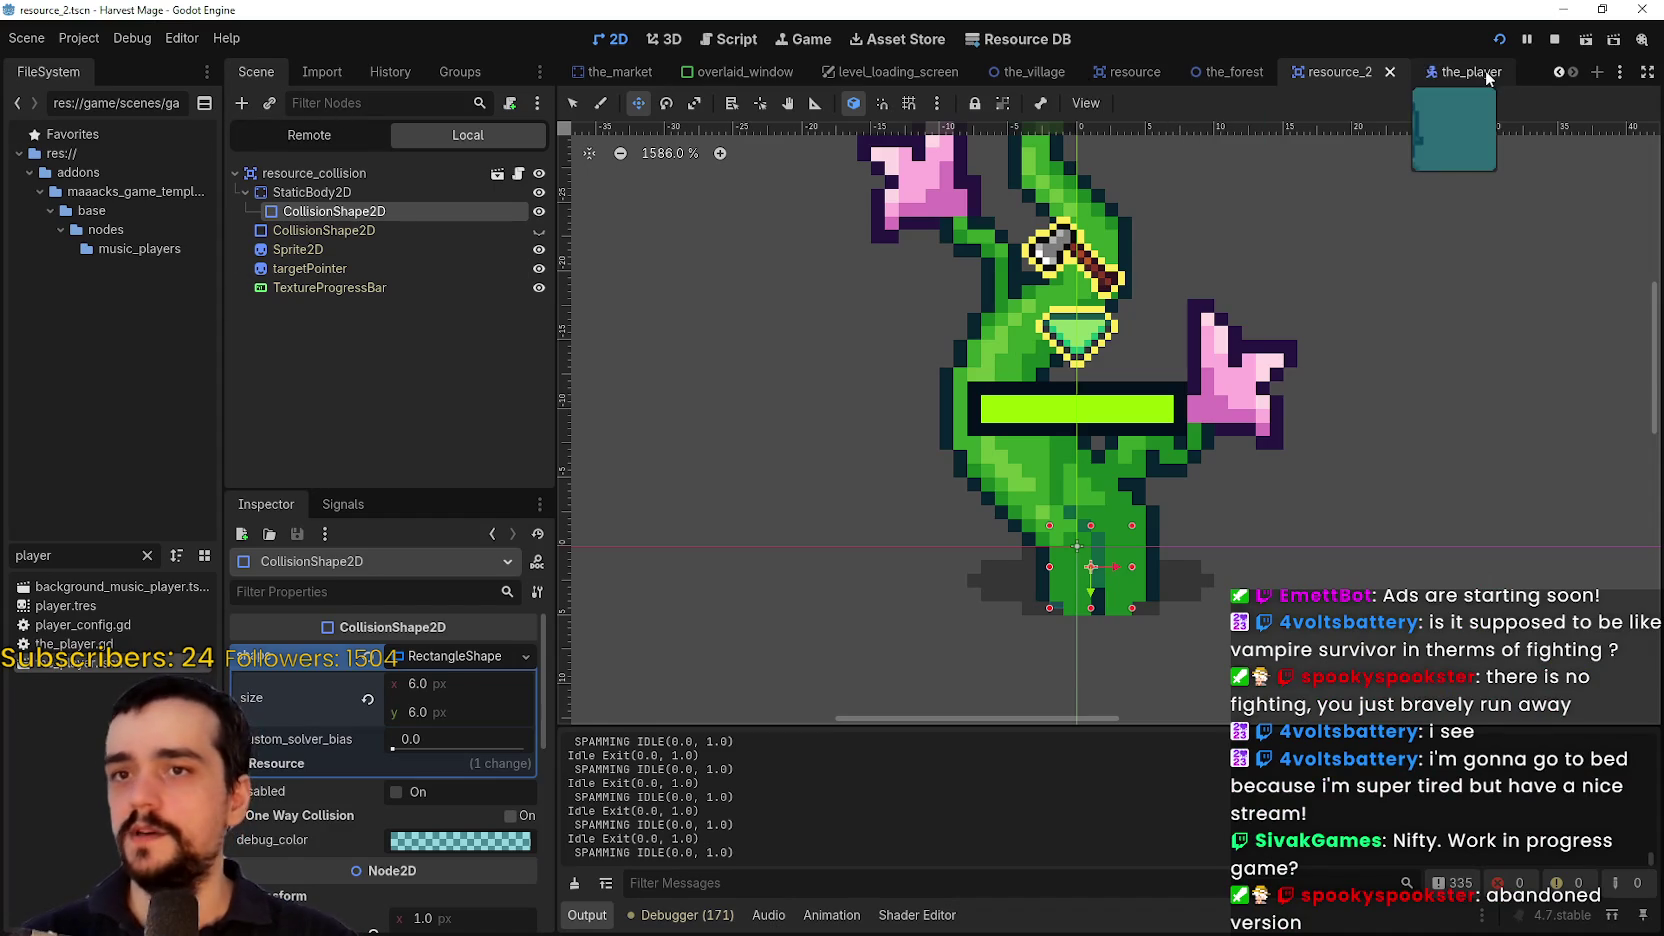
{"action": "left_click", "coordinate": [1470, 72]}
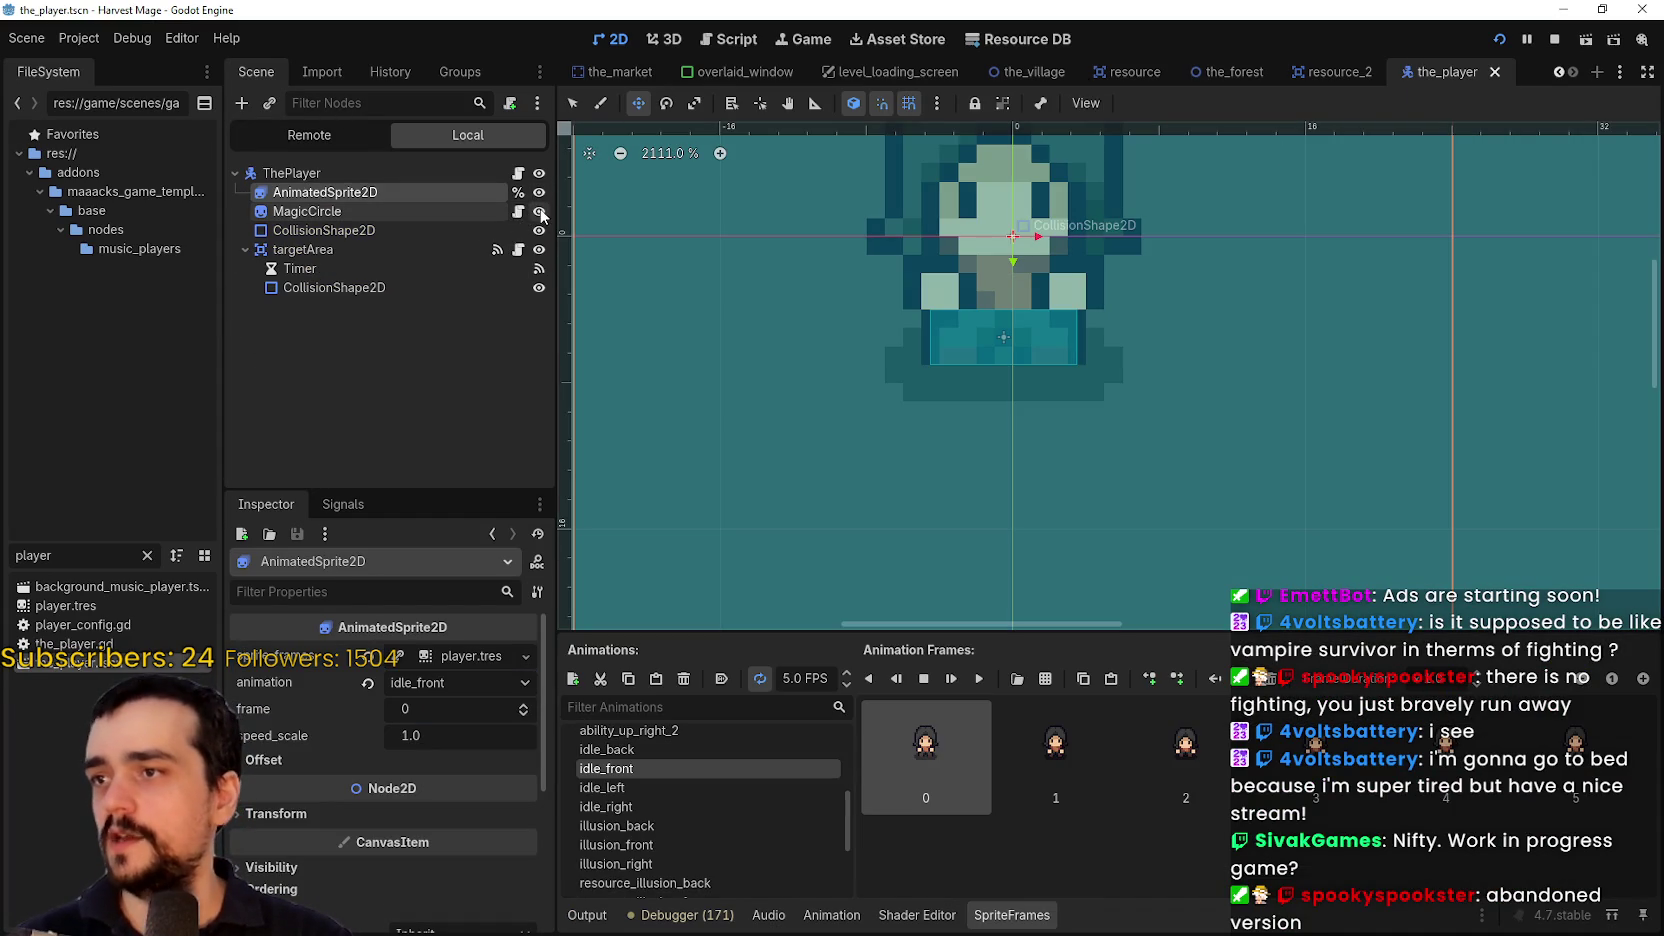
{"action": "key", "text": "alt+Tab"}
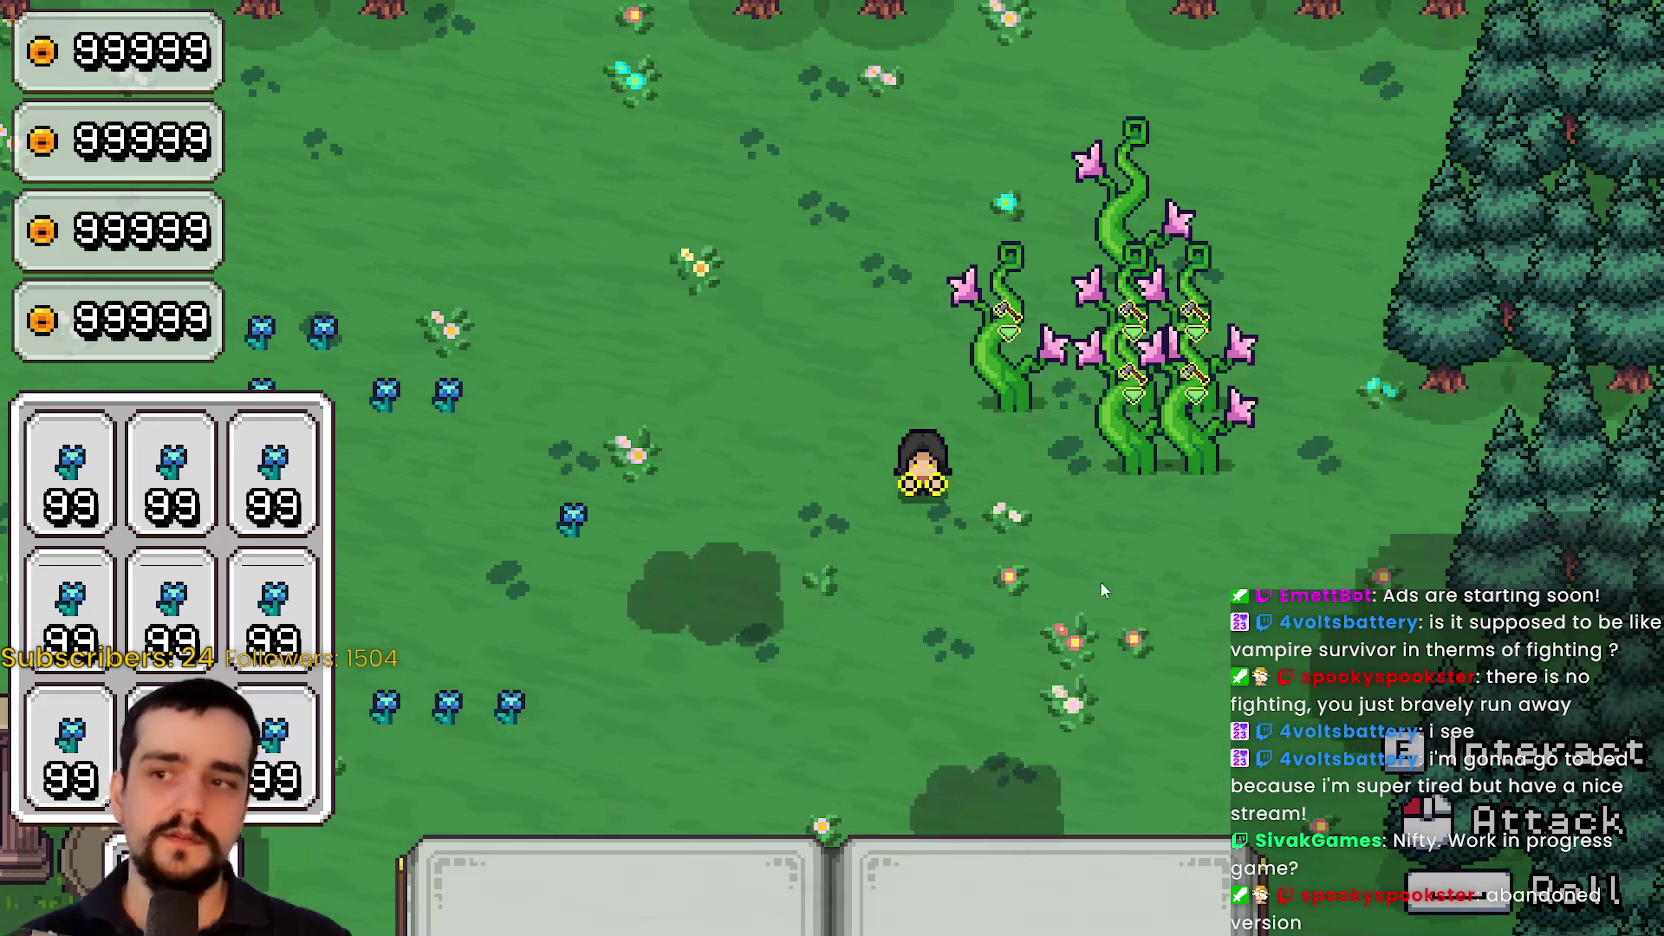
Walk around the vine plants again, end facing forward, and stop the game with F8
{"action": "key", "text": "a"}
{"action": "key", "text": "w"}
{"action": "key", "text": "d"}
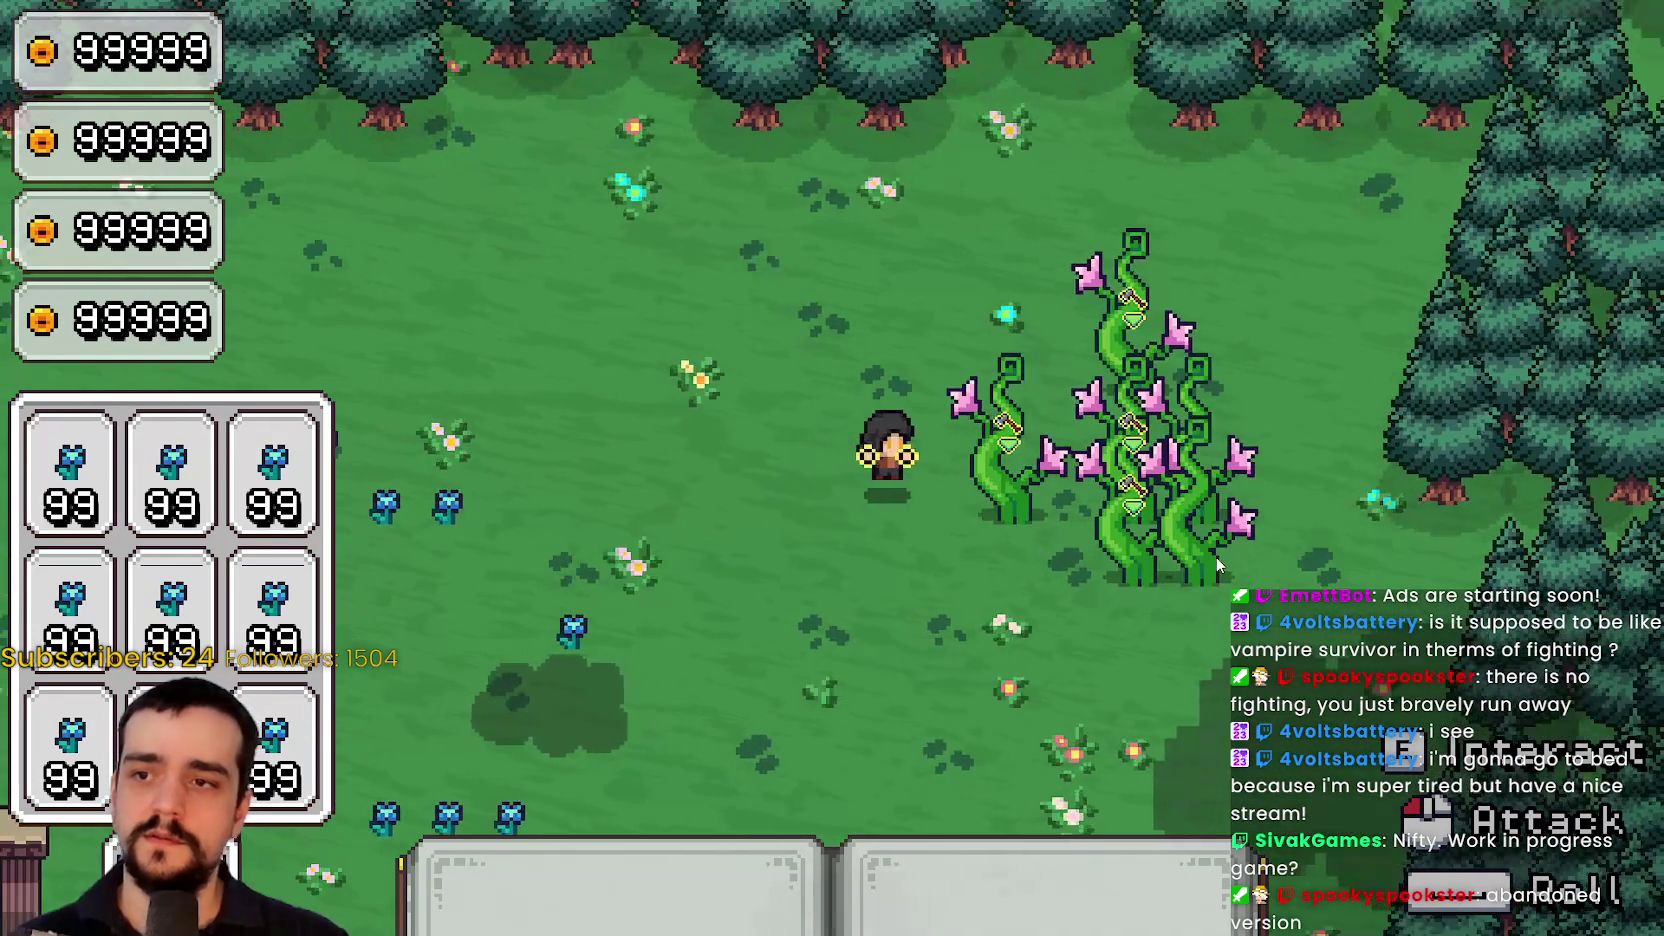
{"action": "key", "text": "s"}
{"action": "key", "text": "a"}
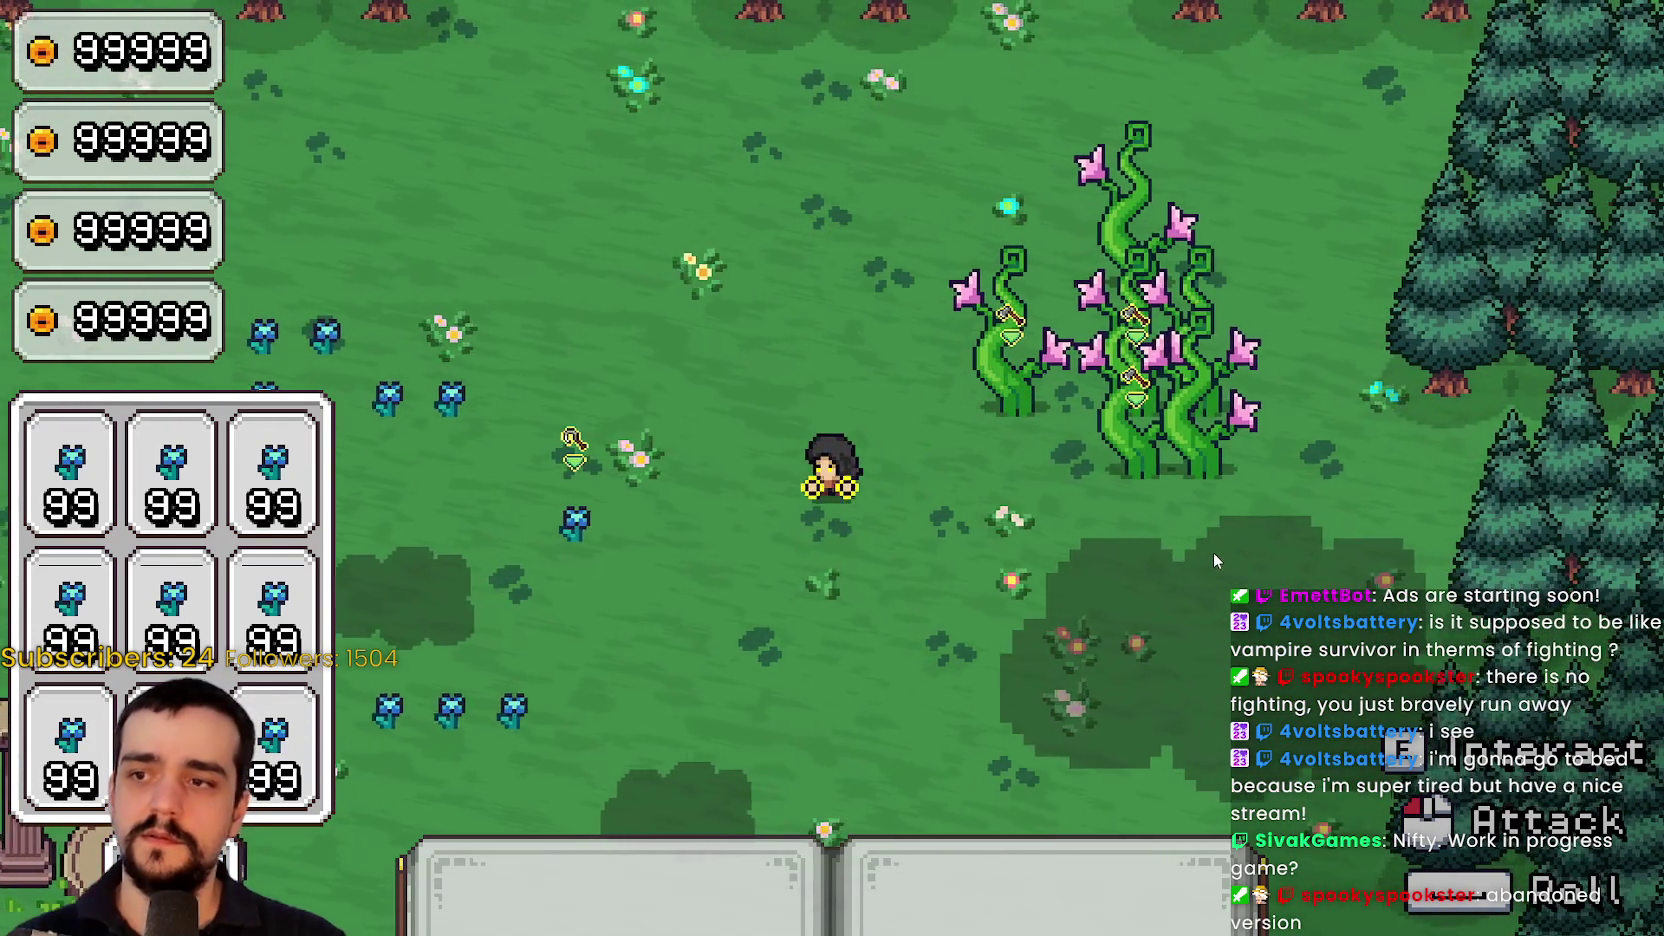
{"action": "key", "text": "w"}
{"action": "key", "text": "a"}
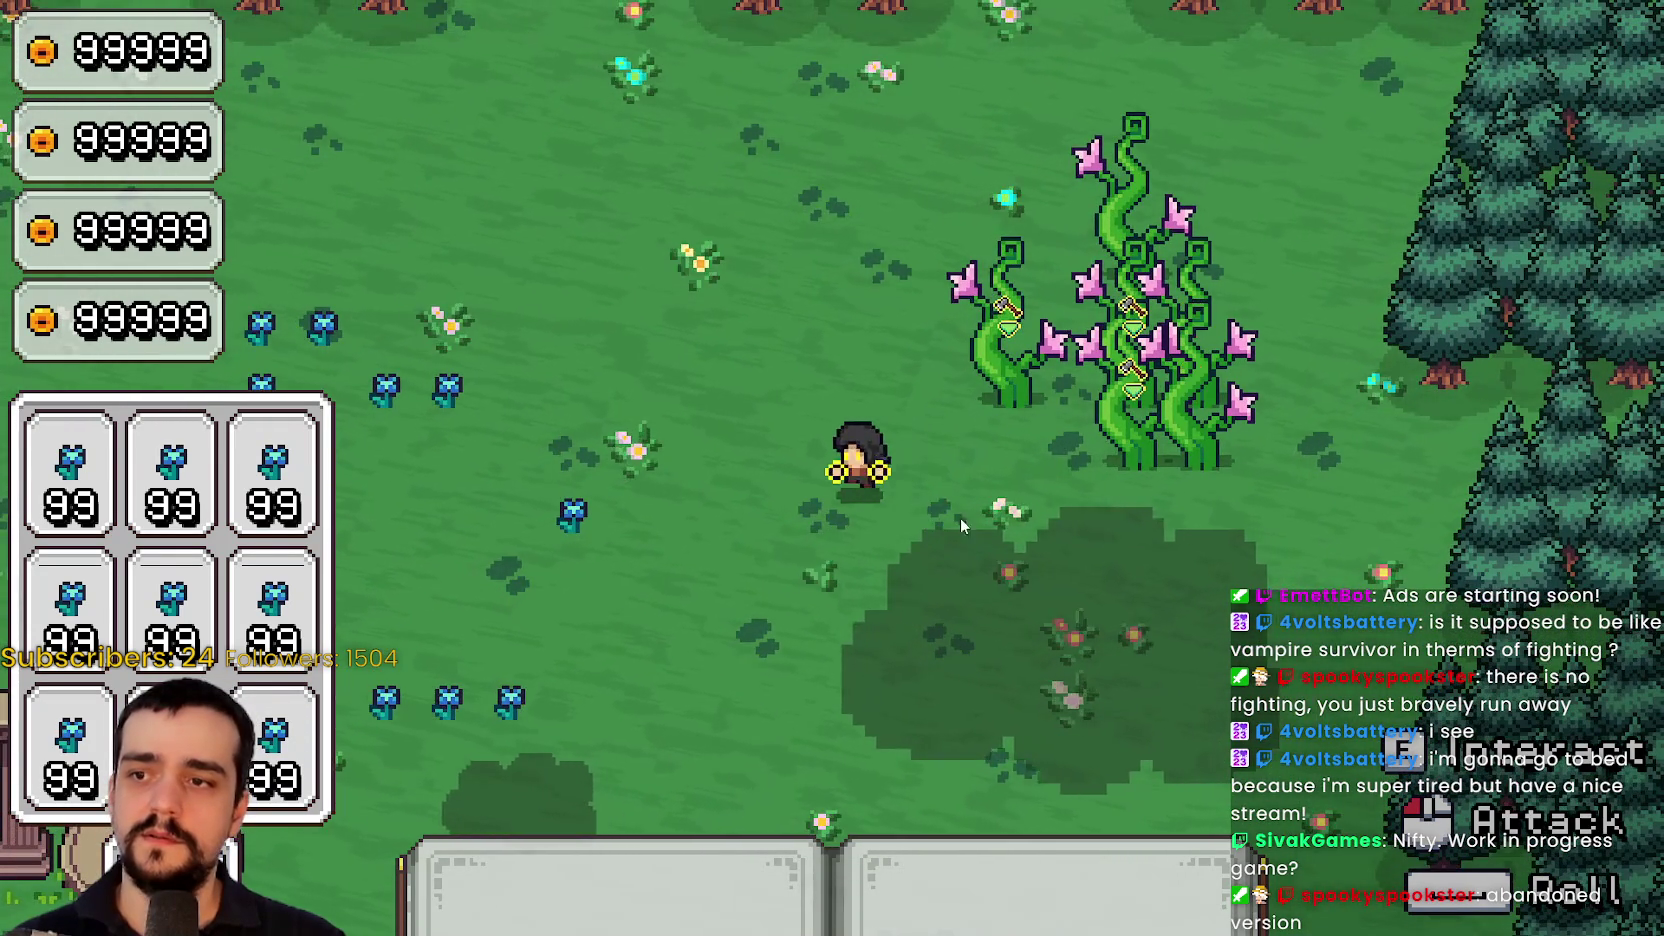
{"action": "key", "text": "s"}
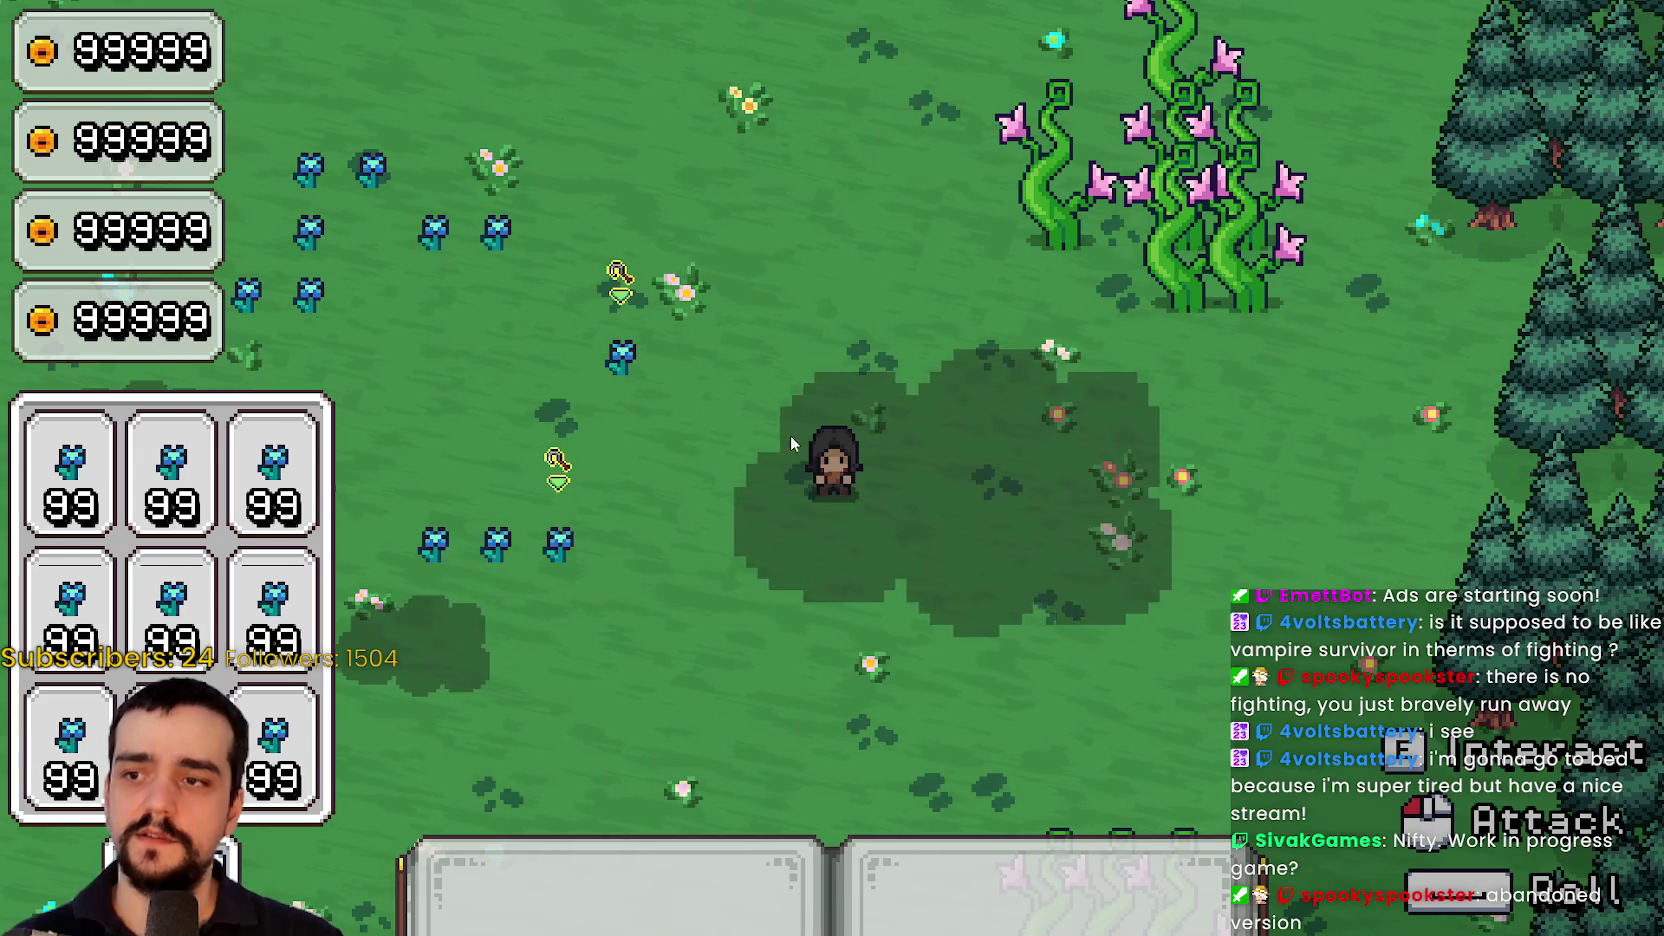
{"action": "key", "text": "d"}
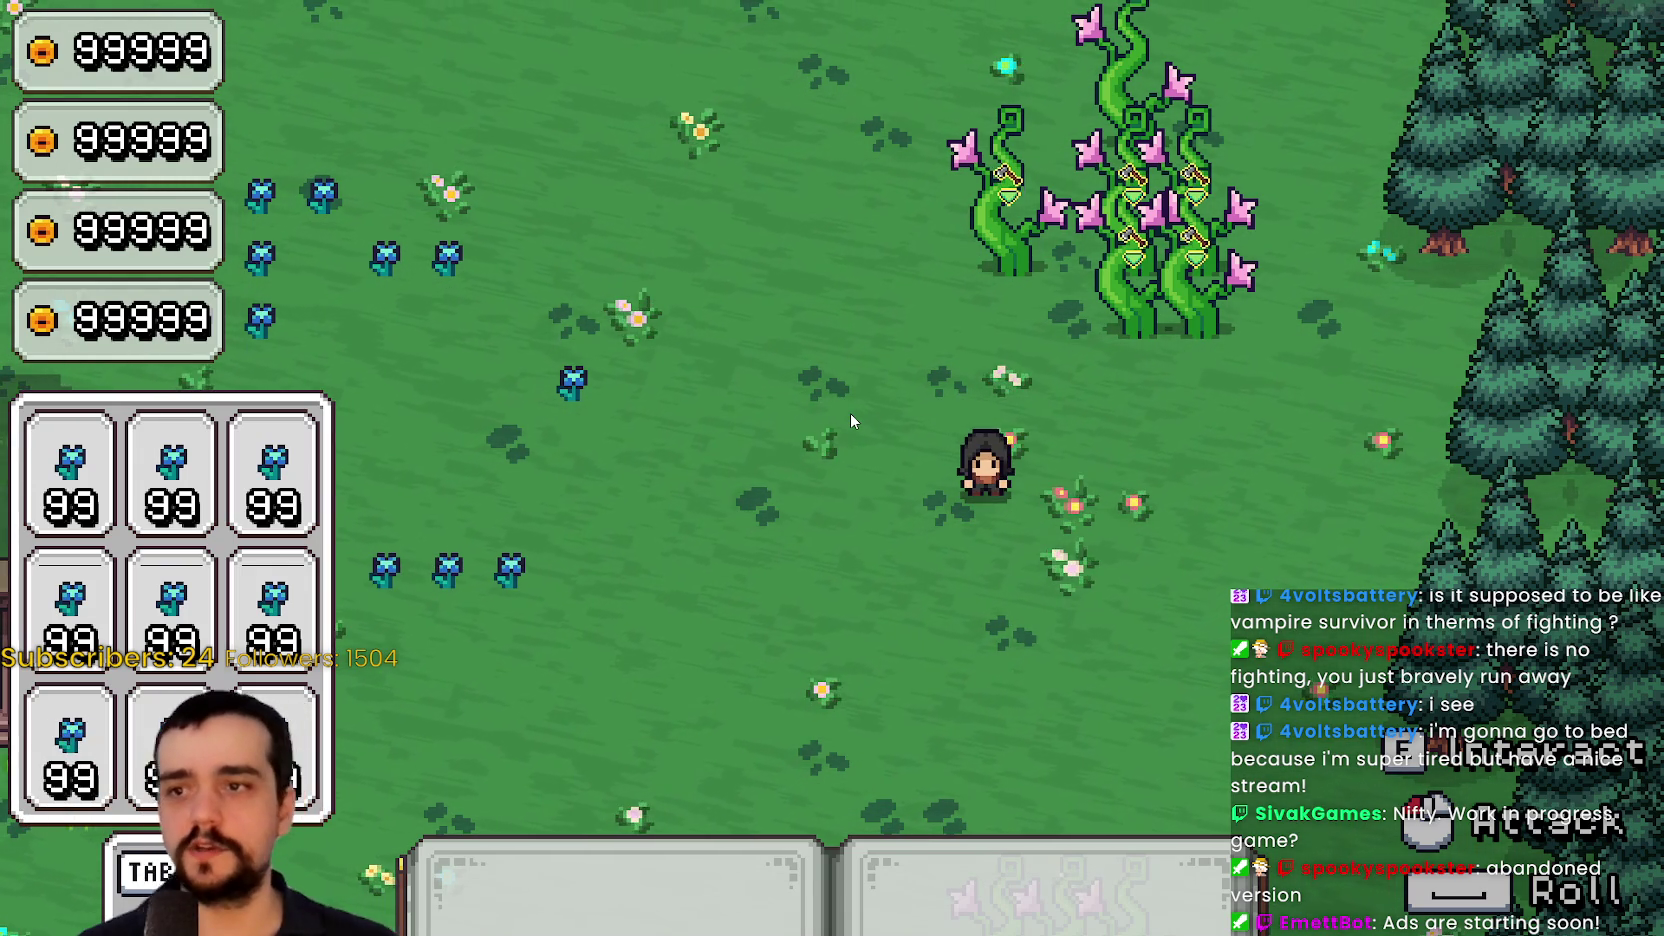
{"action": "key", "text": "w"}
{"action": "key", "text": "s"}
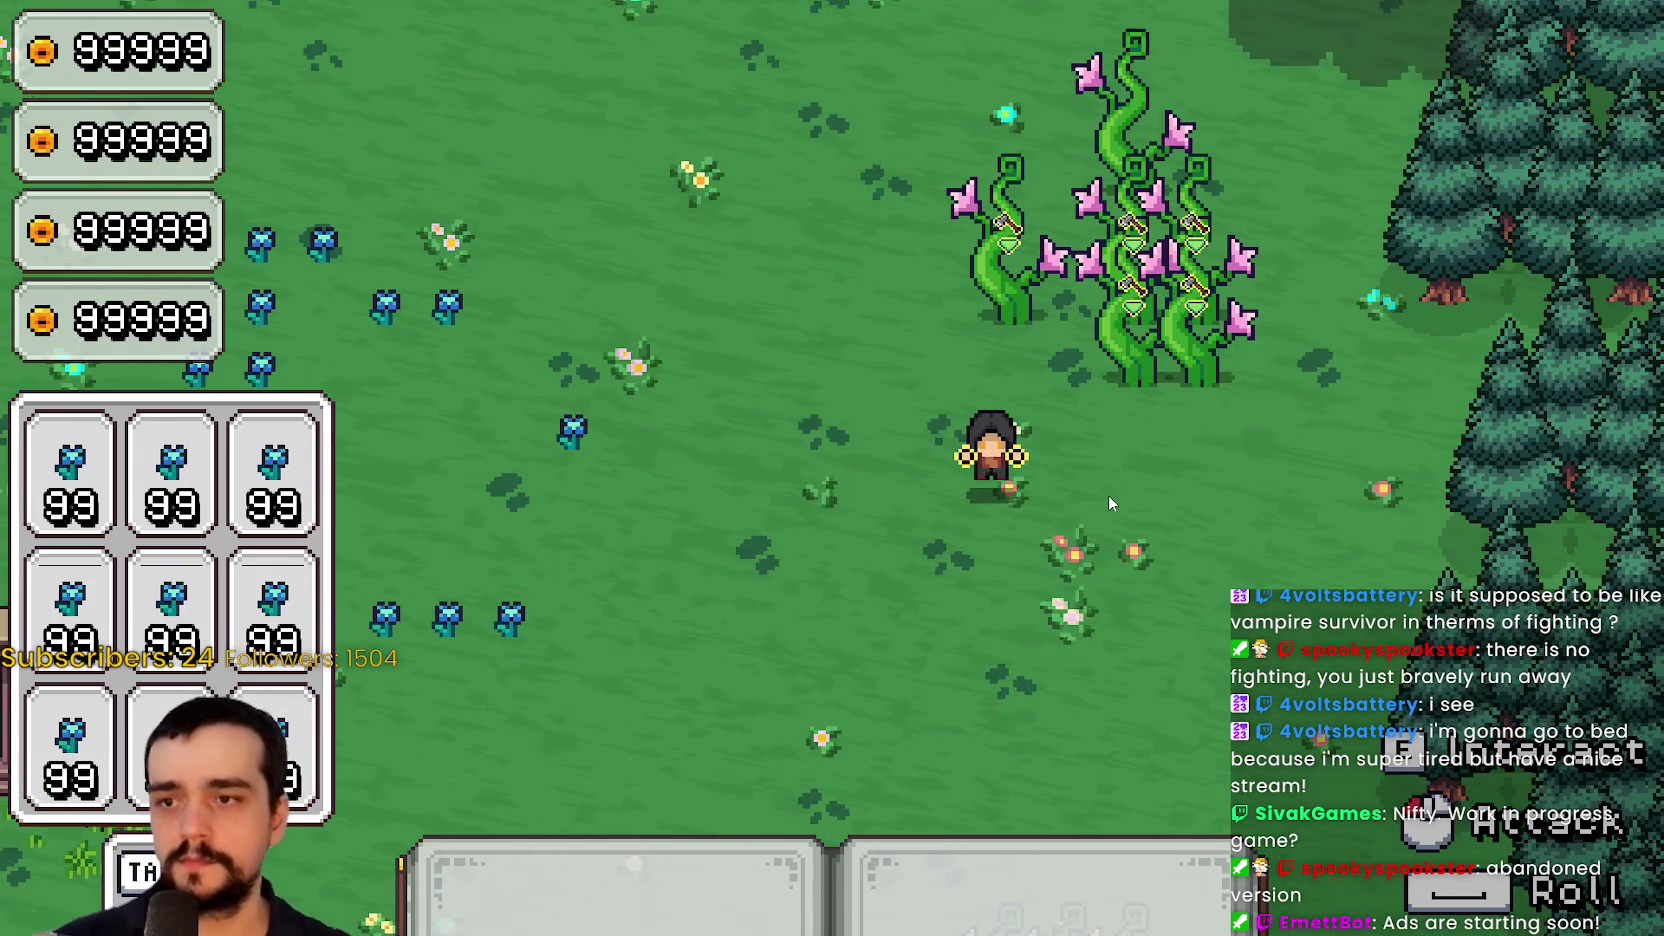
{"action": "key", "text": "F8"}
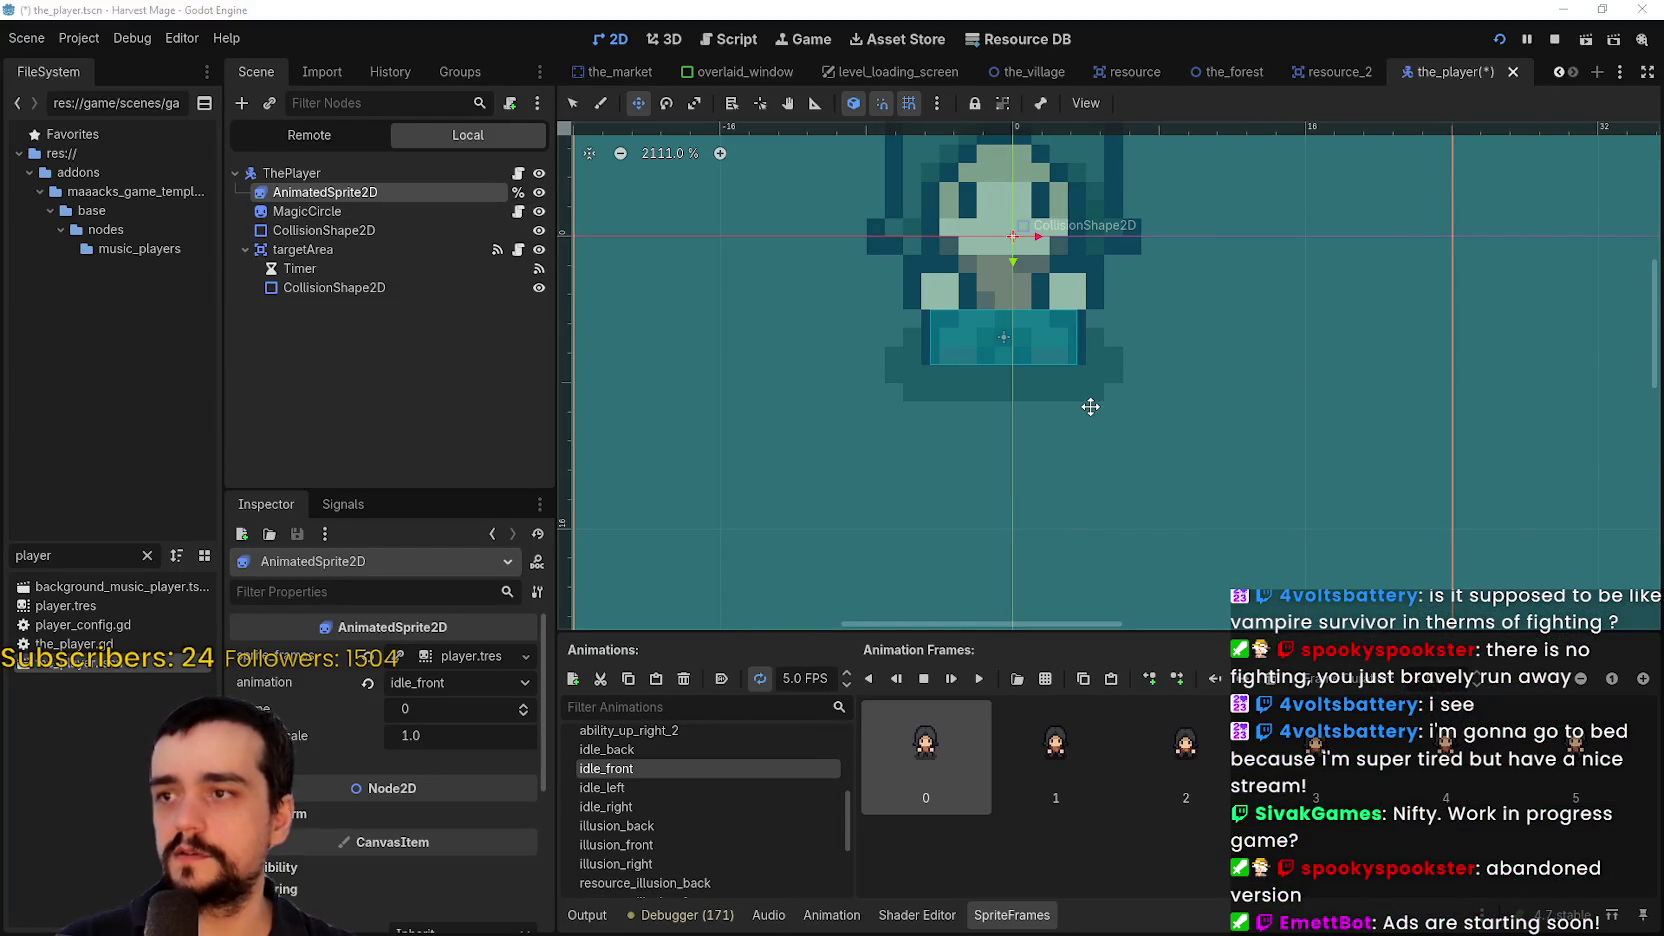
Run the game with F5 and walk the mage up-right, down, then up-left across the meadow
{"action": "key", "text": "F5"}
{"action": "key", "text": "w"}
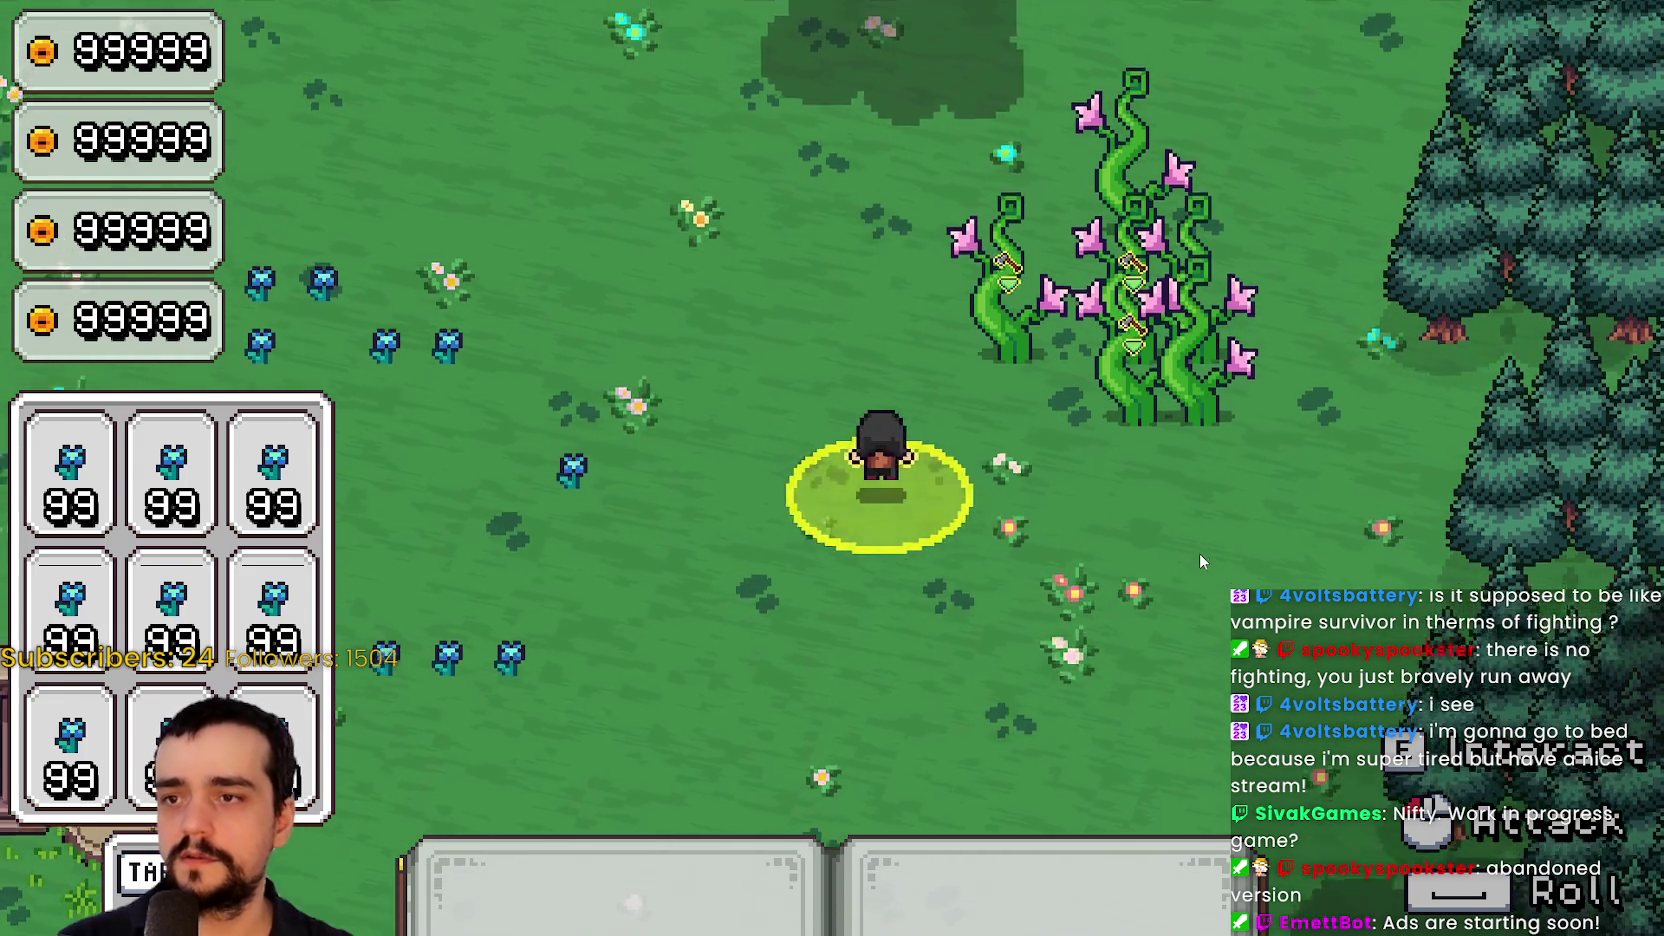
{"action": "key", "text": "d"}
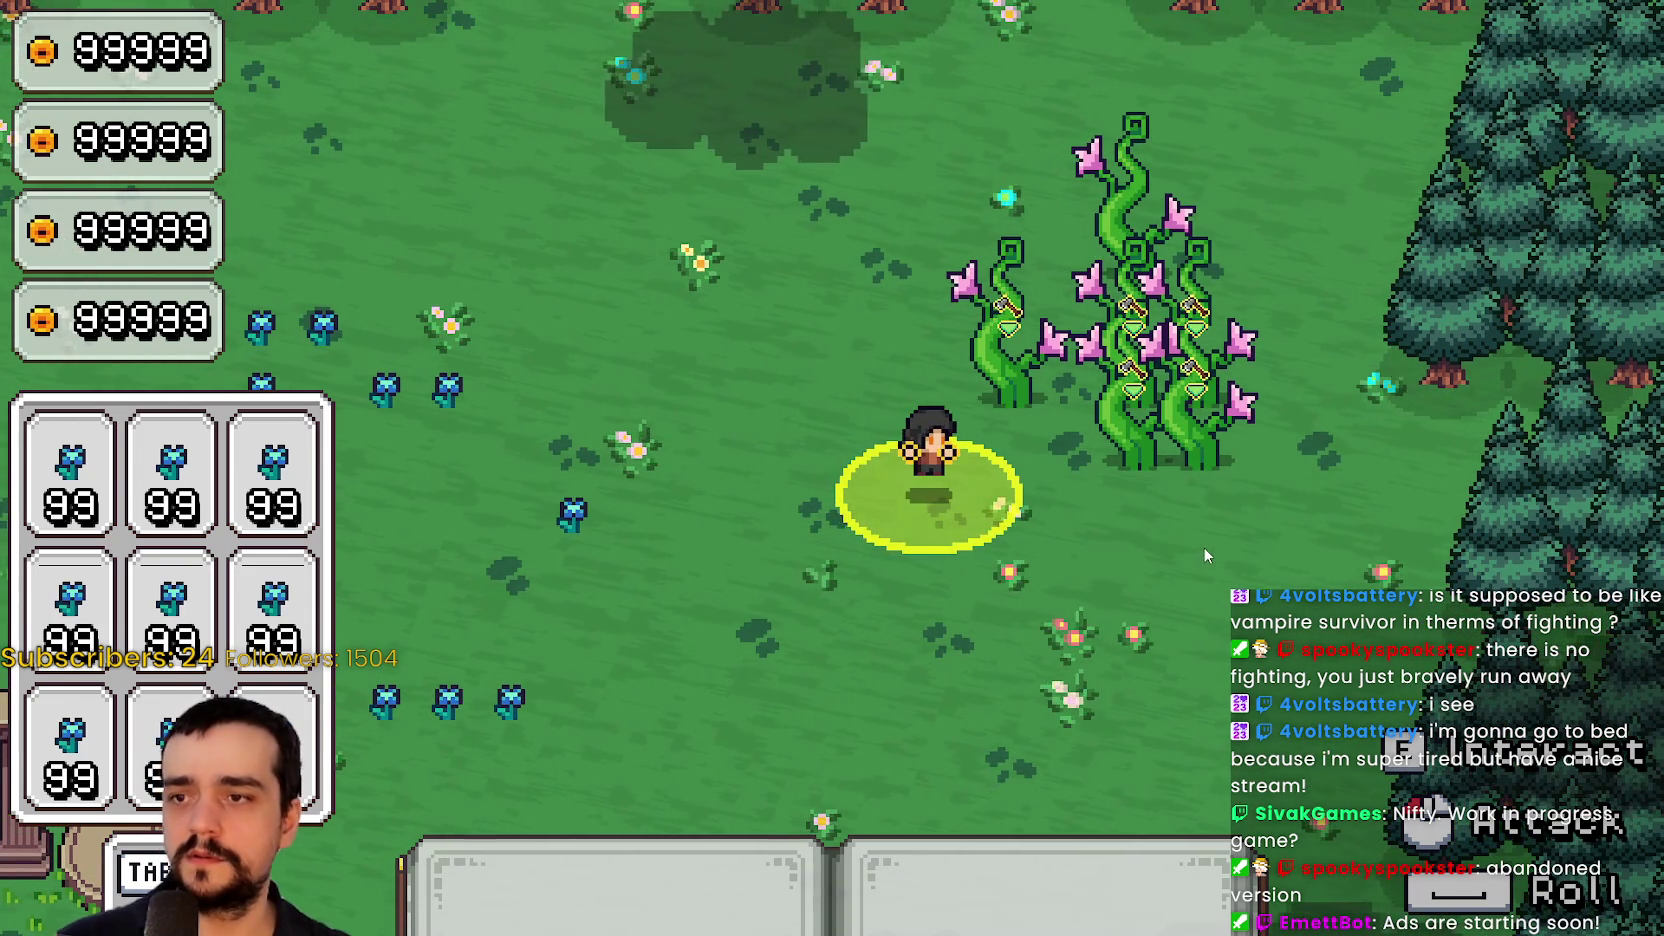
{"action": "key", "text": "s"}
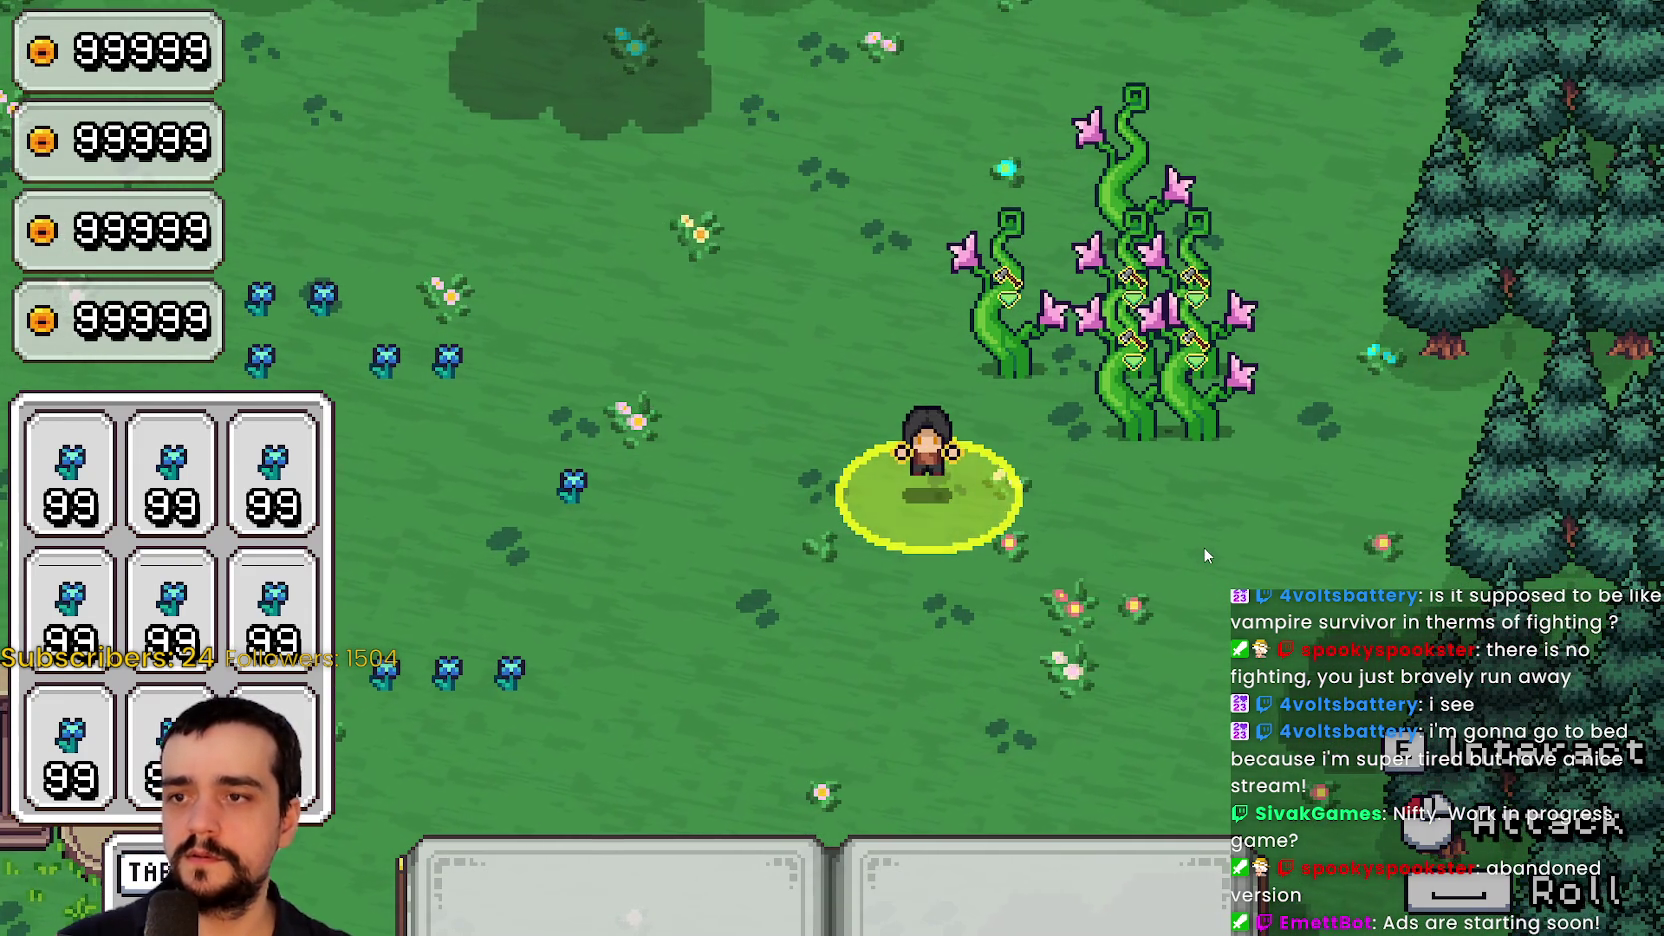
{"action": "key", "text": "w"}
{"action": "key", "text": "a"}
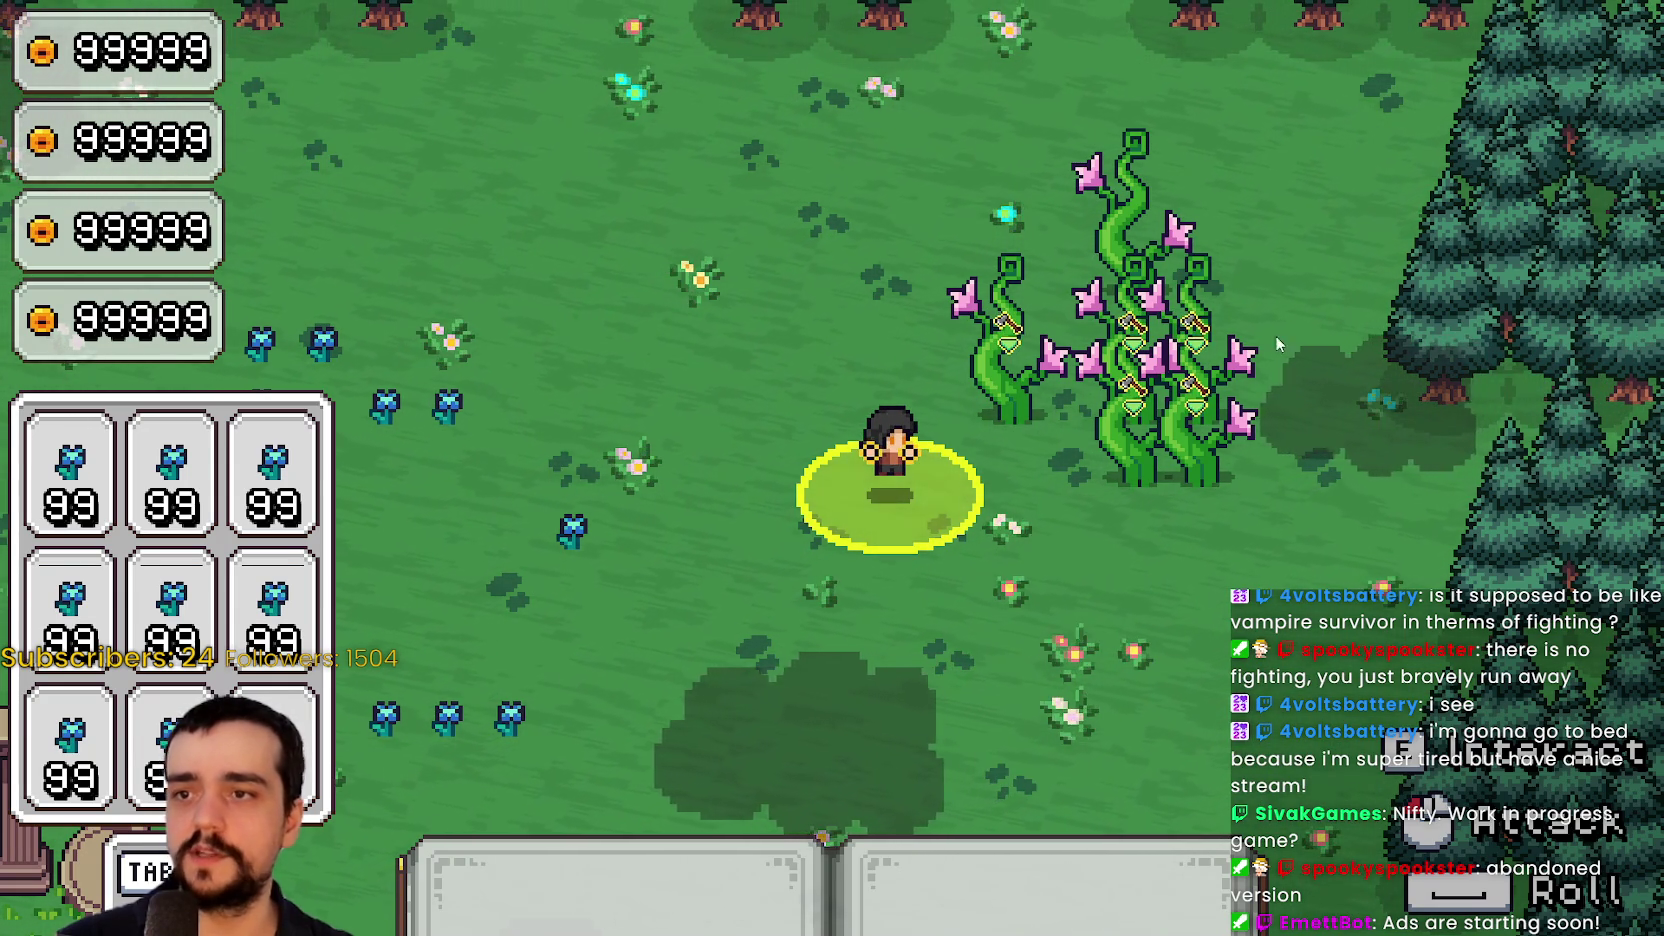
Walk left to the blue flowers, cast the magic circle to harvest them, then head right toward the vines
{"action": "key", "text": "a"}
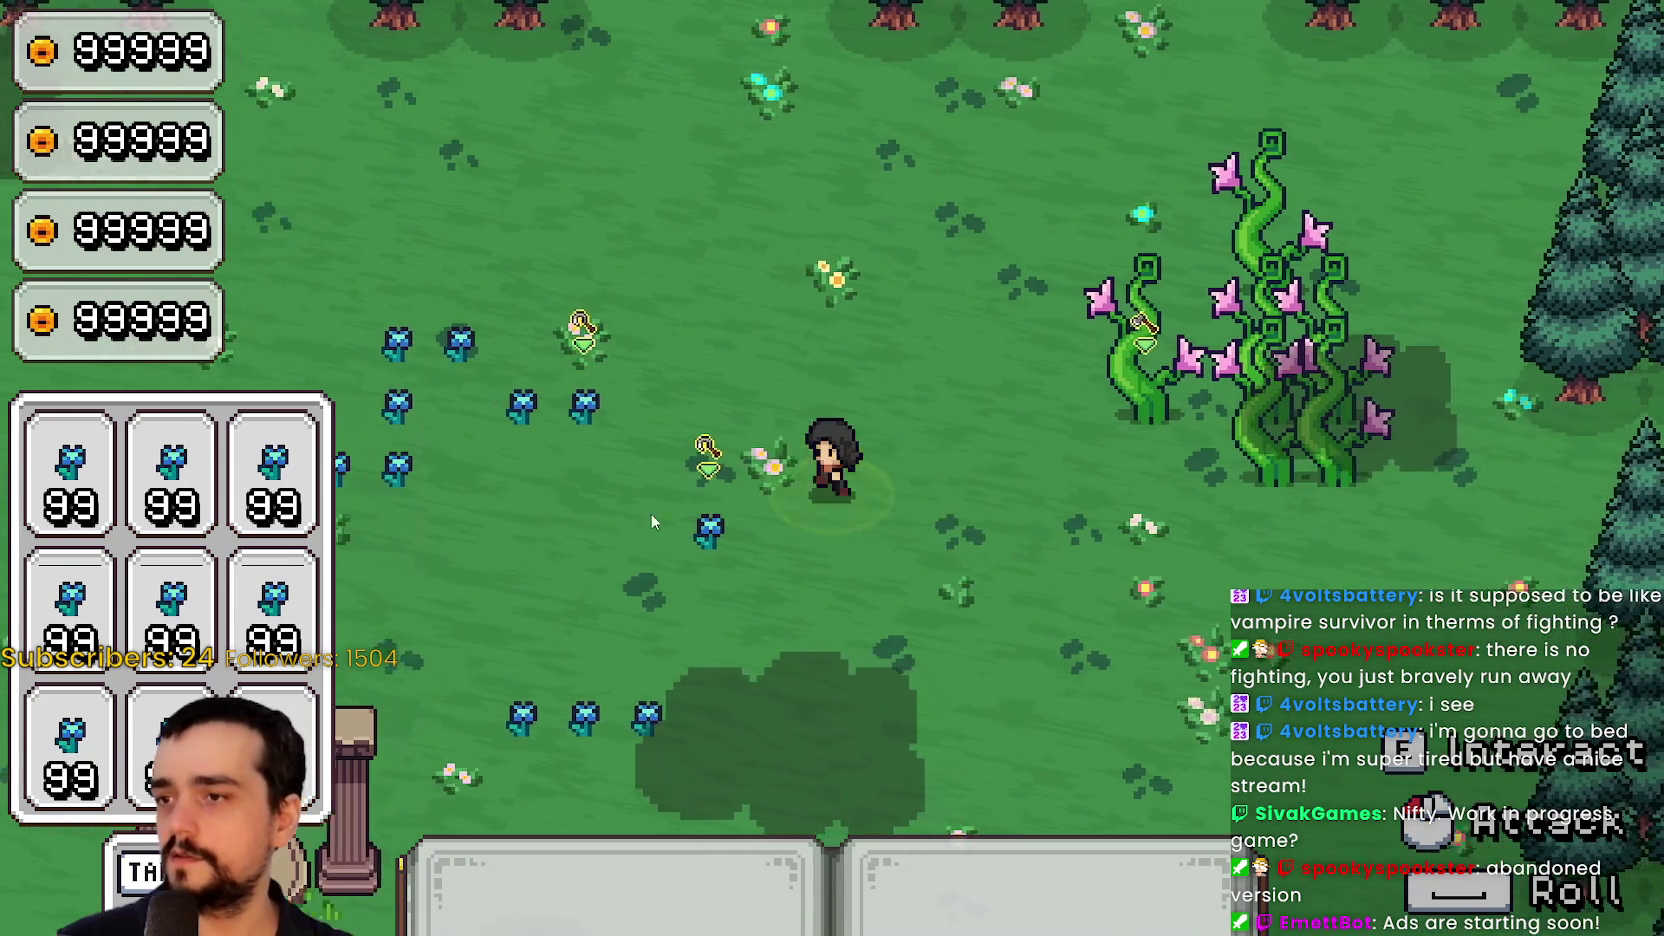
{"action": "key", "text": "a"}
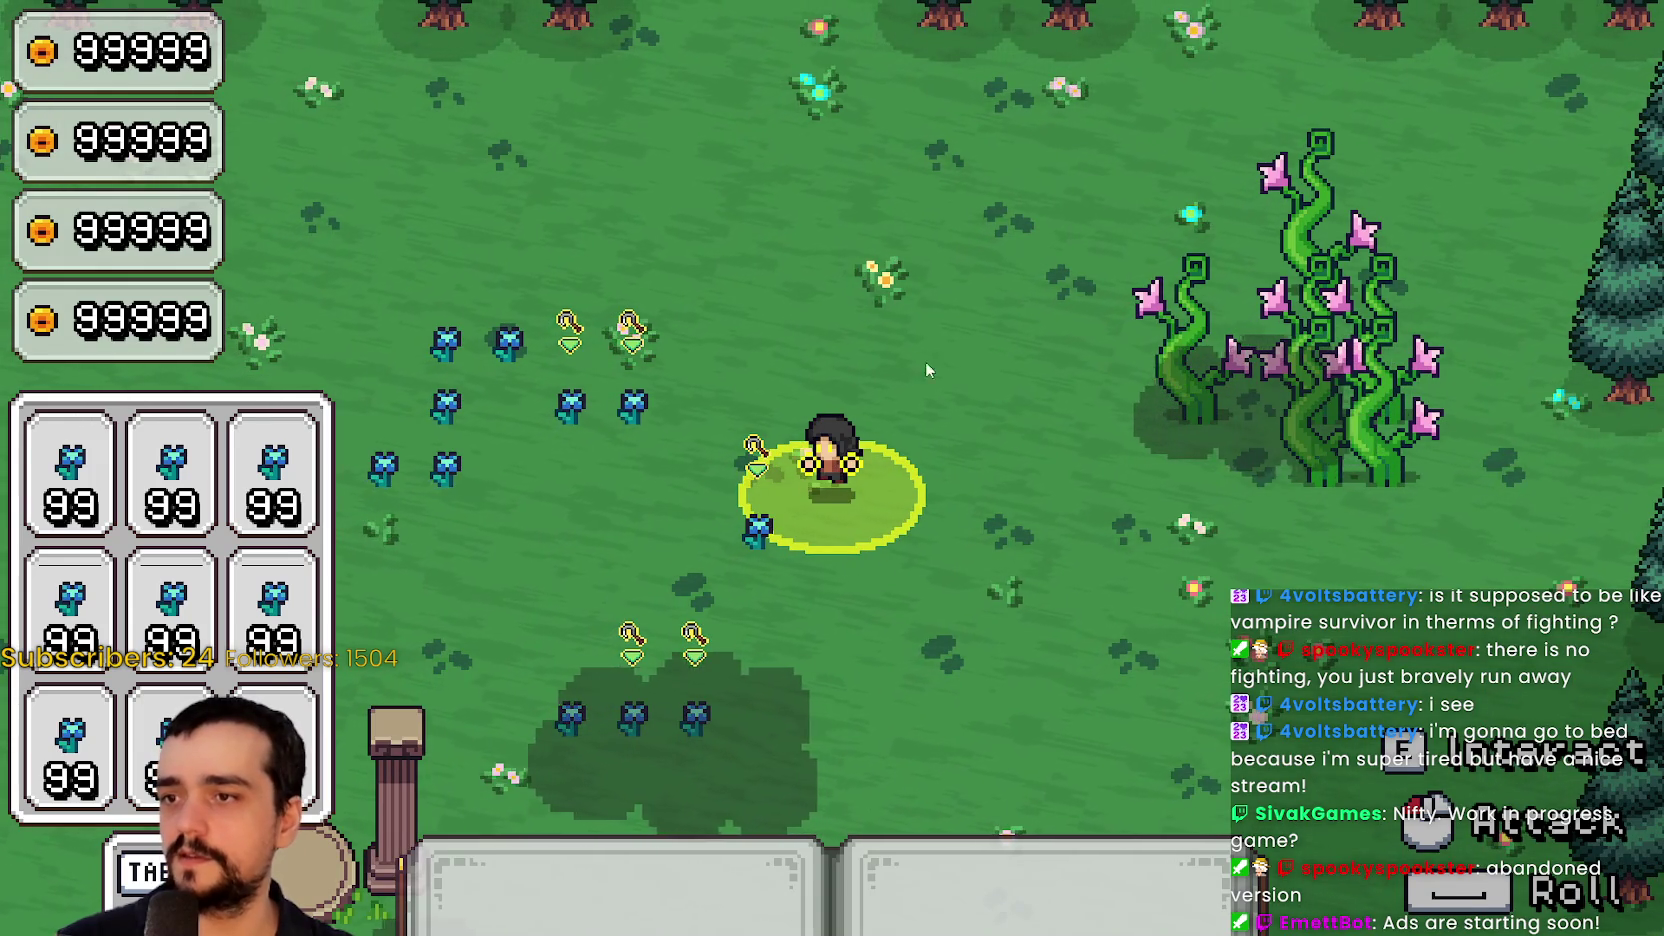
{"action": "key", "text": "d"}
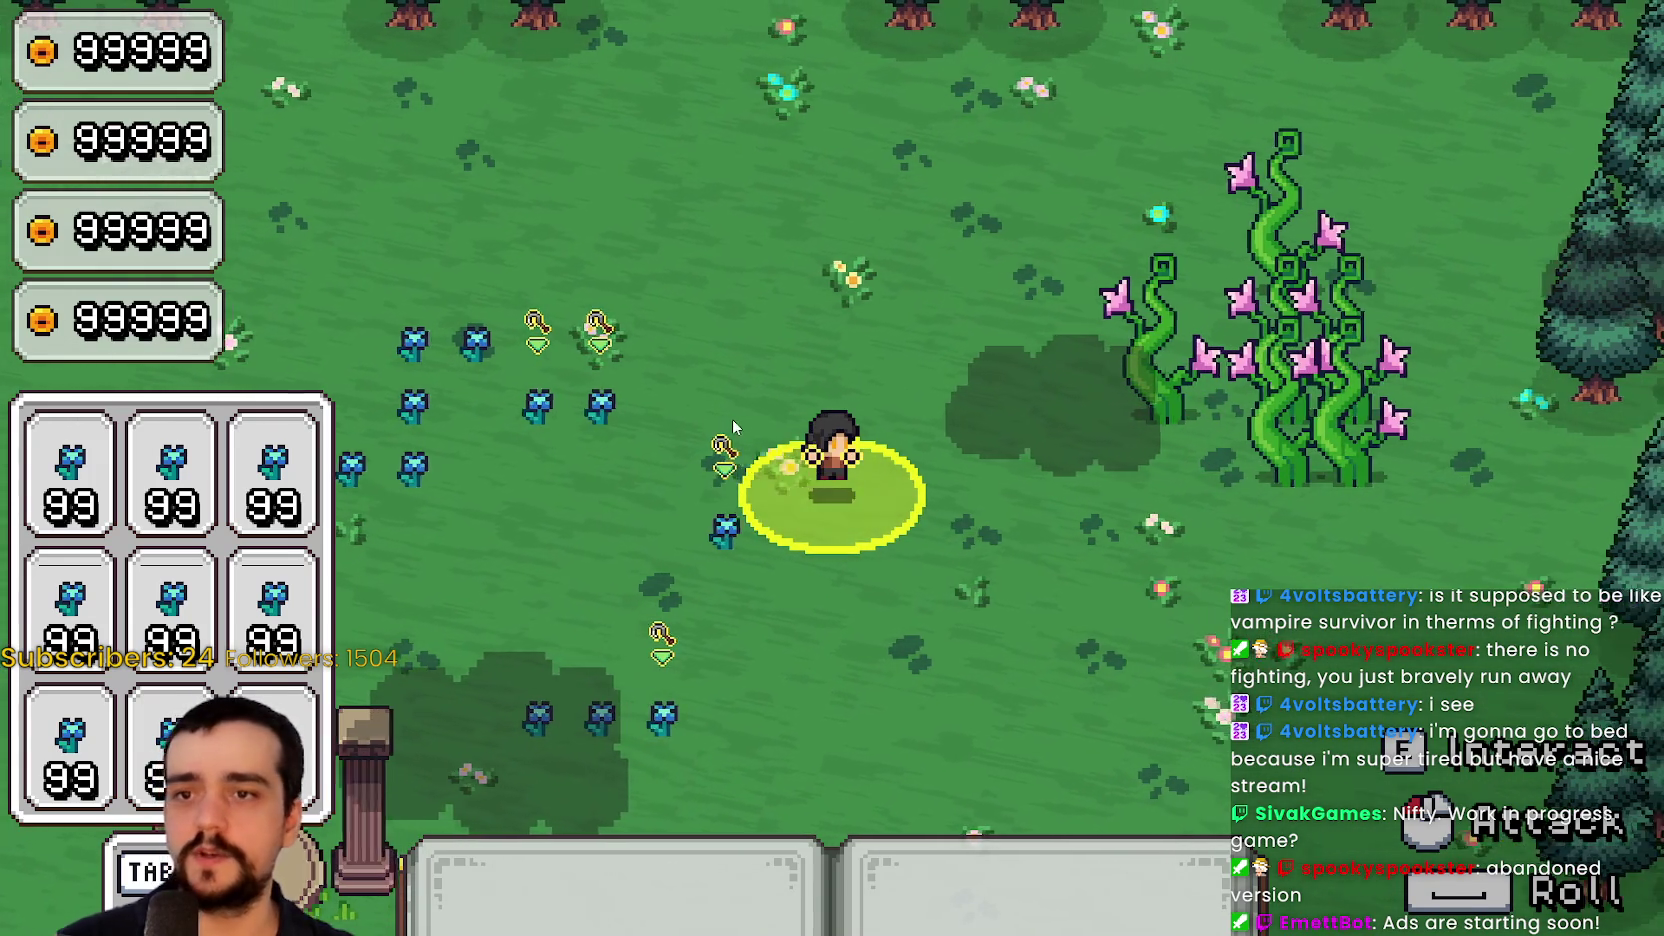
{"action": "key", "text": "d"}
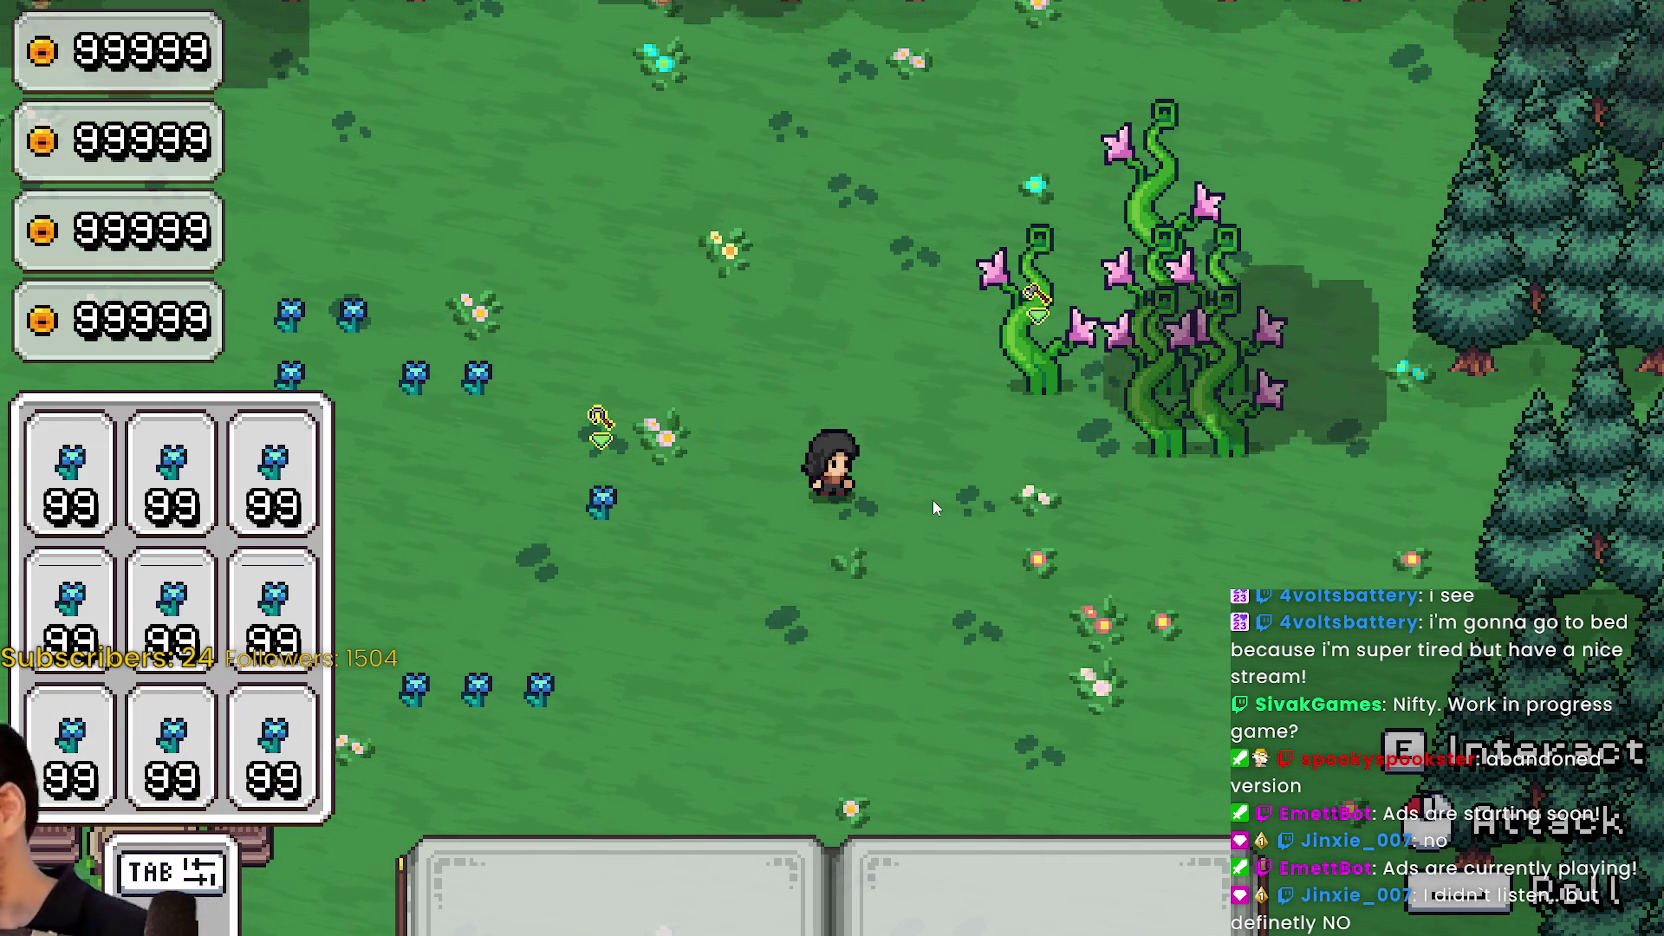
Walk the mage down, down-right, then left alongside the vine plants
{"action": "key", "text": "s"}
{"action": "key", "text": "s"}
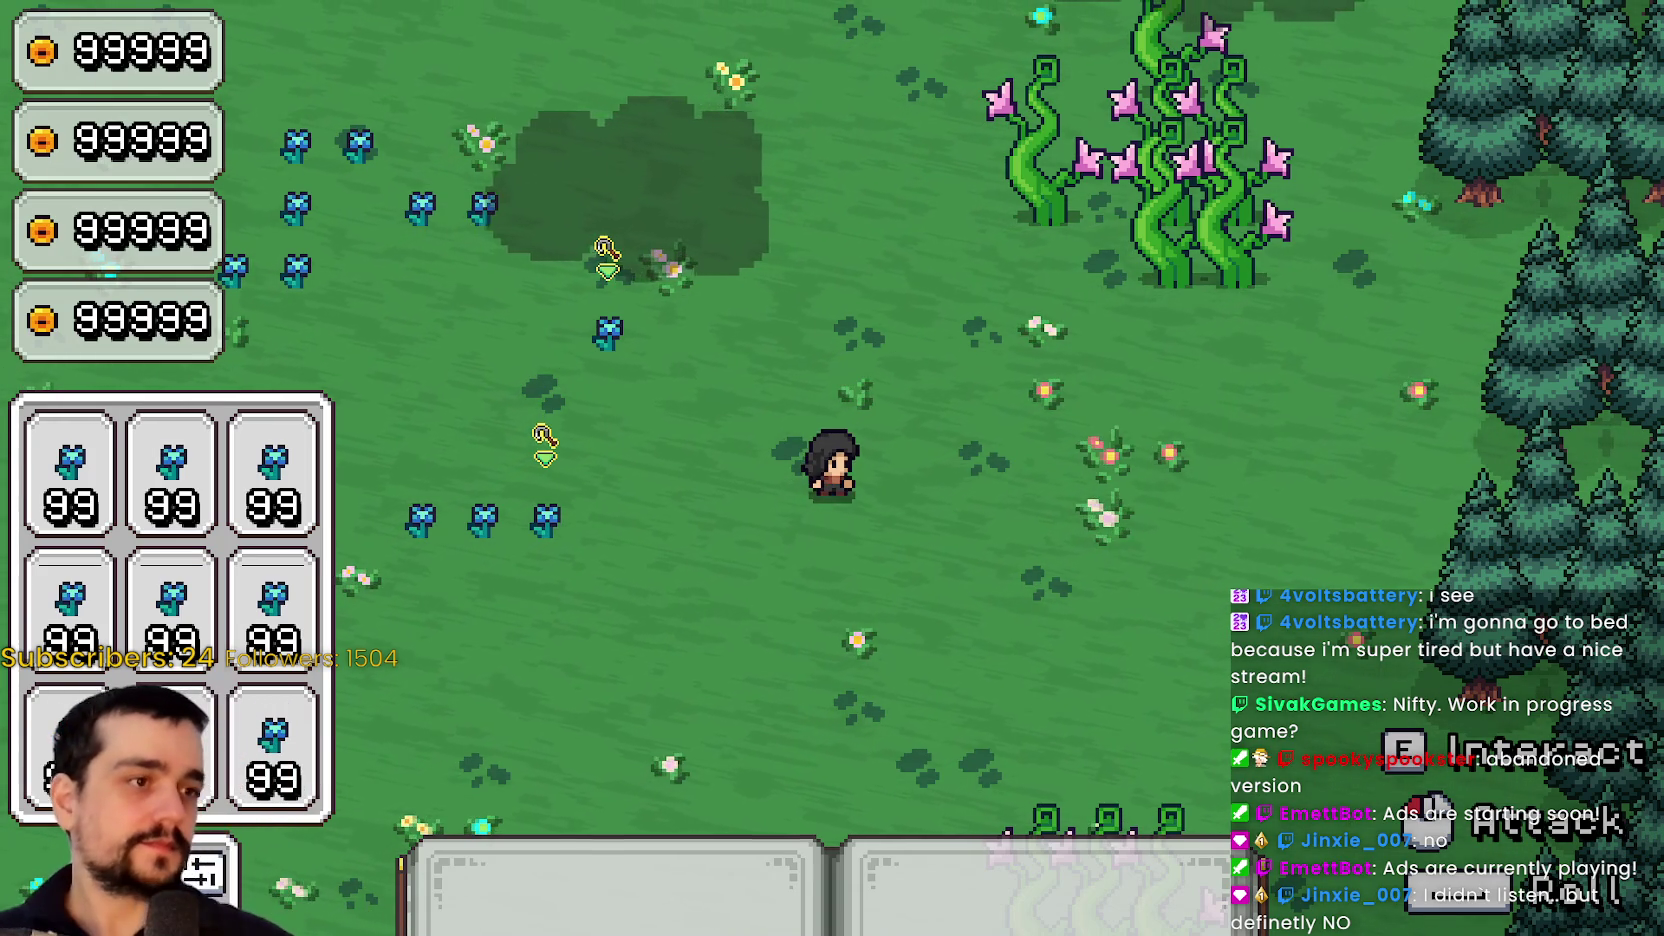
{"action": "key", "text": "s"}
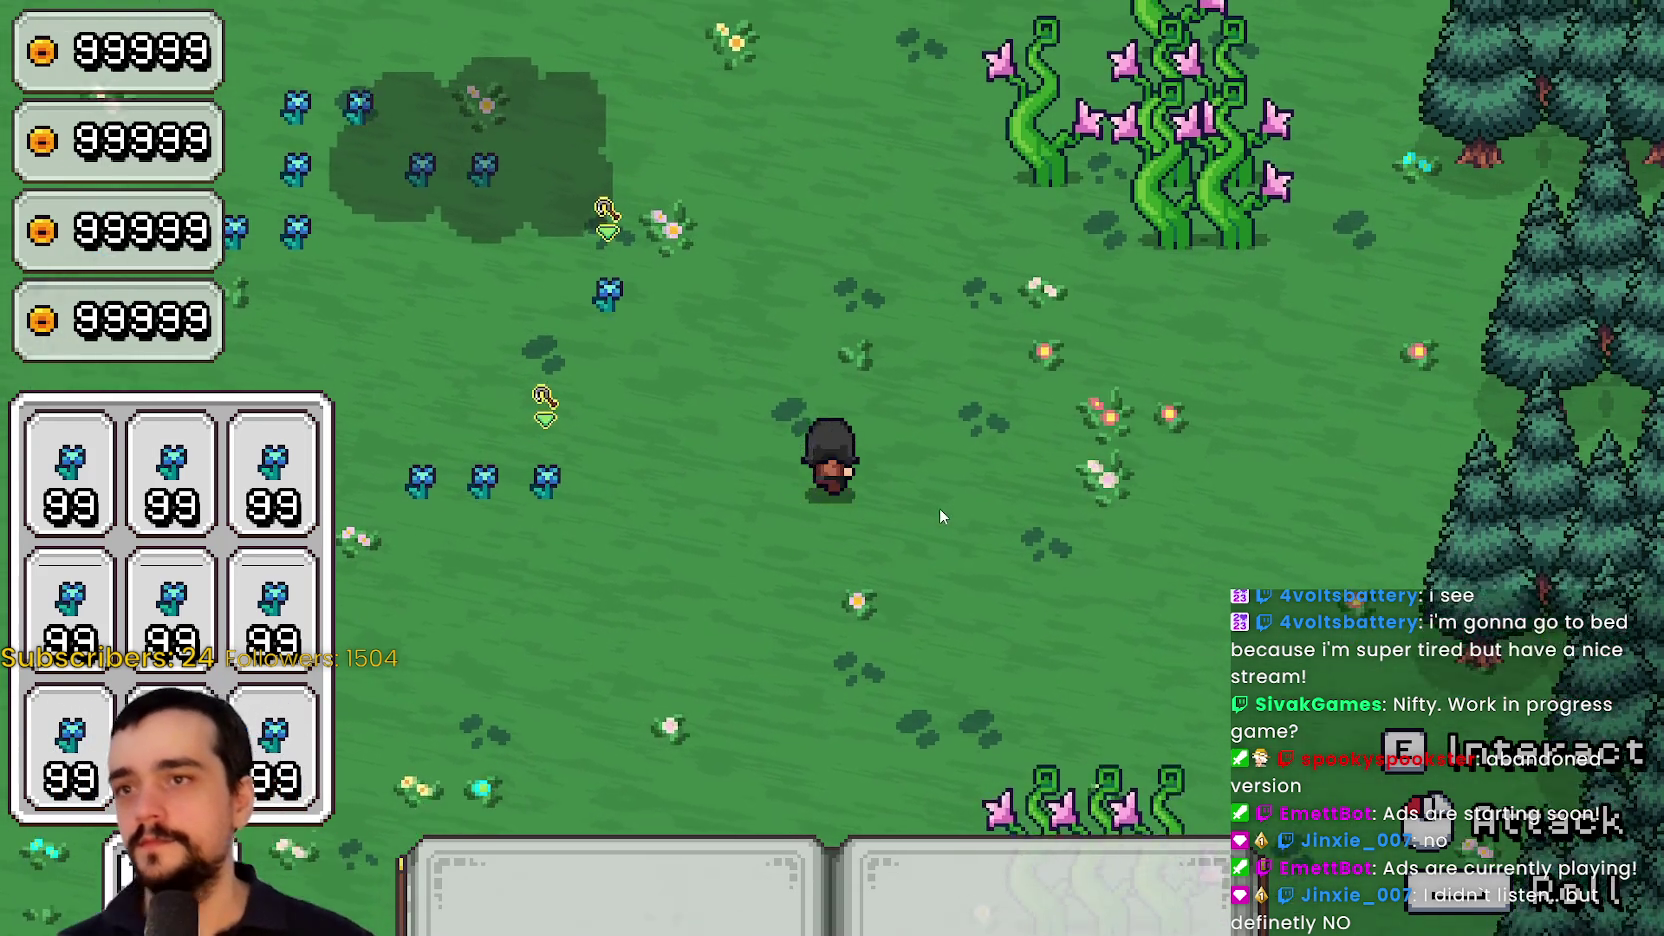
{"action": "key", "text": "d"}
{"action": "key", "text": "a"}
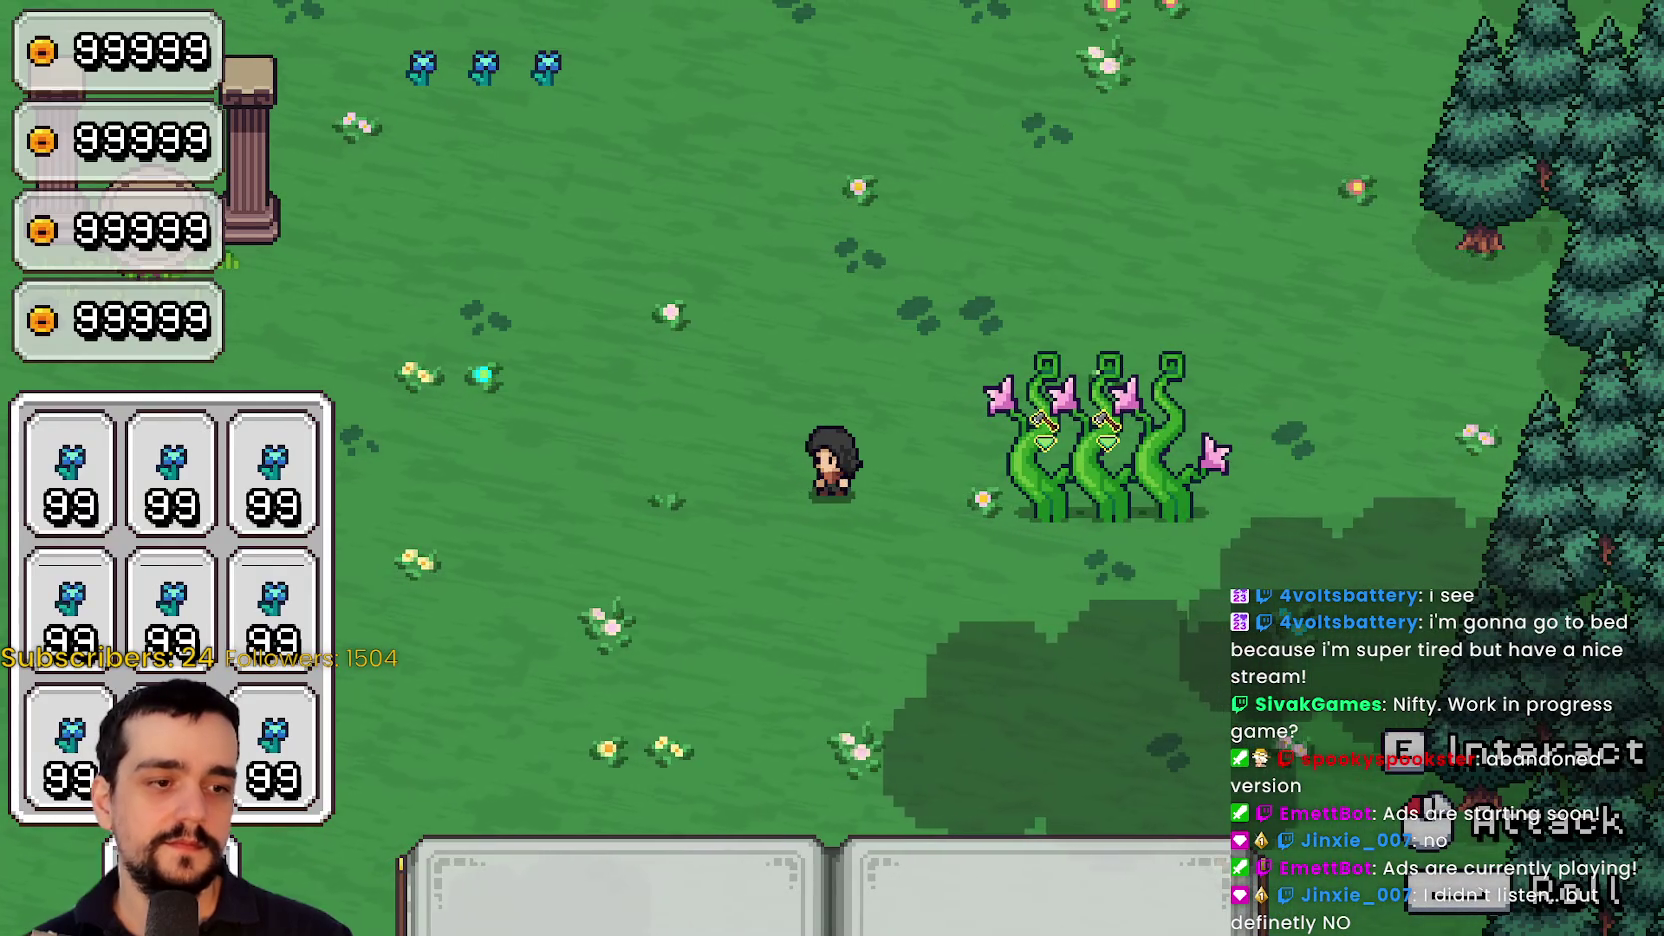
{"action": "scroll", "scroll_direction": "down", "scroll_amount": 3}
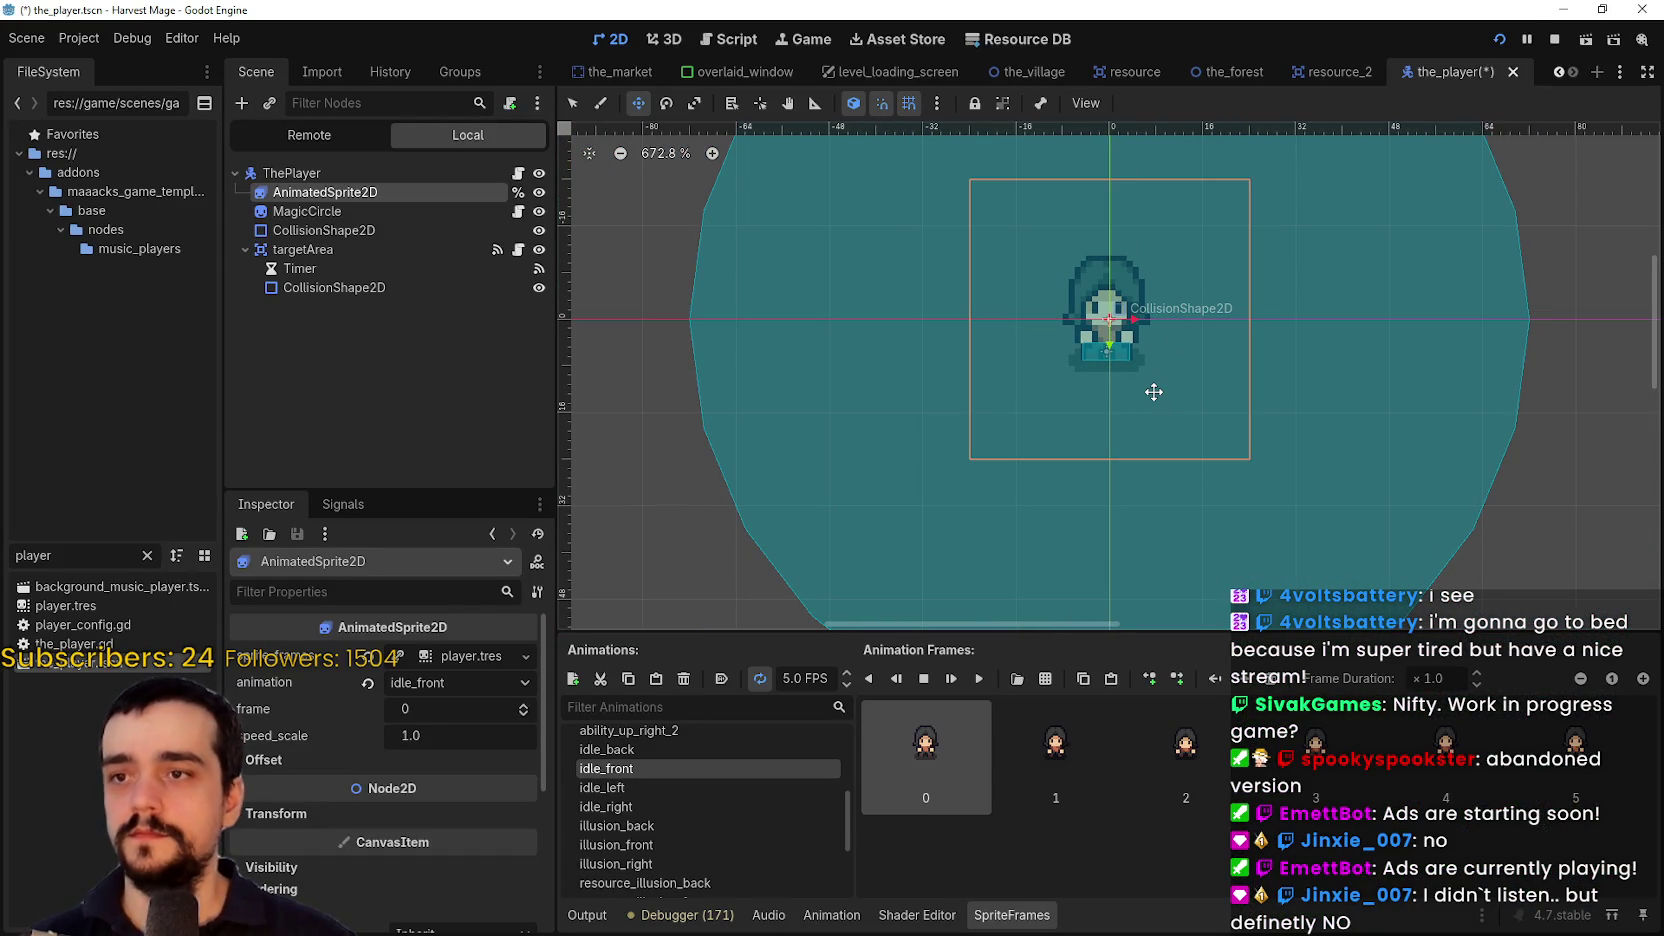
{"action": "left_click", "coordinate": [1335, 71]}
{"action": "key", "text": "ctrl+s"}
{"action": "scroll", "scroll_direction": "down", "scroll_amount": 3}
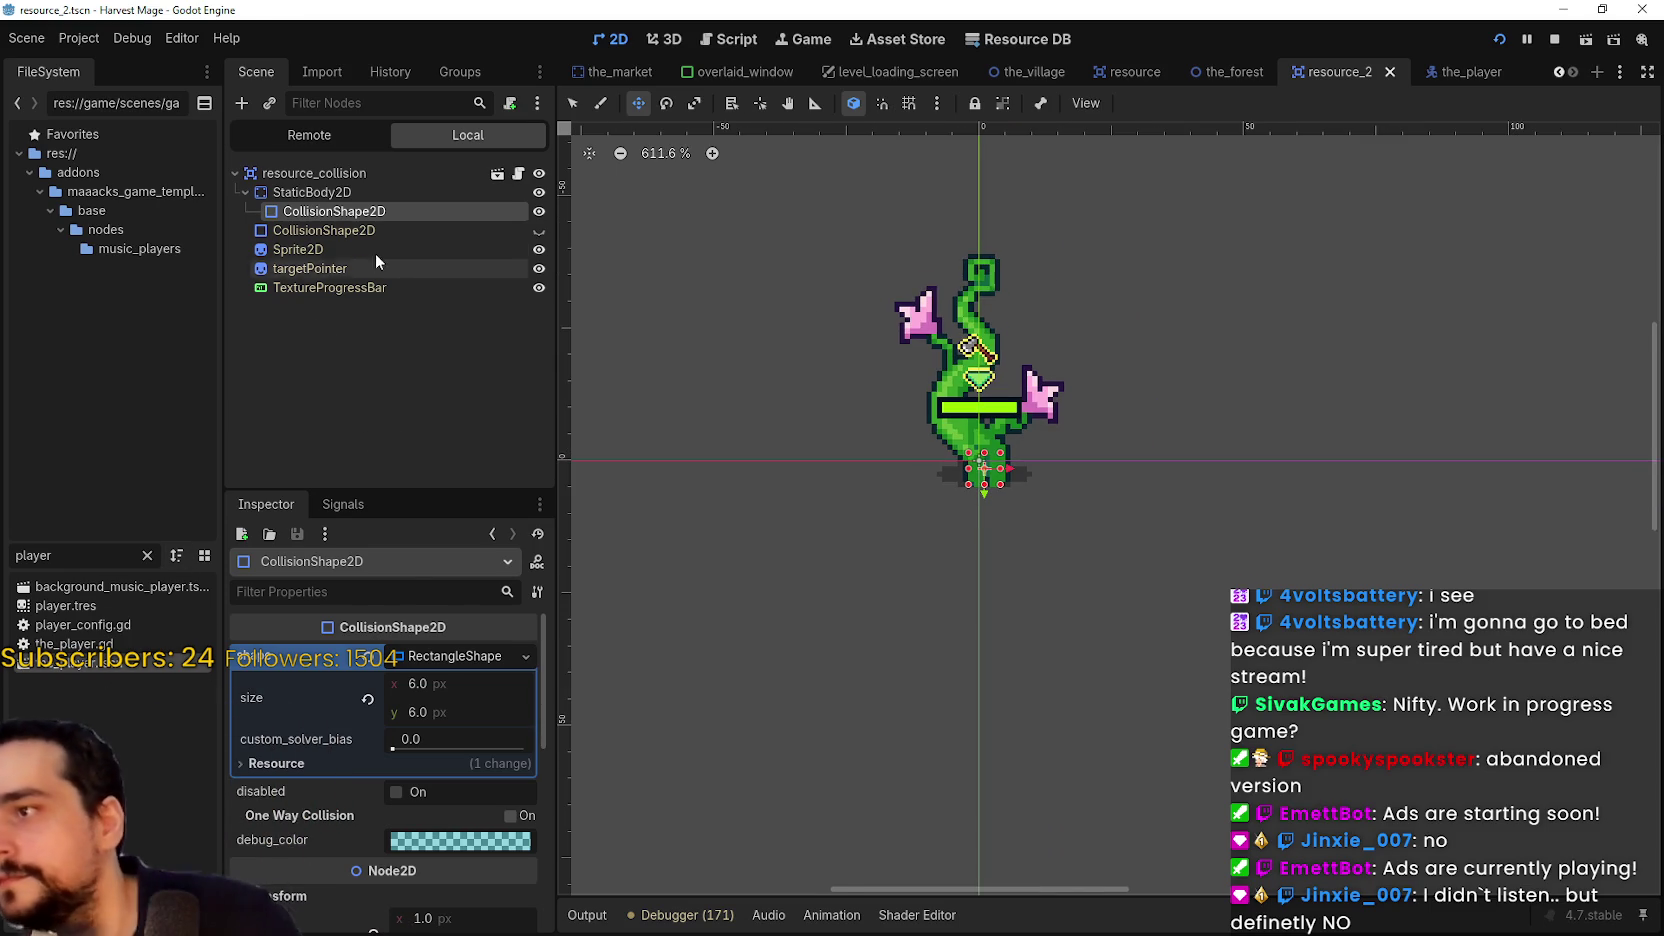
{"action": "left_click", "coordinate": [329, 177]}
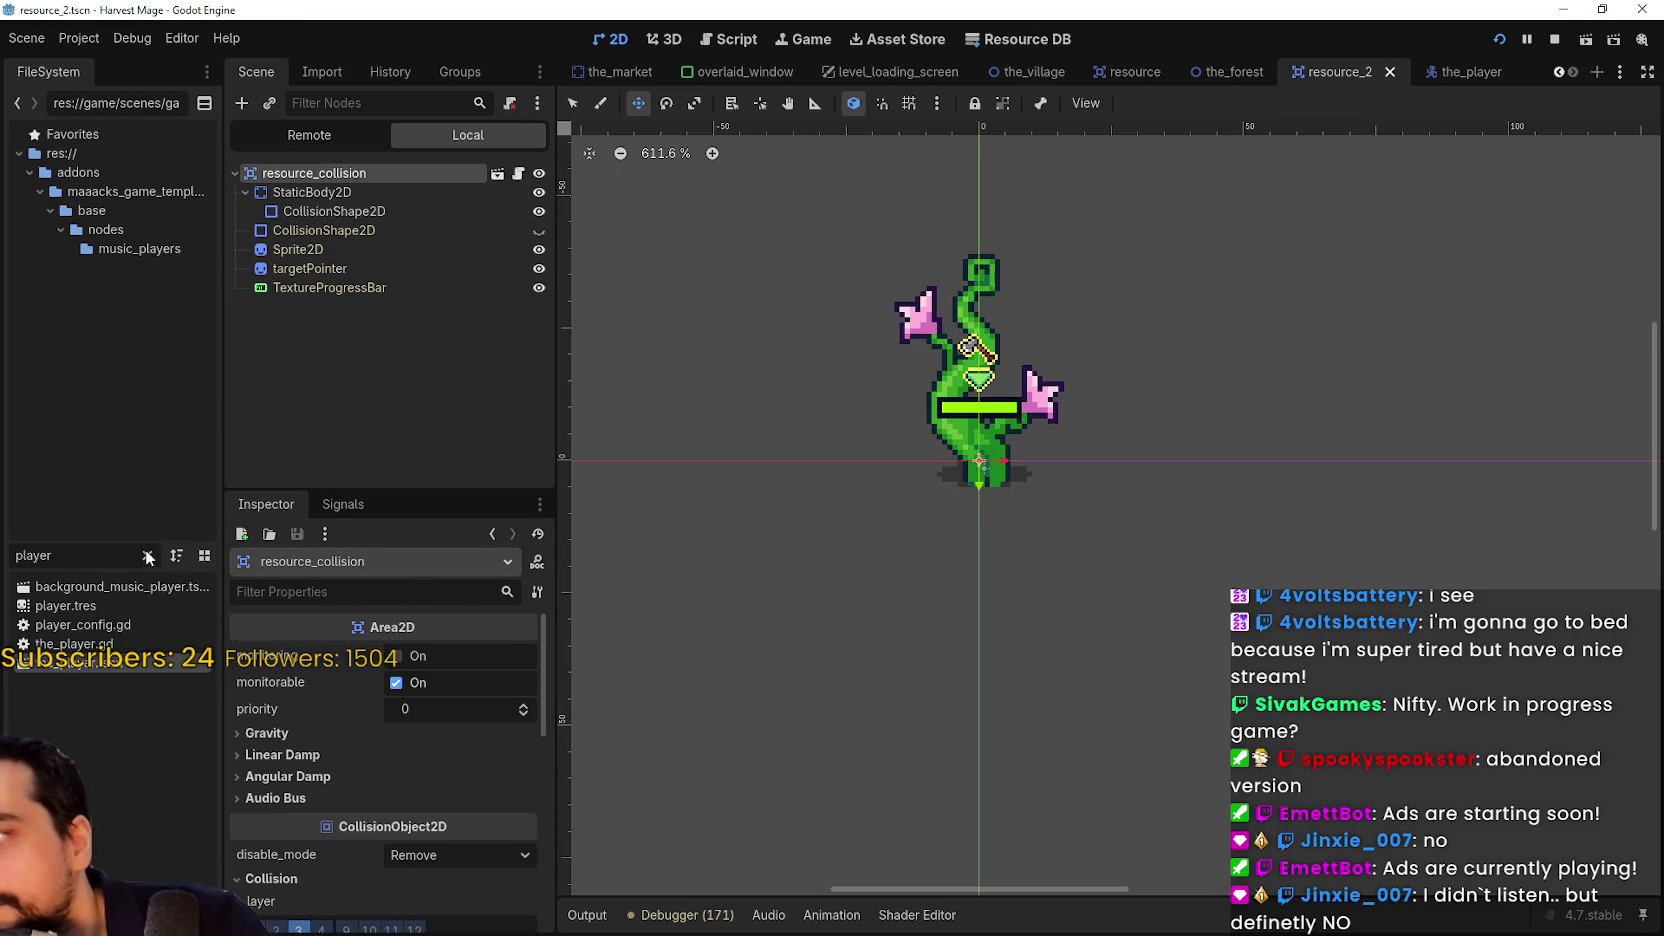
{"action": "left_click", "coordinate": [148, 555]}
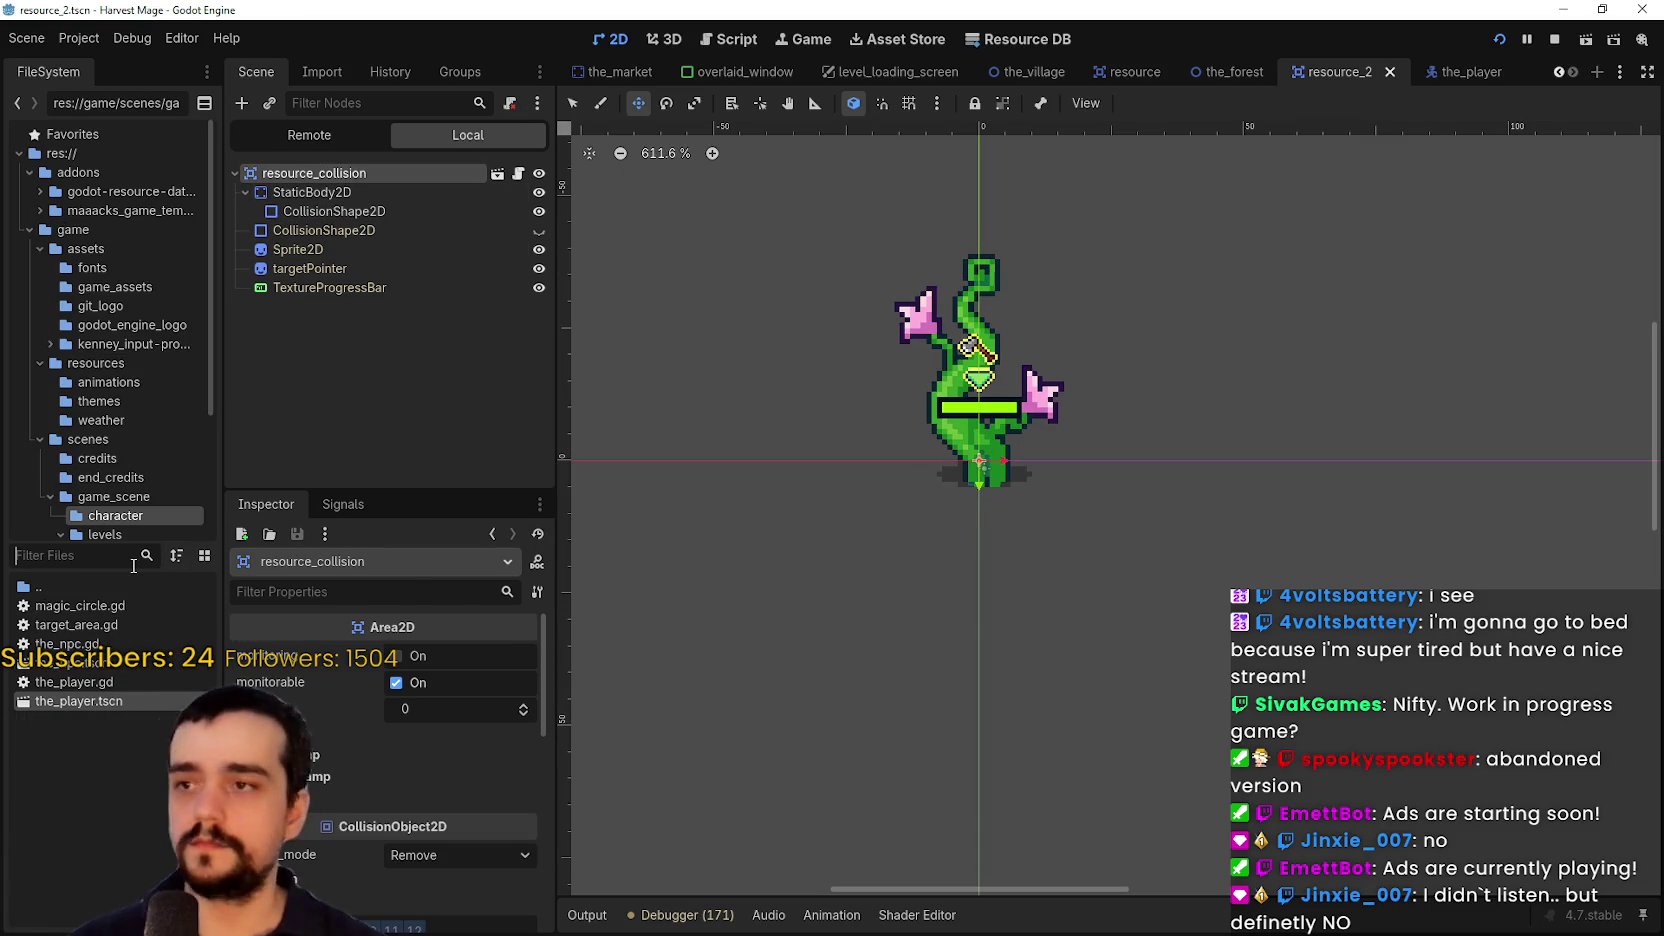
{"action": "type", "text": "resource"}
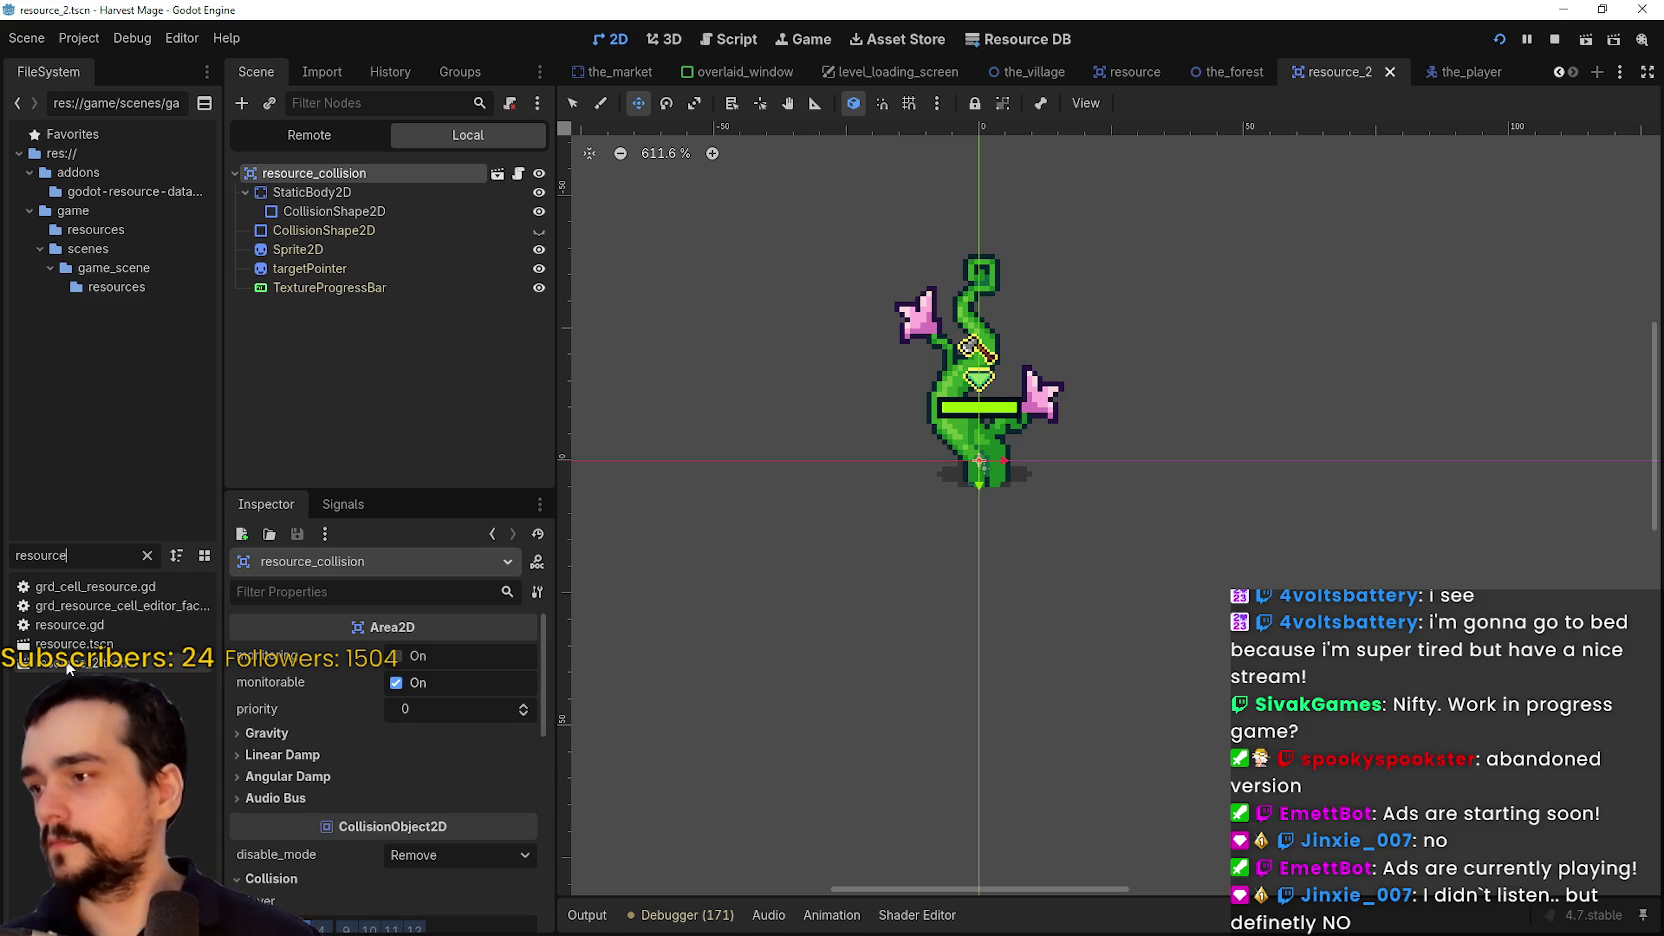
{"action": "left_click", "coordinate": [148, 555]}
{"action": "scroll", "scroll_direction": "down", "scroll_amount": 3}
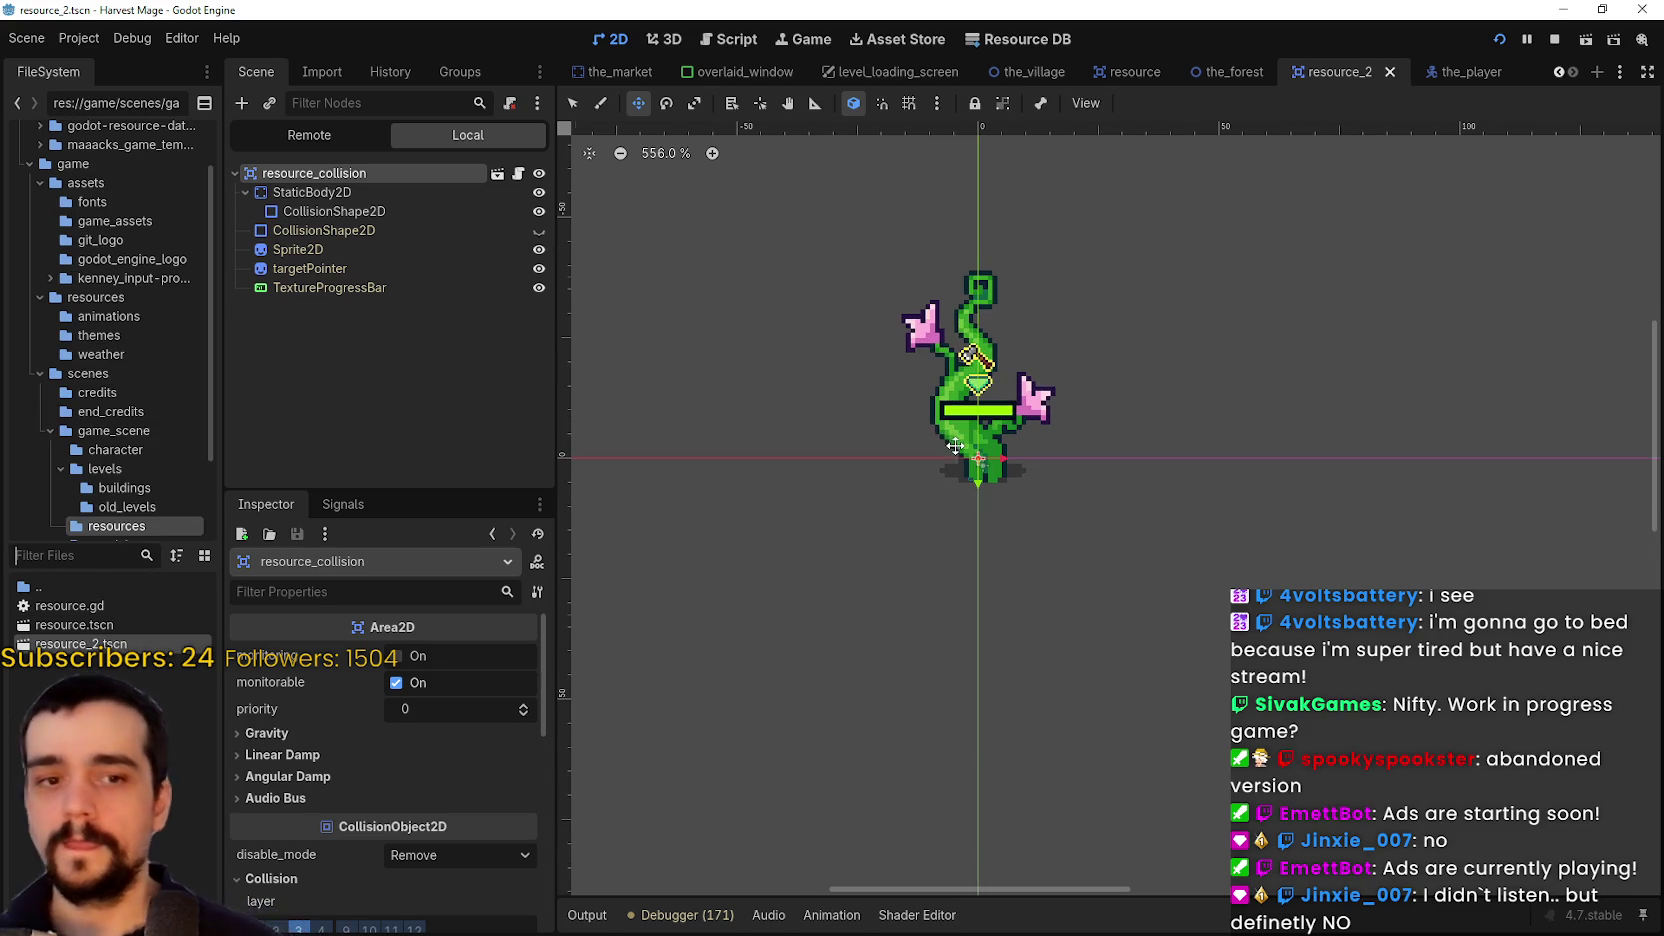
{"action": "scroll", "scroll_direction": "up", "scroll_amount": 3}
{"action": "key", "text": "ctrl+s"}
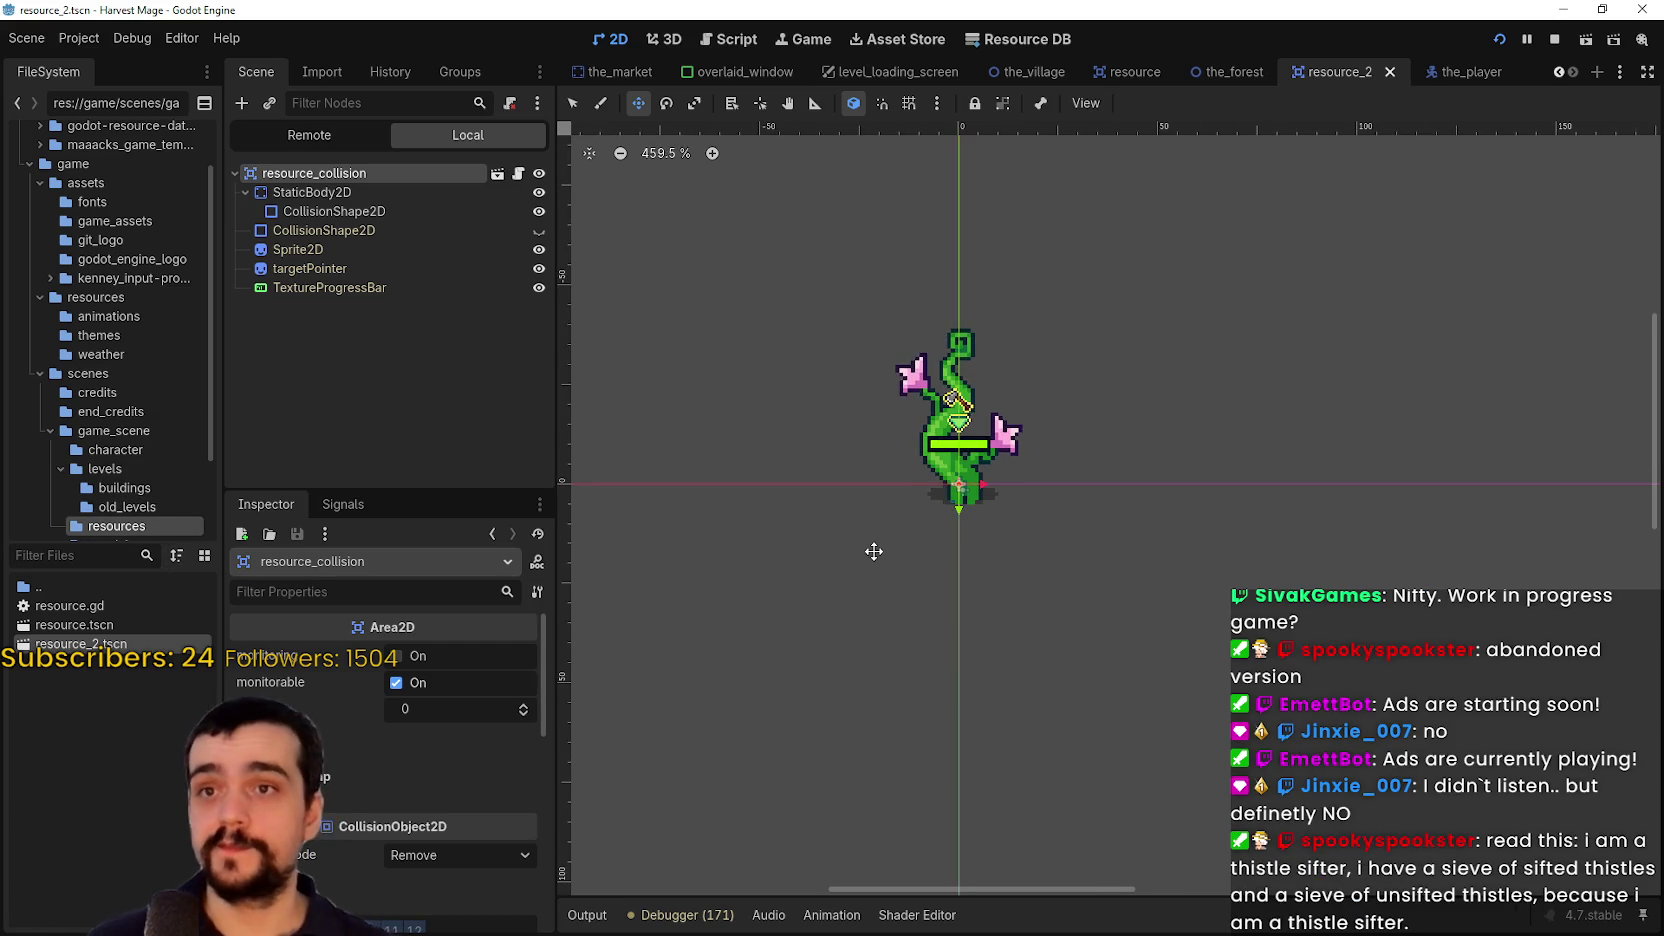
{"action": "right_click", "coordinate": [147, 646]}
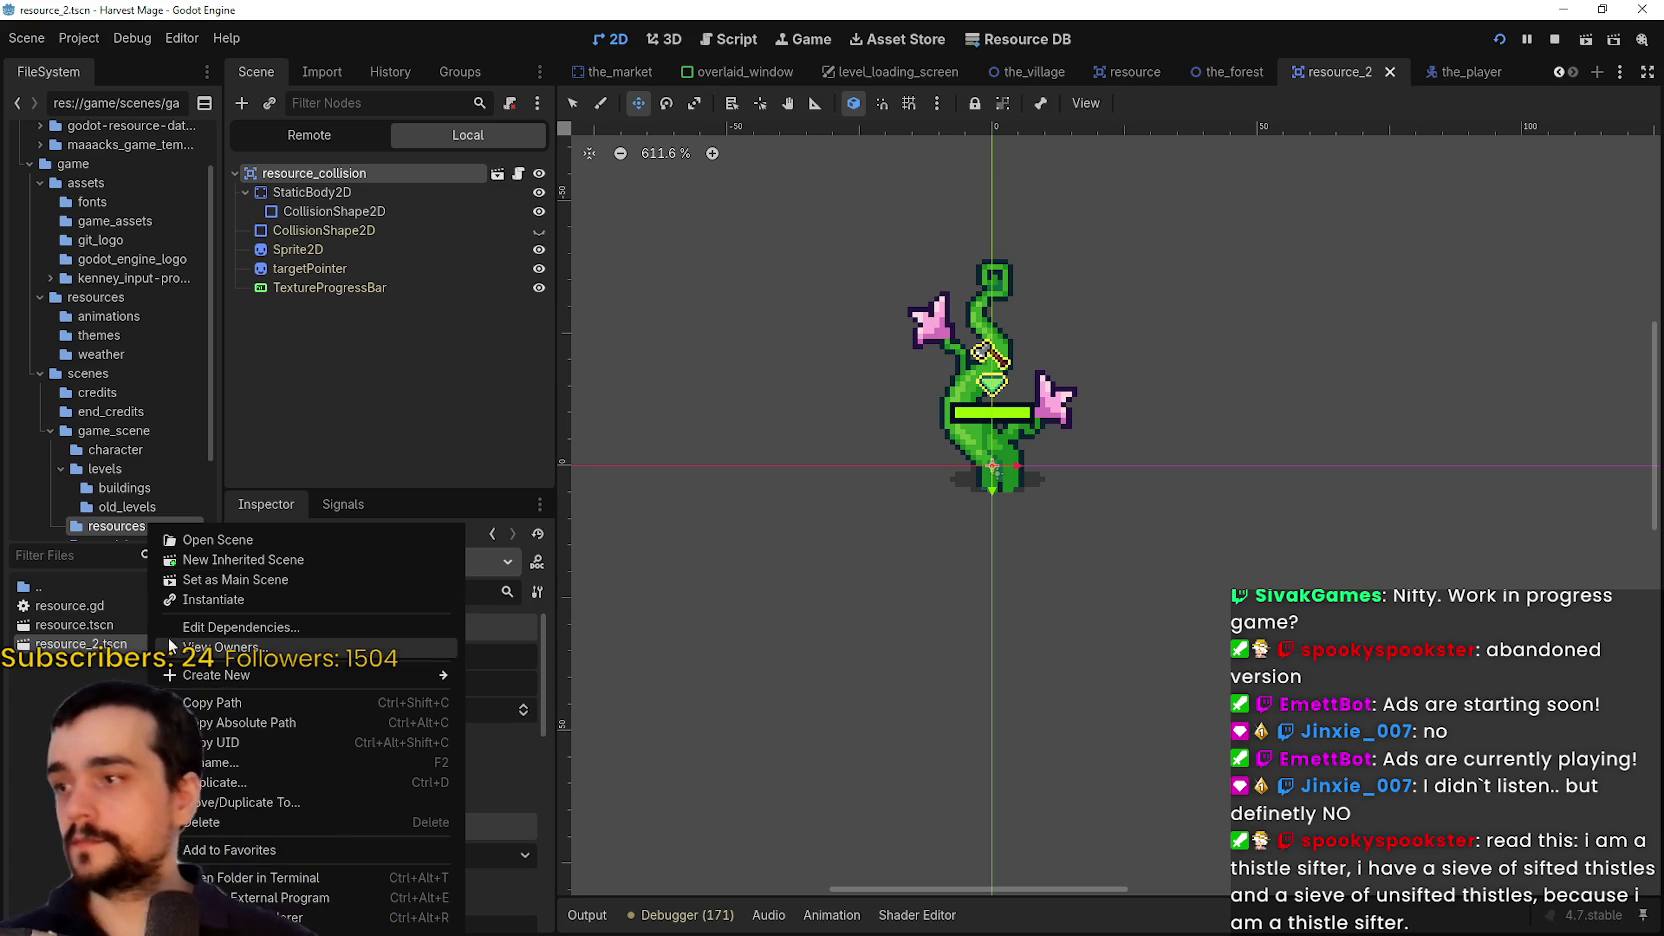
{"action": "left_click", "coordinate": [96, 645]}
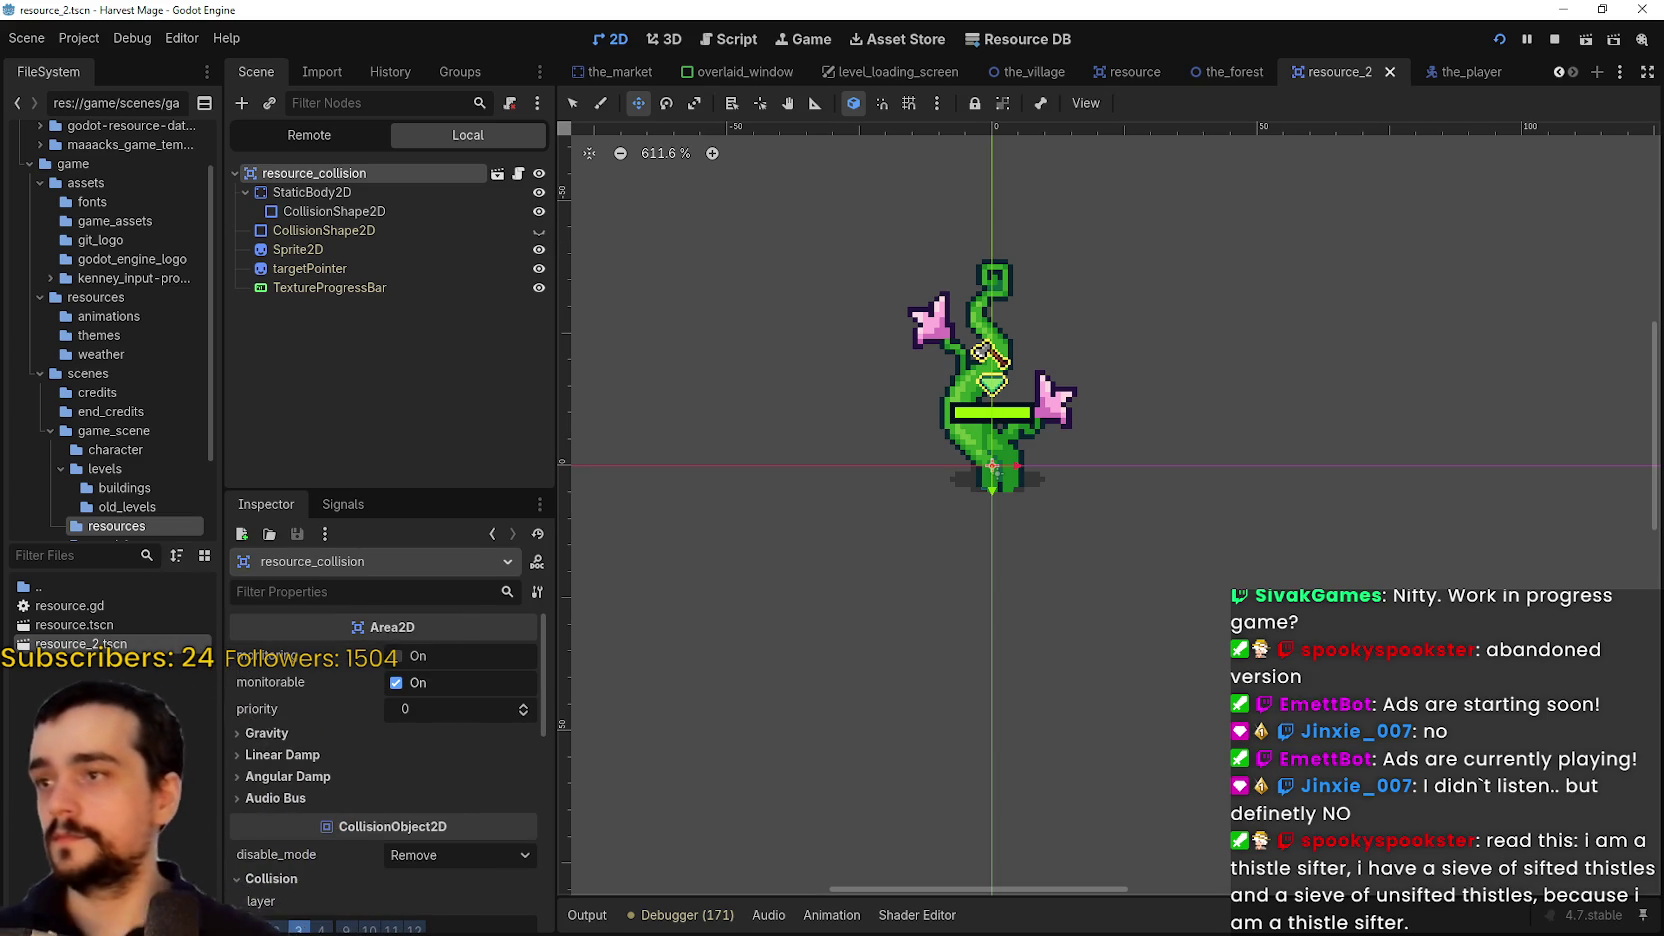
{"action": "right_click", "coordinate": [121, 640]}
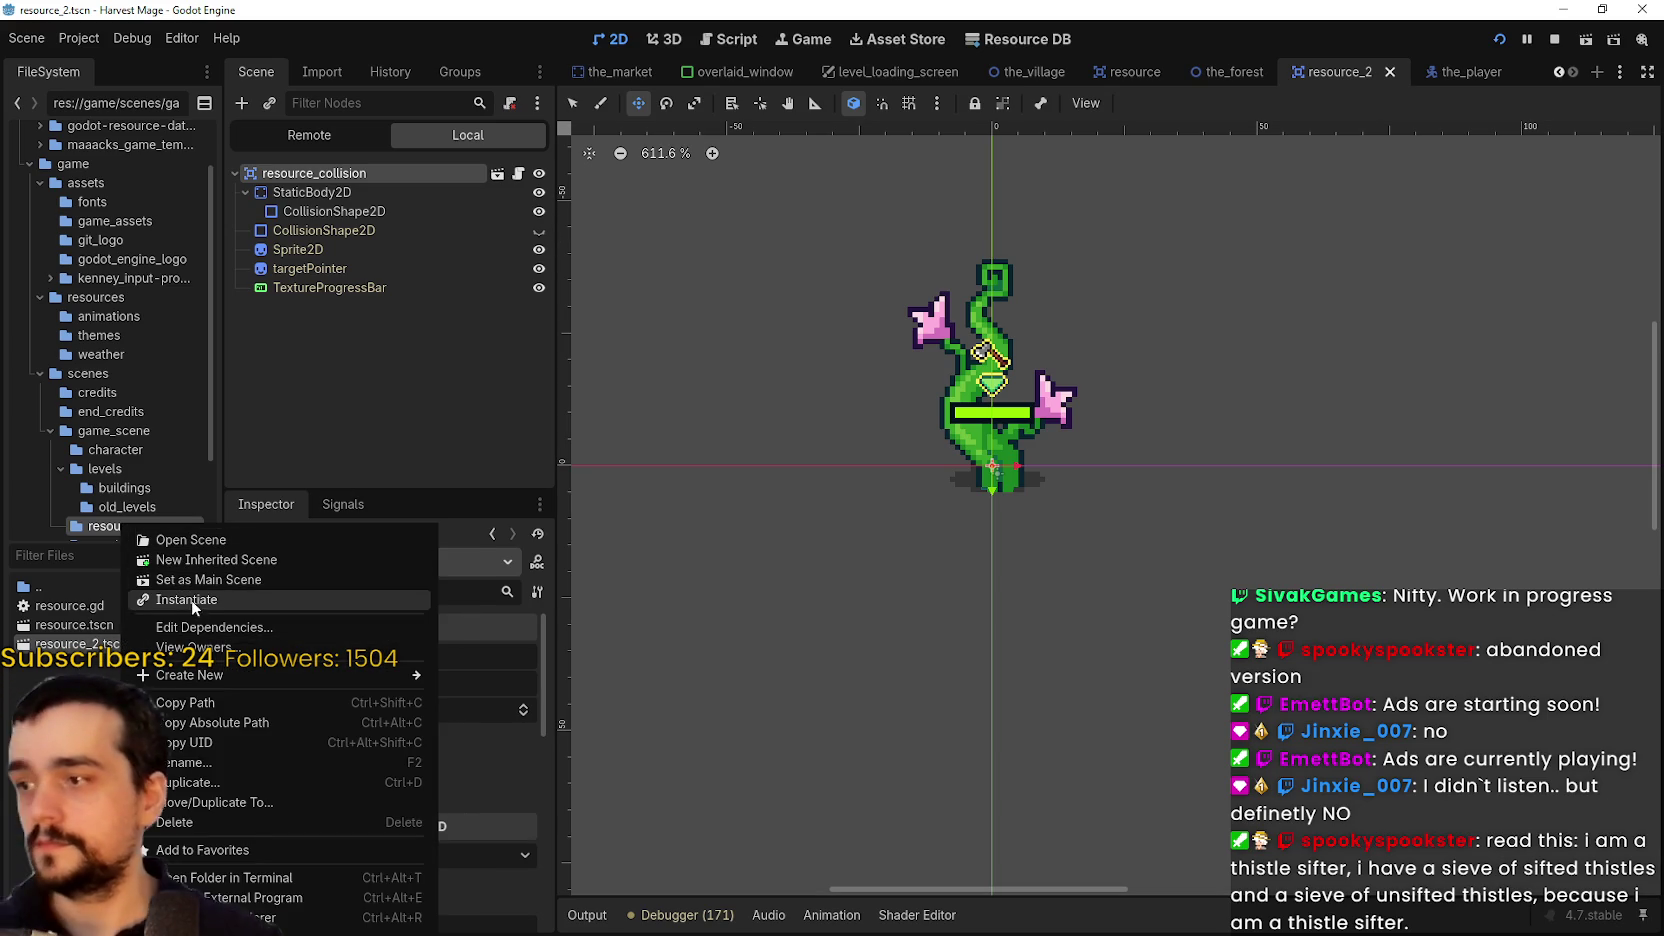
{"action": "left_click", "coordinate": [266, 781]}
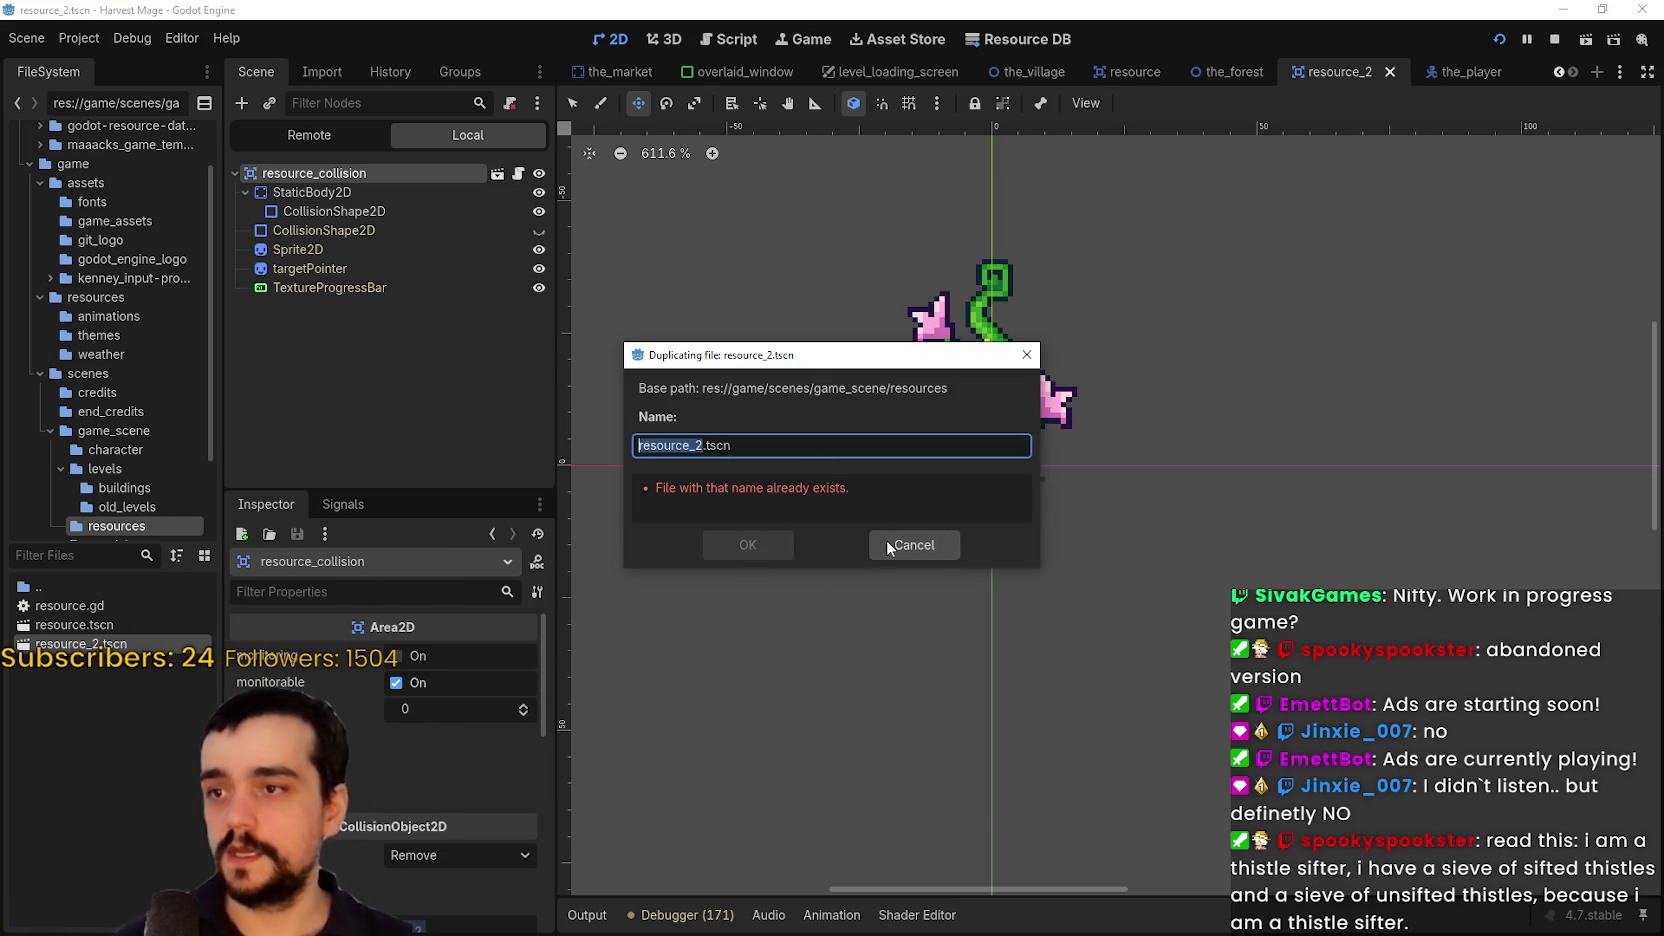
{"action": "left_click", "coordinate": [903, 544]}
{"action": "left_click", "coordinate": [77, 628]}
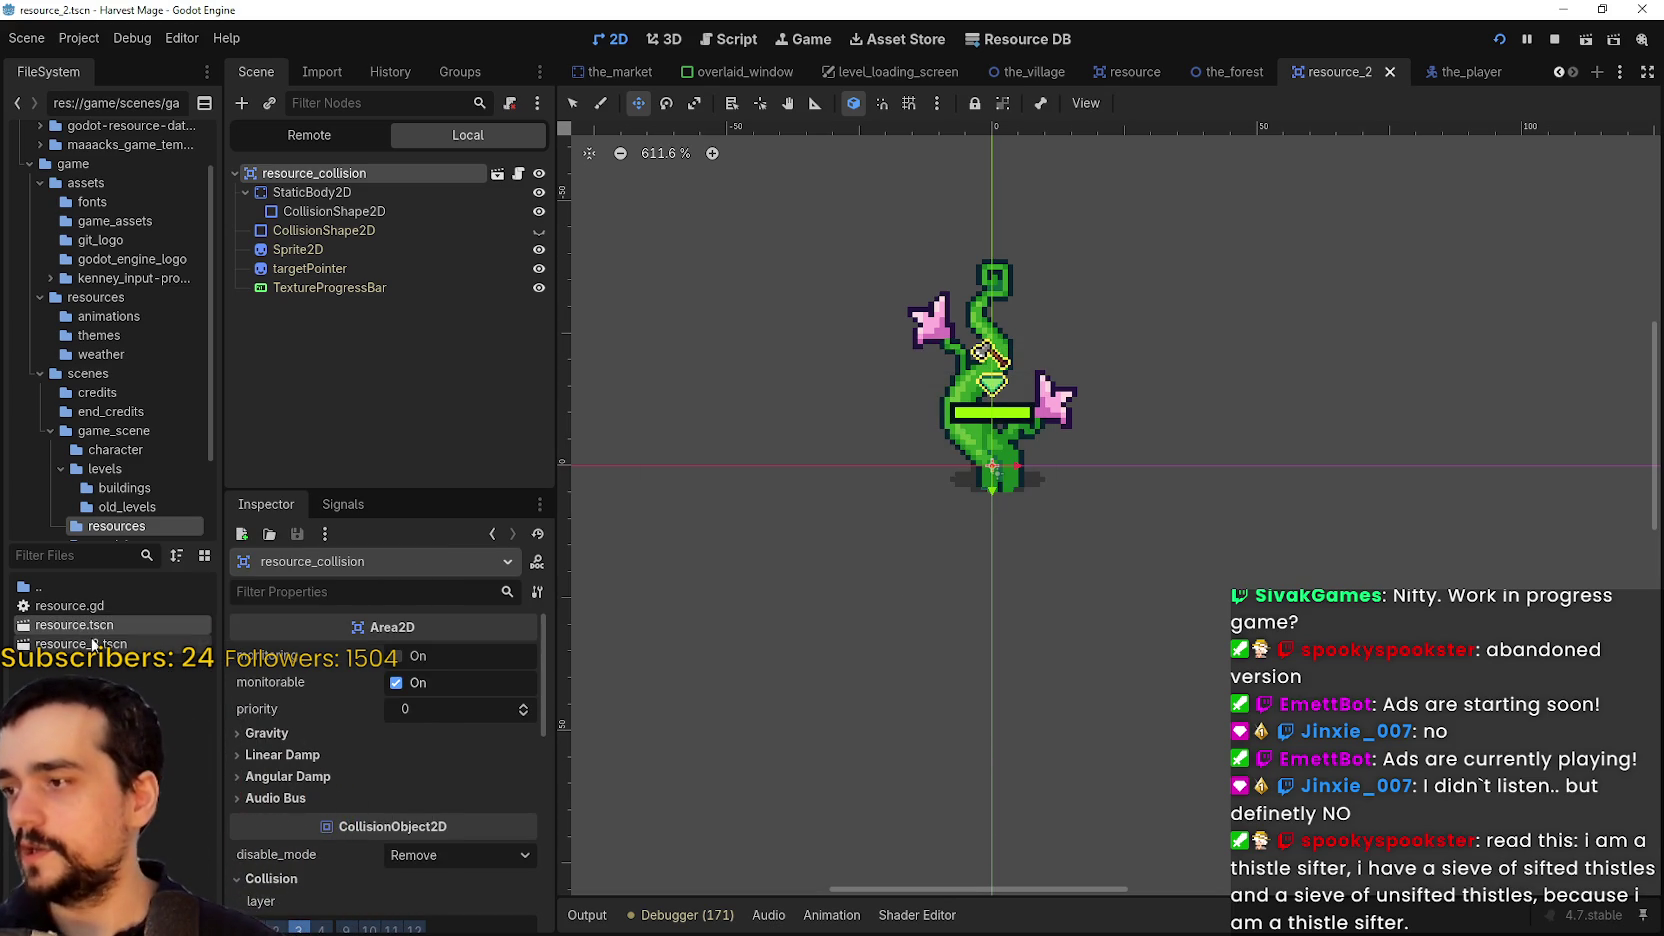
{"action": "right_click", "coordinate": [93, 648]}
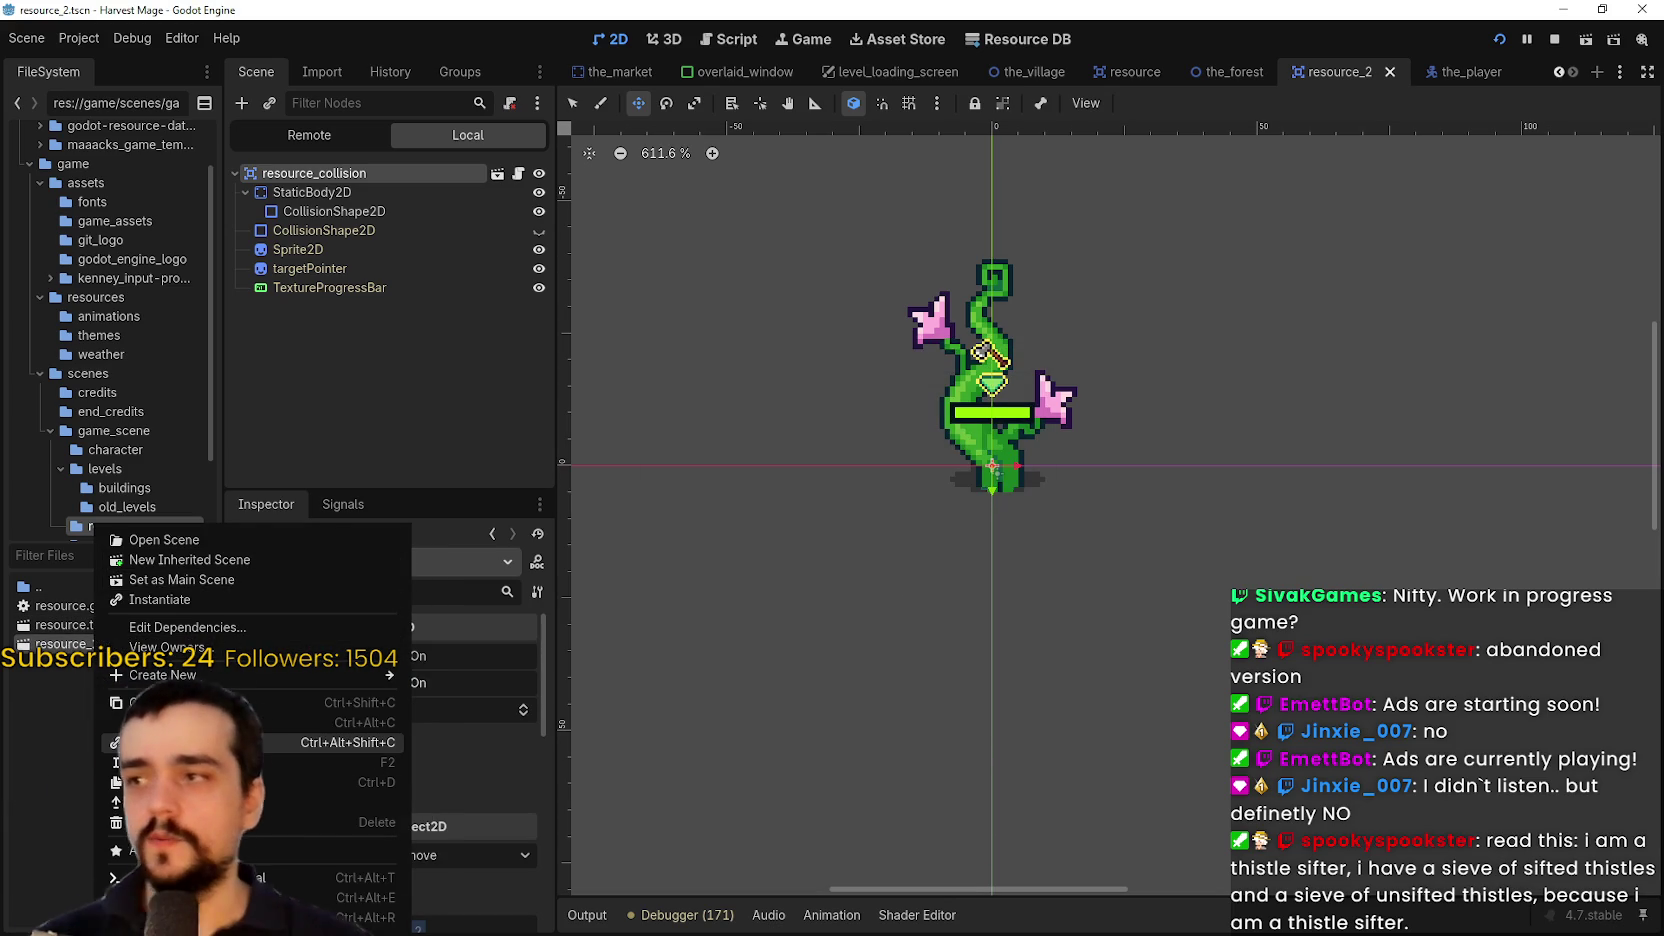
{"action": "left_click", "coordinate": [55, 790]}
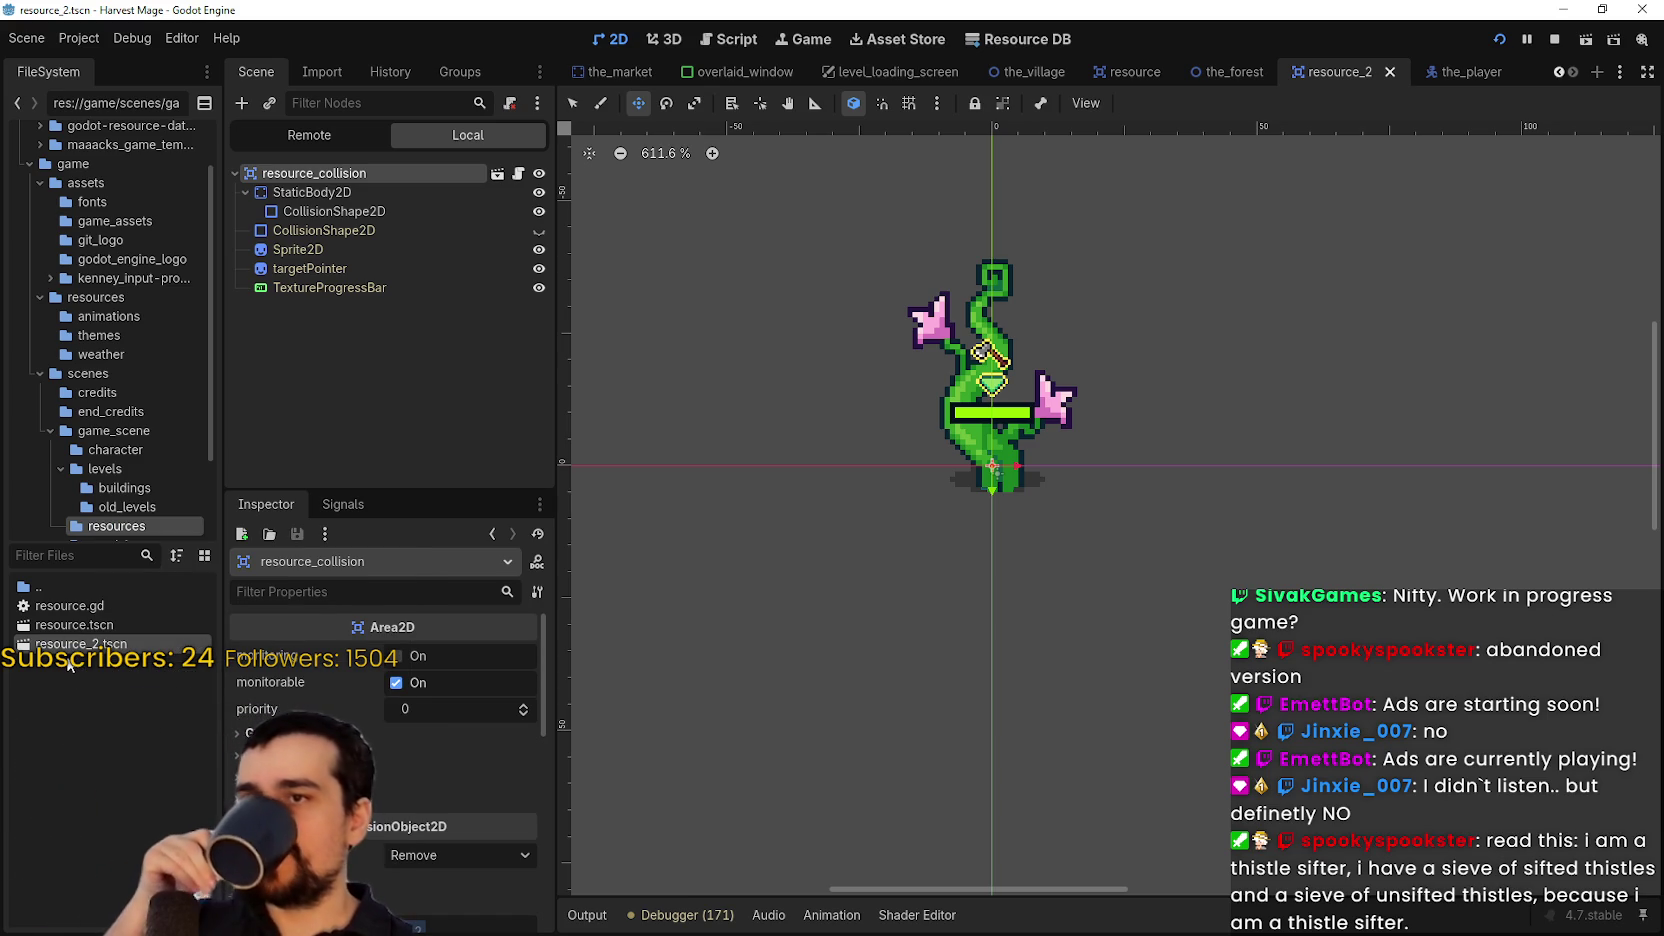
{"action": "left_click", "coordinate": [83, 625]}
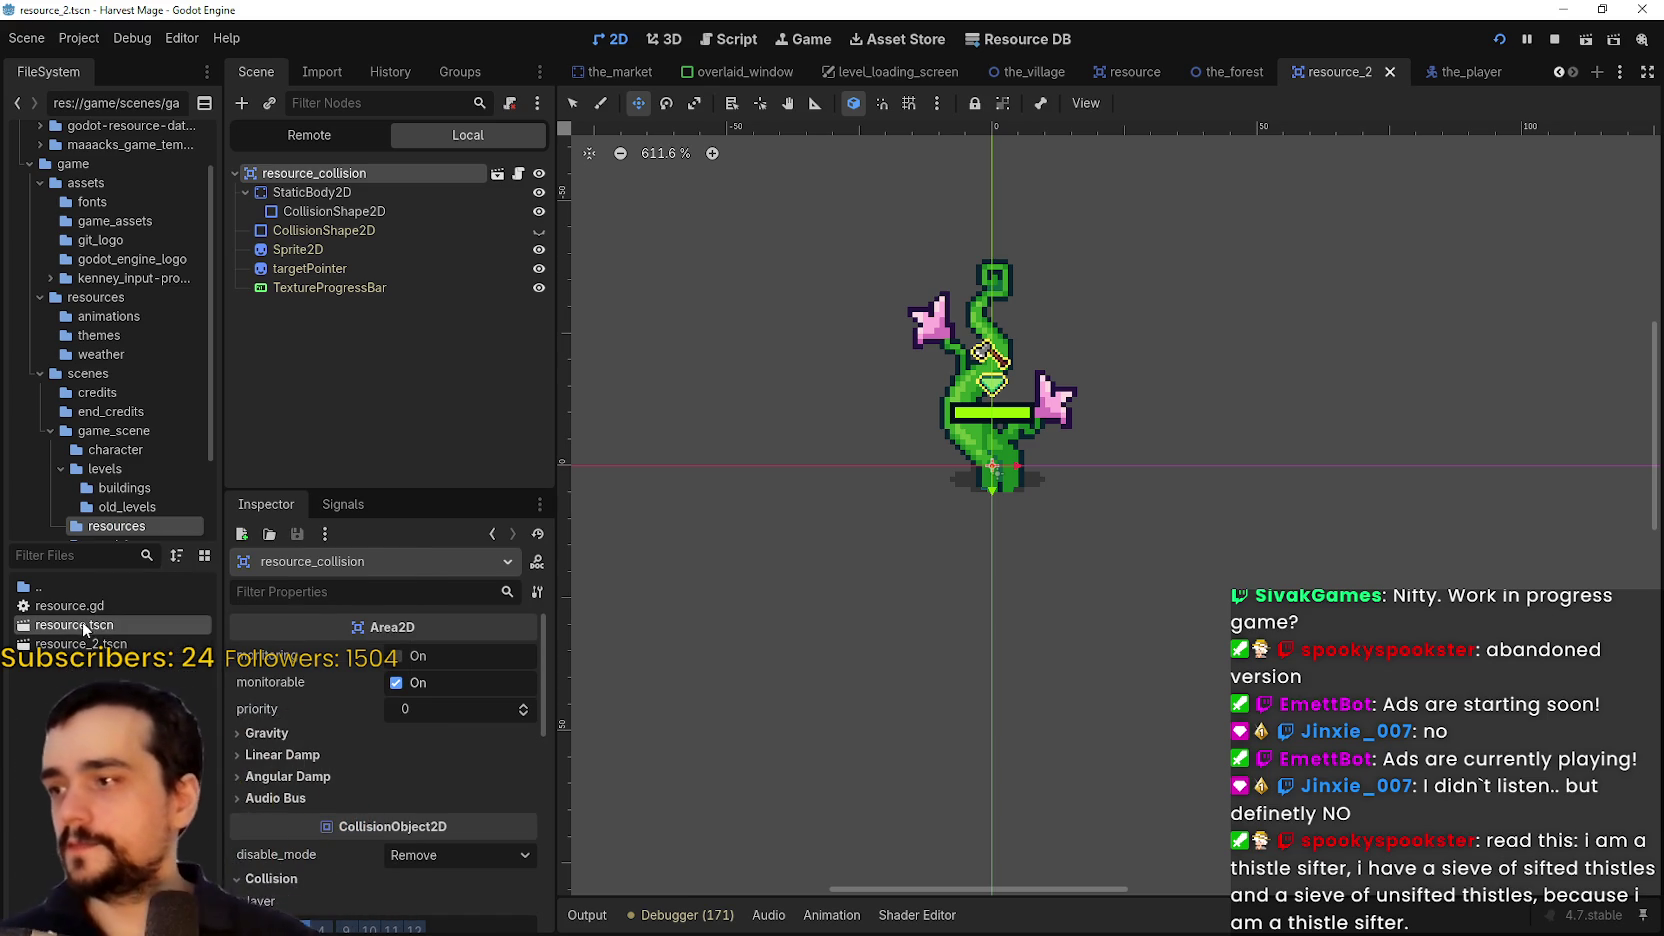
{"action": "double_click", "coordinate": [82, 625]}
{"action": "right_click", "coordinate": [86, 630]}
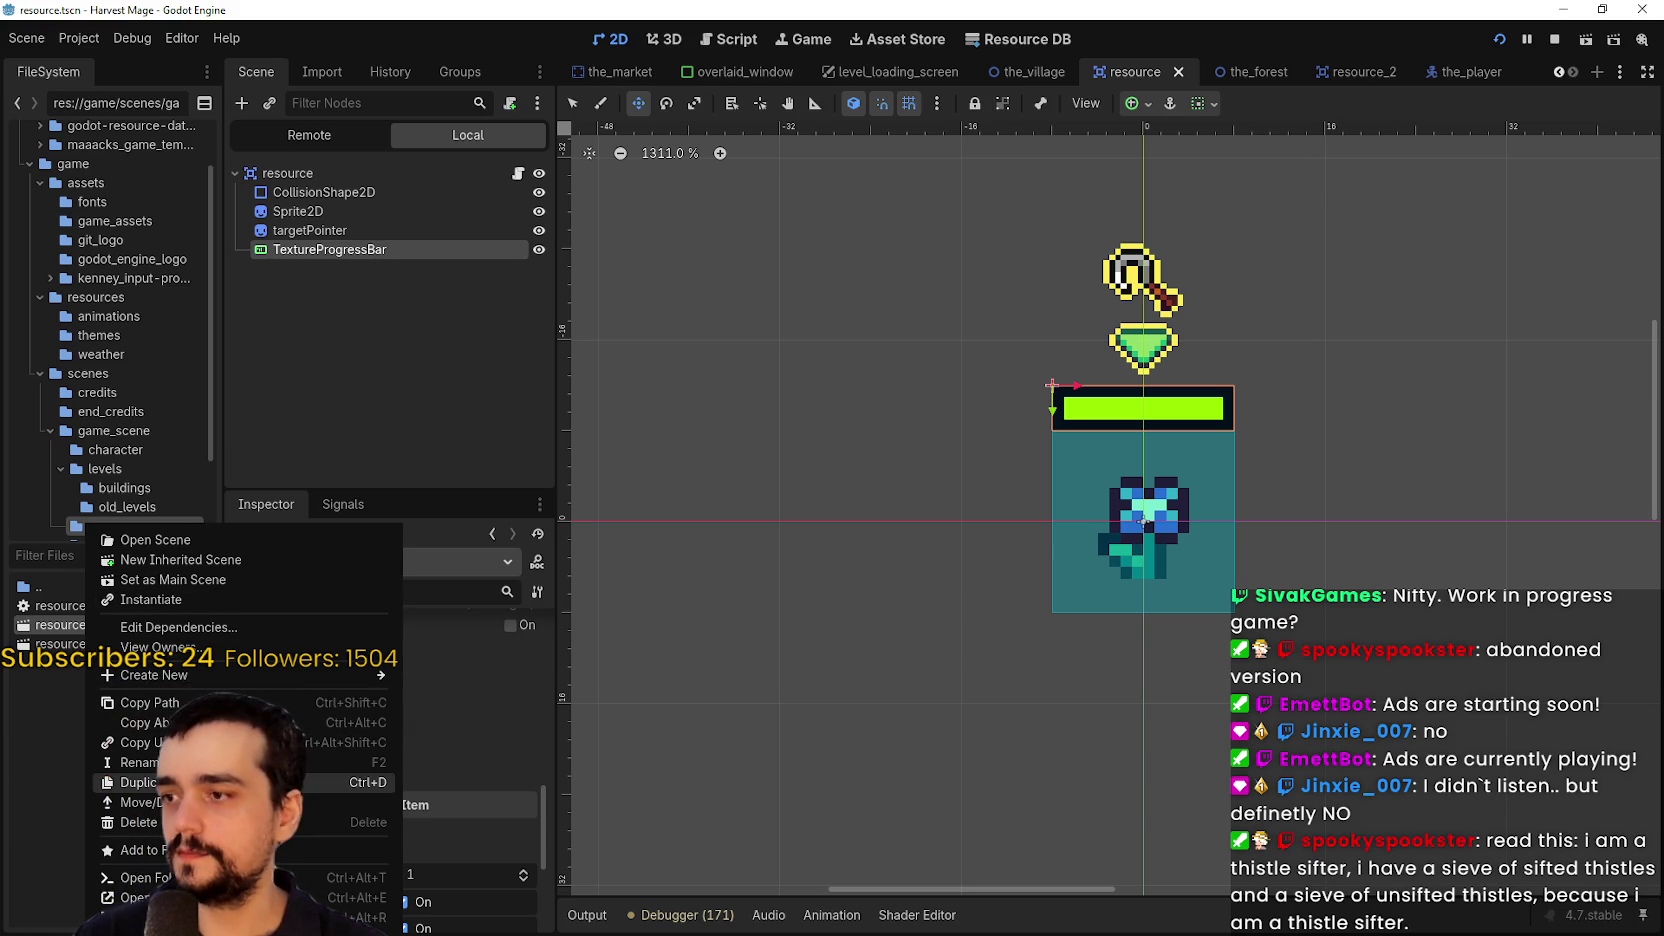
Create a new scene inheriting from resource.tscn and save it as resource_stone.tscn
{"action": "left_click", "coordinate": [180, 559]}
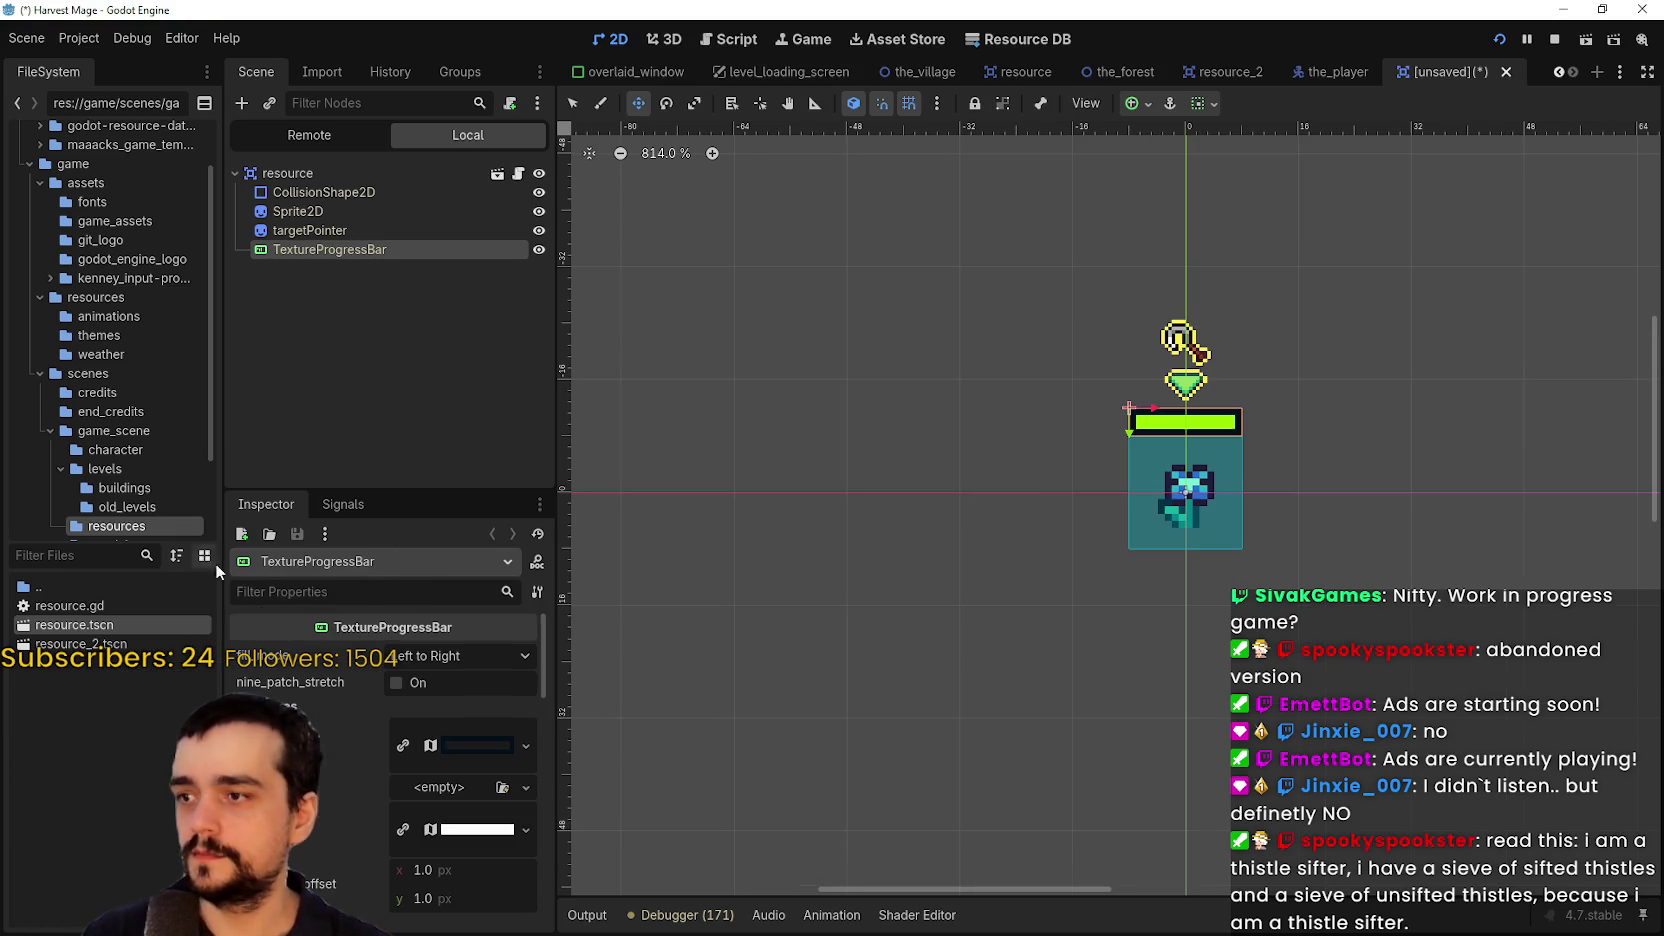
{"action": "key", "text": "ctrl+s"}
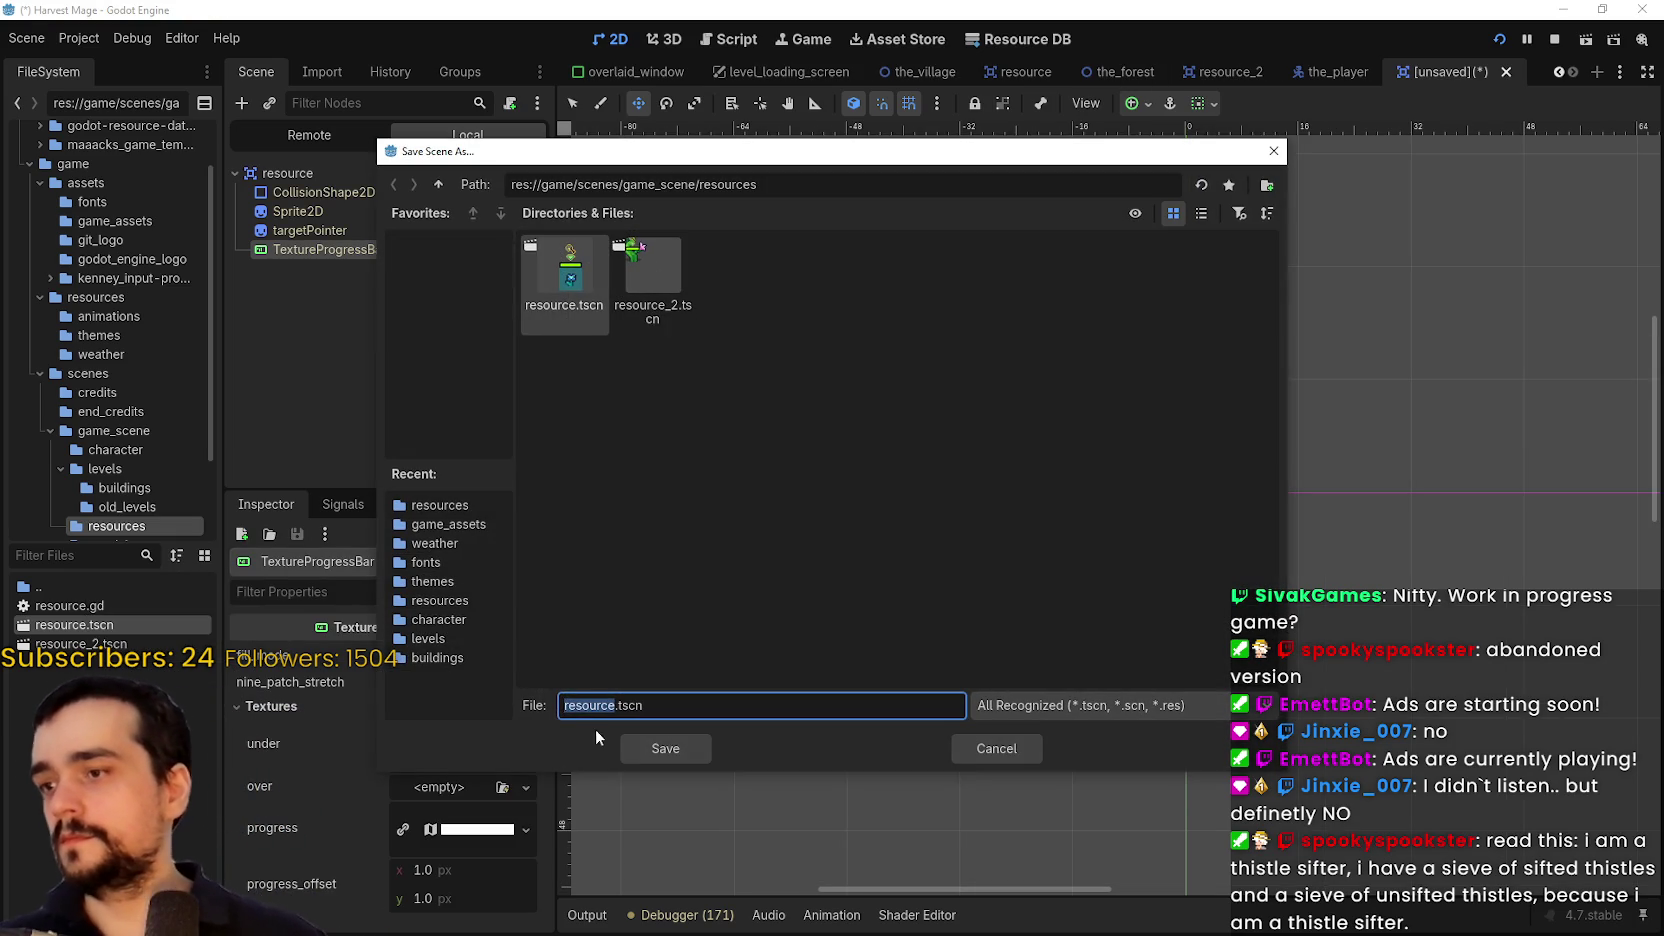
{"action": "left_click", "coordinate": [674, 750]}
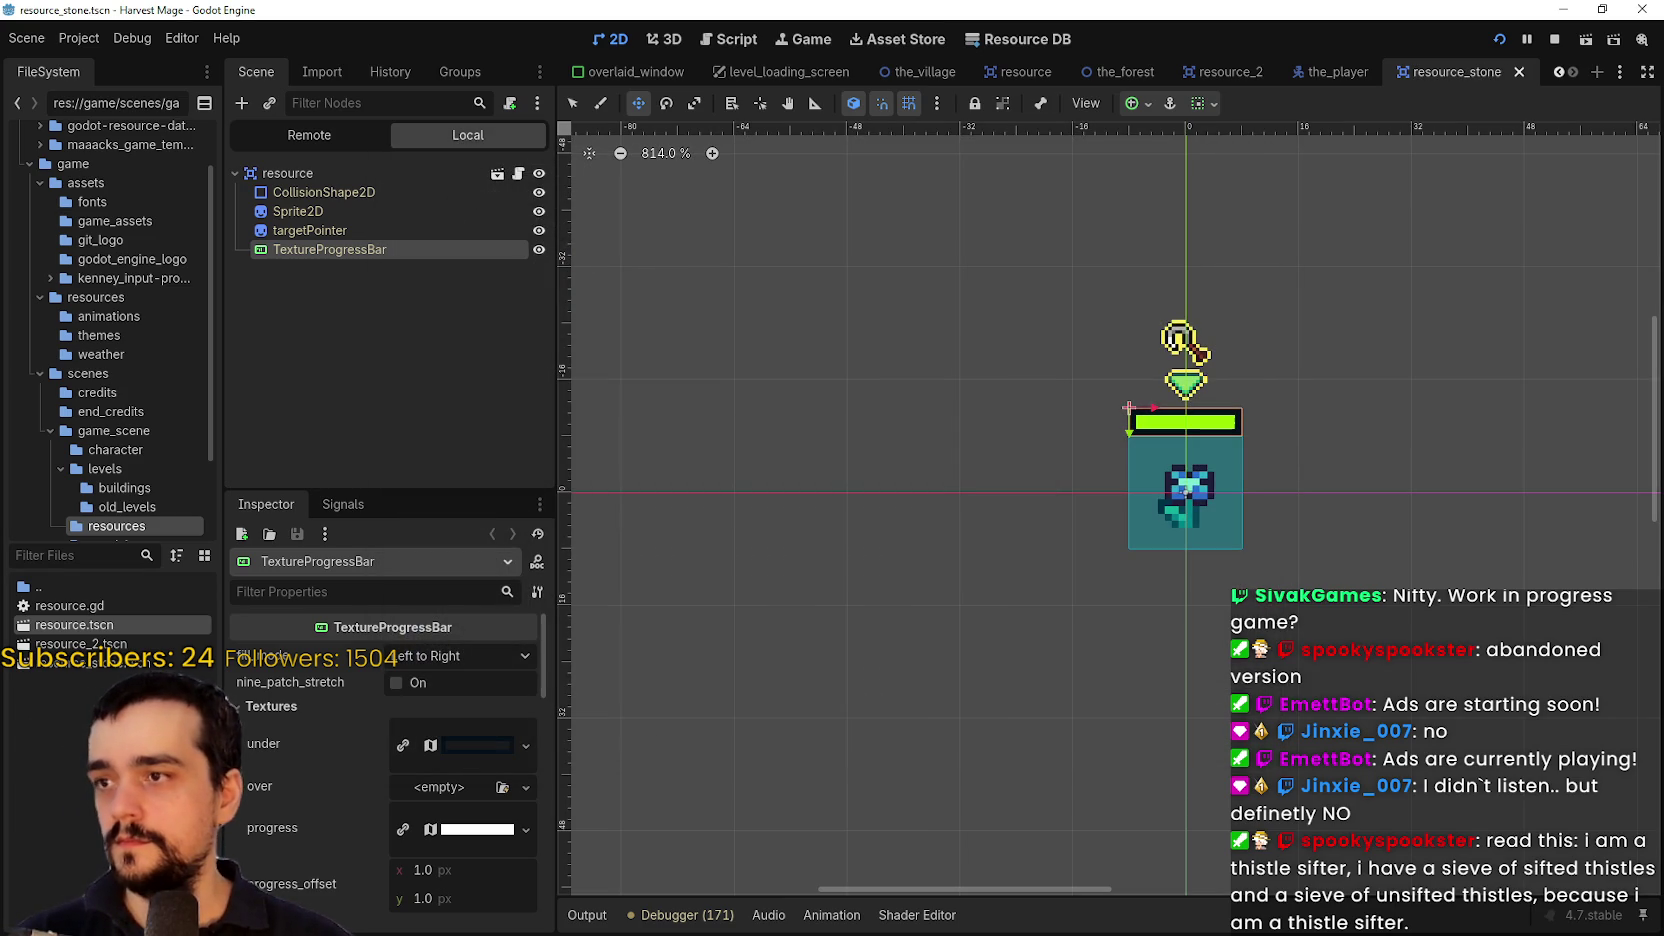
Rename resource_2.tscn to resource_tree.tscn in the FileSystem dock
{"action": "right_click", "coordinate": [104, 645]}
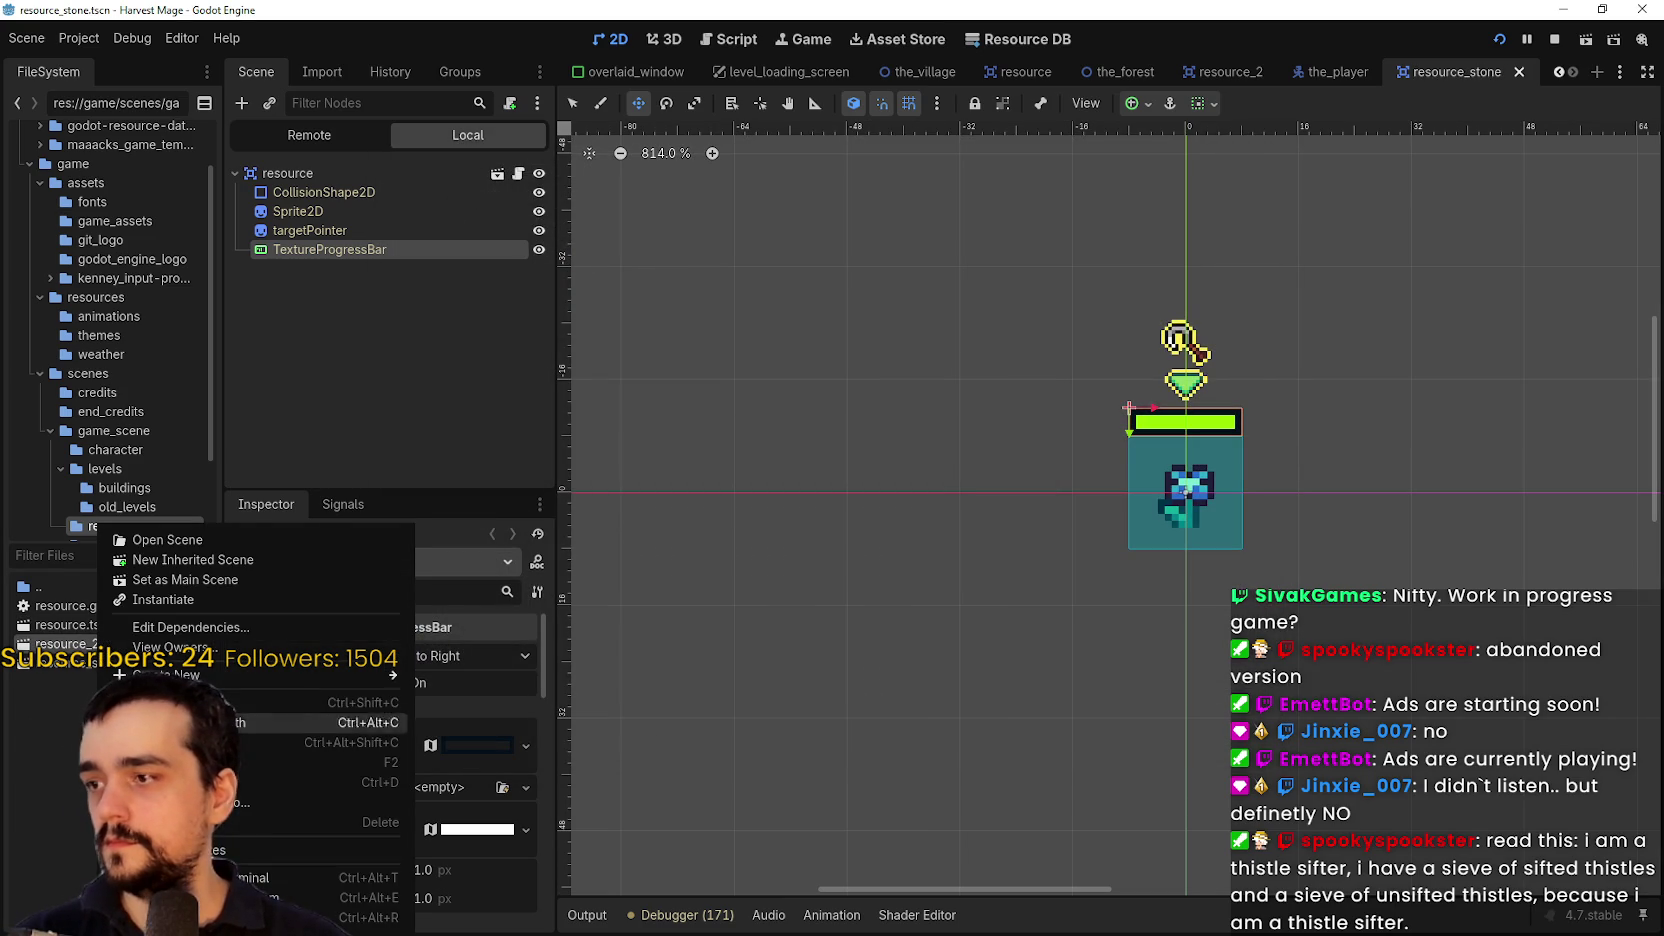
{"action": "left_click", "coordinate": [254, 762]}
{"action": "key", "text": "BackSpace"}
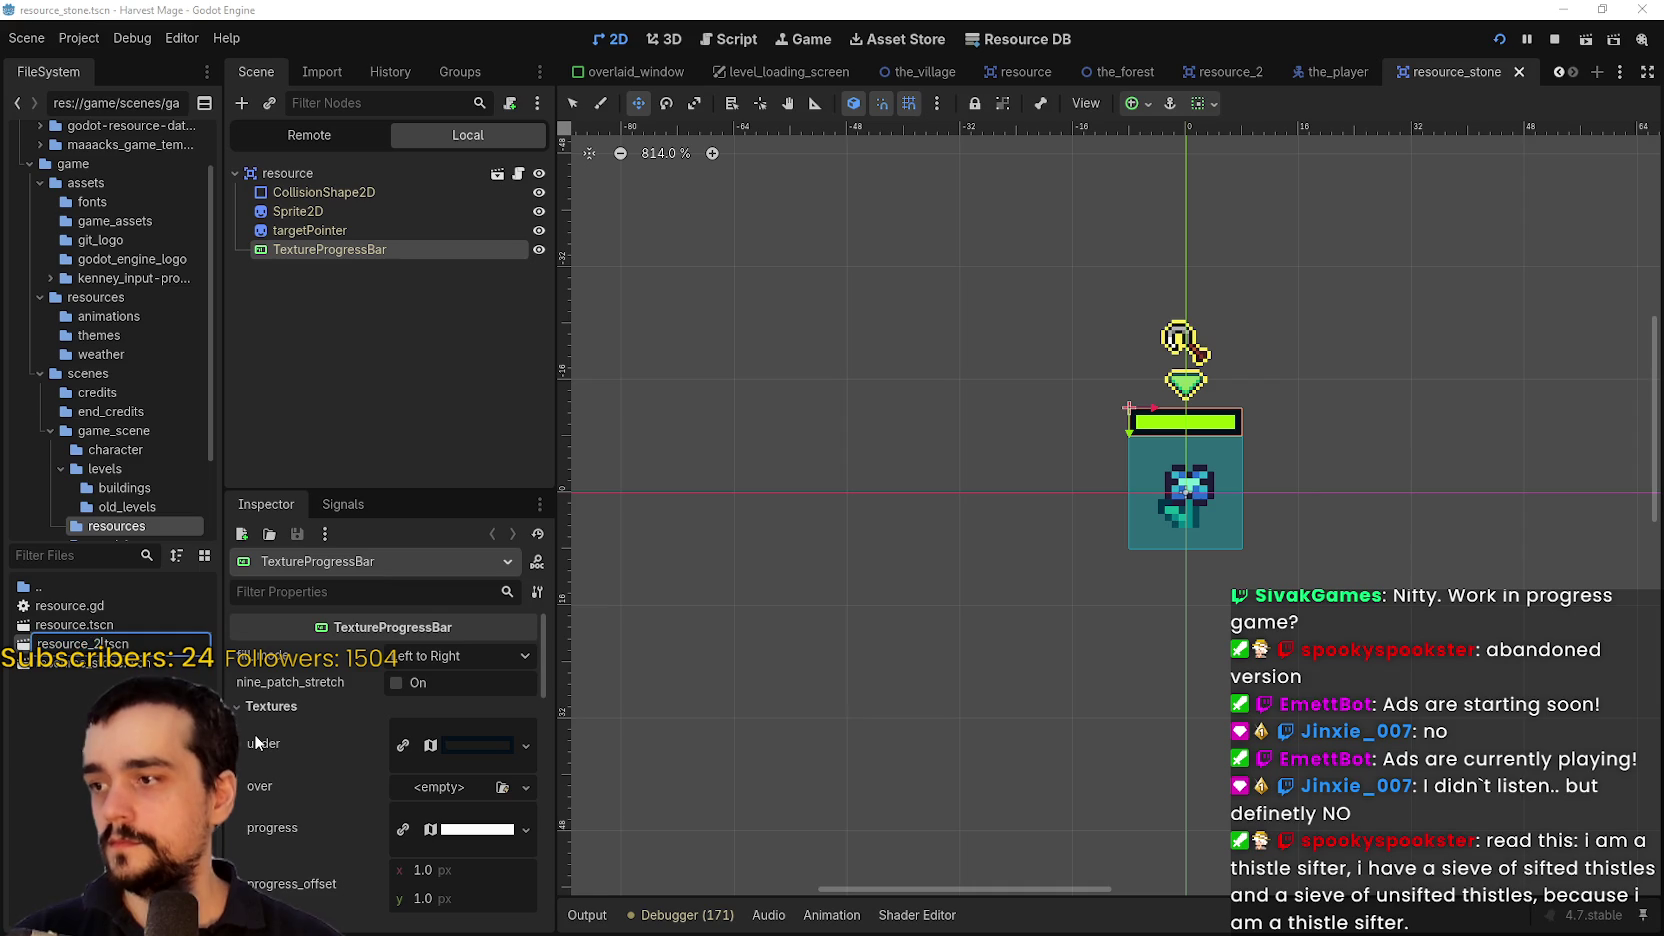
{"action": "type", "text": "tree"}
{"action": "key", "text": "Return"}
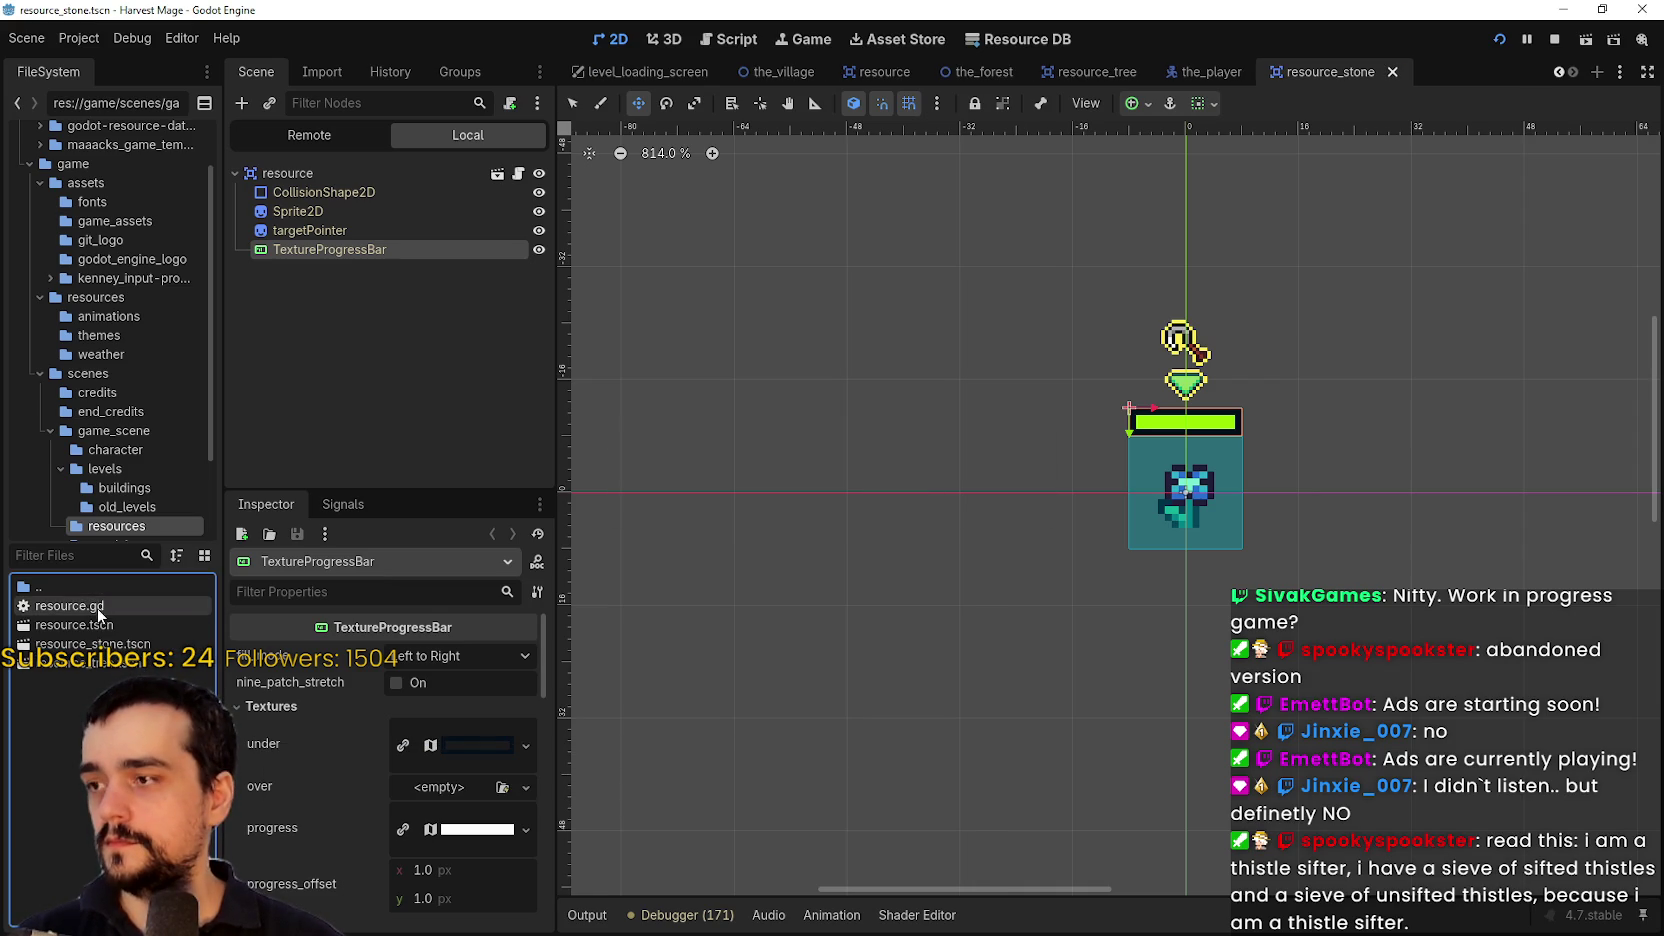
Rename resource.tscn to resource_plant.tscn
{"action": "right_click", "coordinate": [88, 627]}
{"action": "left_click", "coordinate": [300, 762]}
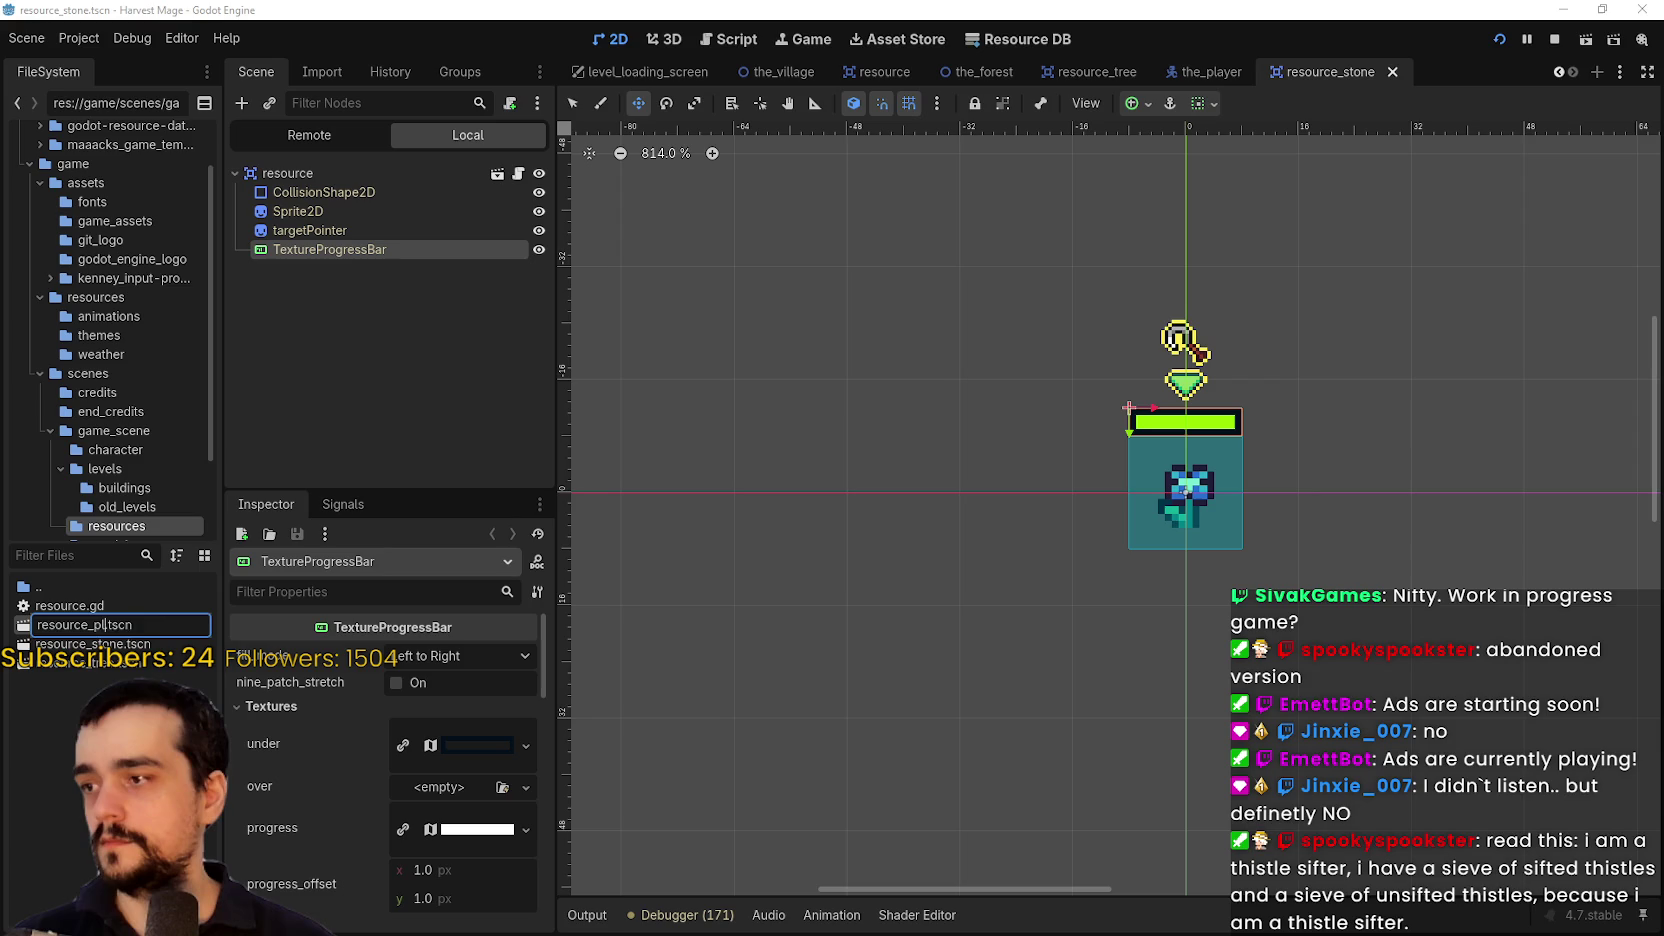
{"action": "type", "text": "resource_plant"}
{"action": "key", "text": "Return"}
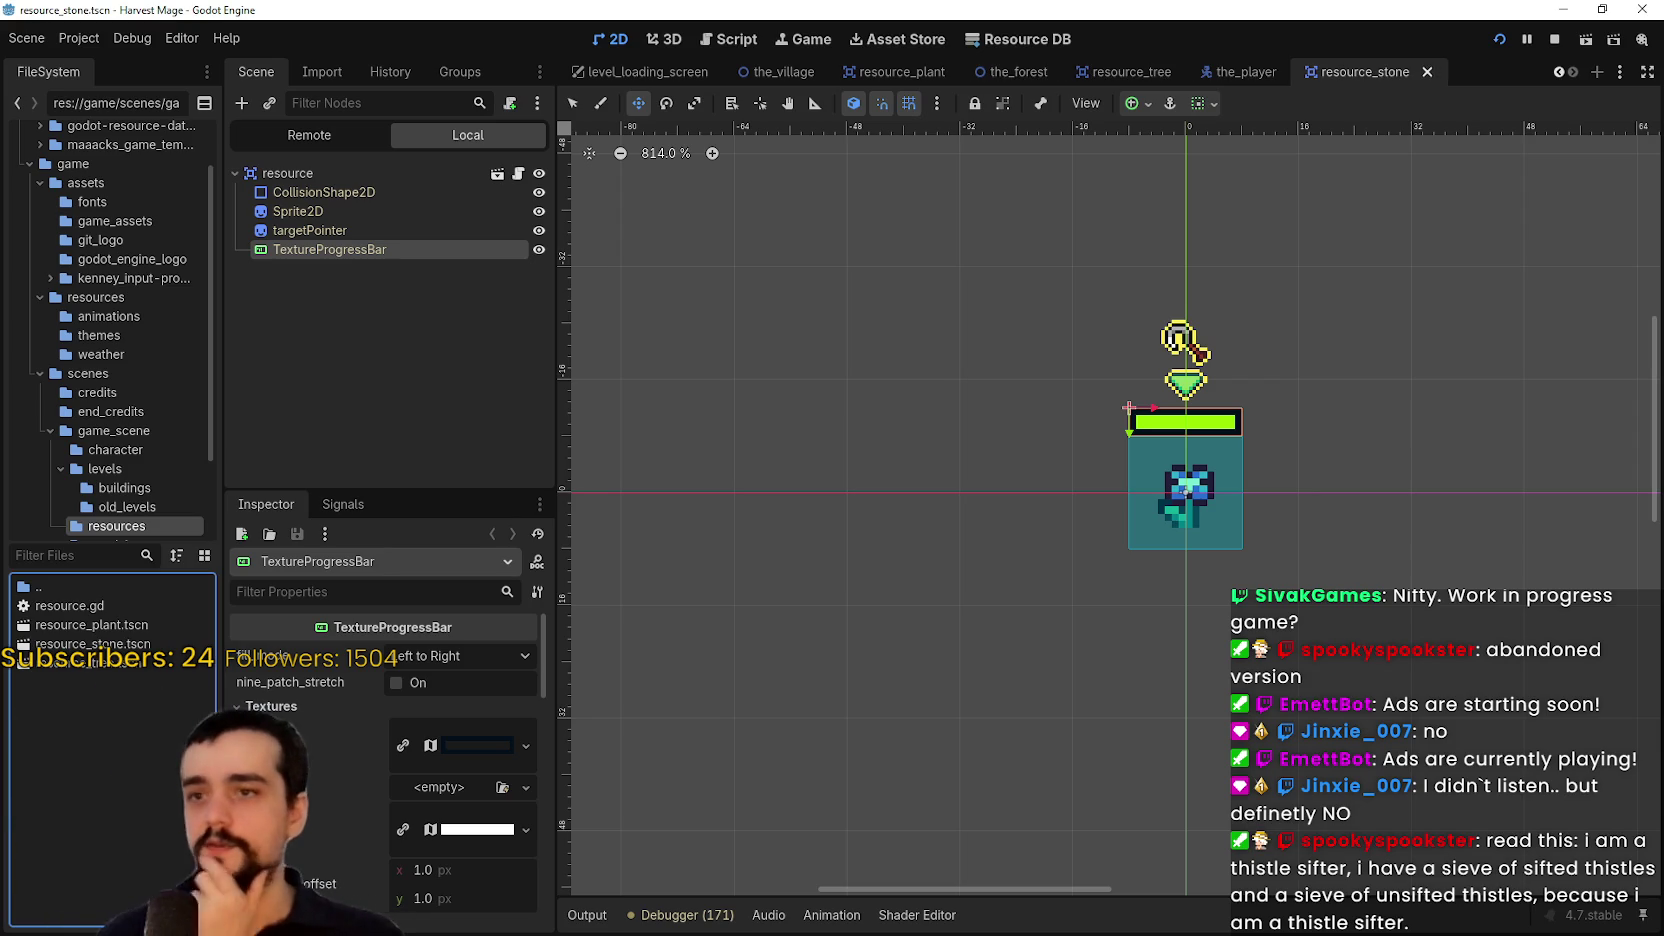
Stop the running game, then rename the stone scene's root node resource_stone and save
{"action": "key", "text": "ctrl+s"}
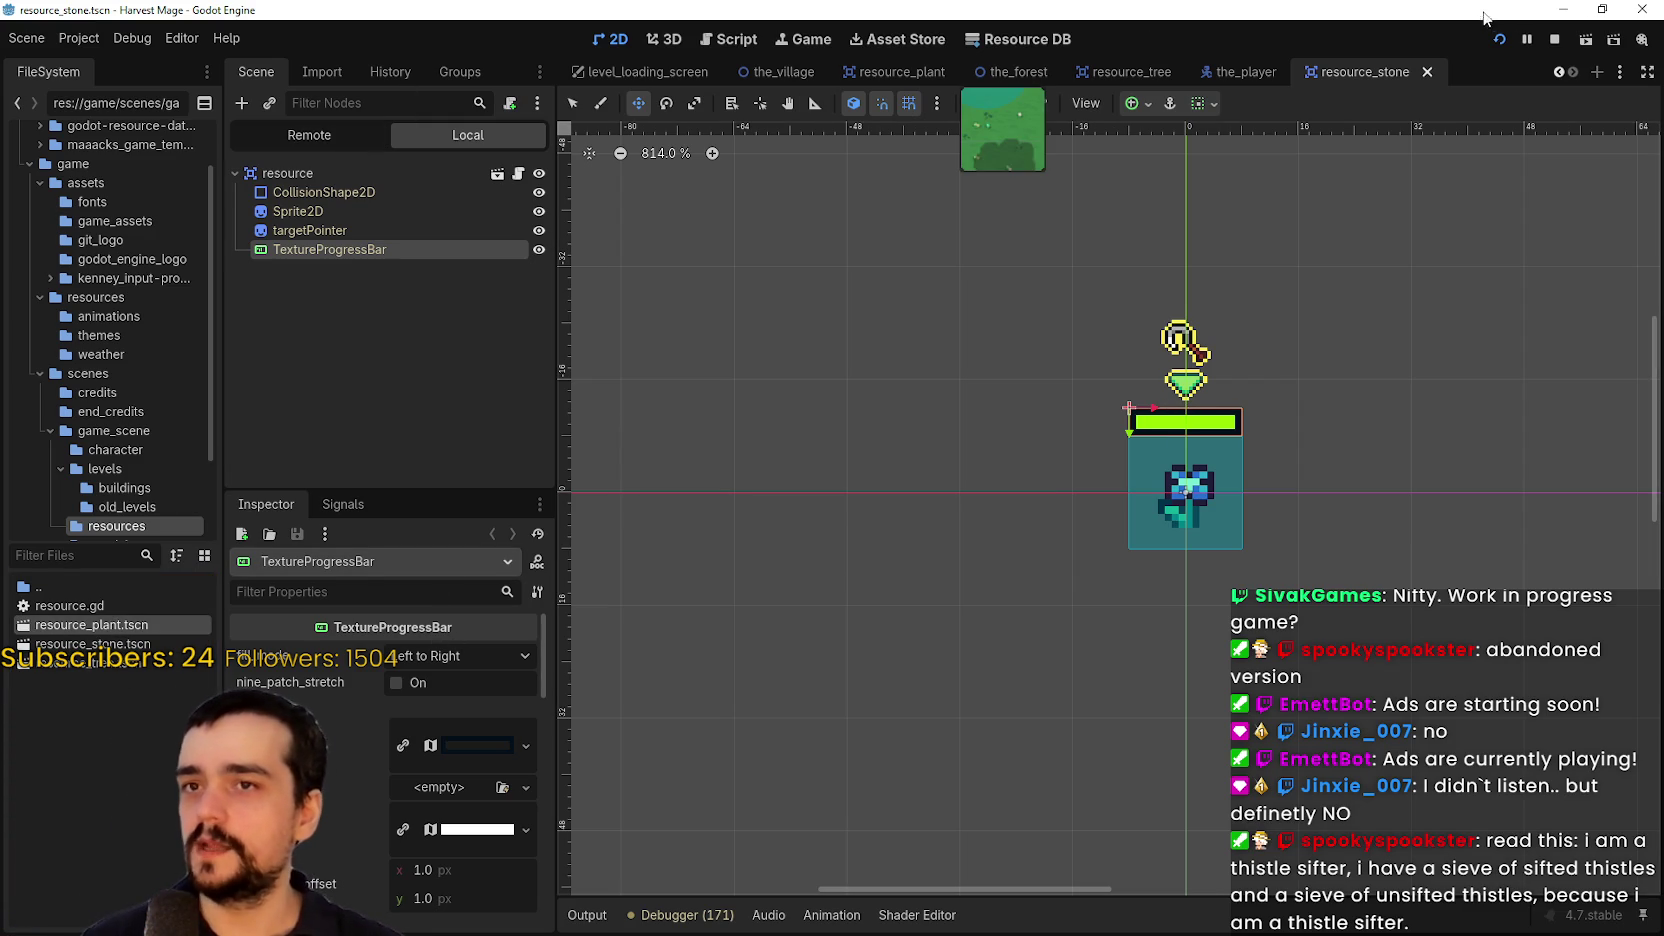
{"action": "left_click", "coordinate": [1551, 39]}
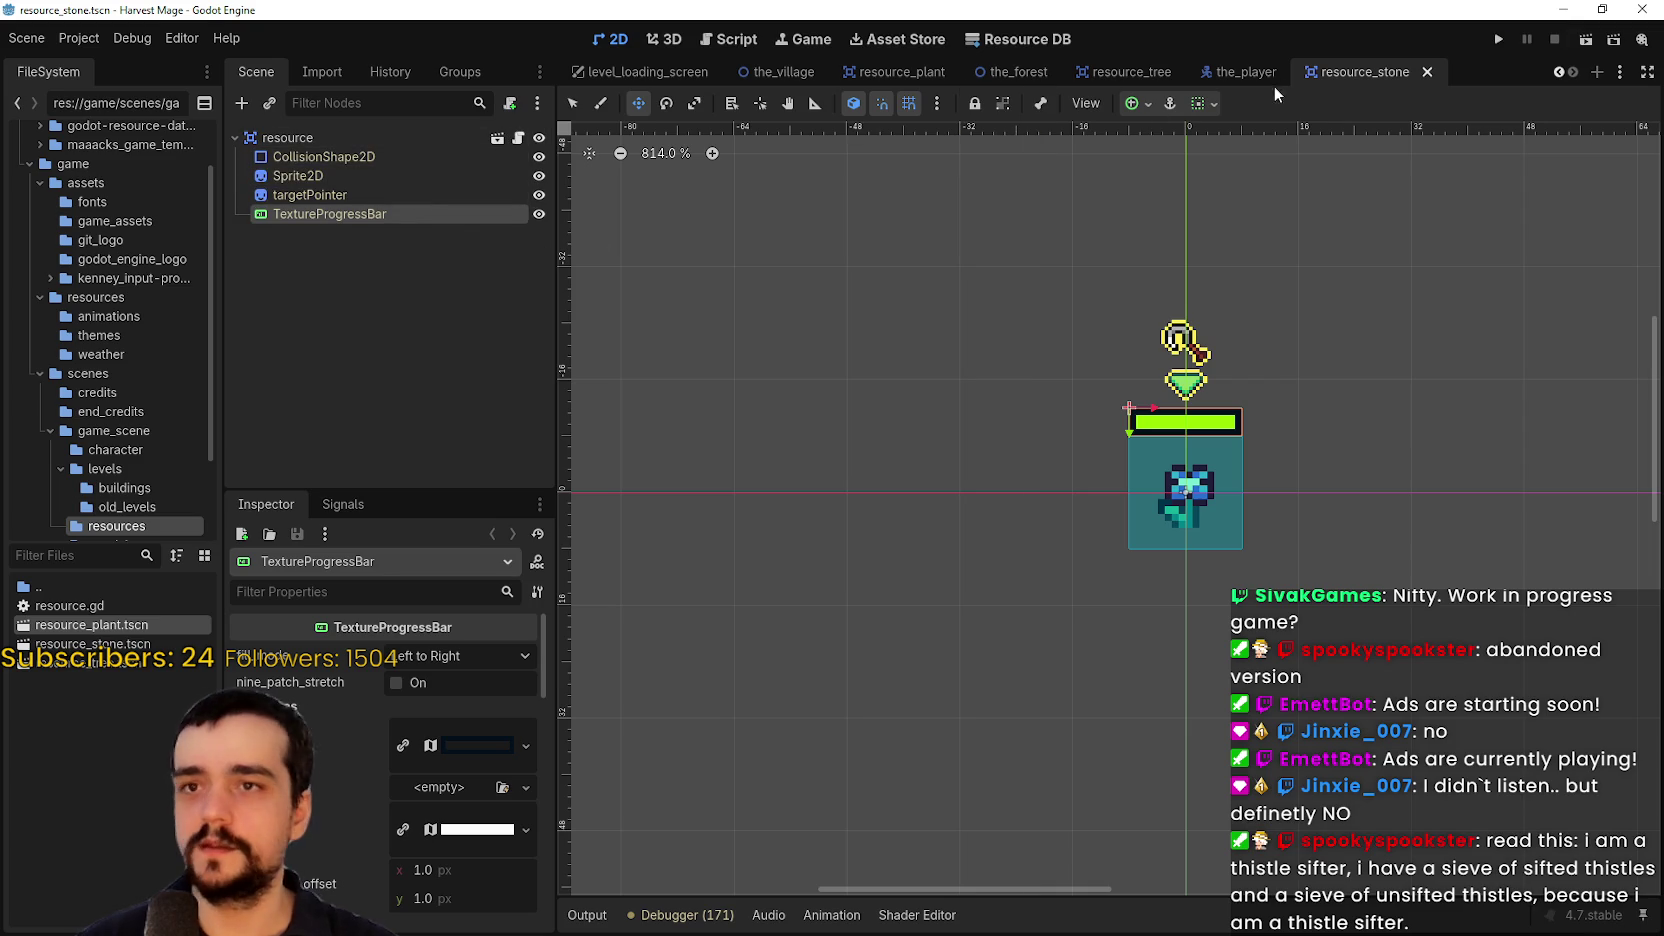
{"action": "double_click", "coordinate": [384, 140]}
{"action": "type", "text": "_stone"}
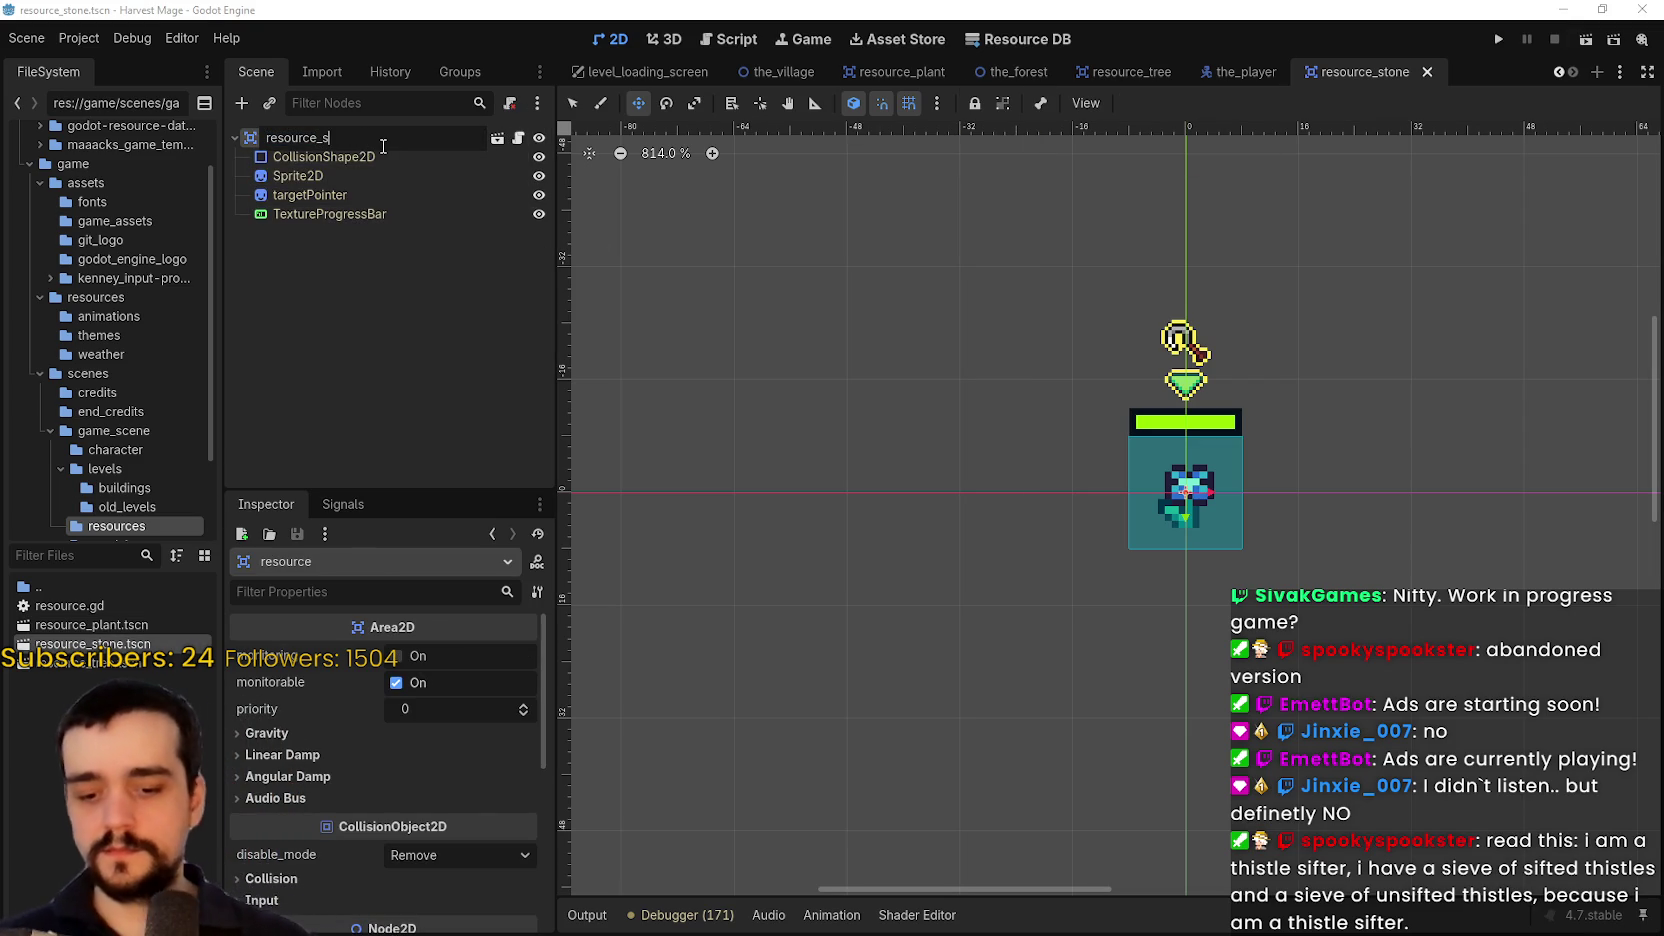
{"action": "key", "text": "ctrl+s"}
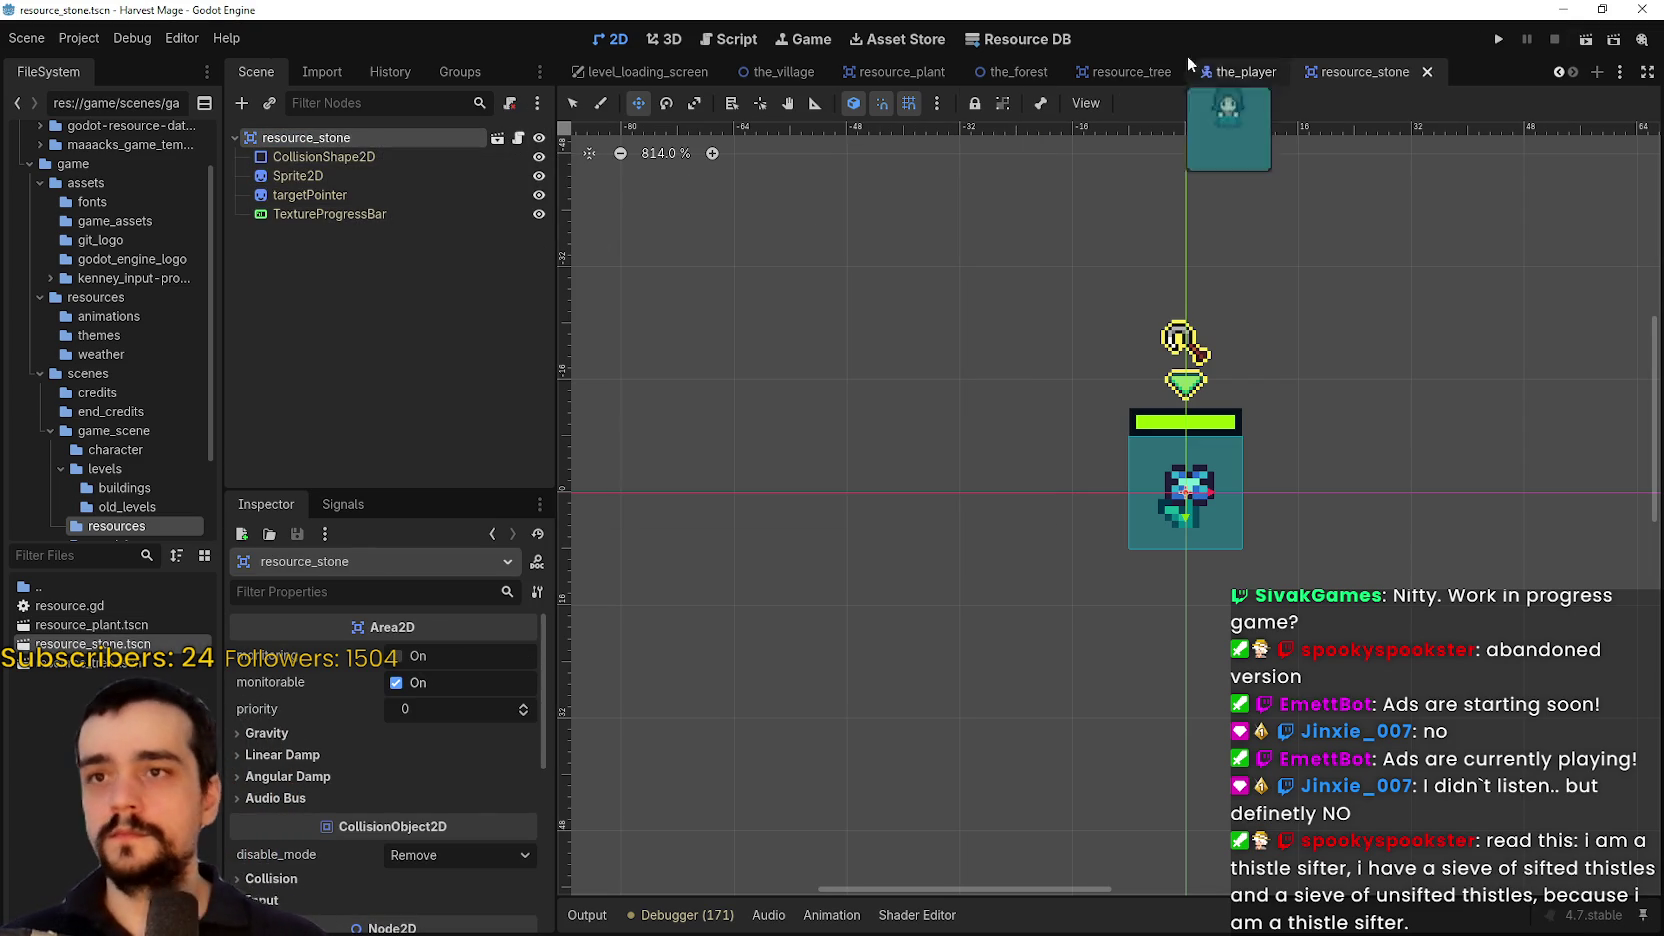
Rename the plant scene's root node to resource_plant and save that scene
{"action": "left_click", "coordinate": [1130, 72]}
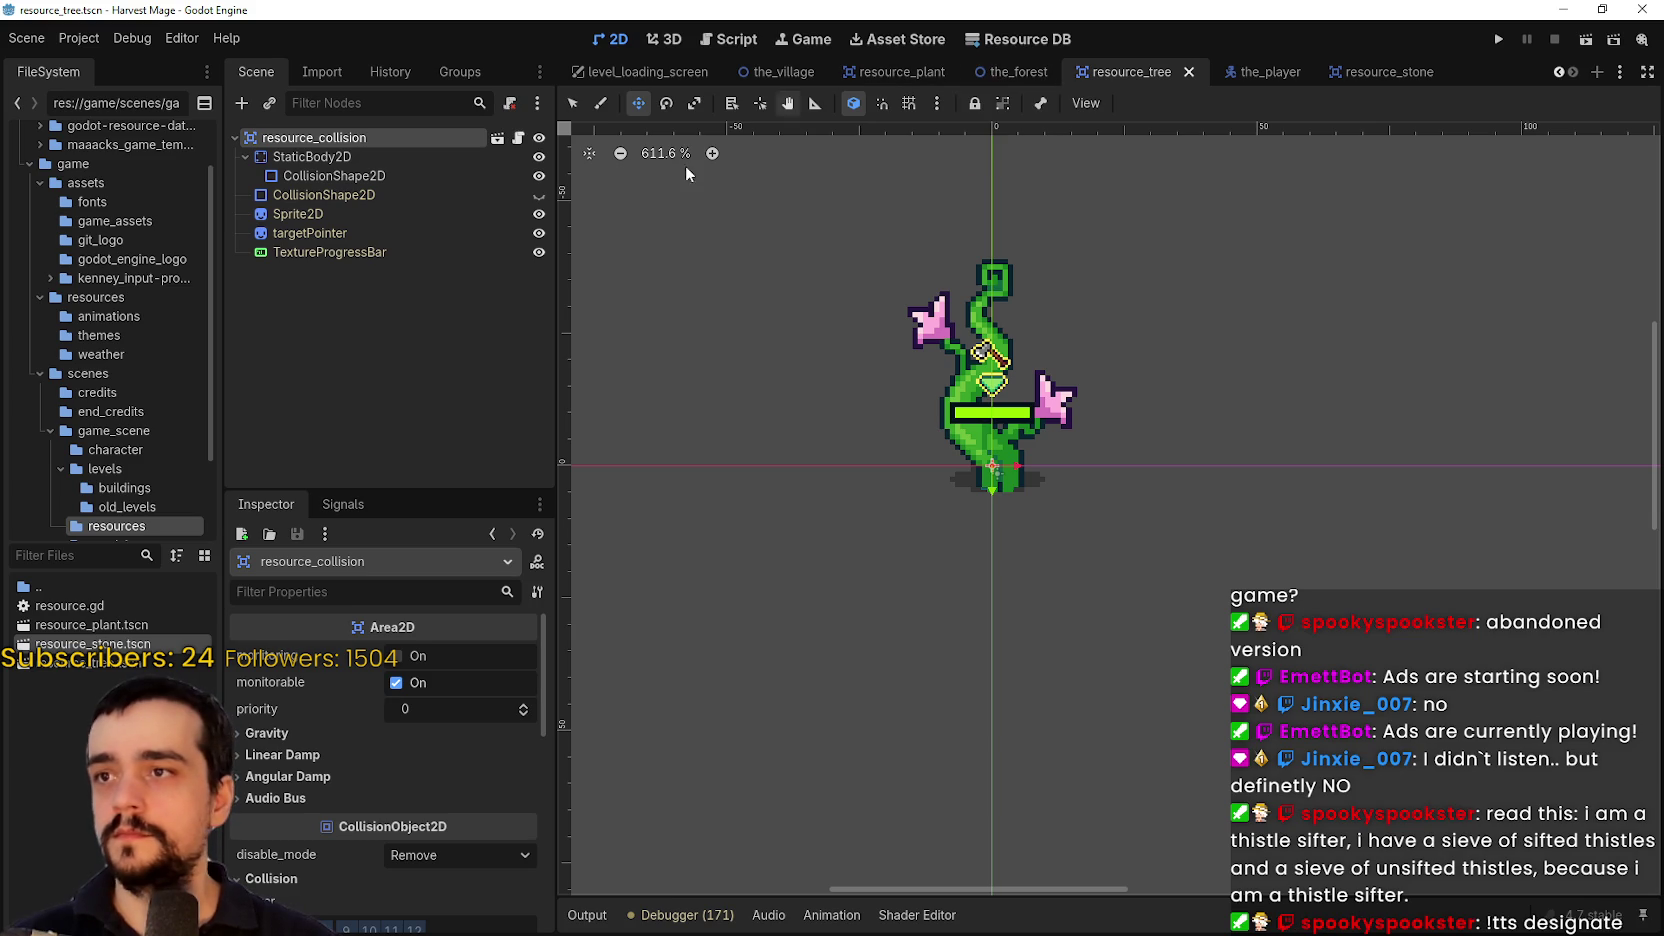
{"action": "left_click", "coordinate": [897, 74]}
{"action": "left_click", "coordinate": [360, 160]}
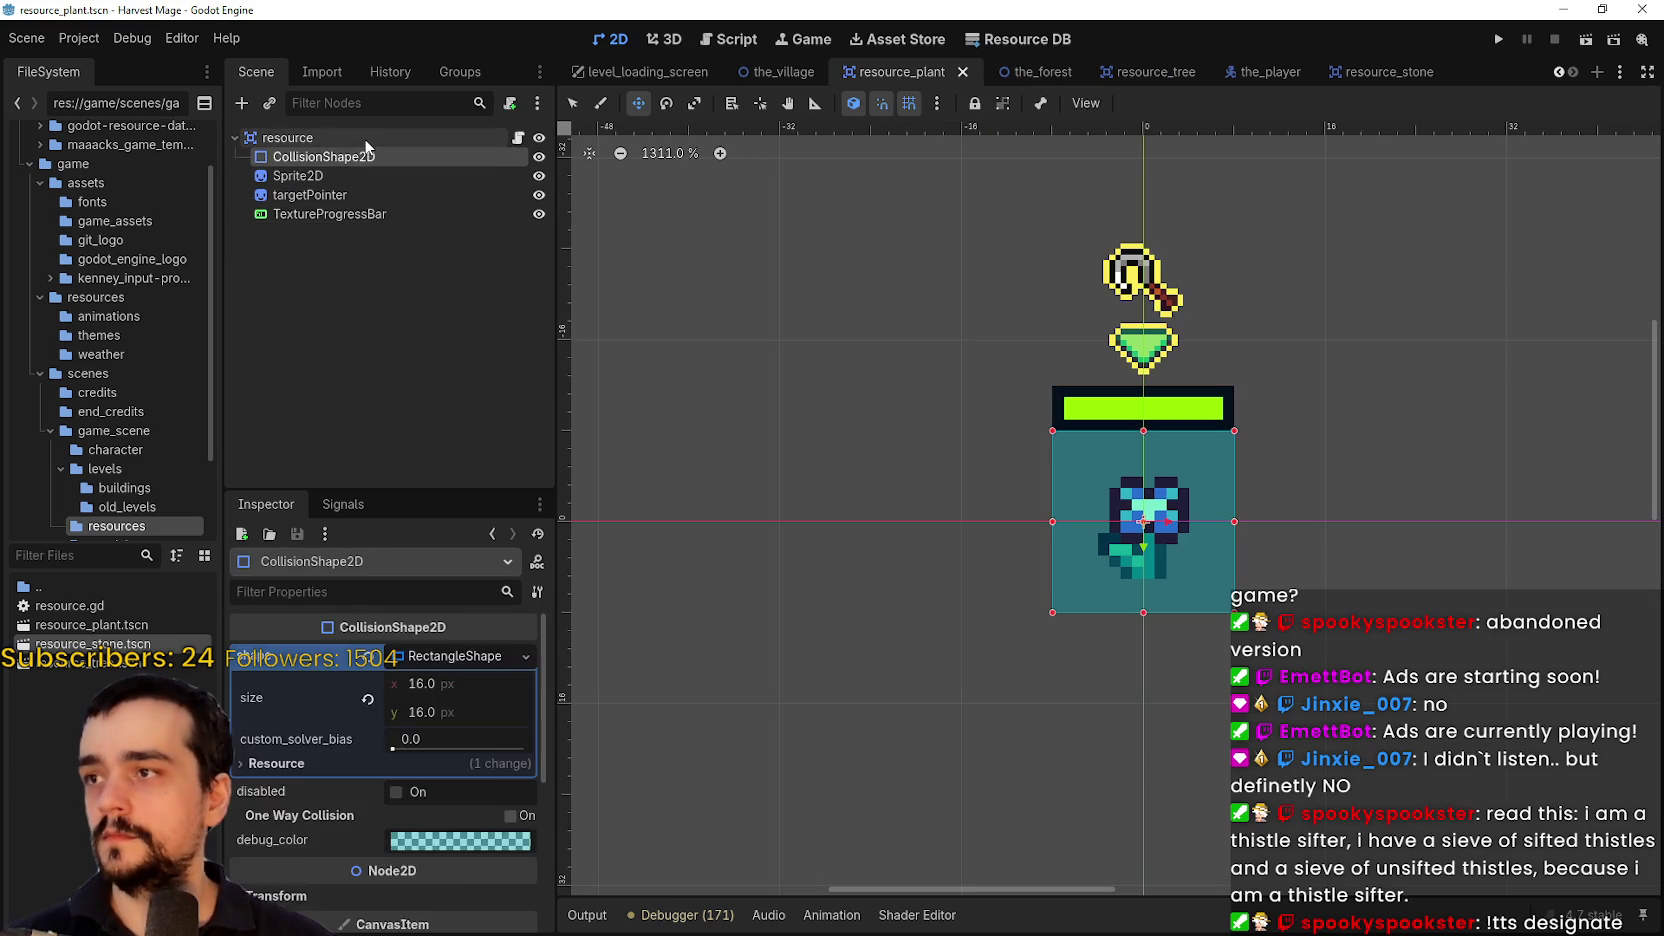
{"action": "left_click", "coordinate": [326, 134]}
{"action": "left_click", "coordinate": [326, 134]}
{"action": "type", "text": "_plant"}
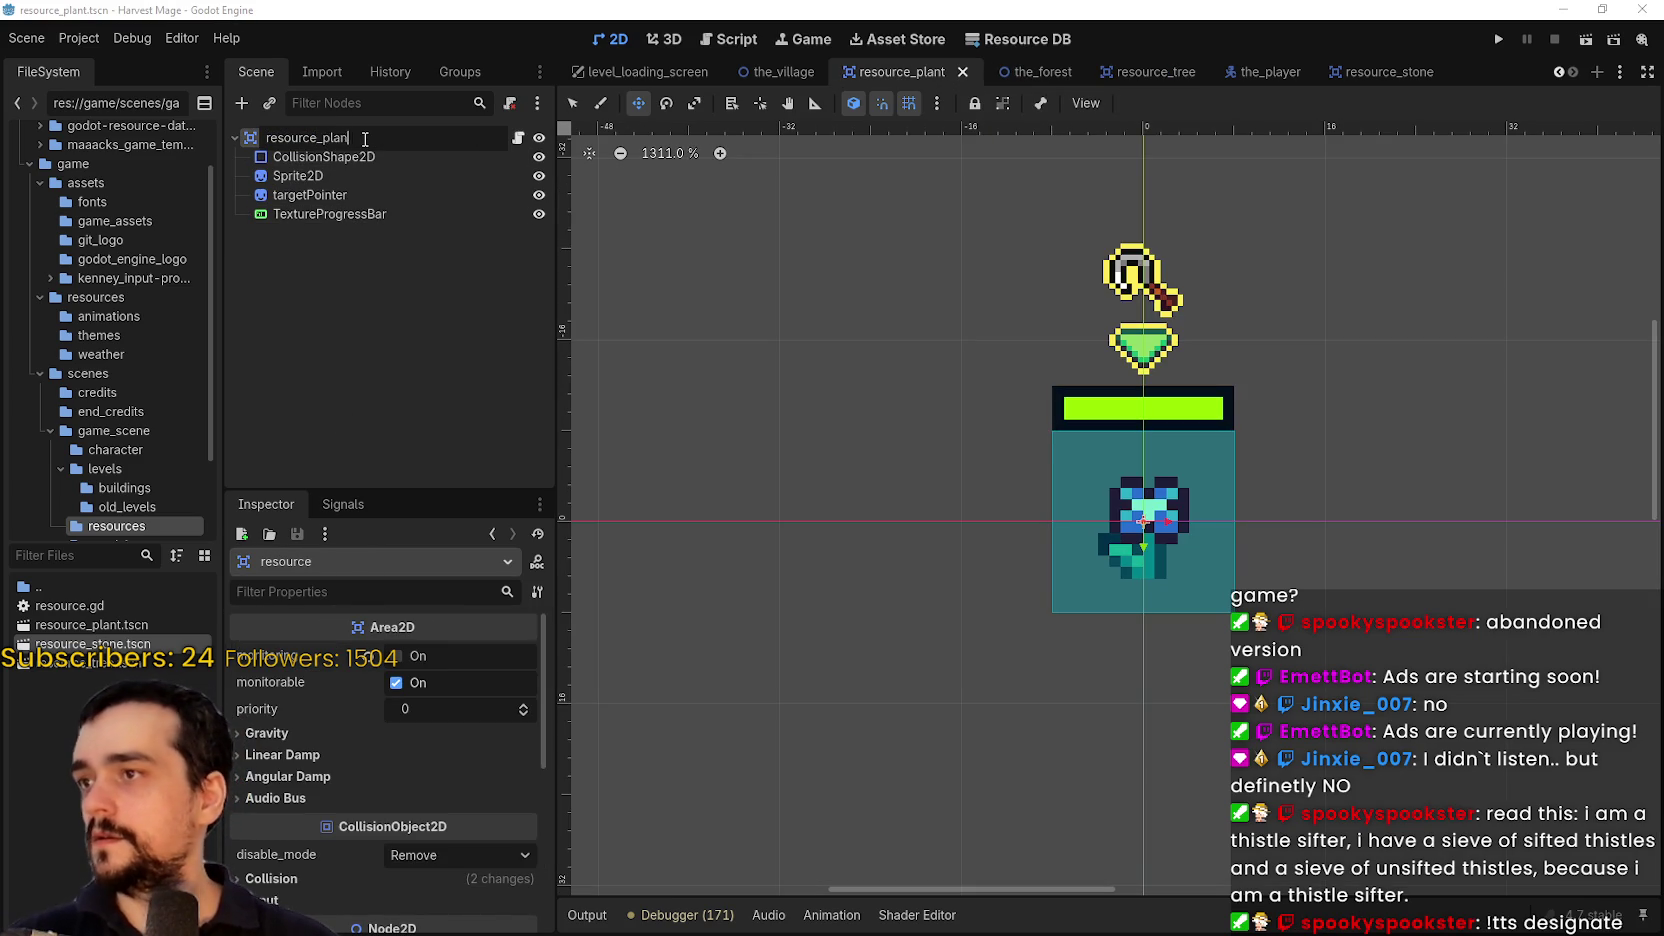
{"action": "key", "text": "ctrl+s"}
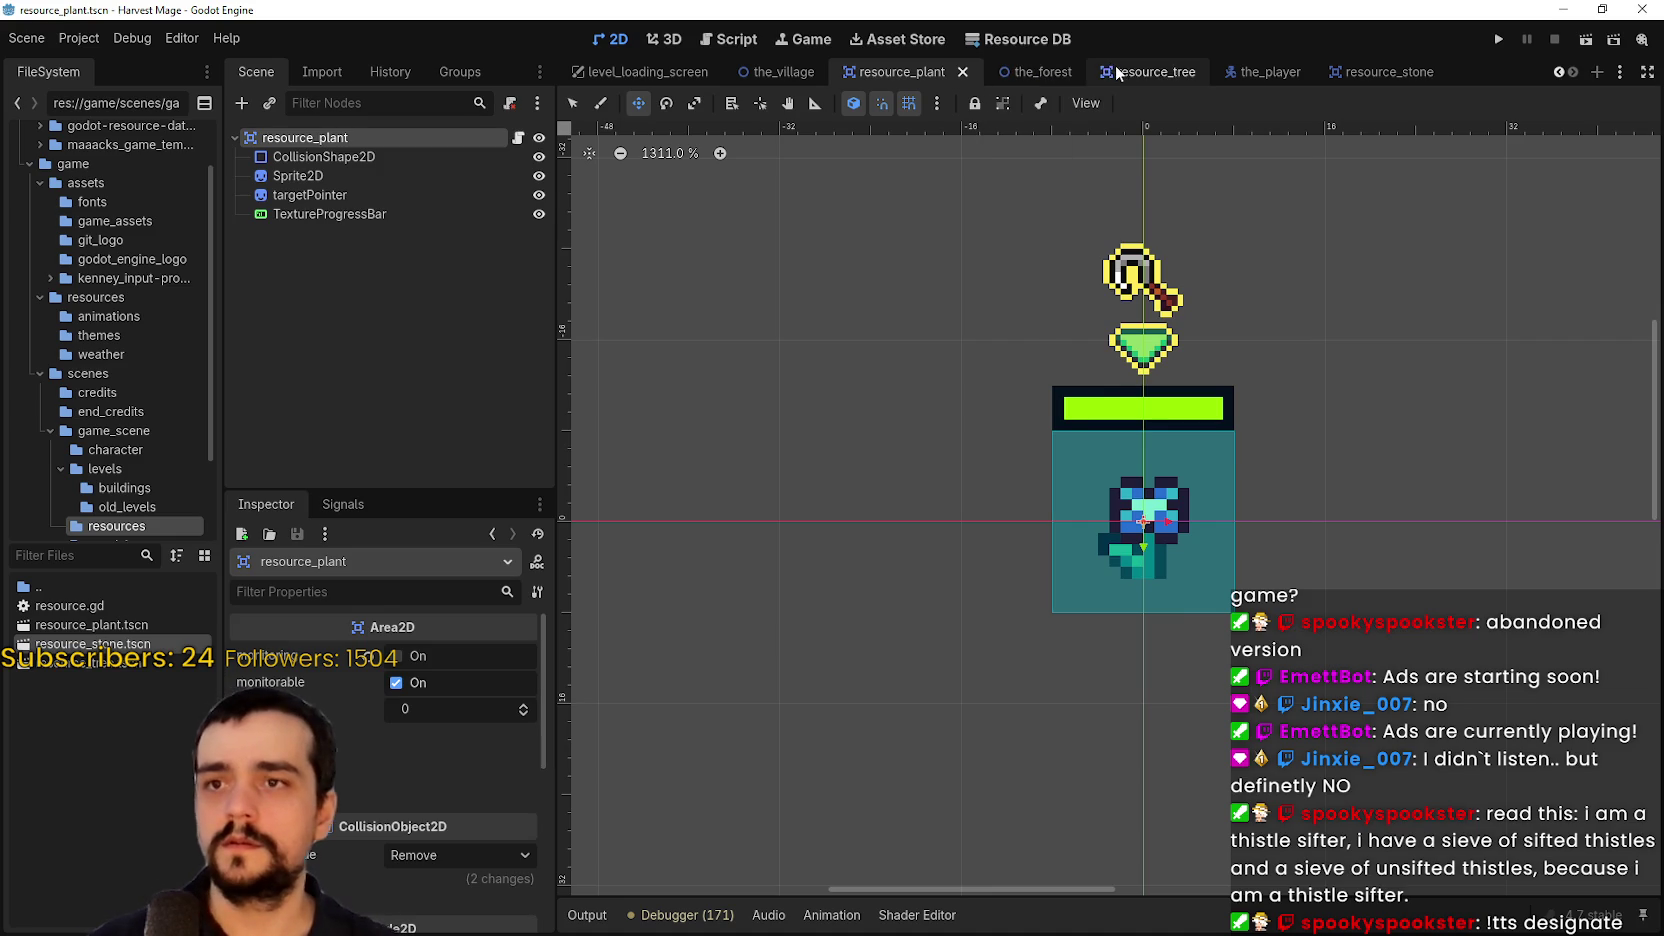
Rename the tree scene's root node to resource_tree, fixing a typo, and save it
{"action": "left_click", "coordinate": [1140, 72]}
{"action": "left_click", "coordinate": [395, 148]}
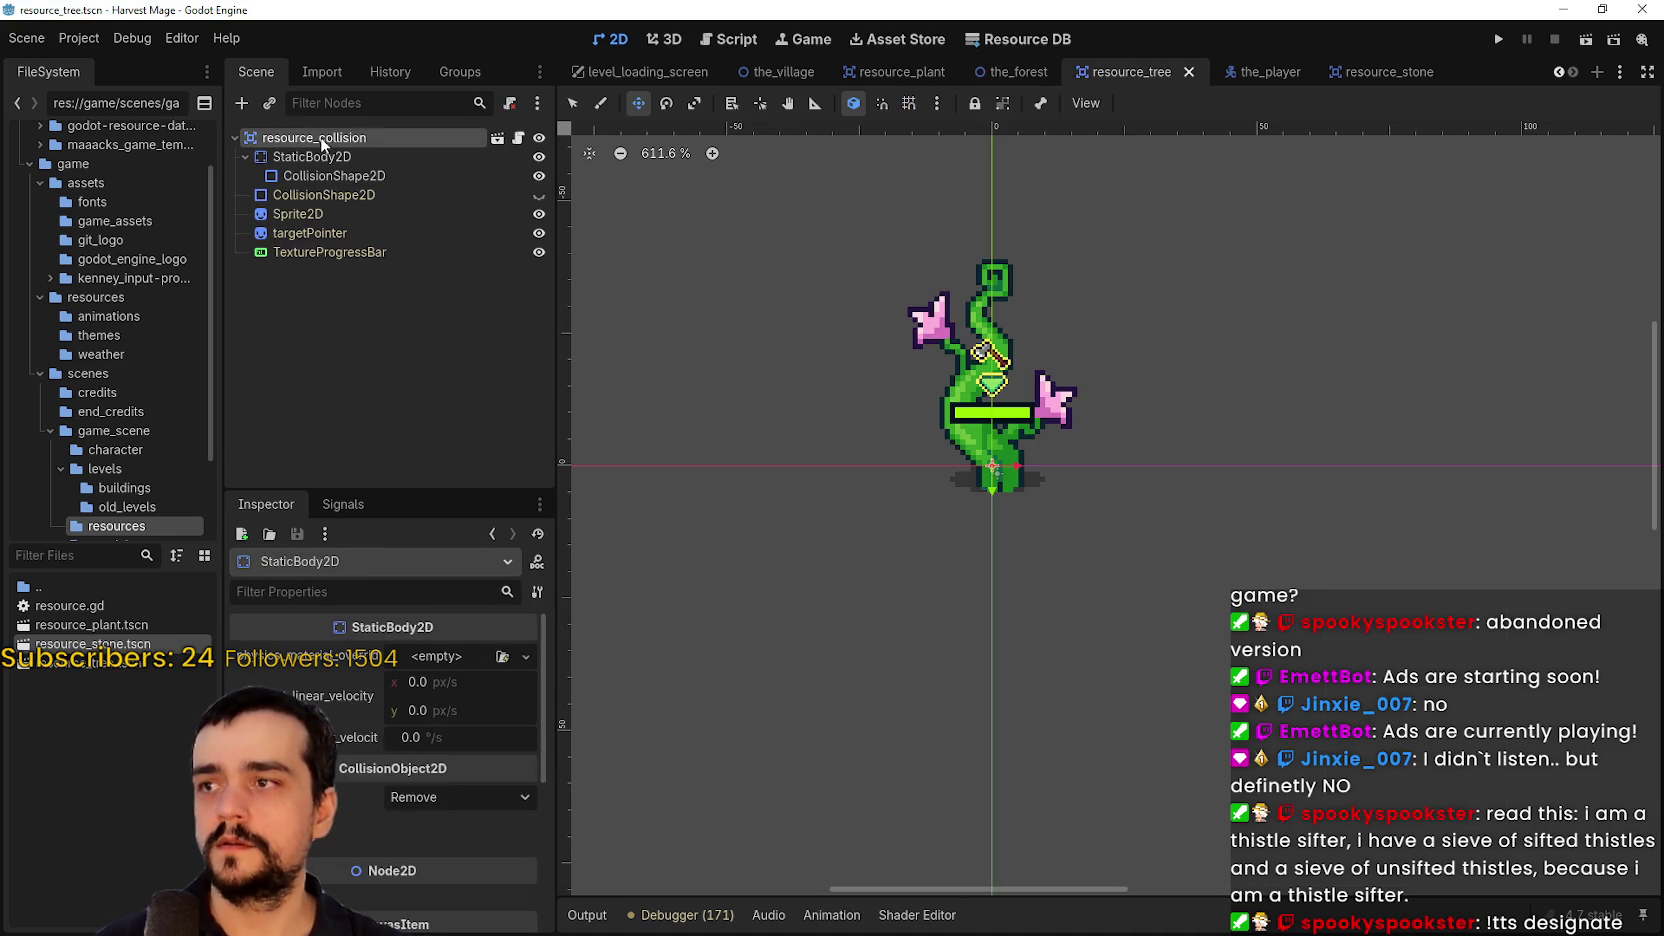
{"action": "double_click", "coordinate": [330, 138]}
{"action": "left_click_drag", "start_coordinate": [372, 138], "coordinate": [329, 140]}
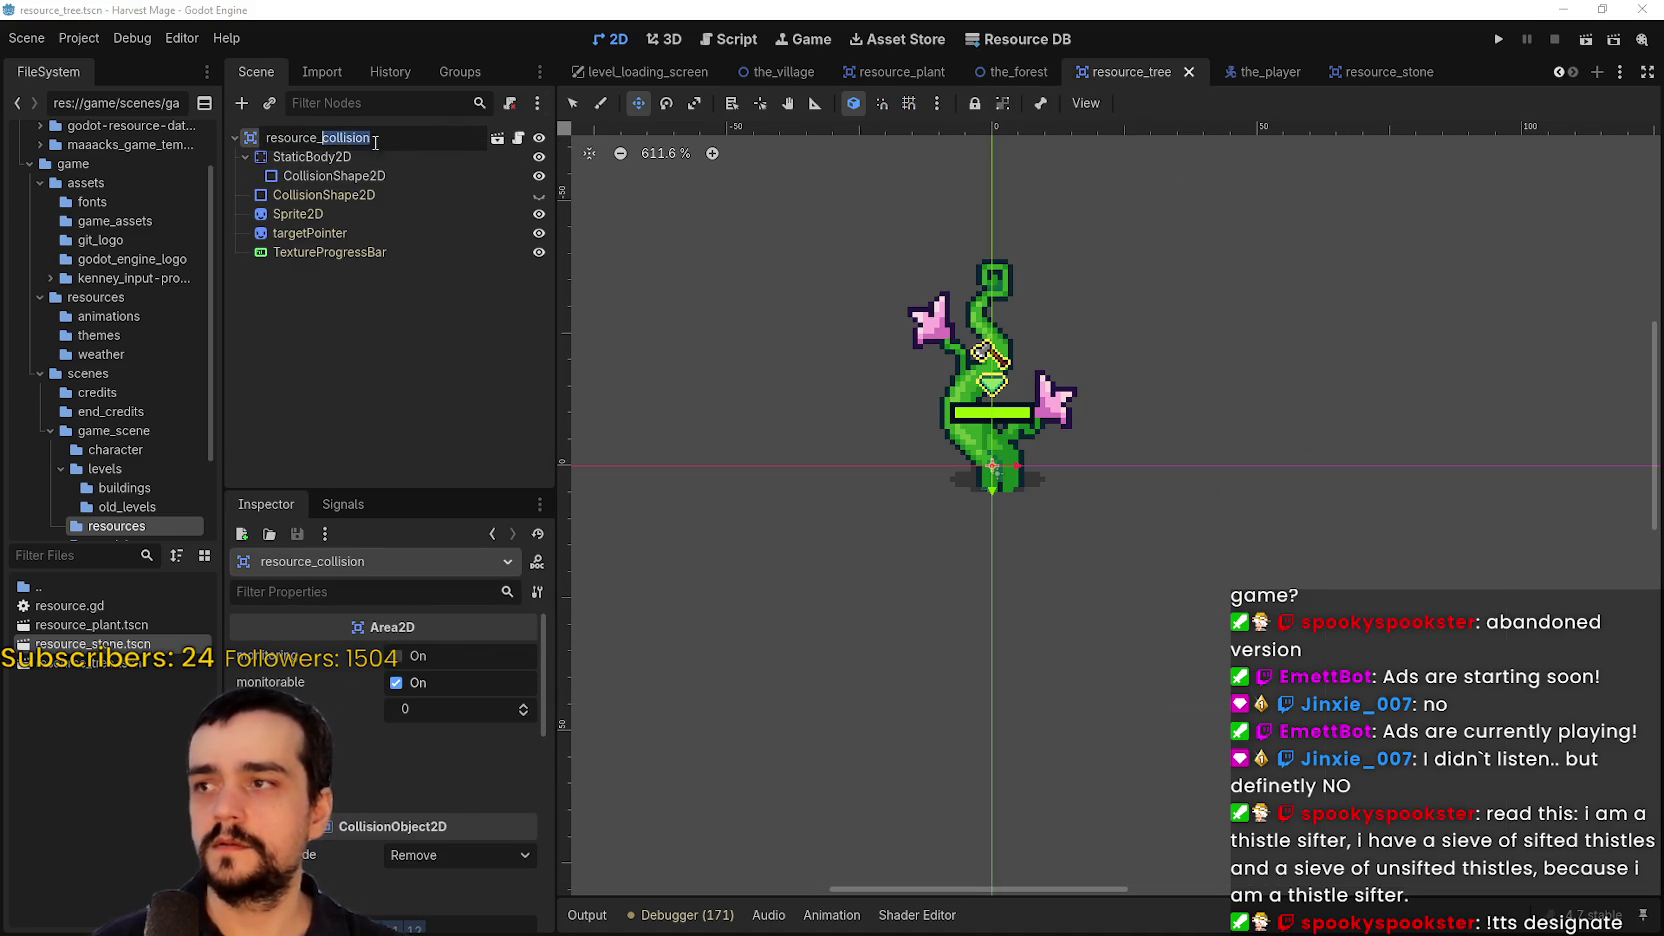
{"action": "type", "text": "plan t"}
{"action": "key", "text": "Return"}
{"action": "key", "text": "F2"}
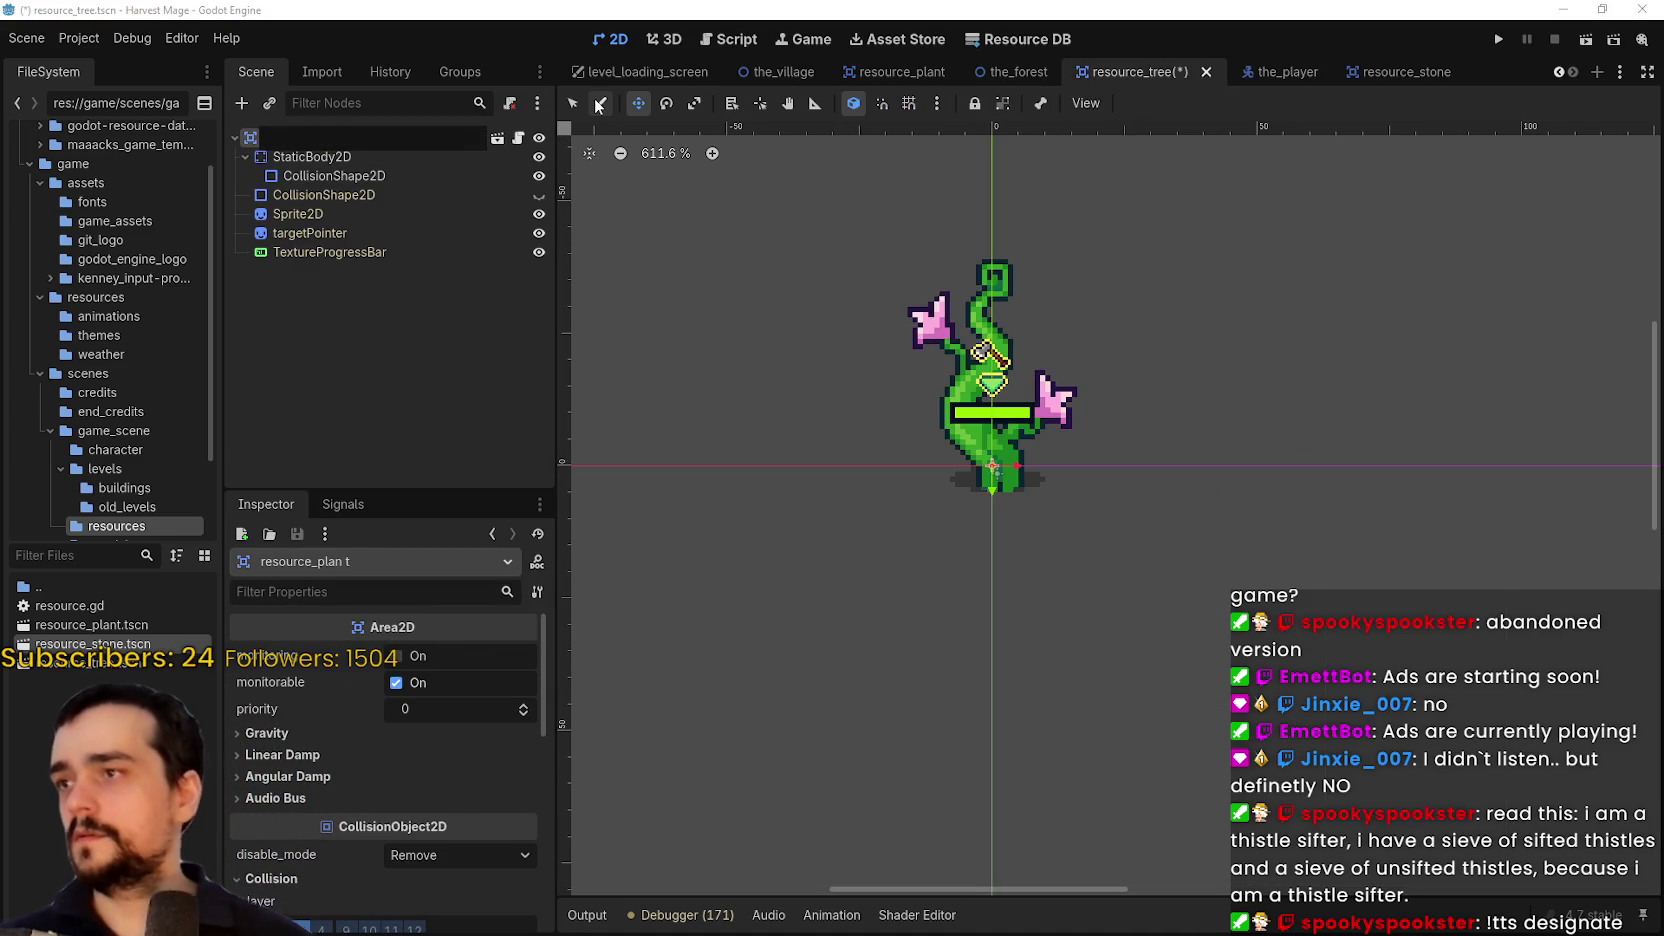
{"action": "key", "text": "End"}
{"action": "key", "text": "BackSpace"}
{"action": "key", "text": "BackSpace"}
{"action": "key", "text": "BackSpace"}
{"action": "key", "text": "BackSpace"}
{"action": "key", "text": "BackSpace"}
{"action": "type", "text": "tree"}
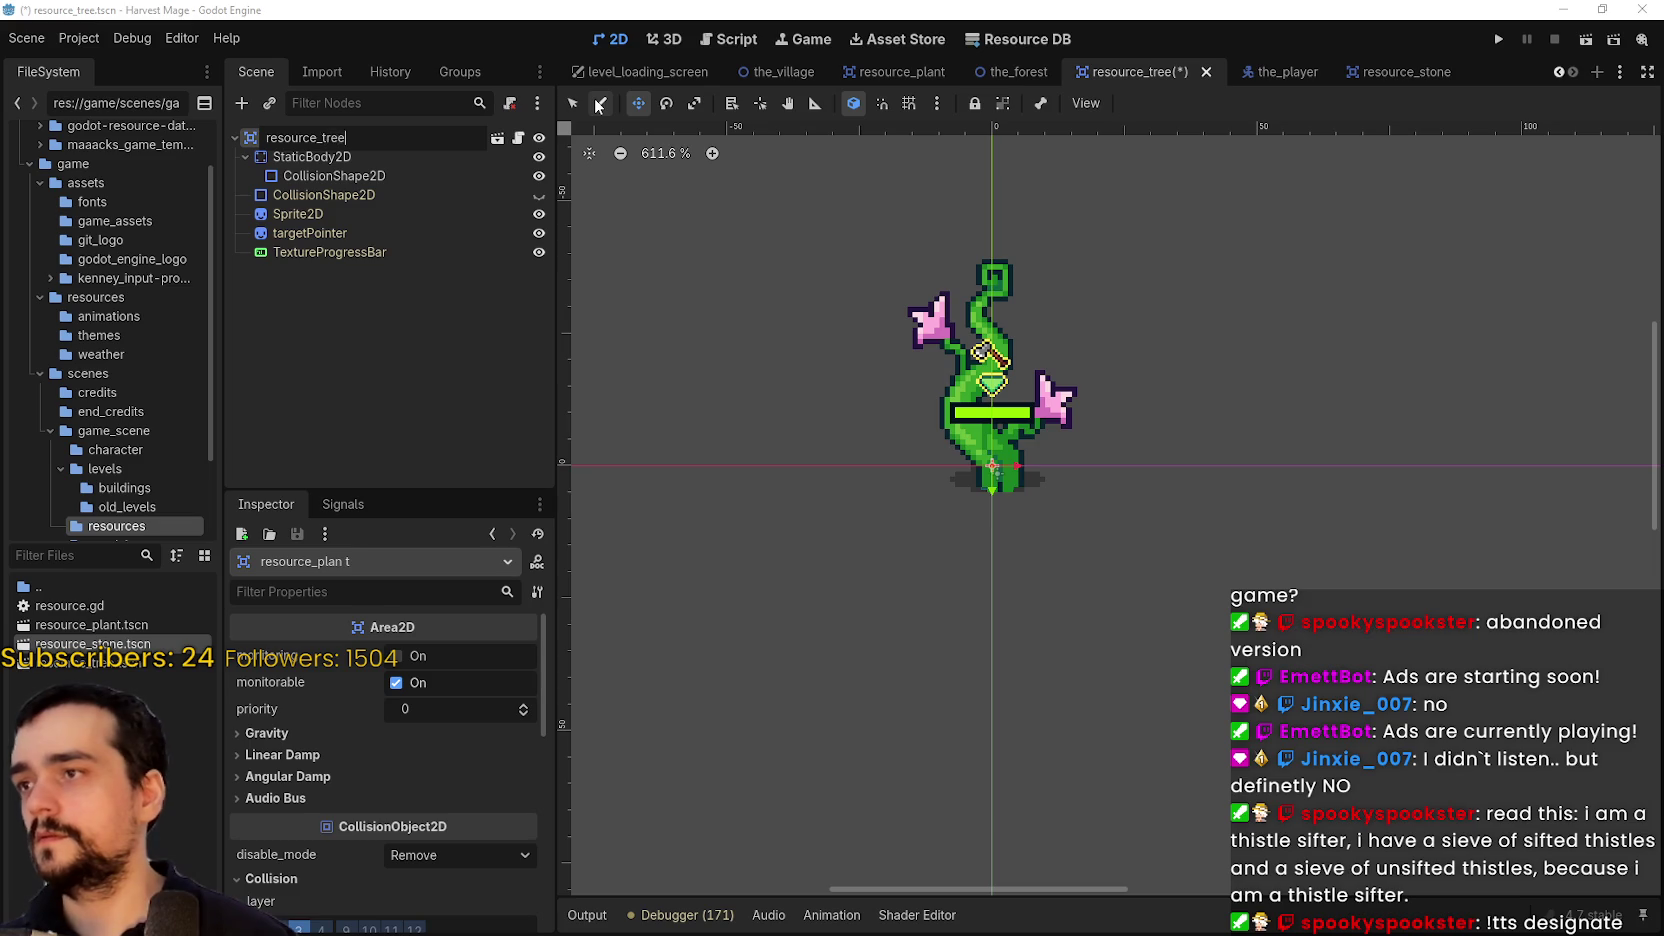
{"action": "key", "text": "Return"}
{"action": "key", "text": "ctrl+s"}
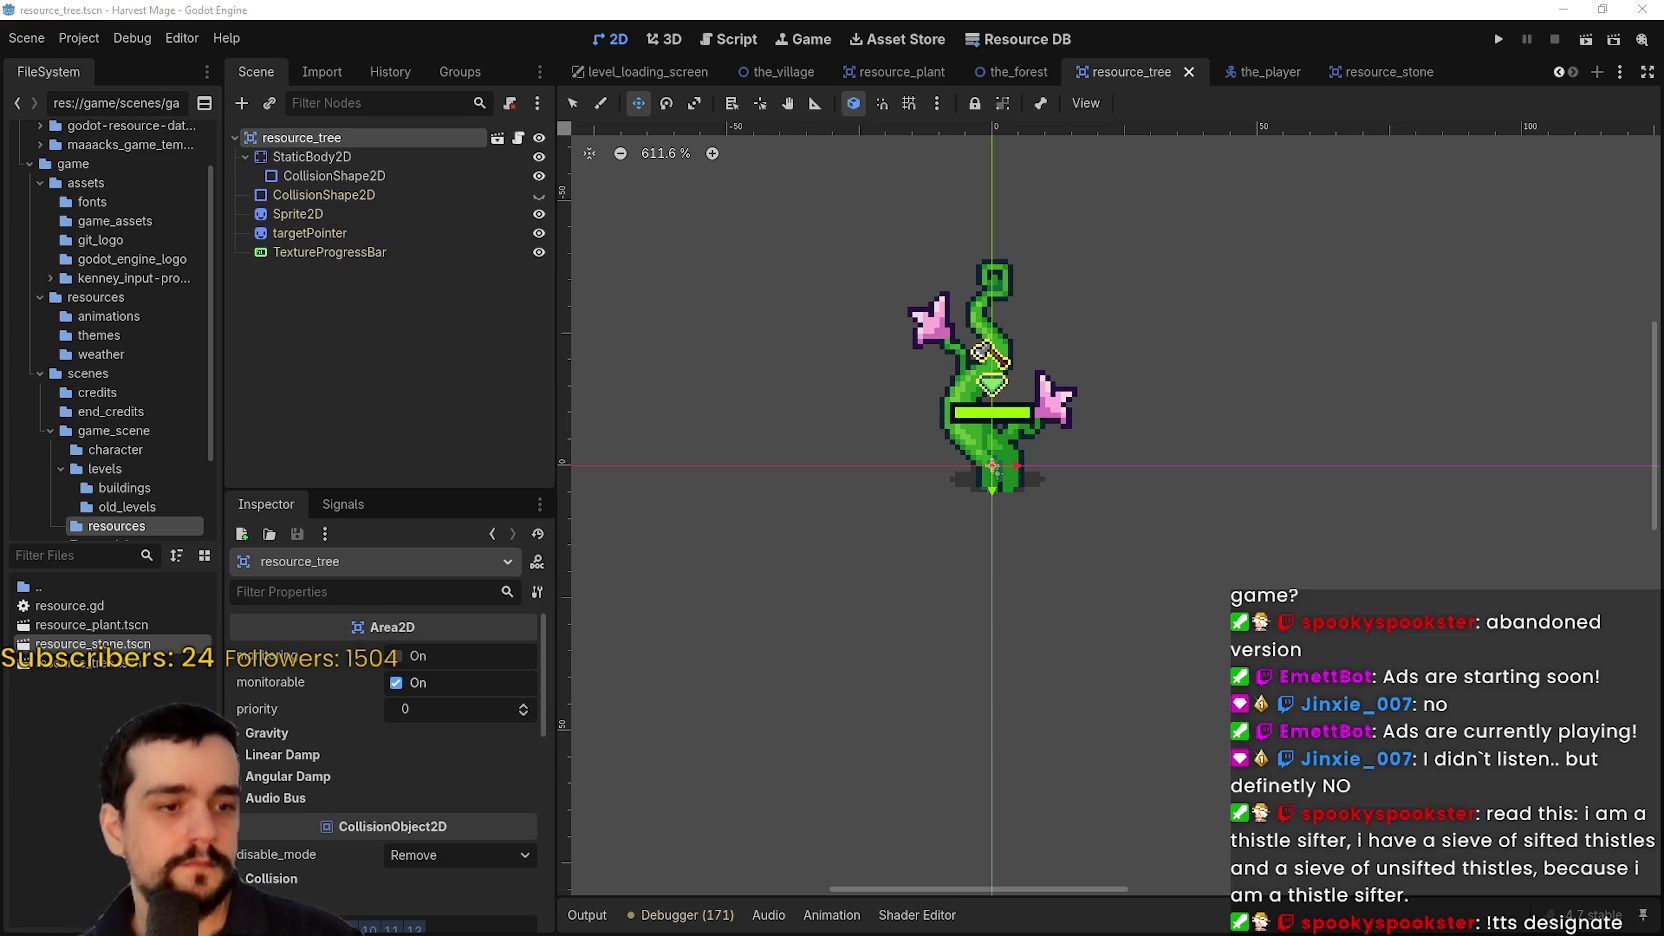
Save the resource_tree scene and center the zoomed view on the tree sprite
{"action": "scroll", "scroll_direction": "down", "scroll_amount": 3}
{"action": "left_click_drag", "start_coordinate": [860, 613], "coordinate": [1266, 618]}
{"action": "scroll", "scroll_direction": "up", "scroll_amount": 3}
{"action": "key", "text": "ctrl+s"}
{"action": "scroll", "scroll_direction": "up", "scroll_amount": 3}
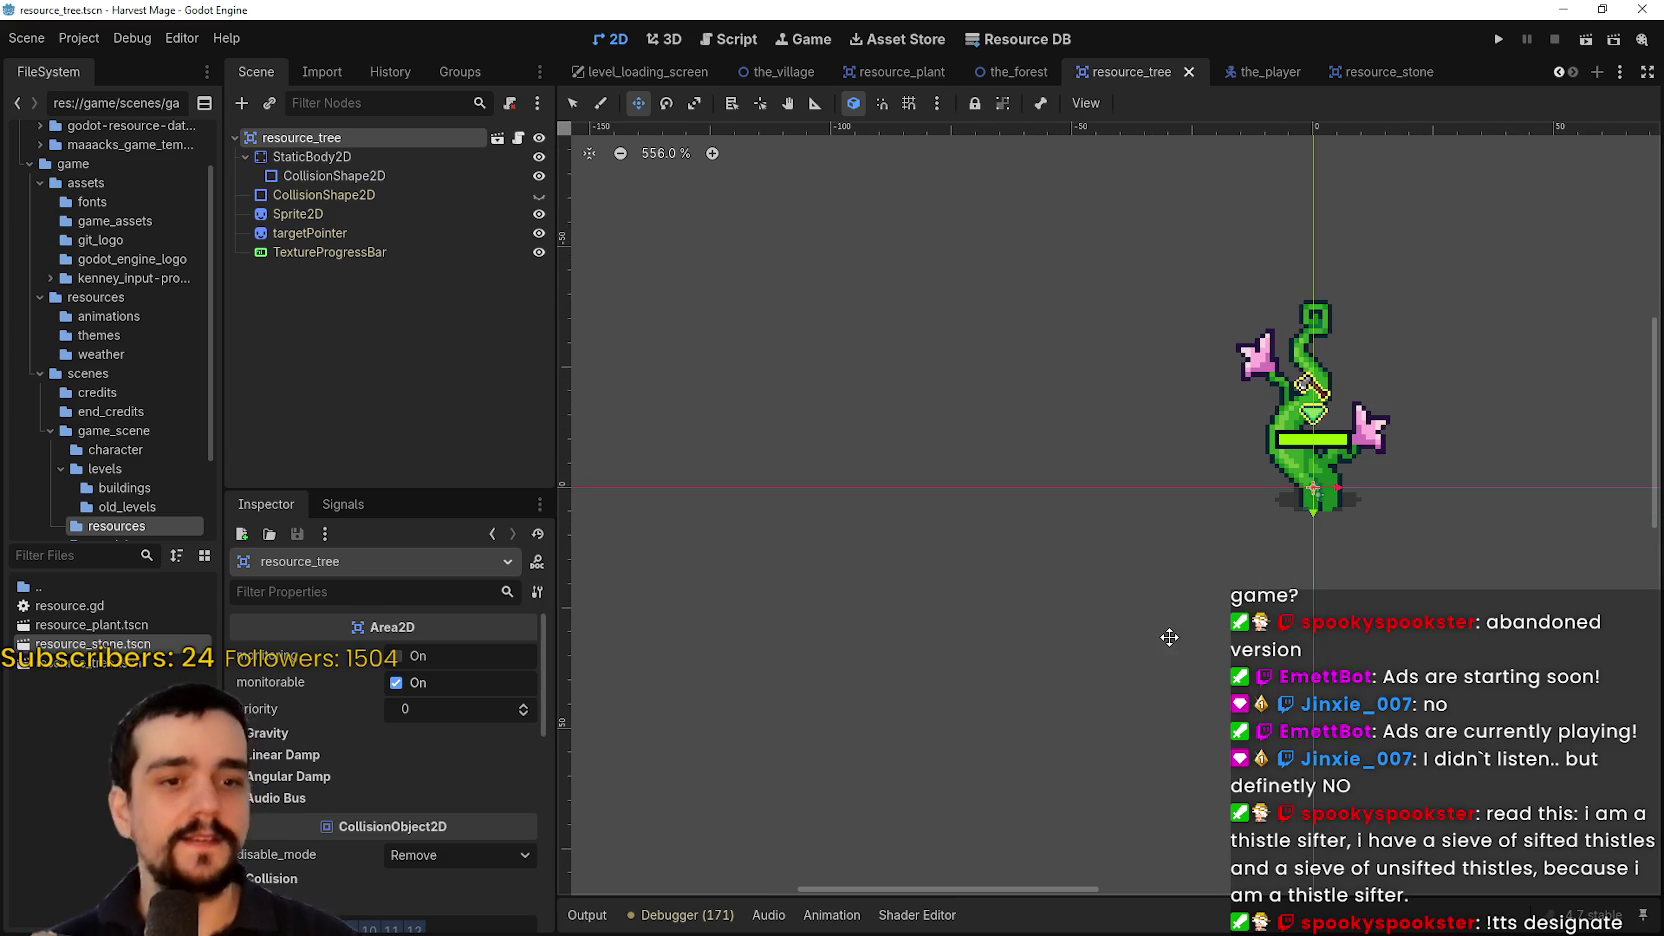
{"action": "left_click_drag", "start_coordinate": [1169, 637], "coordinate": [988, 624]}
{"action": "scroll", "scroll_direction": "up", "scroll_amount": 3}
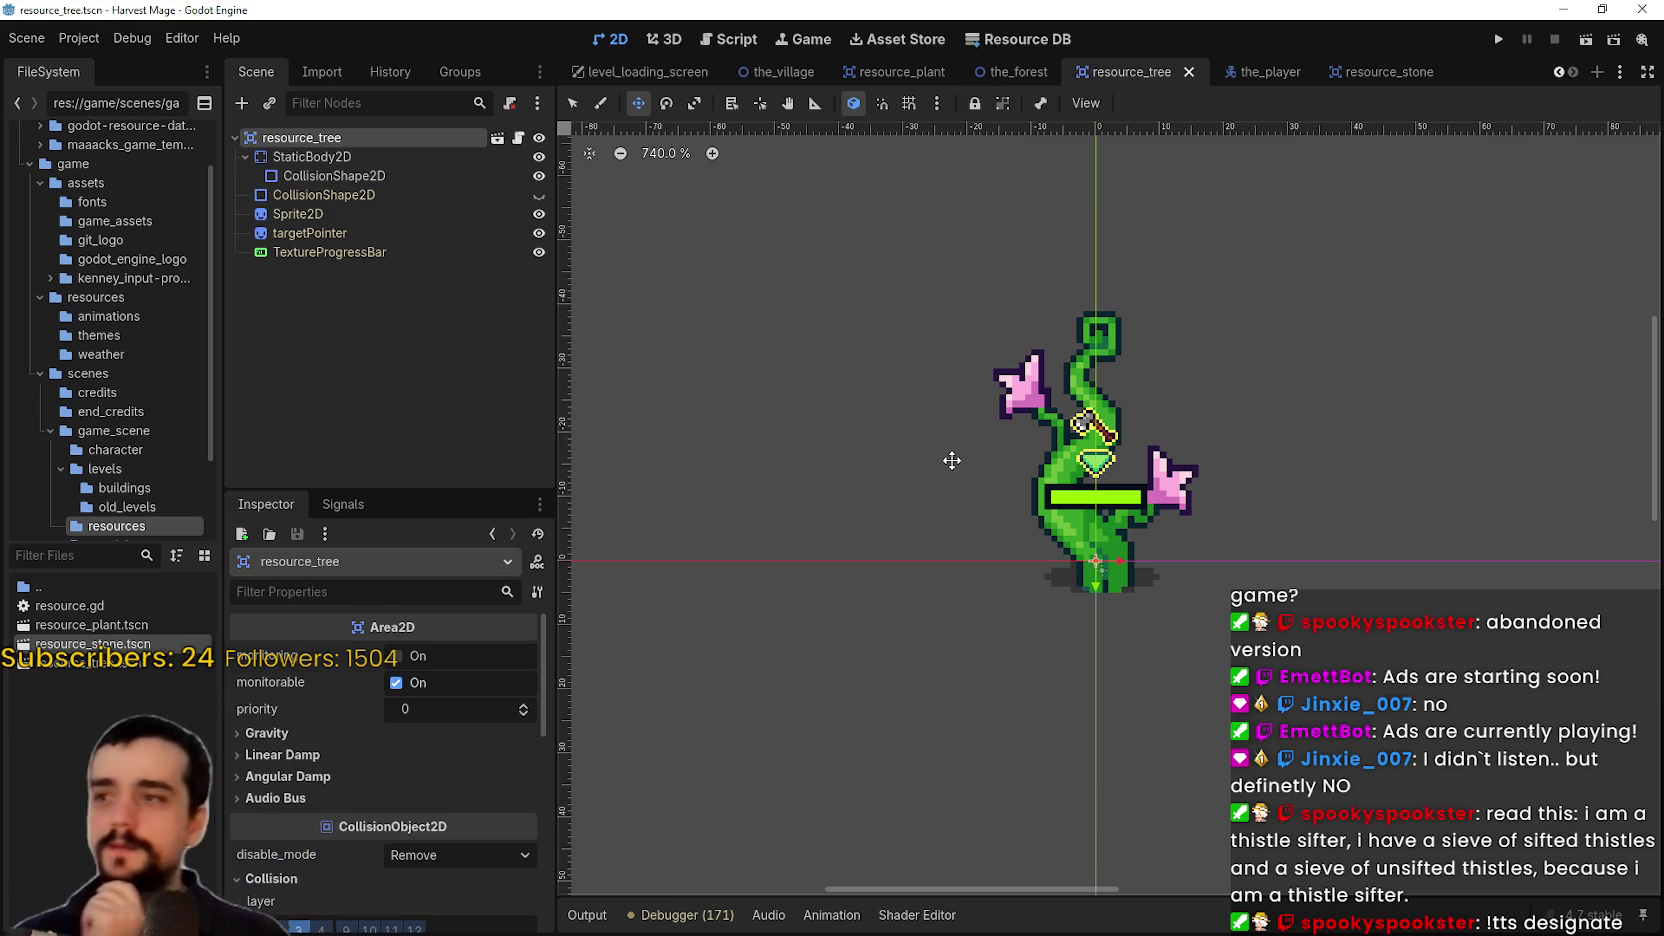
{"action": "left_click_drag", "start_coordinate": [1086, 545], "coordinate": [948, 618]}
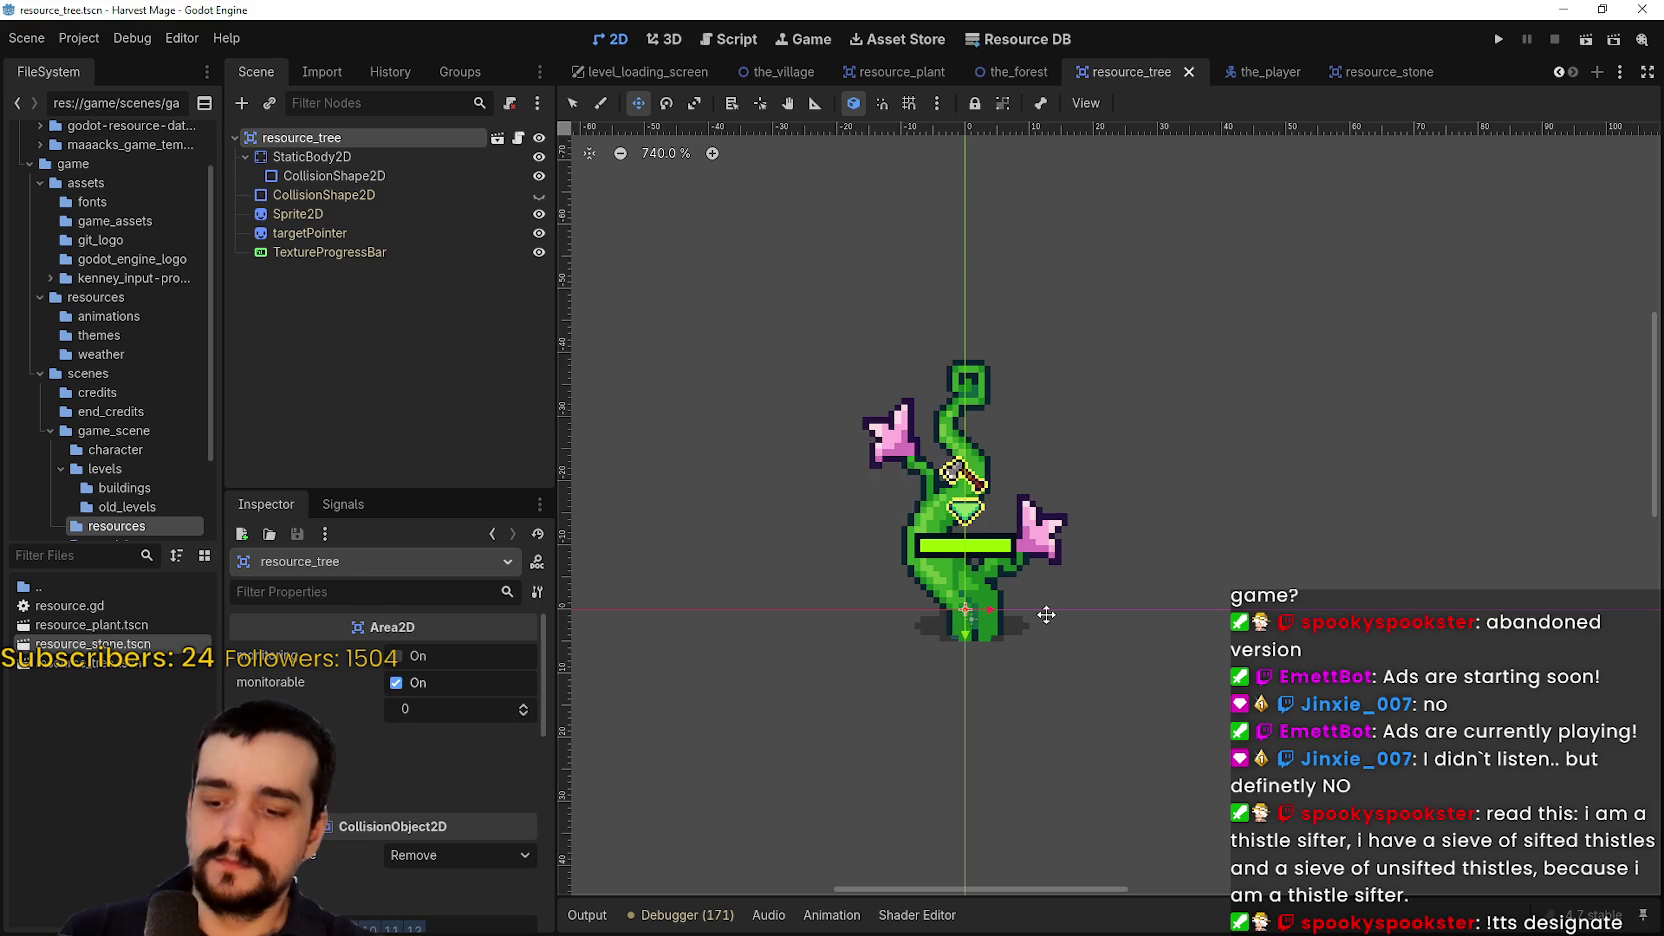
Inspect the rectangle collision shape under StaticBody2D at the base of the trunk
{"action": "left_click", "coordinate": [333, 160]}
{"action": "left_click", "coordinate": [350, 176]}
{"action": "left_click", "coordinate": [459, 655]}
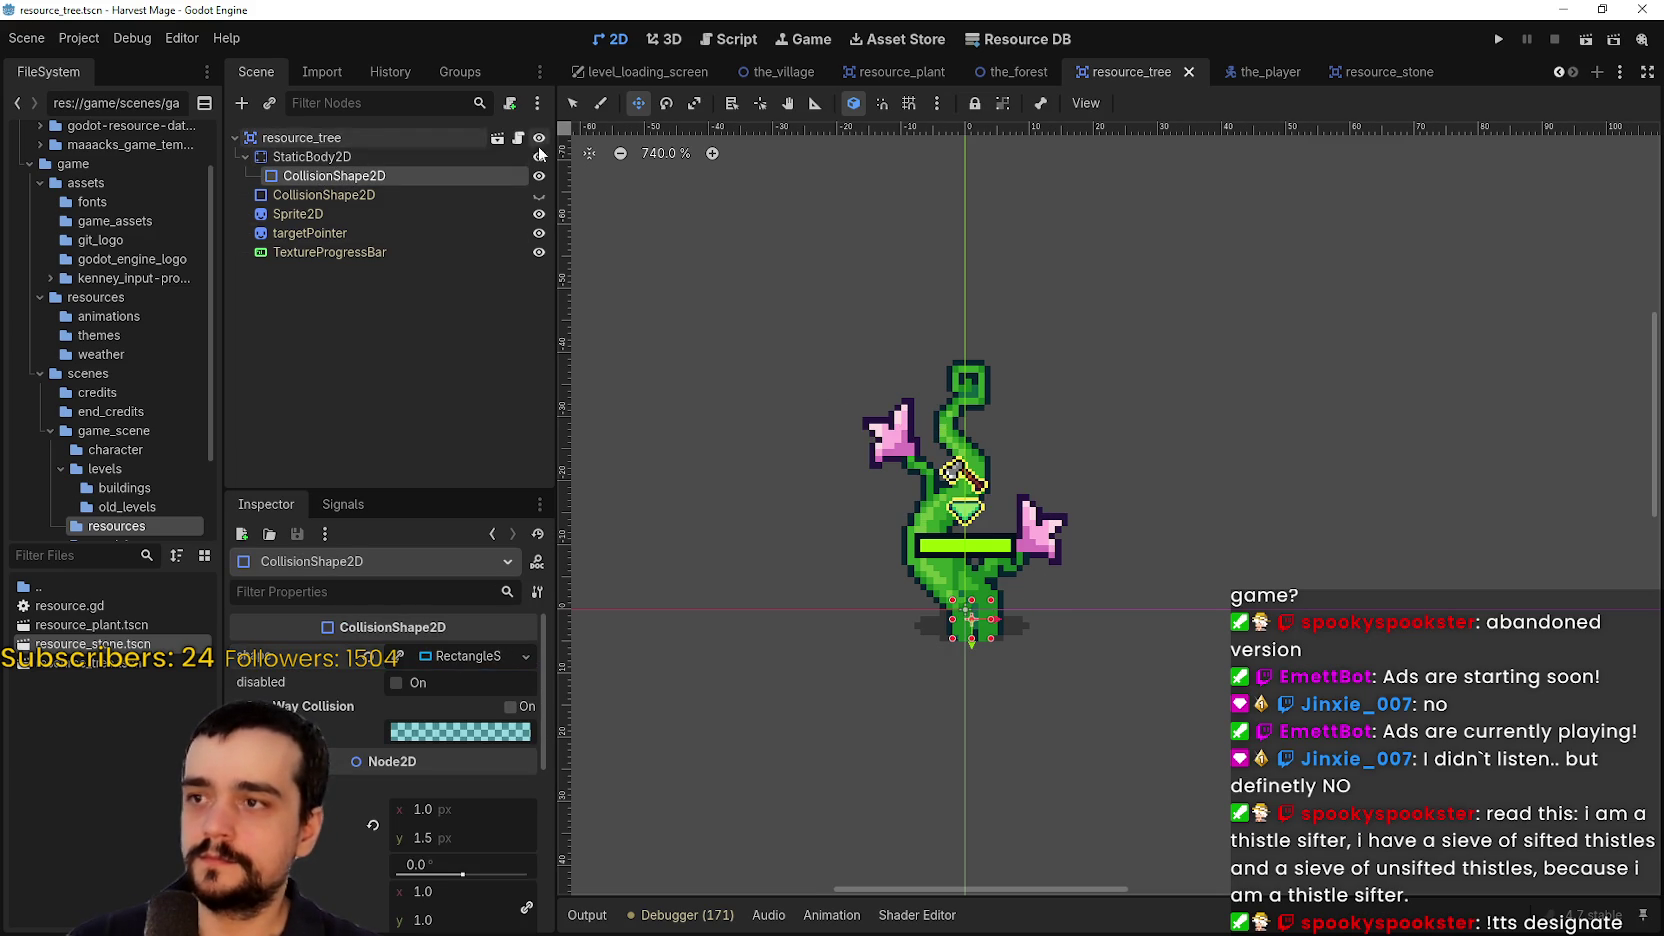
{"action": "scroll", "scroll_direction": "up", "scroll_amount": 3}
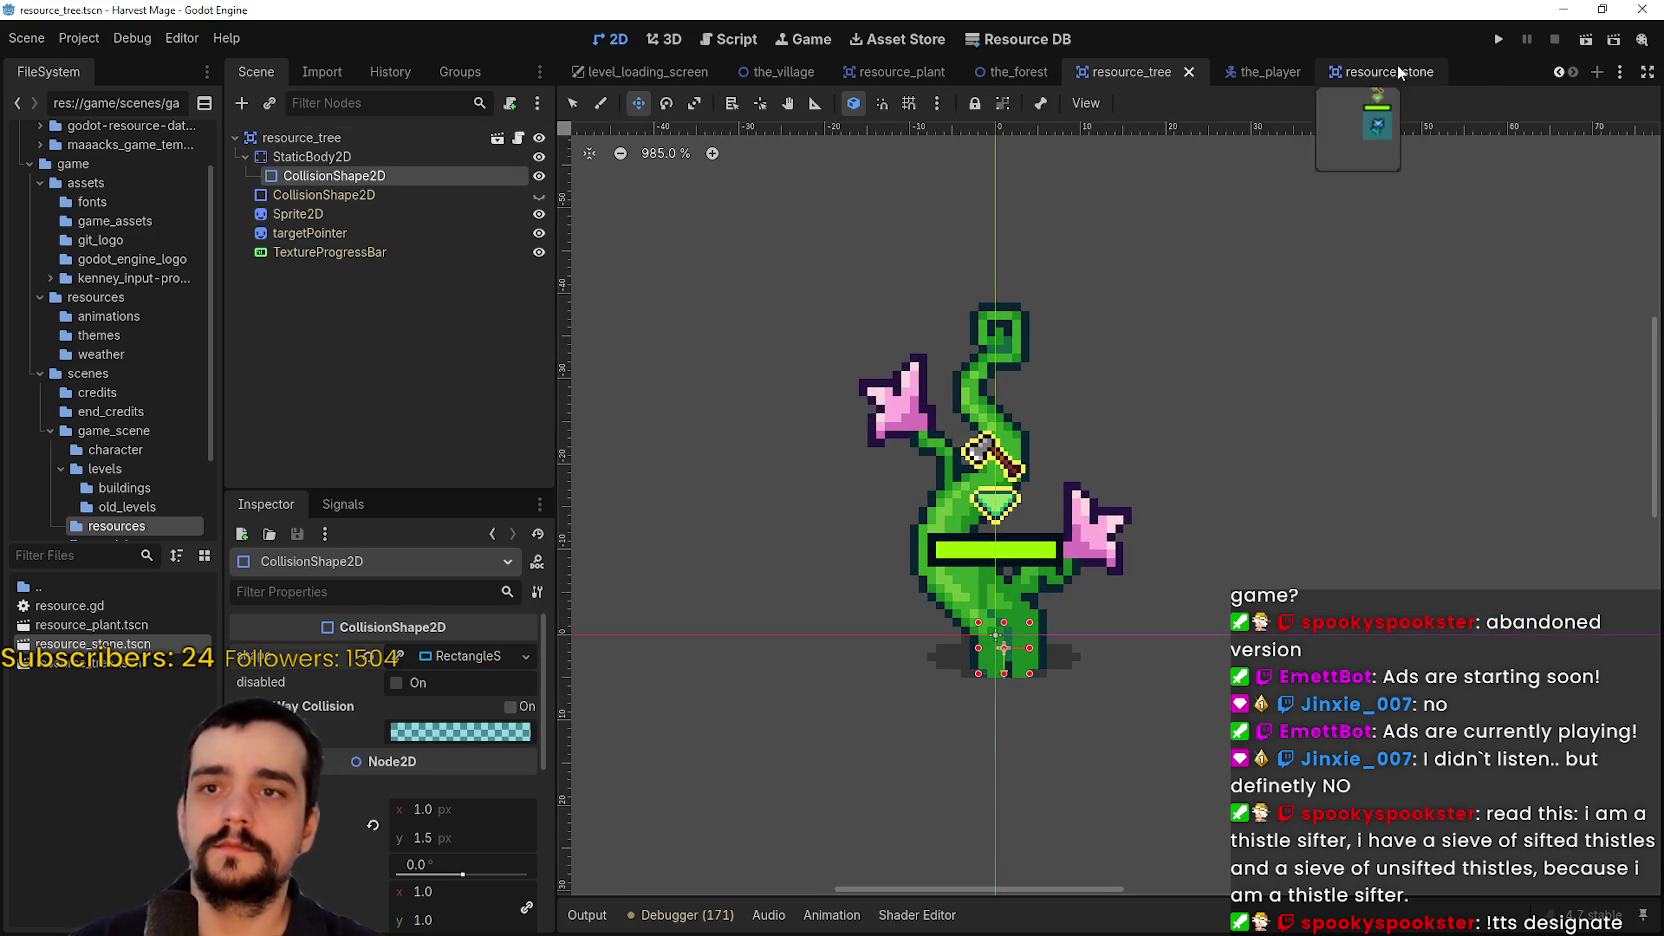
Collapse the tree's StaticBody2D branch and bring up the resource_stone scene
{"action": "left_click", "coordinate": [1398, 72]}
{"action": "scroll", "scroll_direction": "right", "scroll_amount": 3}
{"action": "scroll", "scroll_direction": "up", "scroll_amount": 3}
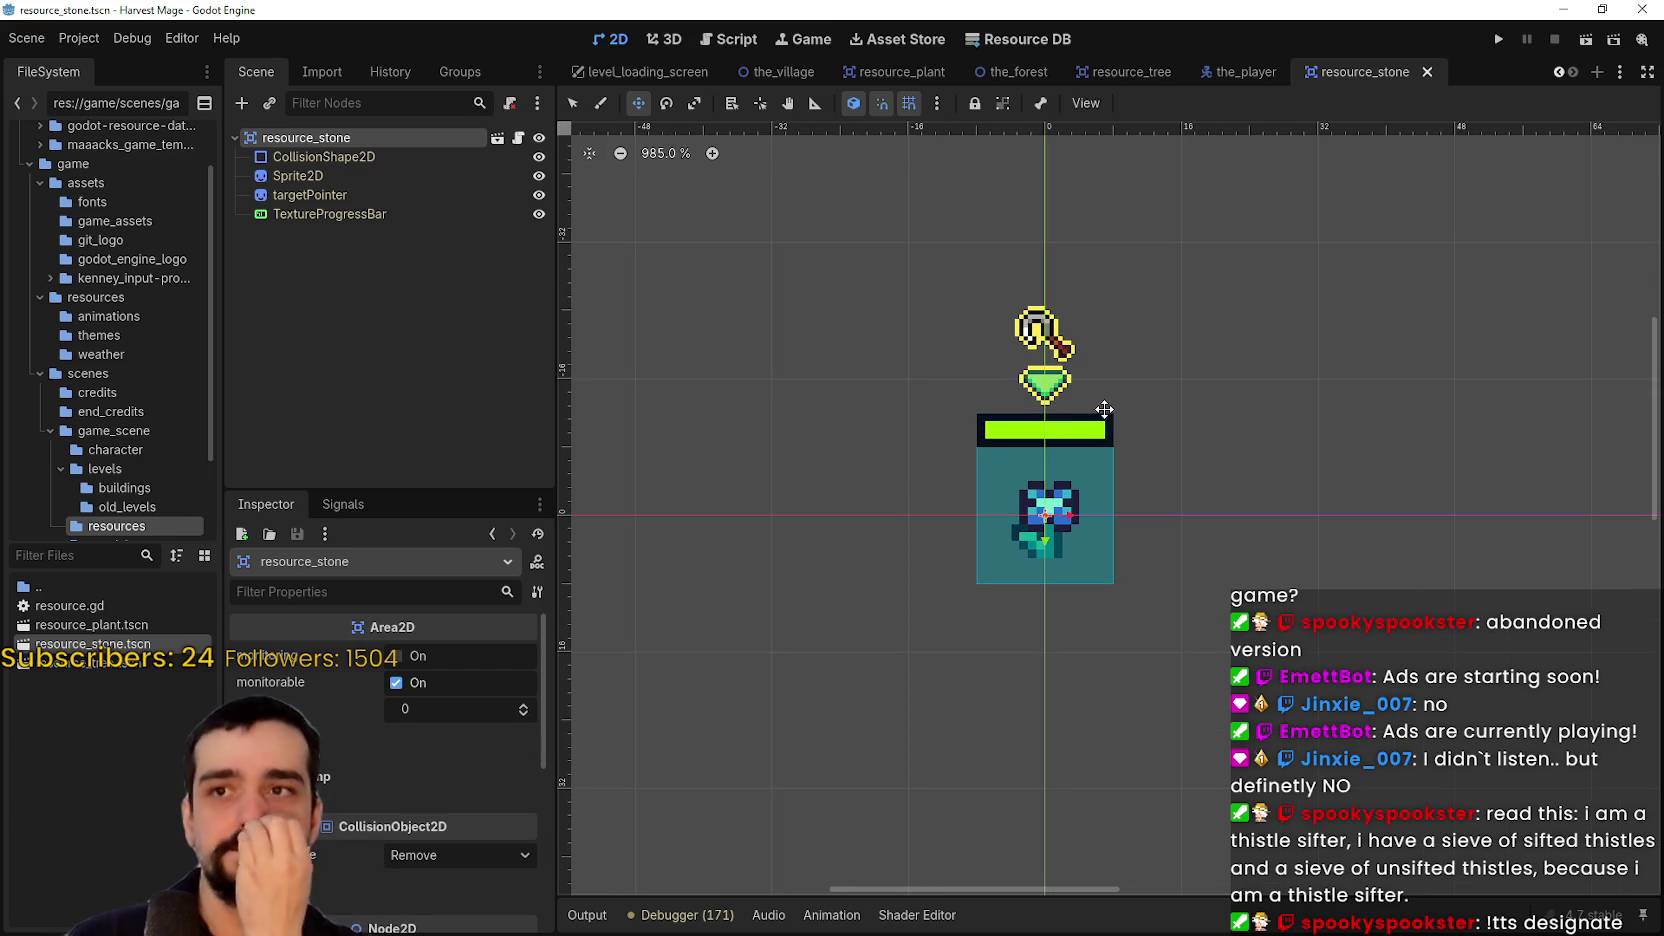
{"action": "mouse_move", "coordinate": [911, 80]}
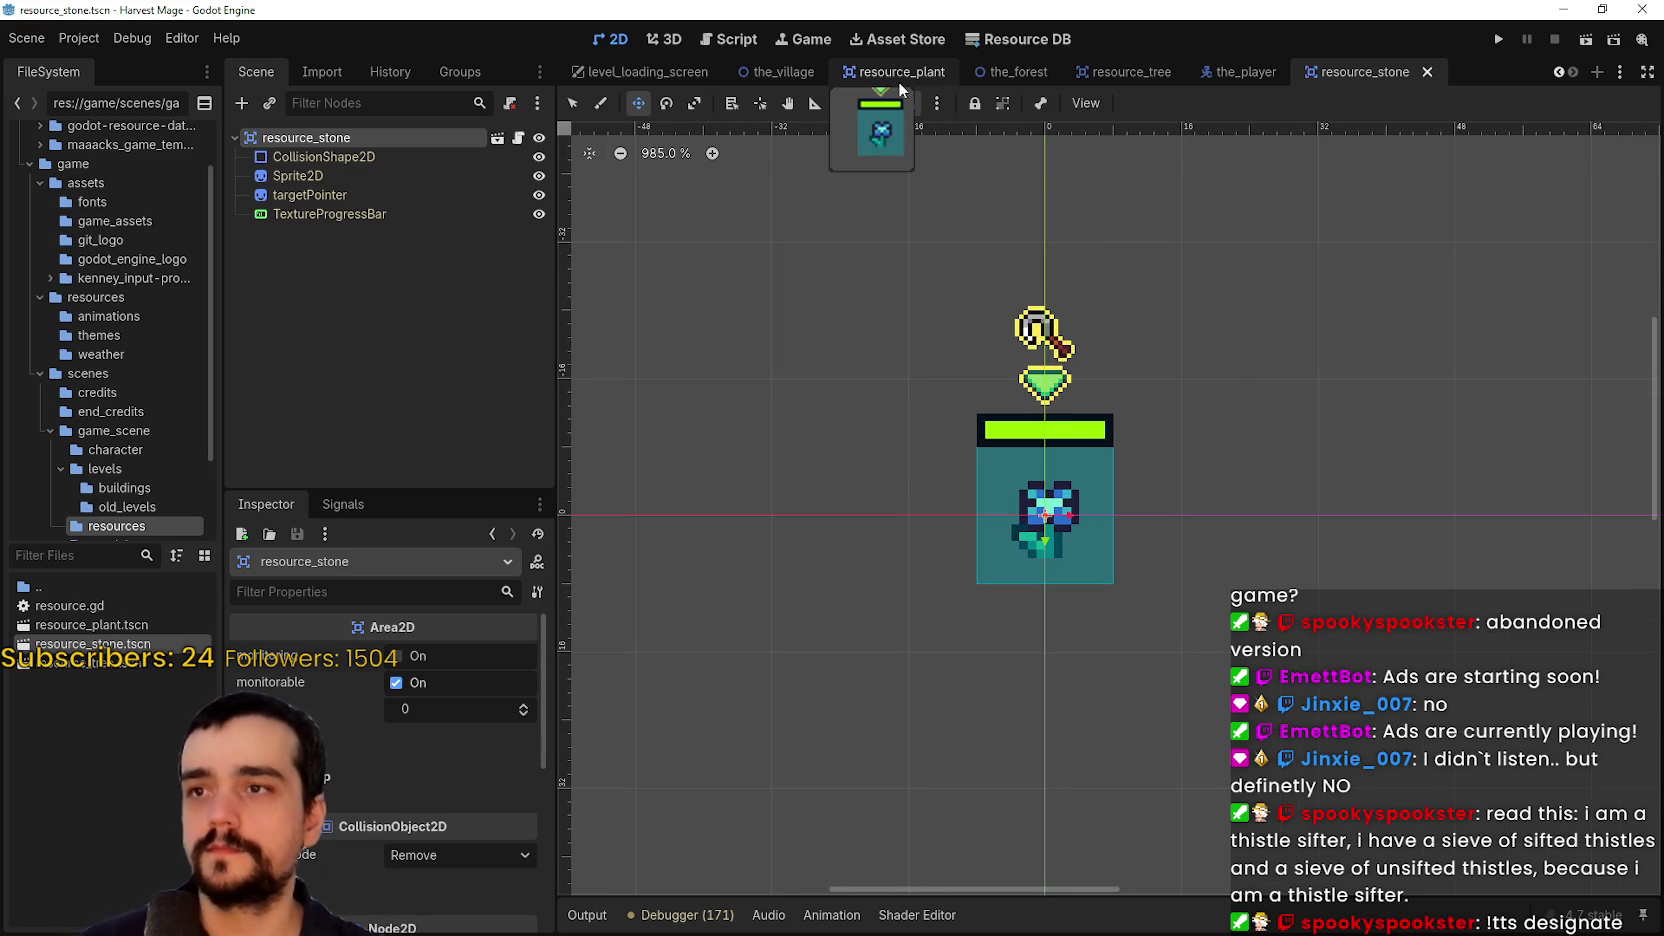
{"action": "left_click", "coordinate": [1105, 80]}
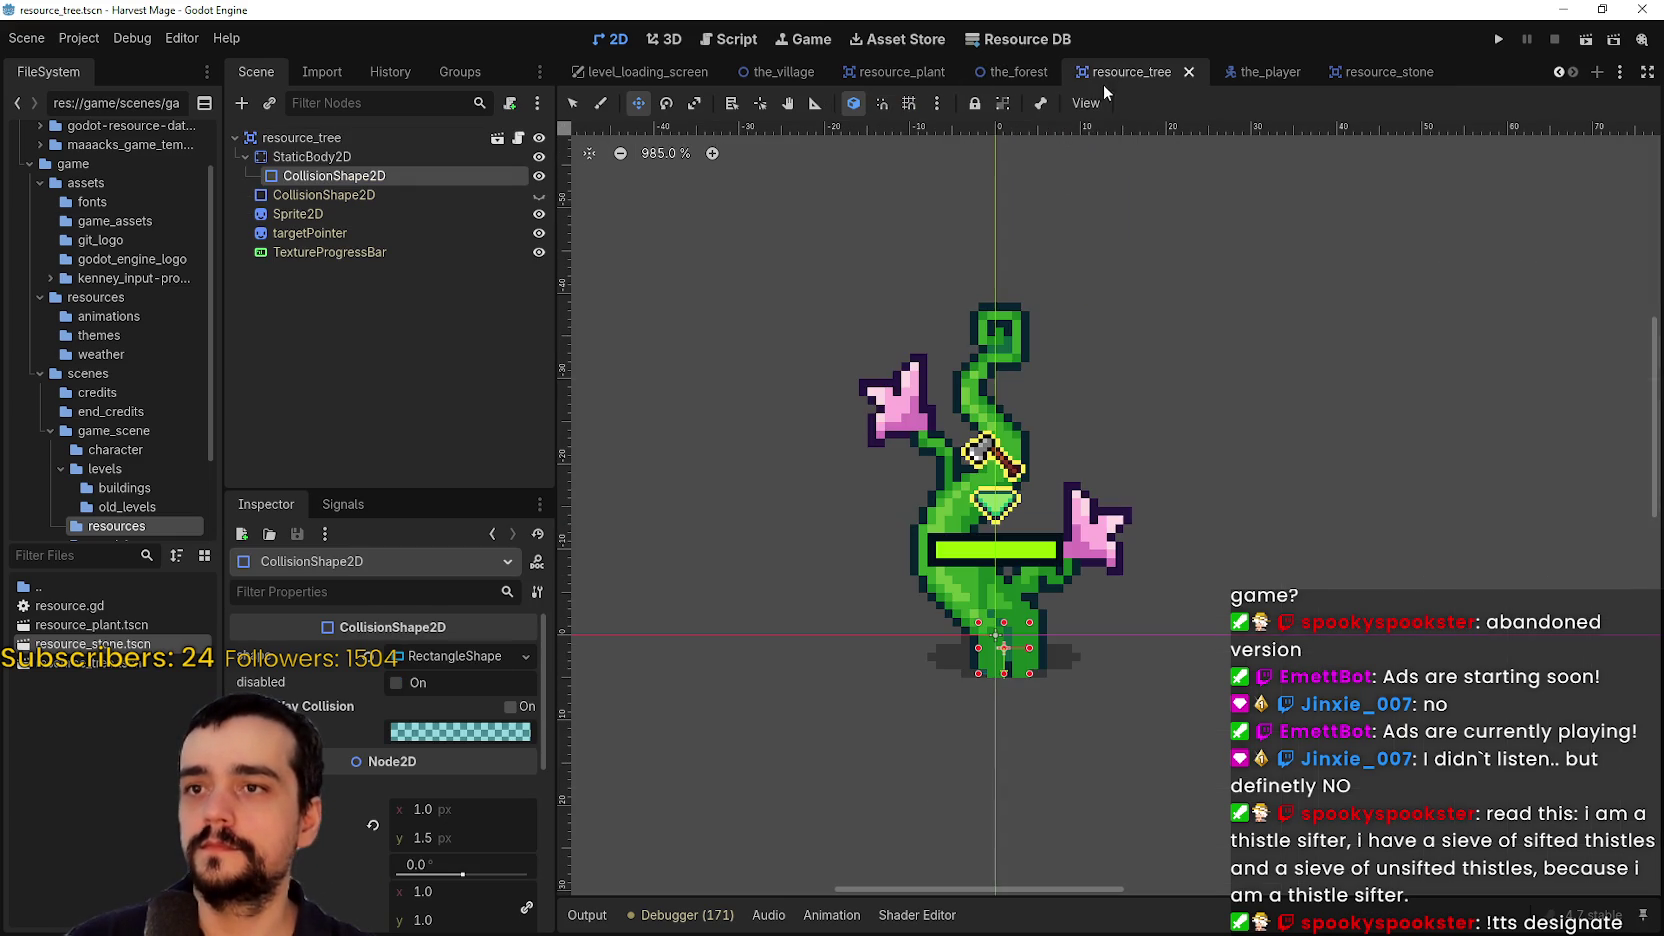
{"action": "left_click", "coordinate": [244, 157]}
{"action": "right_click", "coordinate": [292, 162]}
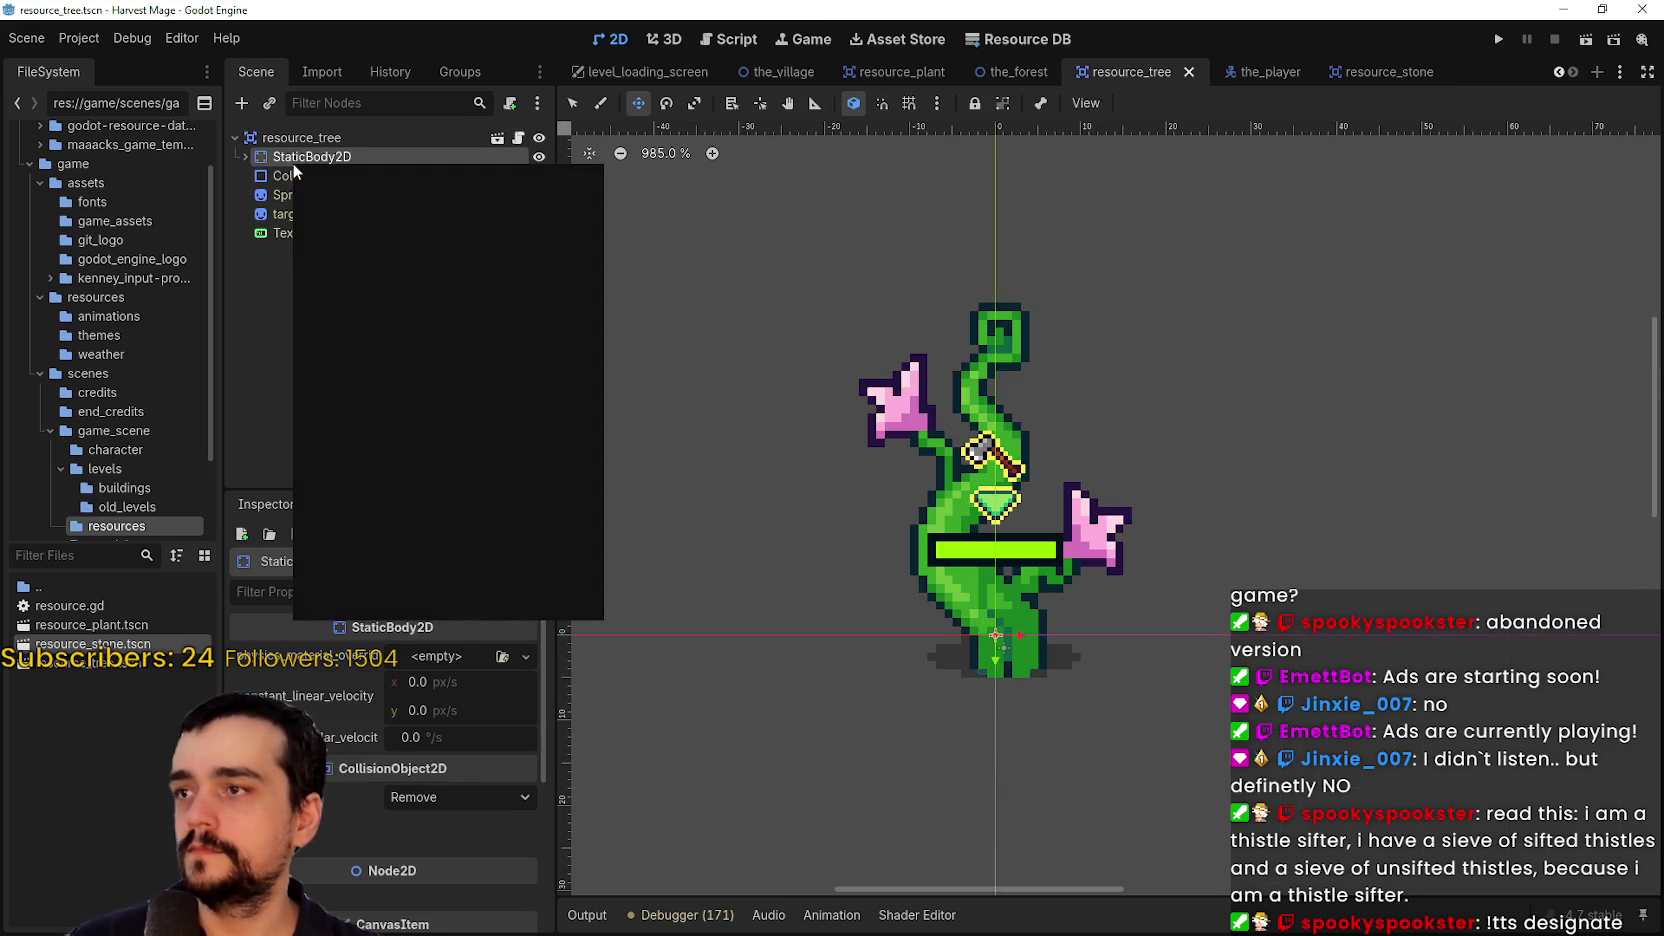
{"action": "left_click", "coordinate": [280, 337]}
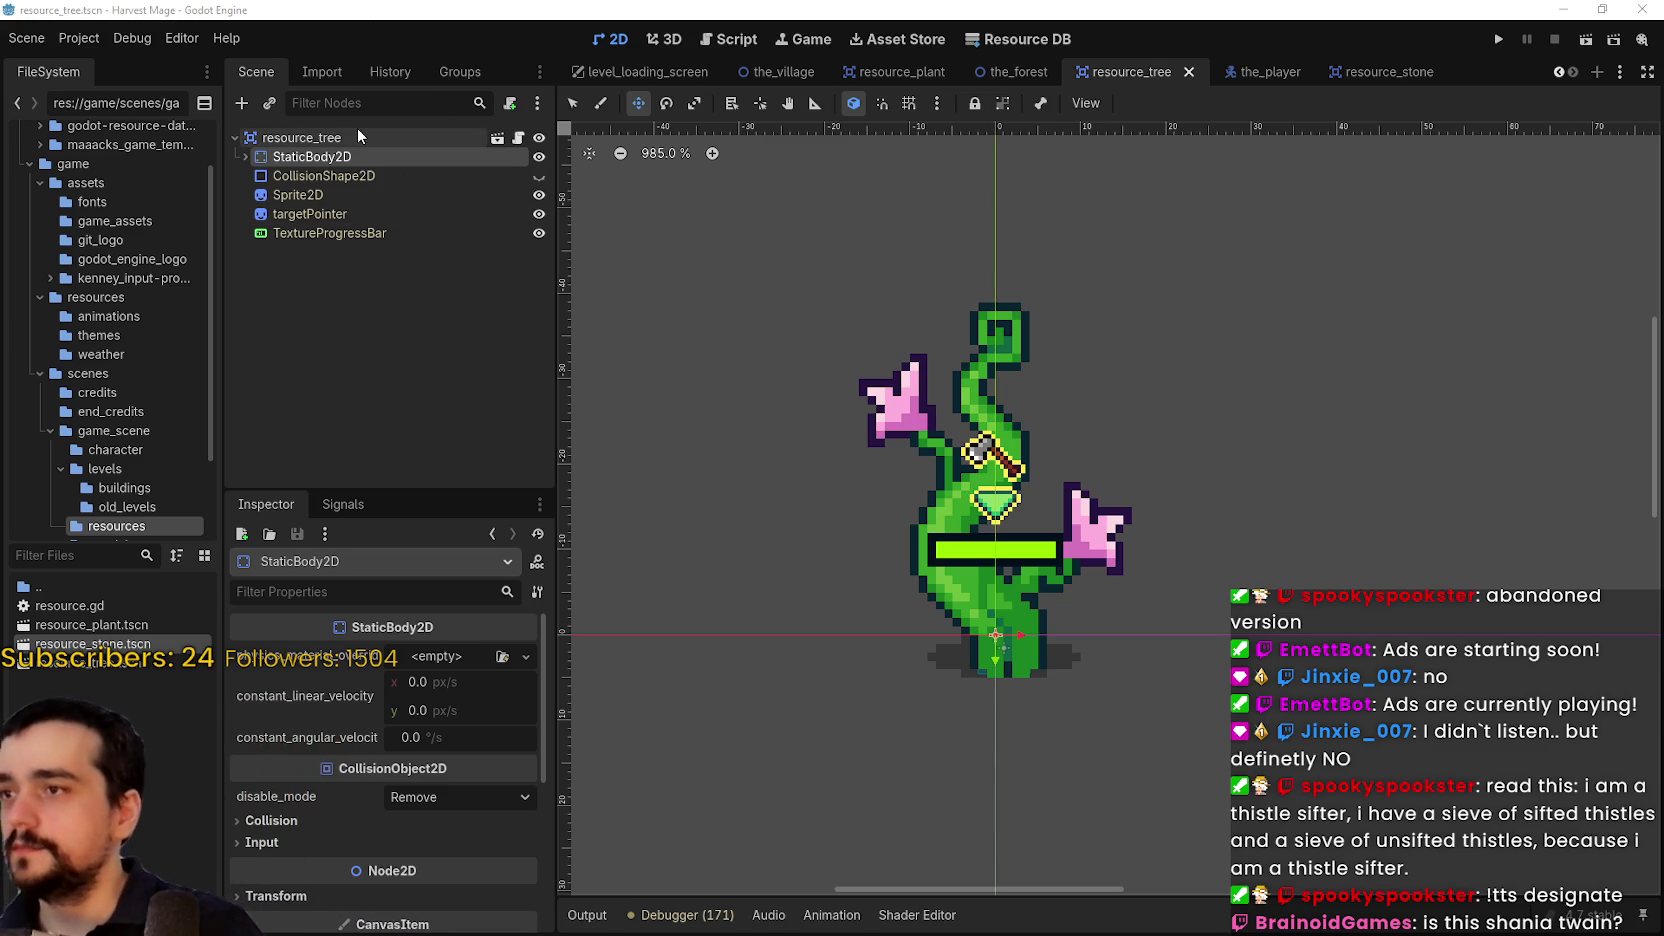
{"action": "left_click", "coordinate": [355, 136]}
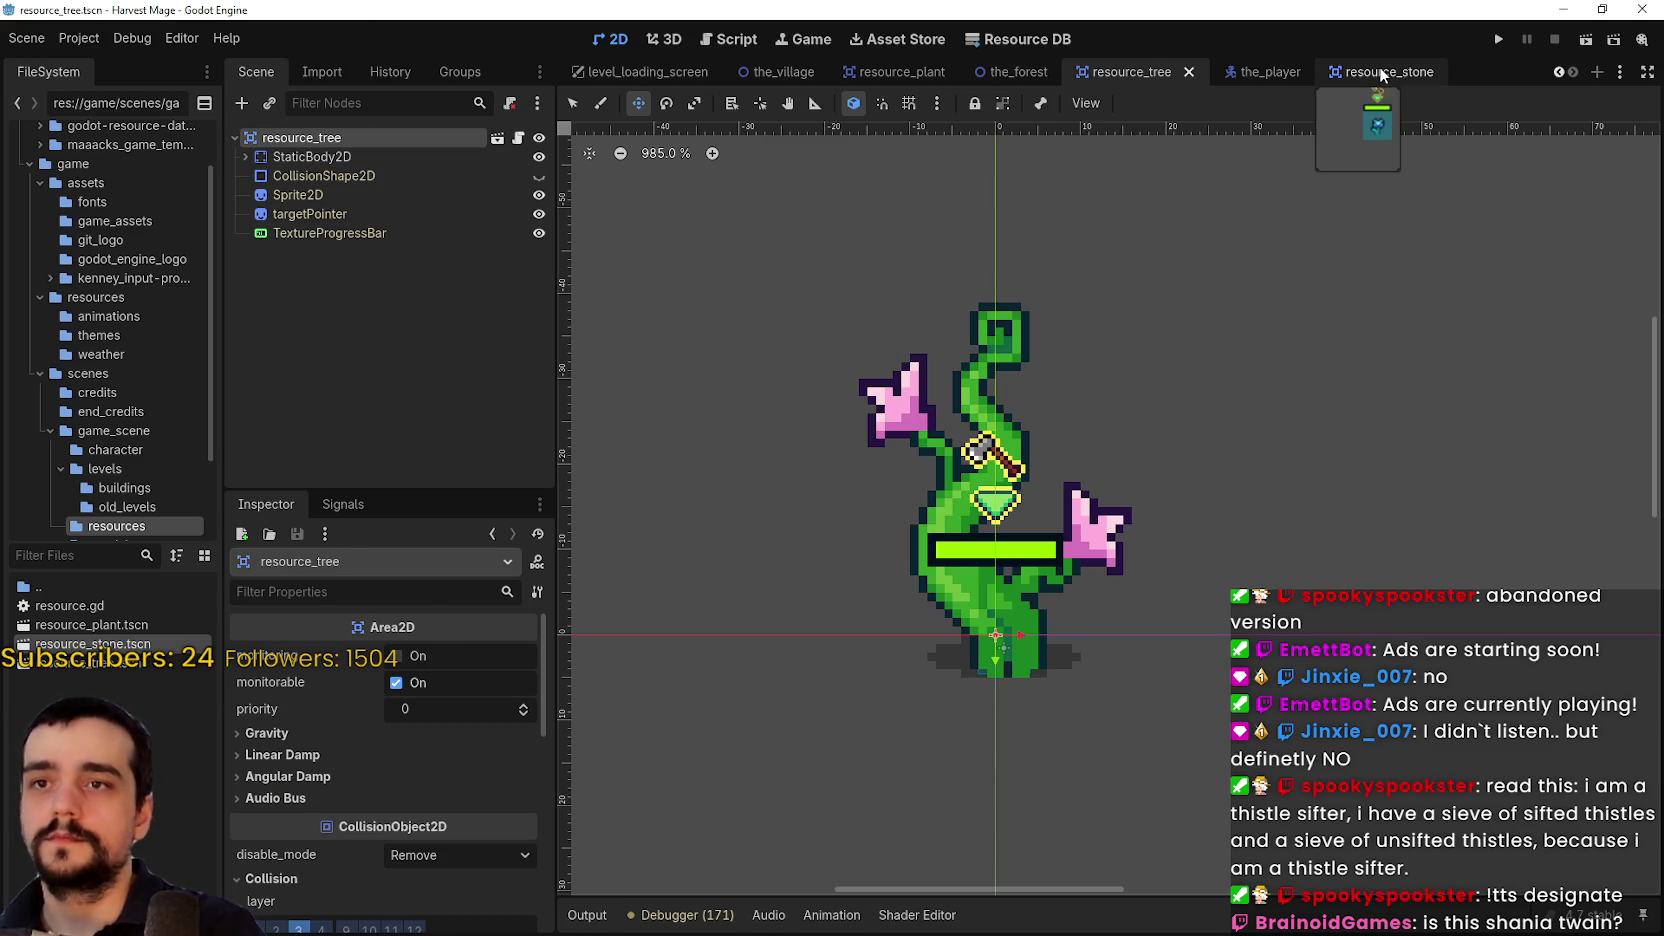
{"action": "left_click", "coordinate": [1385, 73]}
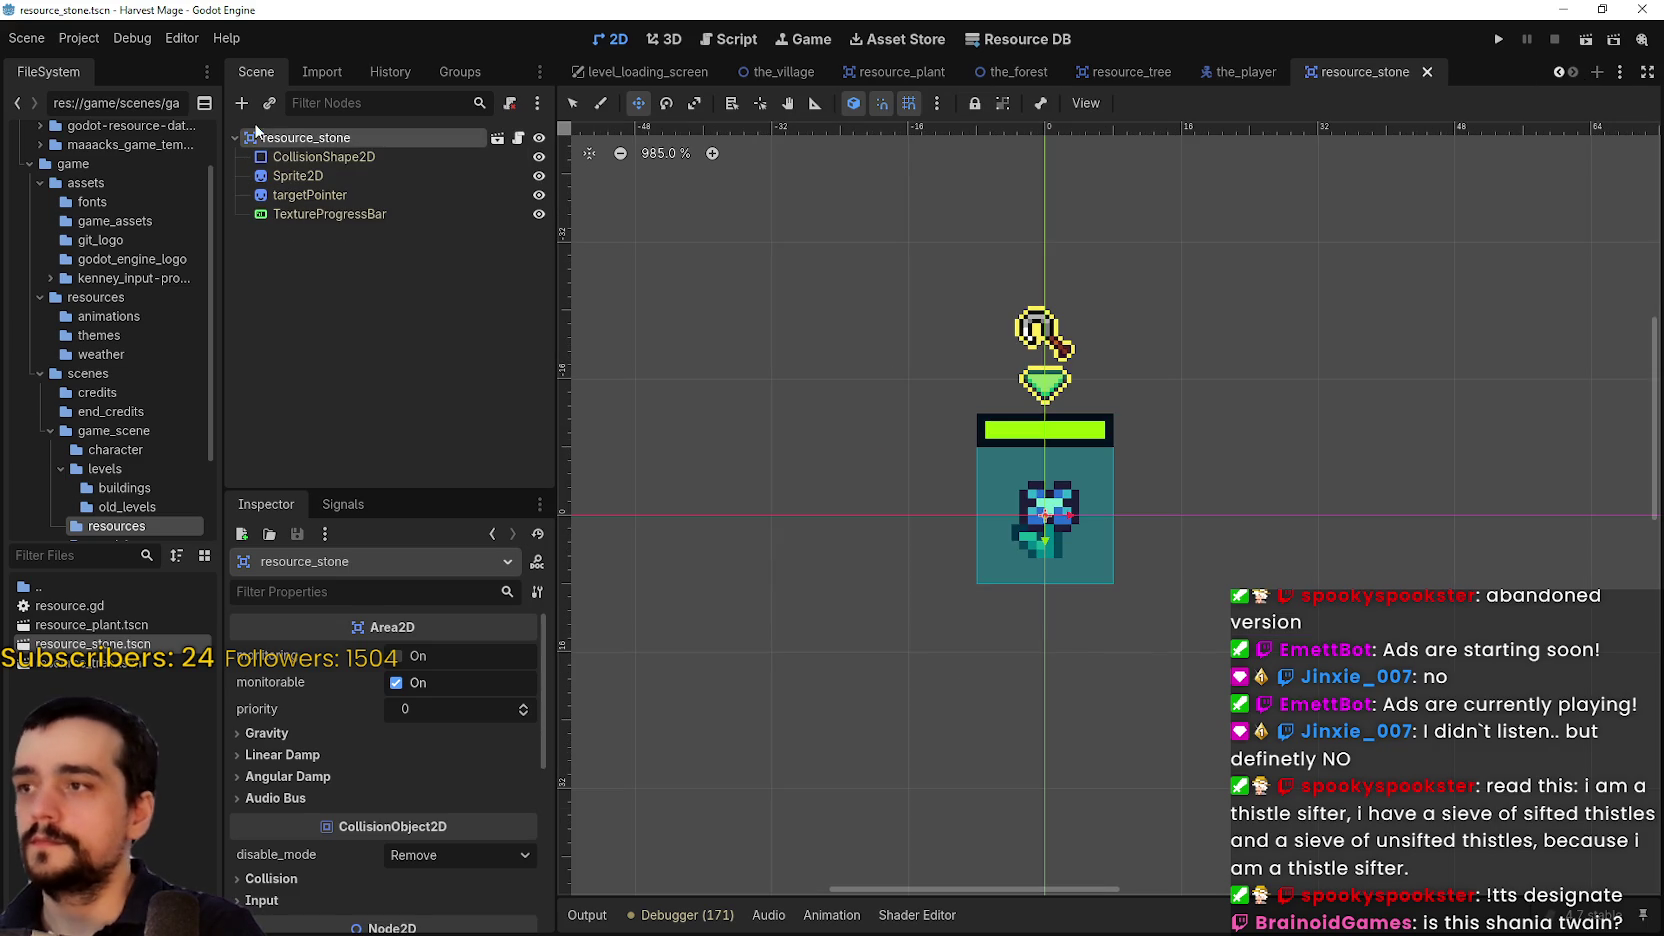
Add a StaticBody2D child to the stone root and move it to the top of the children
{"action": "right_click", "coordinate": [277, 139]}
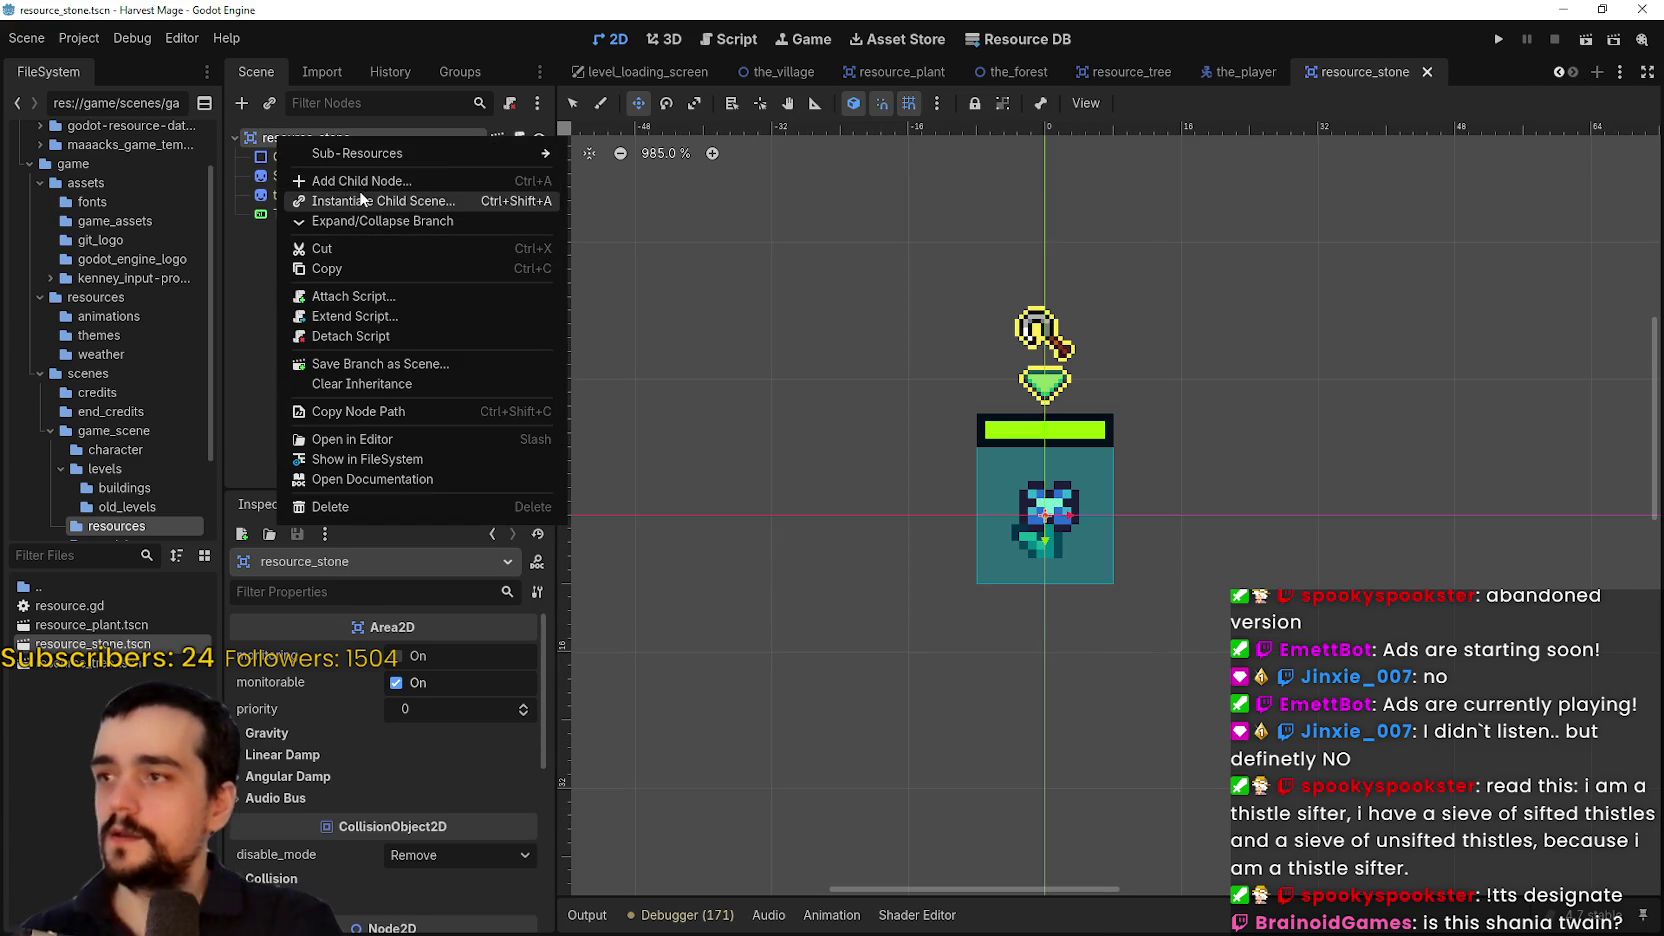
{"action": "left_click", "coordinate": [358, 182]}
{"action": "type", "text": "static"}
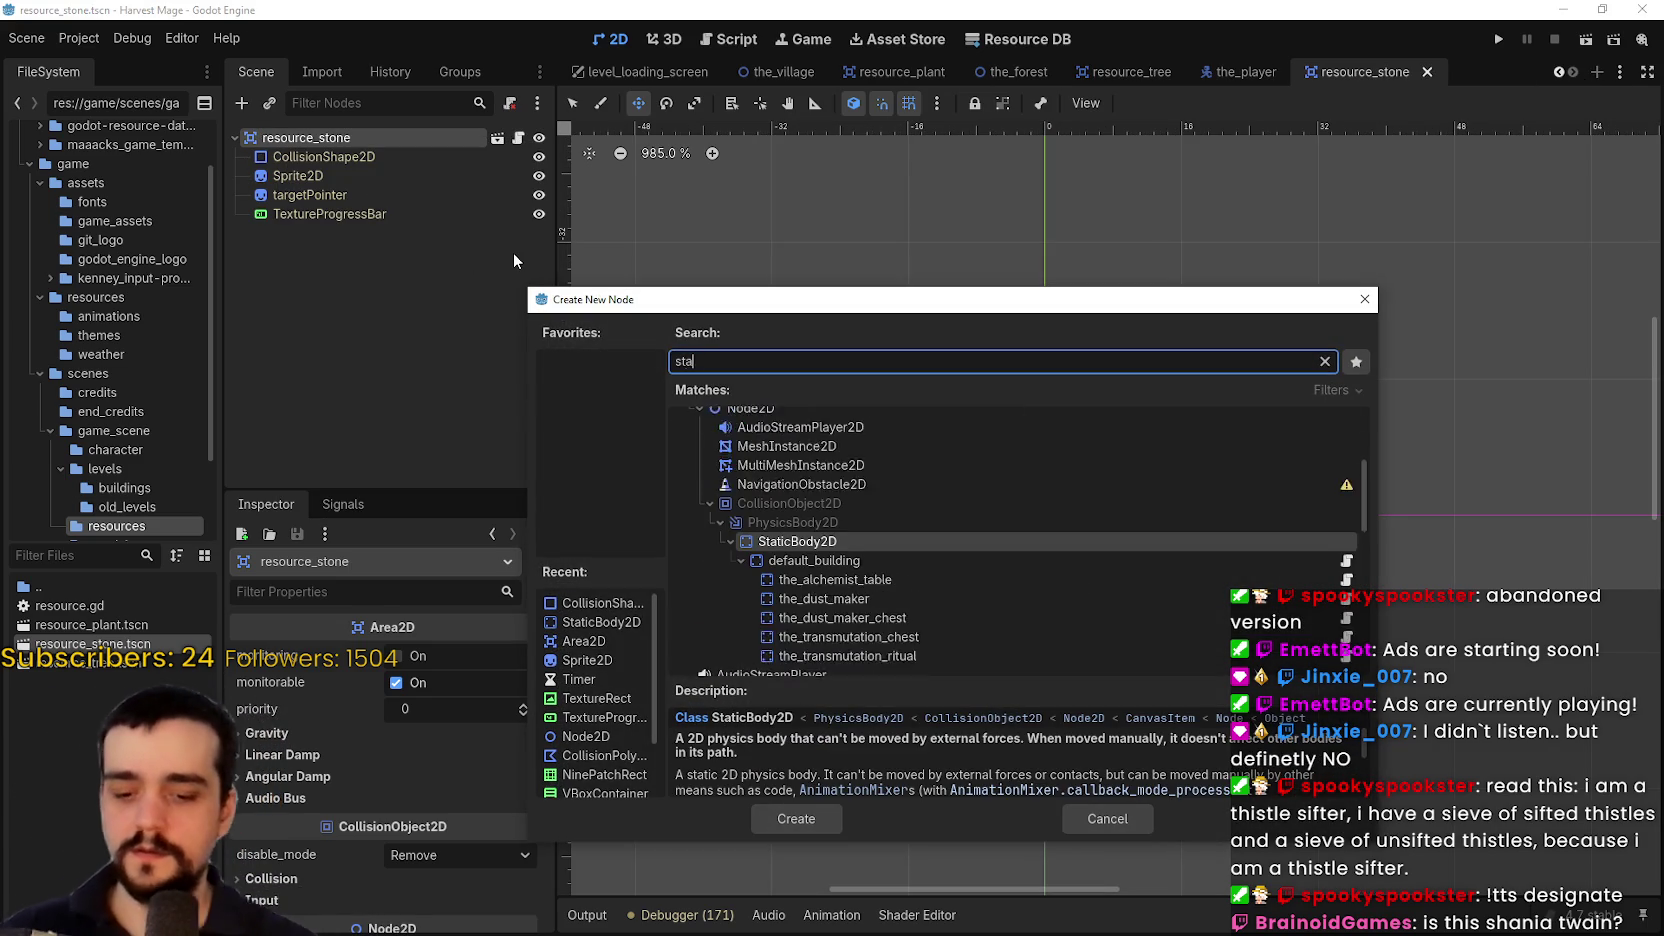
{"action": "key", "text": "Return"}
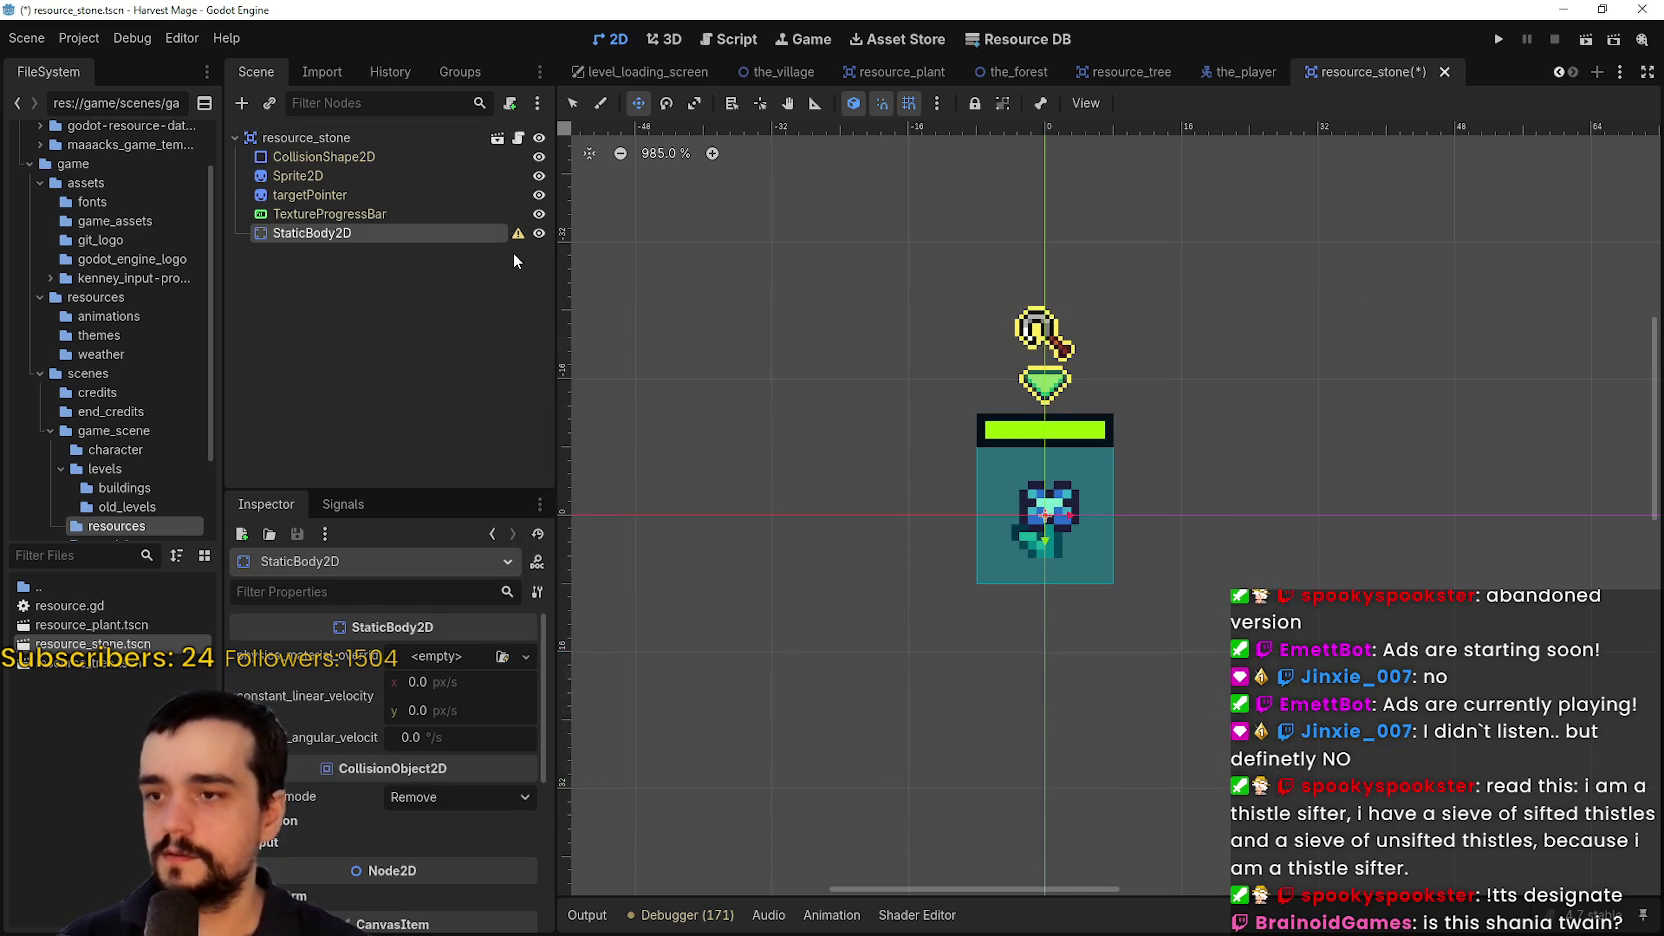
{"action": "left_click_drag", "start_coordinate": [345, 232], "coordinate": [380, 146]}
Add a CollisionShape2D under StaticBody2D with a new RectangleShape2D, and save the scene
{"action": "right_click", "coordinate": [364, 153]}
{"action": "left_click", "coordinate": [464, 178]}
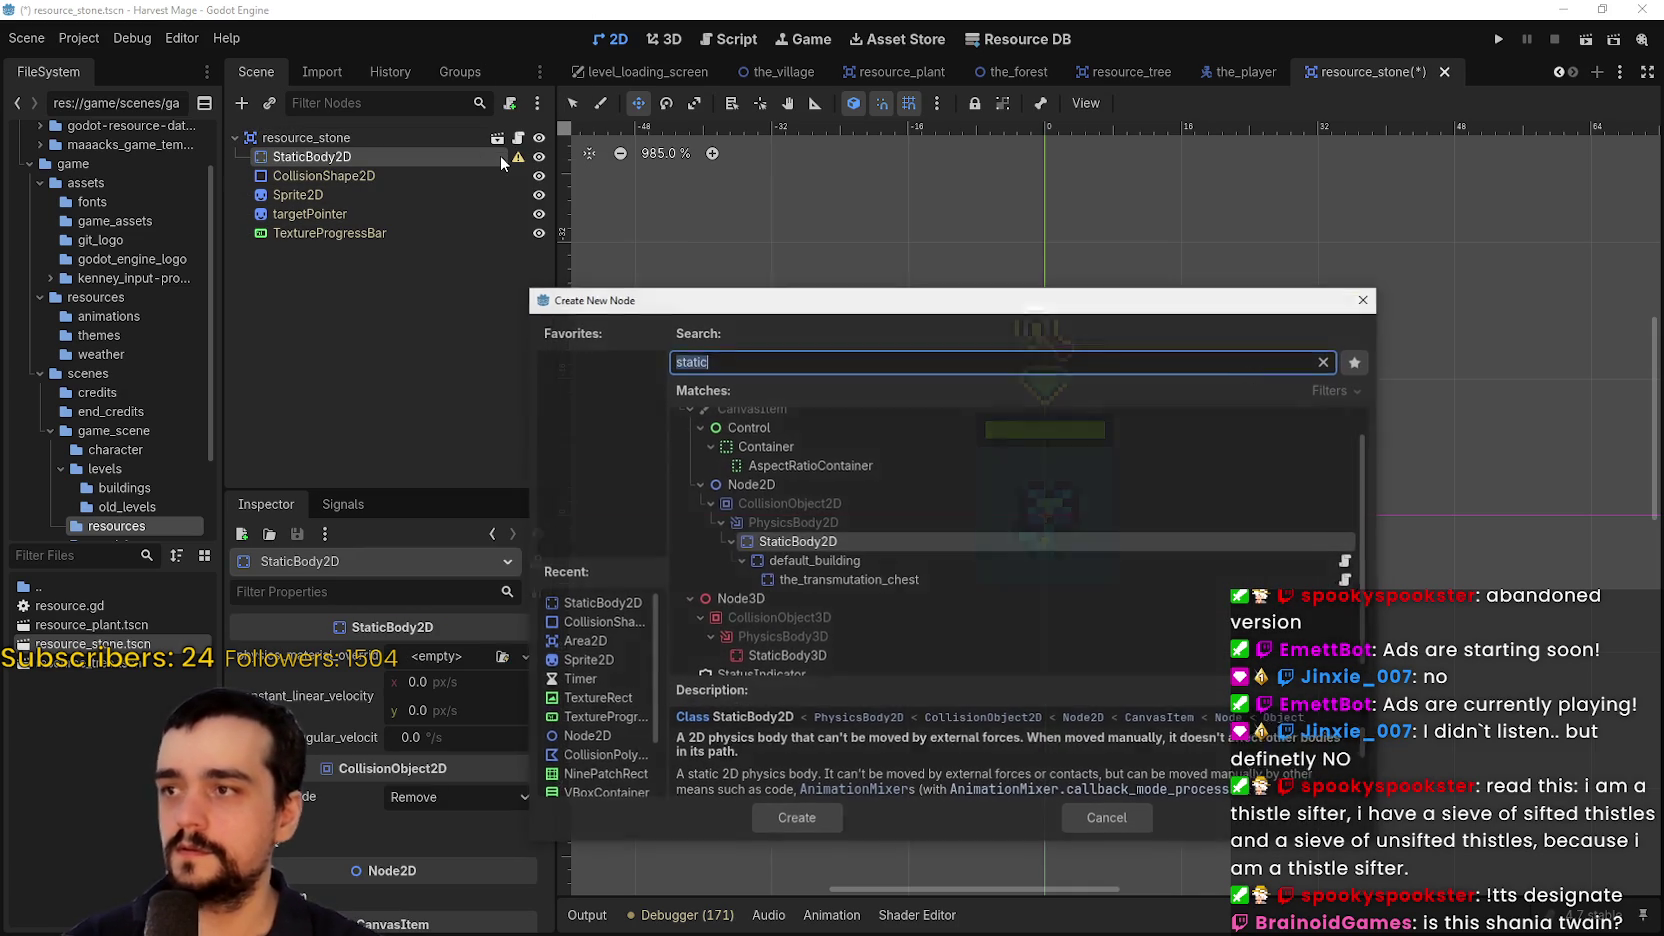
{"action": "type", "text": "colli"}
{"action": "key", "text": "Return"}
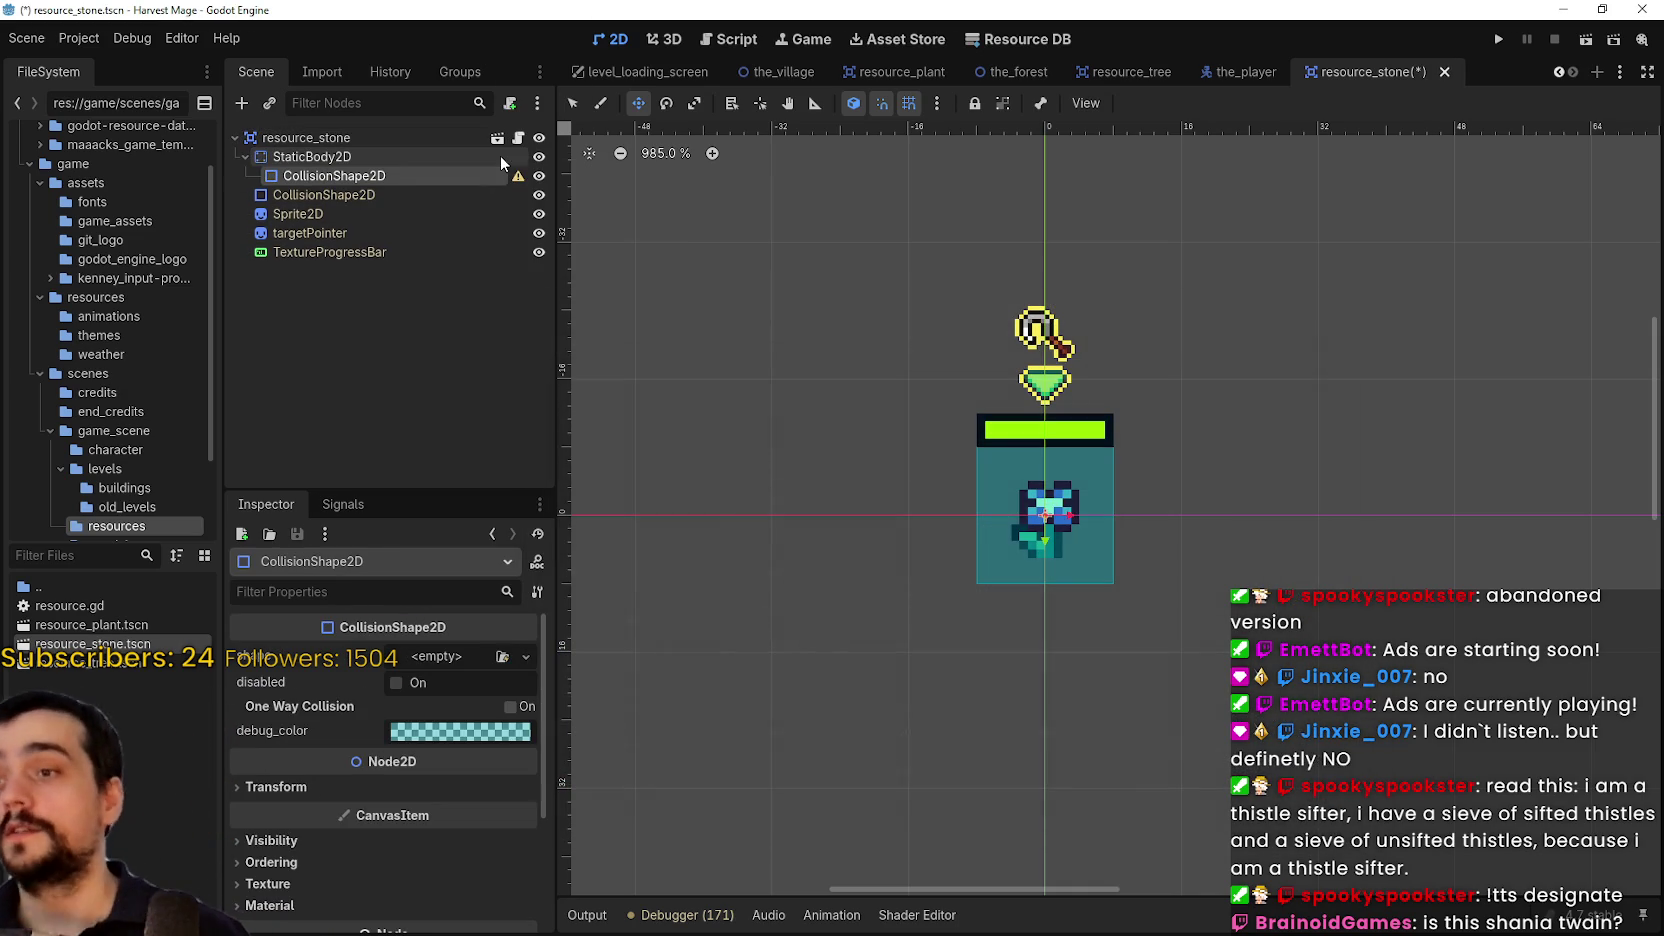
{"action": "key", "text": "ctrl+s"}
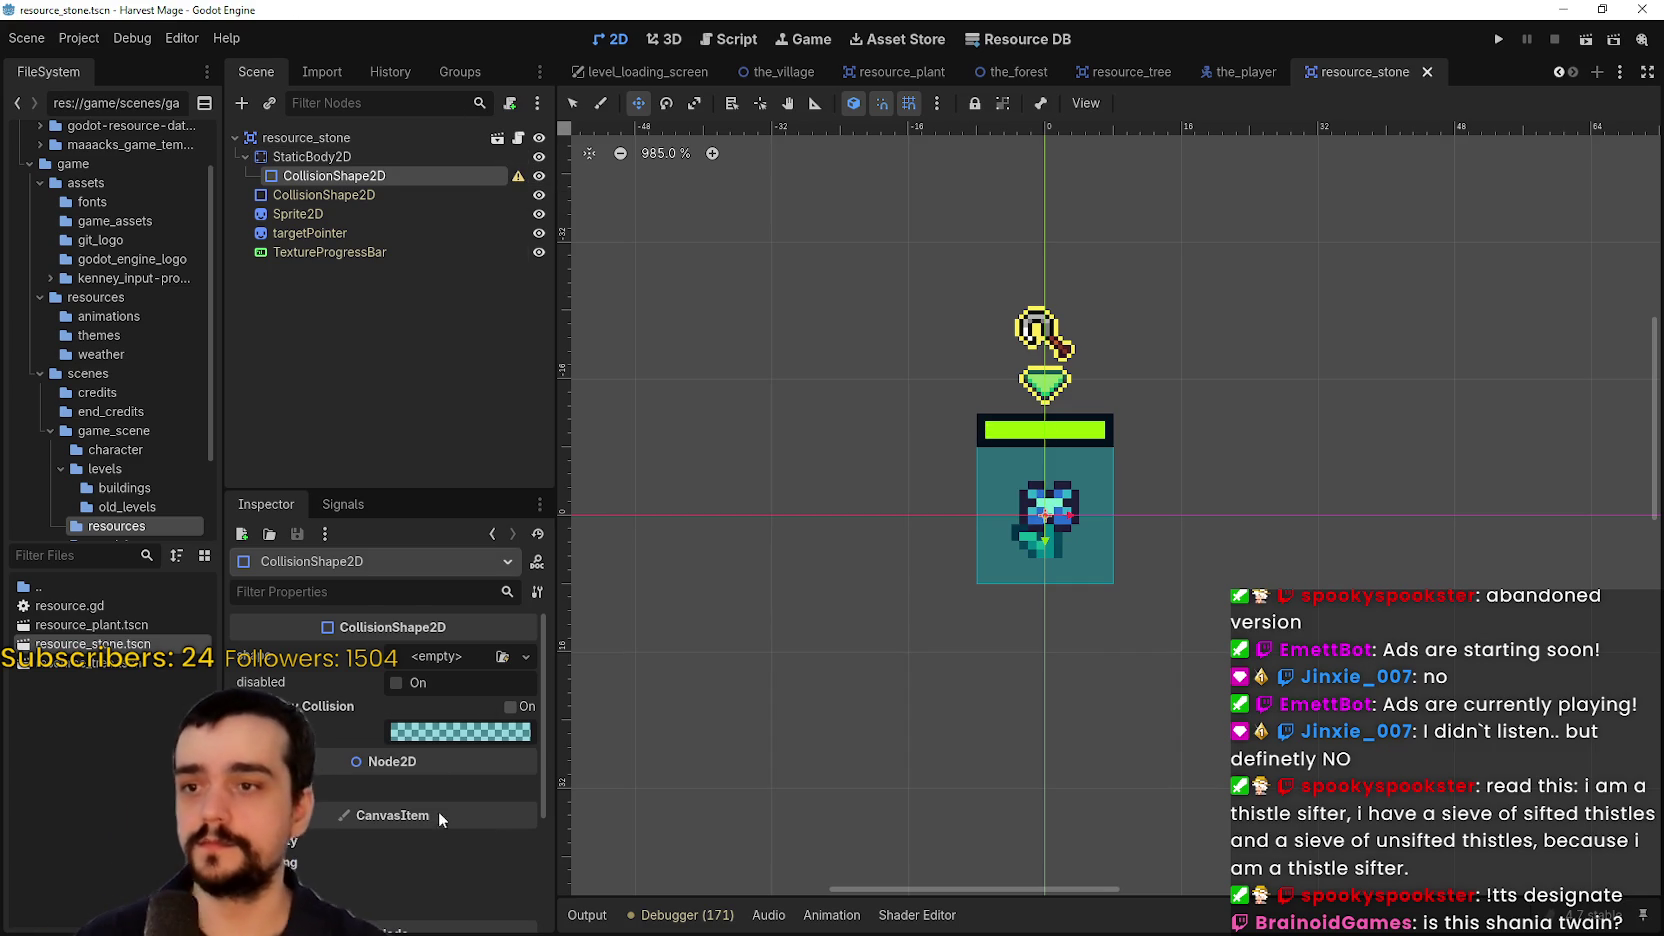
{"action": "left_click", "coordinate": [525, 656]}
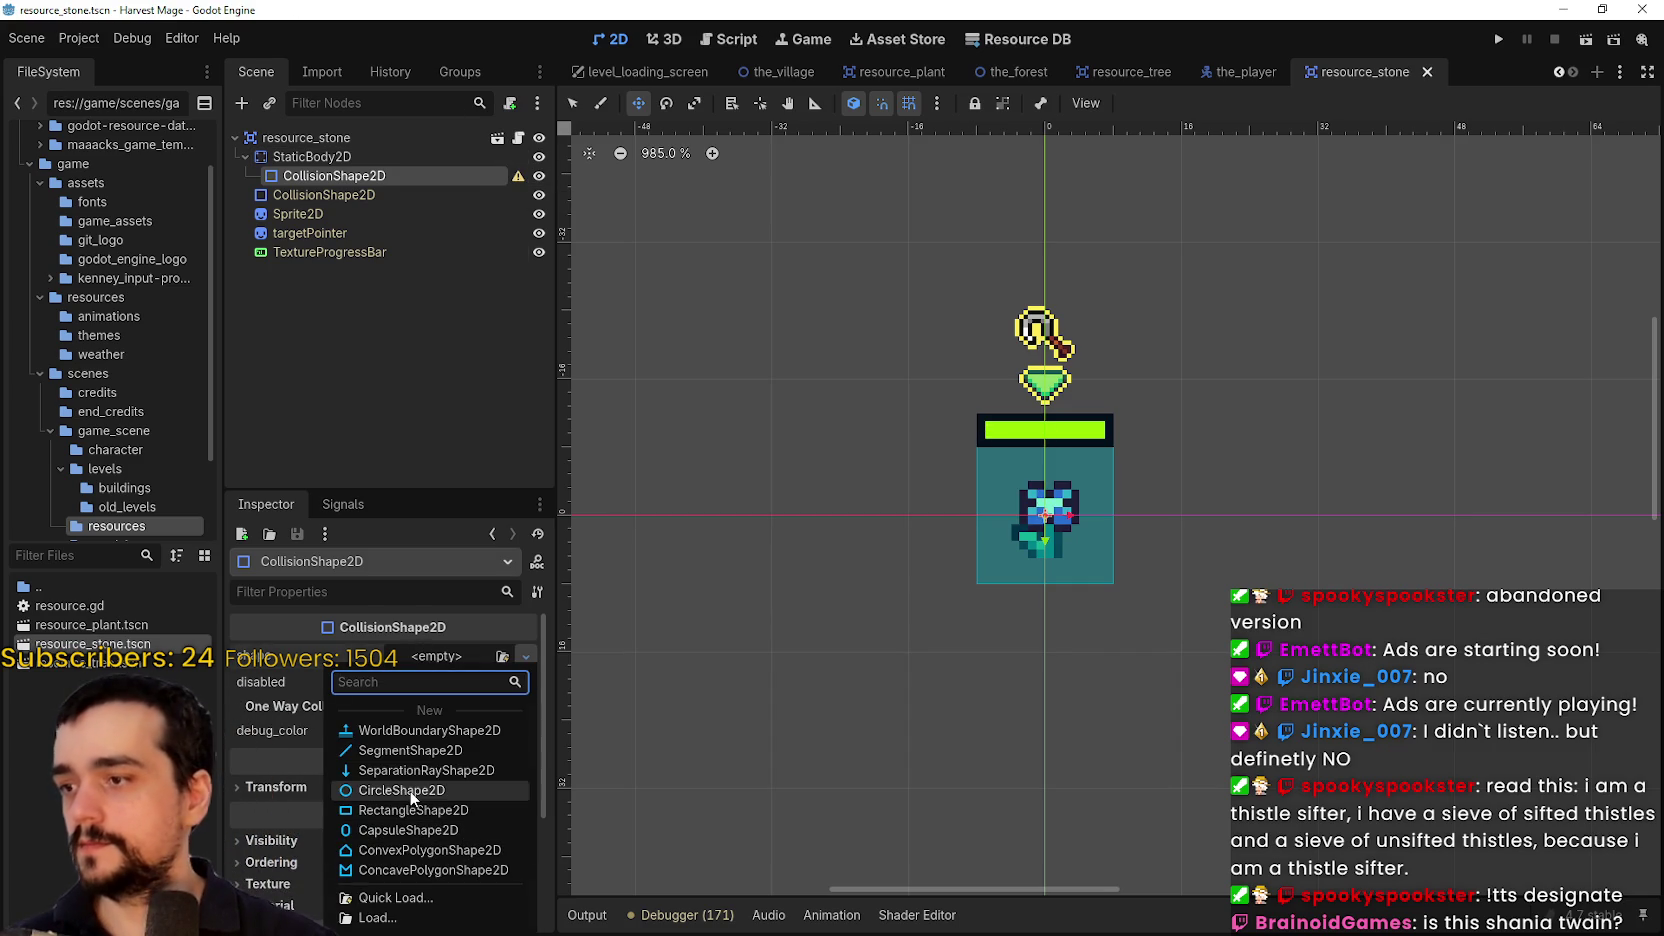
{"action": "left_click", "coordinate": [418, 810]}
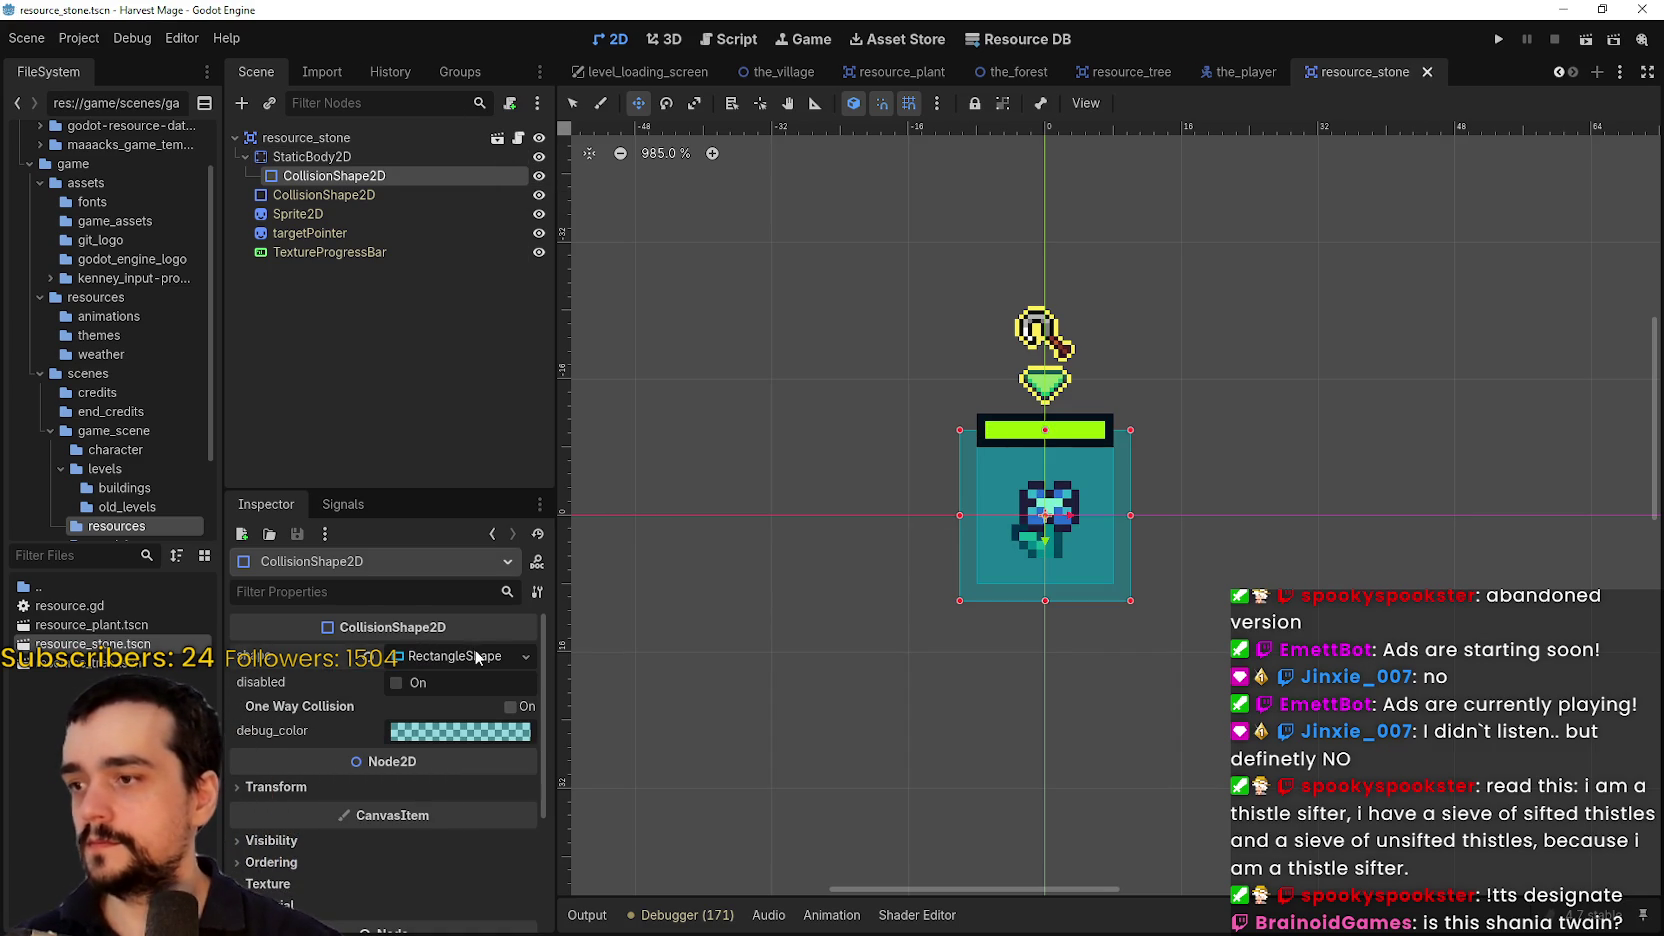
{"action": "scroll", "scroll_direction": "up", "scroll_amount": 3}
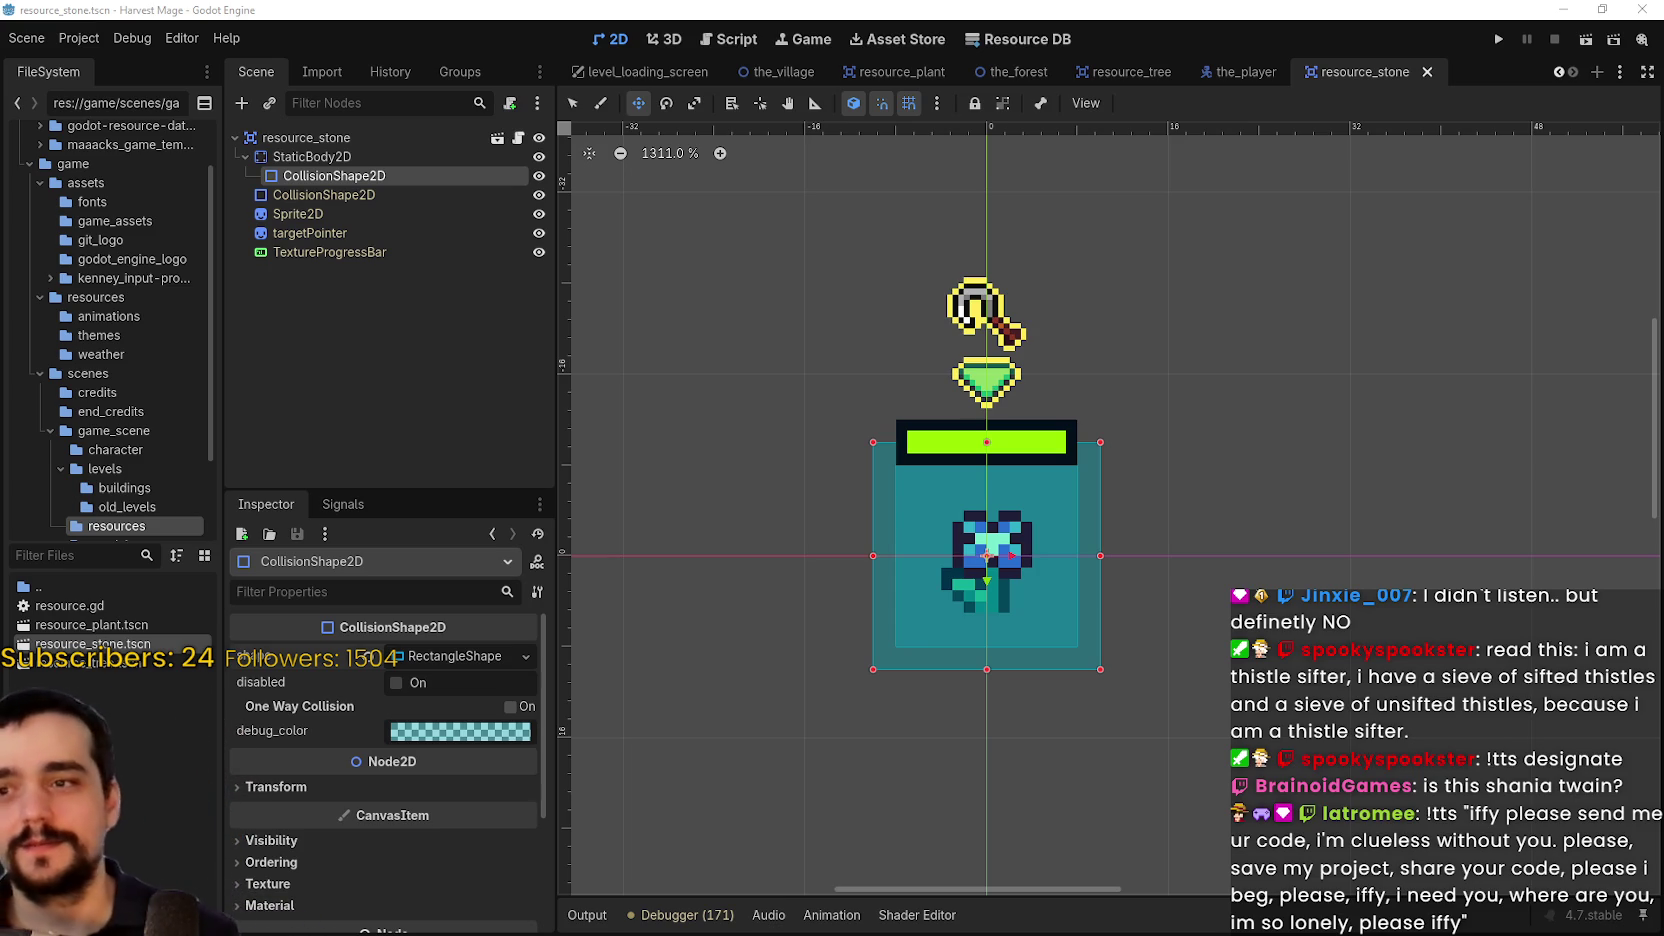
{"action": "scroll", "scroll_direction": "down", "scroll_amount": 3}
{"action": "scroll", "scroll_direction": "down", "scroll_amount": 3}
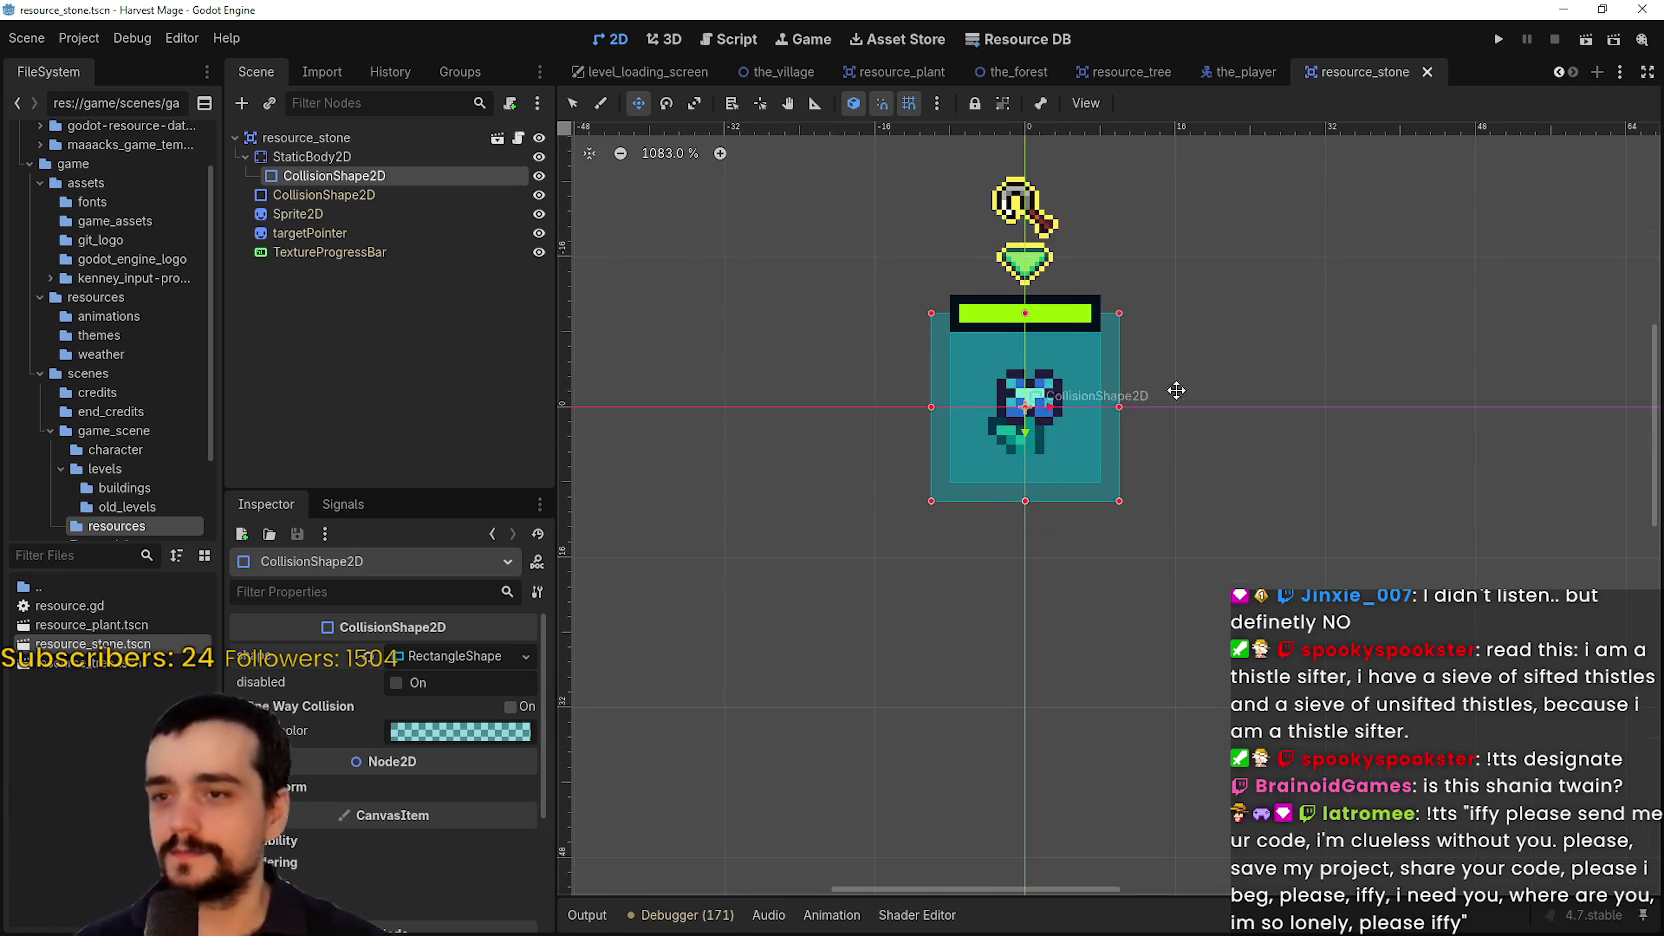
{"action": "scroll", "scroll_direction": "up", "scroll_amount": 3}
{"action": "left_click", "coordinate": [399, 155]}
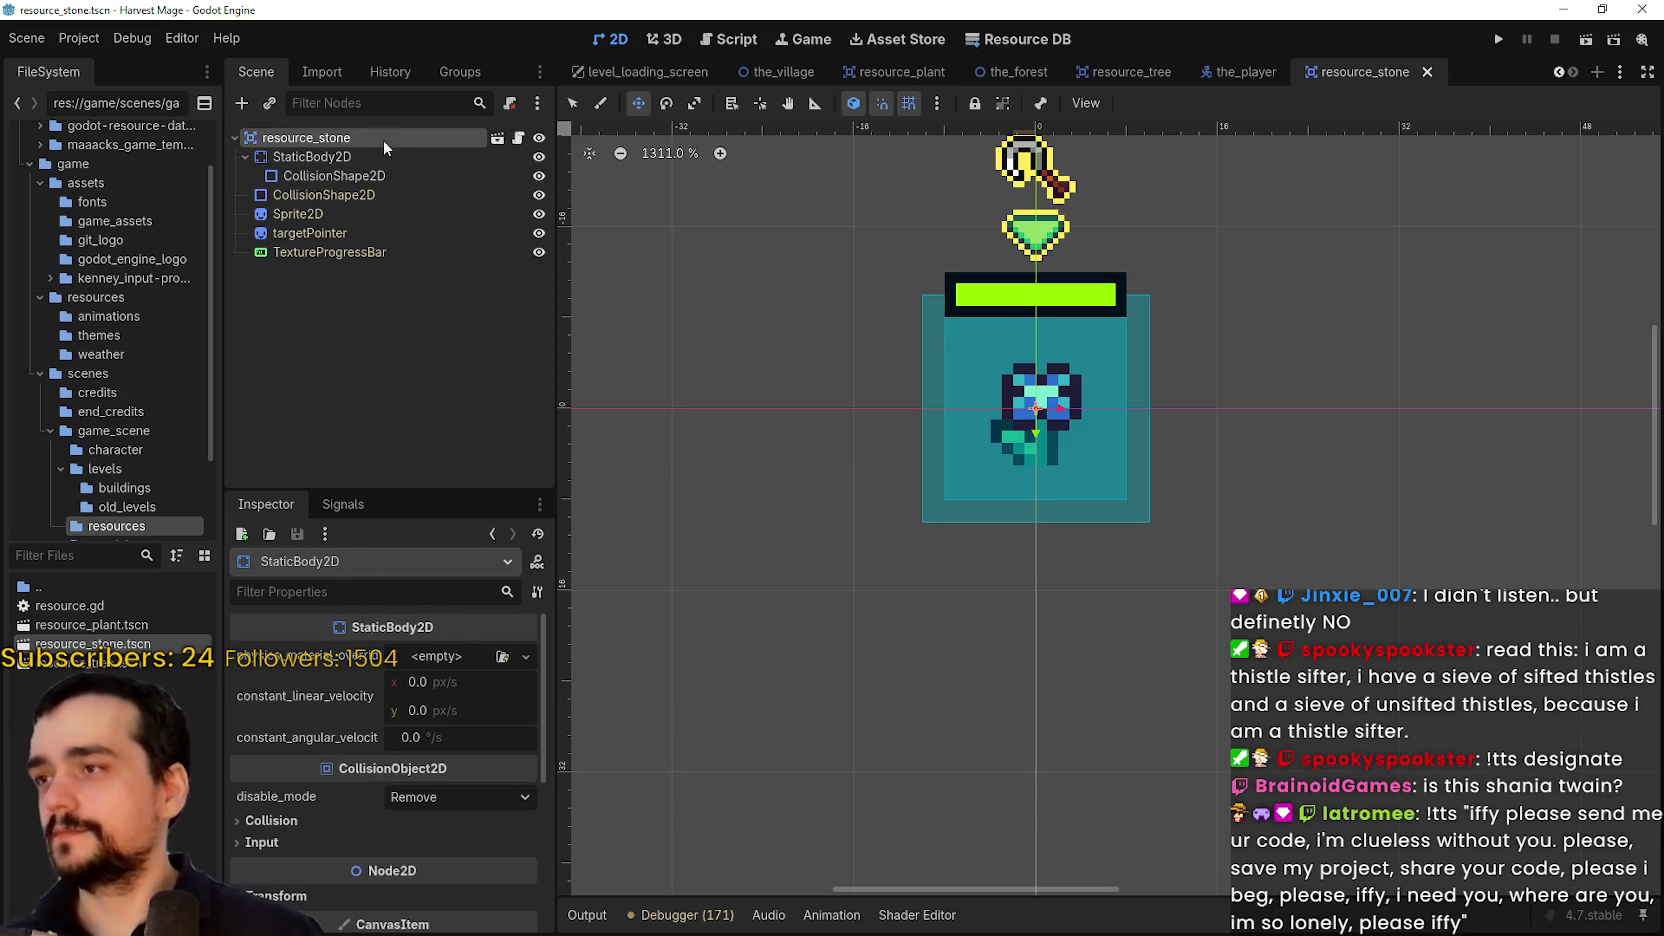
{"action": "left_click", "coordinate": [384, 140]}
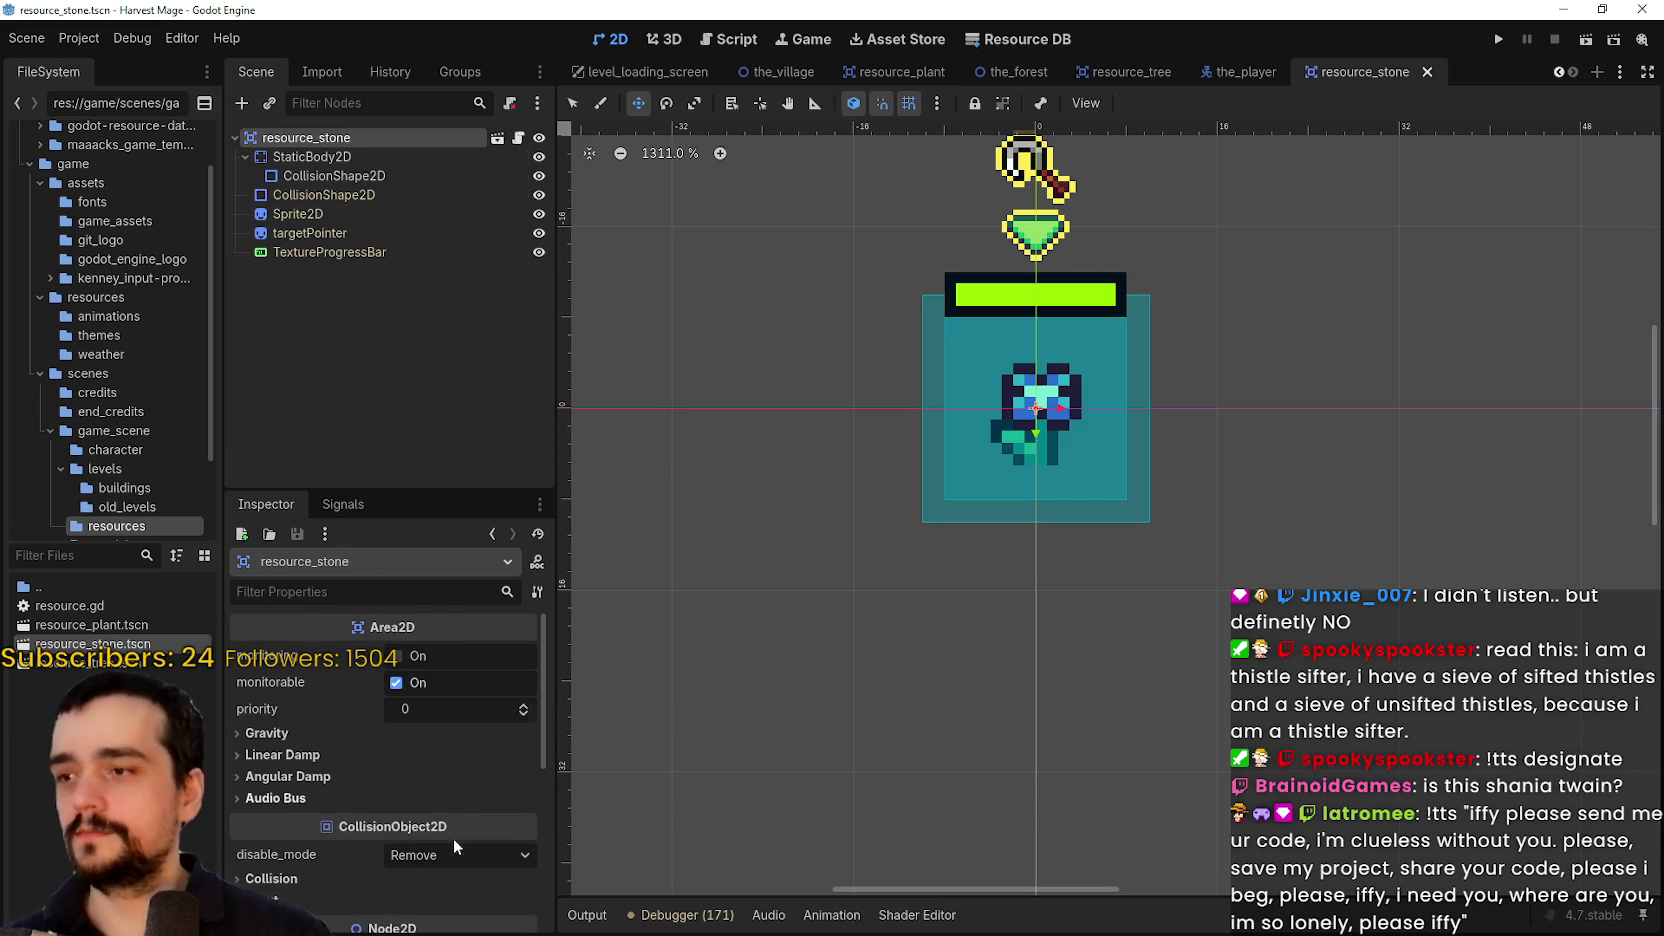
{"action": "scroll", "scroll_direction": "down", "scroll_amount": 3}
{"action": "left_click", "coordinate": [294, 773]}
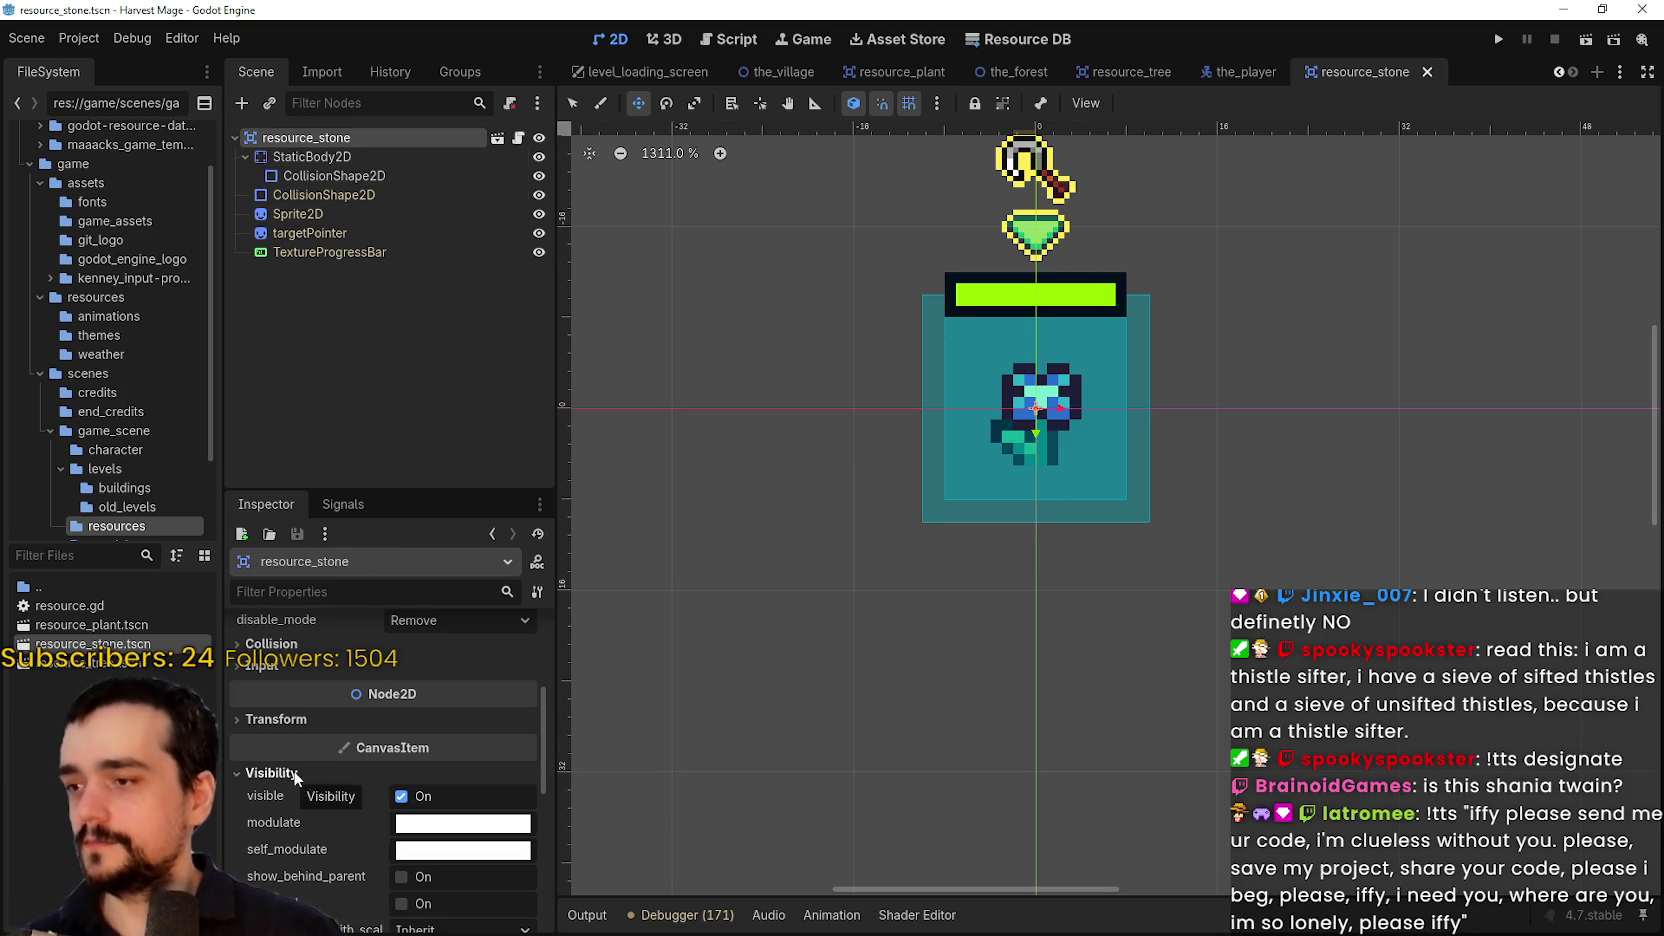
{"action": "left_click", "coordinate": [295, 773]}
{"action": "scroll", "scroll_direction": "down", "scroll_amount": 3}
{"action": "left_click", "coordinate": [275, 715]}
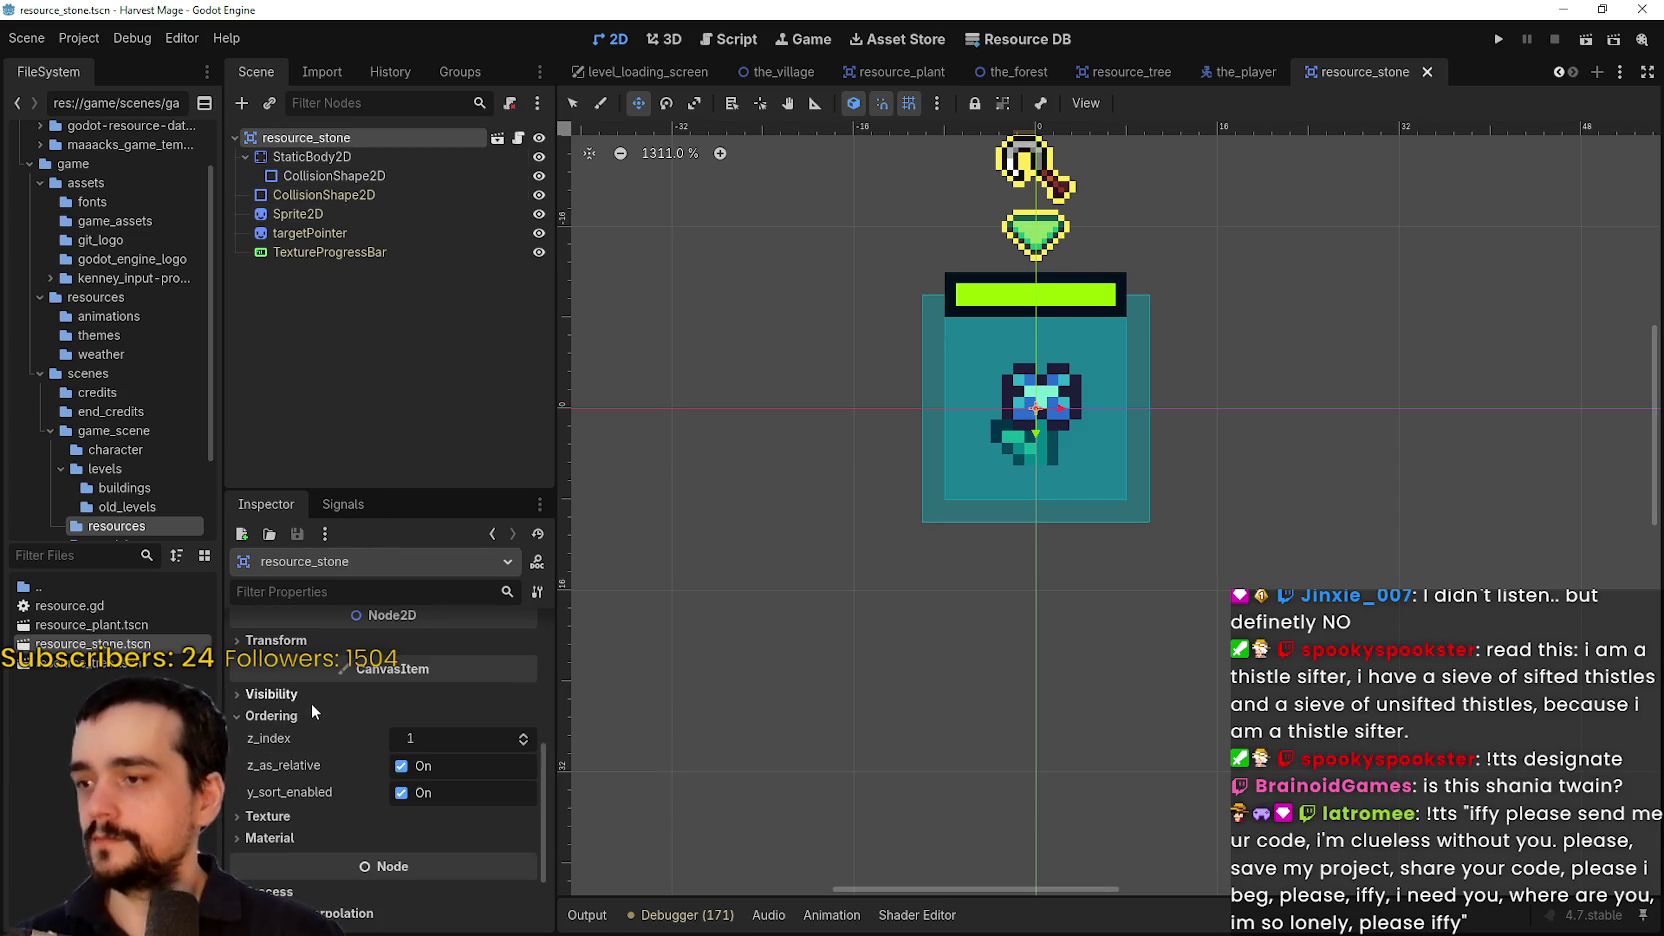
{"action": "left_click", "coordinate": [312, 712]}
{"action": "left_click", "coordinate": [318, 176]}
{"action": "left_click", "coordinate": [300, 213]}
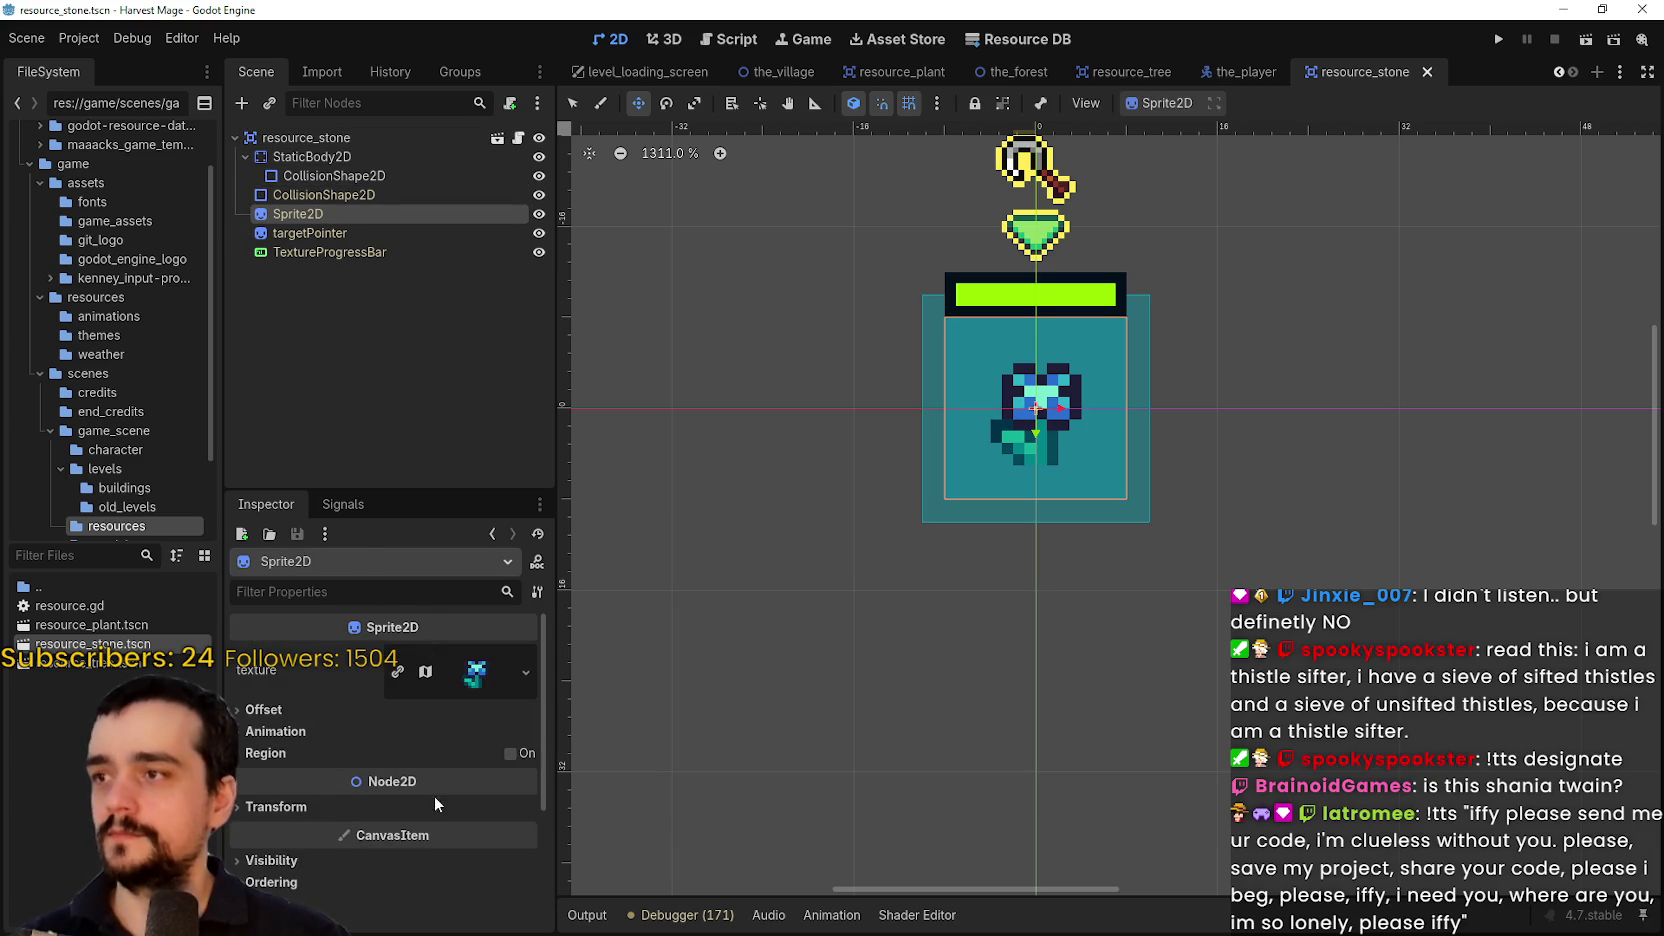
{"action": "scroll", "scroll_direction": "down", "scroll_amount": 3}
In the Region Editor, pan and zoom the atlas to The Dark Cave magical stones
{"action": "left_click", "coordinate": [383, 766]}
{"action": "scroll", "scroll_direction": "up", "scroll_amount": 3}
{"action": "left_click_drag", "start_coordinate": [923, 355], "coordinate": [905, 632]}
{"action": "scroll", "scroll_direction": "up", "scroll_amount": 3}
{"action": "left_click_drag", "start_coordinate": [965, 404], "coordinate": [677, 299]}
{"action": "scroll", "scroll_direction": "down", "scroll_amount": 3}
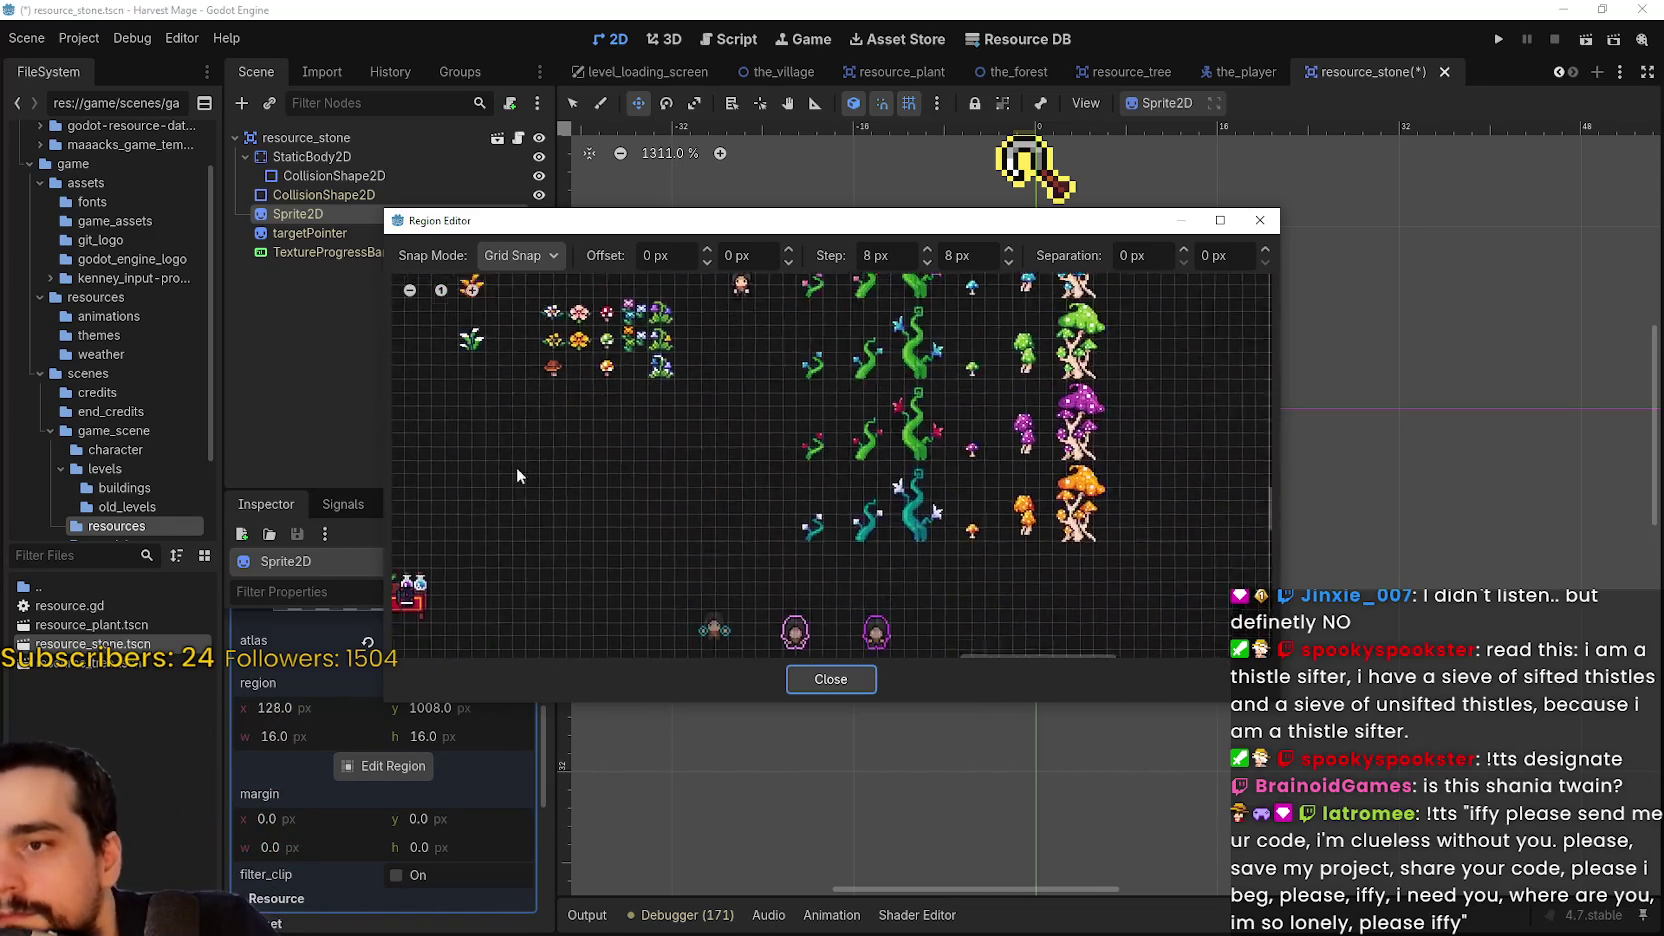
{"action": "scroll", "scroll_direction": "down", "scroll_amount": 3}
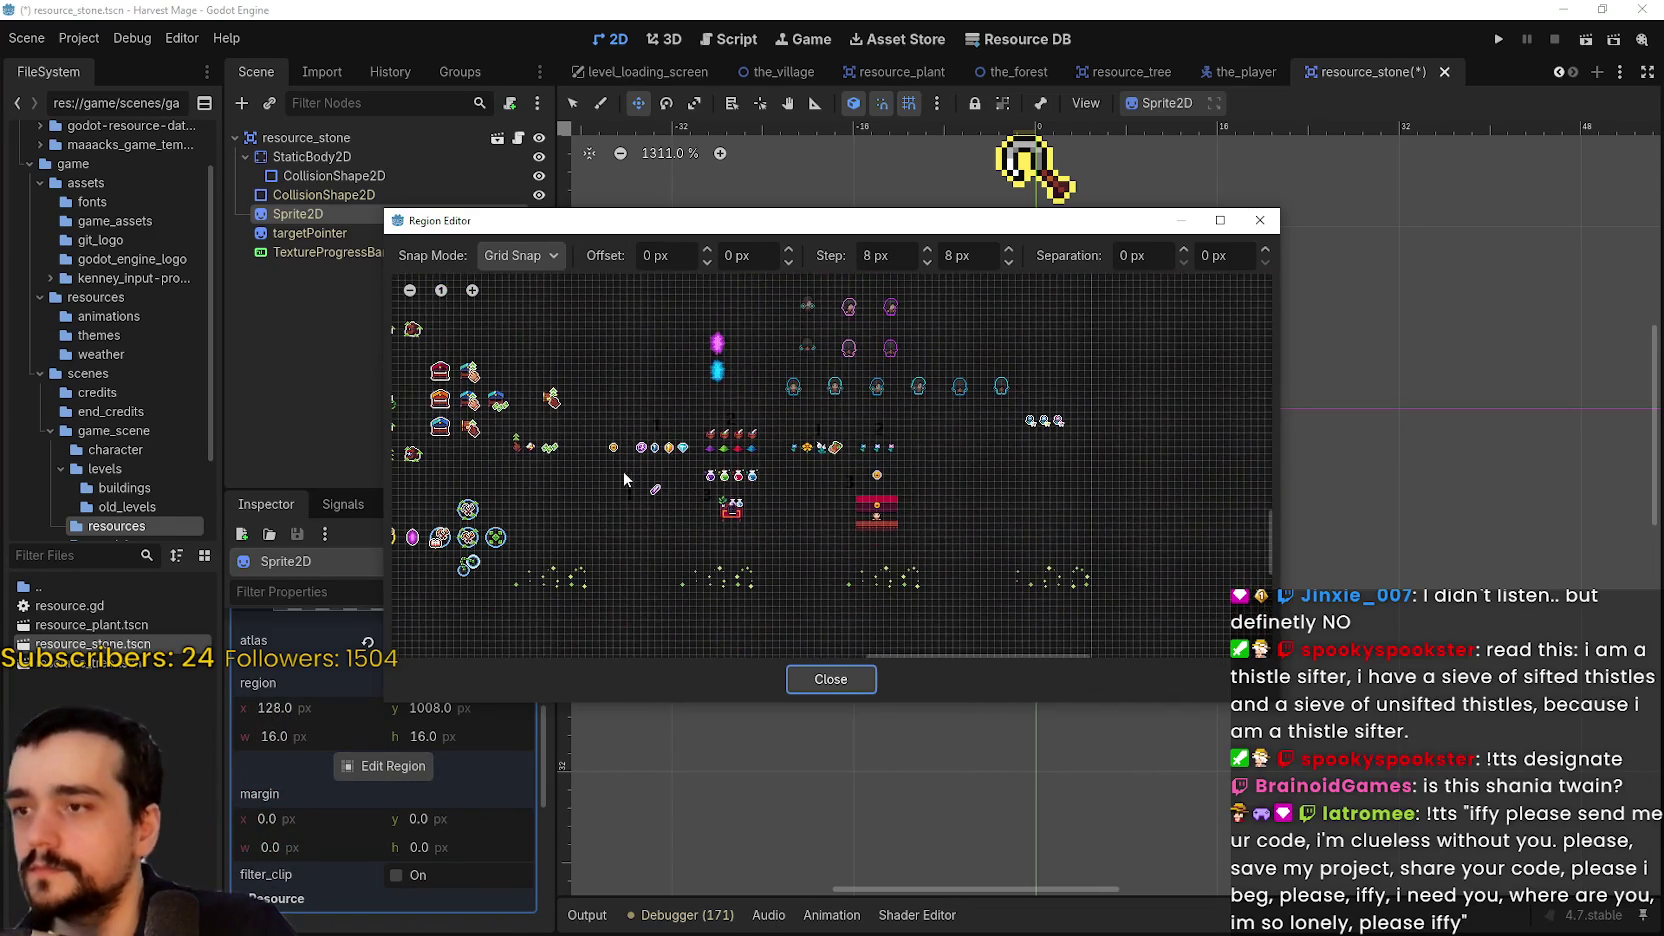
{"action": "scroll", "scroll_direction": "up", "scroll_amount": 3}
{"action": "scroll", "scroll_direction": "down", "scroll_amount": 3}
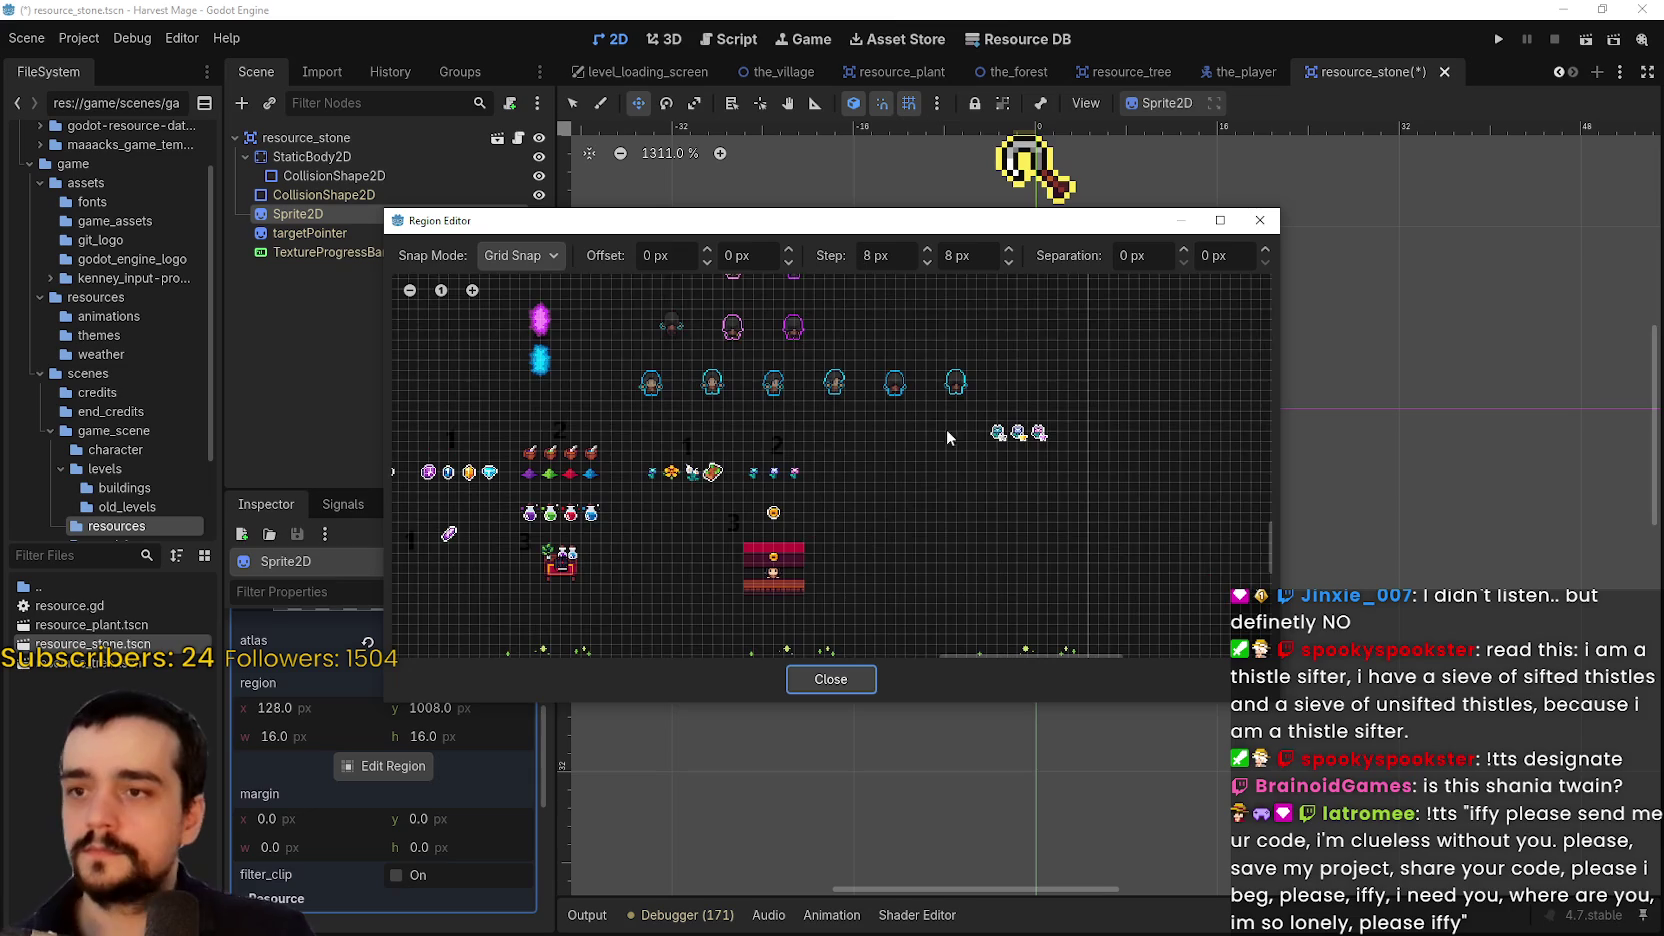
{"action": "scroll", "scroll_direction": "up", "scroll_amount": 3}
{"action": "scroll", "scroll_direction": "up", "scroll_amount": 3}
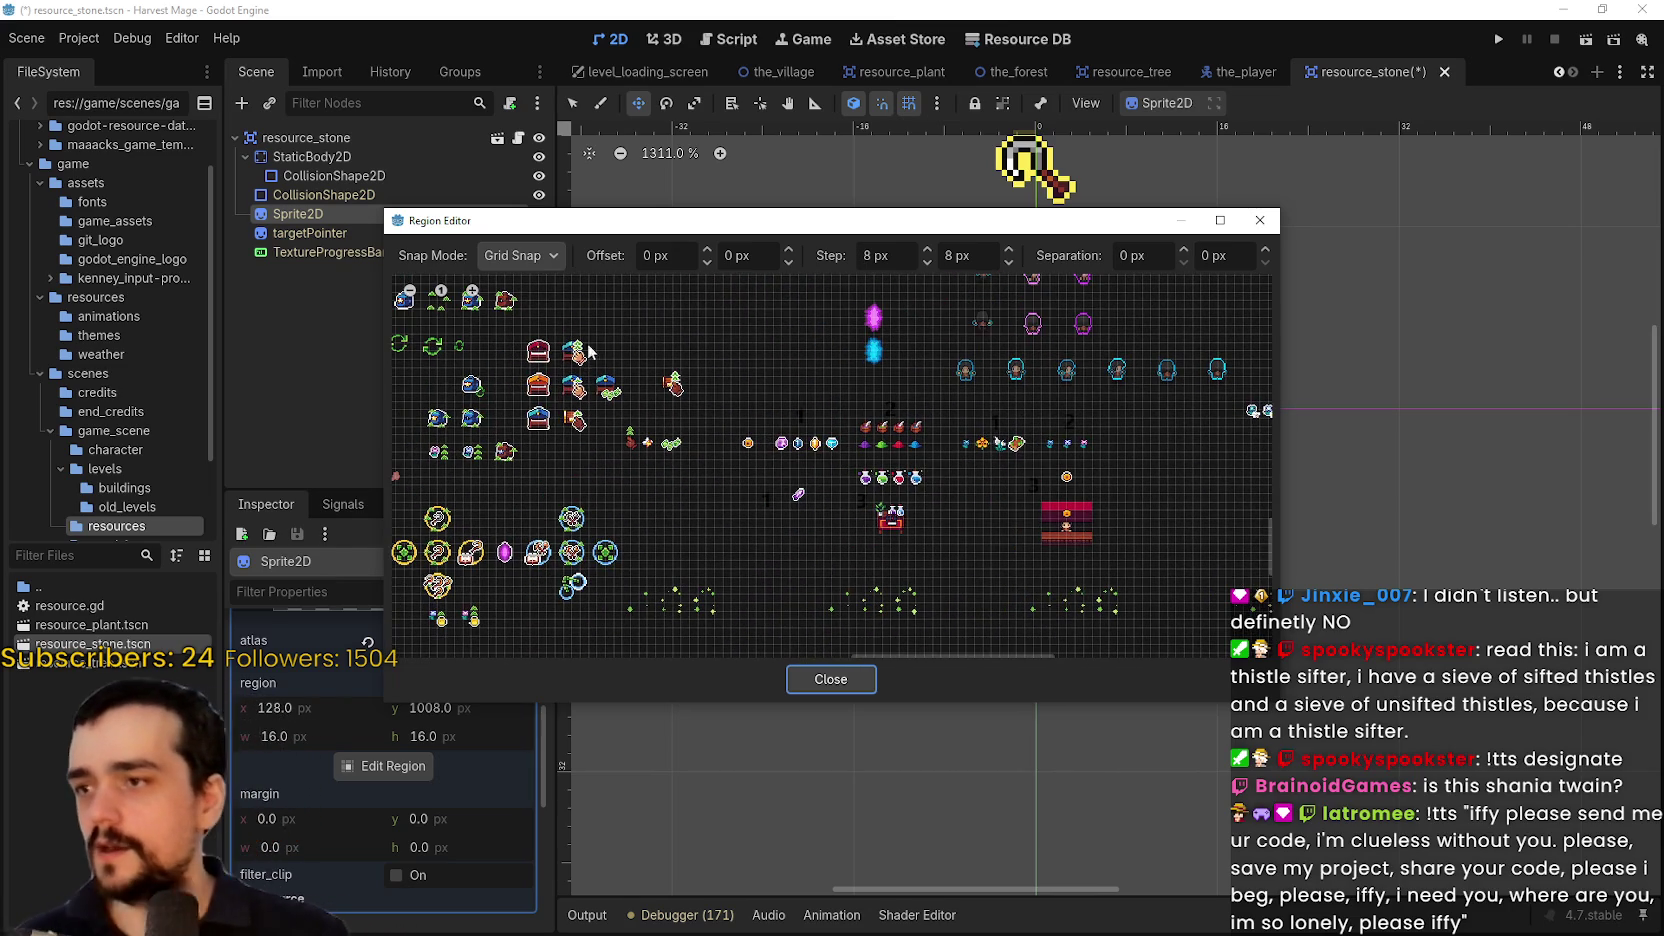
{"action": "scroll", "scroll_direction": "down", "scroll_amount": 3}
{"action": "scroll", "scroll_direction": "up", "scroll_amount": 3}
{"action": "scroll", "scroll_direction": "down", "scroll_amount": 3}
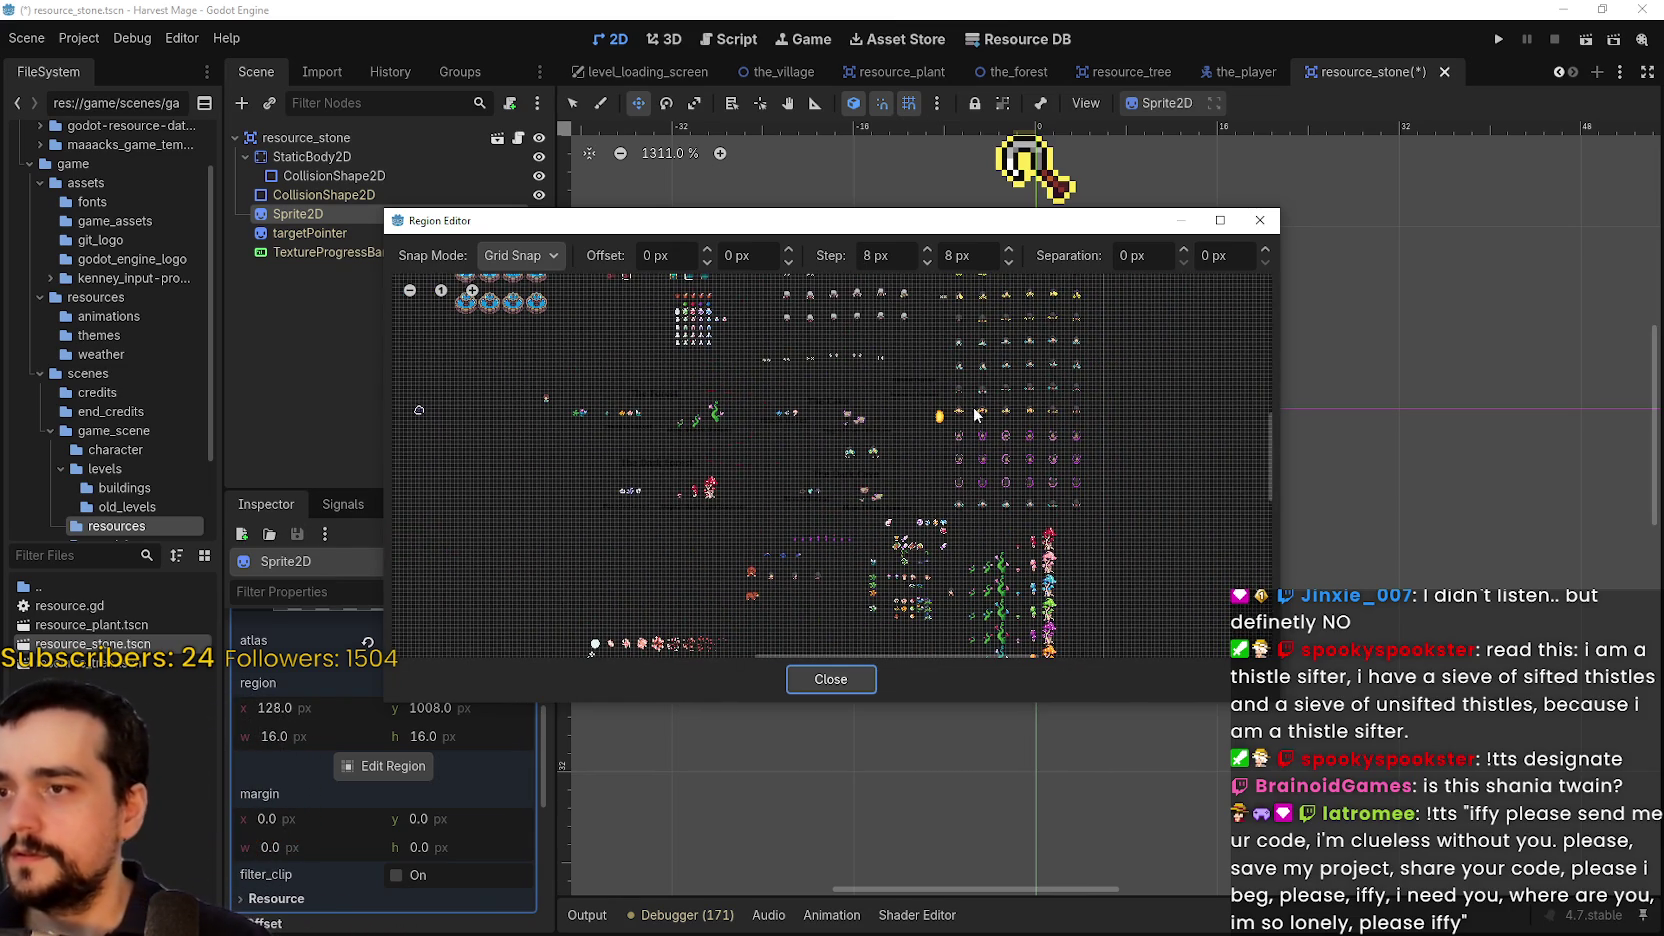
{"action": "scroll", "scroll_direction": "up", "scroll_amount": 3}
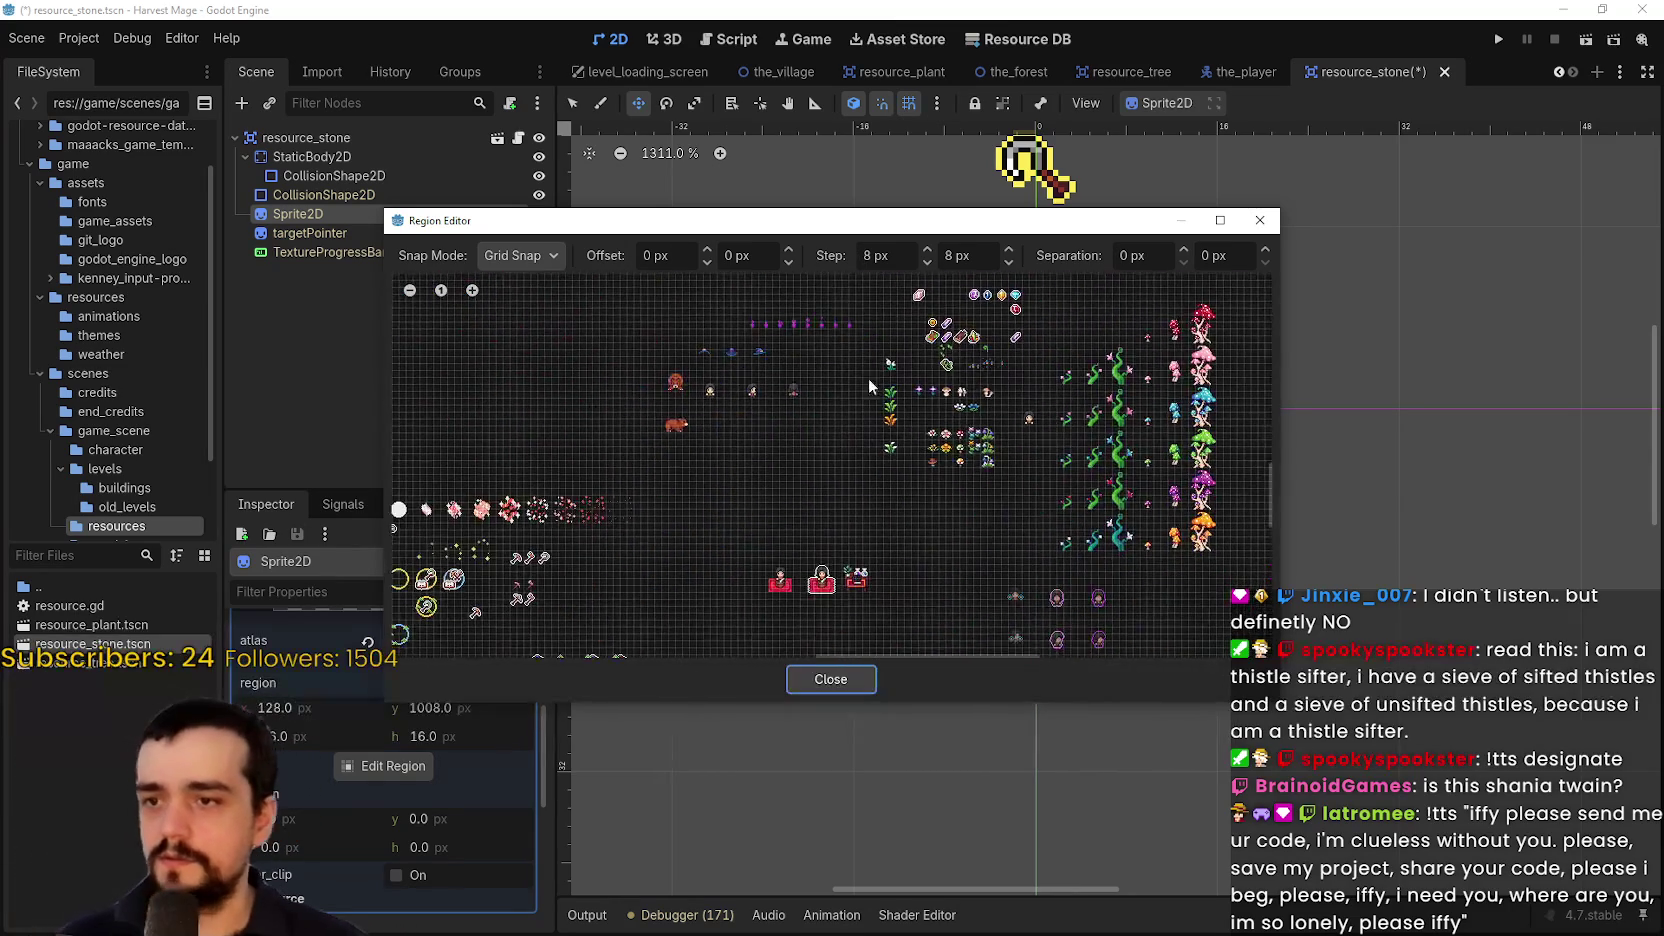
{"action": "scroll", "scroll_direction": "down", "scroll_amount": 3}
{"action": "scroll", "scroll_direction": "up", "scroll_amount": 3}
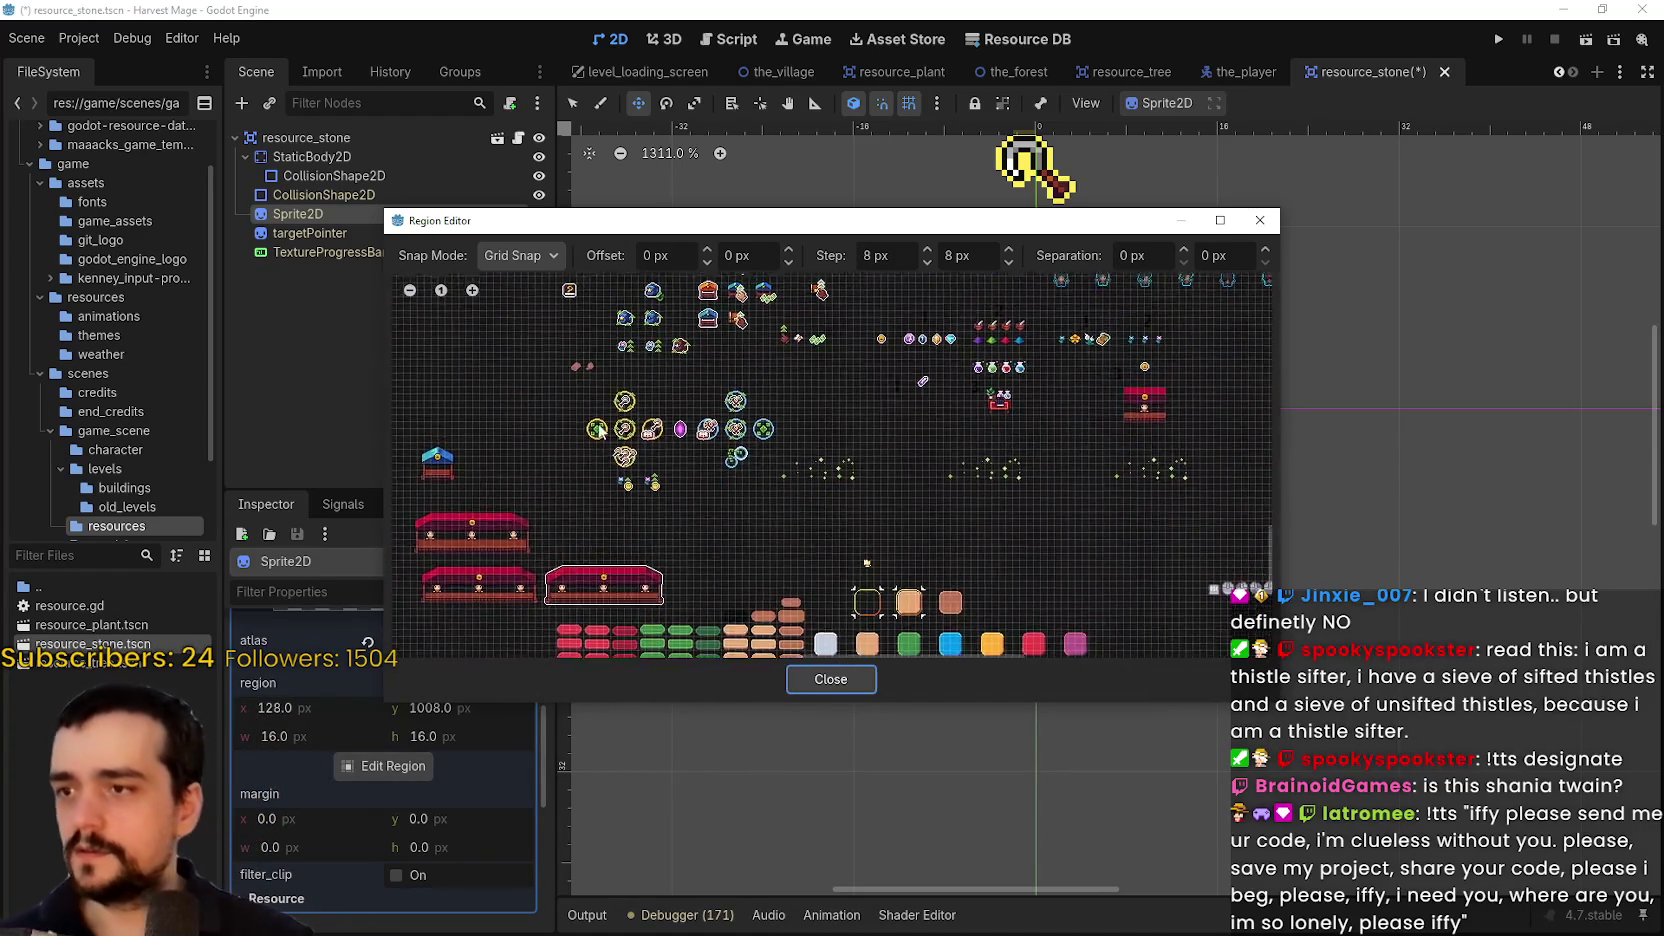
{"action": "scroll", "scroll_direction": "down", "scroll_amount": 3}
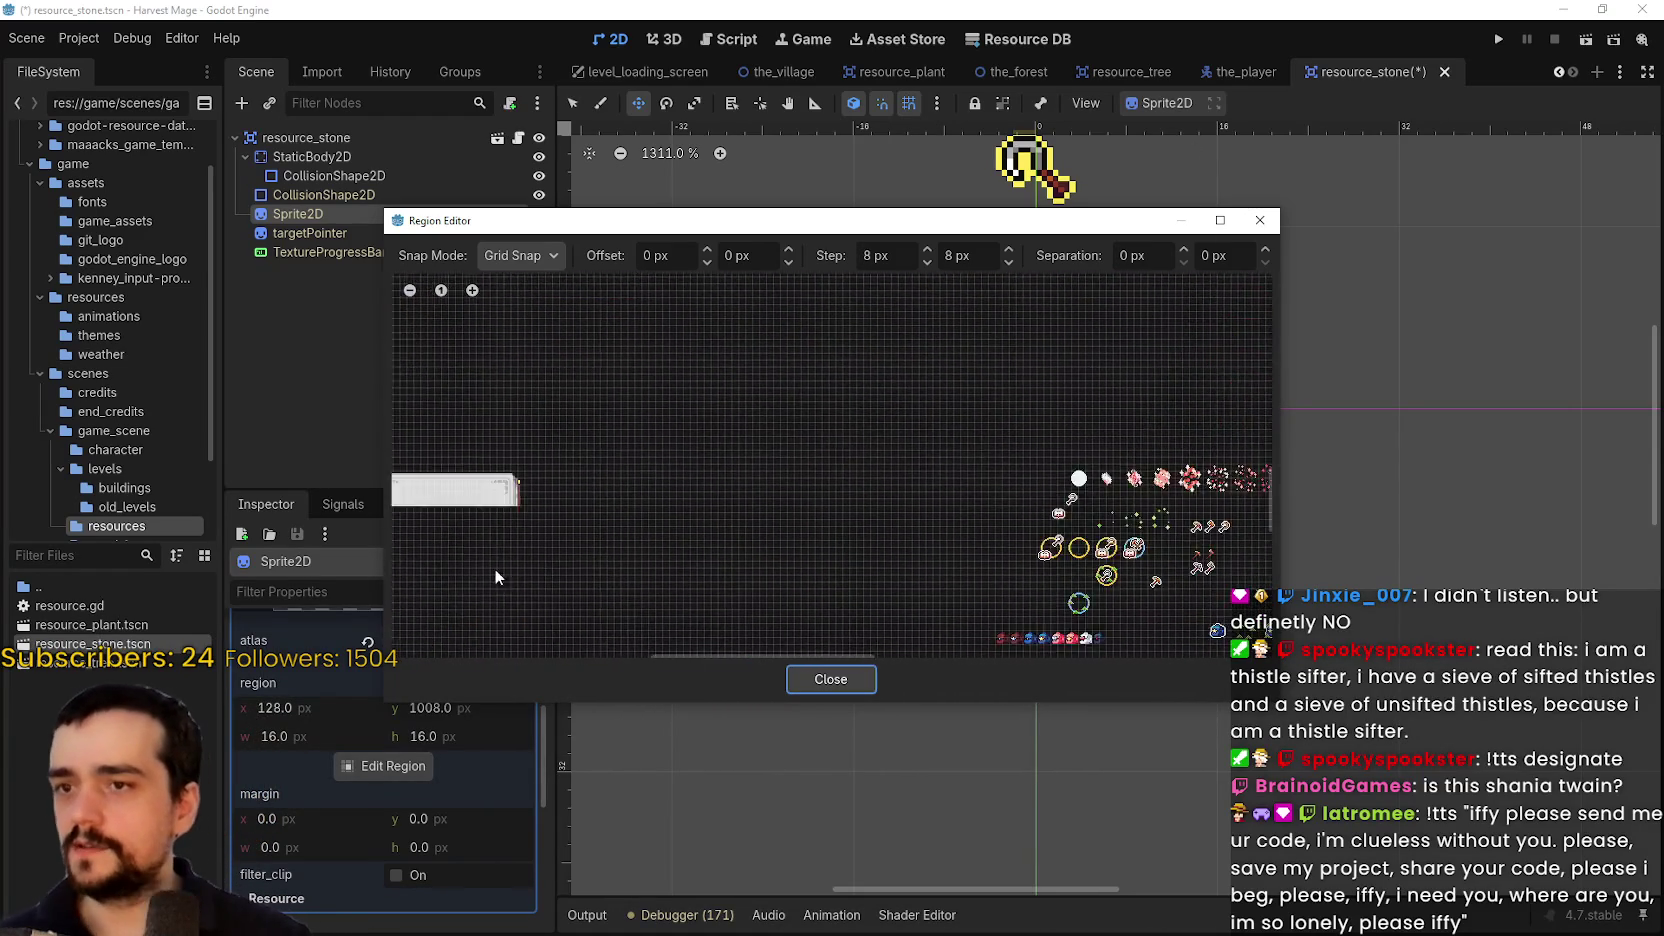
{"action": "scroll", "scroll_direction": "up", "scroll_amount": 3}
{"action": "left_click_drag", "start_coordinate": [872, 318], "coordinate": [761, 401]}
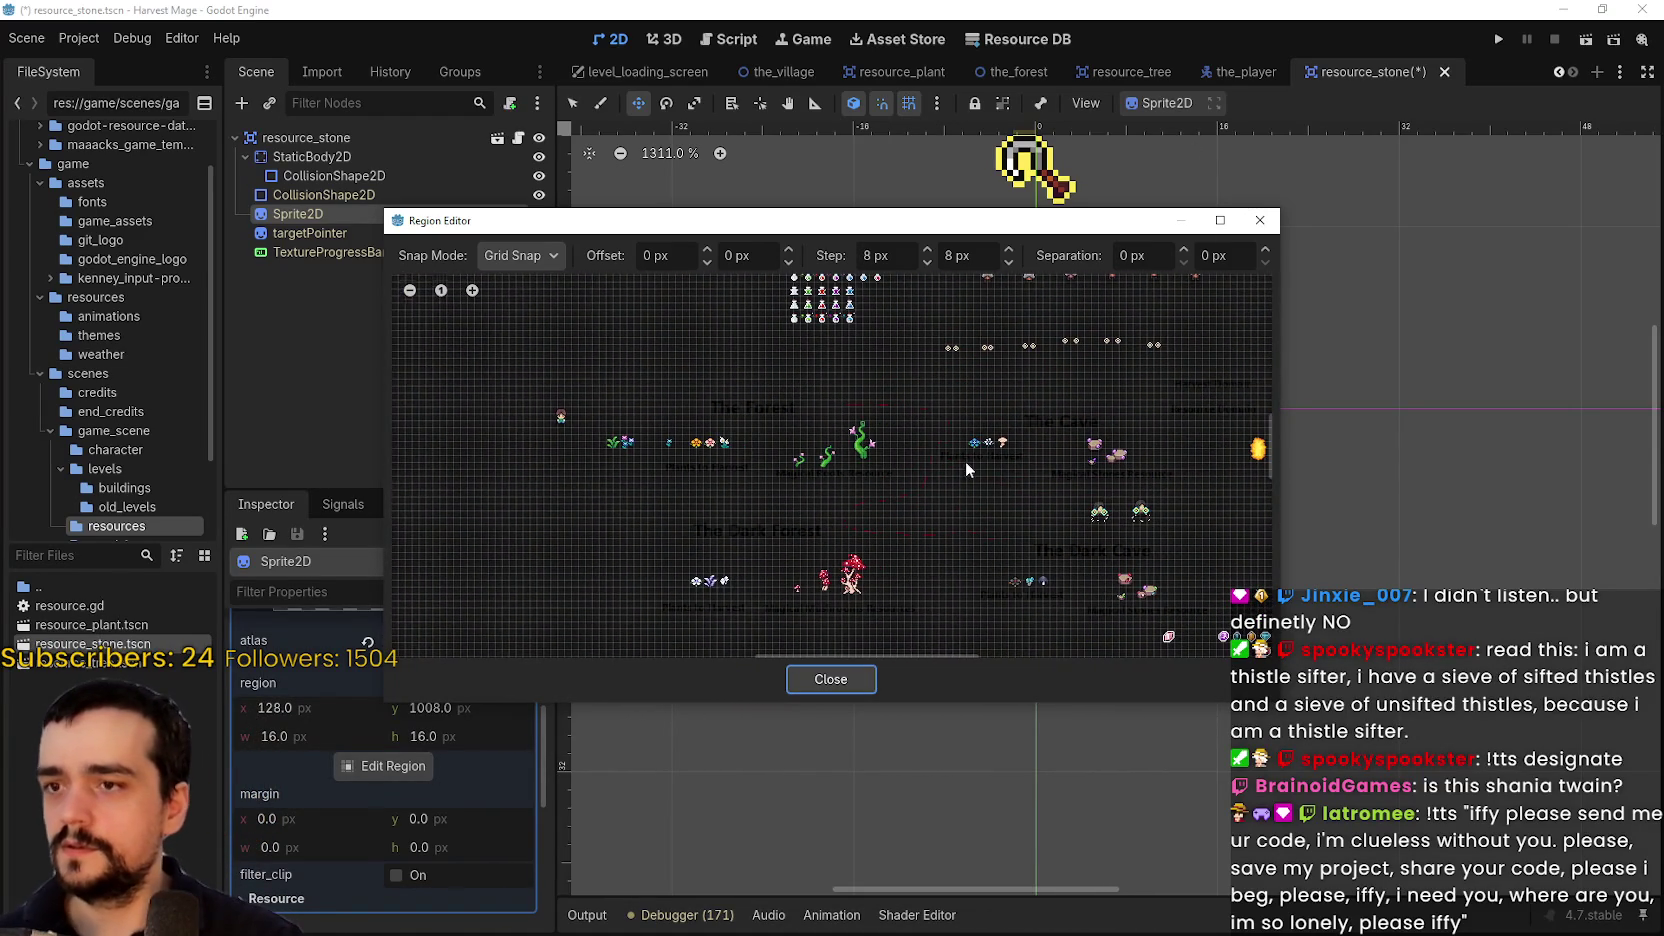
{"action": "scroll", "scroll_direction": "up", "scroll_amount": 3}
{"action": "scroll", "scroll_direction": "up", "scroll_amount": 3}
{"action": "left_click_drag", "start_coordinate": [760, 394], "coordinate": [837, 283]}
{"action": "left_click_drag", "start_coordinate": [829, 424], "coordinate": [835, 465]}
{"action": "scroll", "scroll_direction": "up", "scroll_amount": 3}
{"action": "scroll", "scroll_direction": "up", "scroll_amount": 3}
{"action": "scroll", "scroll_direction": "up", "scroll_amount": 3}
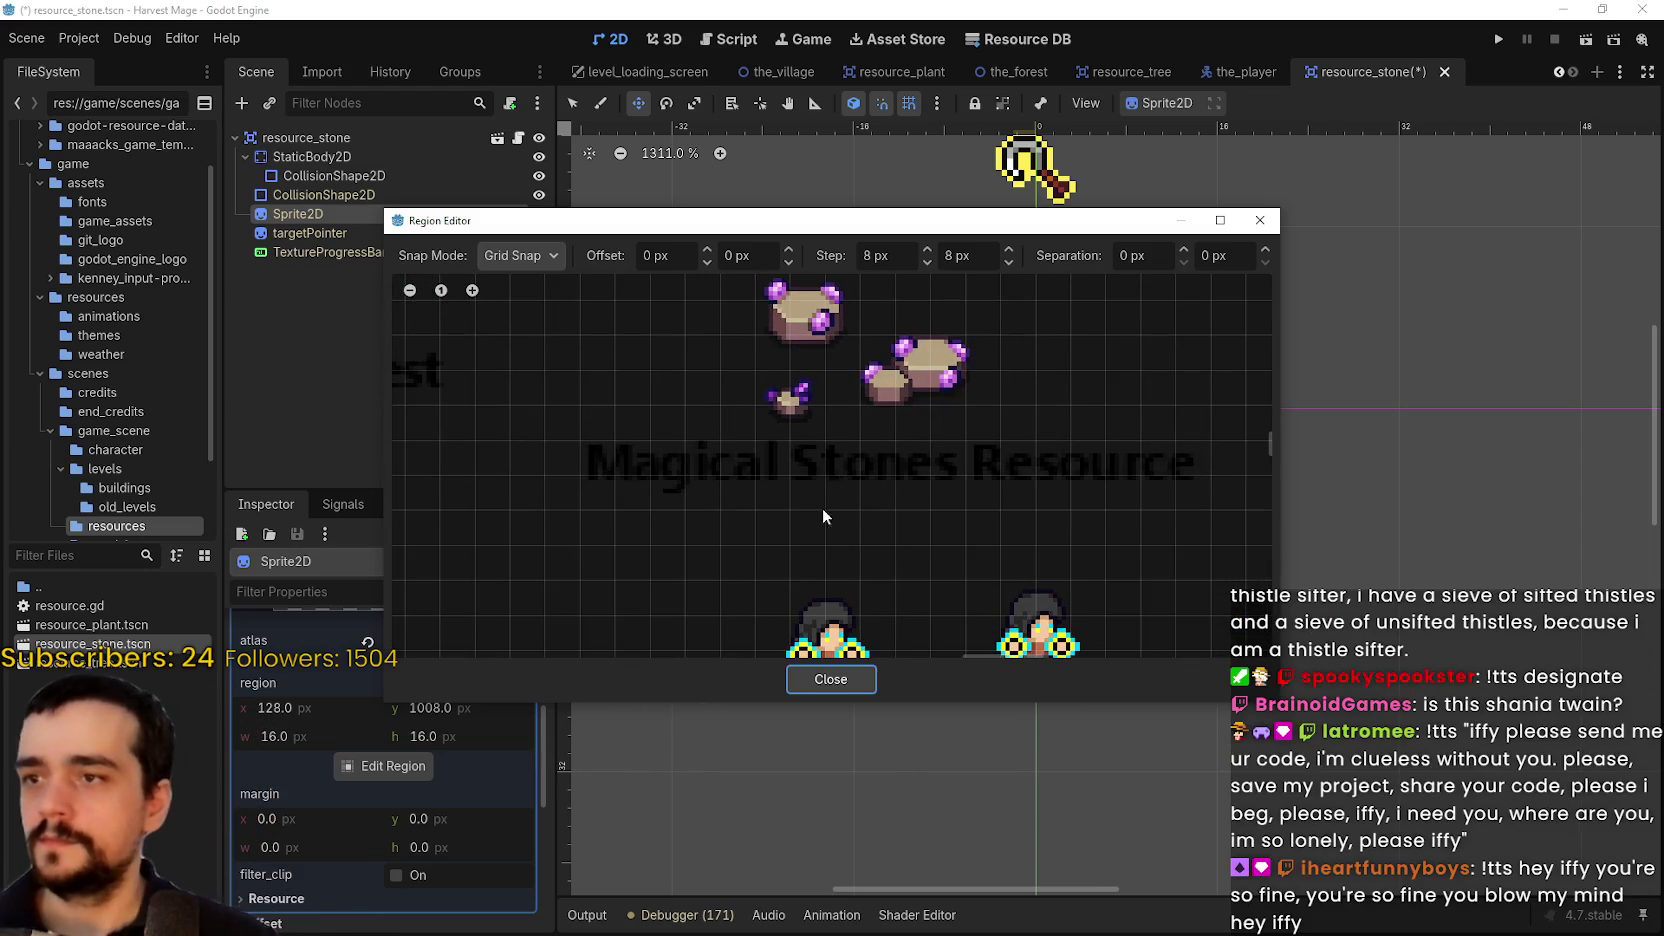
{"action": "left_click_drag", "start_coordinate": [782, 300], "coordinate": [718, 486]}
{"action": "scroll", "scroll_direction": "up", "scroll_amount": 3}
Frame the top magical stone as a 24 × 24 px region at 1512, 880 and close the editor
{"action": "left_click_drag", "start_coordinate": [679, 434], "coordinate": [771, 502]}
{"action": "scroll", "scroll_direction": "up", "scroll_amount": 3}
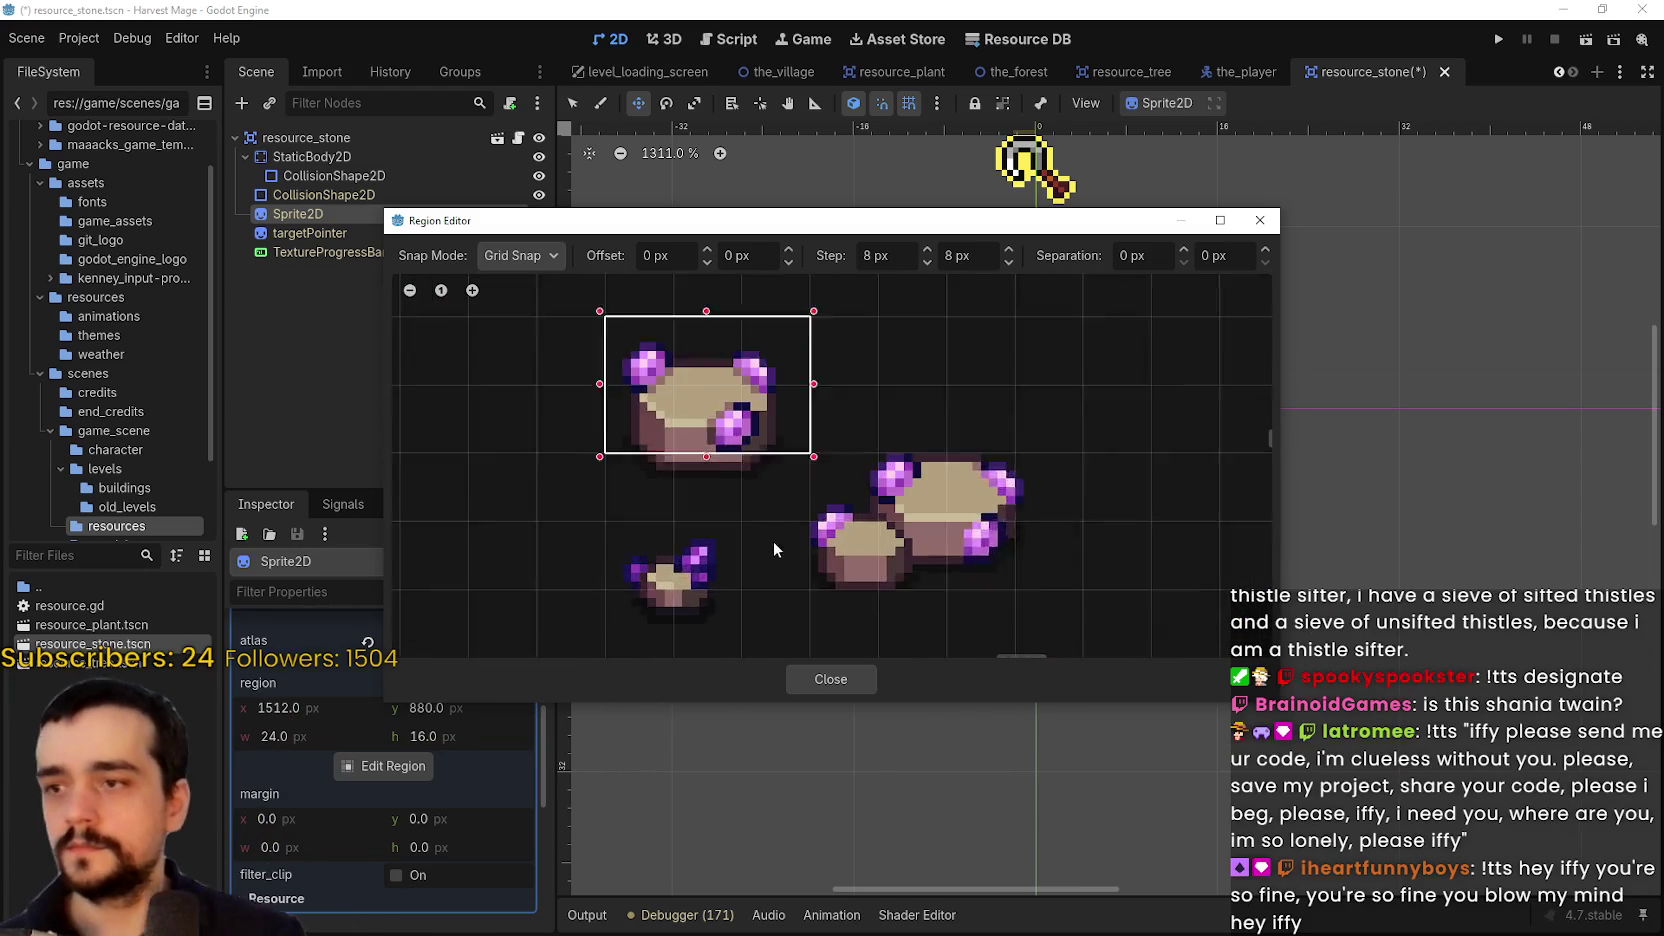
{"action": "left_click", "coordinate": [696, 355]}
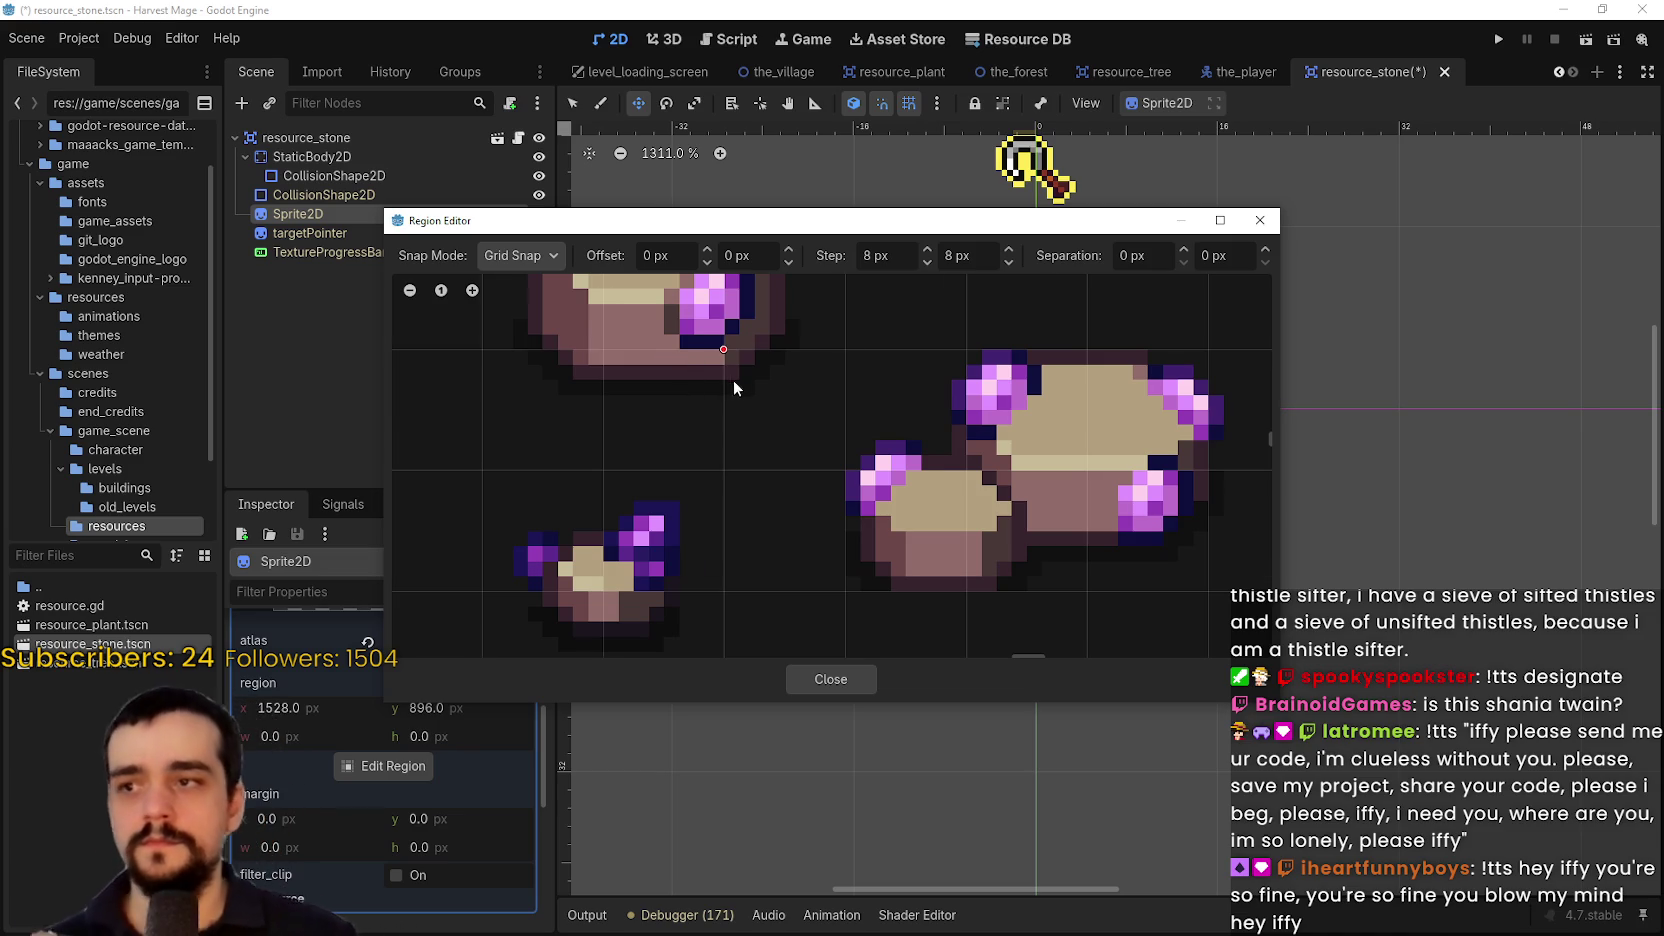
{"action": "scroll", "scroll_direction": "down", "scroll_amount": 3}
{"action": "left_click_drag", "start_coordinate": [665, 302], "coordinate": [760, 415]}
{"action": "left_click_drag", "start_coordinate": [716, 356], "coordinate": [668, 381]}
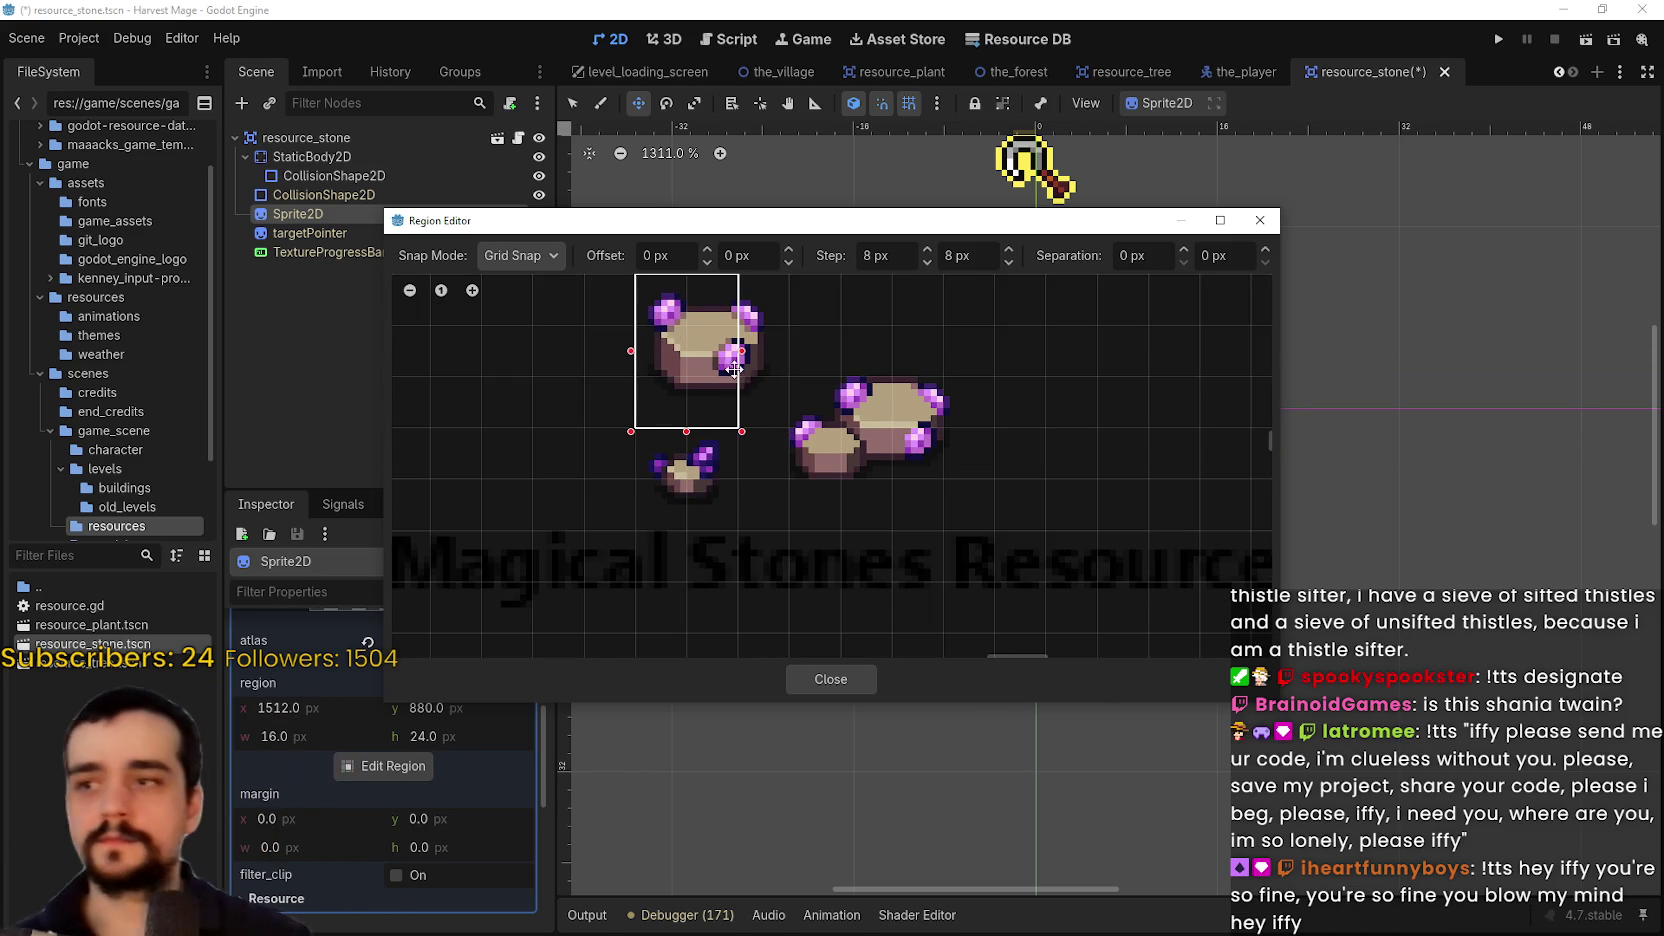
{"action": "left_click_drag", "start_coordinate": [745, 345], "coordinate": [790, 350]}
{"action": "scroll", "scroll_direction": "down", "scroll_amount": 3}
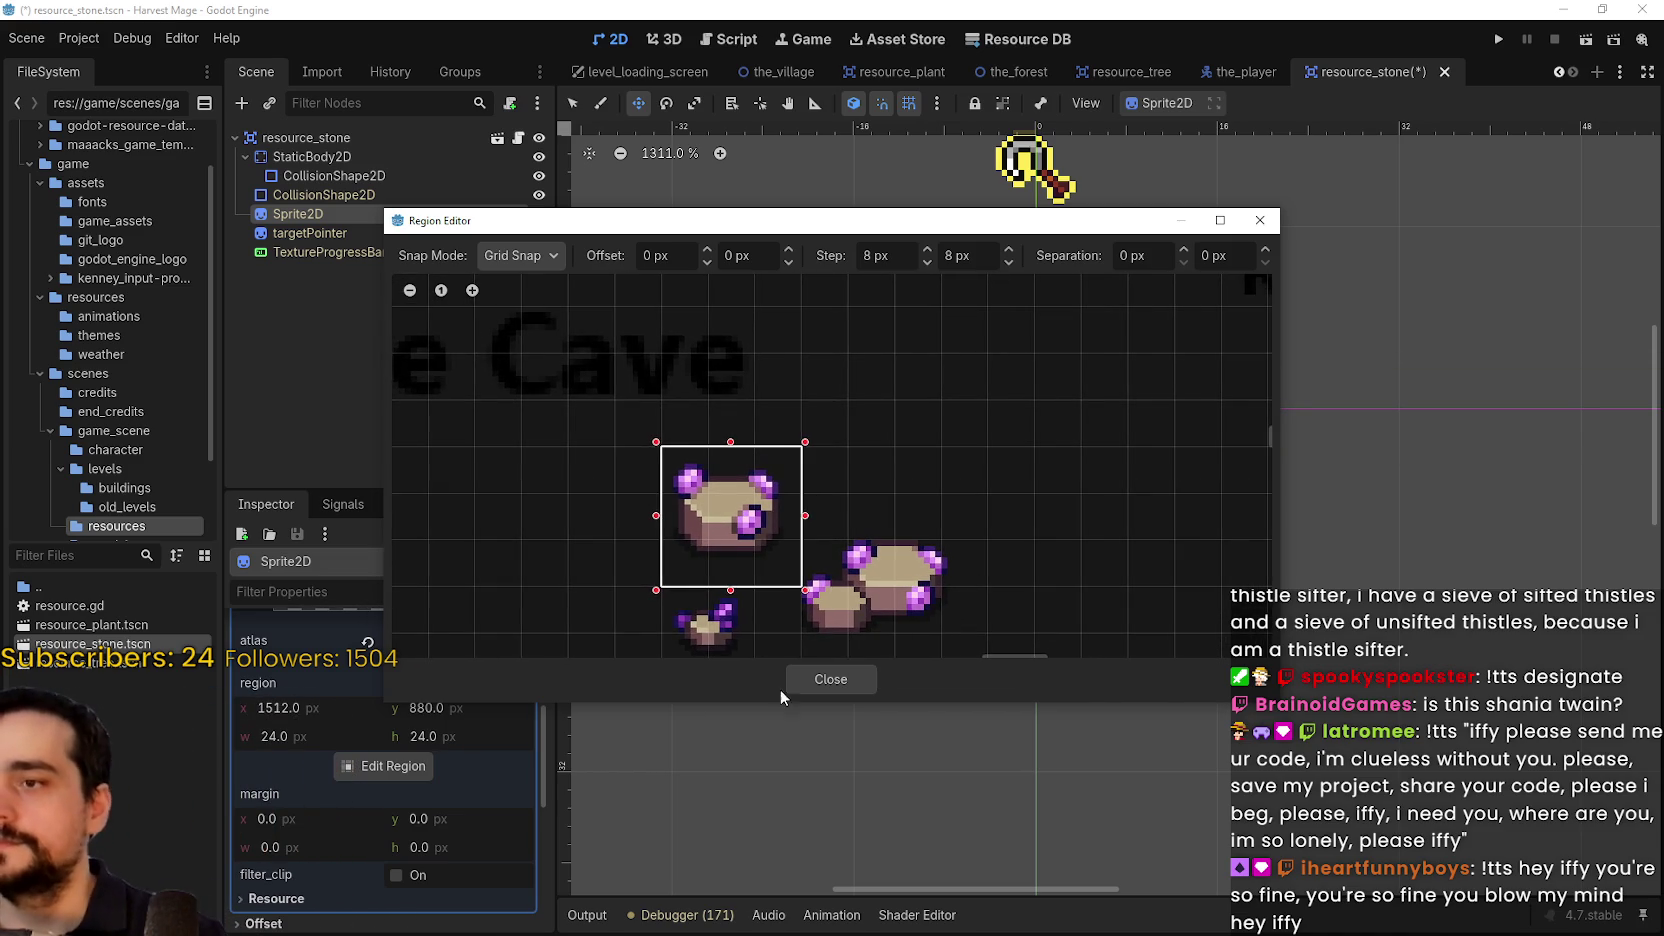
{"action": "left_click", "coordinate": [848, 677]}
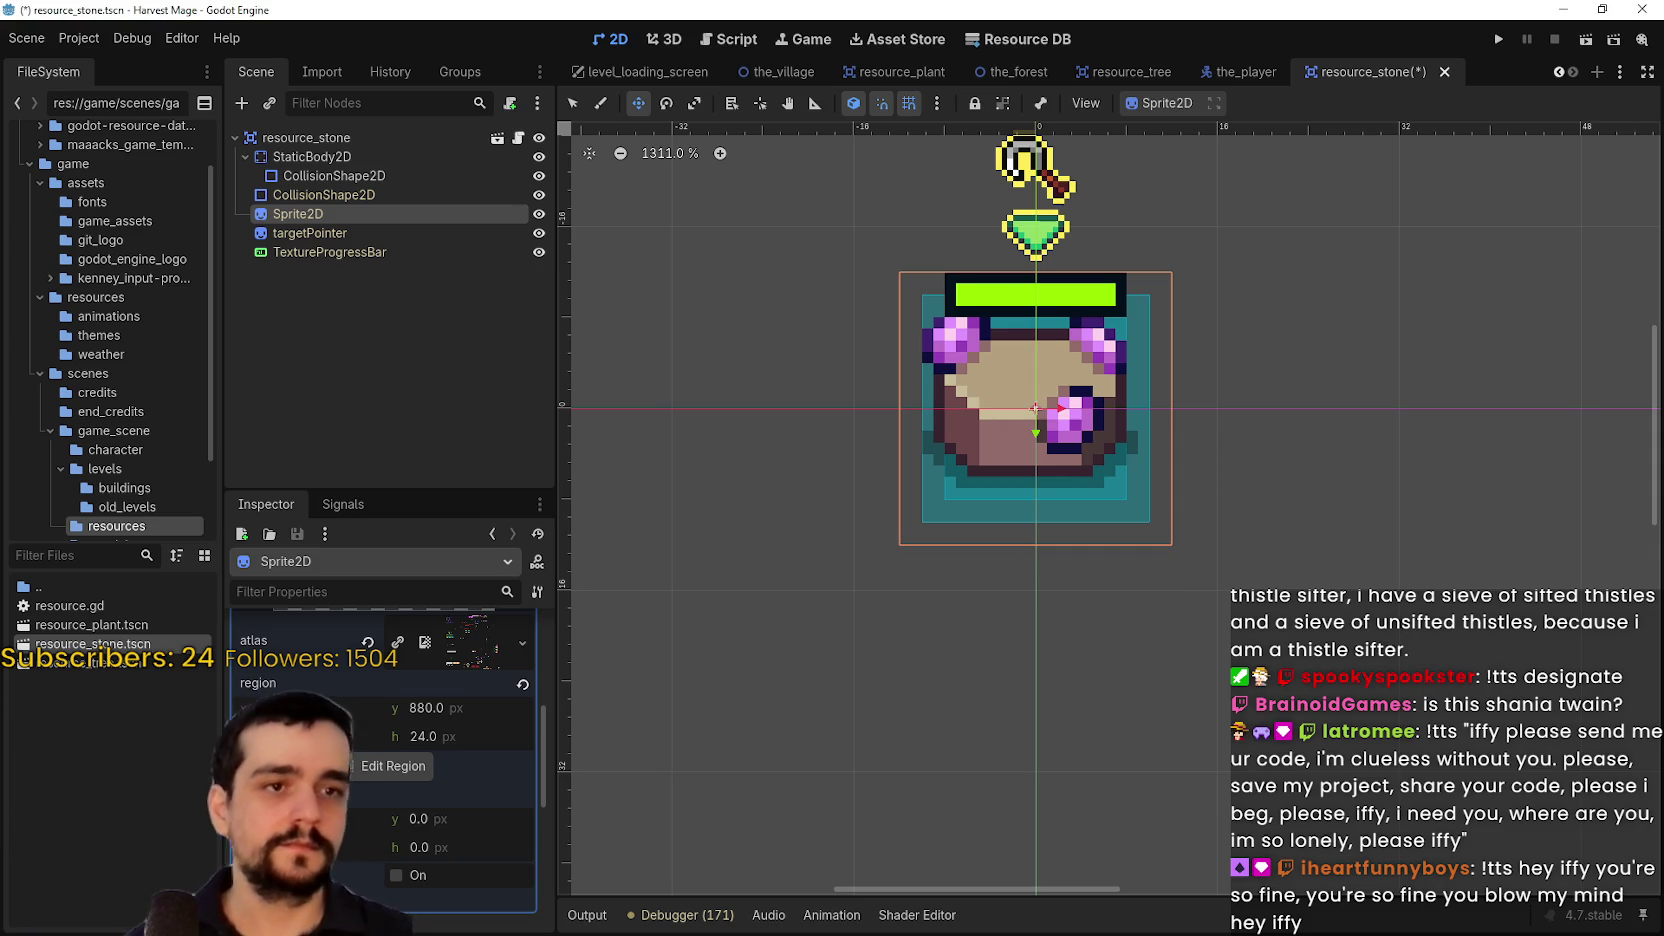
Zoom in to check the new magical-stone sprite, then return to the resource_tree scene
{"action": "scroll", "scroll_direction": "down", "scroll_amount": 3}
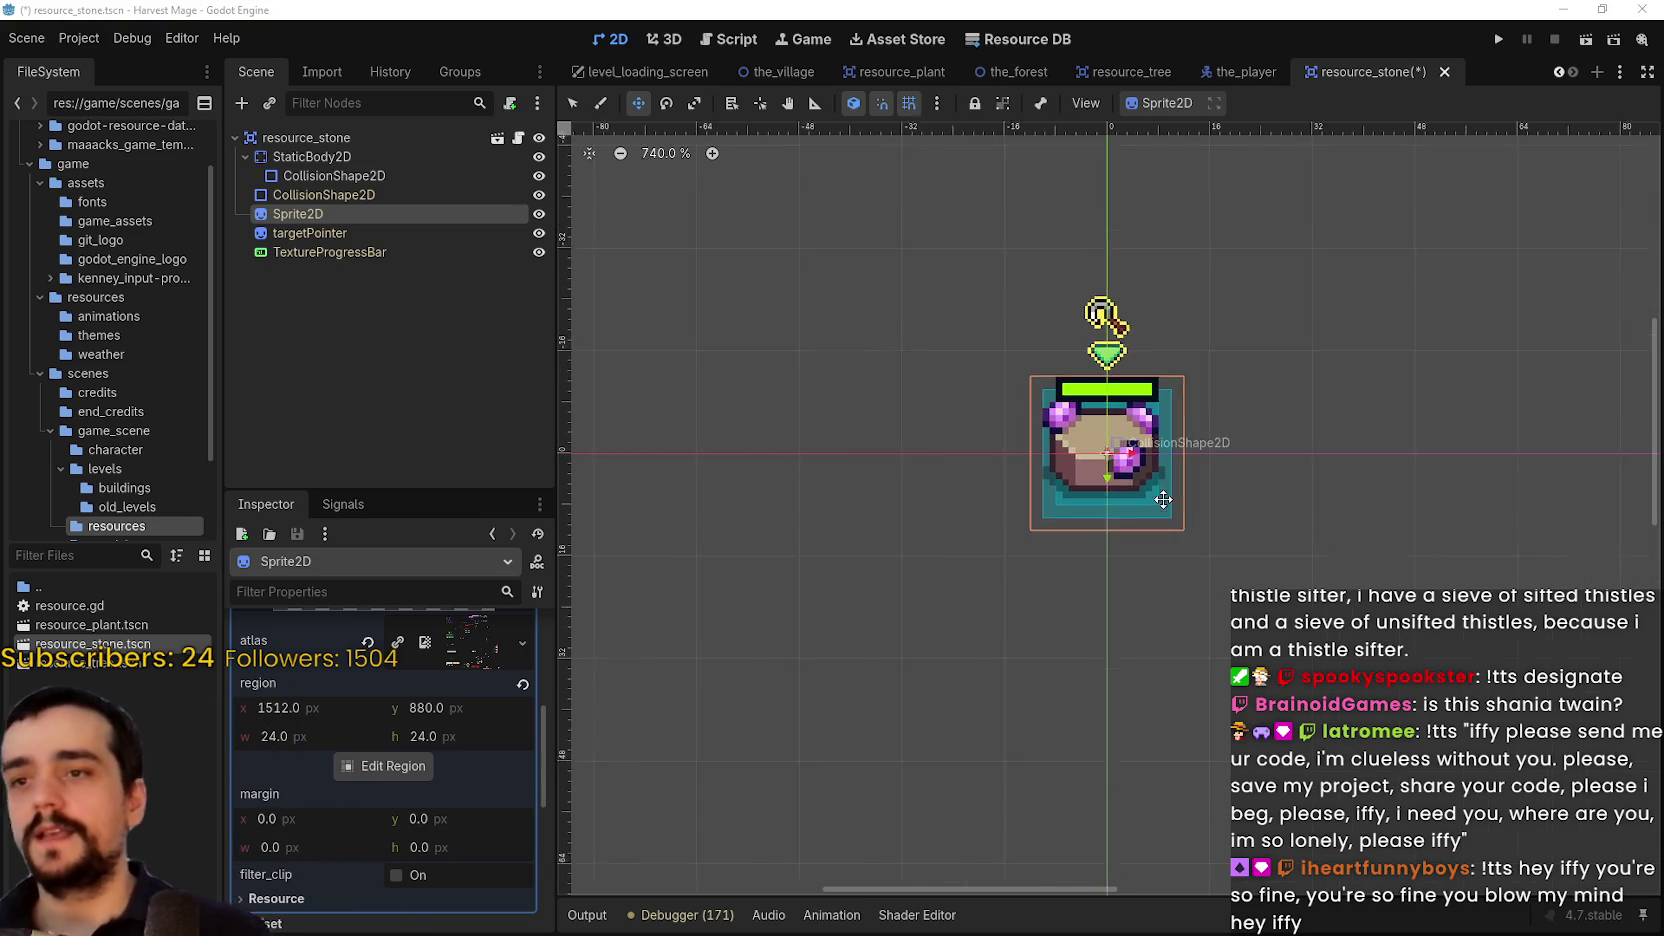
{"action": "scroll", "scroll_direction": "up", "scroll_amount": 3}
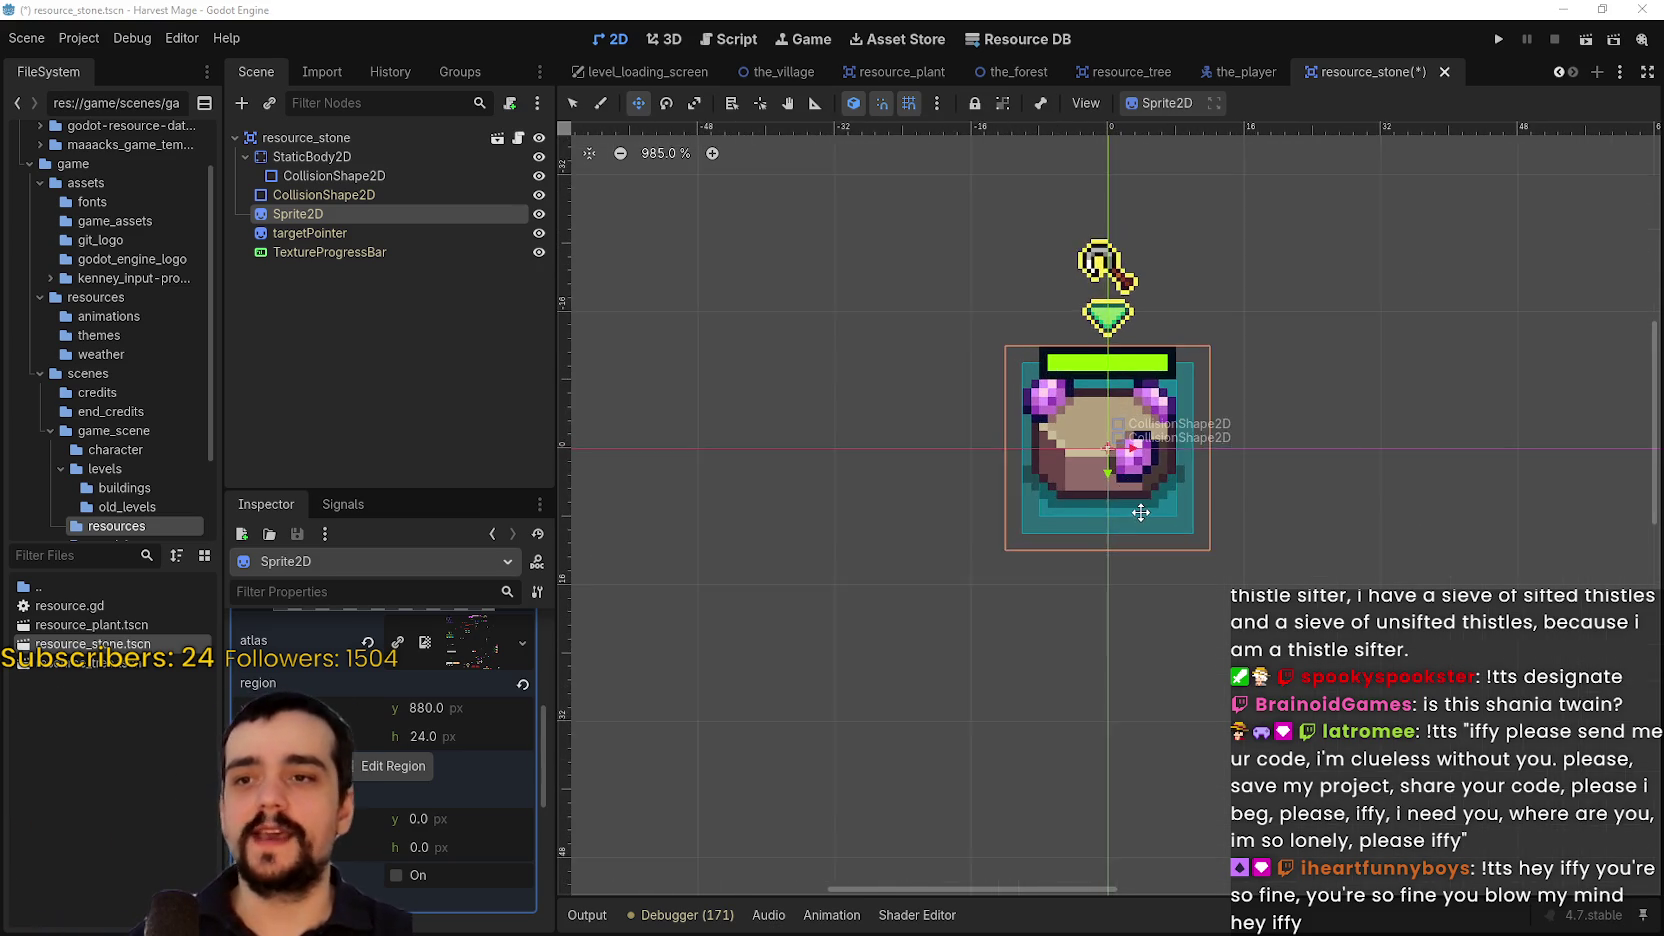
{"action": "scroll", "scroll_direction": "up", "scroll_amount": 3}
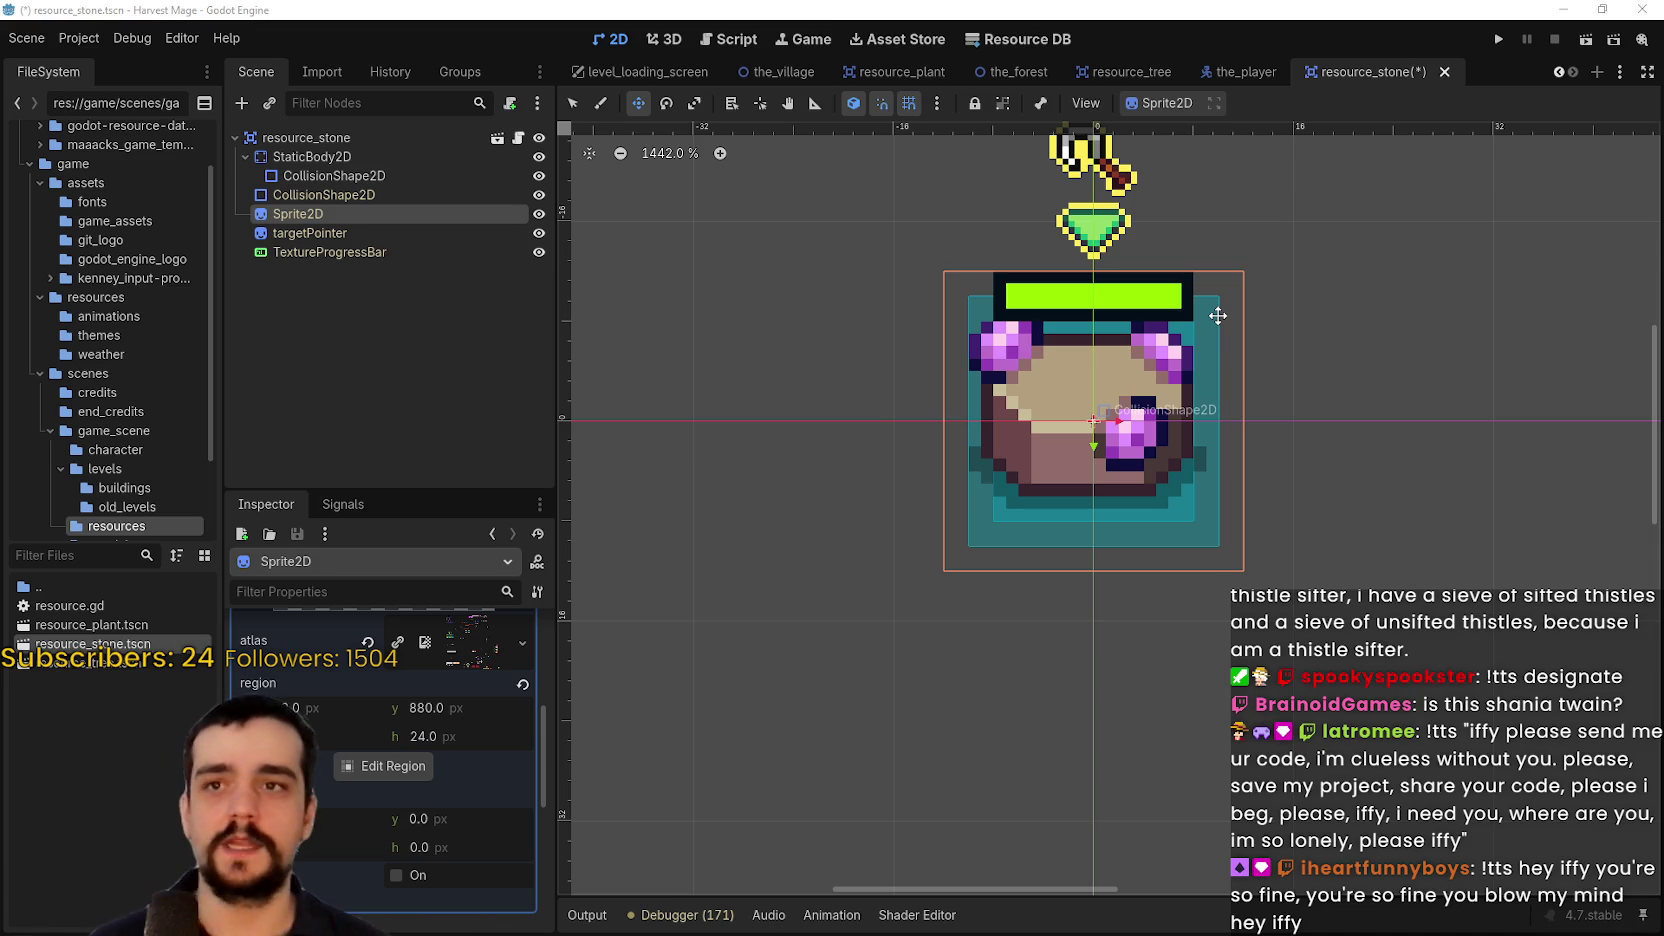
{"action": "left_click", "coordinate": [1122, 71]}
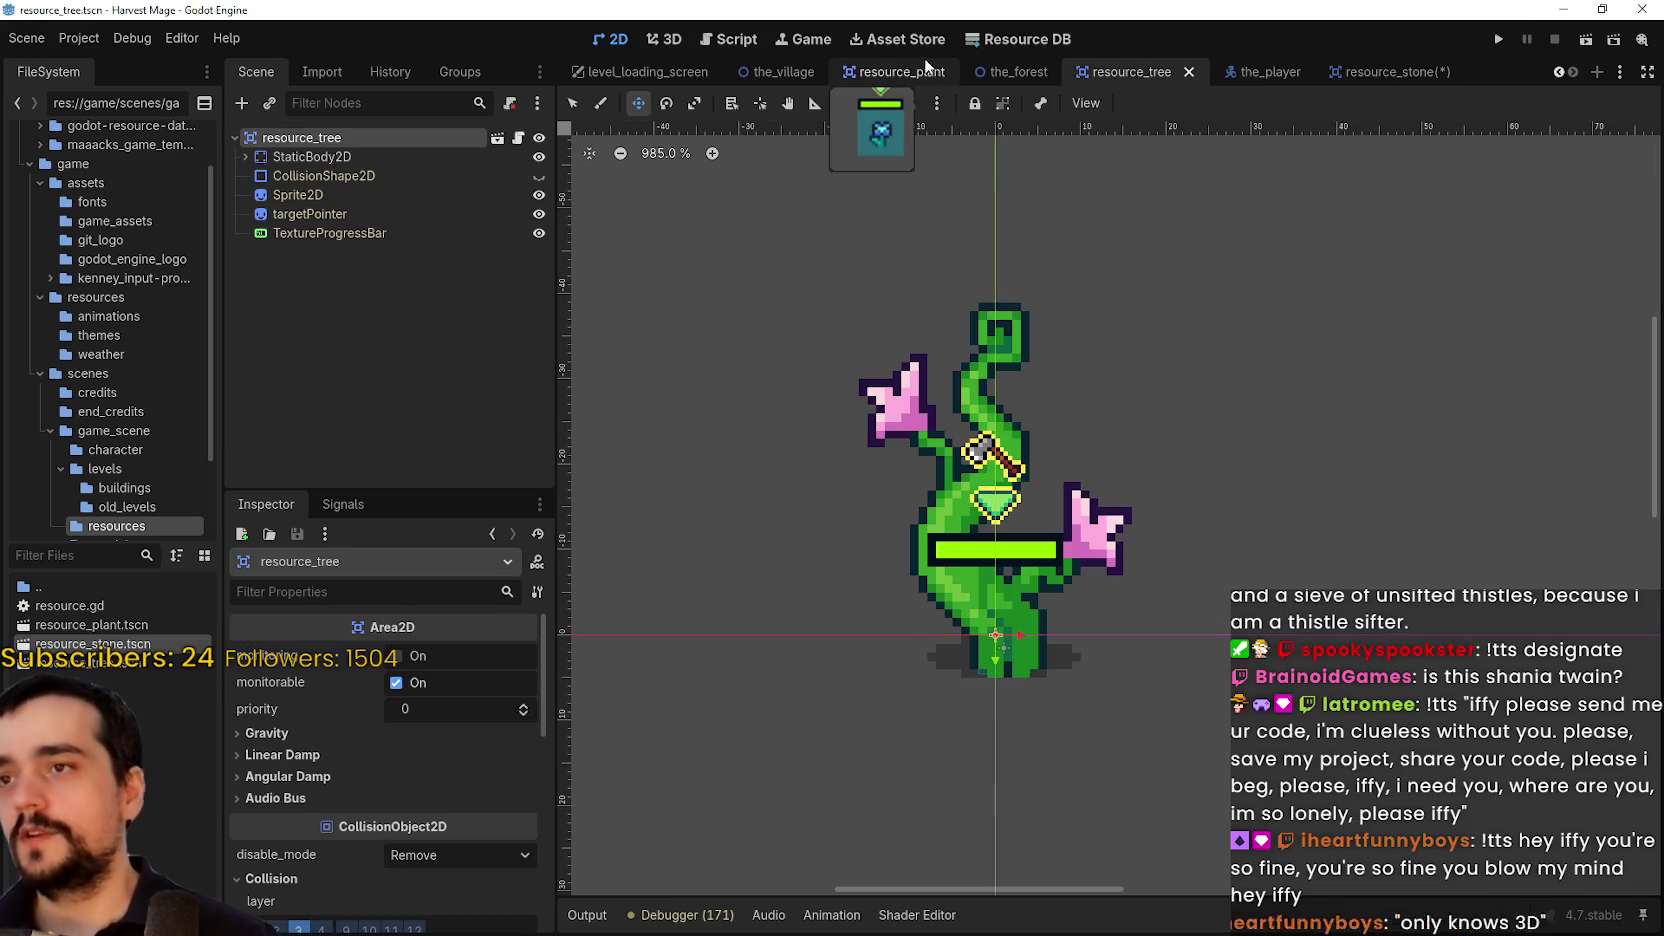
Glance at resource_plant, then go back to resource_stone and zoom the canvas out
{"action": "left_click", "coordinate": [890, 72]}
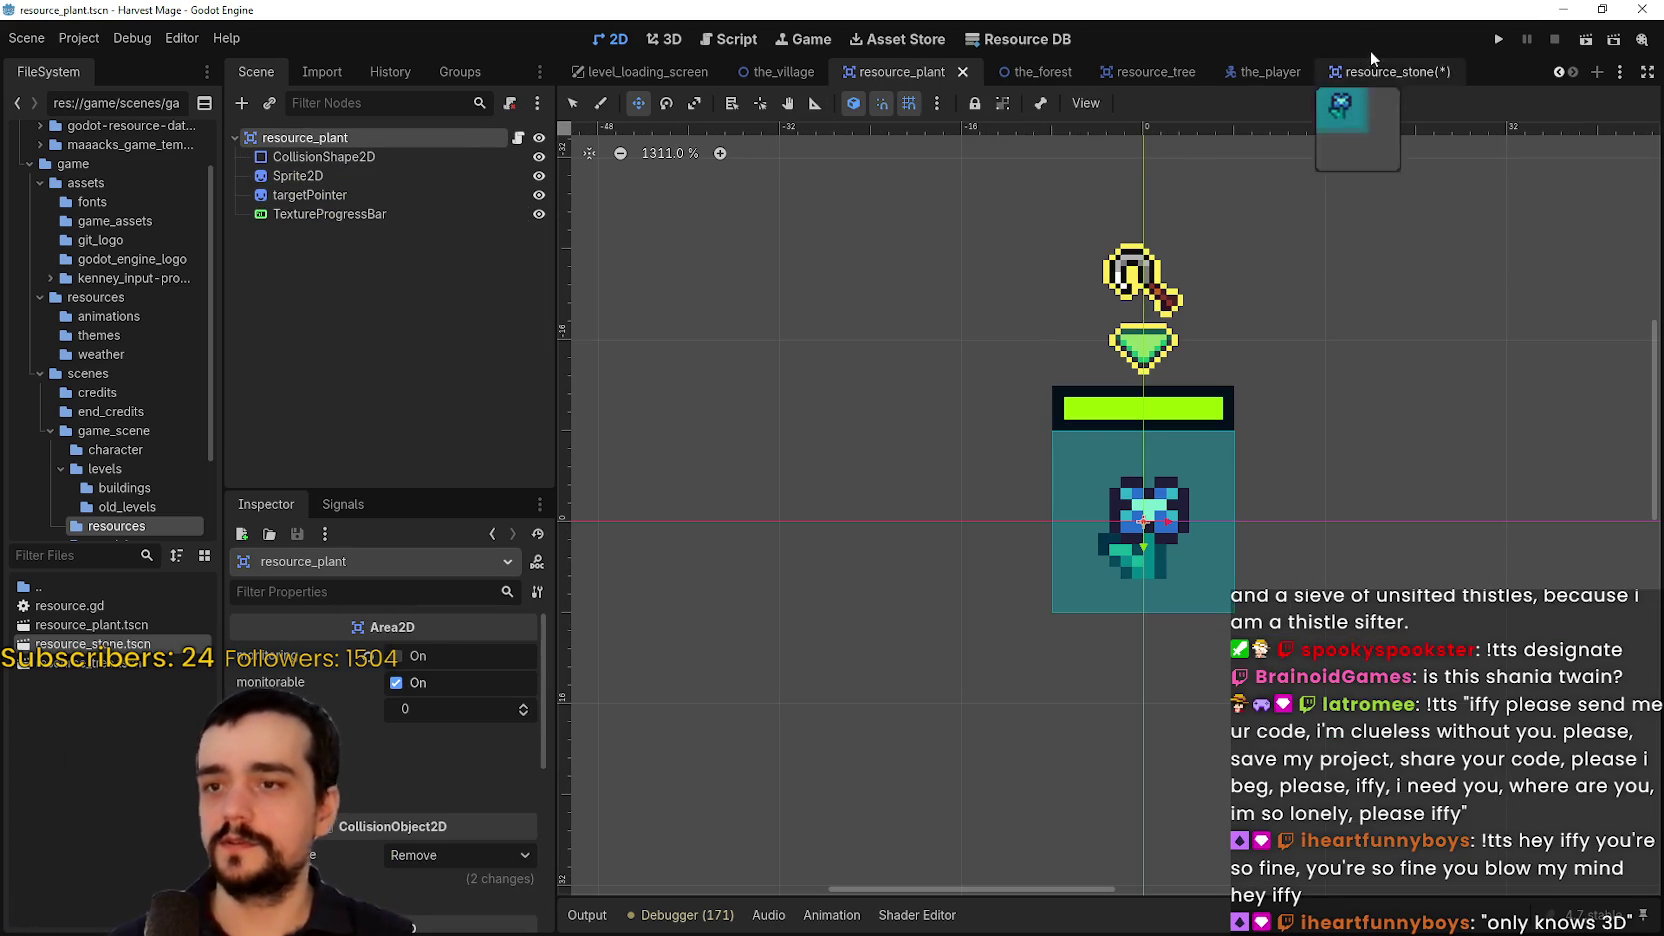
{"action": "left_click", "coordinate": [1383, 67]}
{"action": "scroll", "scroll_direction": "down", "scroll_amount": 3}
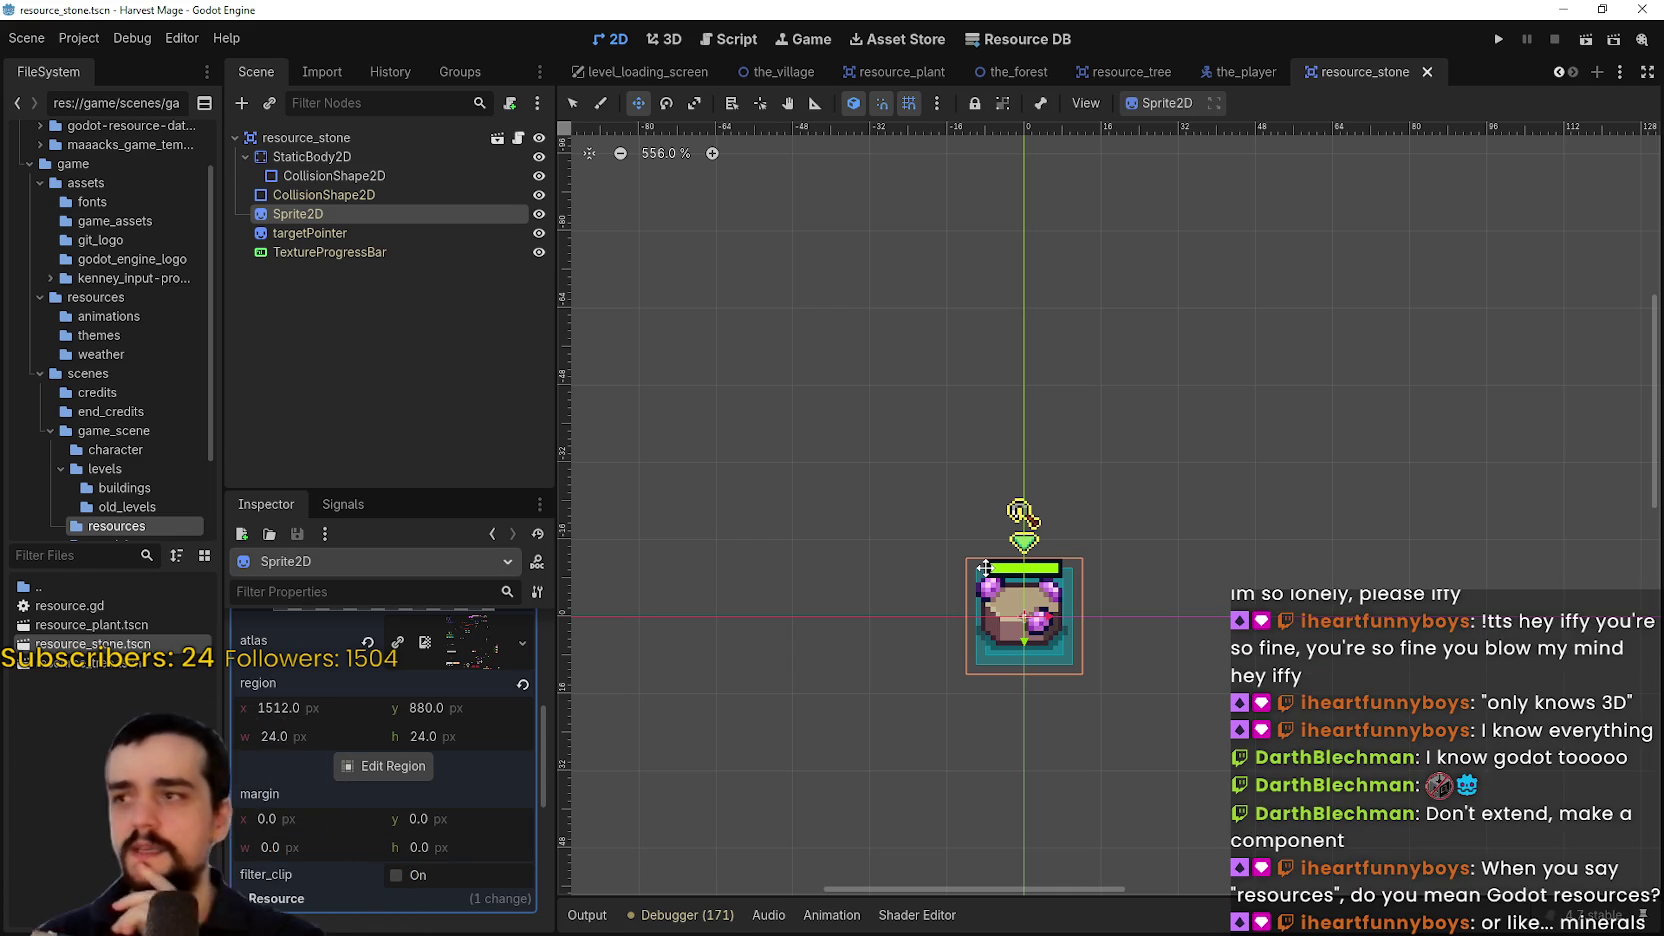
Select the stone's StaticBody2D together with its CollisionShape2D in the Scene dock
{"action": "left_click", "coordinate": [326, 160]}
{"action": "left_click", "coordinate": [330, 175]}
{"action": "left_click", "coordinate": [322, 159]}
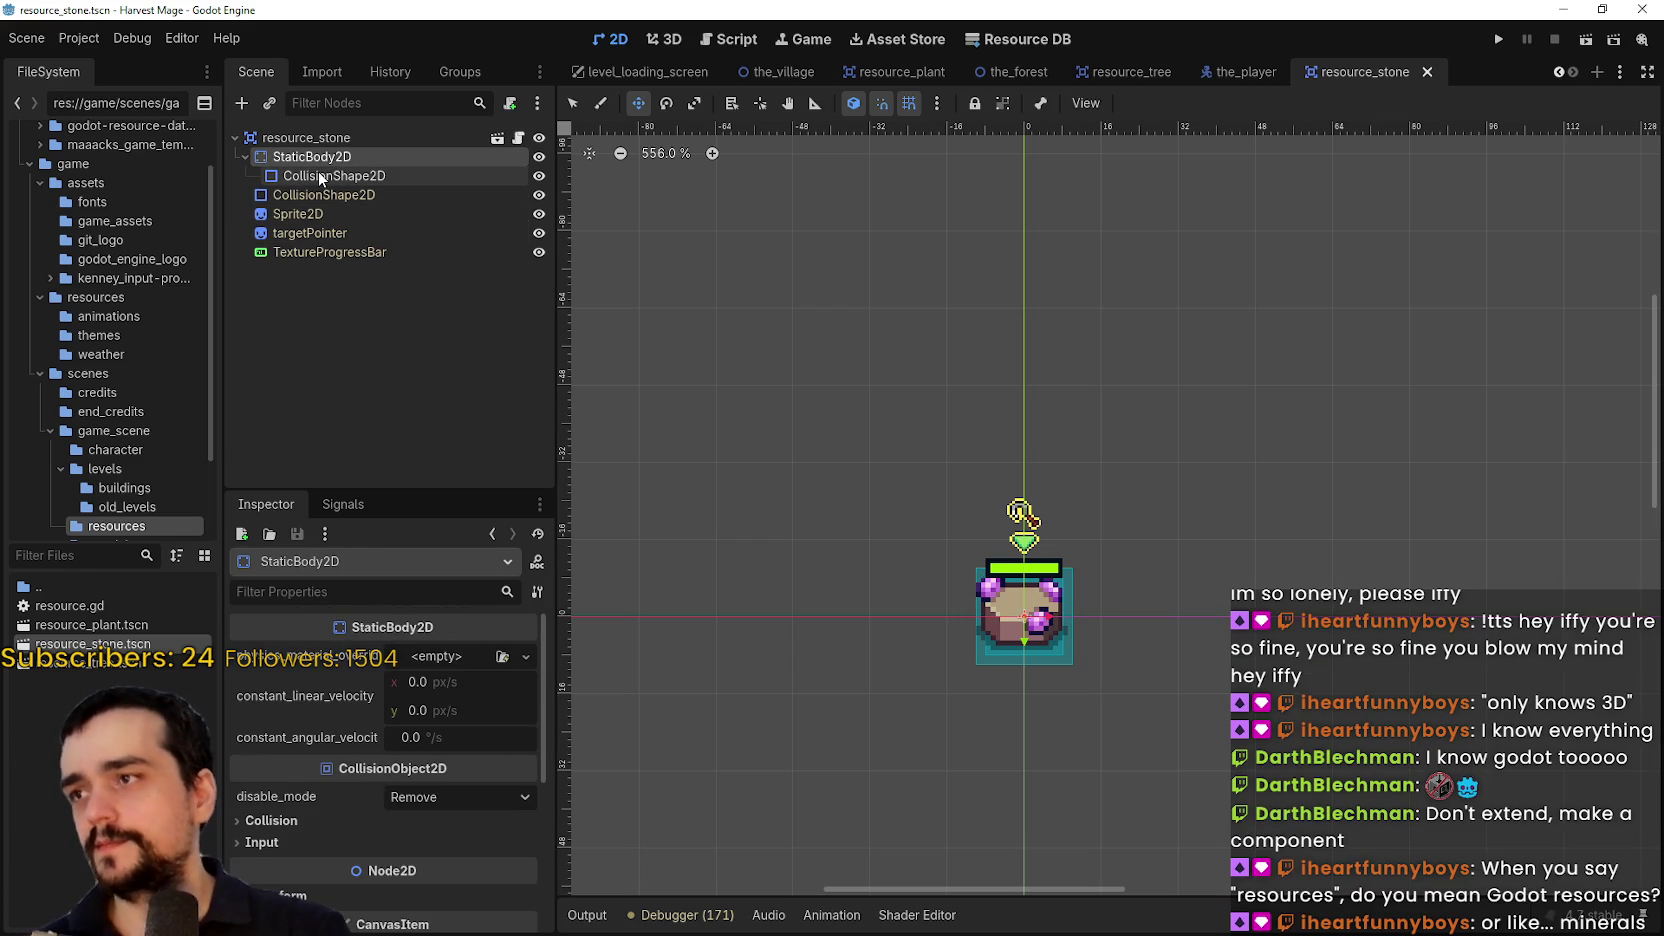
{"action": "scroll", "scroll_direction": "up", "scroll_amount": 3}
{"action": "left_click", "coordinate": [350, 176]}
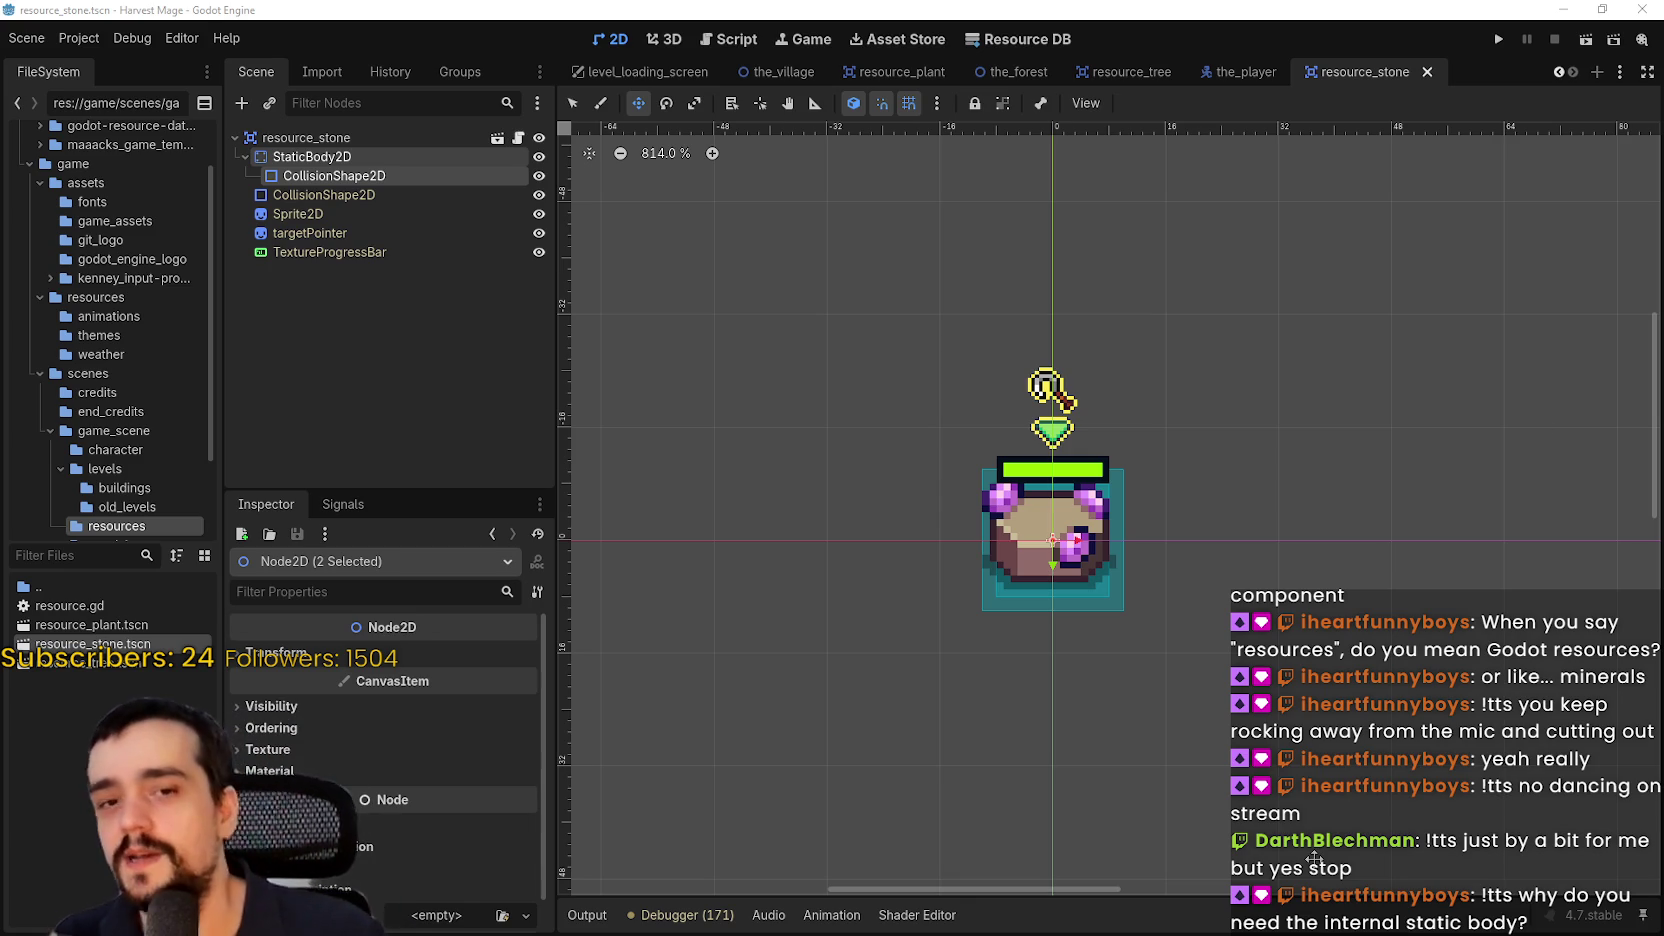
Recenter the stone in the canvas view and save the resource_stone scene with Ctrl+S
{"action": "scroll", "scroll_direction": "down", "scroll_amount": 3}
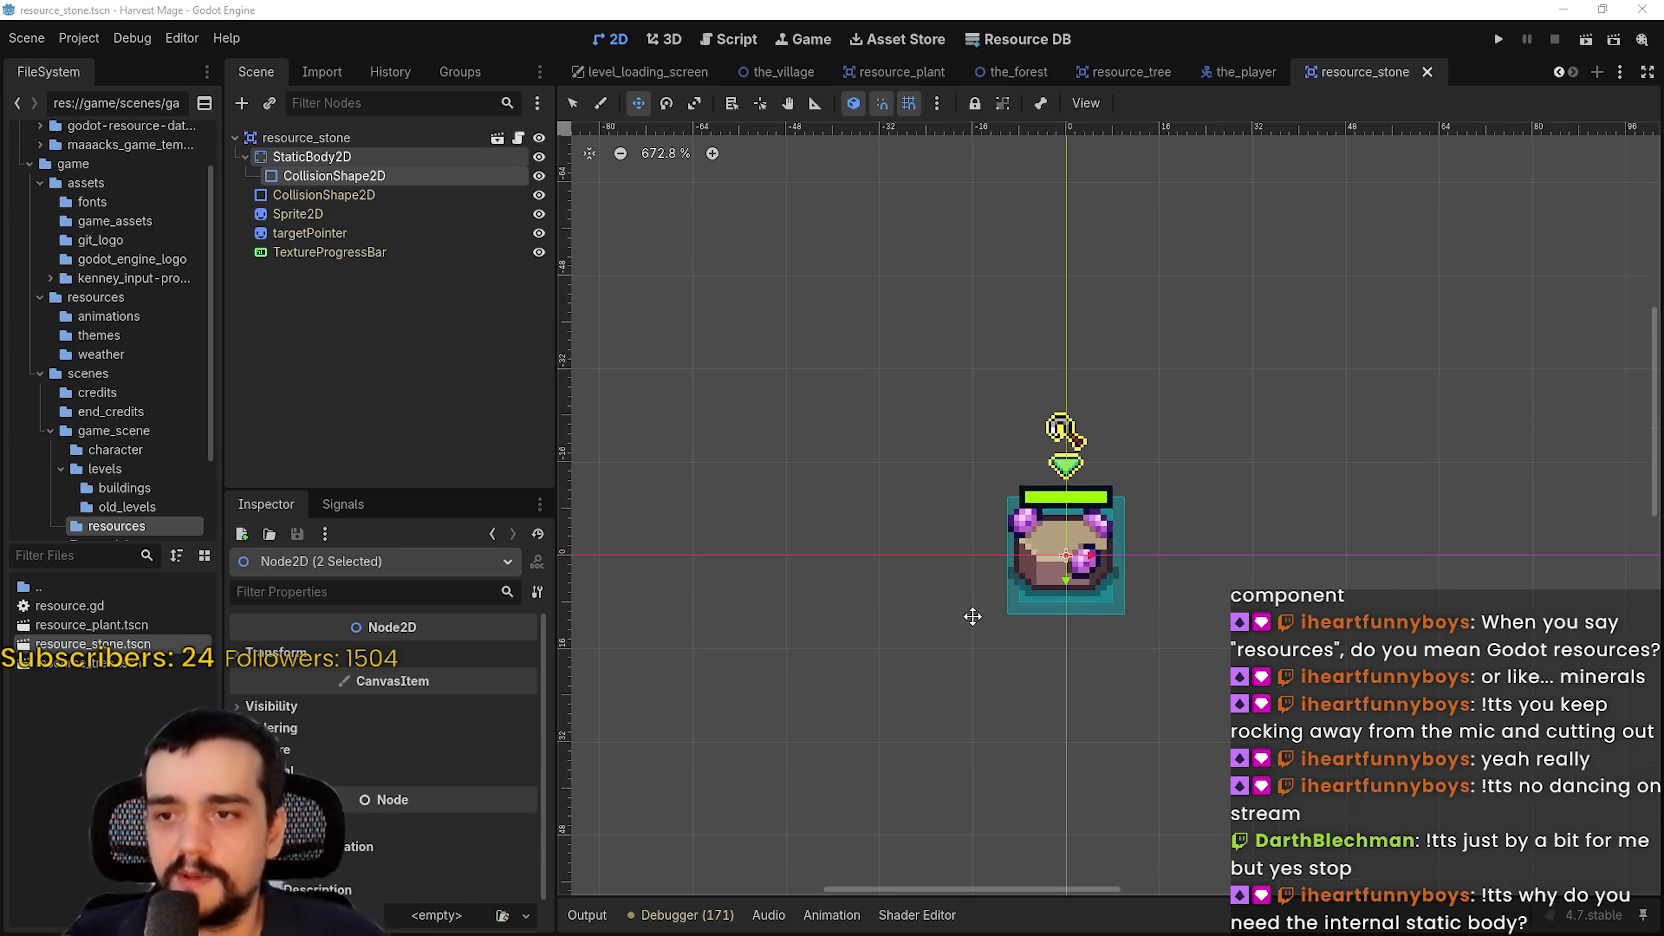
{"action": "scroll", "scroll_direction": "down", "scroll_amount": 3}
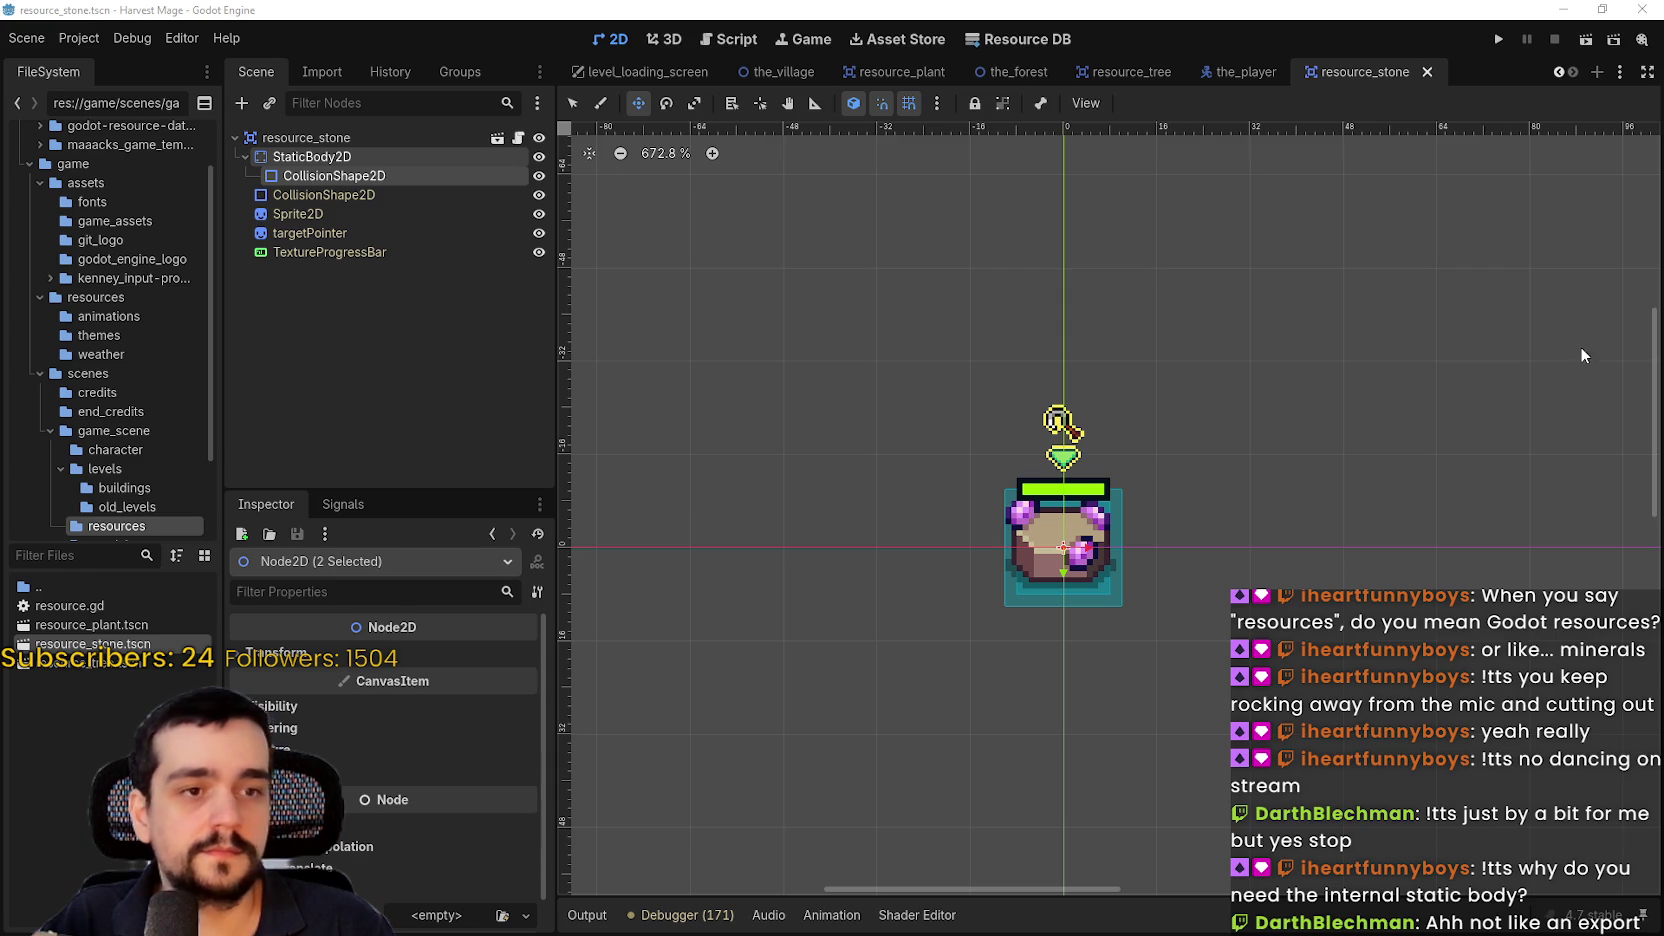
{"action": "scroll", "scroll_direction": "up", "scroll_amount": 3}
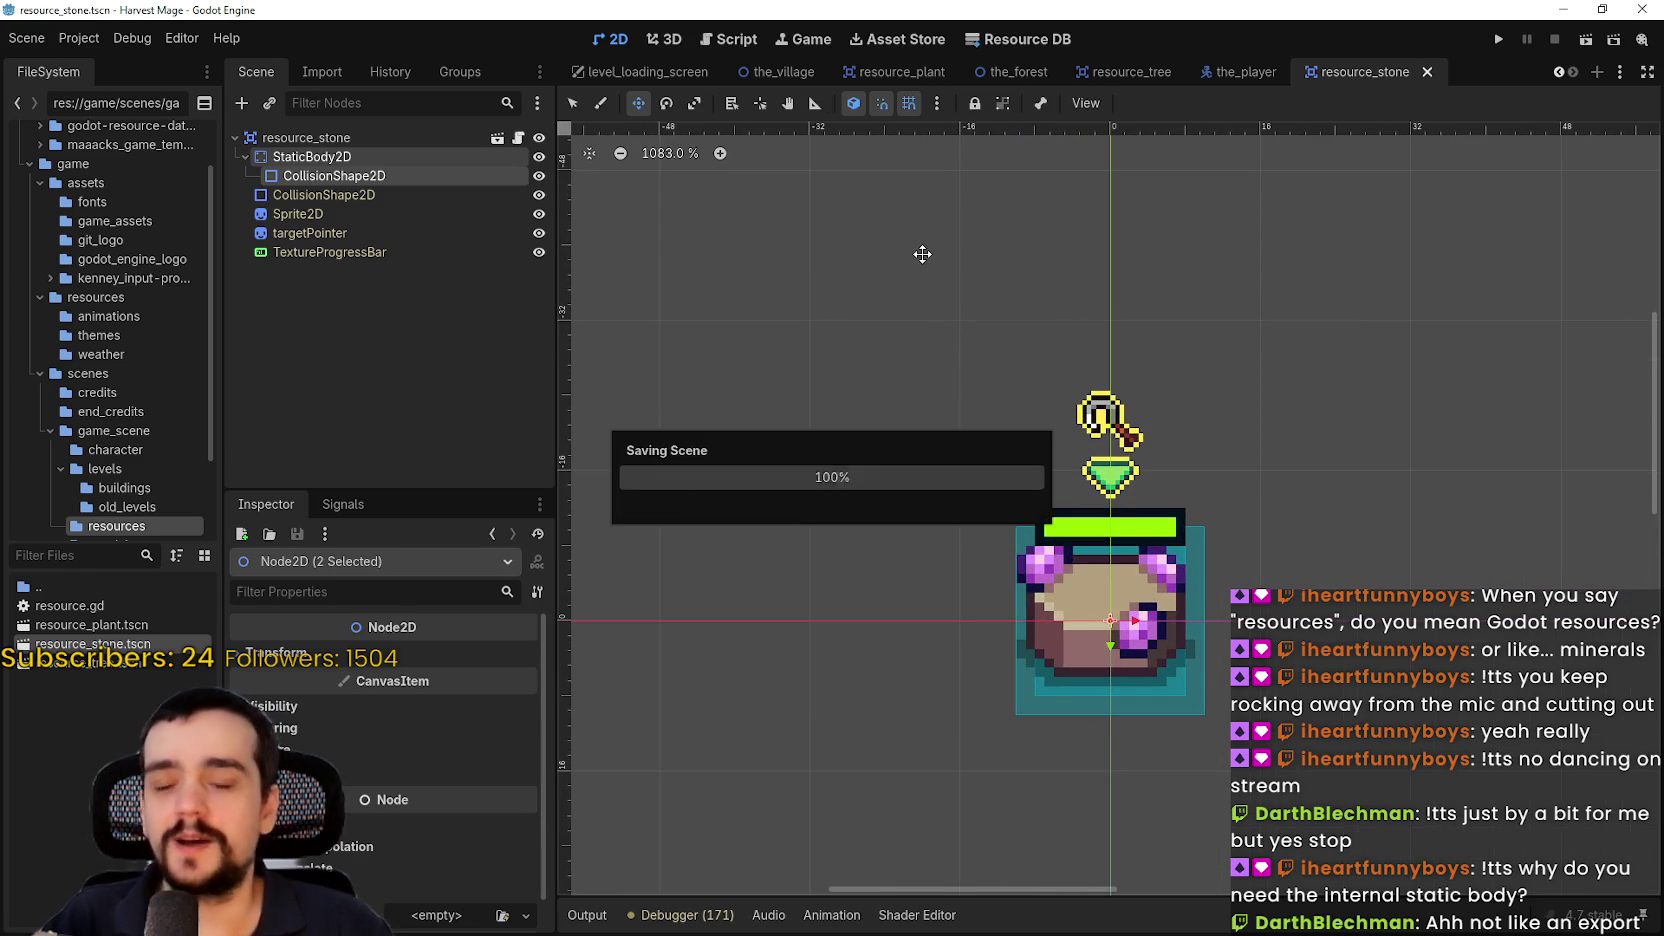
{"action": "scroll", "scroll_direction": "down", "scroll_amount": 3}
{"action": "left_click_drag", "start_coordinate": [958, 505], "coordinate": [736, 370]}
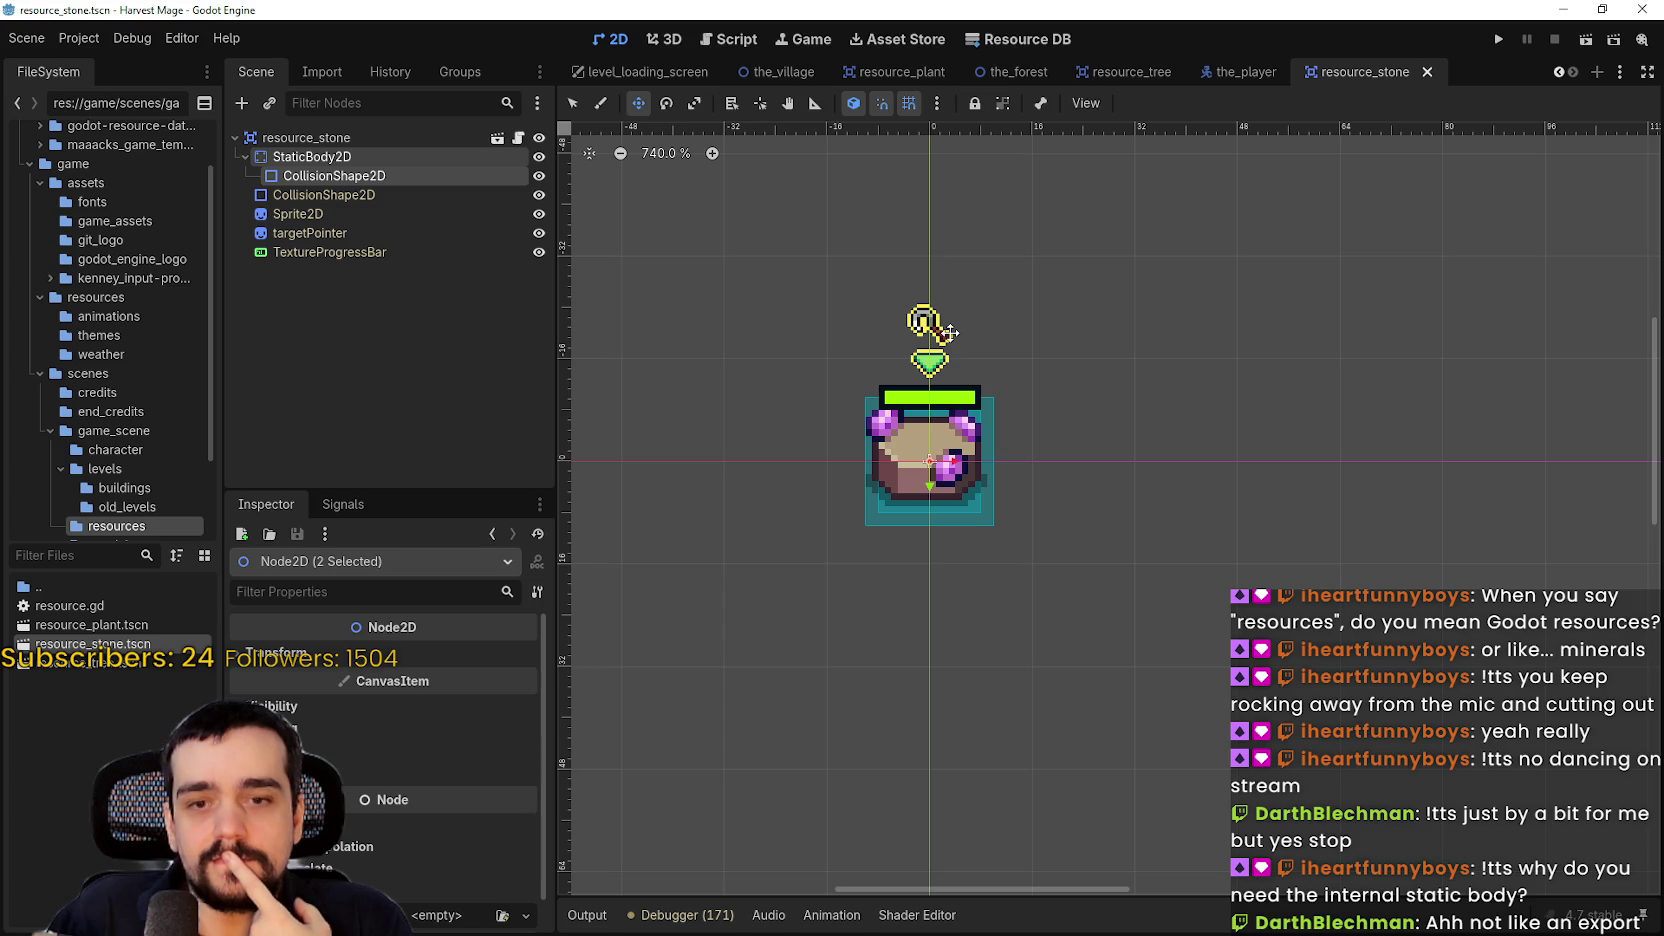
{"action": "scroll", "scroll_direction": "down", "scroll_amount": 3}
{"action": "scroll", "scroll_direction": "up", "scroll_amount": 3}
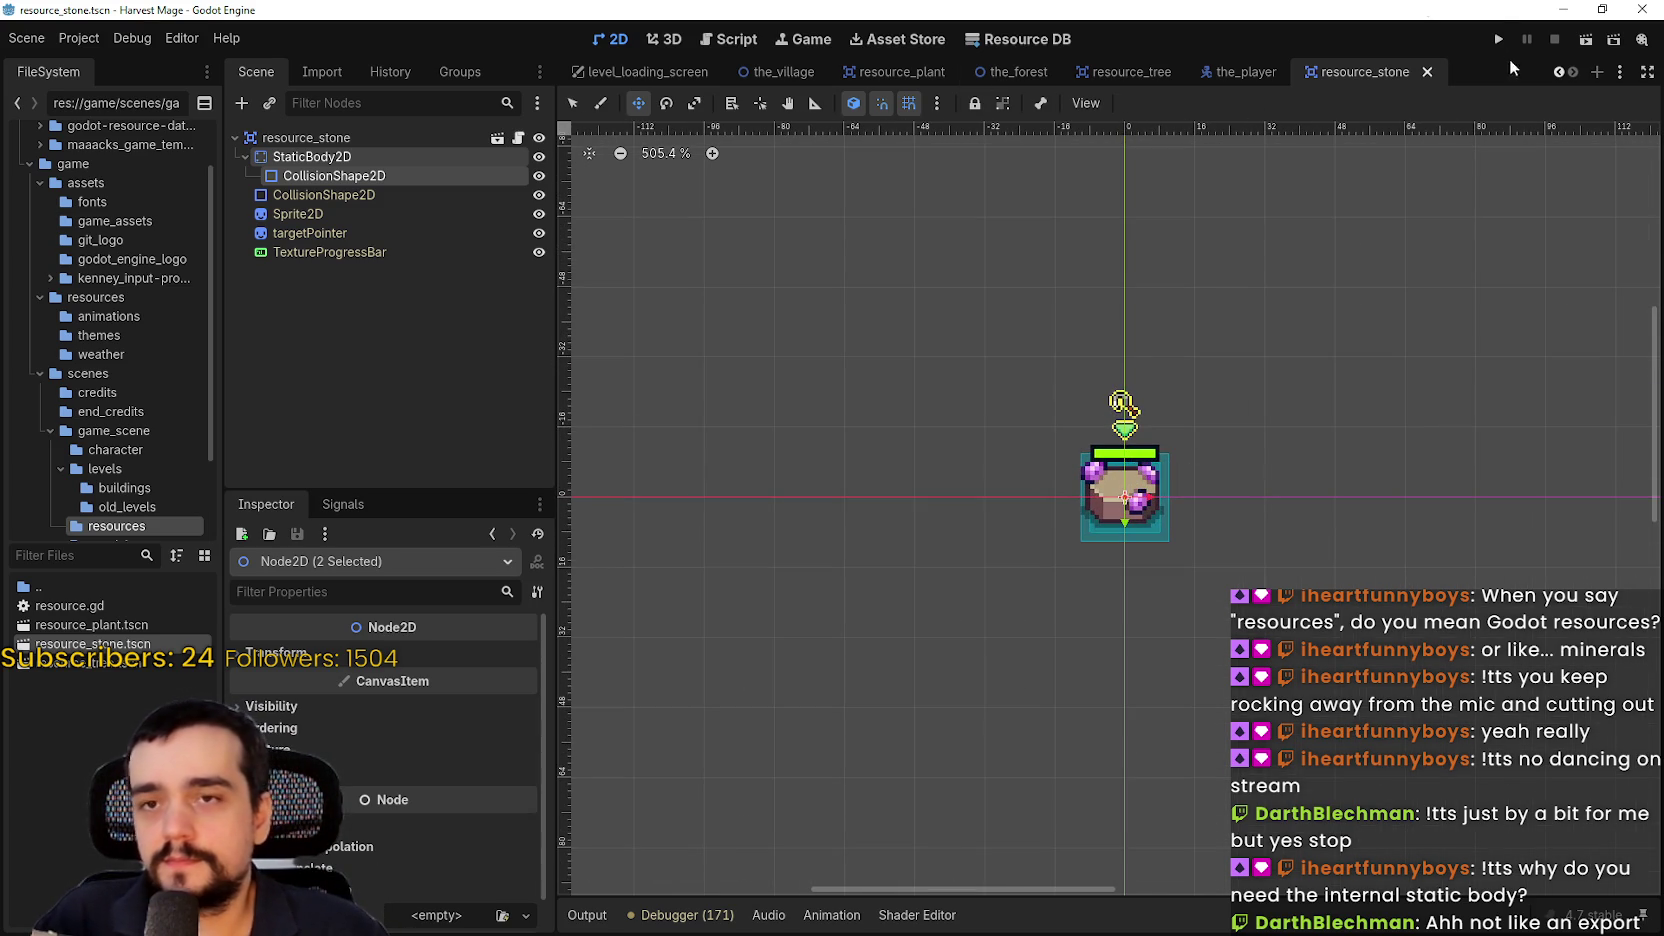
{"action": "scroll", "scroll_direction": "up", "scroll_amount": 3}
{"action": "key", "text": "ctrl+s"}
Launch the Harvest Mage game with Run Project to test the stone collision
{"action": "left_click", "coordinate": [1498, 39]}
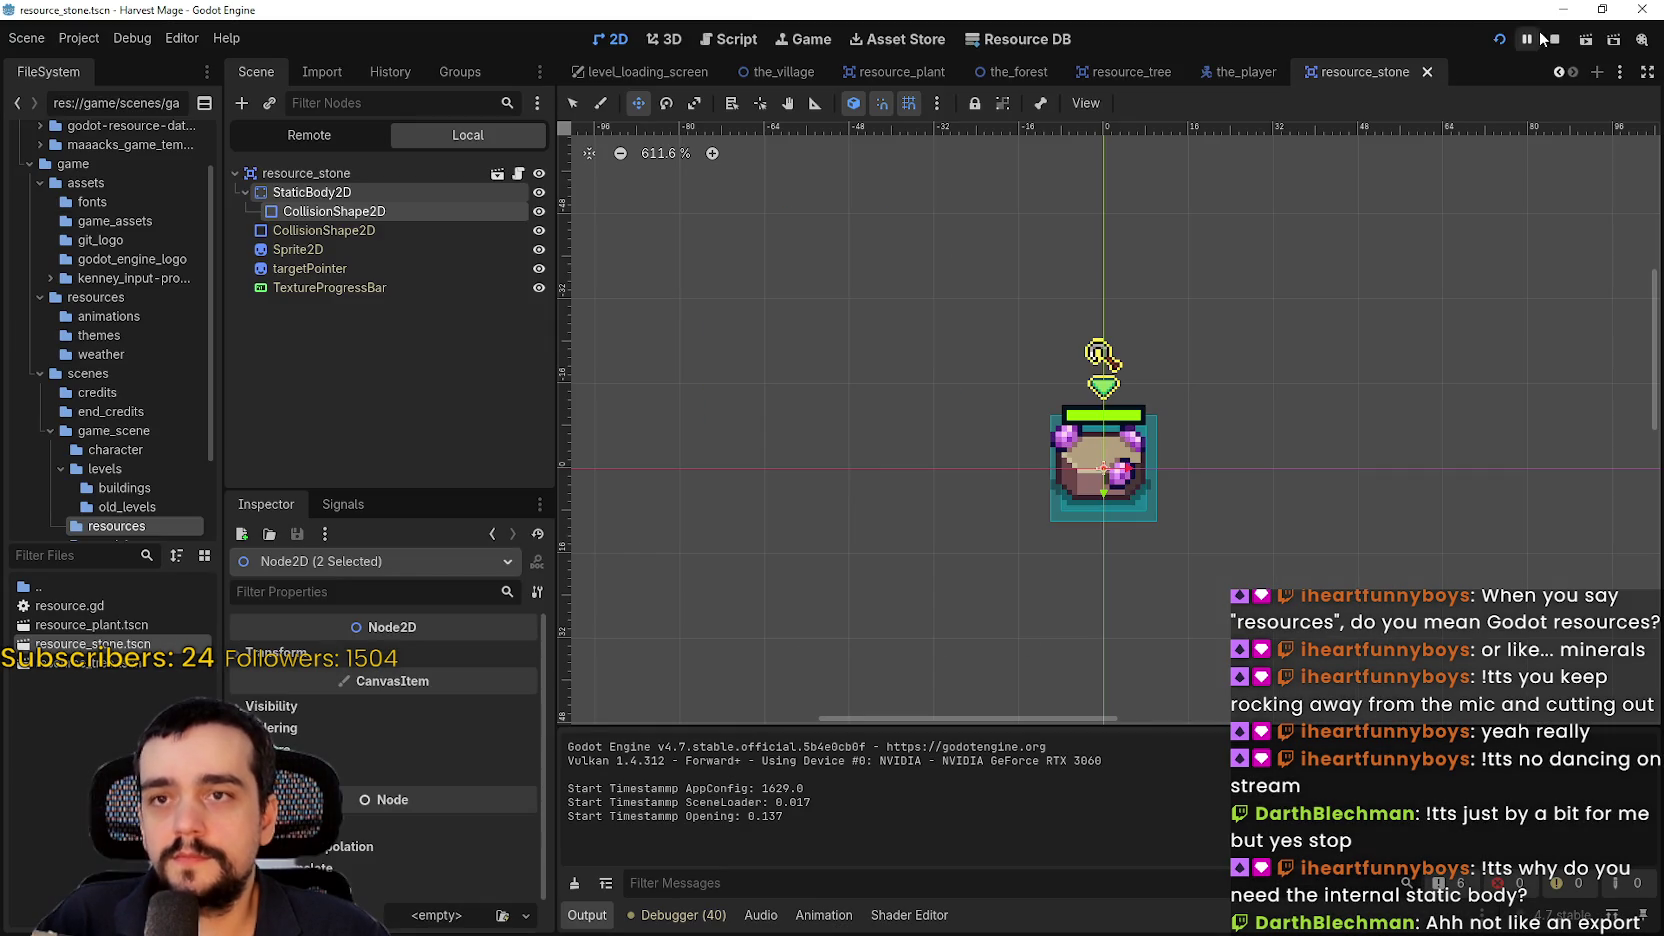
{"action": "left_click", "coordinate": [78, 38]}
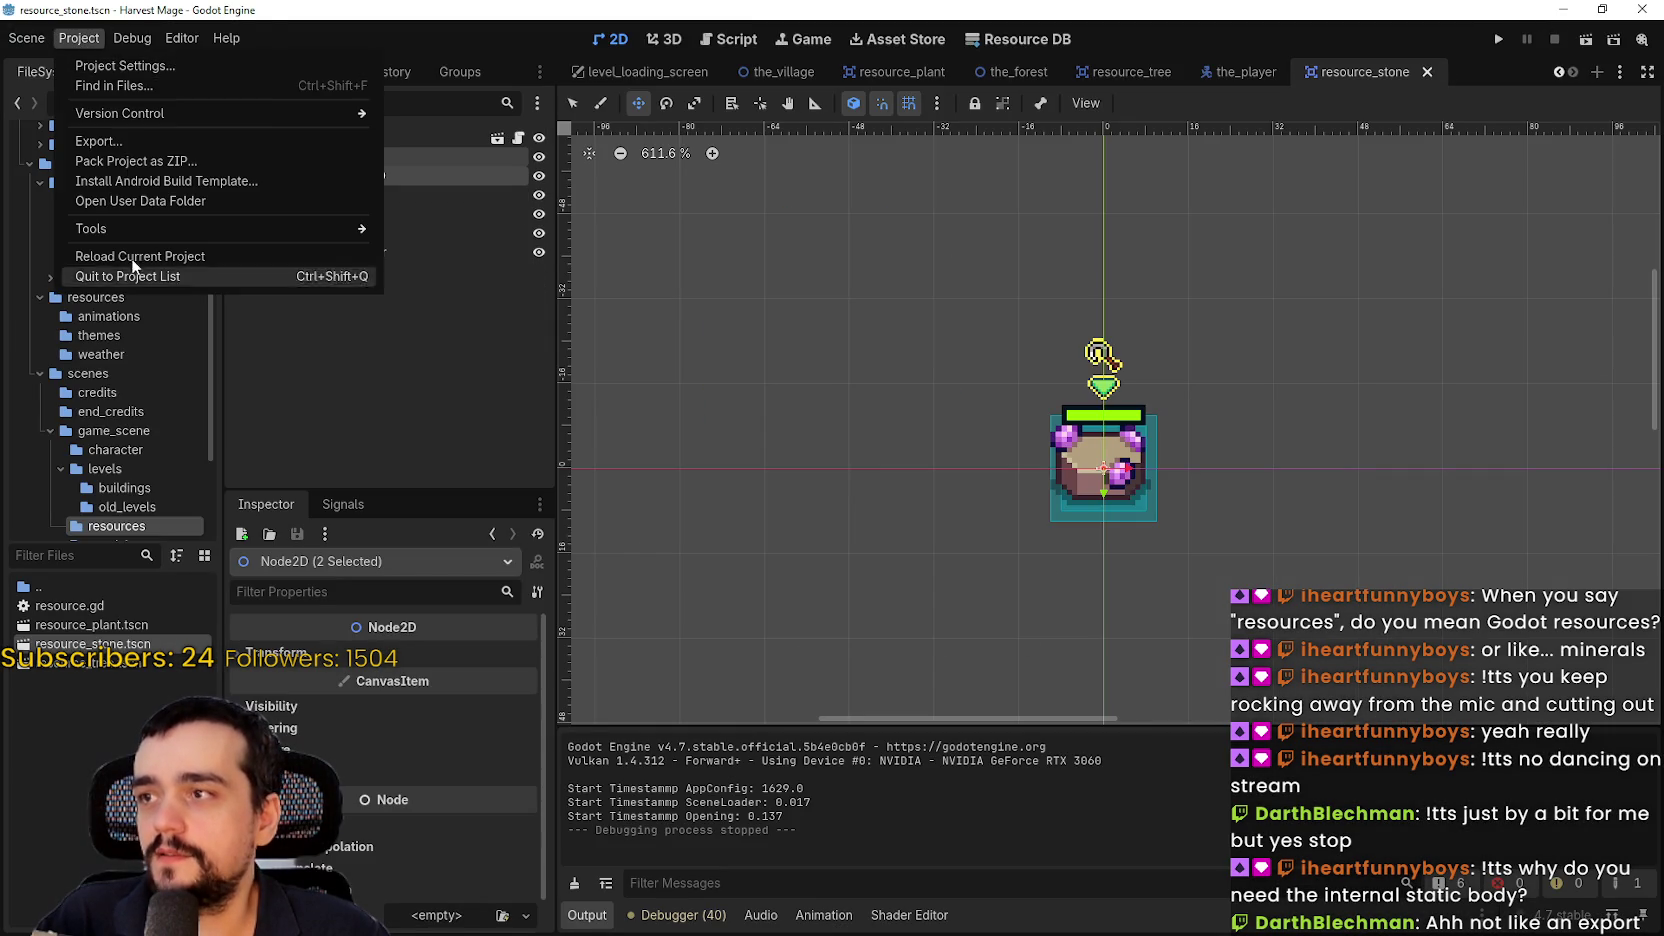
{"action": "left_click", "coordinate": [136, 39]}
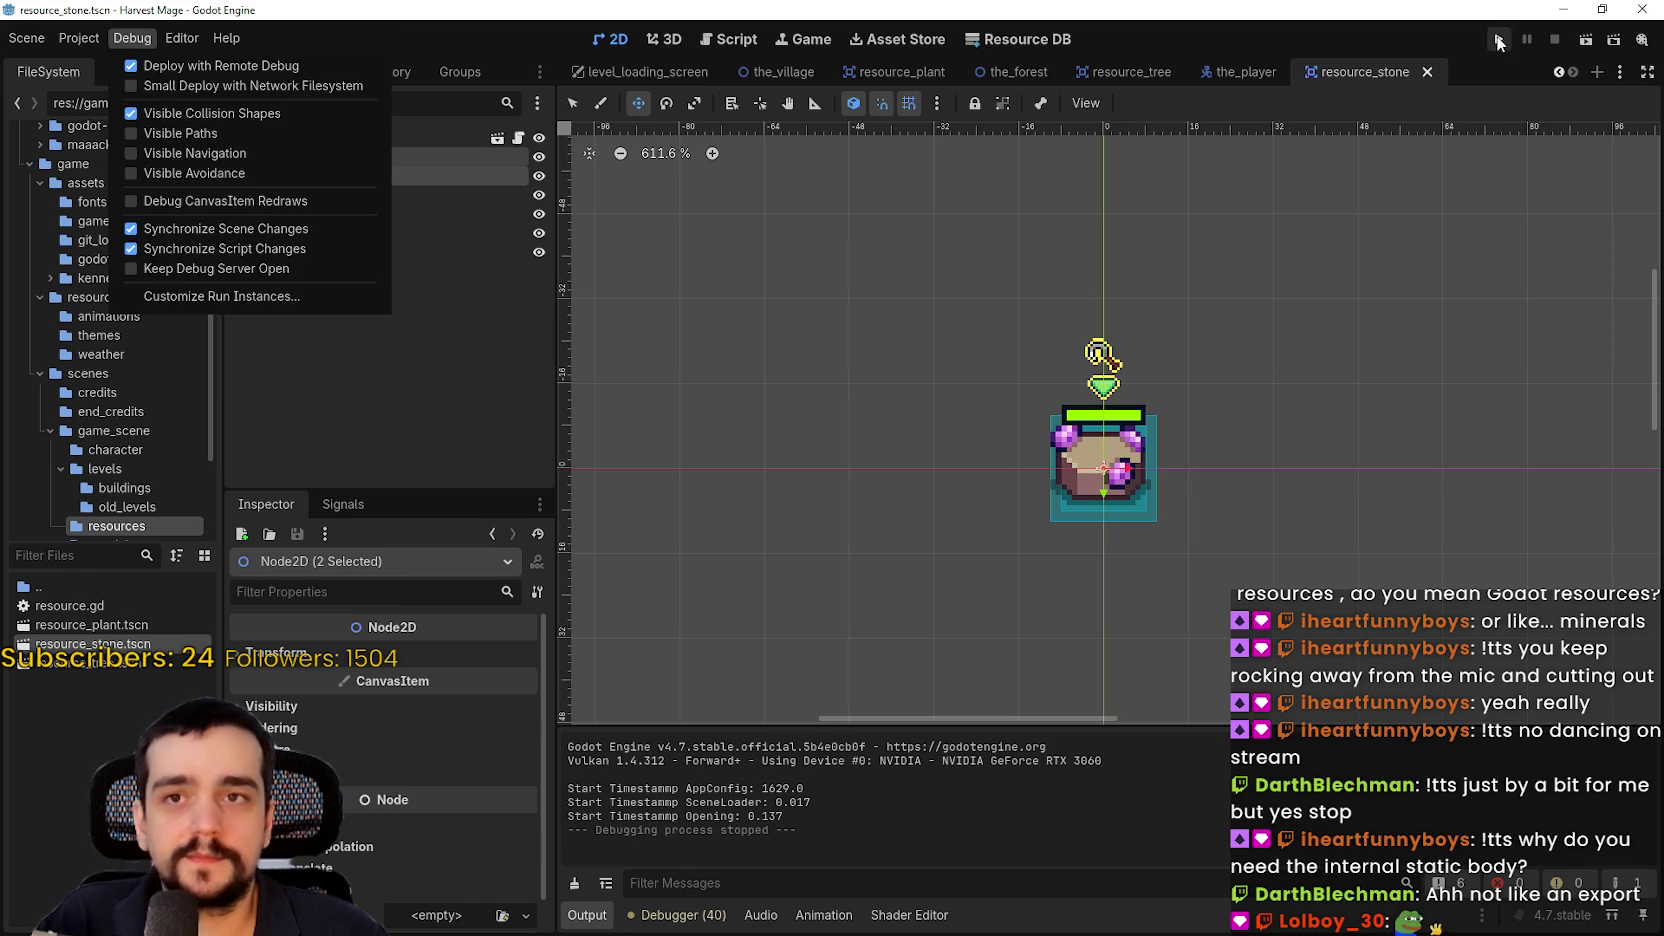
{"action": "left_click", "coordinate": [1498, 42]}
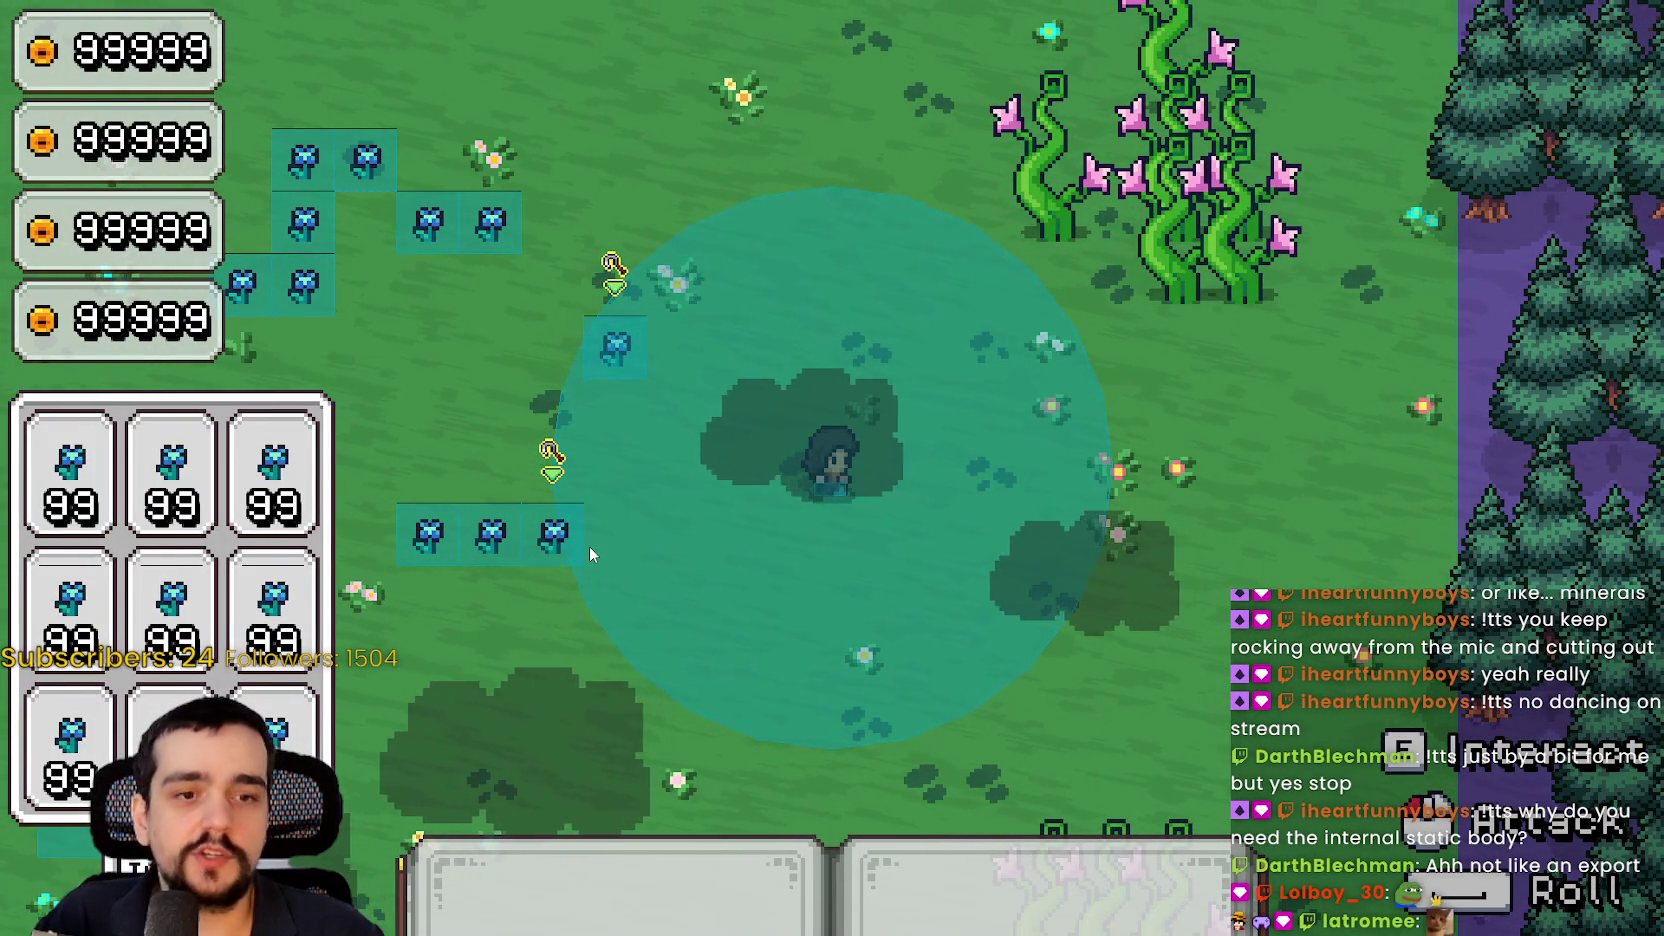
Walk the mage up-right and behind the beanstalks, stepping back and forth against them
{"action": "key", "text": "w+d"}
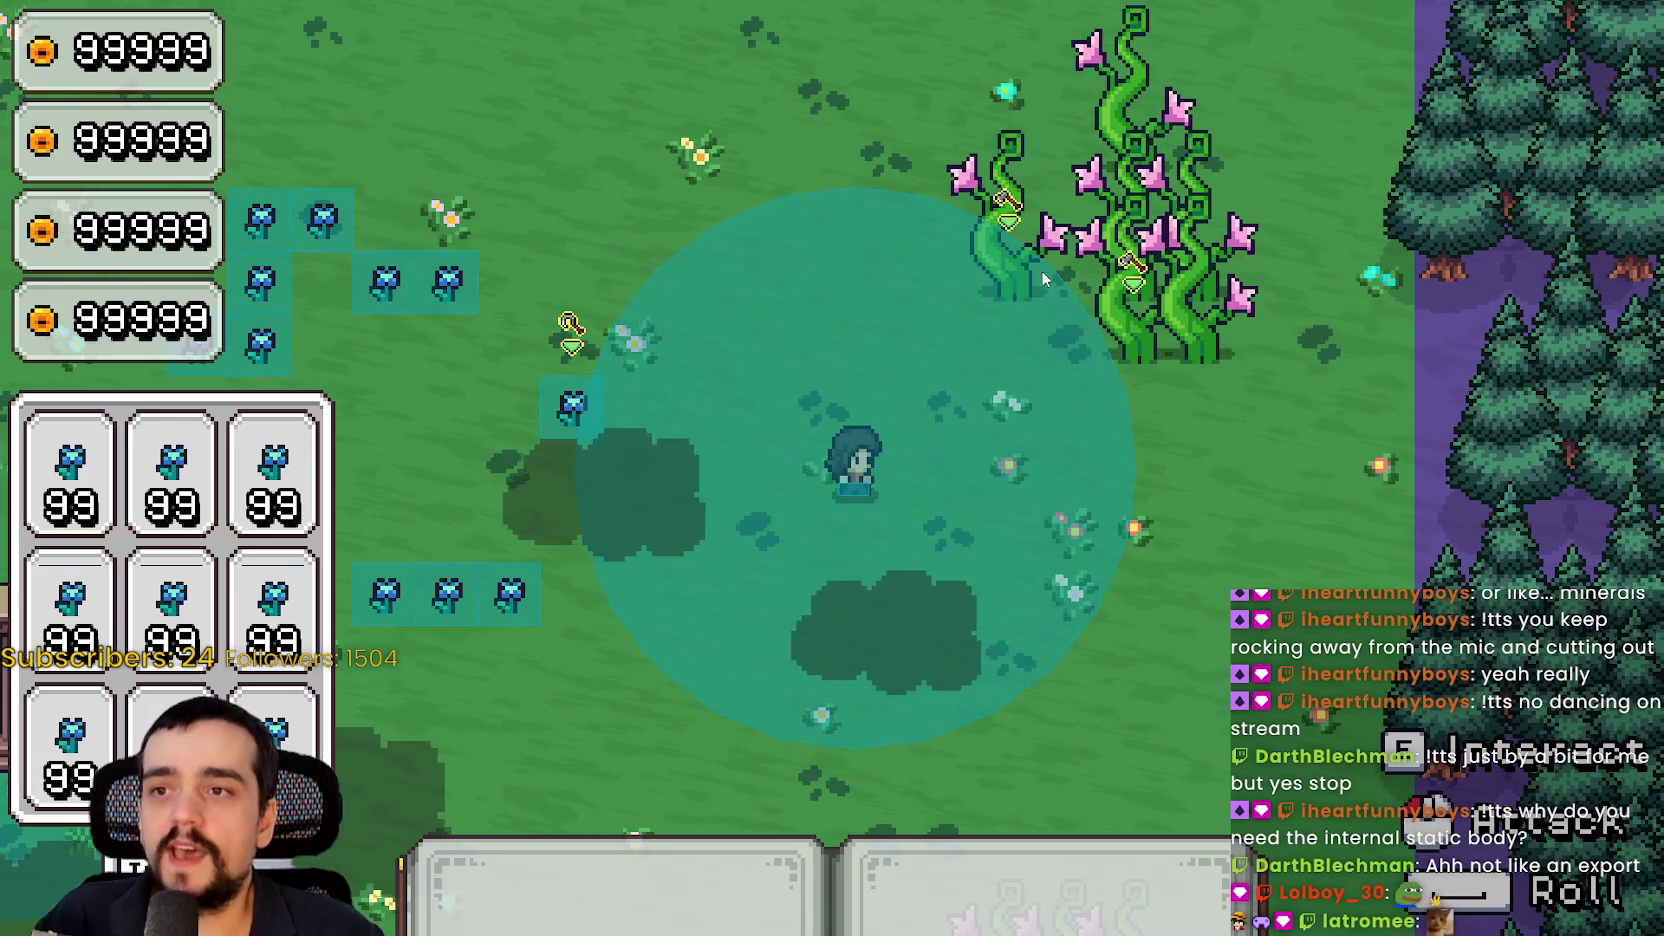
{"action": "key", "text": "d"}
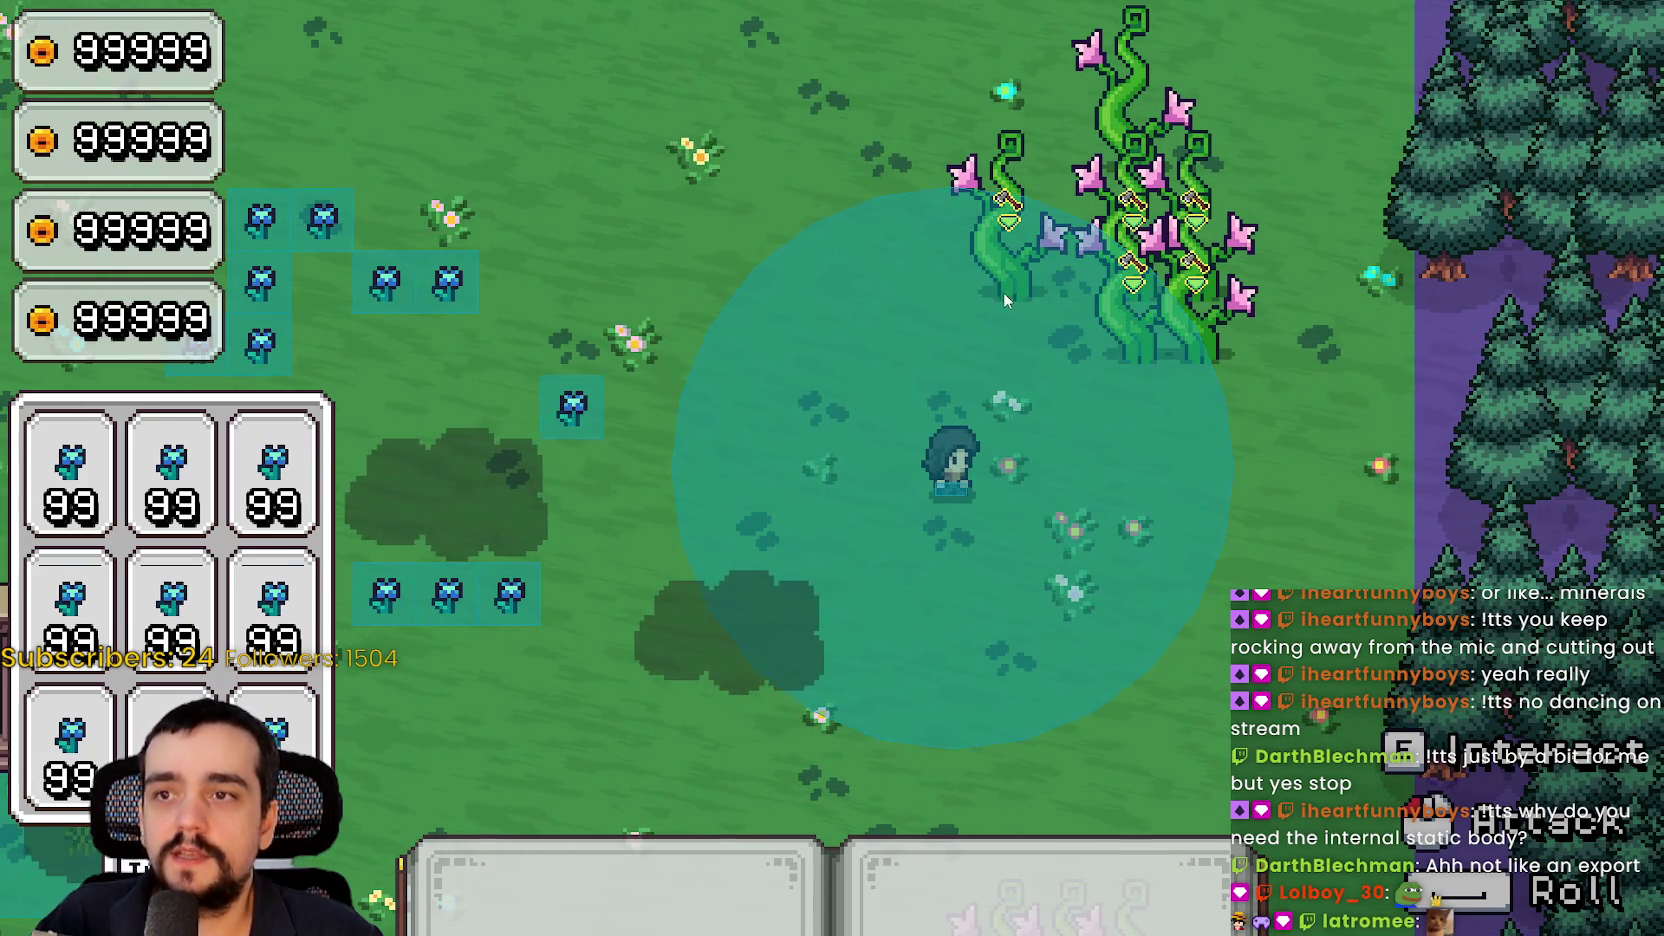
{"action": "key", "text": "a"}
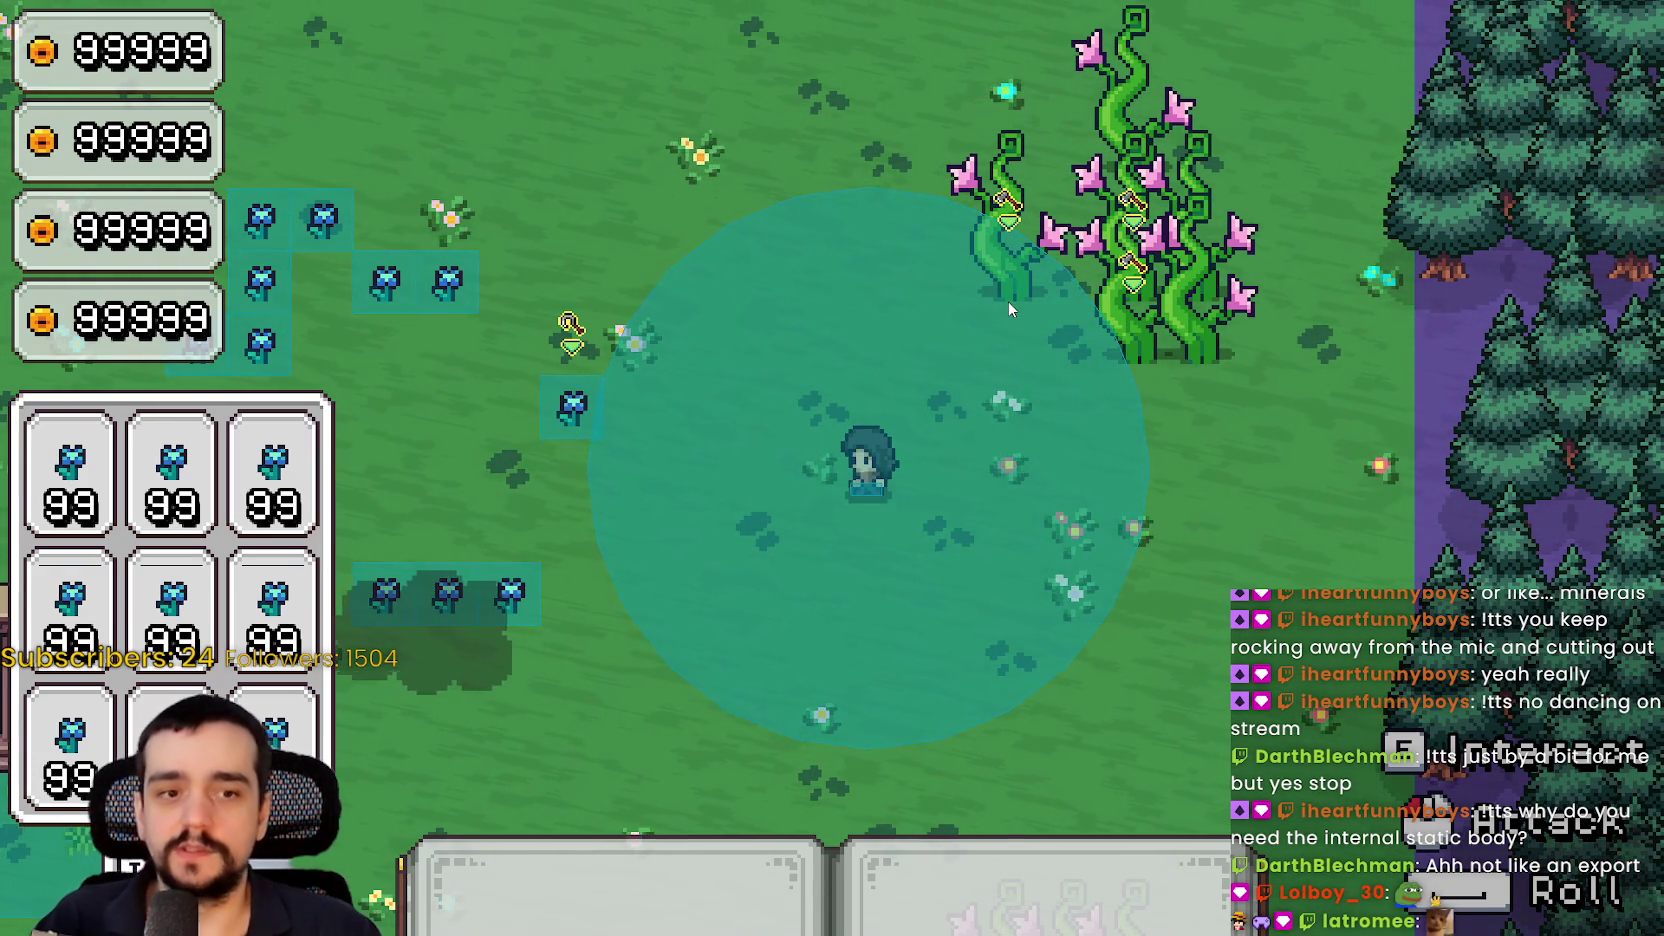
{"action": "key", "text": "w"}
{"action": "key", "text": "d"}
{"action": "key", "text": "w"}
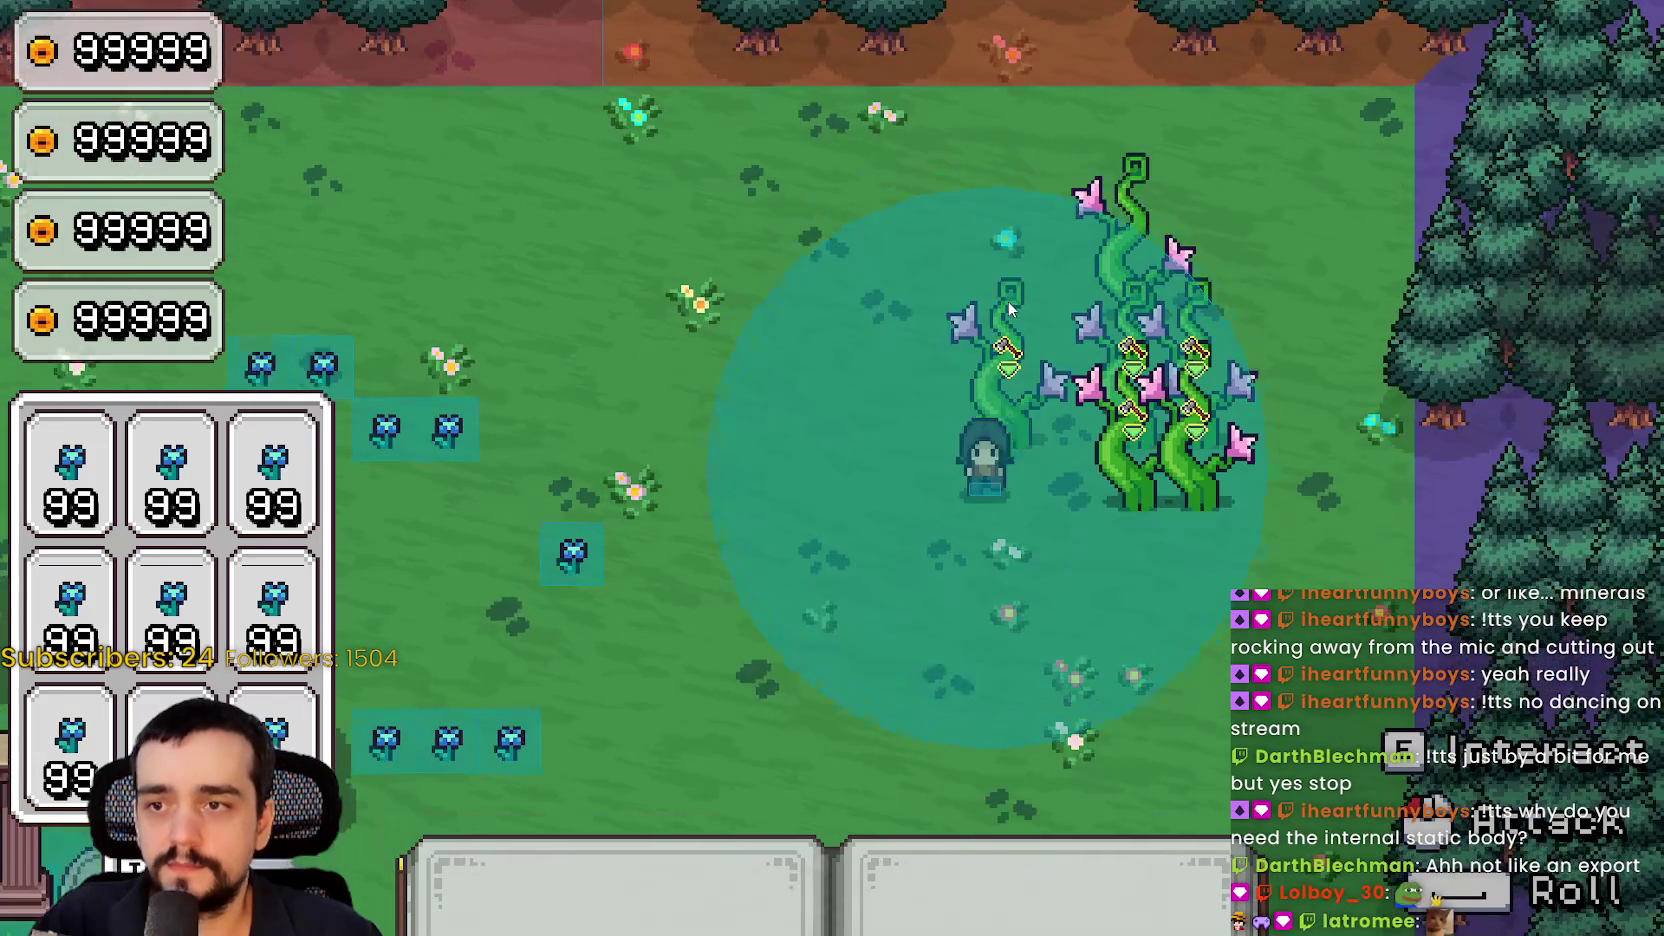
{"action": "key", "text": "d"}
{"action": "key", "text": "a"}
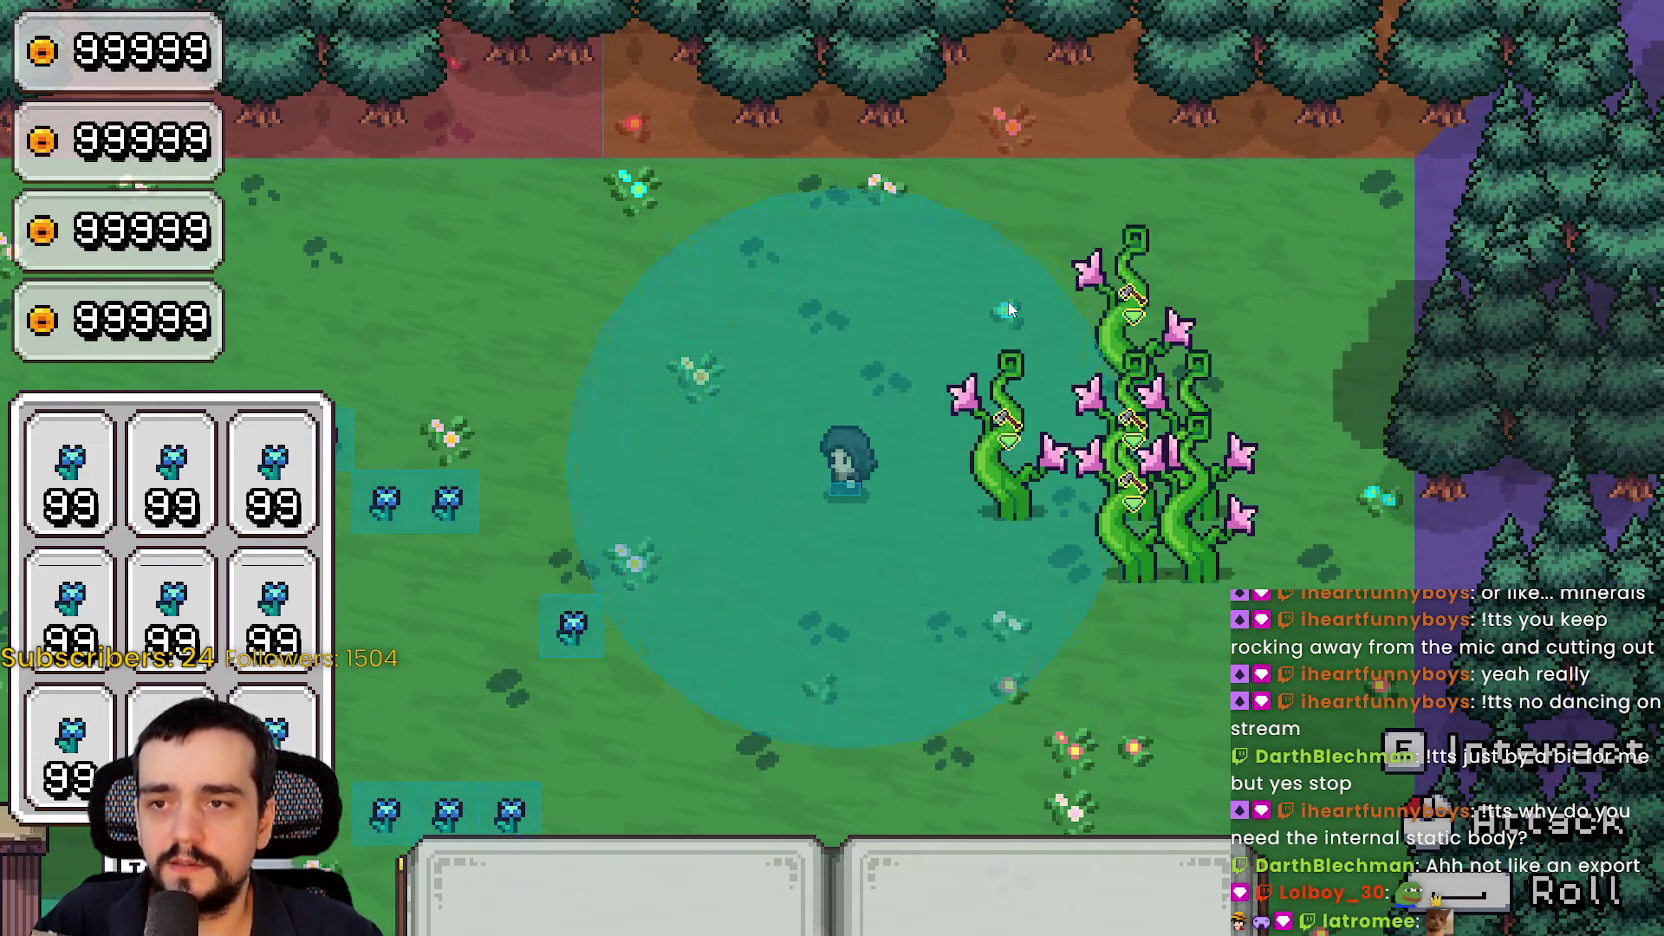
{"action": "key", "text": "d"}
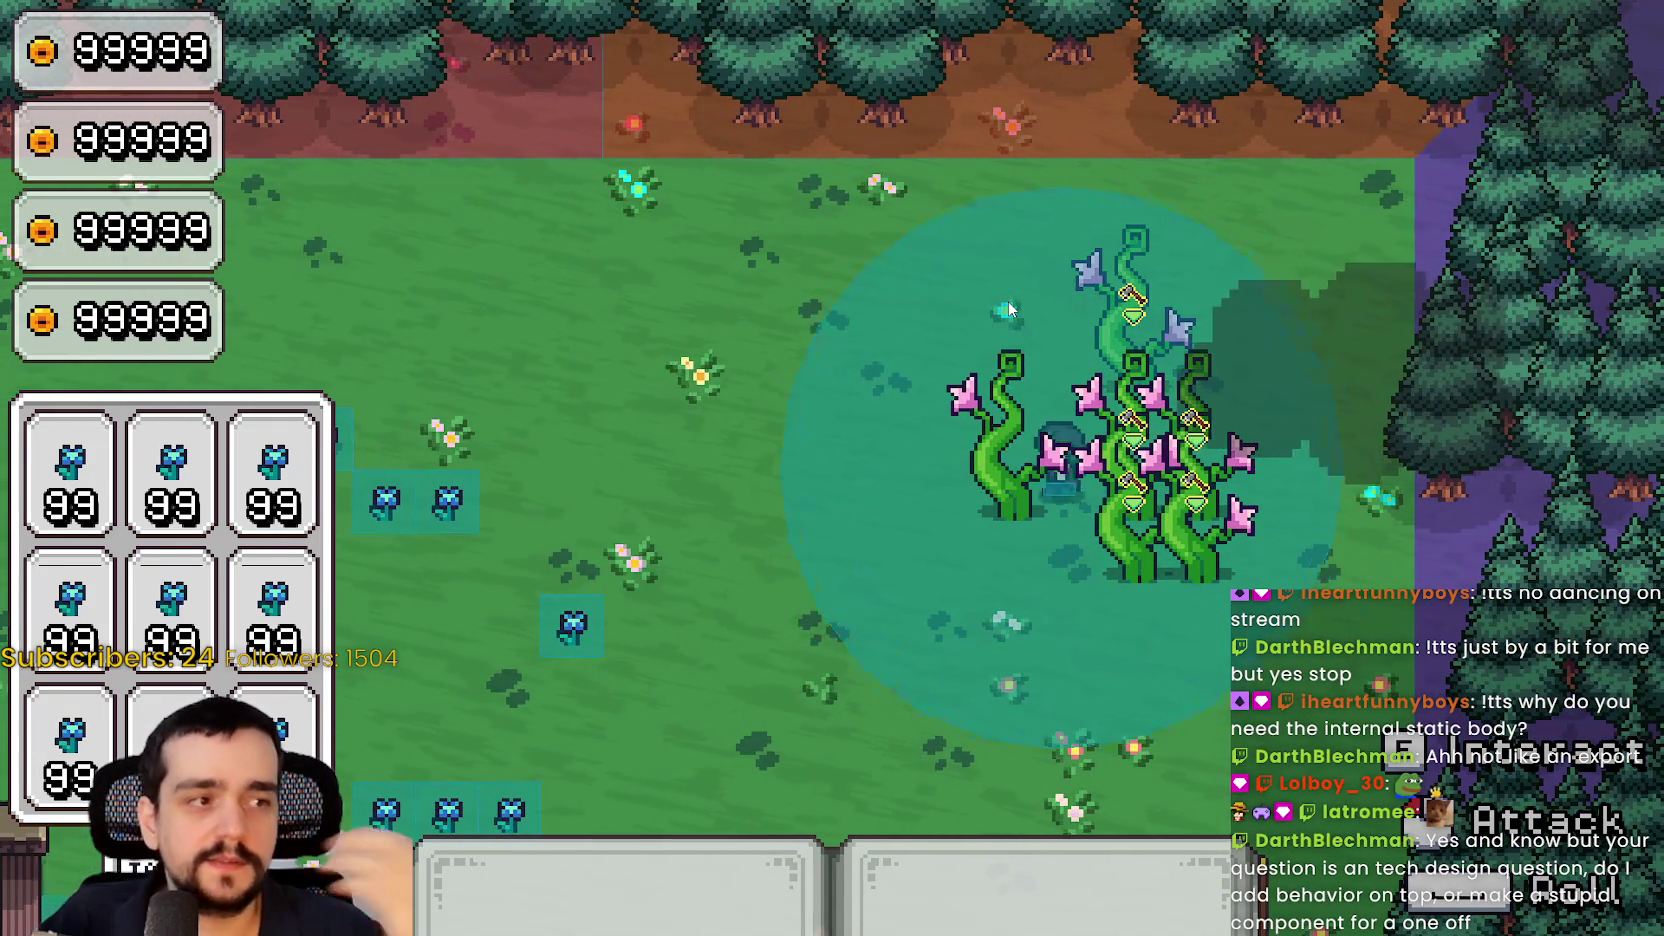
Walk the mage out of the beanstalks and back, then up past them and down
{"action": "key", "text": "a"}
{"action": "key", "text": "d"}
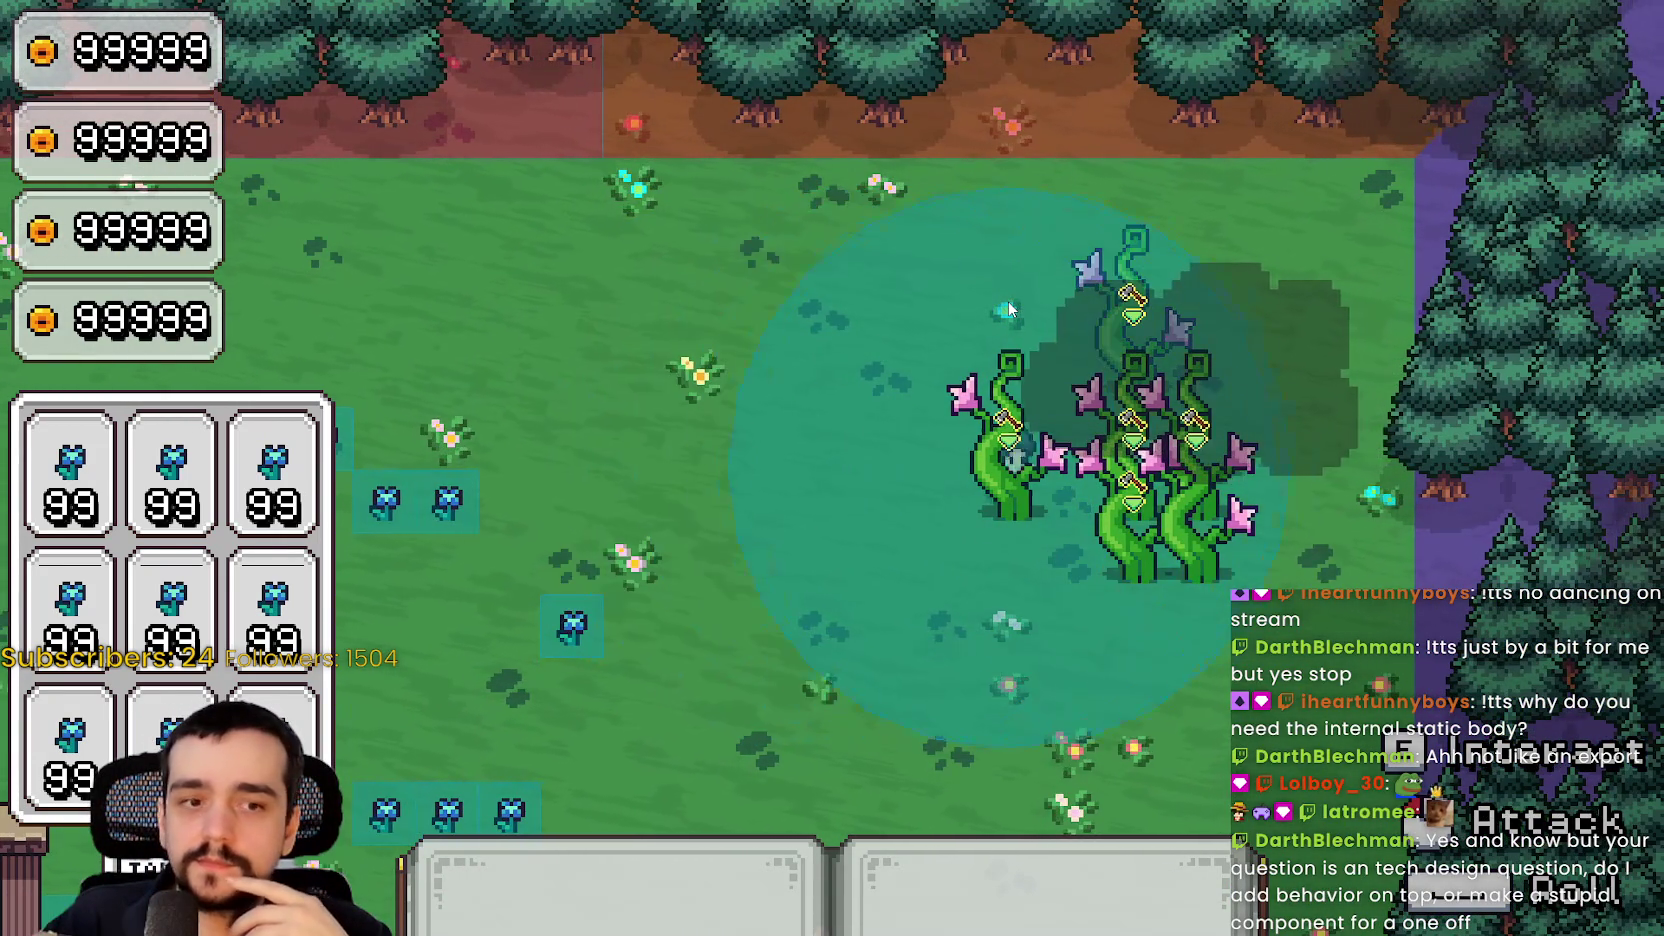
{"action": "key", "text": "a"}
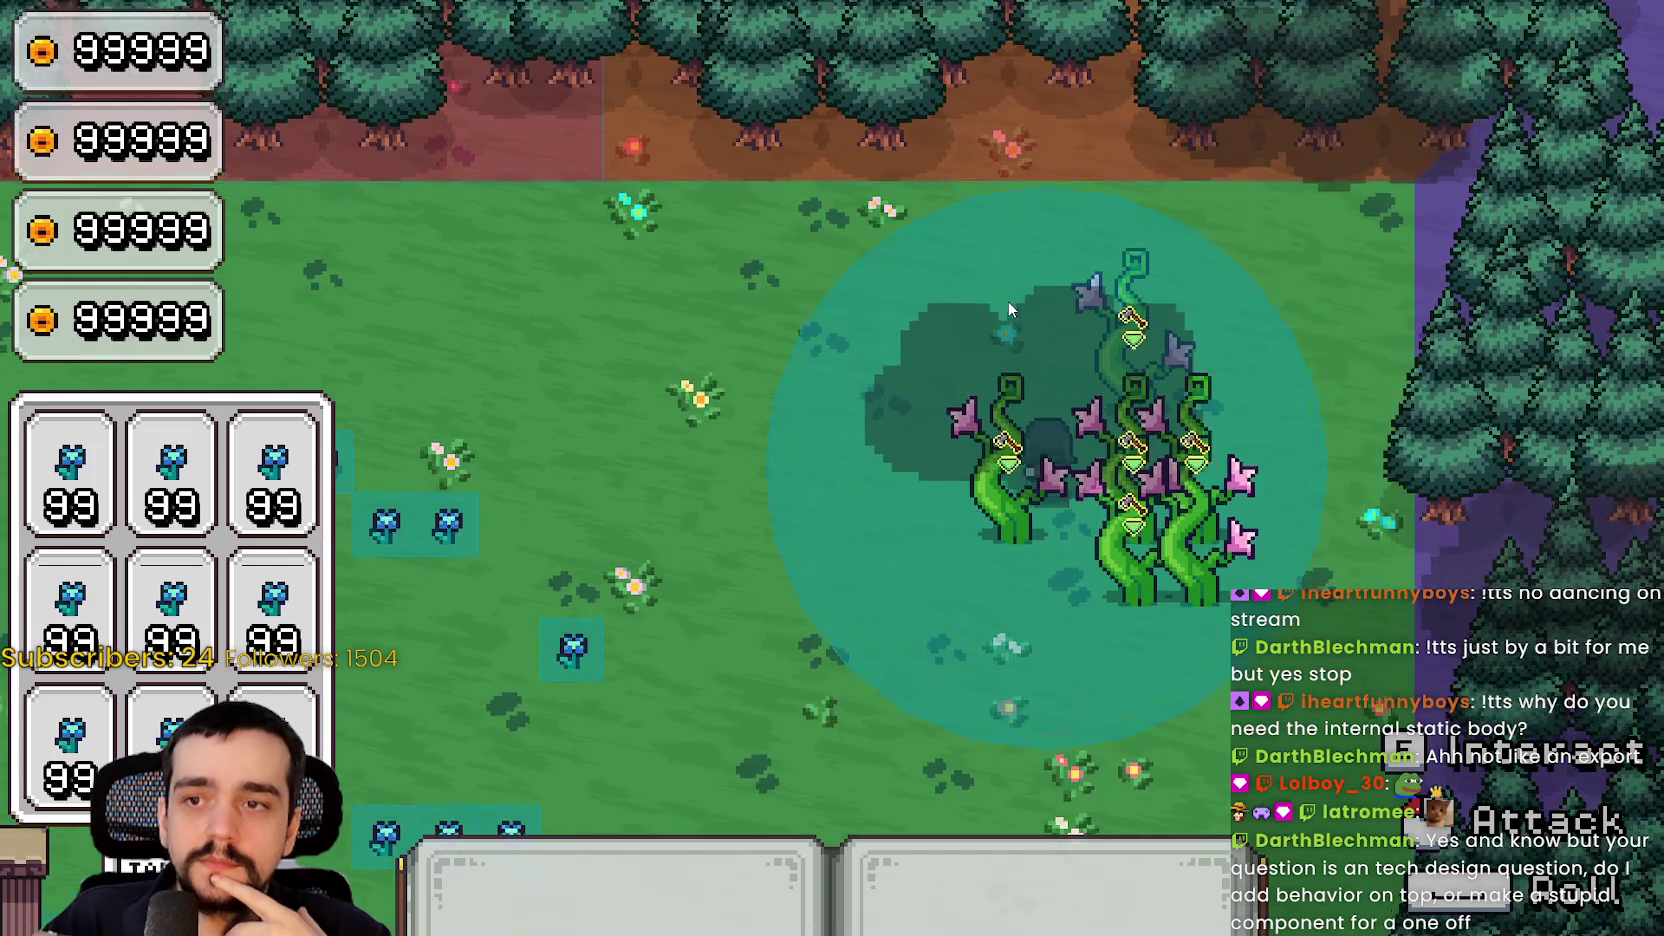
{"action": "key", "text": "s"}
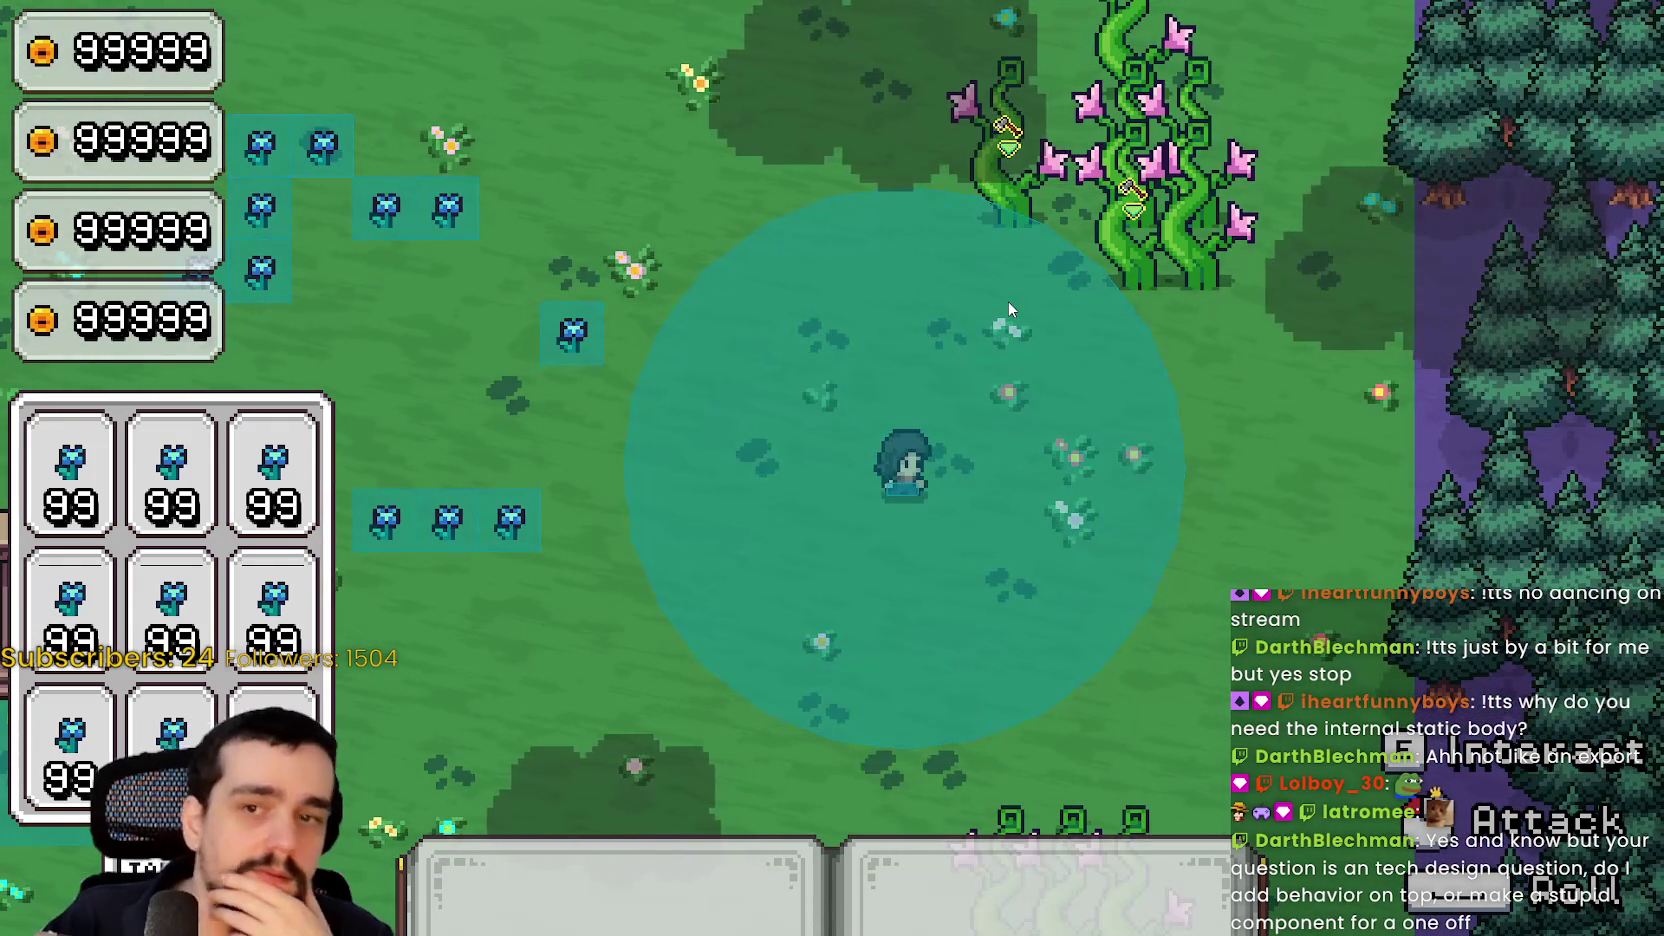
{"action": "key", "text": "d"}
{"action": "key", "text": "d"}
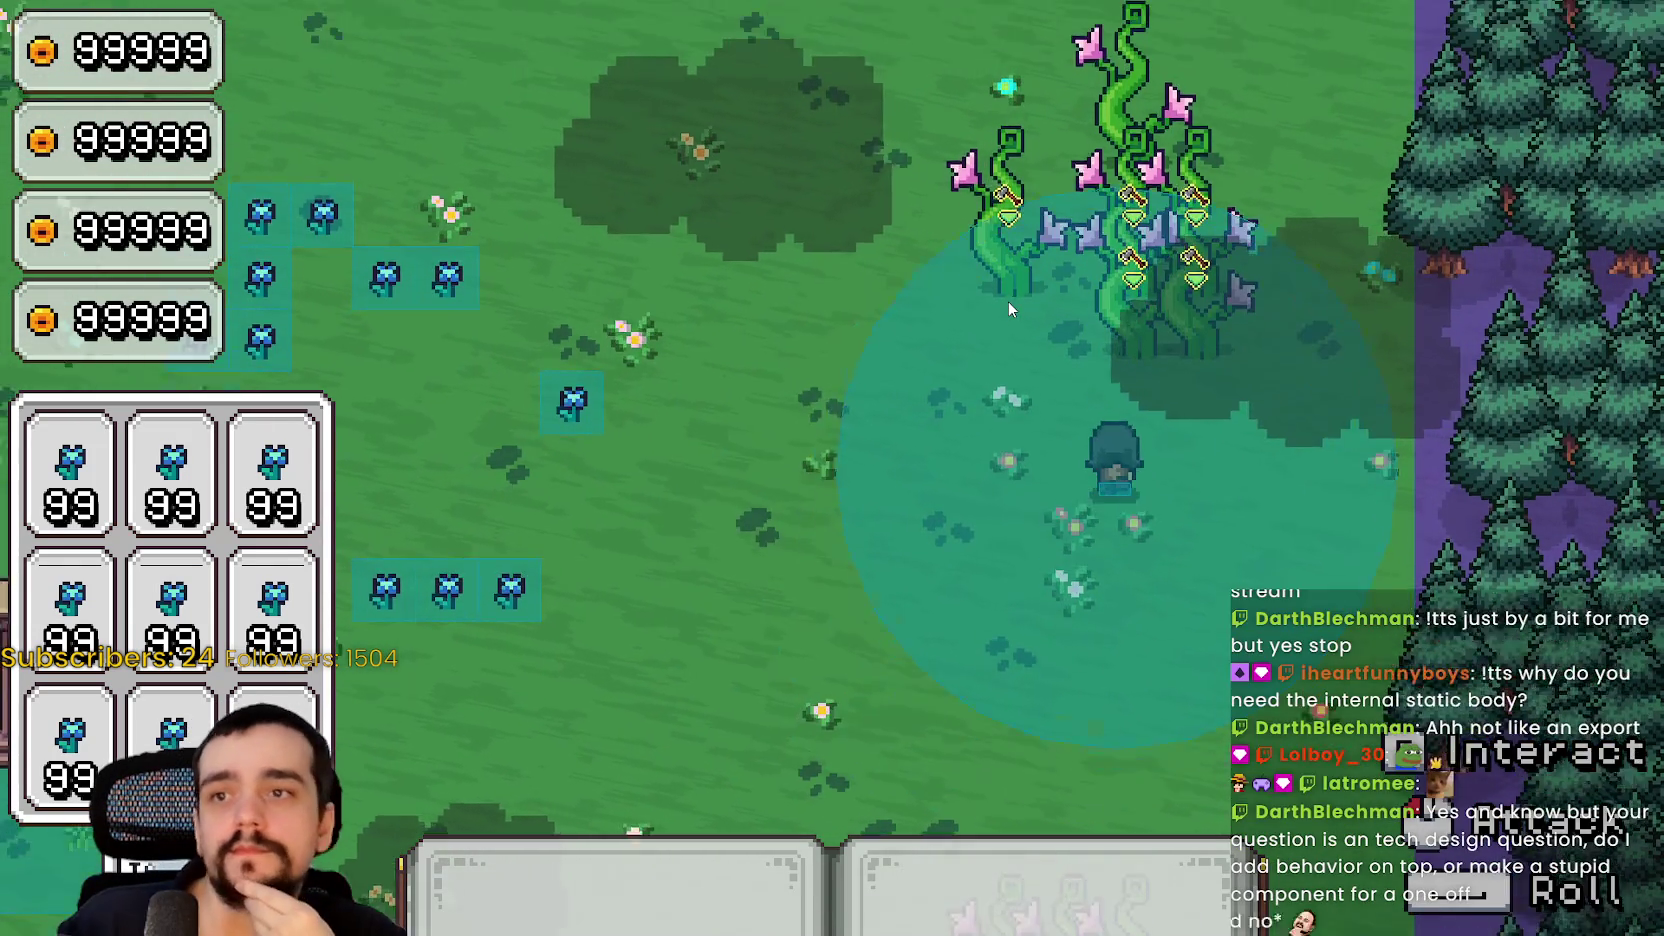
{"action": "key", "text": "w"}
{"action": "key", "text": "a"}
{"action": "key", "text": "s"}
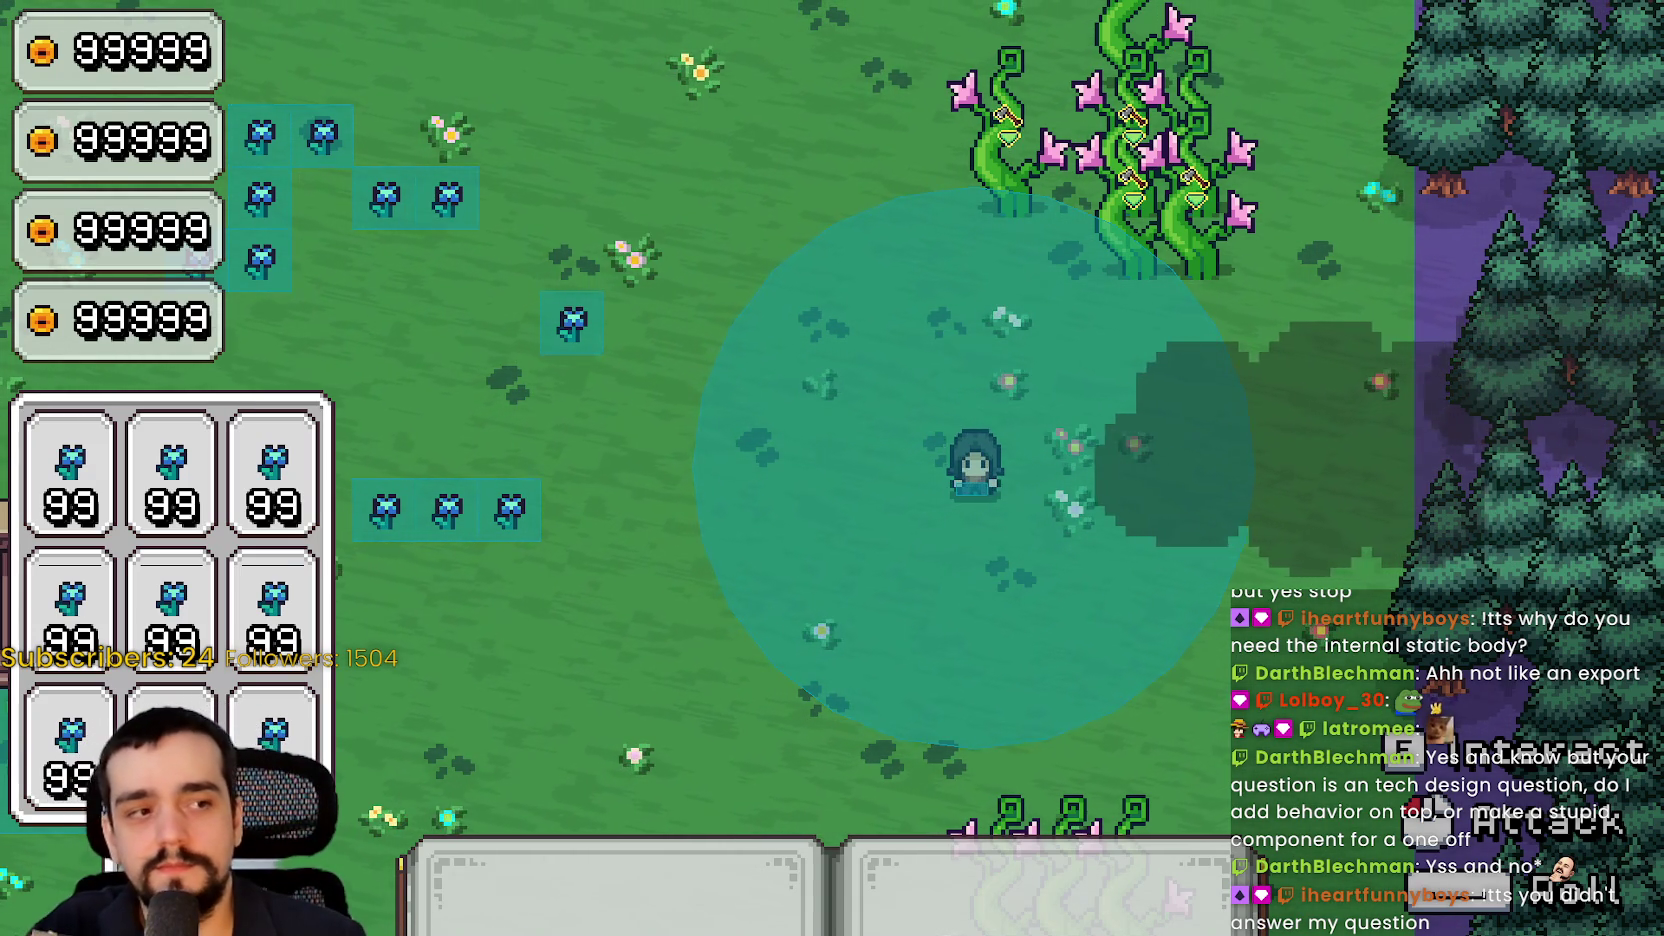
Walk the mage up-right through the vines, down-left across the field, then north toward the beanstalks
{"action": "key", "text": "w"}
{"action": "key", "text": "d"}
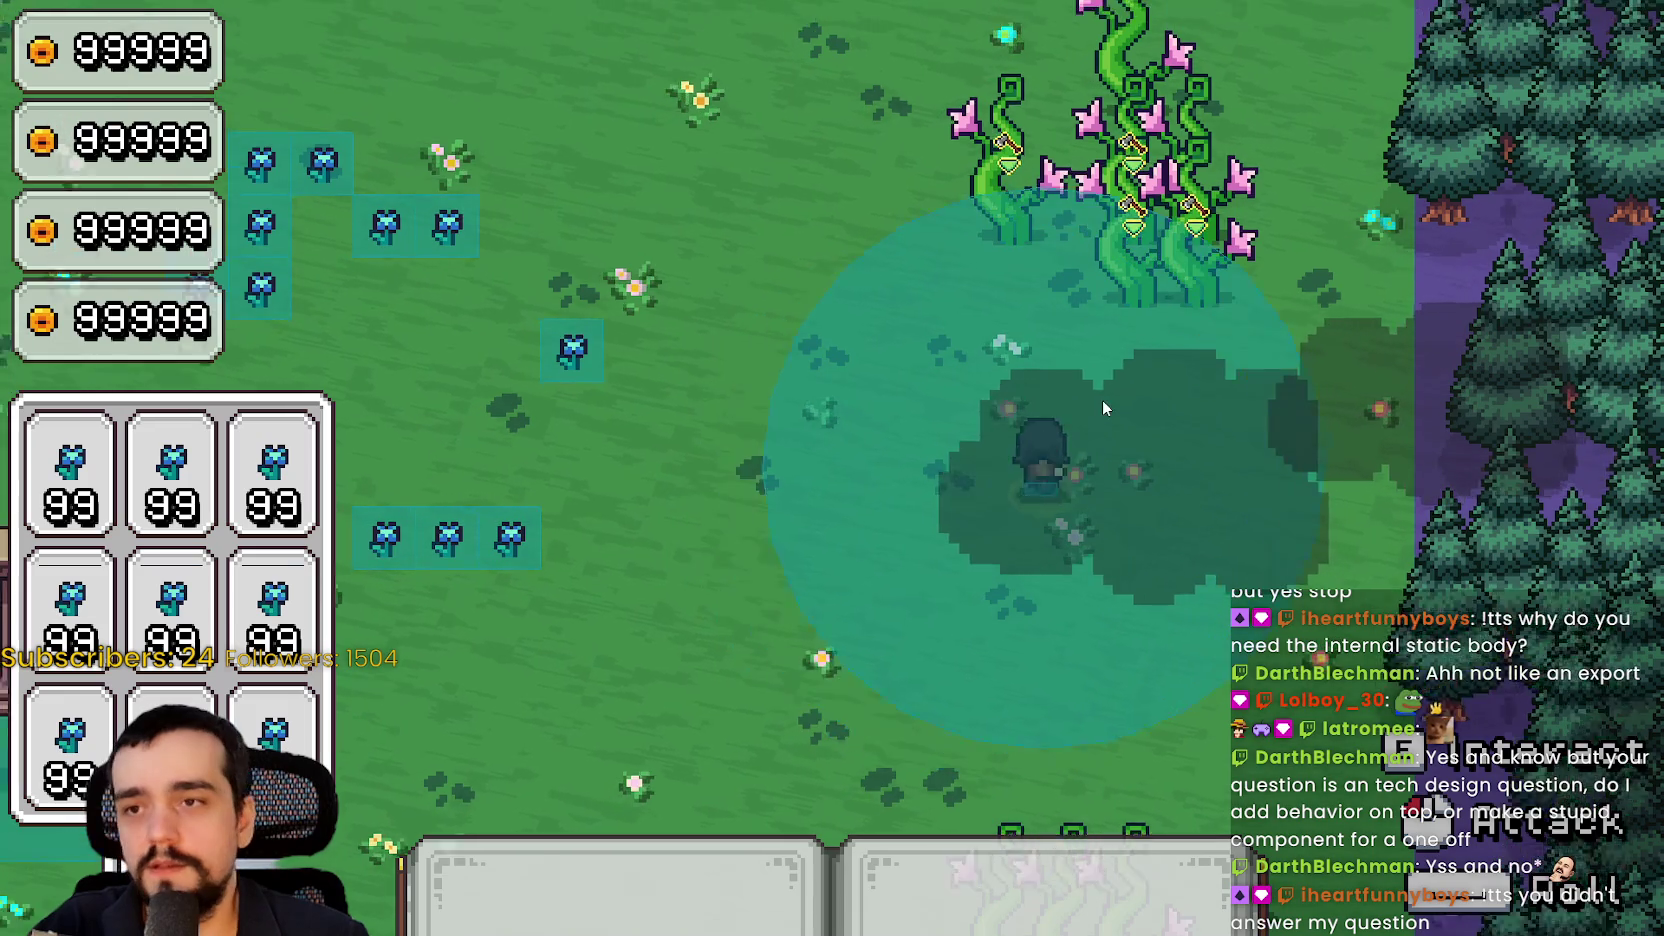
{"action": "key", "text": "d"}
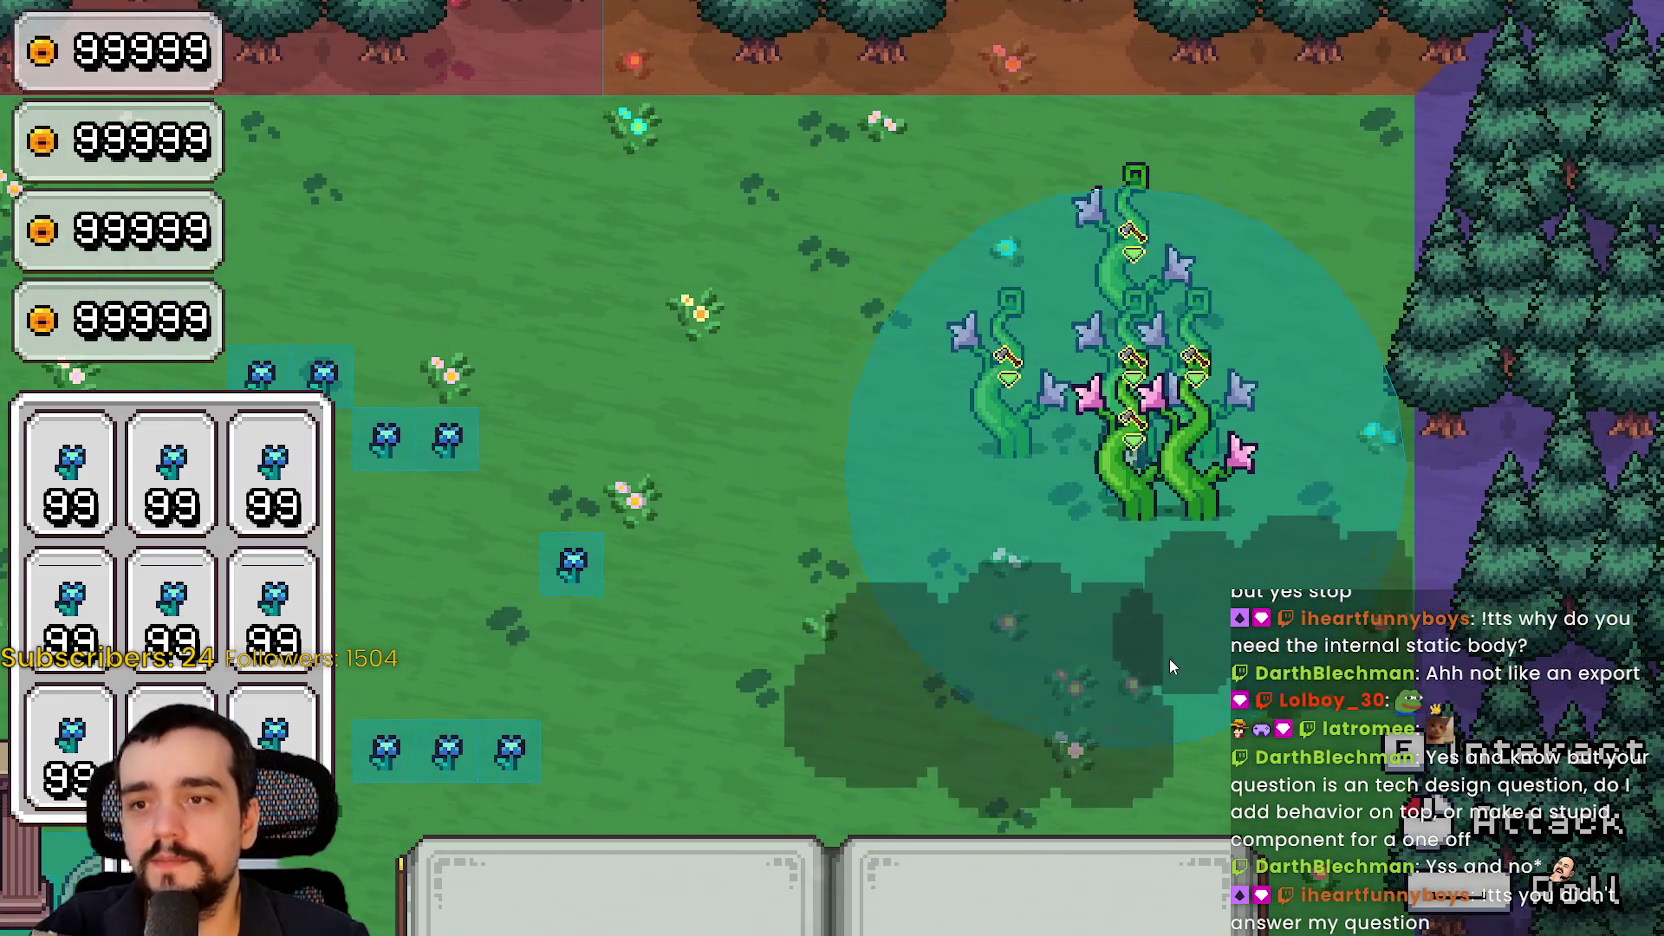
{"action": "key", "text": "w"}
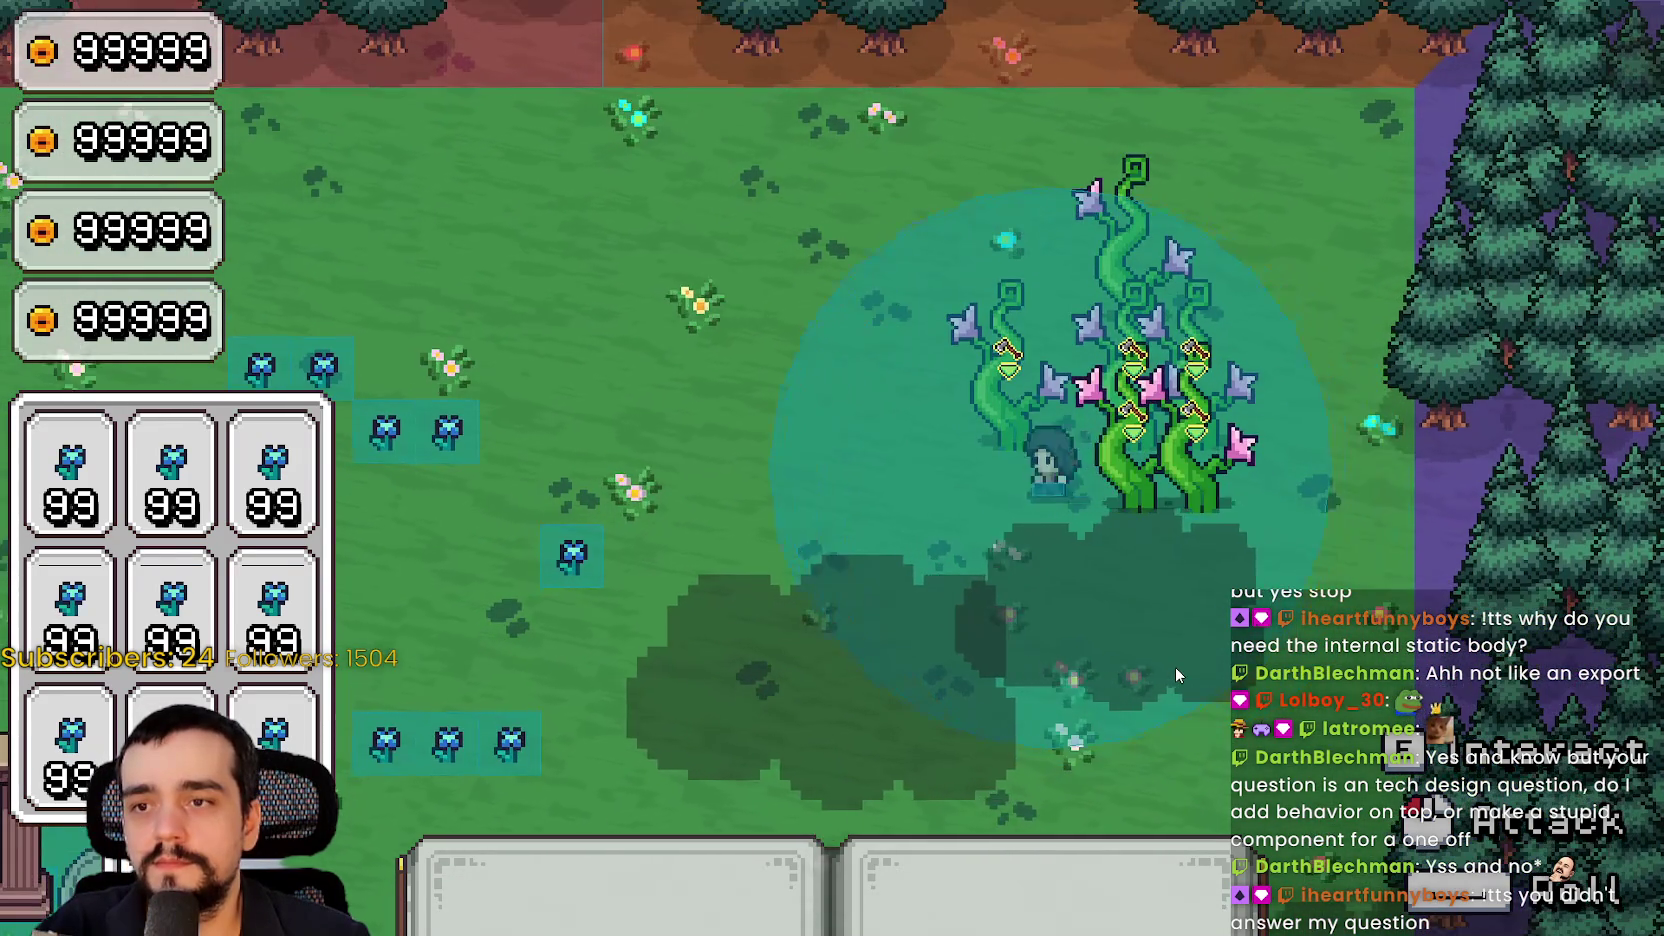
{"action": "key", "text": "d"}
{"action": "key", "text": "a"}
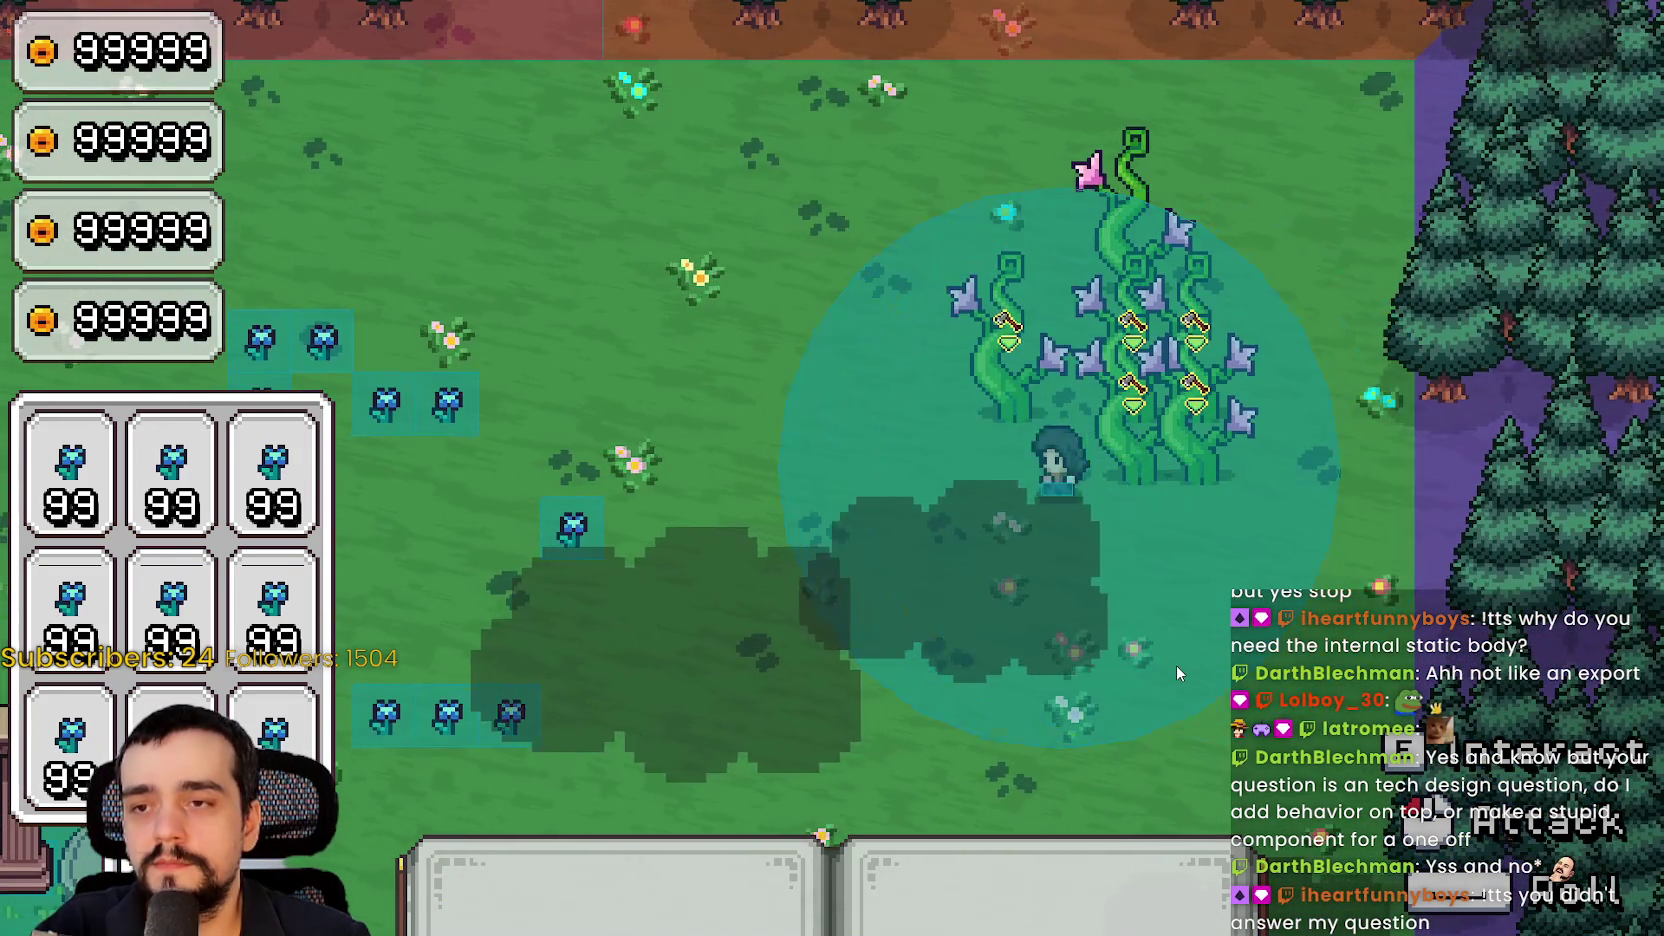
{"action": "key", "text": "s"}
{"action": "key", "text": "a"}
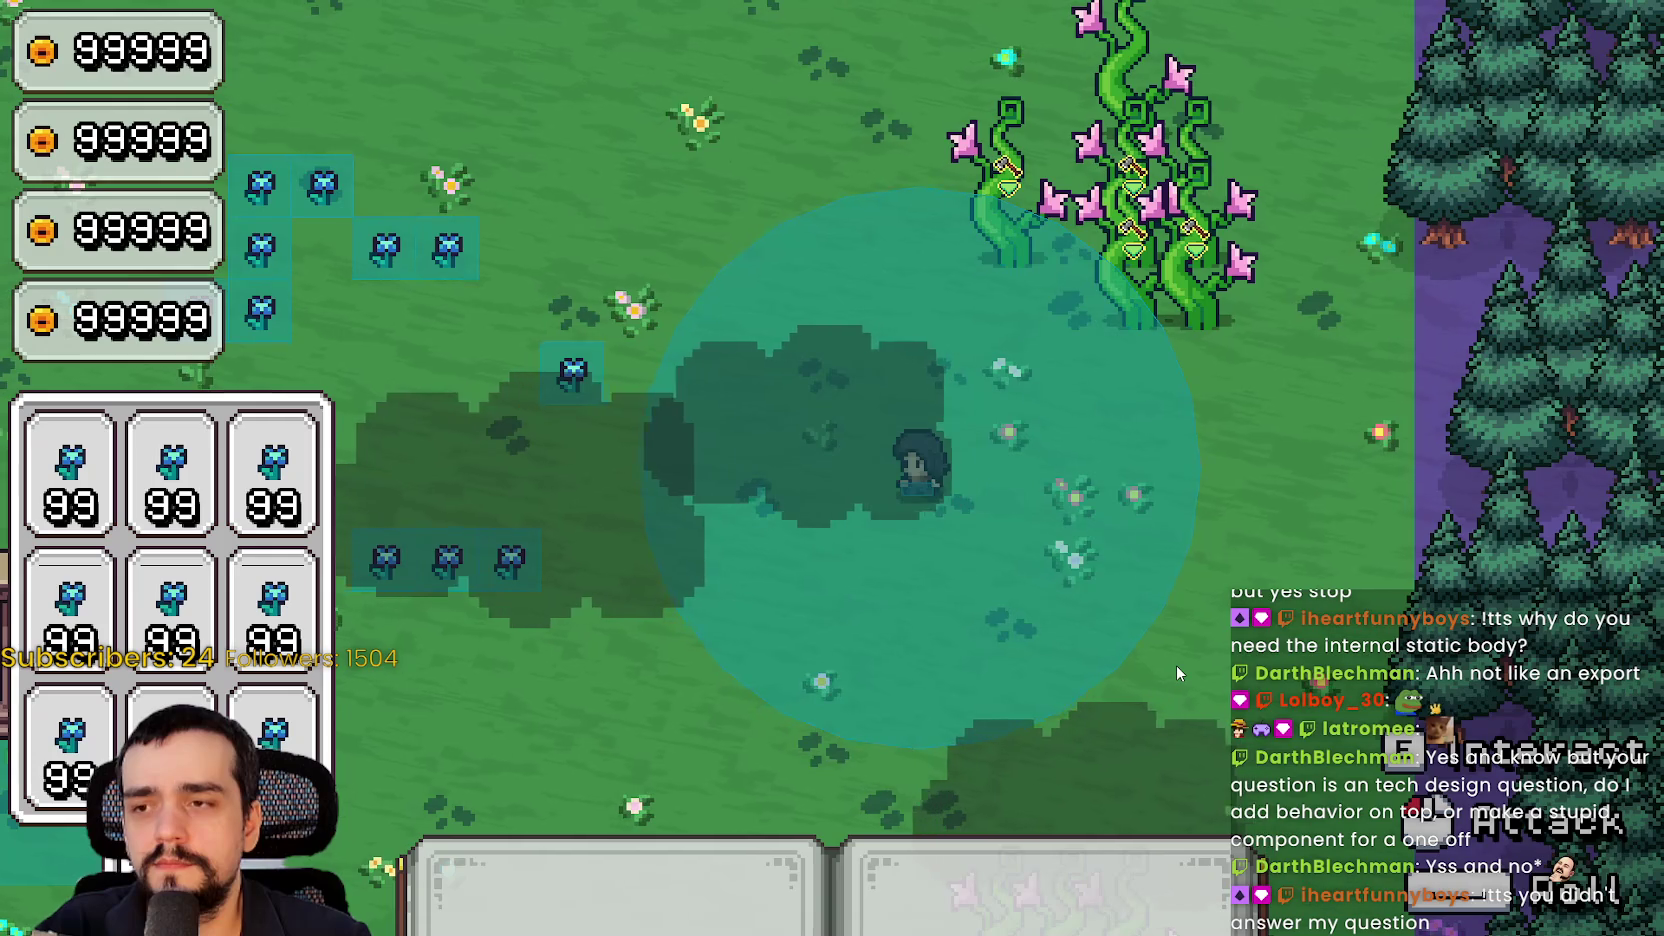
{"action": "key", "text": "s"}
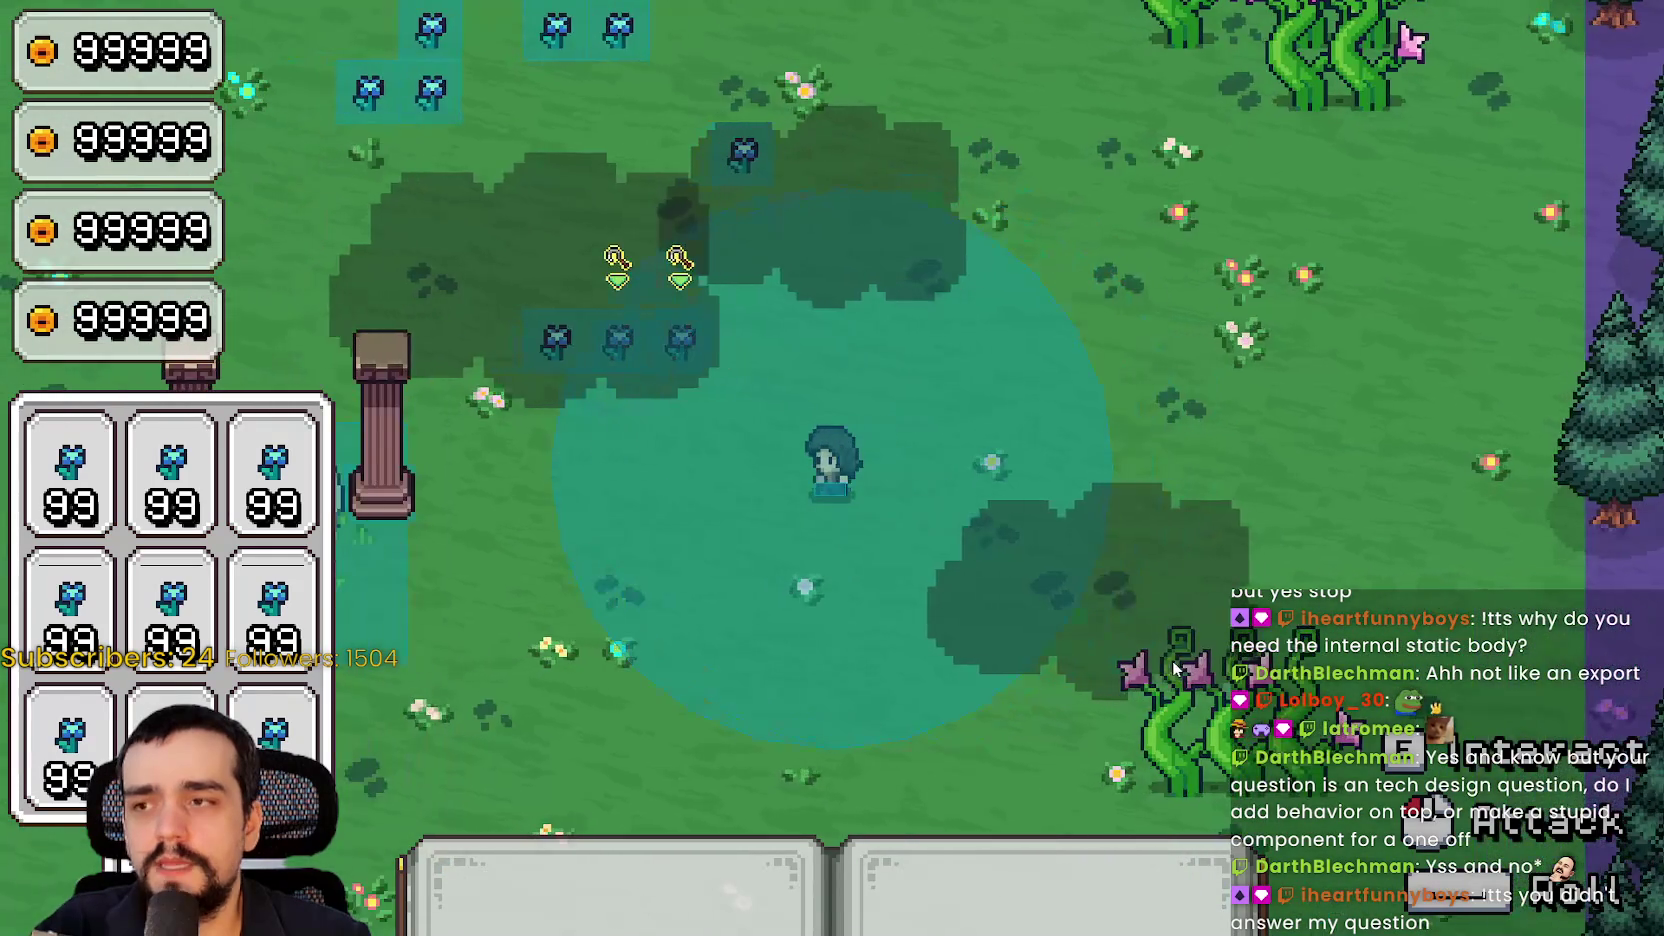
{"action": "key", "text": "d"}
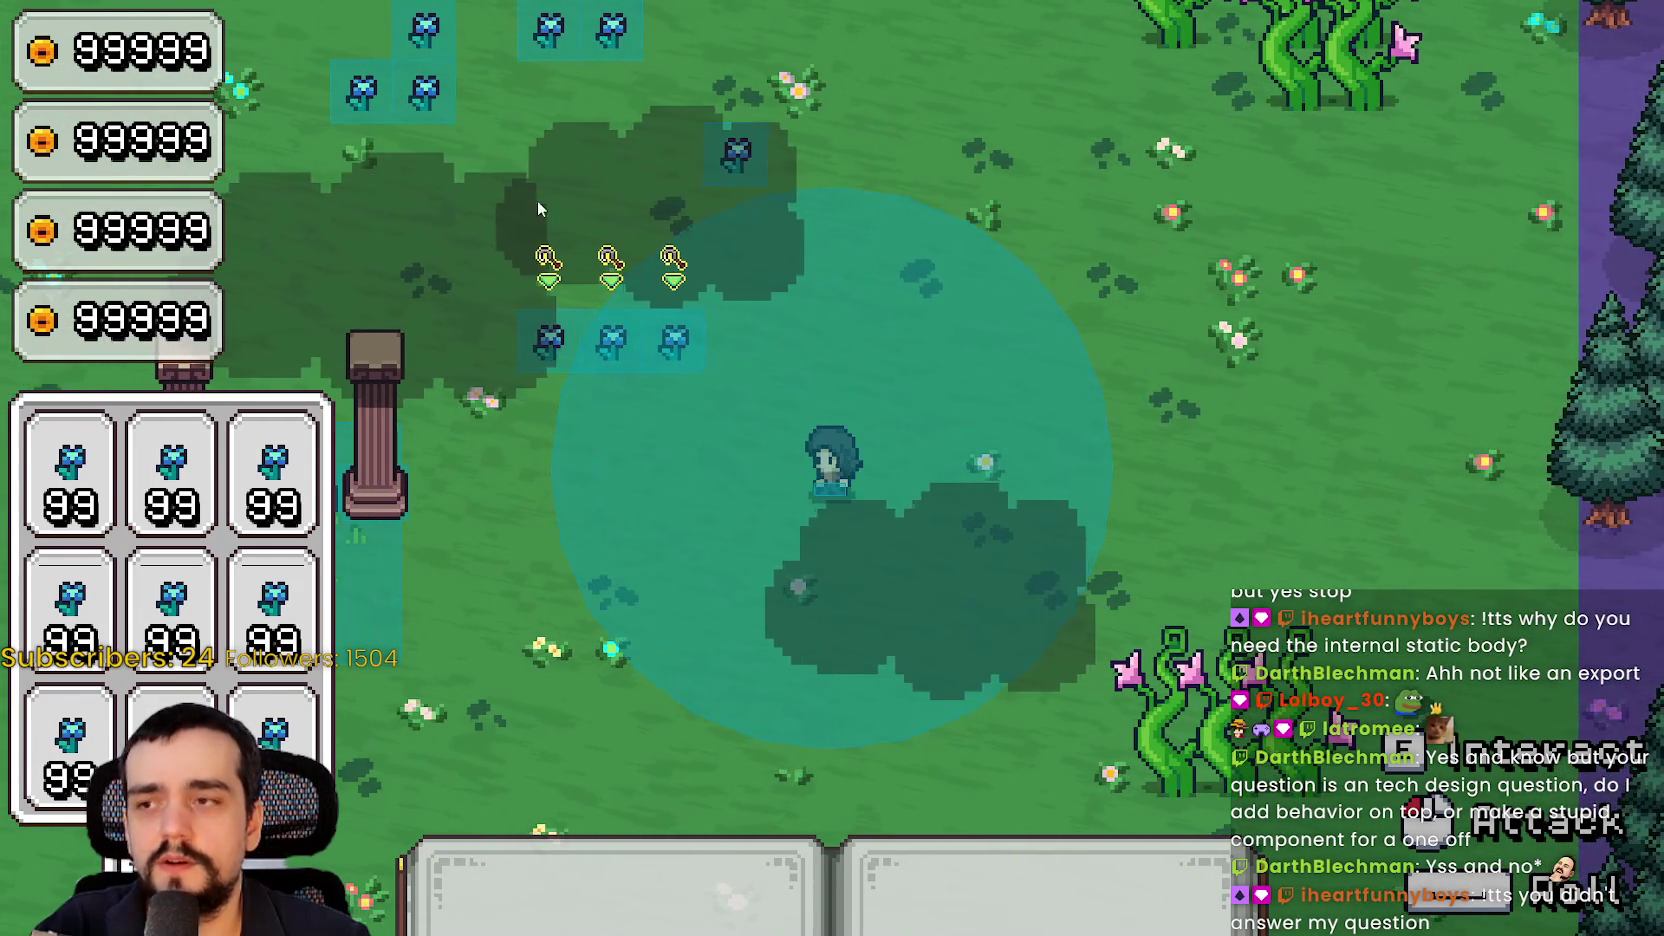
{"action": "key", "text": "s"}
{"action": "key", "text": "d"}
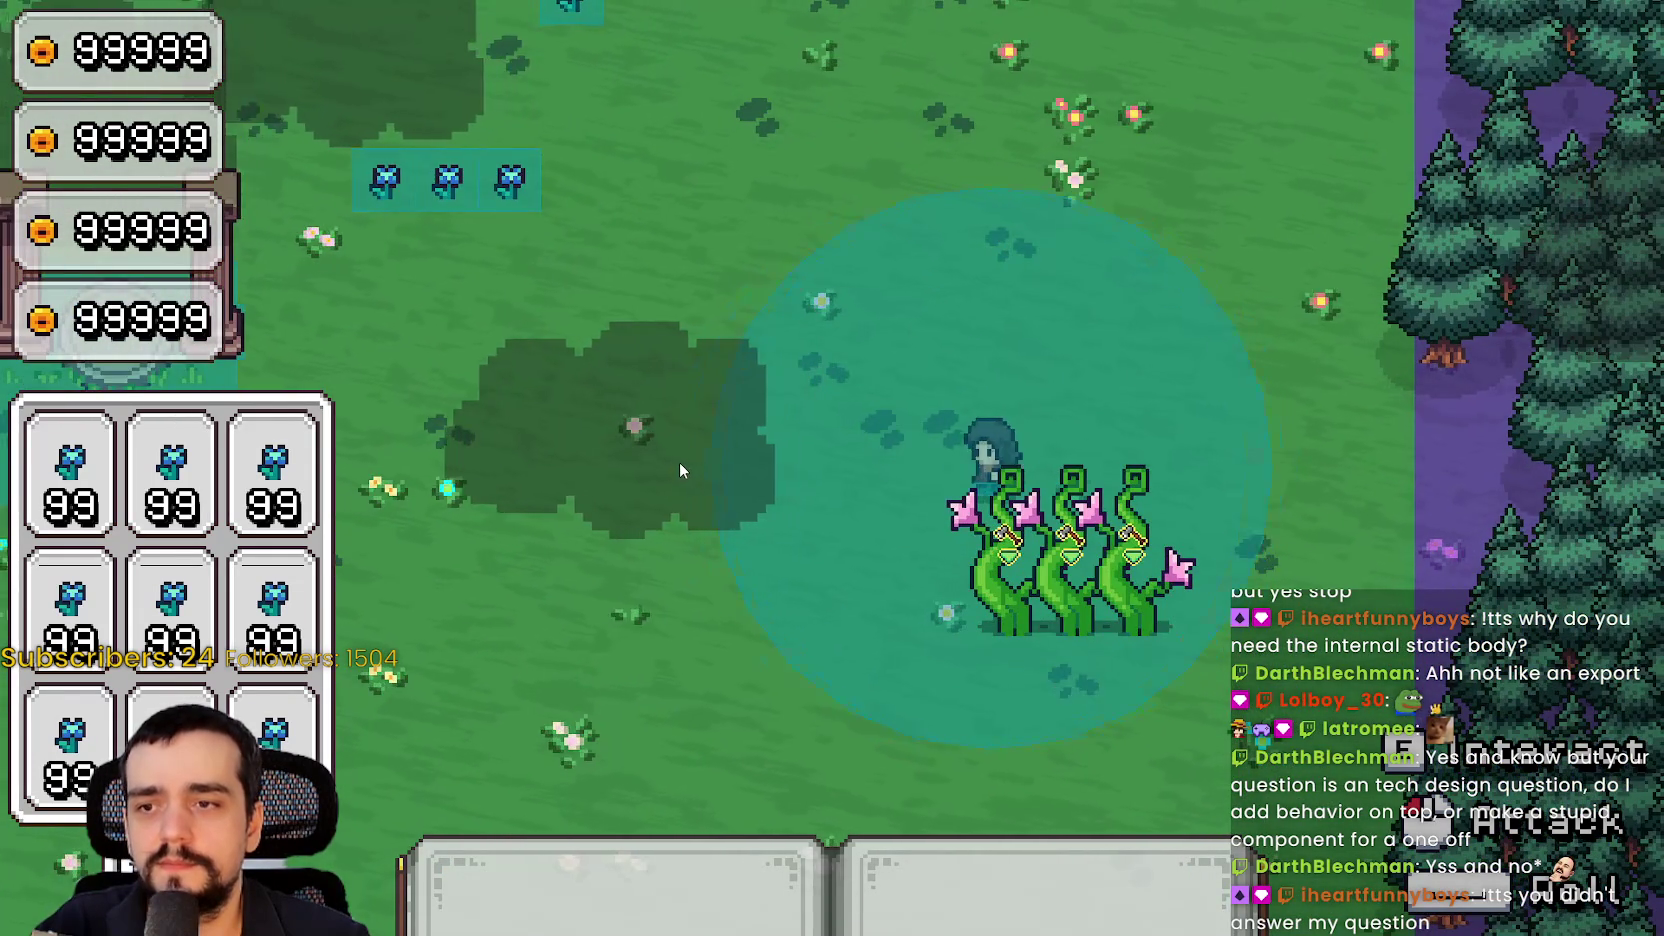
{"action": "key", "text": "w"}
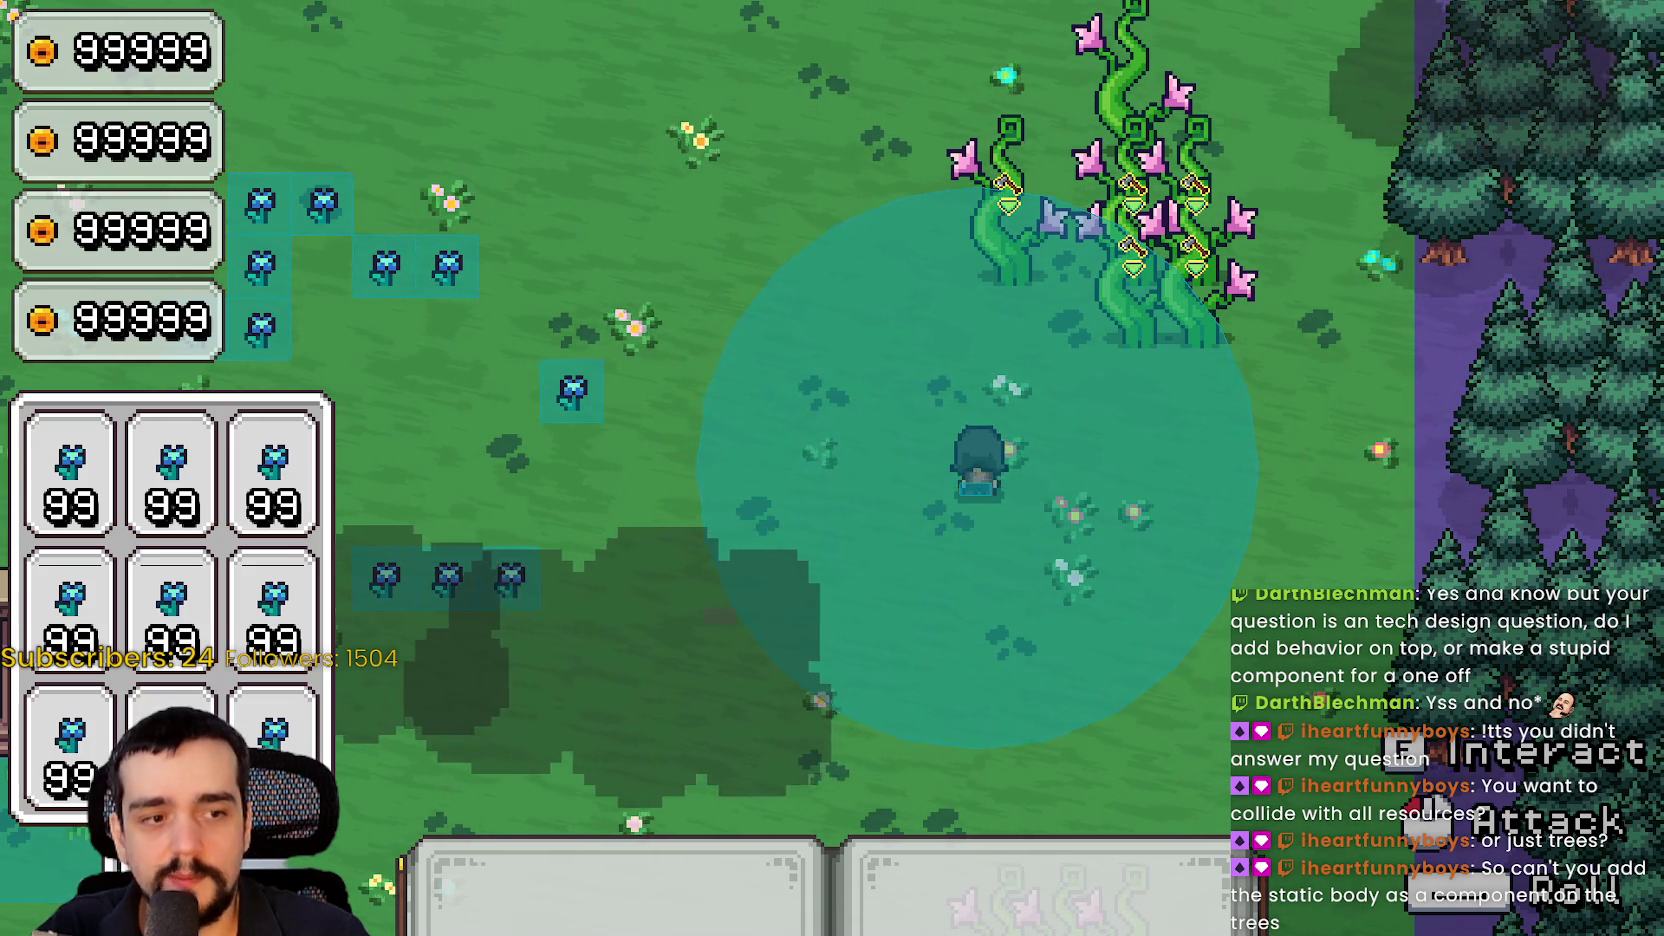
Inspect the nested CollisionShape2D and the StaticBody2D, then return to the running game
{"action": "left_click", "coordinate": [290, 211]}
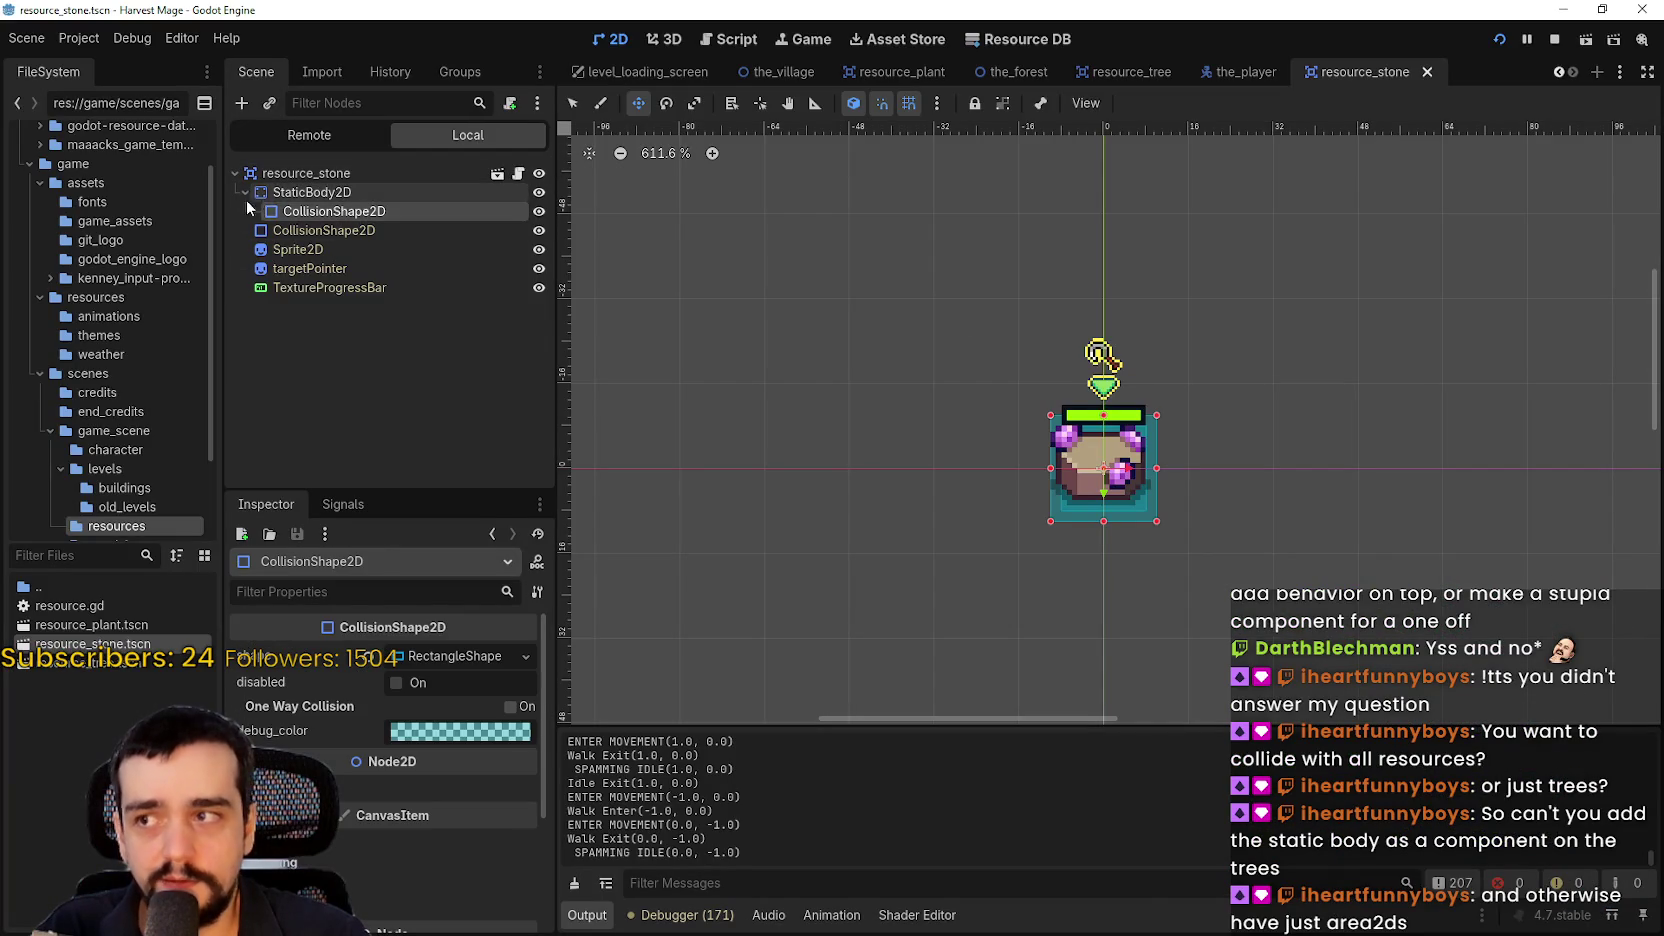
{"action": "left_click", "coordinate": [309, 190]}
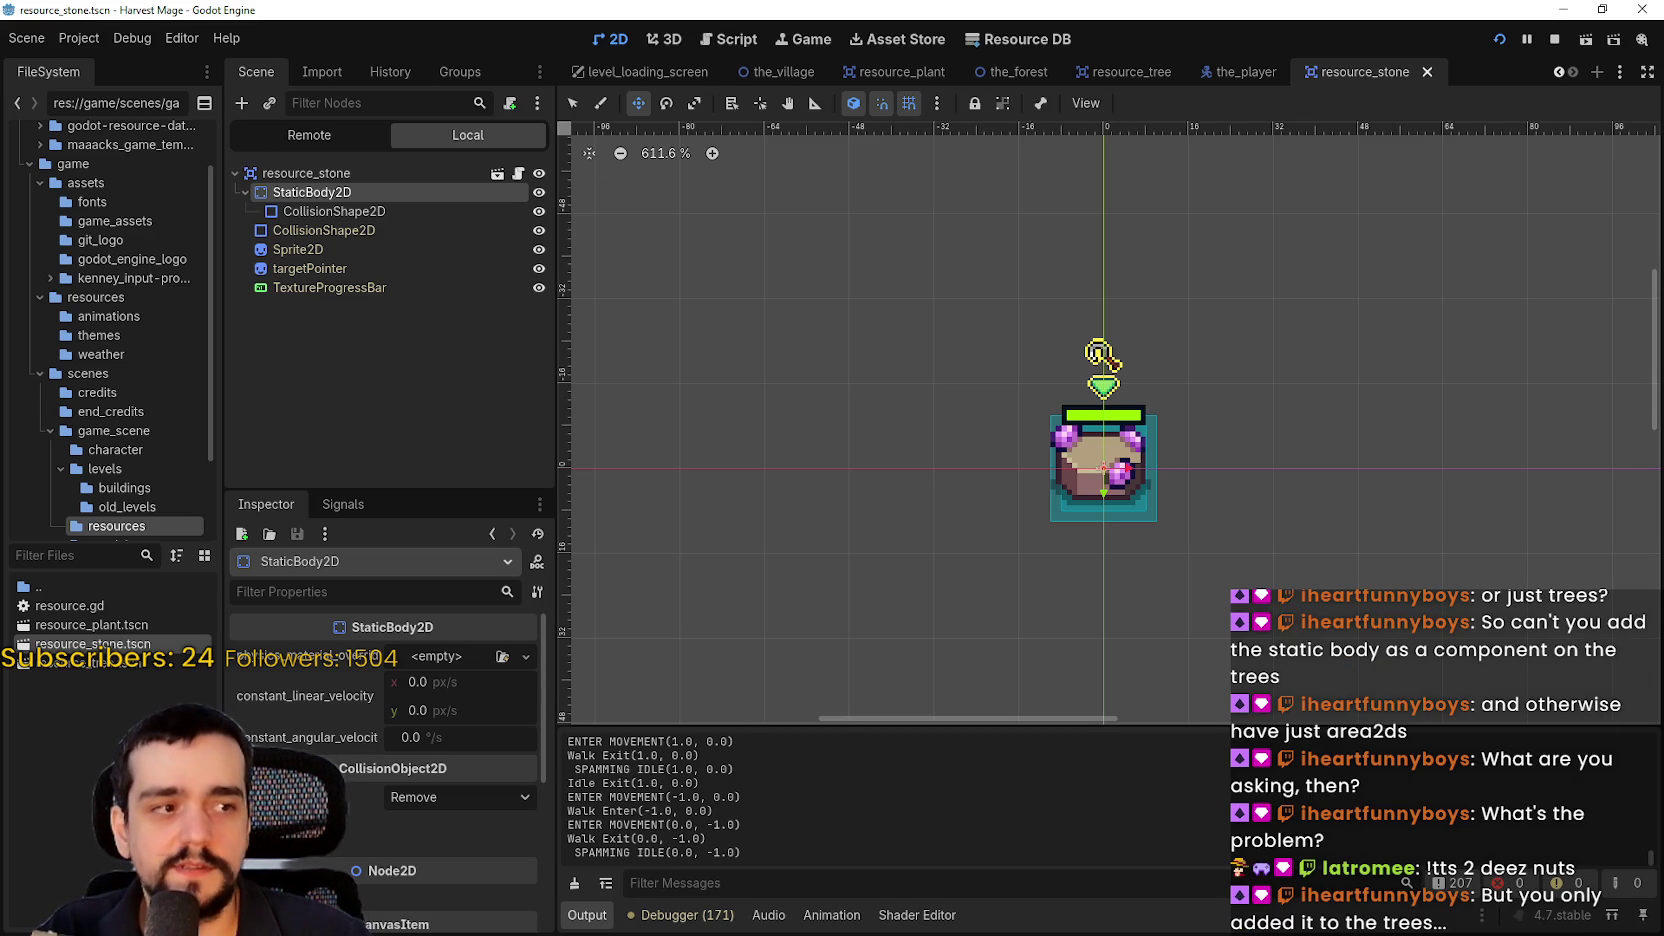
{"action": "key", "text": "alt+Tab"}
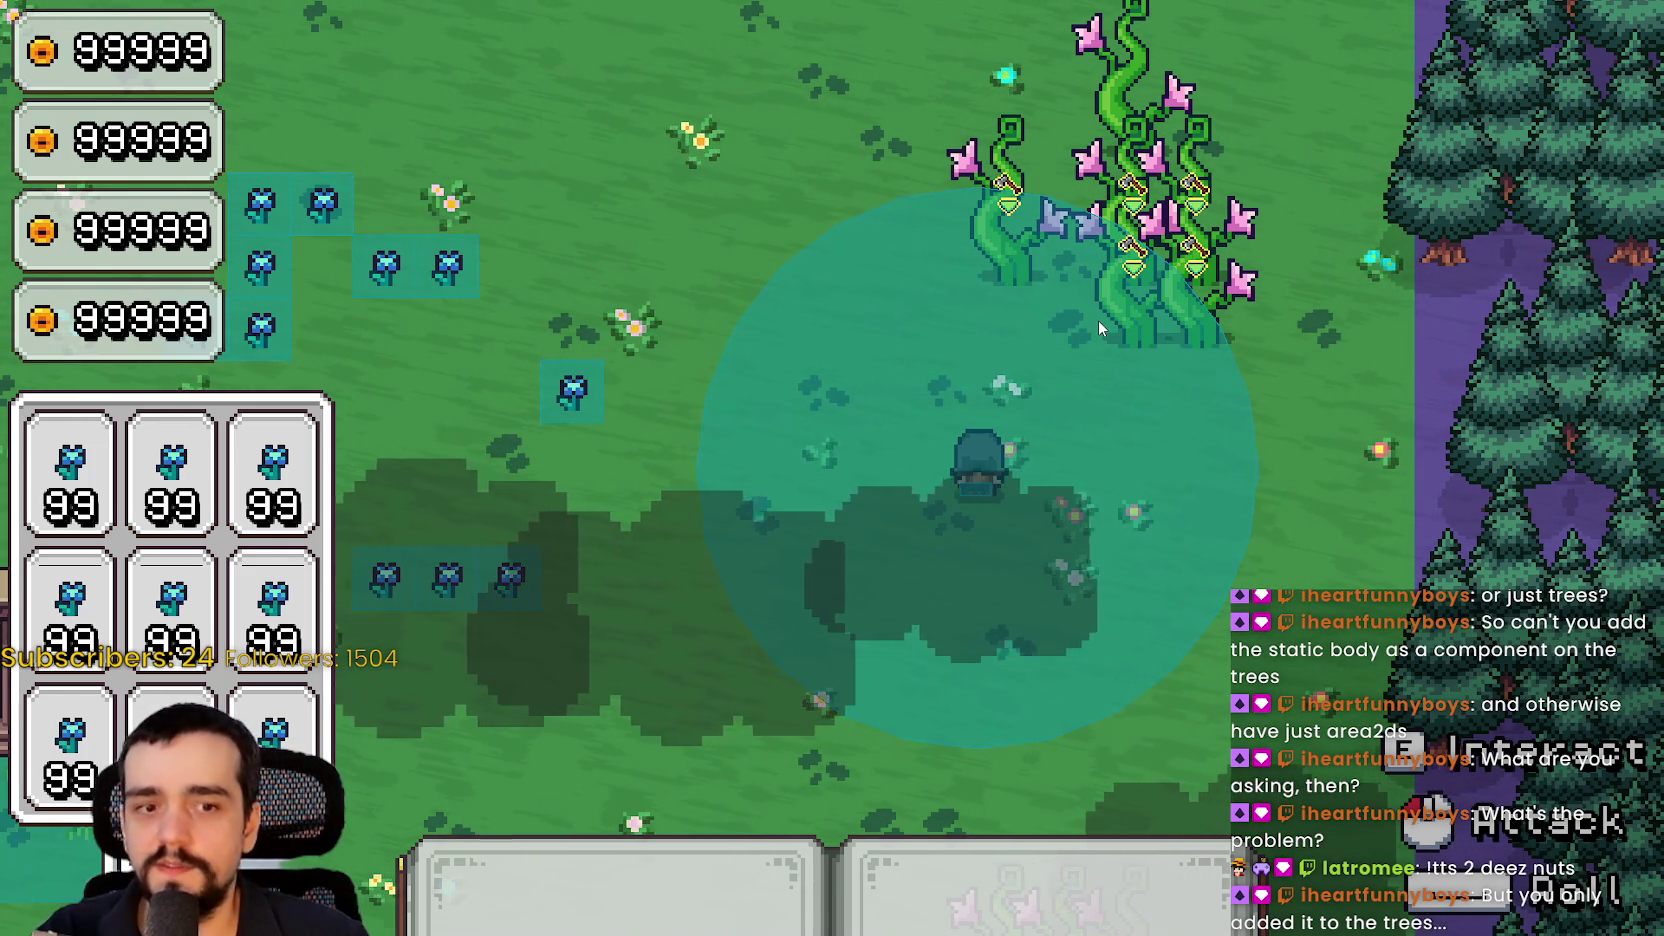
Walk the mage up, left, down and right across the meadow with WASD
{"action": "key", "text": "d"}
{"action": "key", "text": "w"}
{"action": "key", "text": "a"}
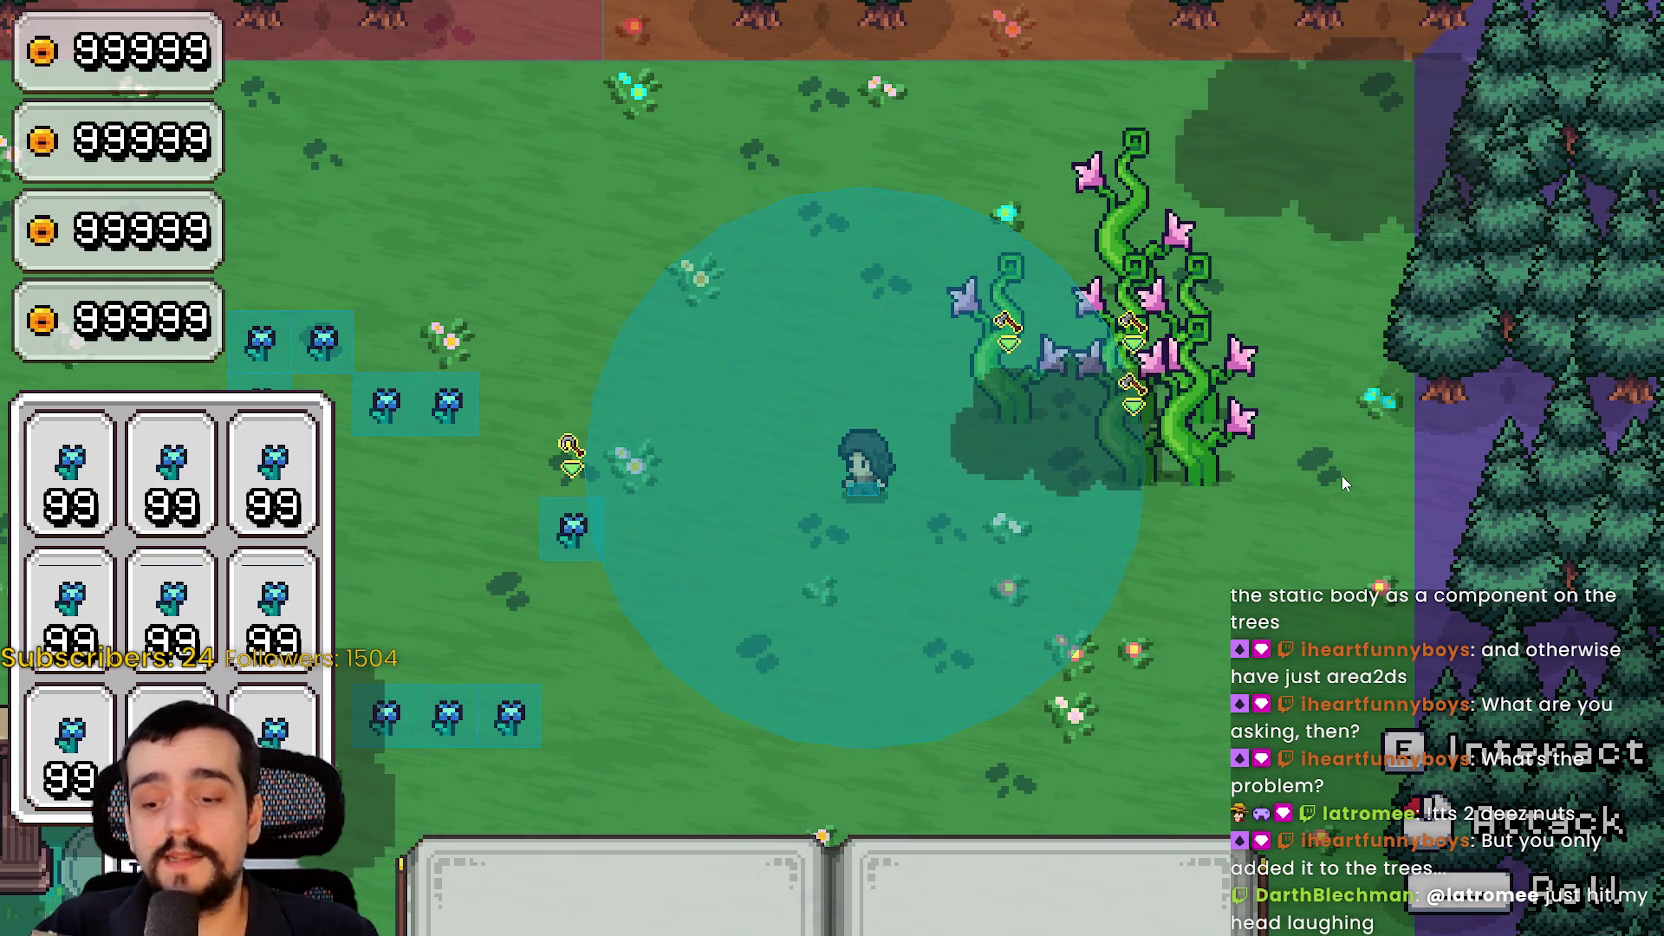
{"action": "key", "text": "d"}
{"action": "key", "text": "s"}
{"action": "key", "text": "a"}
{"action": "key", "text": "w"}
{"action": "key", "text": "a"}
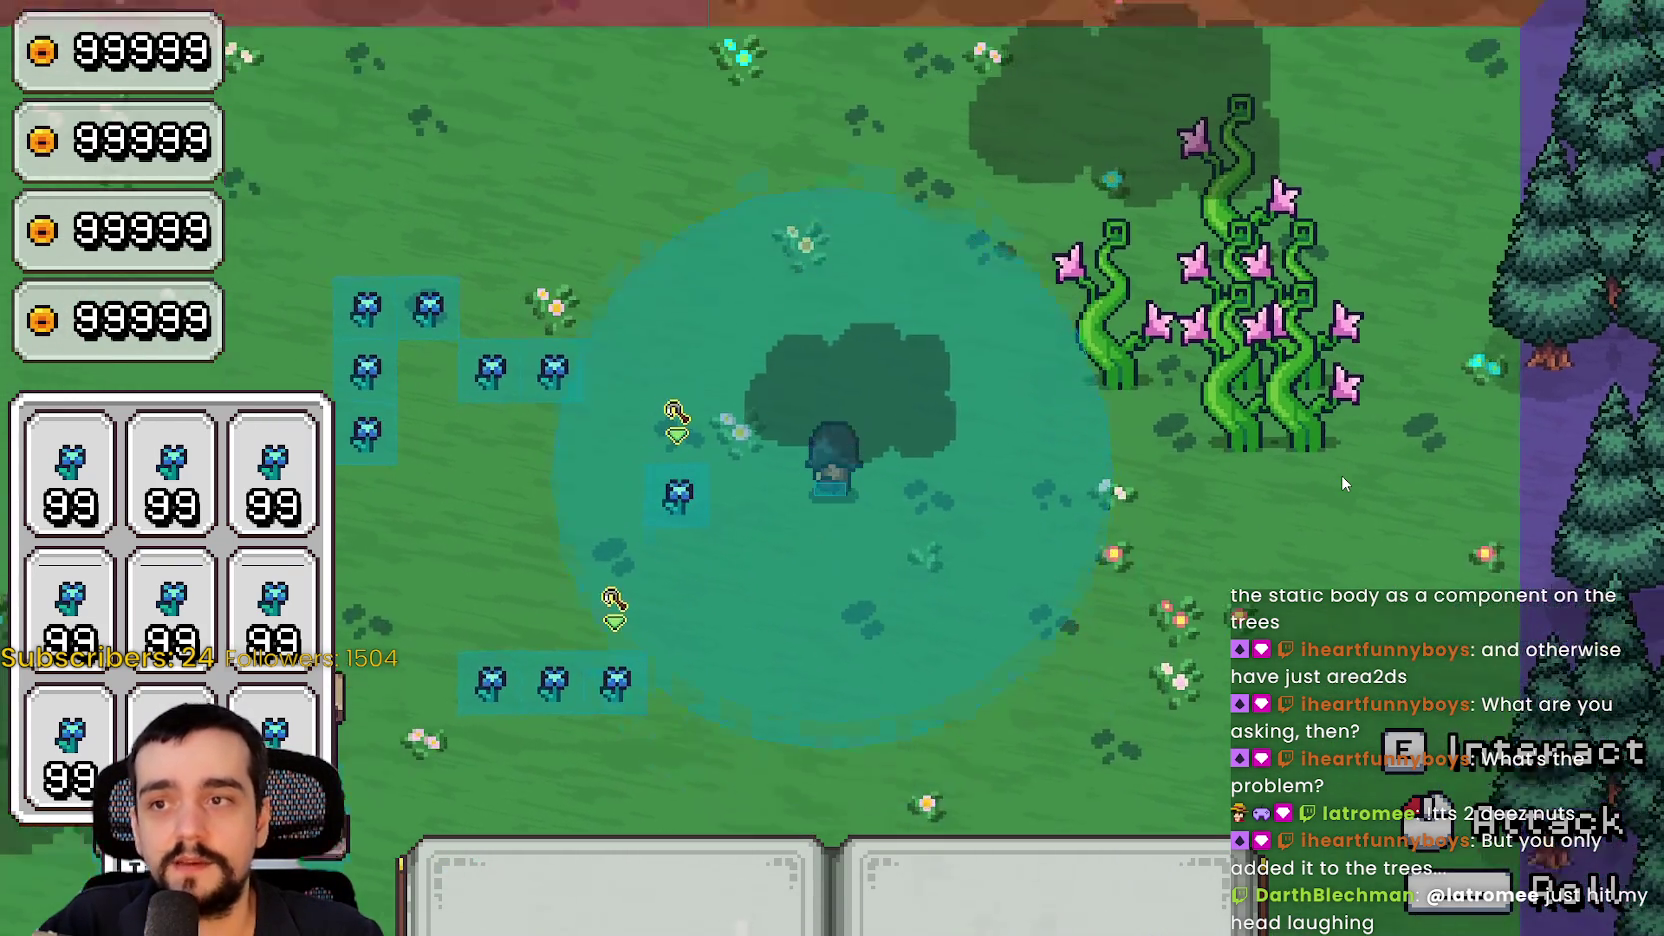
{"action": "key", "text": "s"}
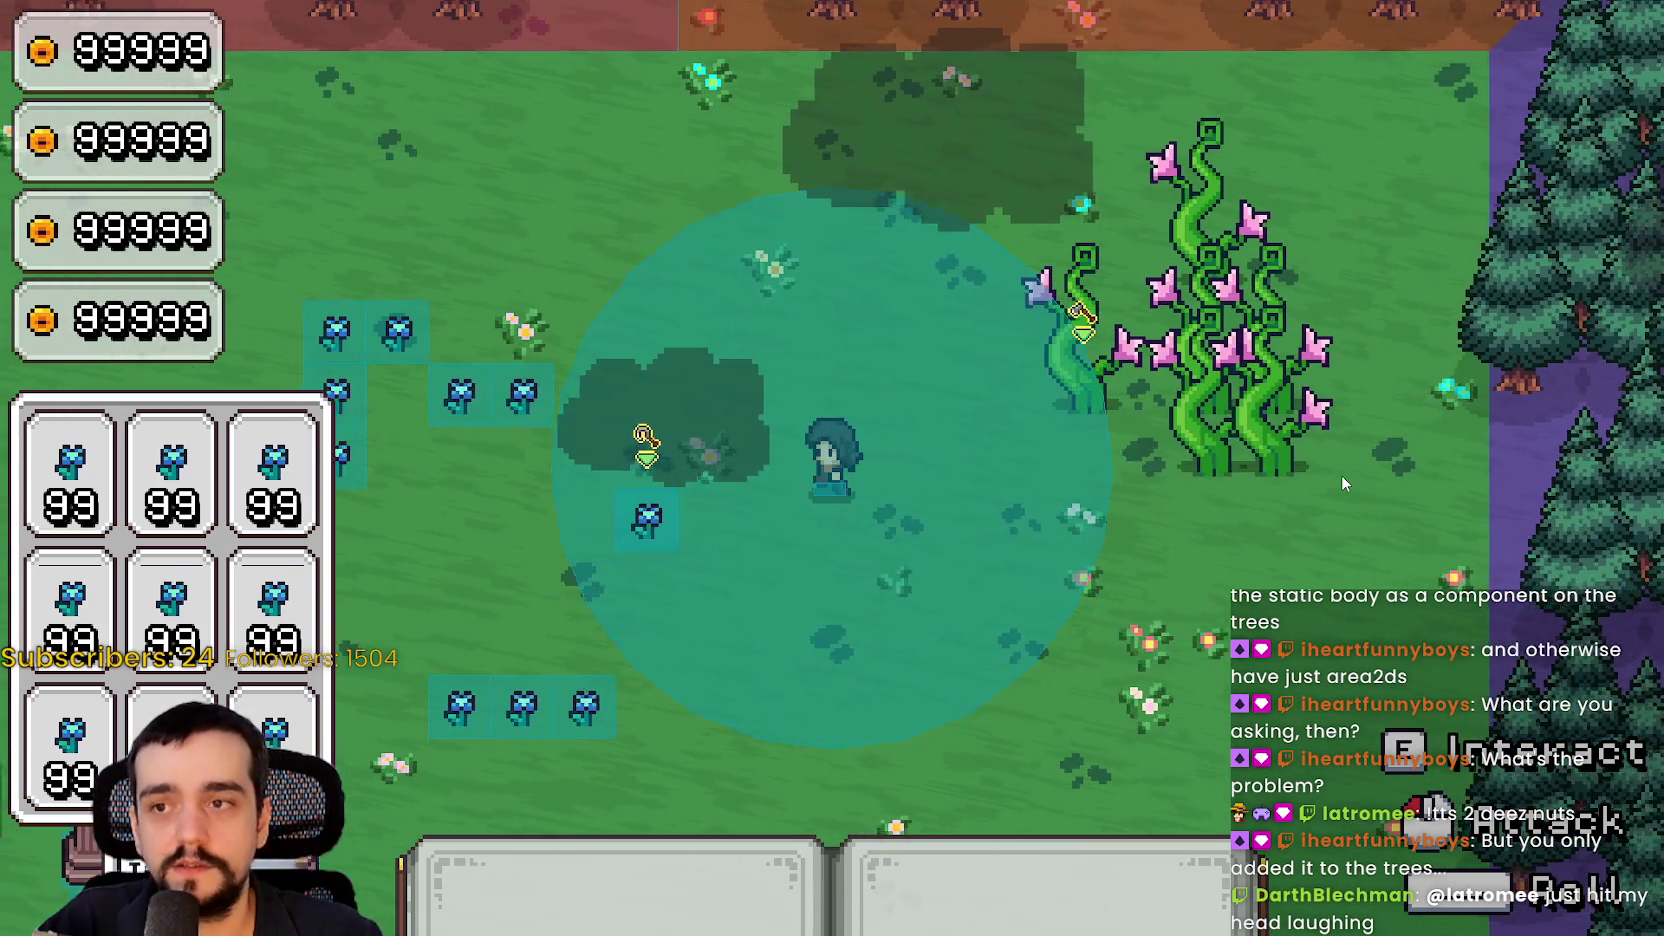
{"action": "key", "text": "d"}
{"action": "key", "text": "a"}
{"action": "key", "text": "w"}
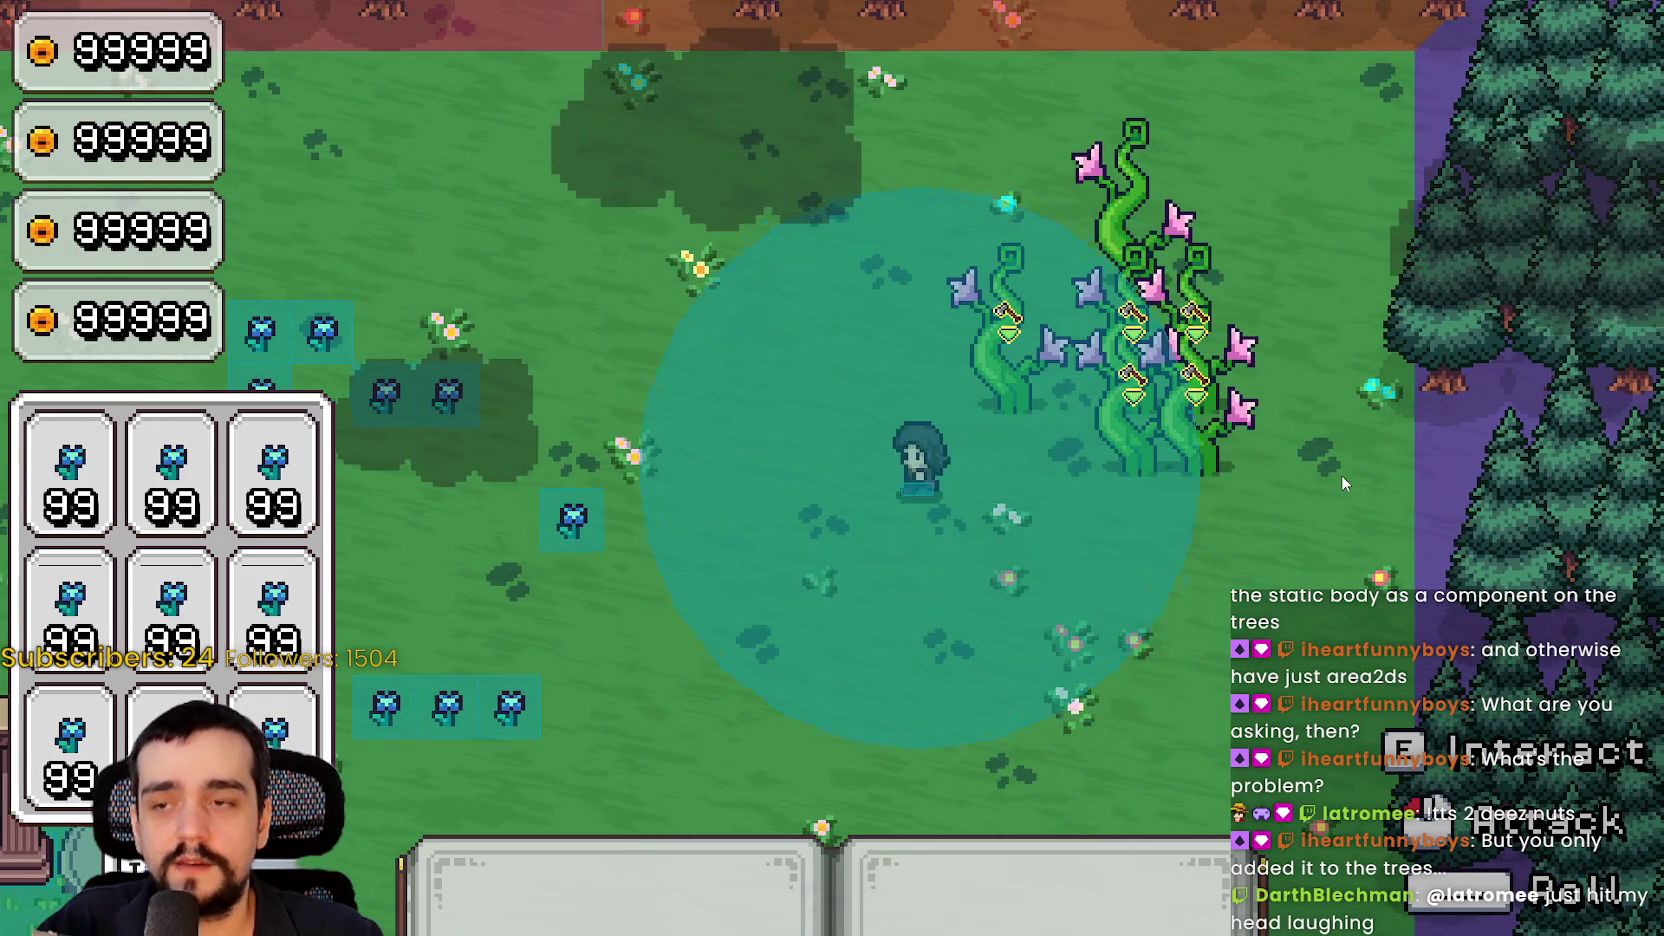
Walk the player into and around the pink vines to test collision, then return to resource_stone
{"action": "key", "text": "d"}
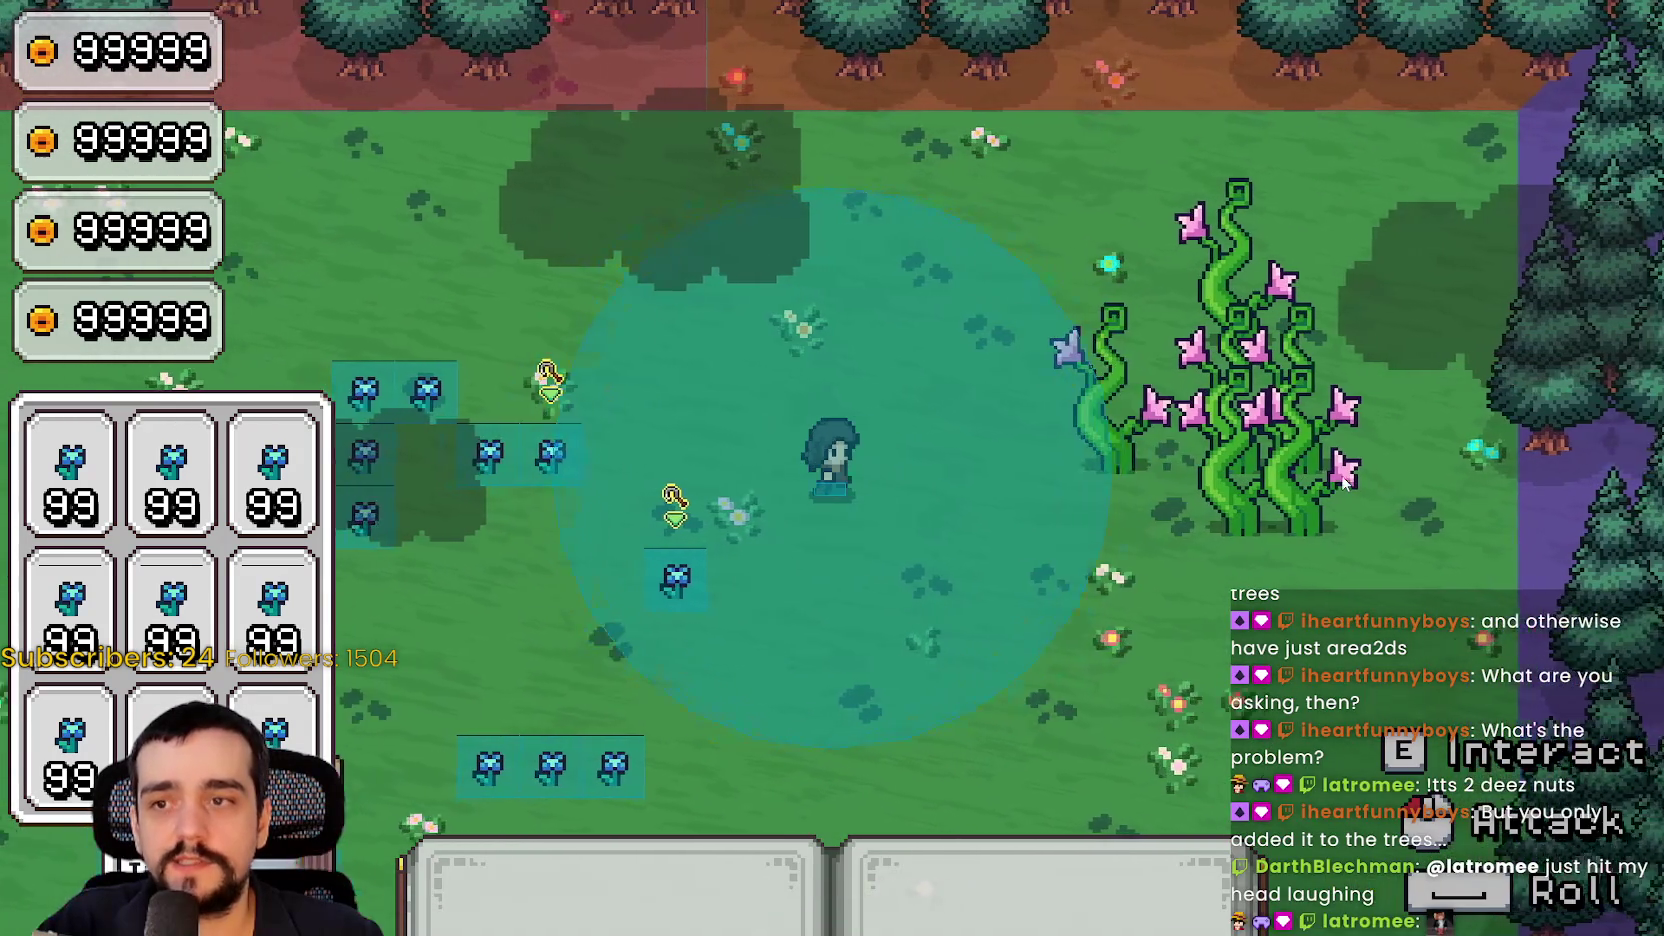
{"action": "key", "text": "a"}
{"action": "key", "text": "d"}
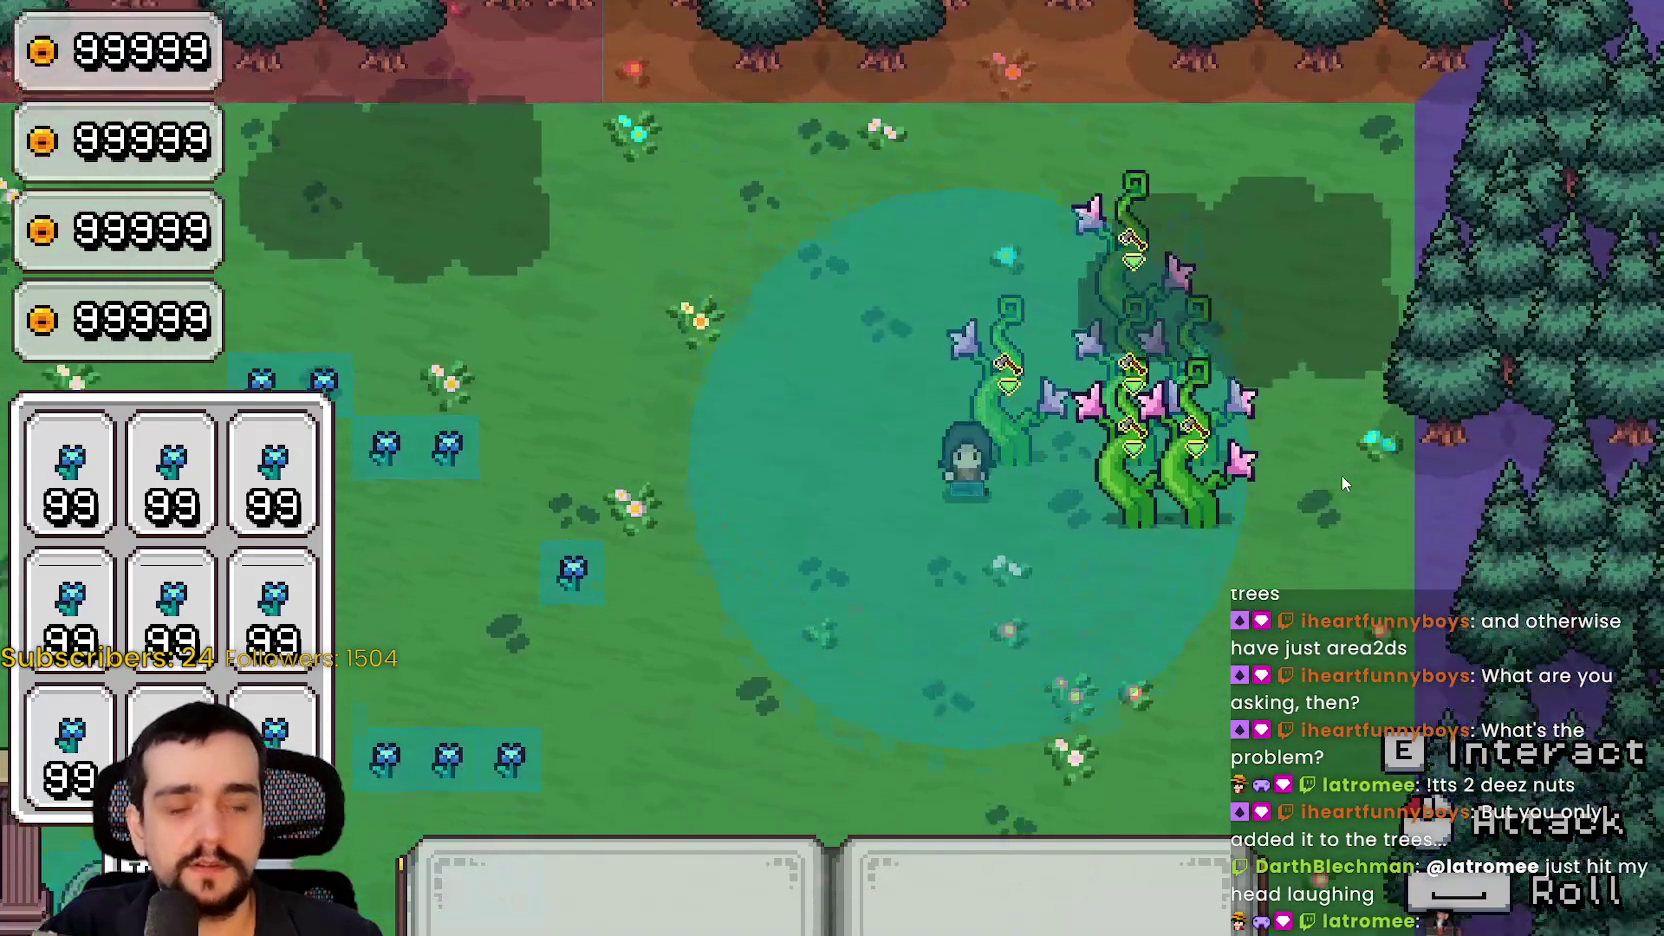
{"action": "key", "text": "s"}
{"action": "key", "text": "w"}
{"action": "key", "text": "s"}
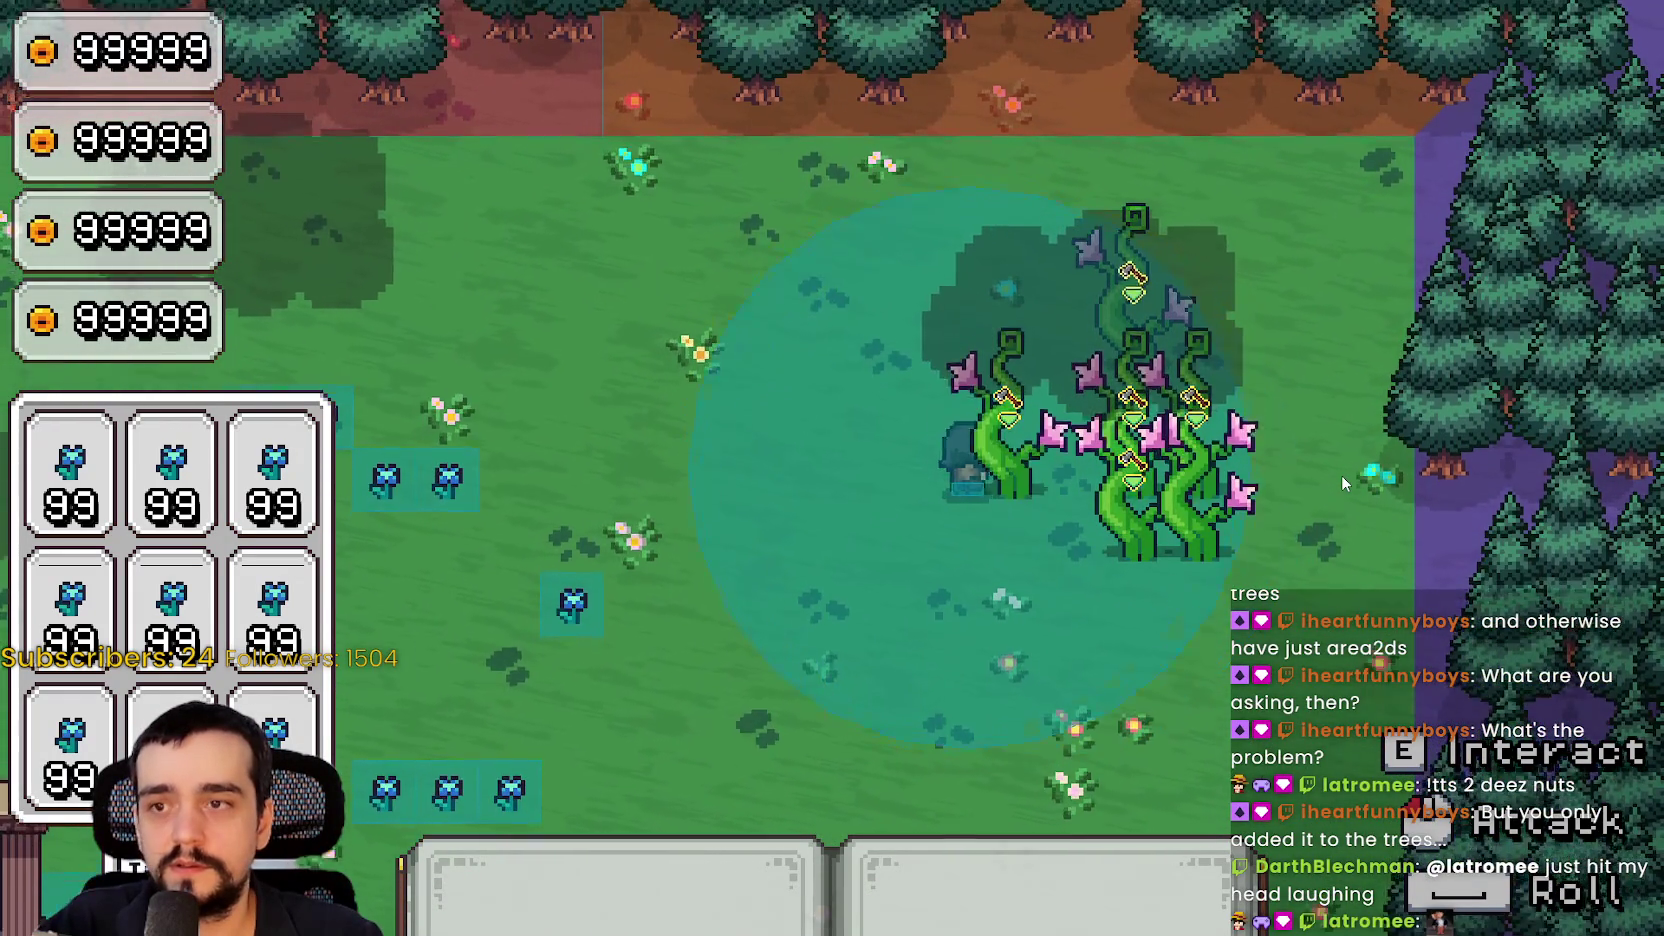
{"action": "key", "text": "a"}
{"action": "key", "text": "a"}
{"action": "key", "text": "d"}
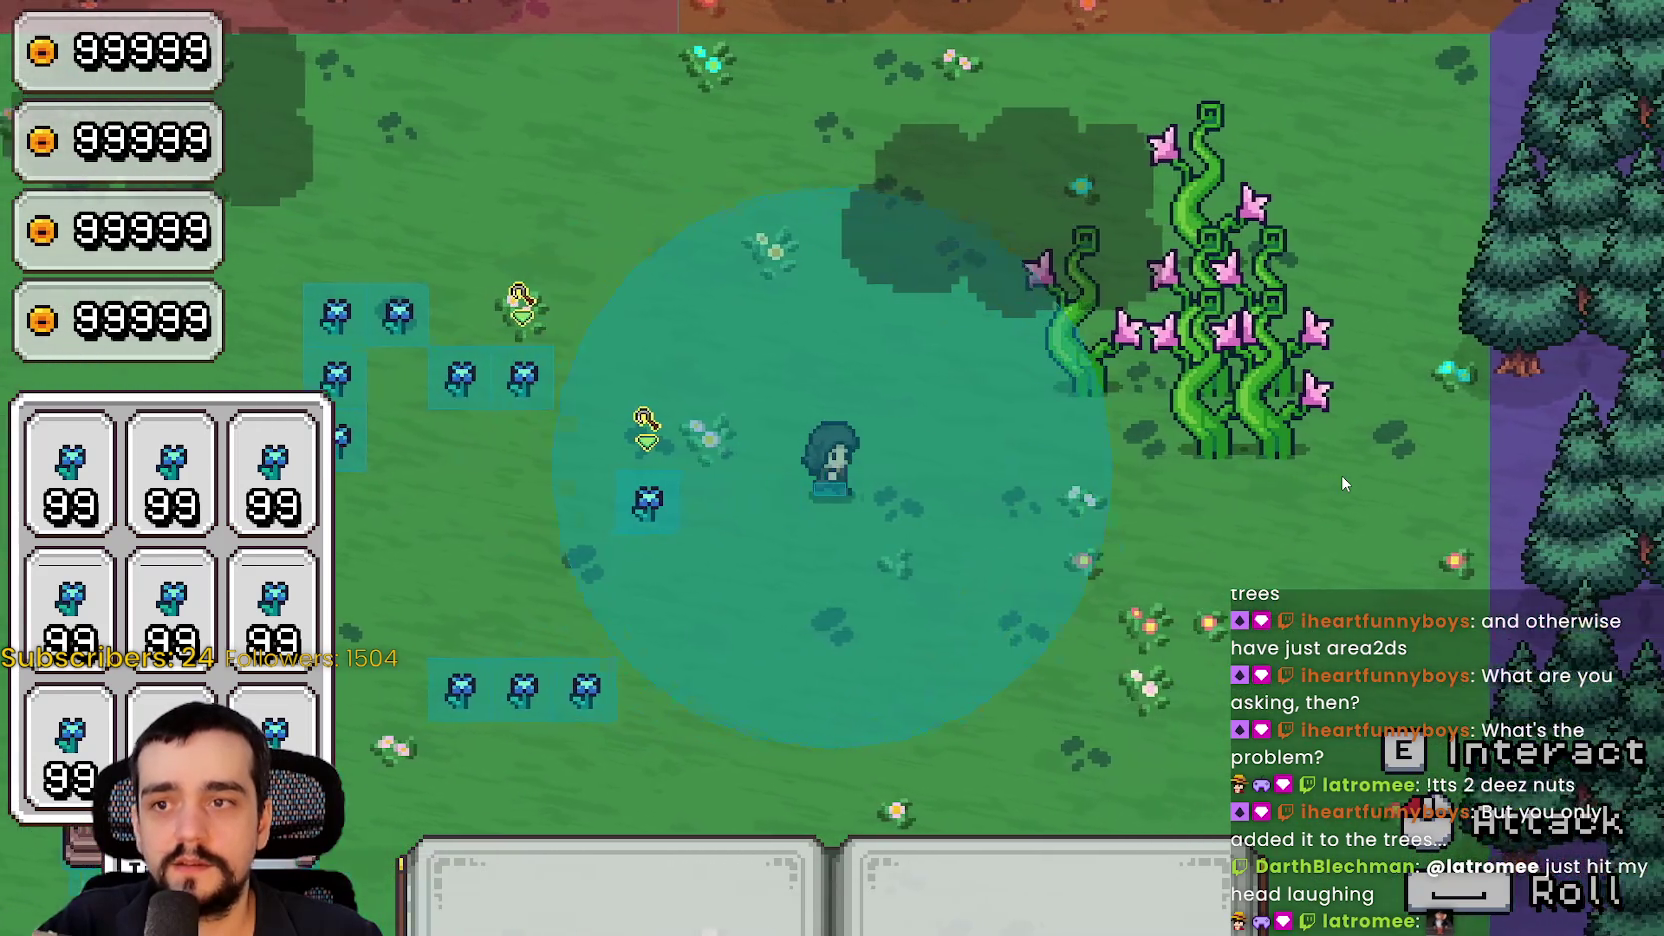
{"action": "key", "text": "d"}
{"action": "key", "text": "a"}
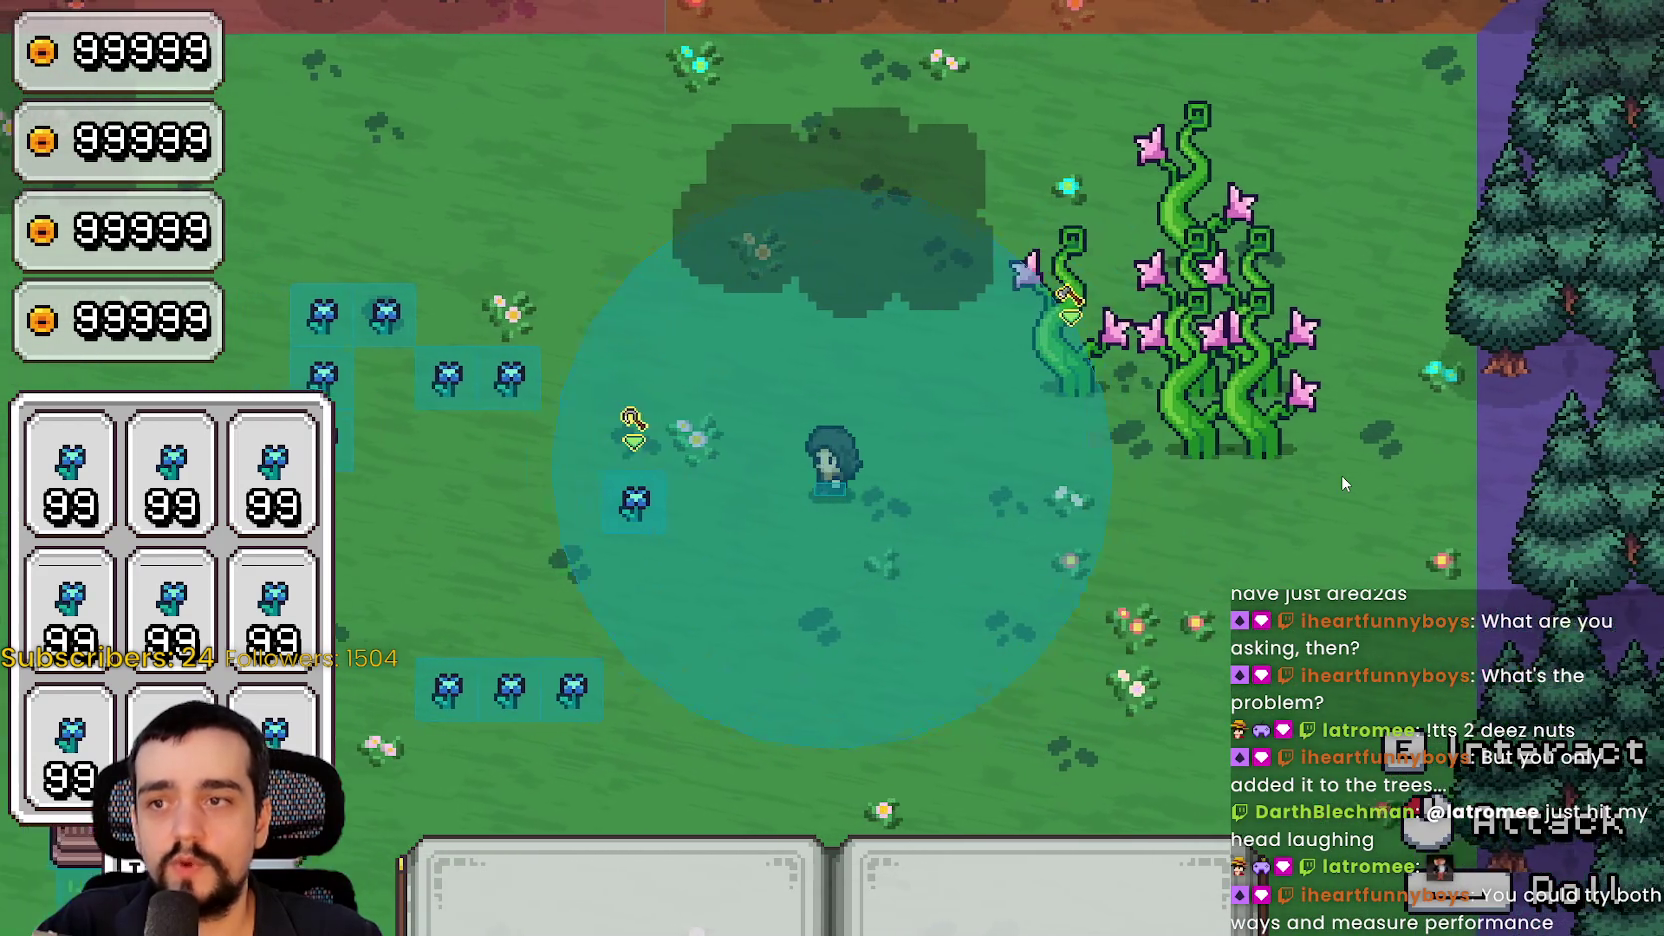
{"action": "key", "text": "d"}
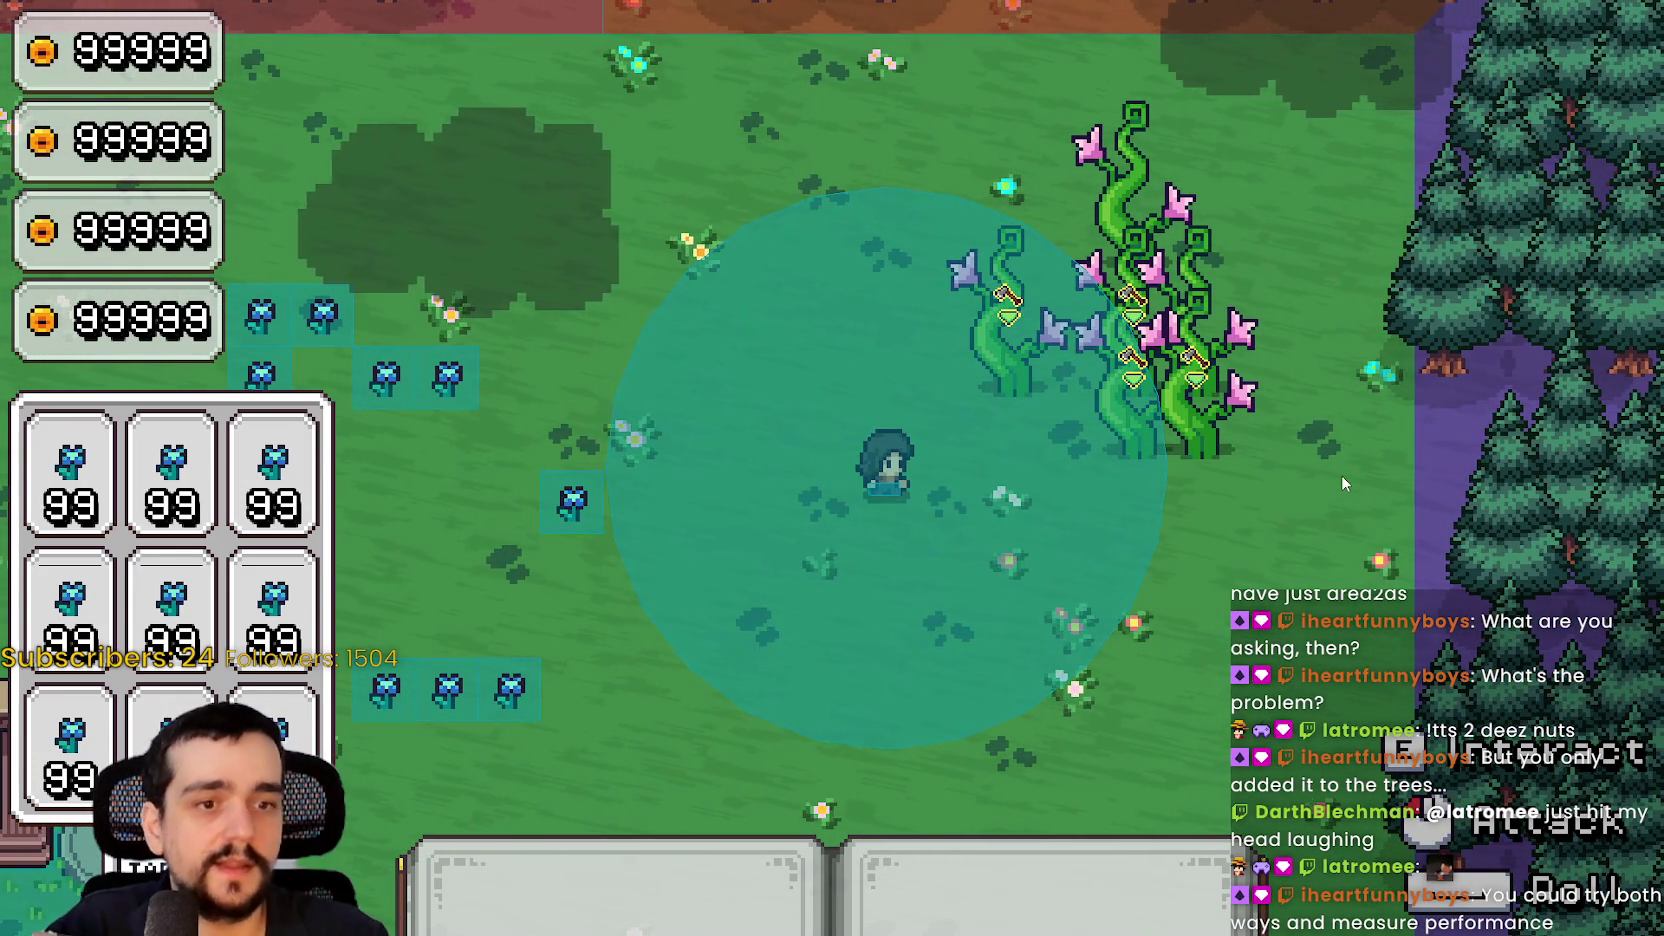
{"action": "key", "text": "w"}
{"action": "key", "text": "a"}
{"action": "key", "text": "d"}
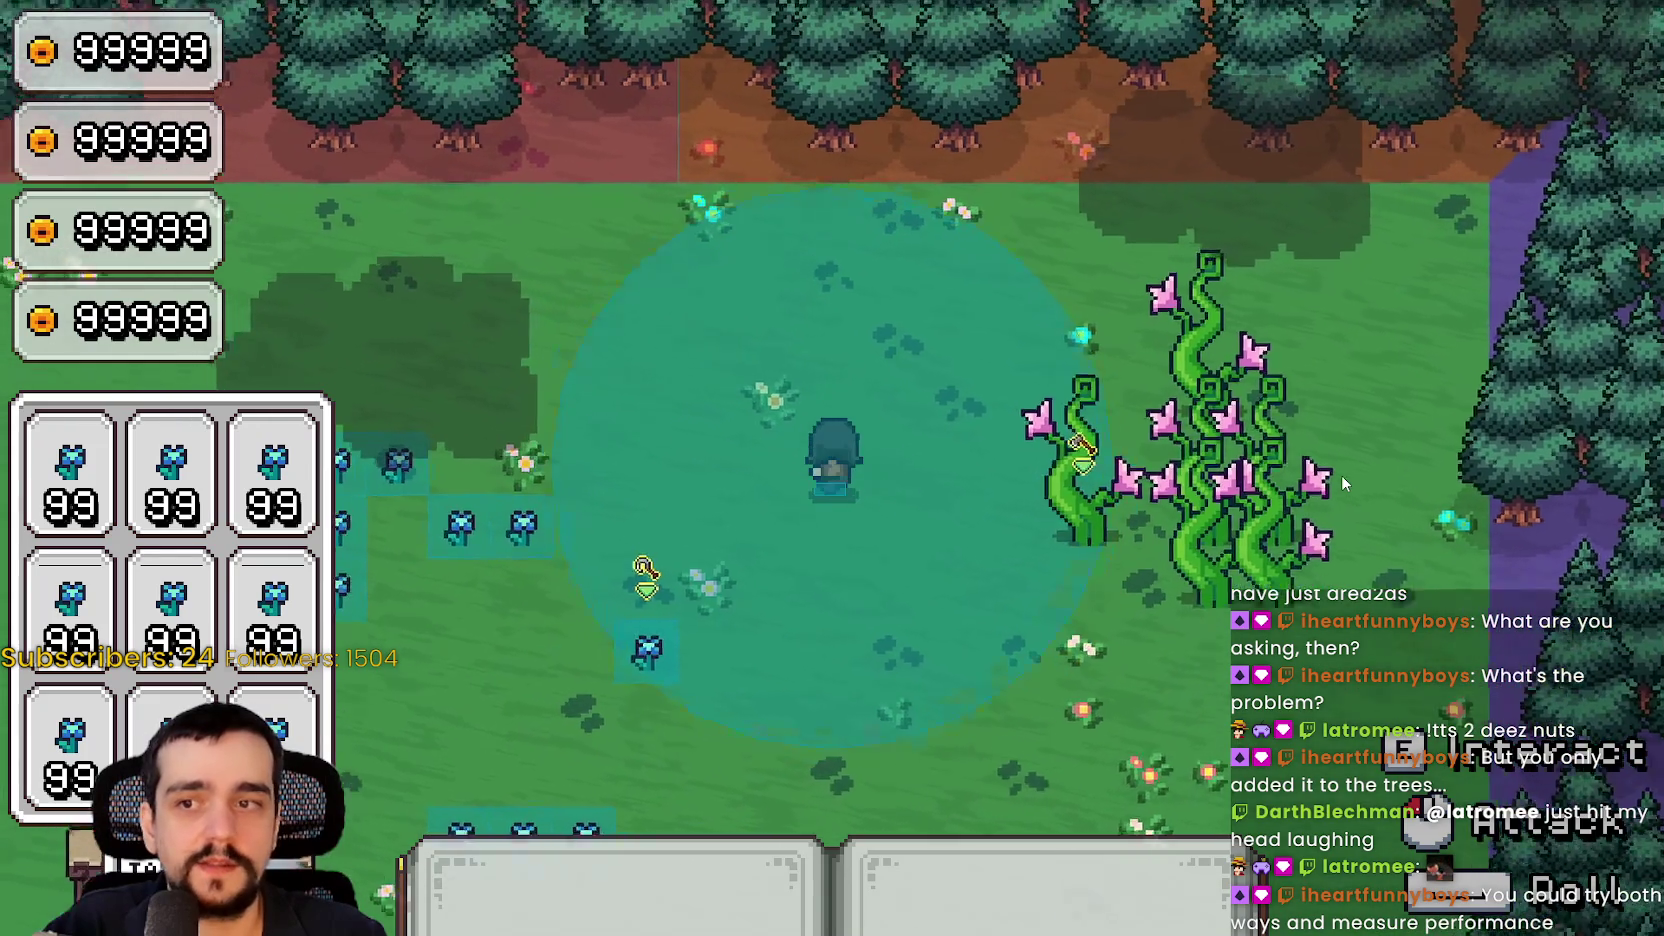
{"action": "key", "text": "w"}
{"action": "key", "text": "d"}
{"action": "key", "text": "s"}
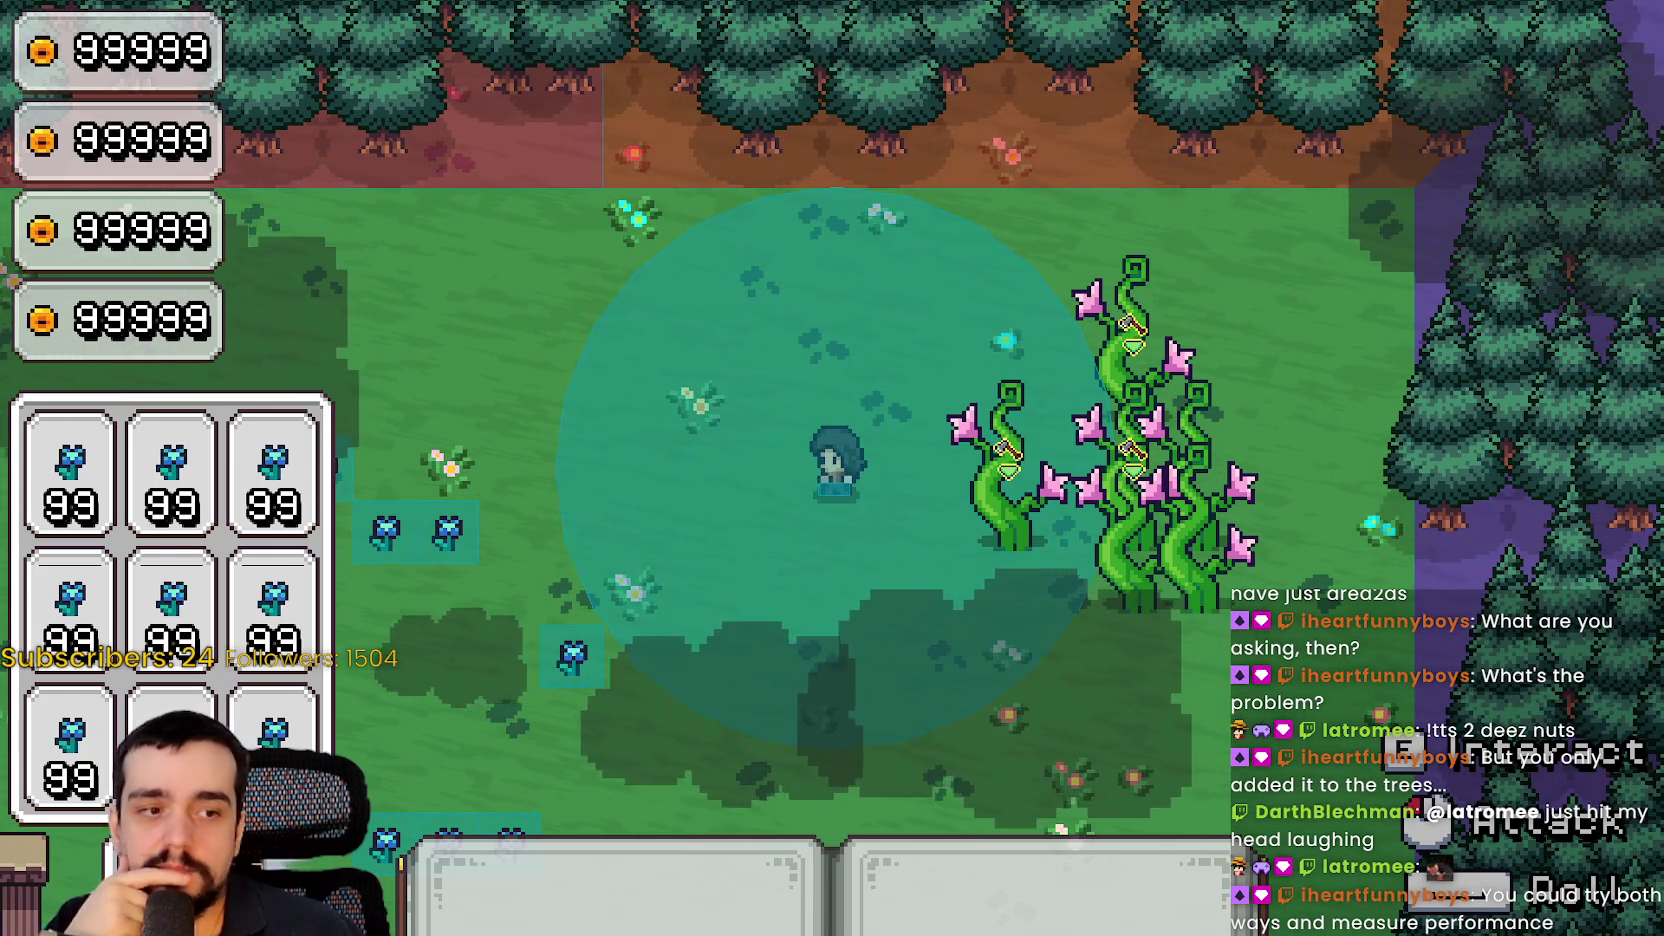
{"action": "key", "text": "alt+Tab"}
{"action": "scroll", "scroll_direction": "down", "scroll_amount": 3}
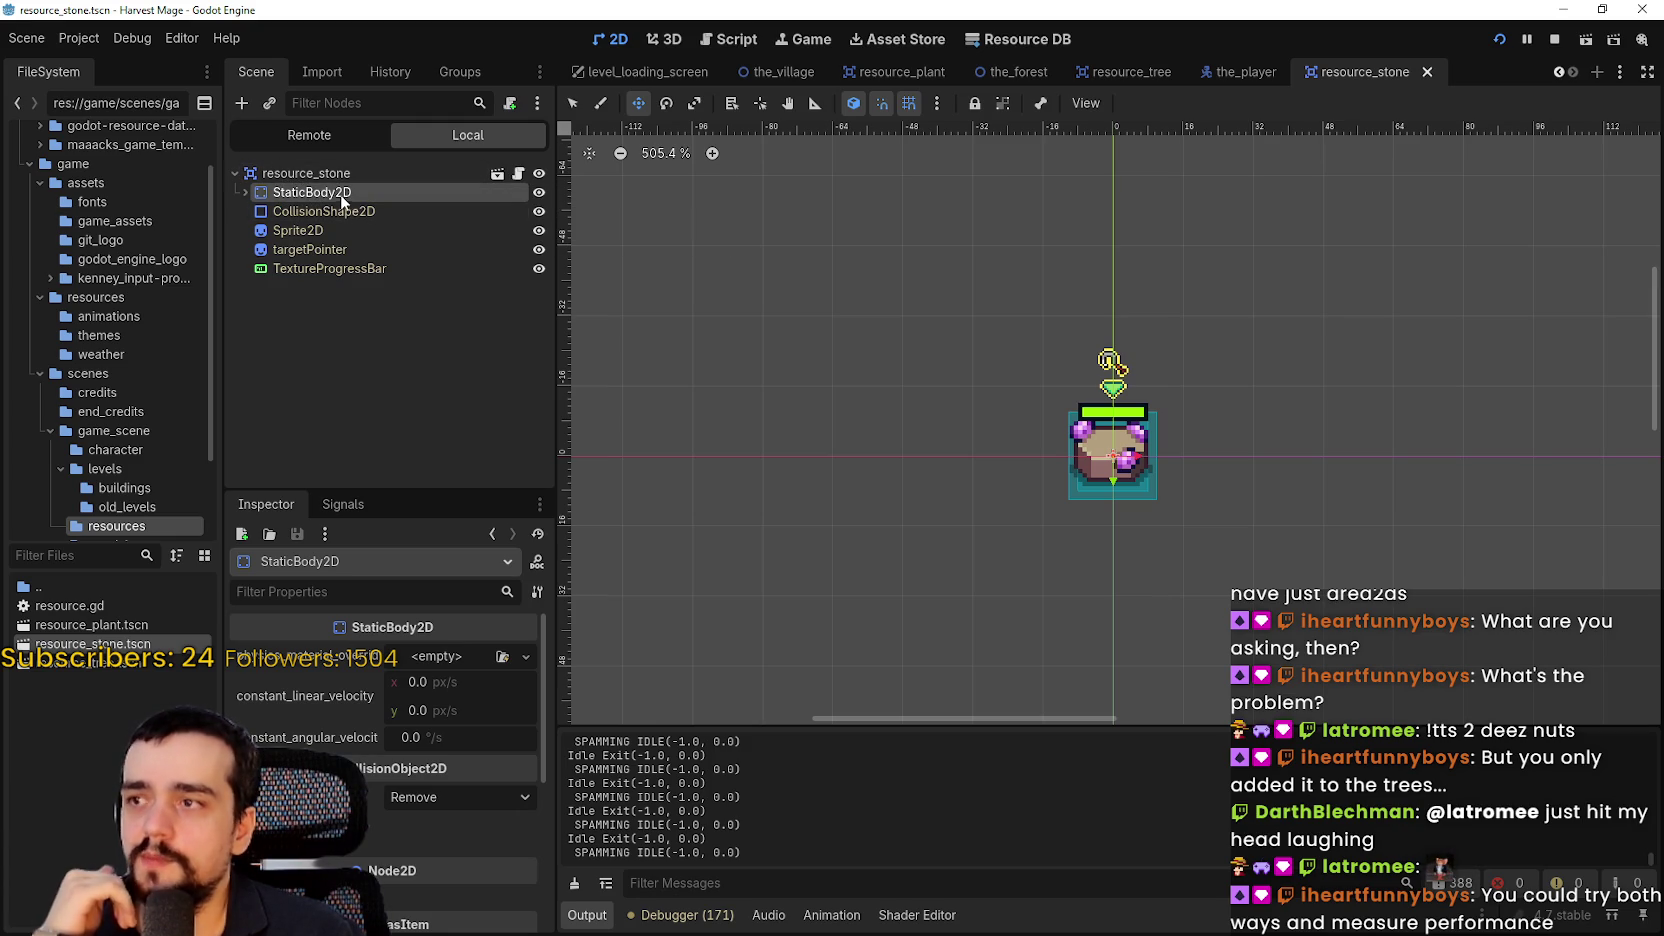
Inspect the CollisionShape2D under StaticBody2D and the root resource_stone node
{"action": "scroll", "scroll_direction": "down", "scroll_amount": 3}
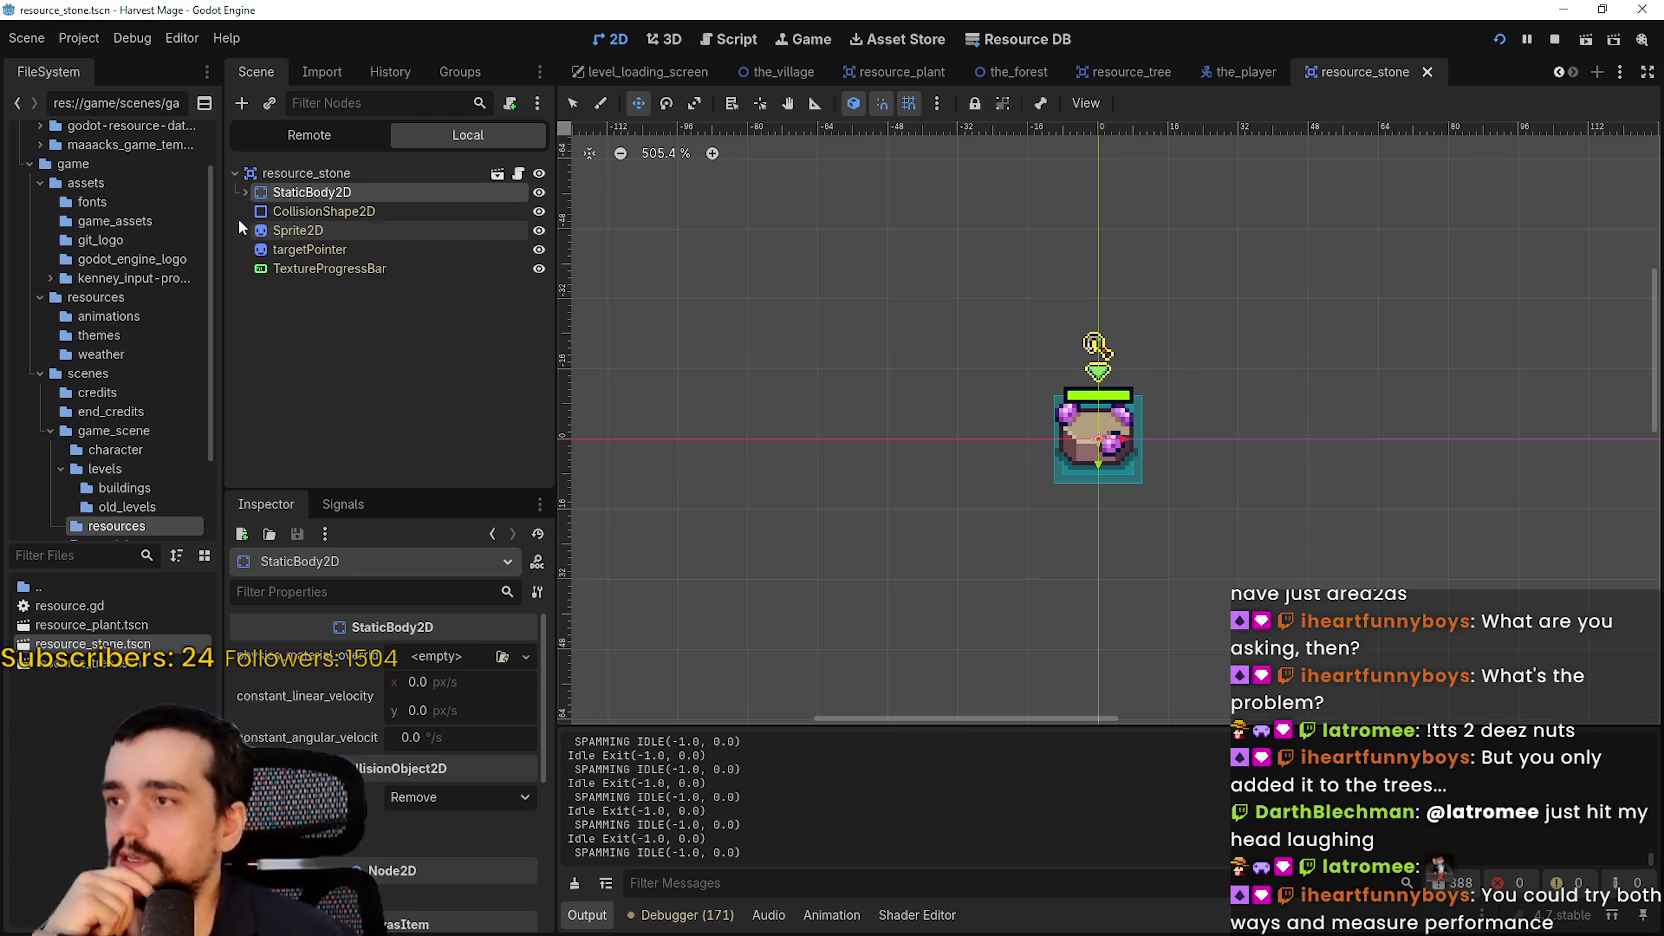
{"action": "left_click", "coordinate": [302, 212]}
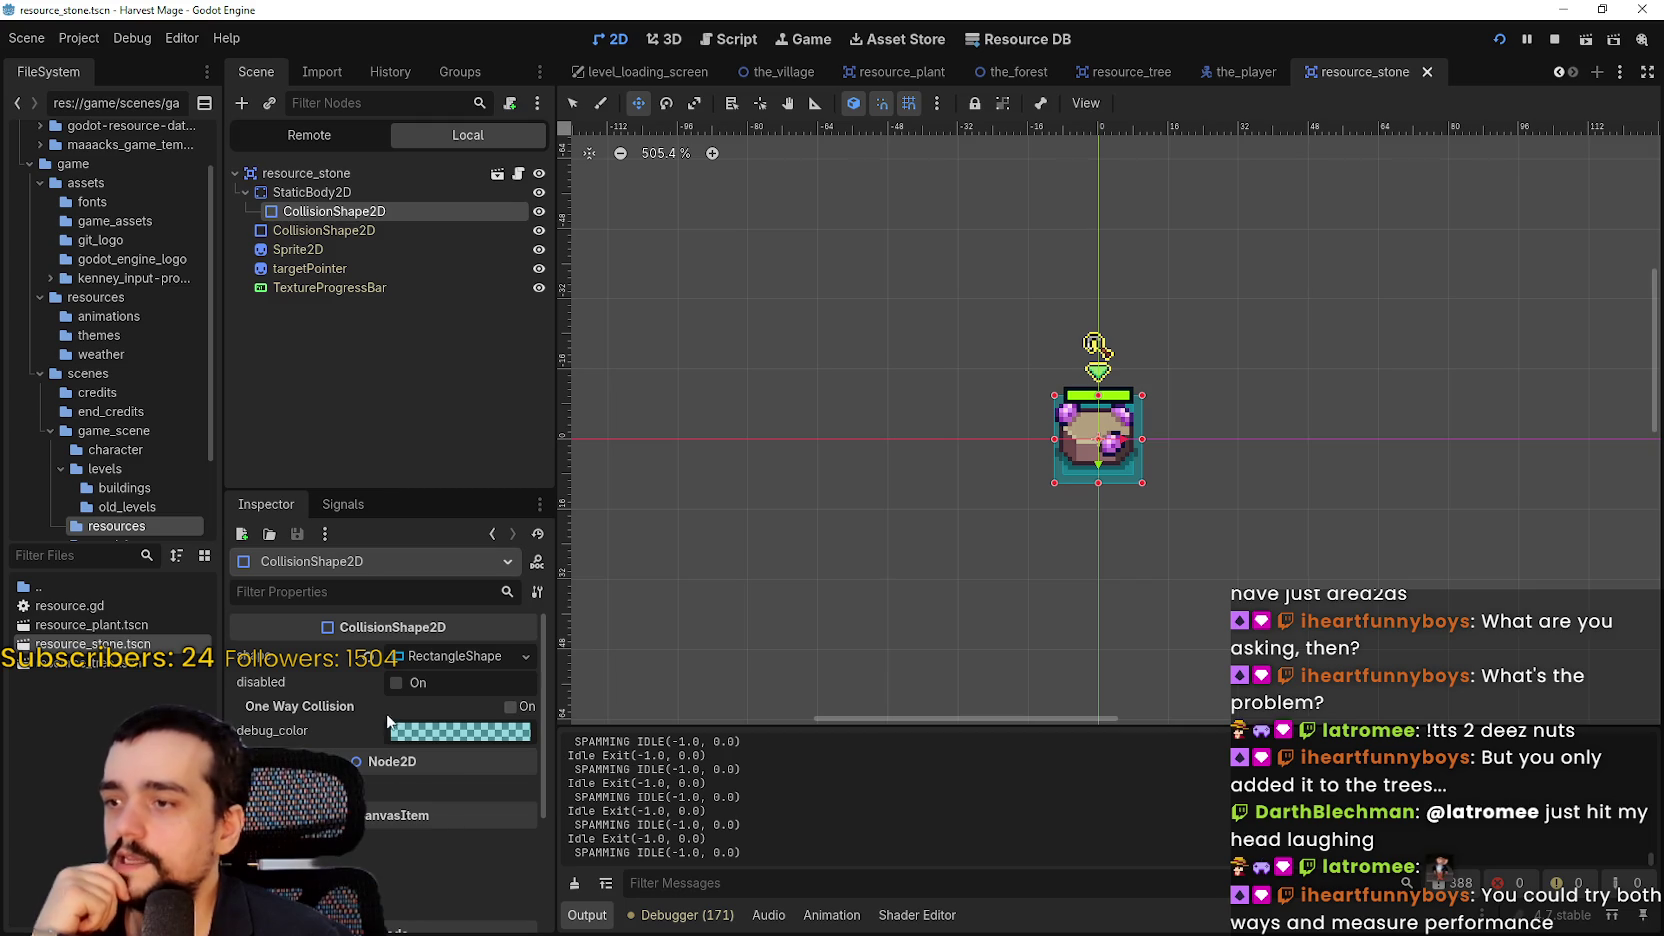
{"action": "left_click", "coordinate": [305, 173]}
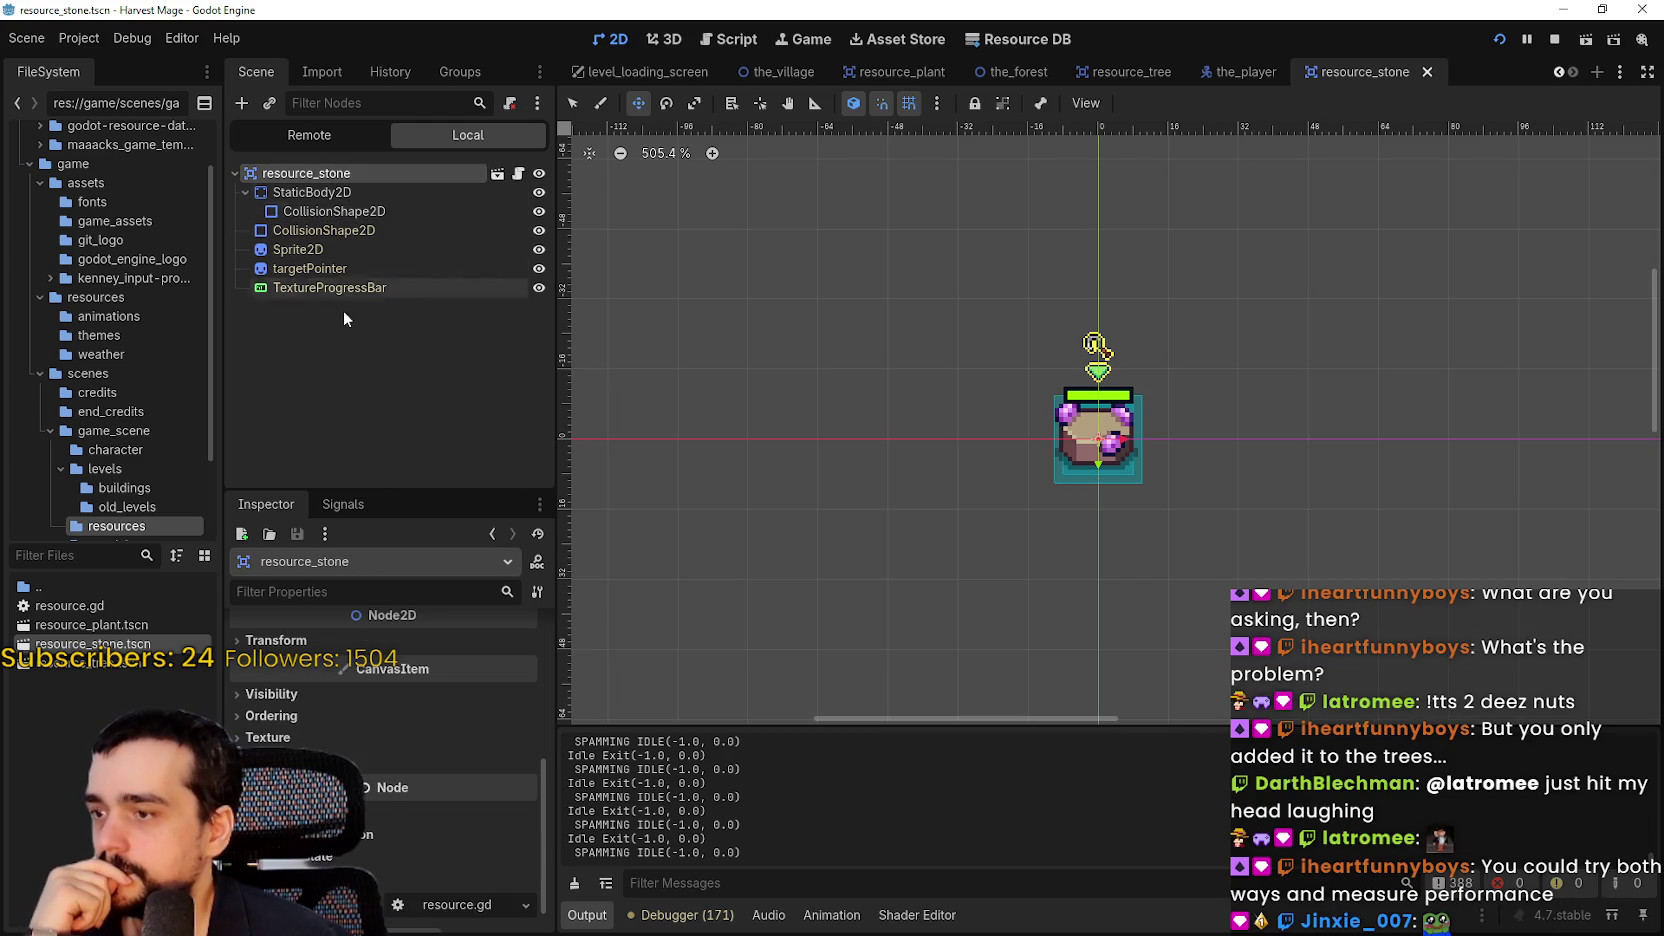
{"action": "scroll", "scroll_direction": "up", "scroll_amount": 3}
{"action": "scroll", "scroll_direction": "up", "scroll_amount": 3}
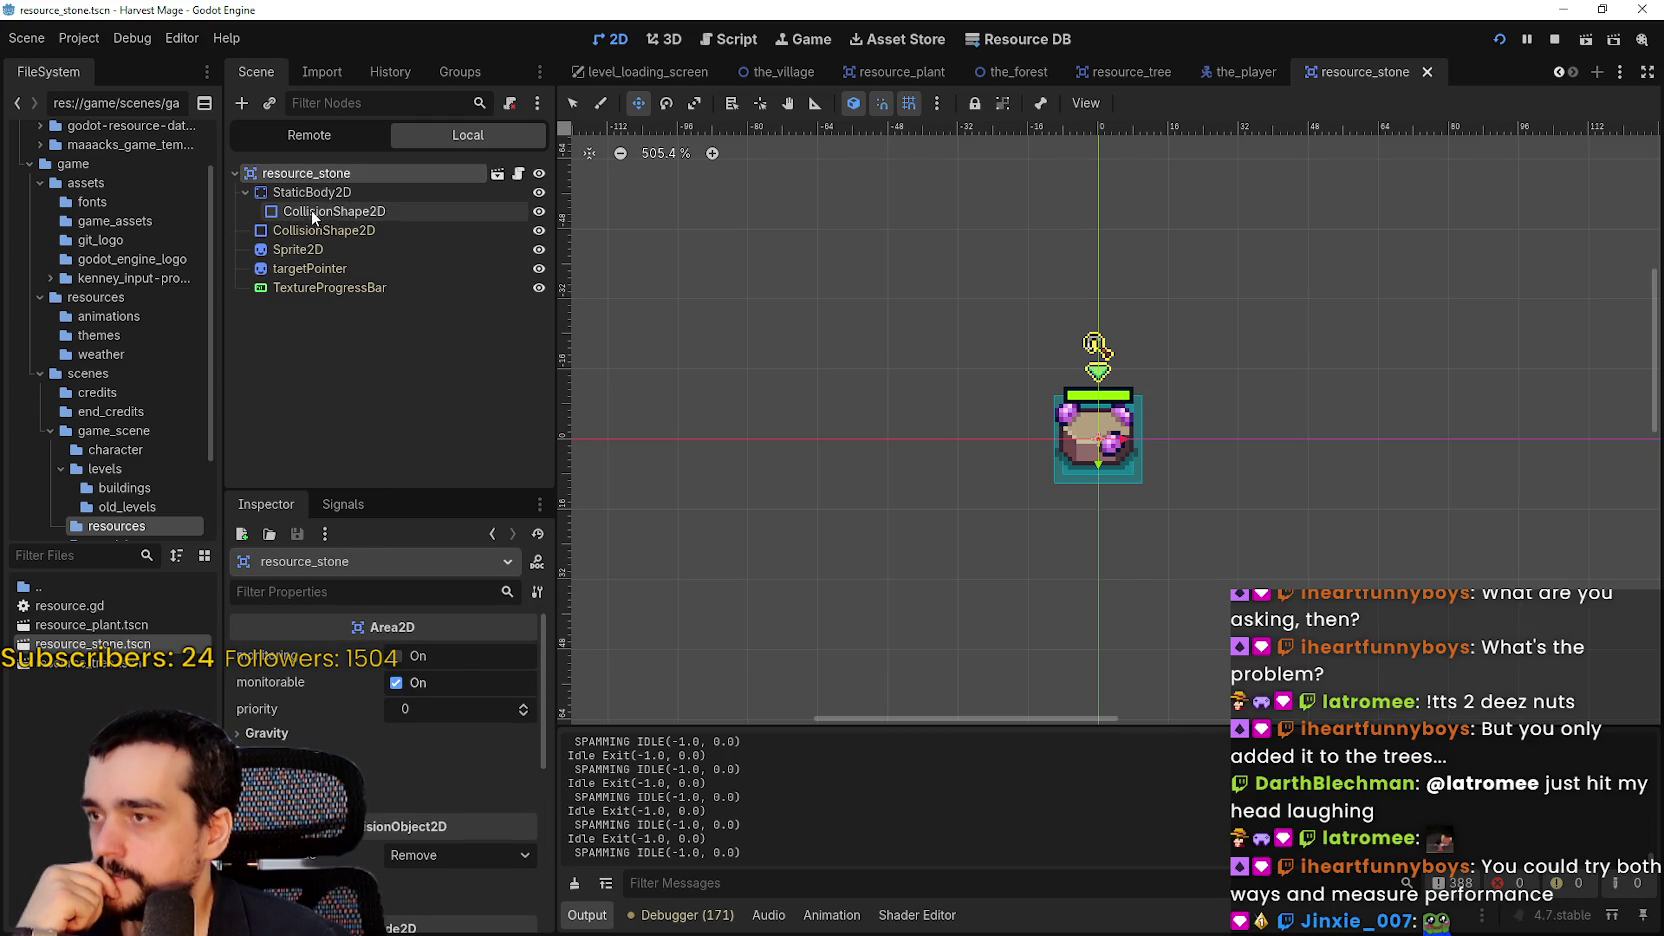
Review StaticBody2D's Collision layer/mask and Transform settings, then briefly check the running game
{"action": "left_click", "coordinate": [311, 192]}
{"action": "scroll", "scroll_direction": "down", "scroll_amount": 3}
{"action": "left_click", "coordinate": [330, 750]}
{"action": "scroll", "scroll_direction": "down", "scroll_amount": 3}
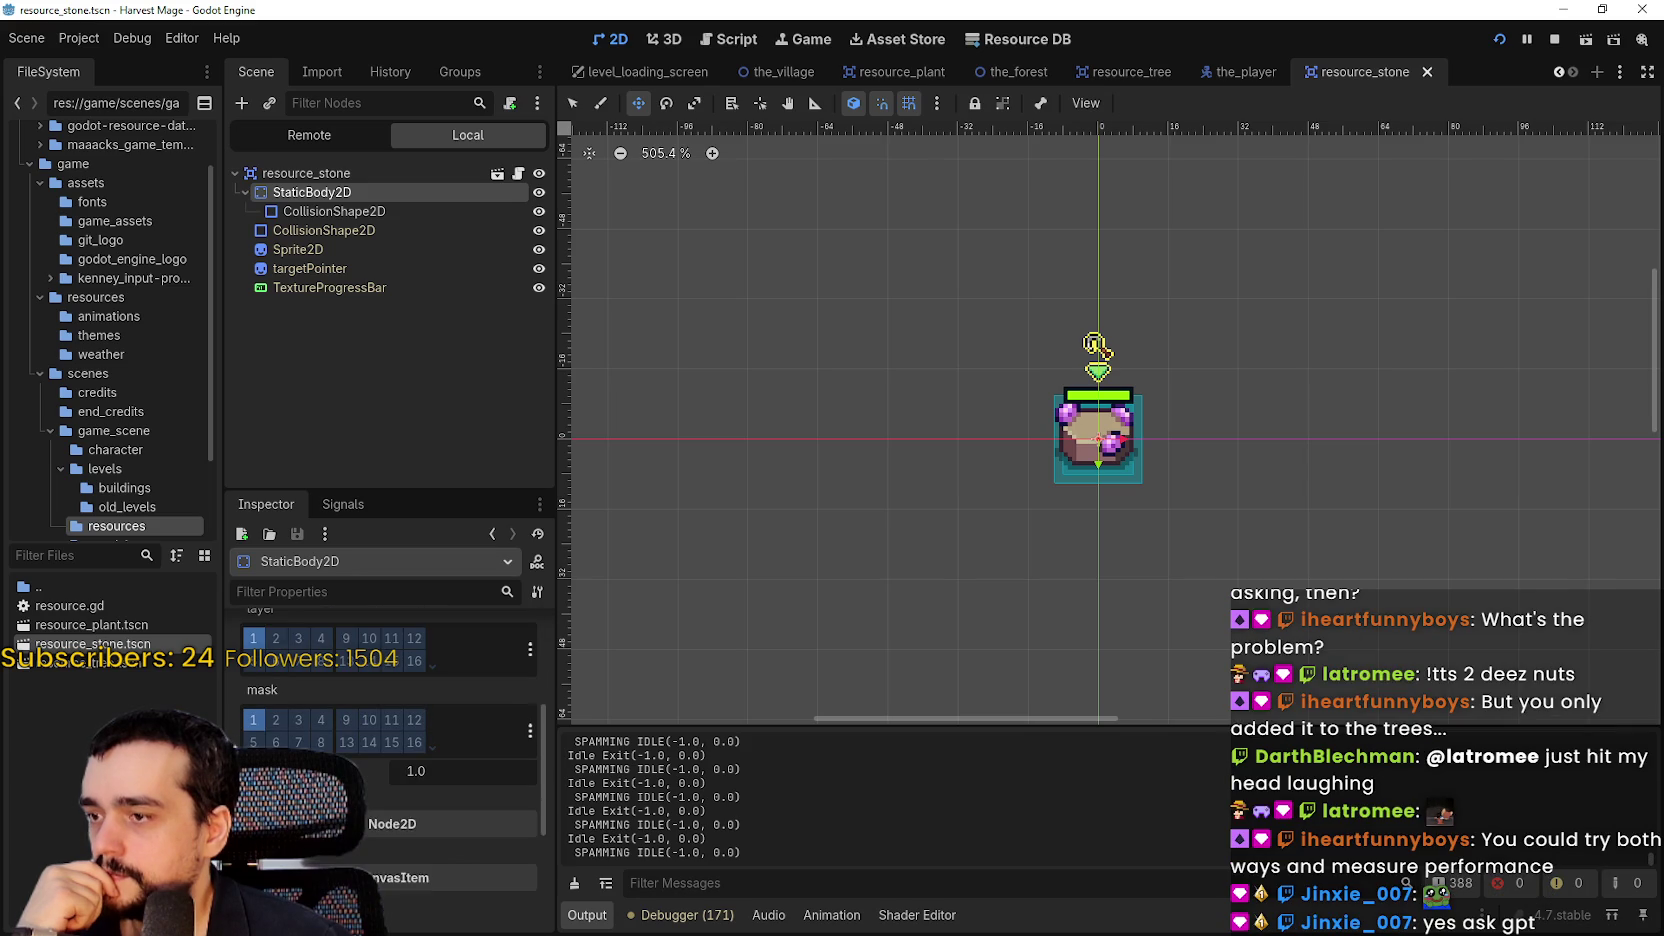
{"action": "scroll", "scroll_direction": "down", "scroll_amount": 3}
{"action": "left_click", "coordinate": [302, 694]}
{"action": "left_click", "coordinate": [300, 692]}
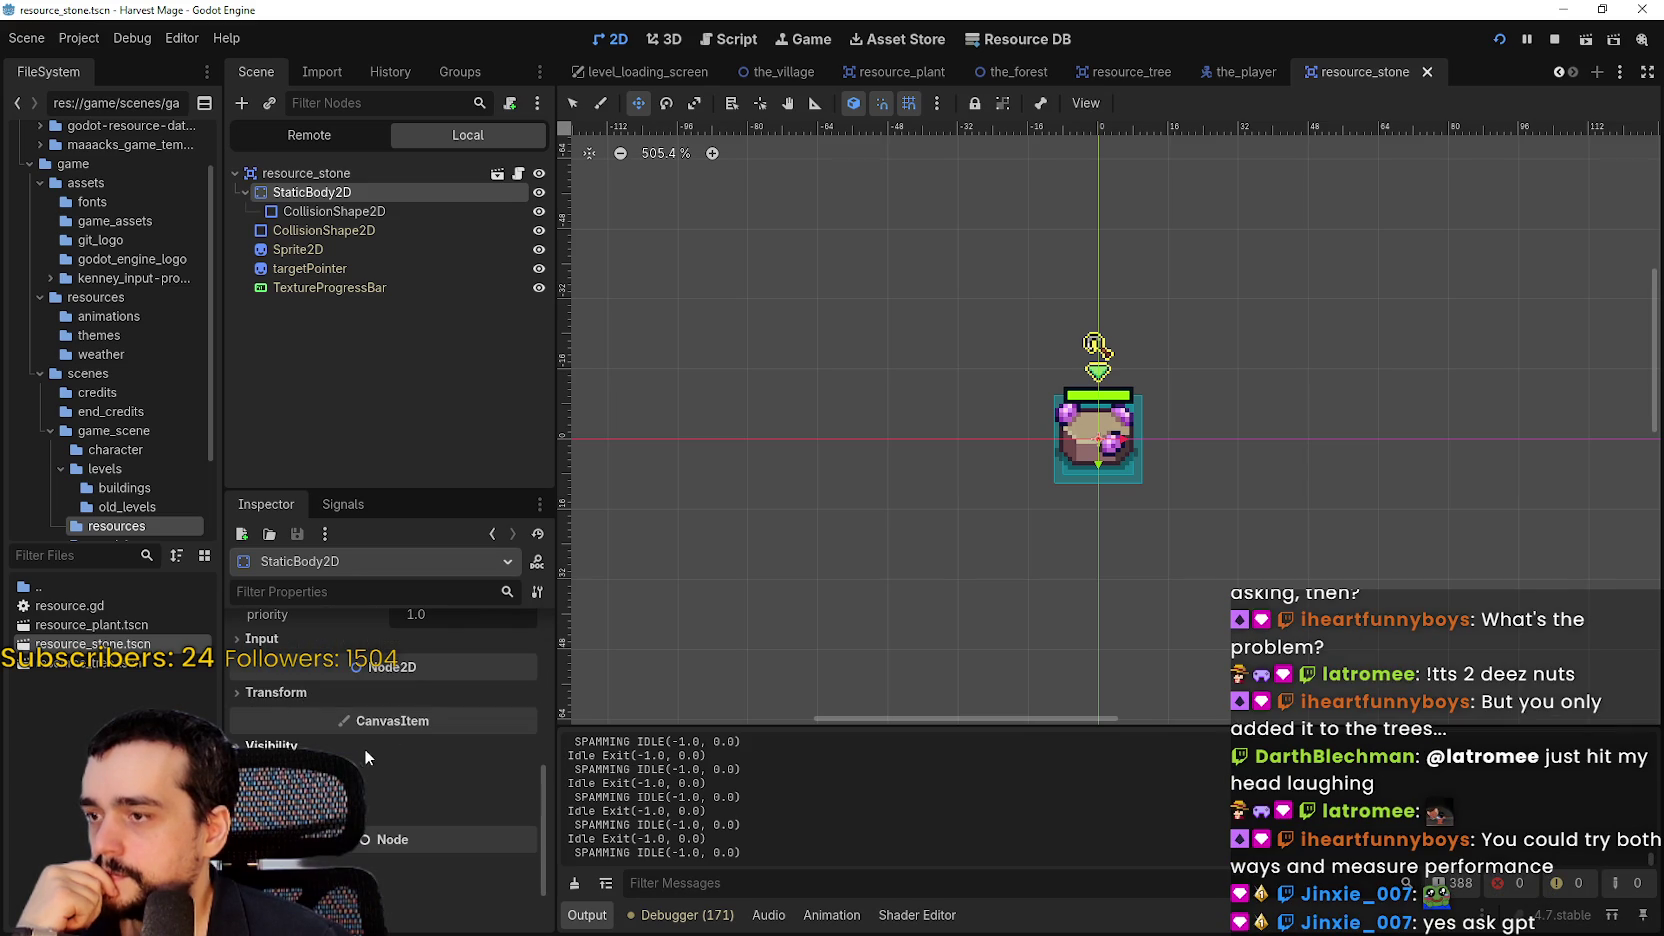
{"action": "key", "text": "alt+Tab"}
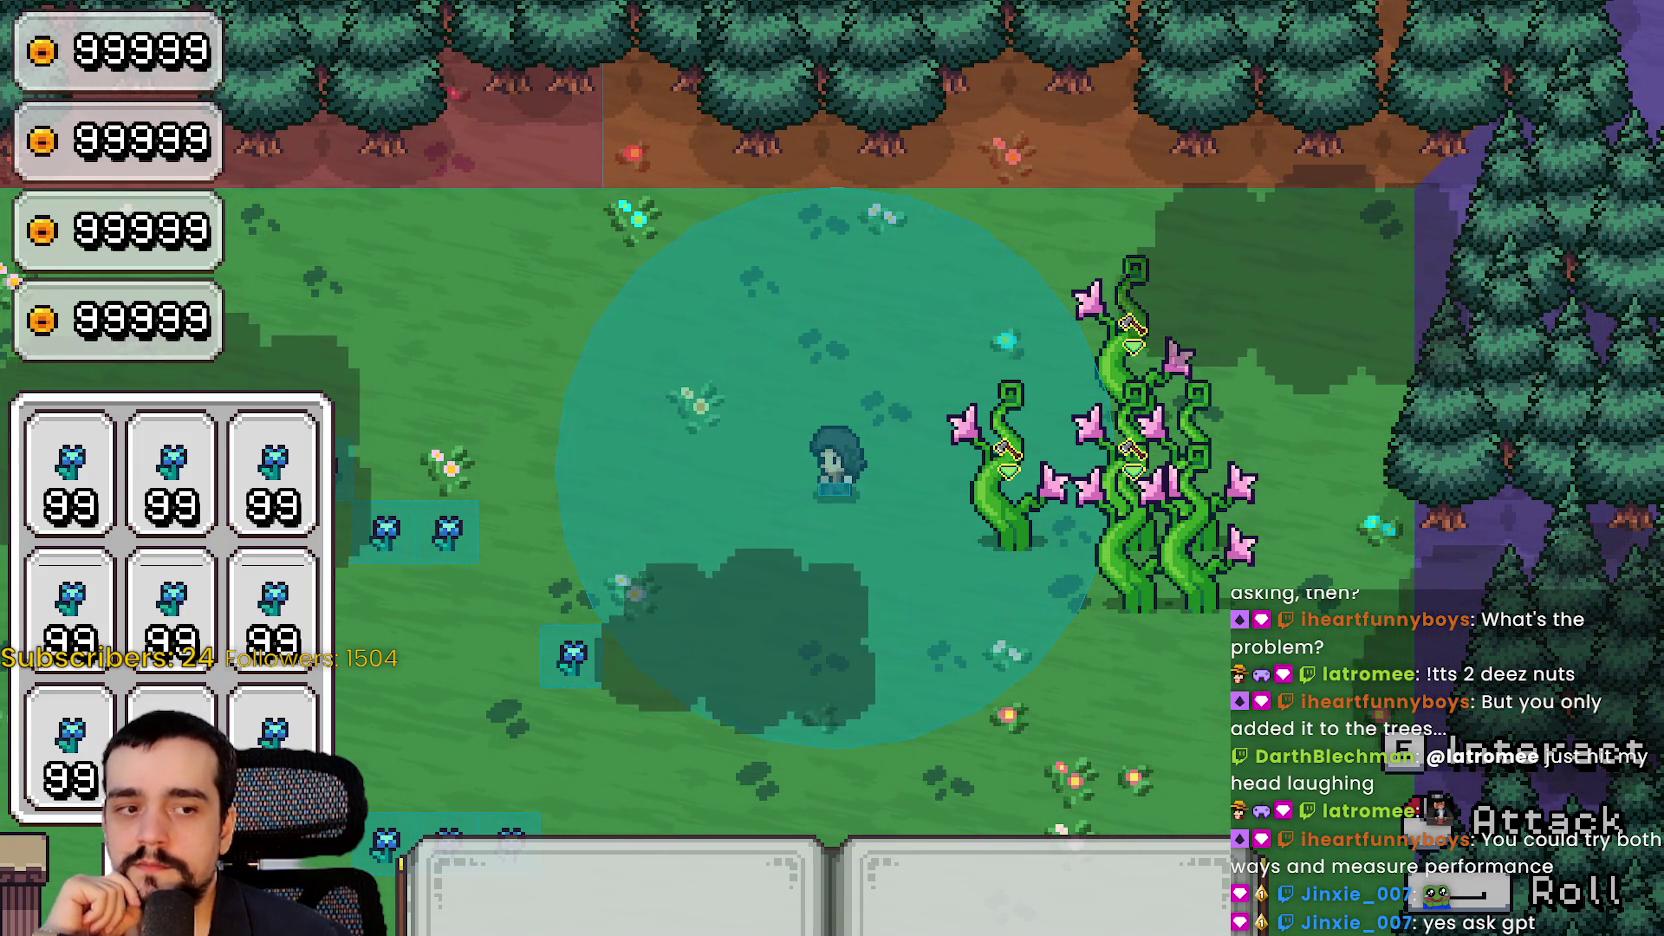
{"action": "key", "text": "F8"}
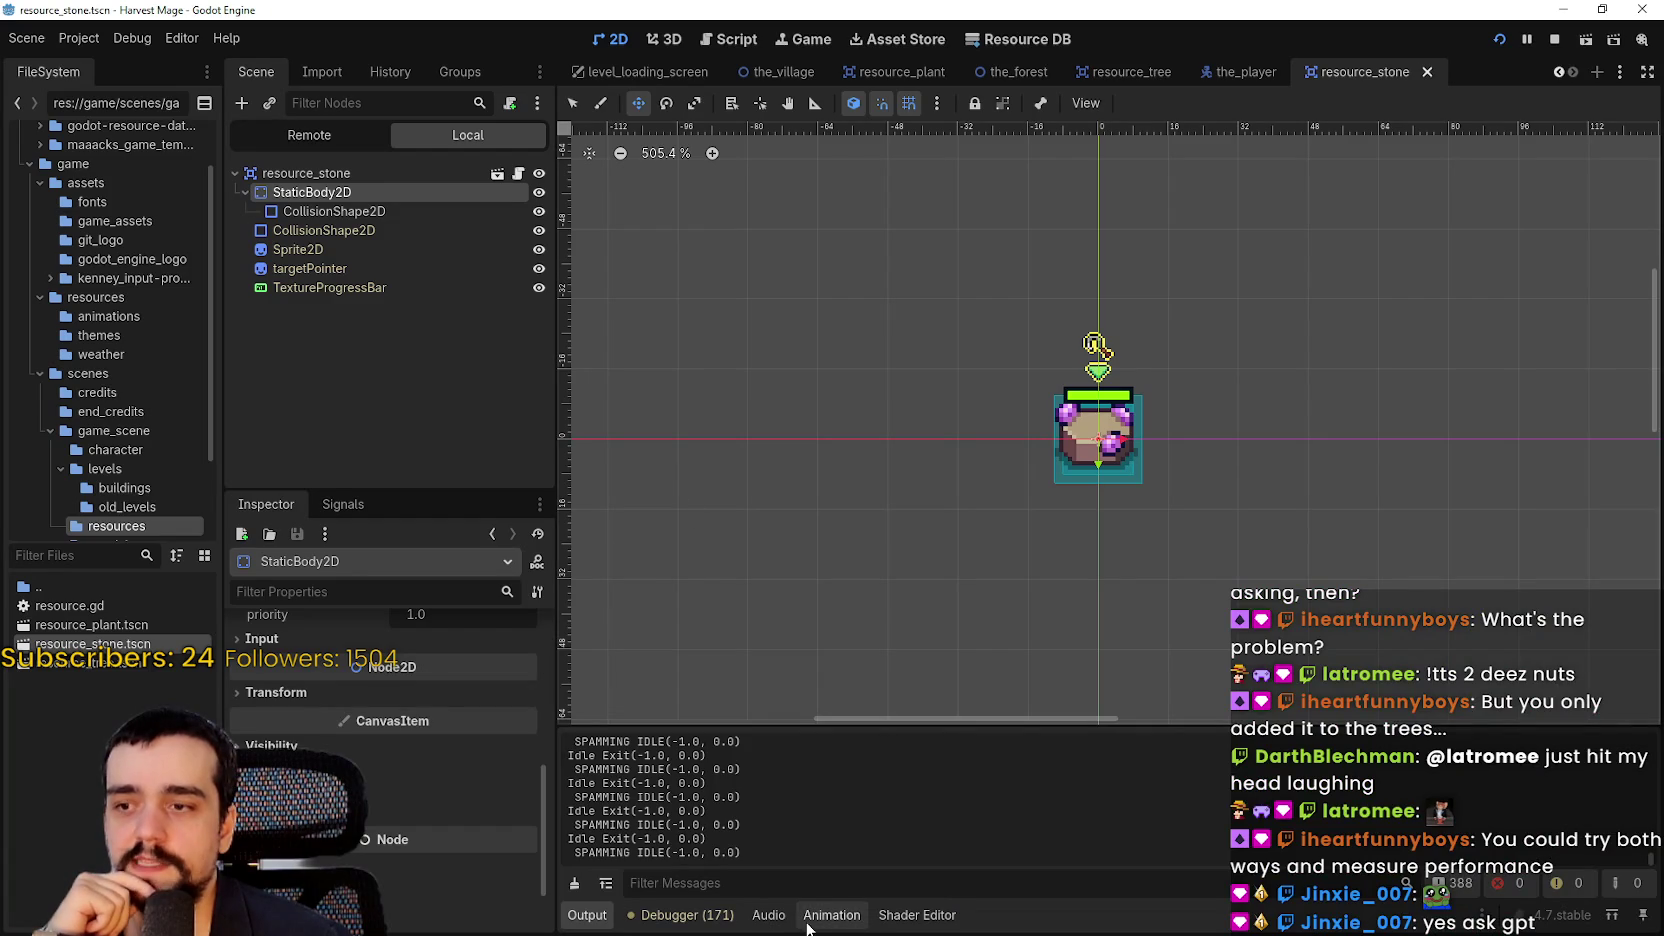
Graph the FPS, Process and Physics Process monitors in an enlarged debugger panel
{"action": "left_click", "coordinate": [685, 915]}
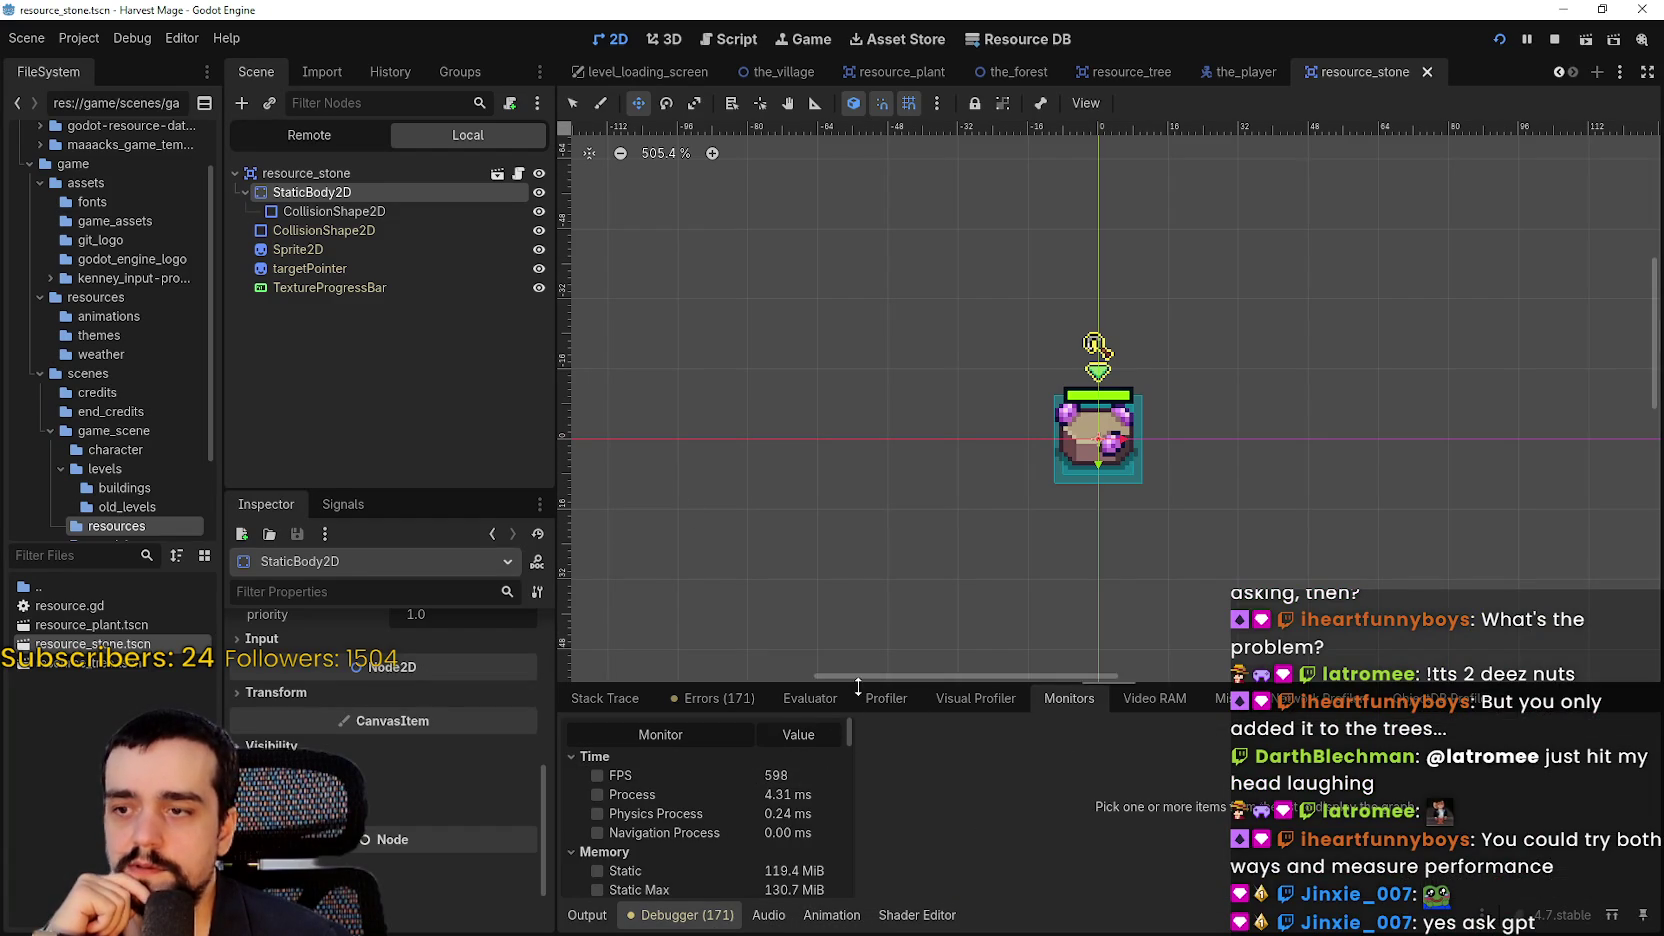
{"action": "left_click_drag", "start_coordinate": [853, 686], "coordinate": [855, 548]}
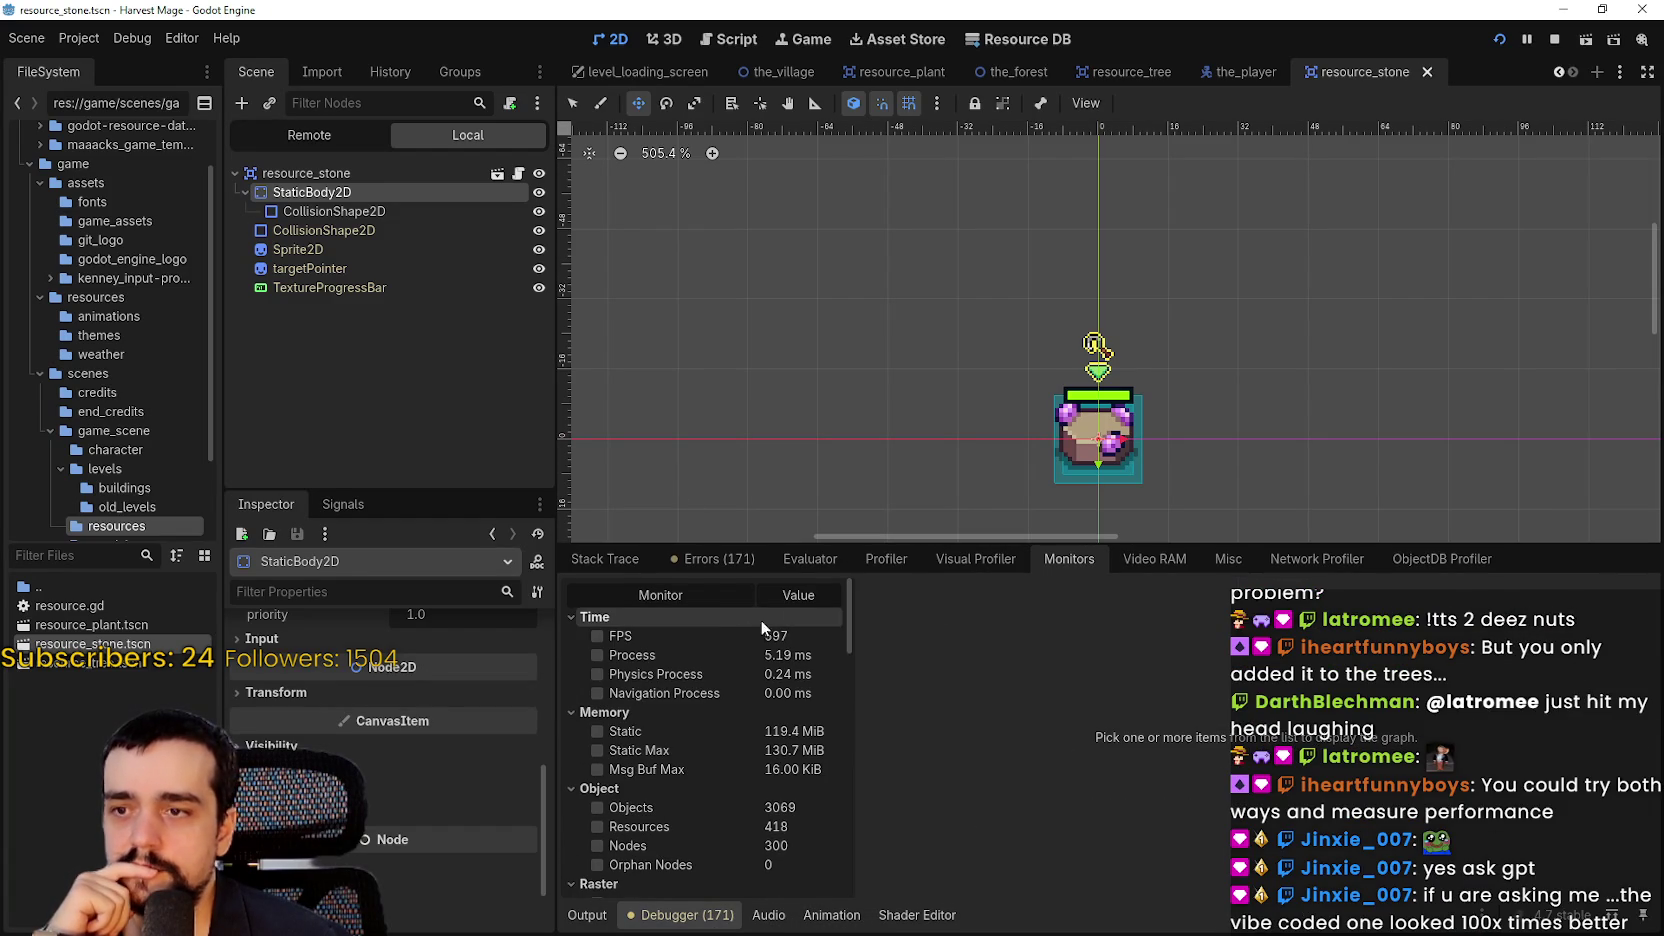
{"action": "left_click", "coordinate": [702, 637]}
{"action": "left_click", "coordinate": [702, 655]}
{"action": "left_click", "coordinate": [702, 674]}
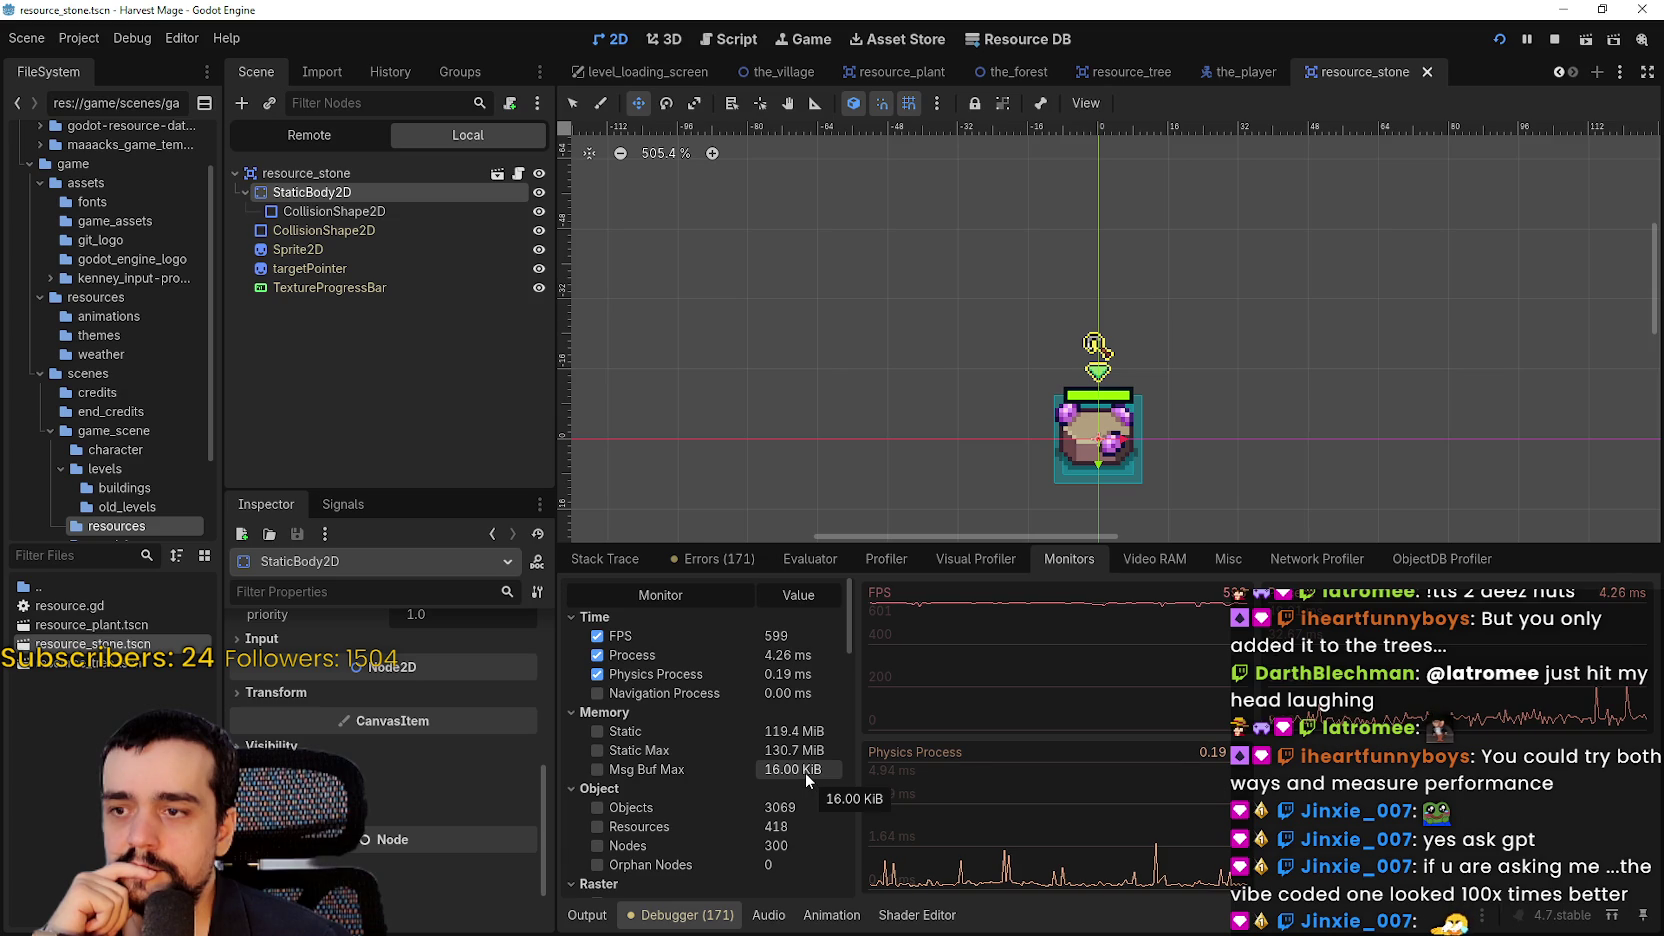
Record and stop a frame-time profile, inspect a later frame, then reselect StaticBody2D
{"action": "left_click", "coordinate": [744, 558]}
{"action": "left_click", "coordinate": [829, 562]}
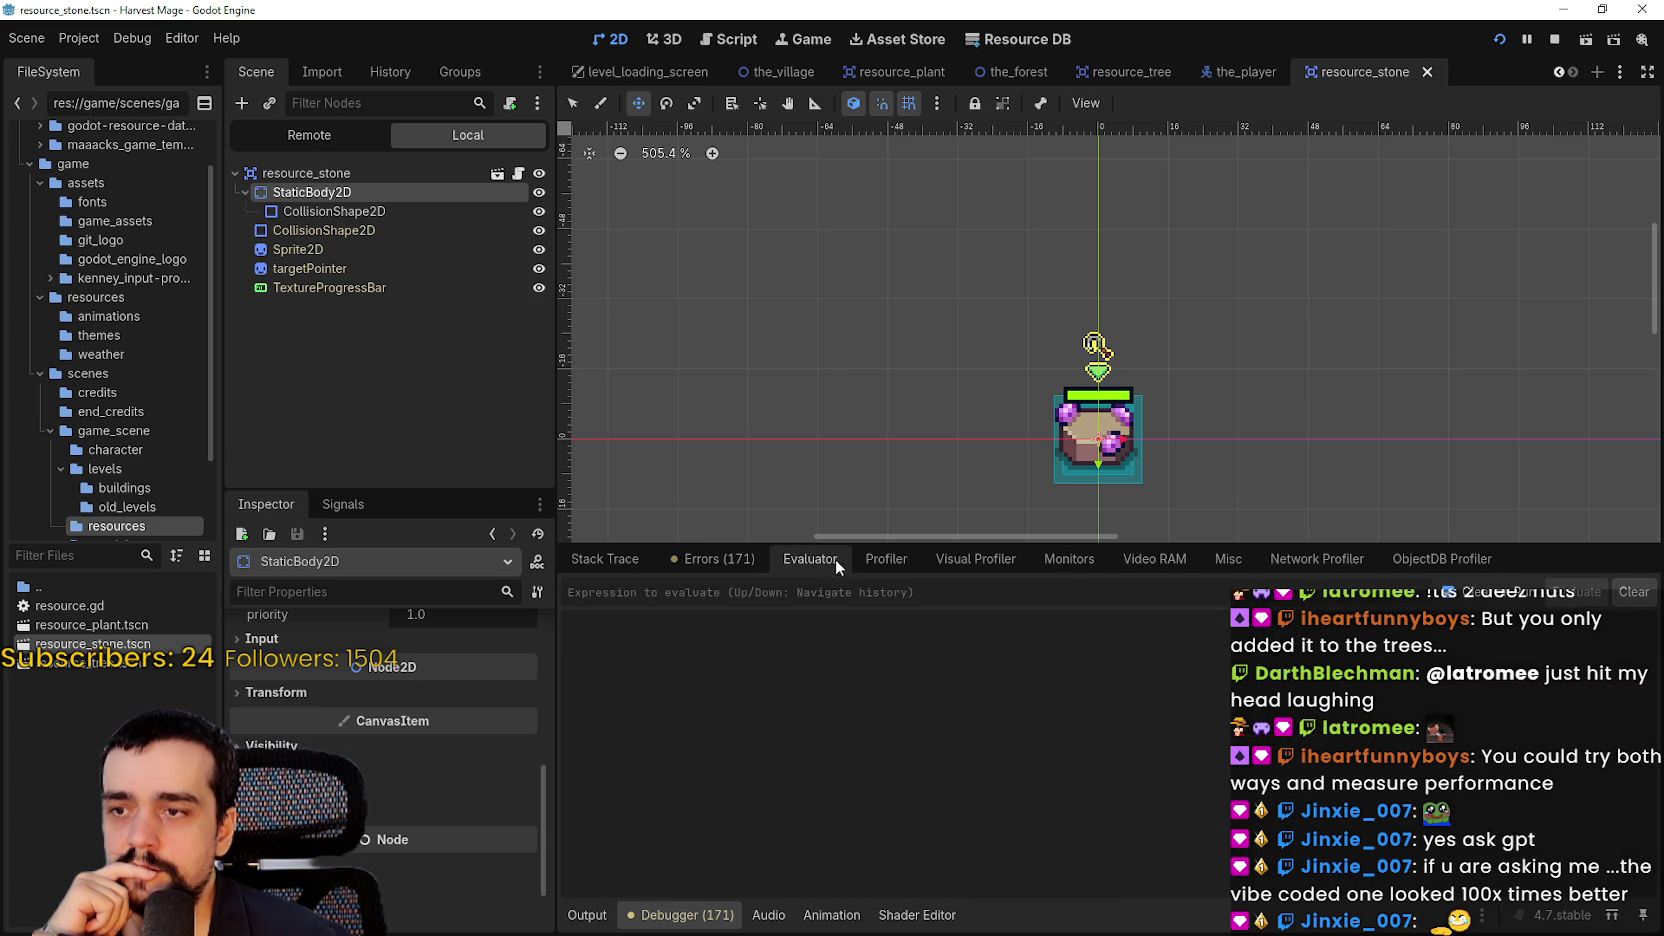
{"action": "left_click", "coordinate": [854, 558]}
{"action": "left_click", "coordinate": [597, 592]}
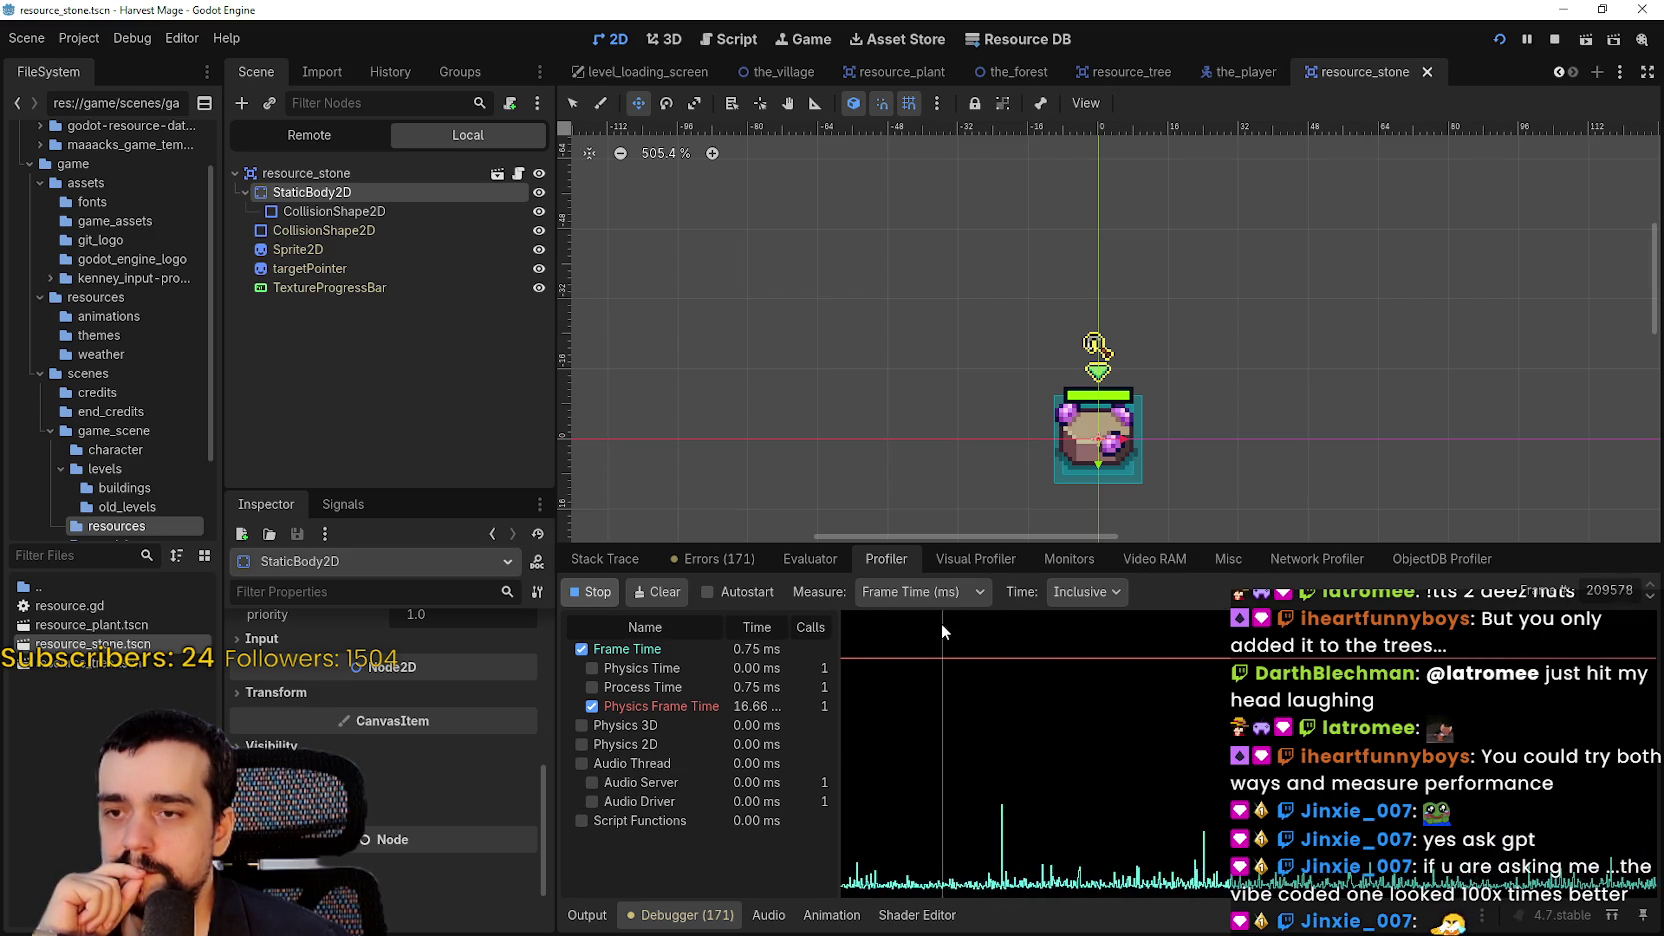
{"action": "left_click", "coordinate": [598, 592]}
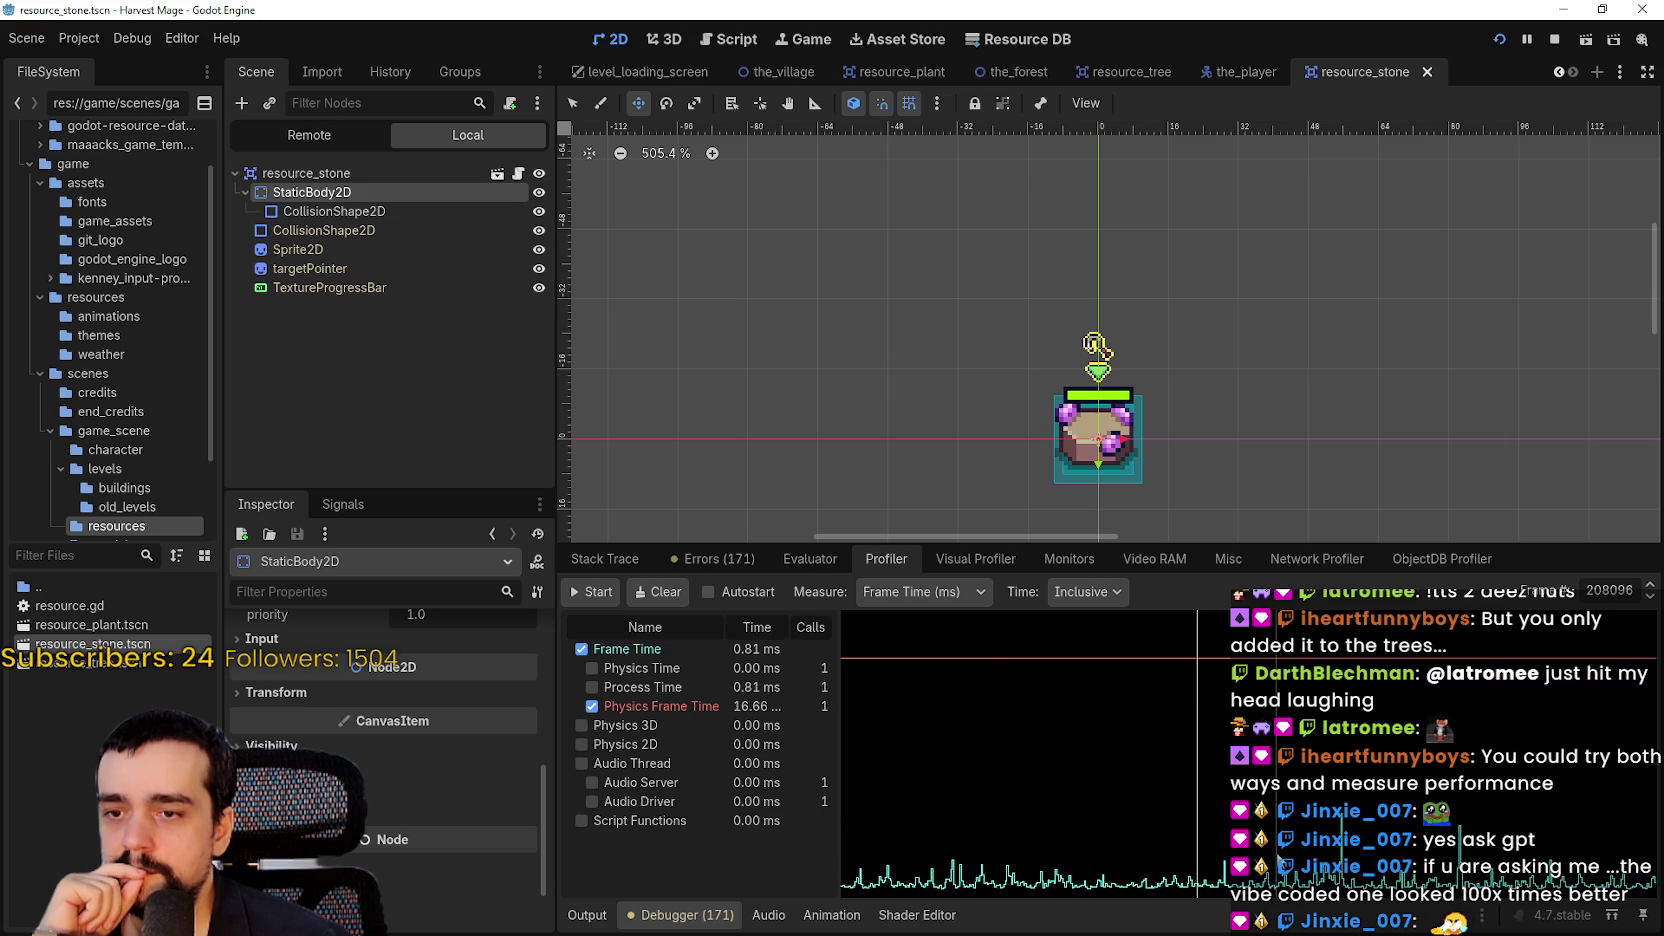
{"action": "left_click", "coordinate": [1285, 760]}
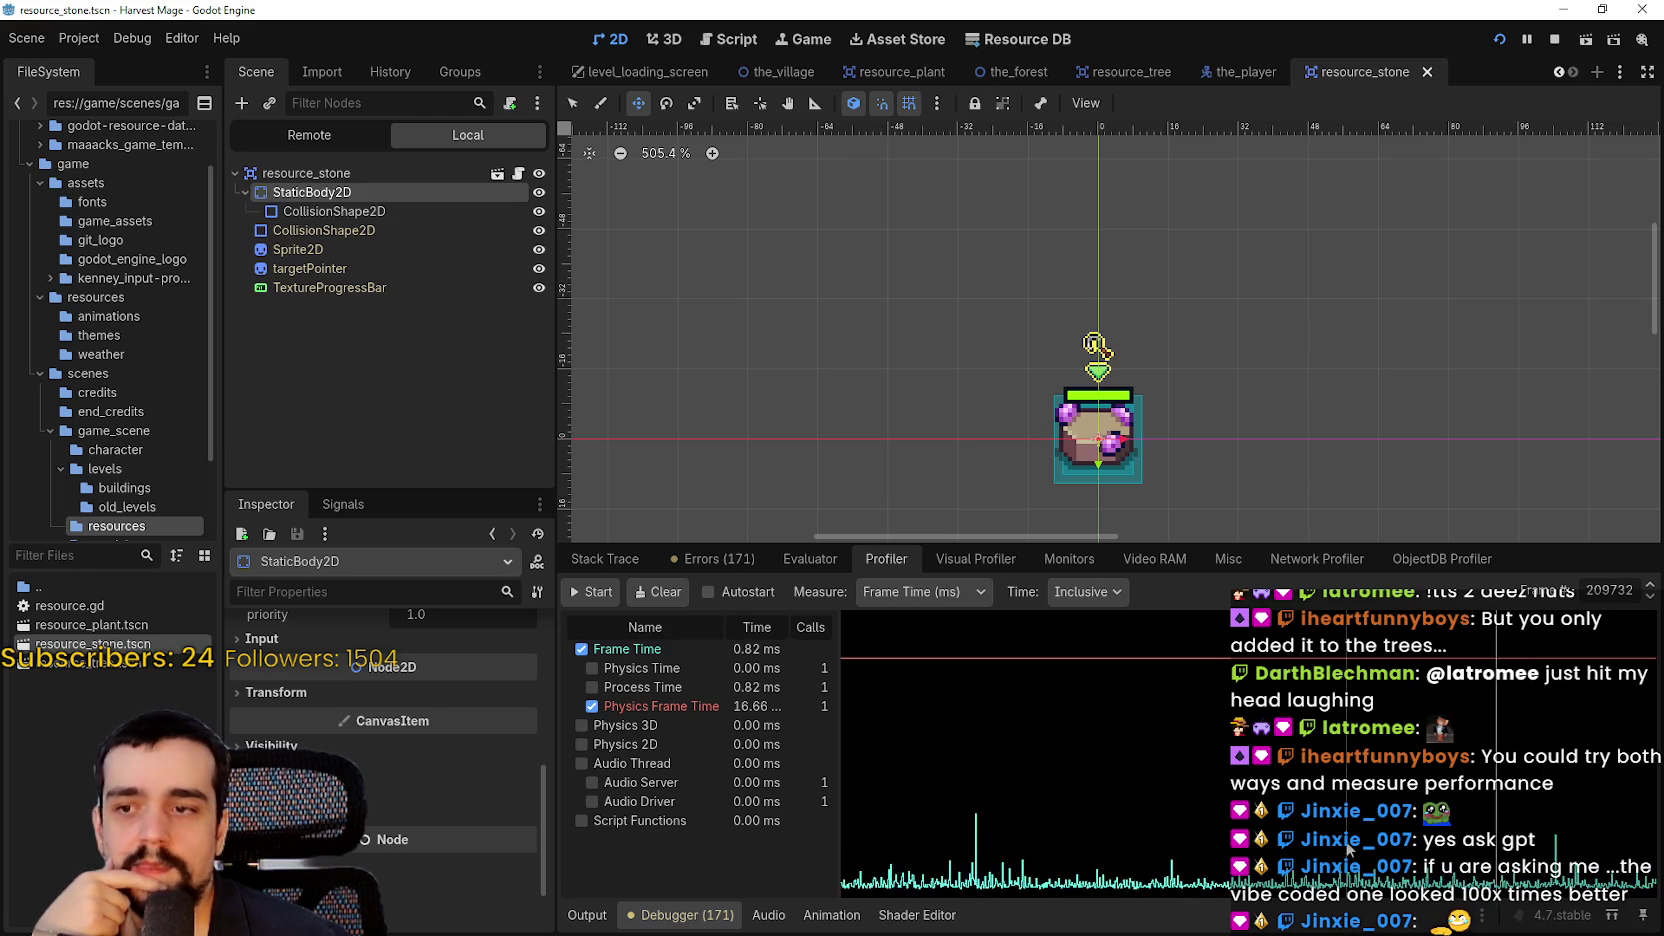
{"action": "left_click", "coordinate": [374, 214]}
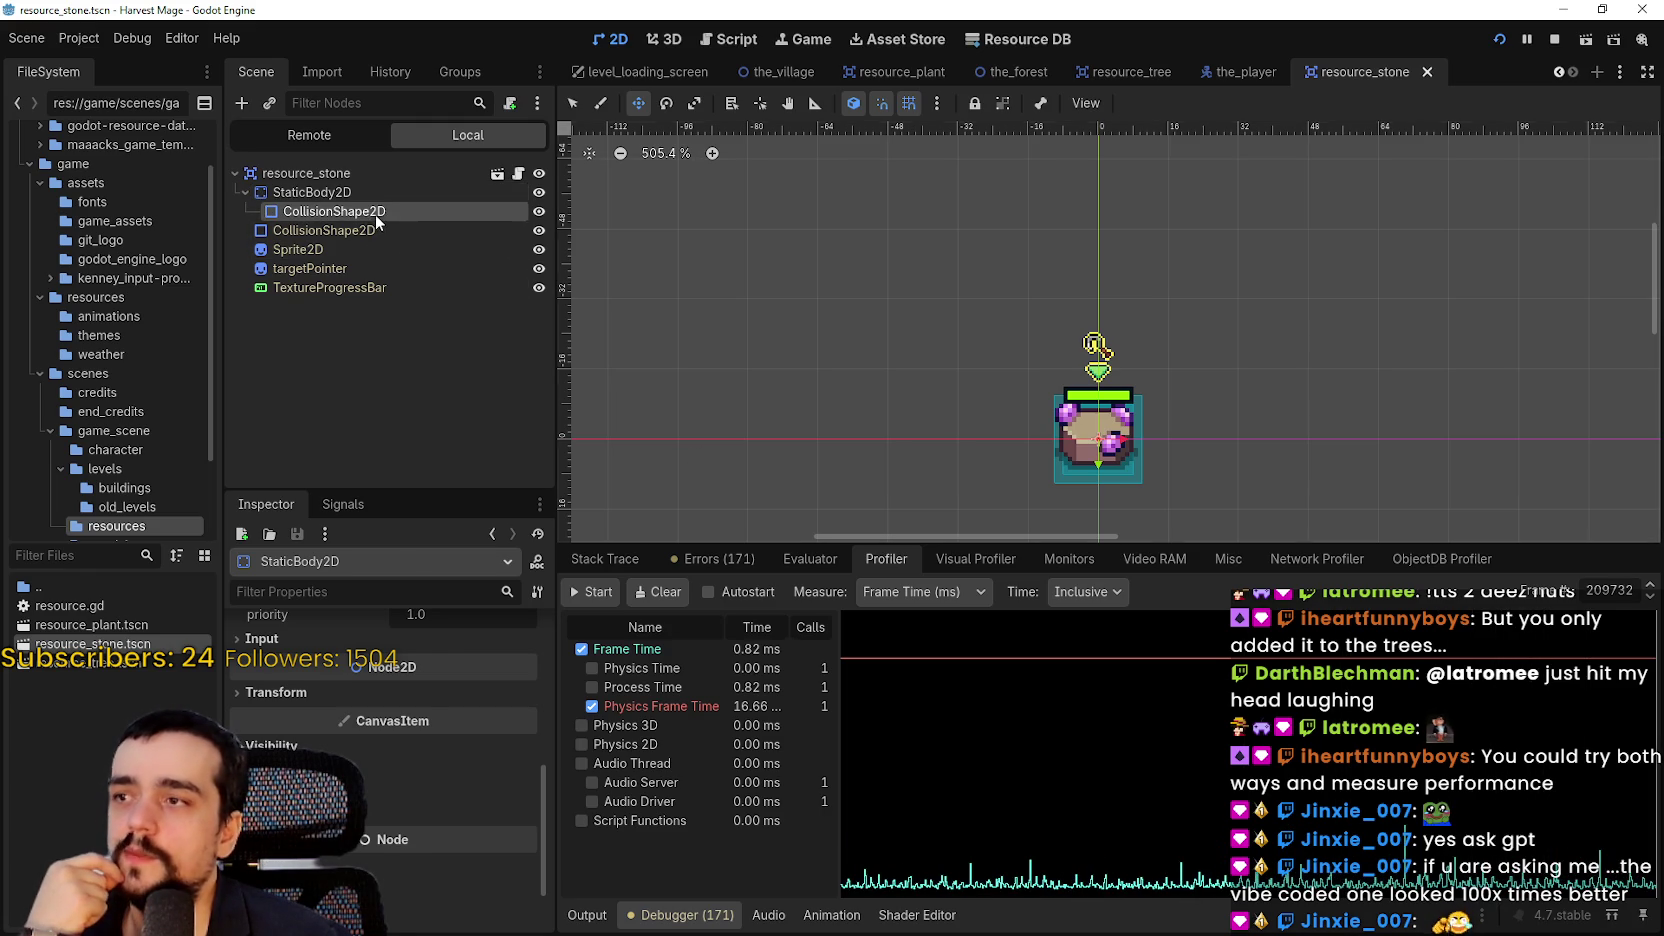
{"action": "left_click", "coordinate": [398, 195]}
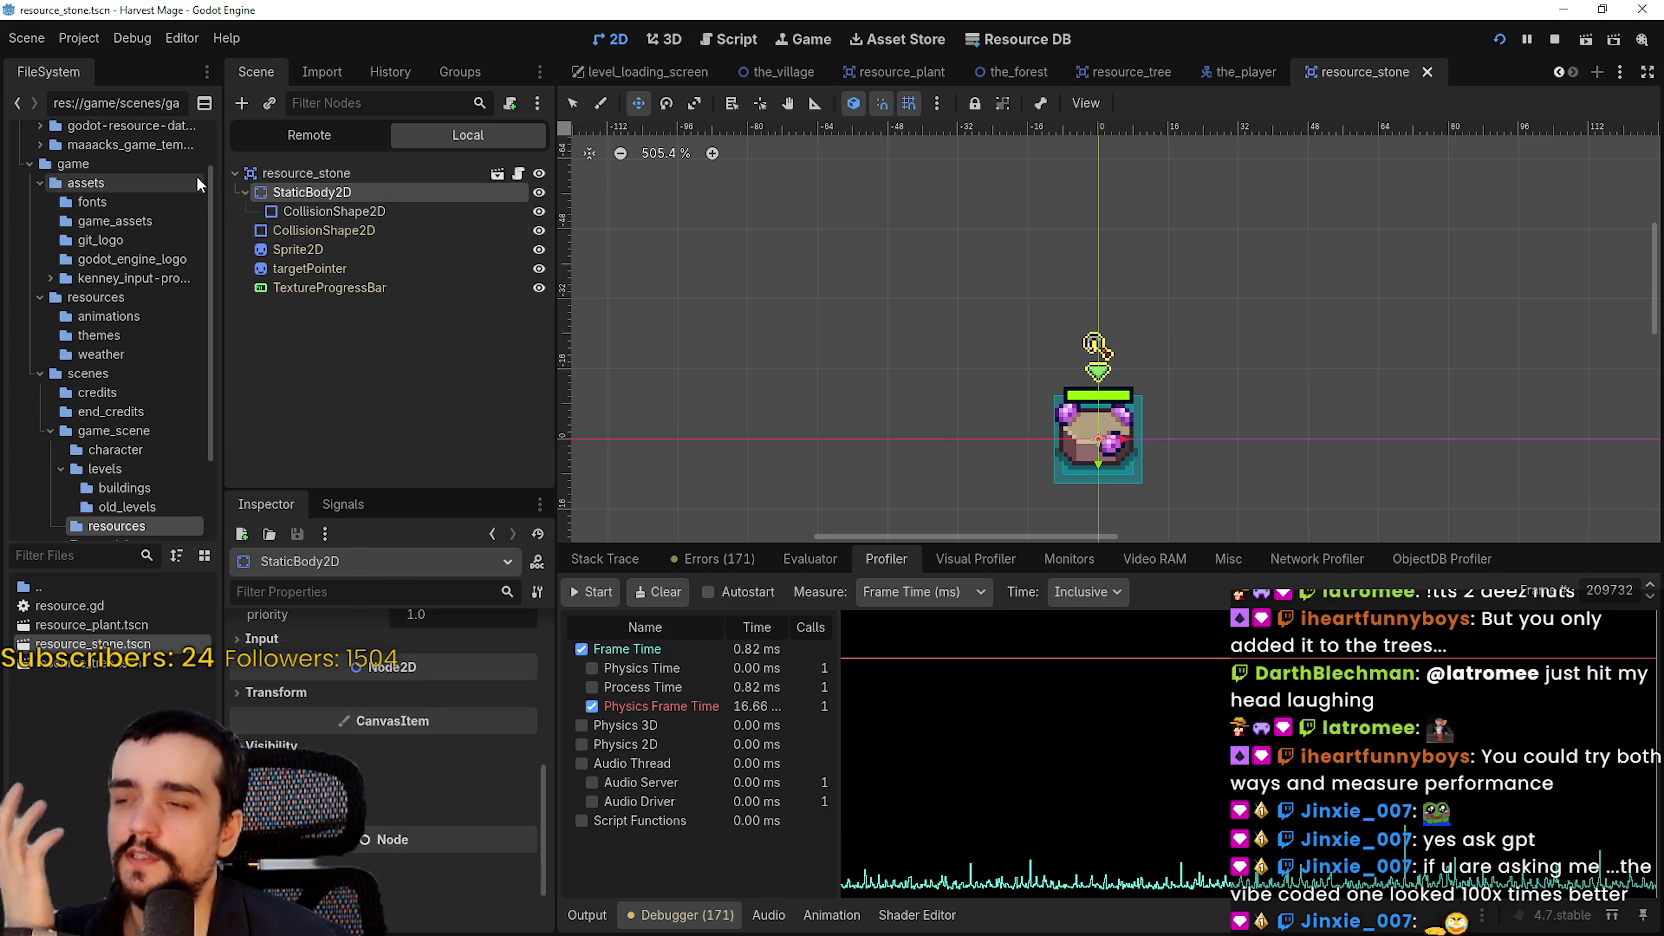
{"action": "left_click", "coordinate": [1008, 558]}
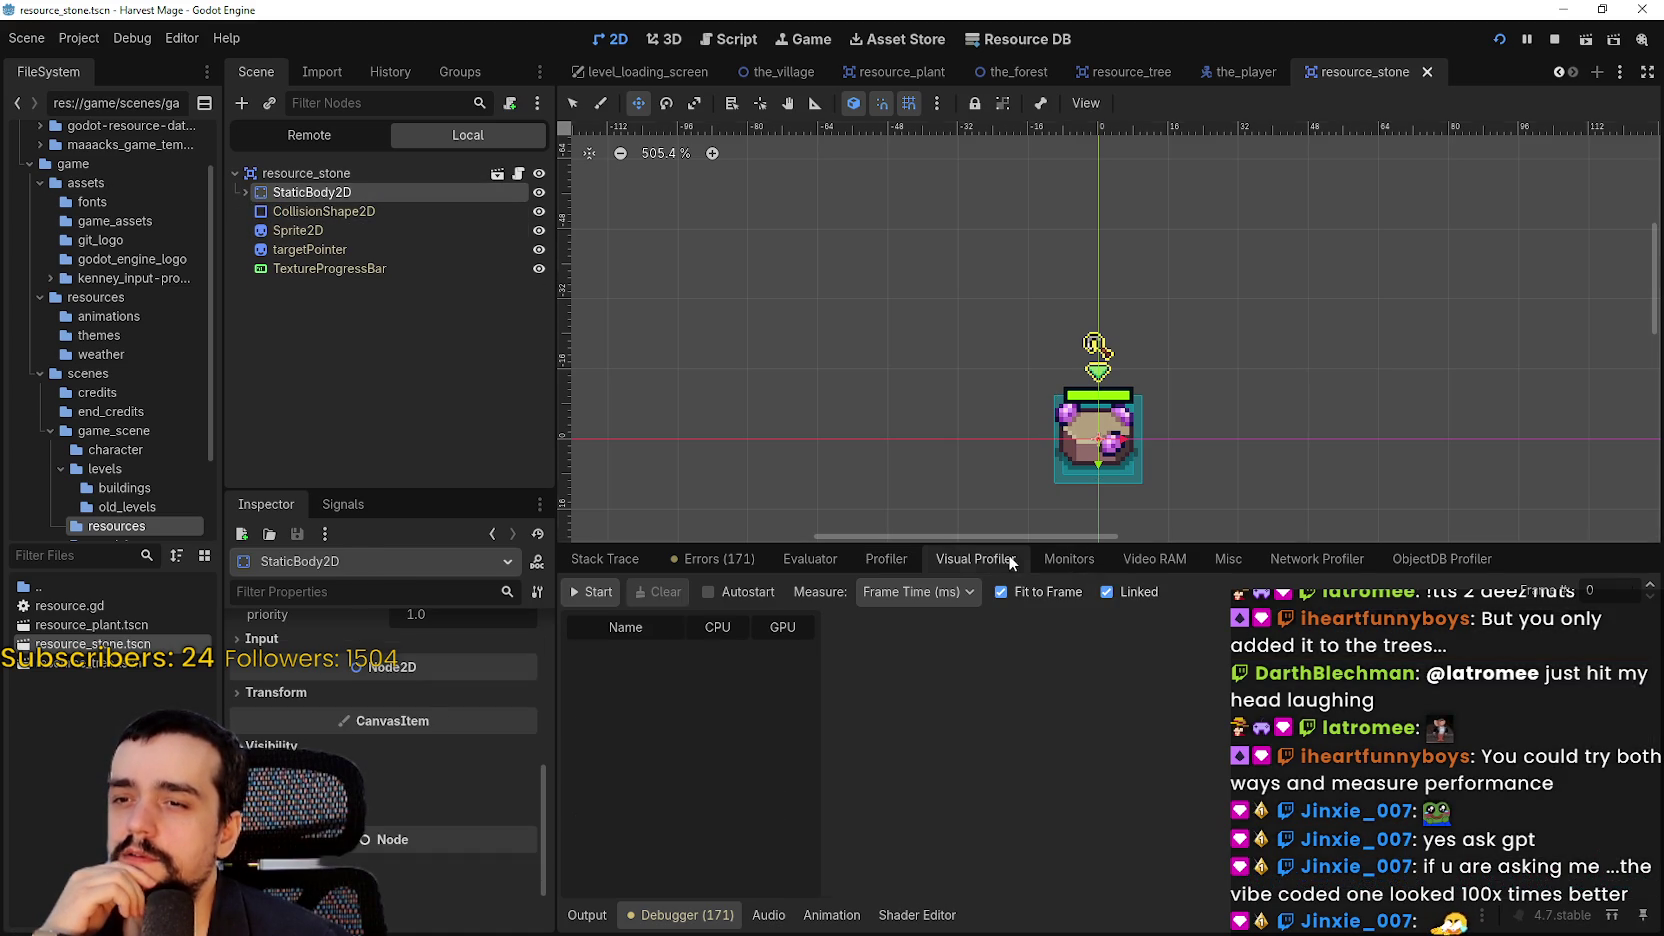
{"action": "left_click", "coordinate": [1069, 560]}
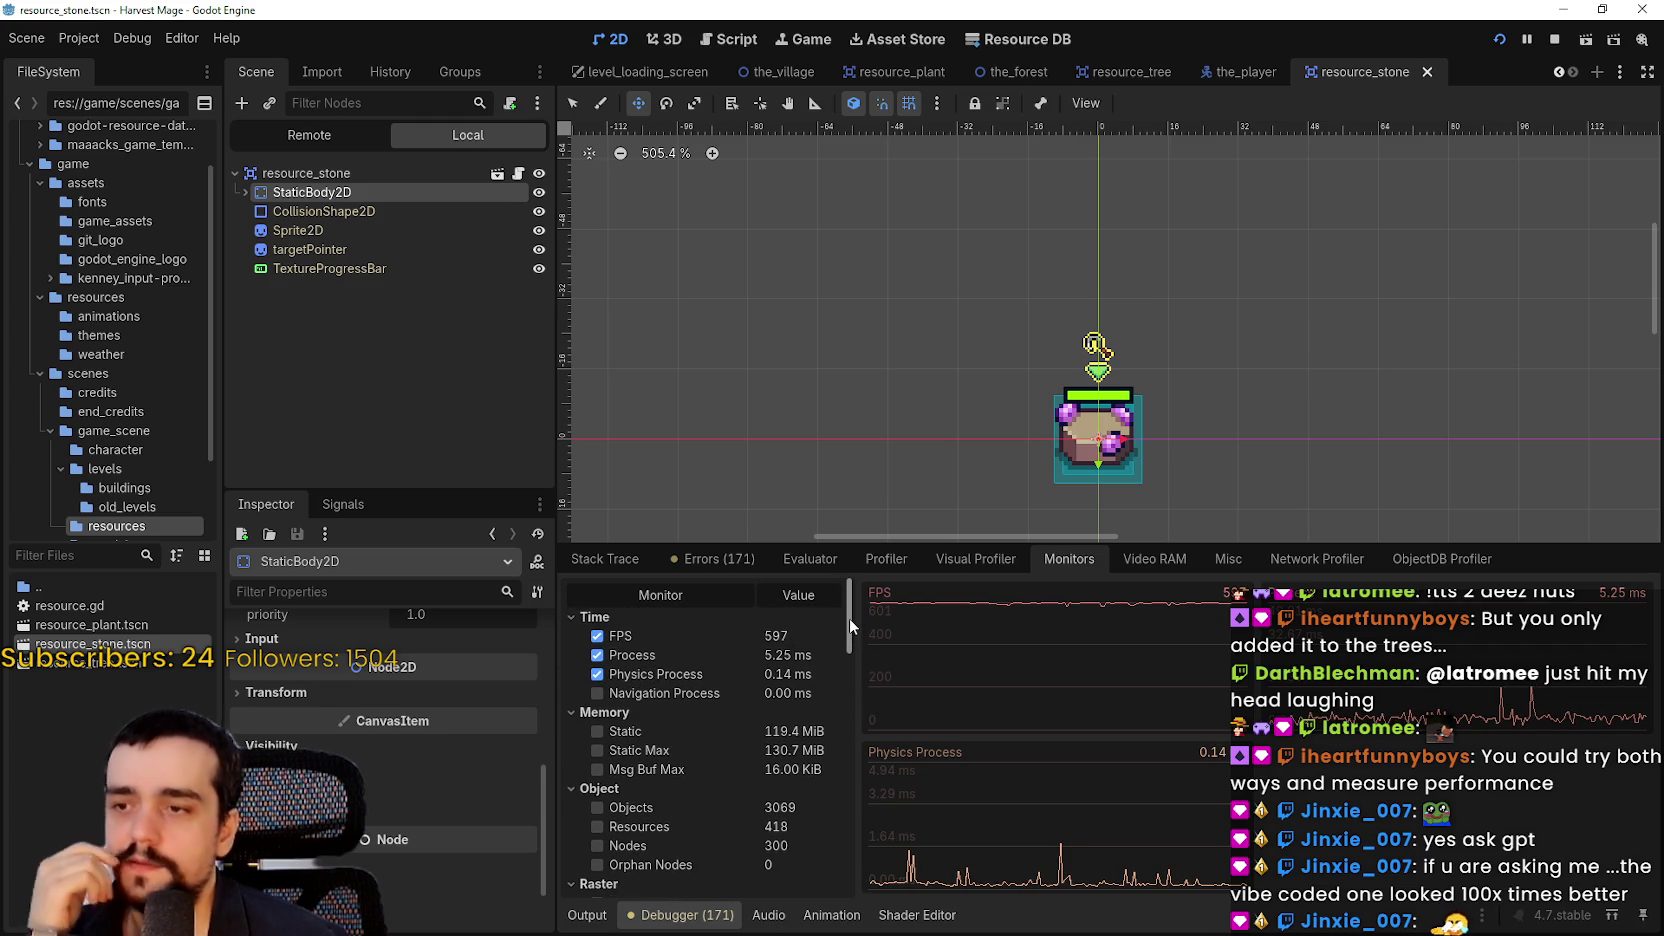
{"action": "left_click_drag", "start_coordinate": [849, 616], "coordinate": [859, 708]}
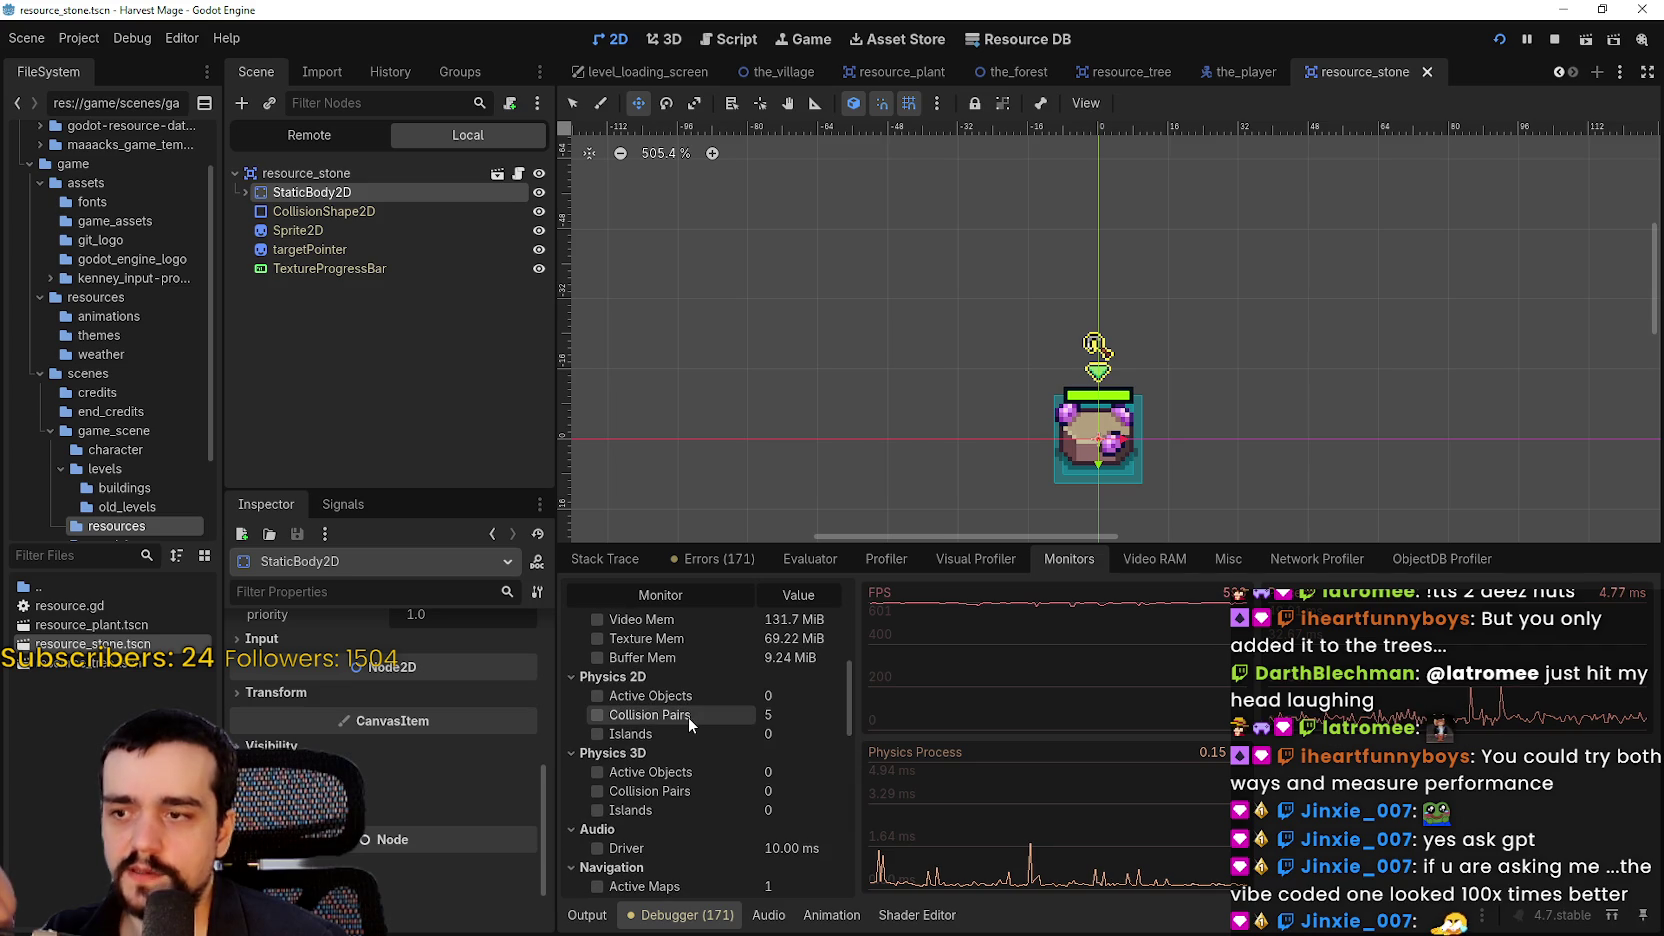
{"action": "left_click", "coordinate": [677, 719]}
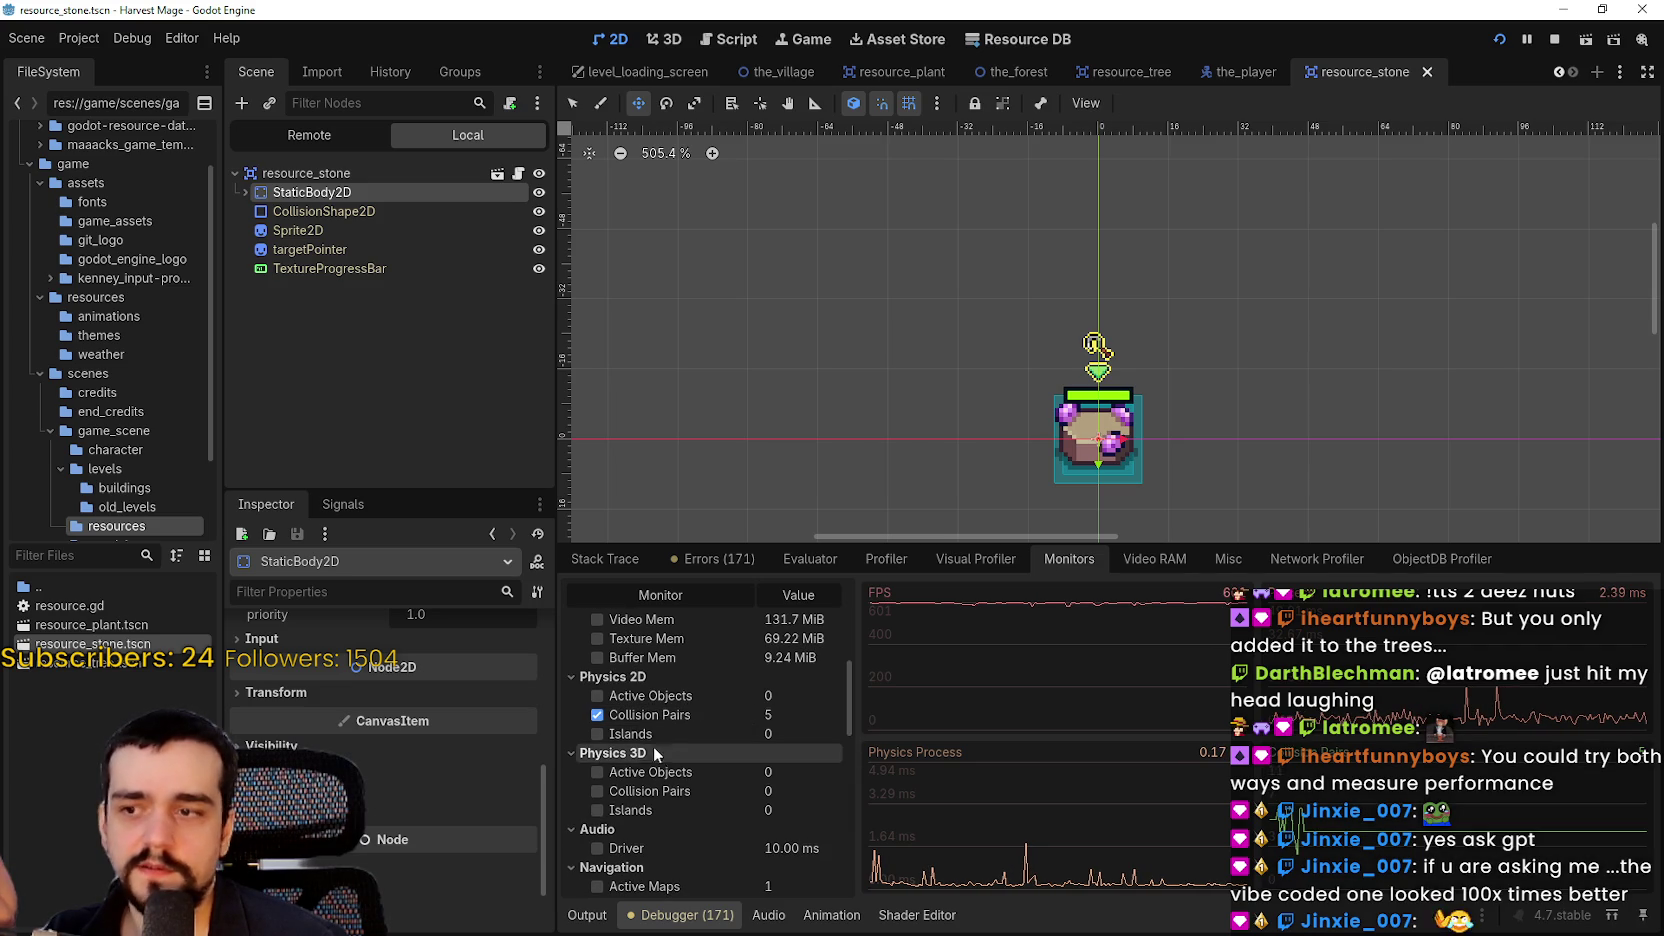
{"action": "left_click", "coordinate": [673, 716]}
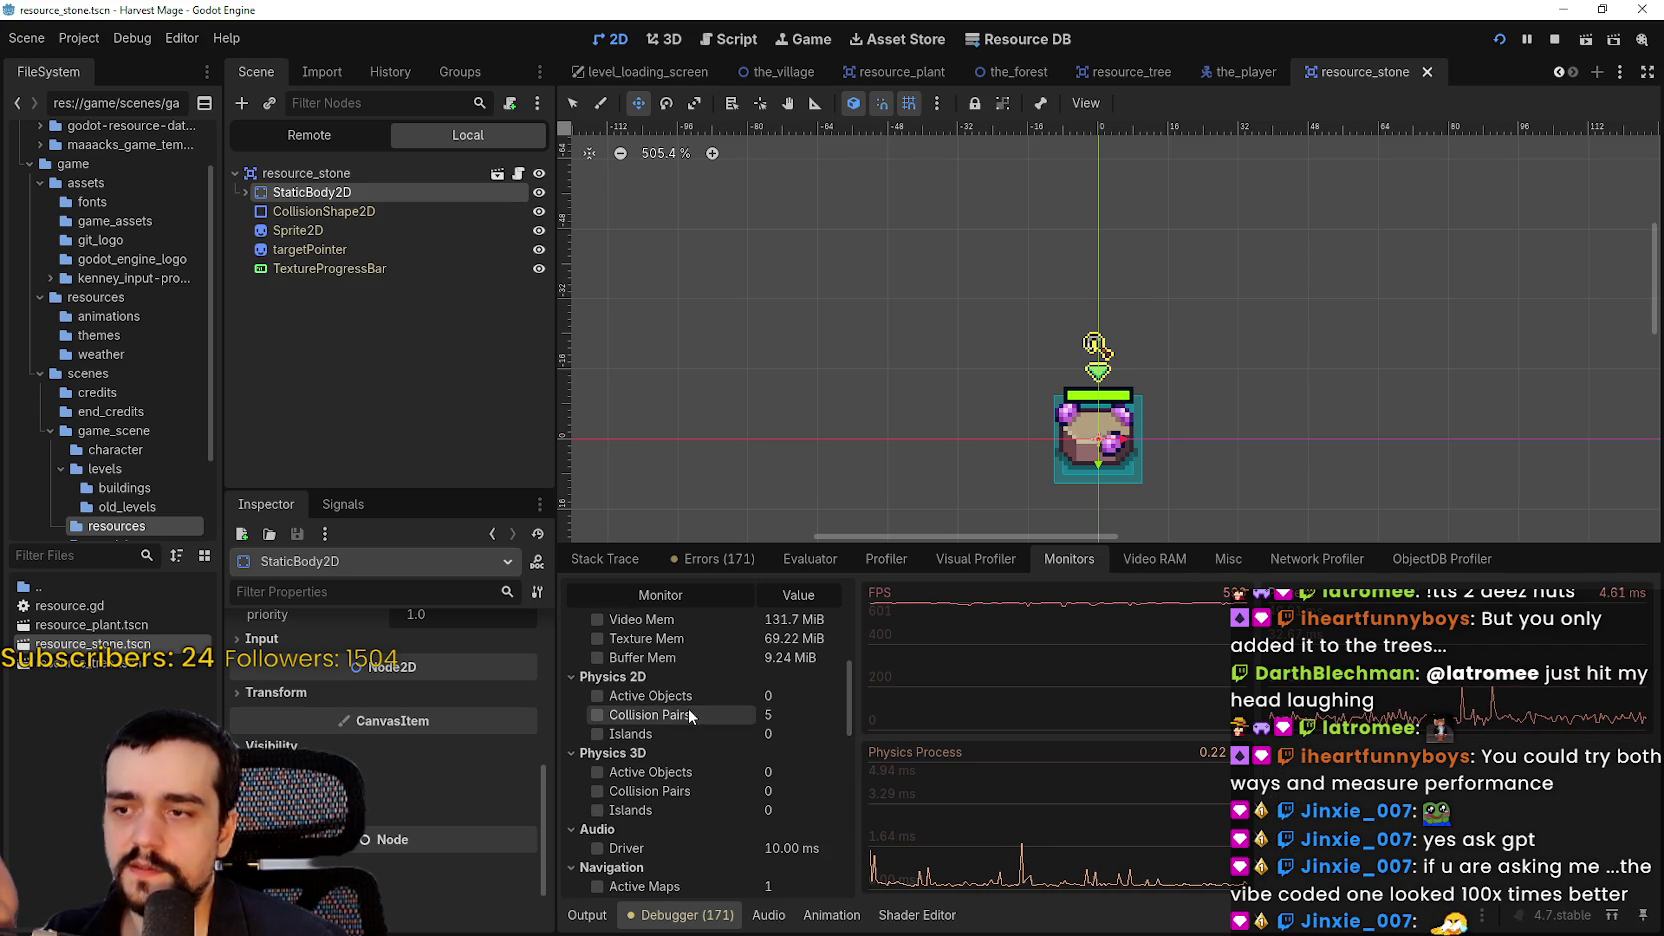
{"action": "scroll", "scroll_direction": "down", "scroll_amount": 3}
{"action": "scroll", "scroll_direction": "down", "scroll_amount": 3}
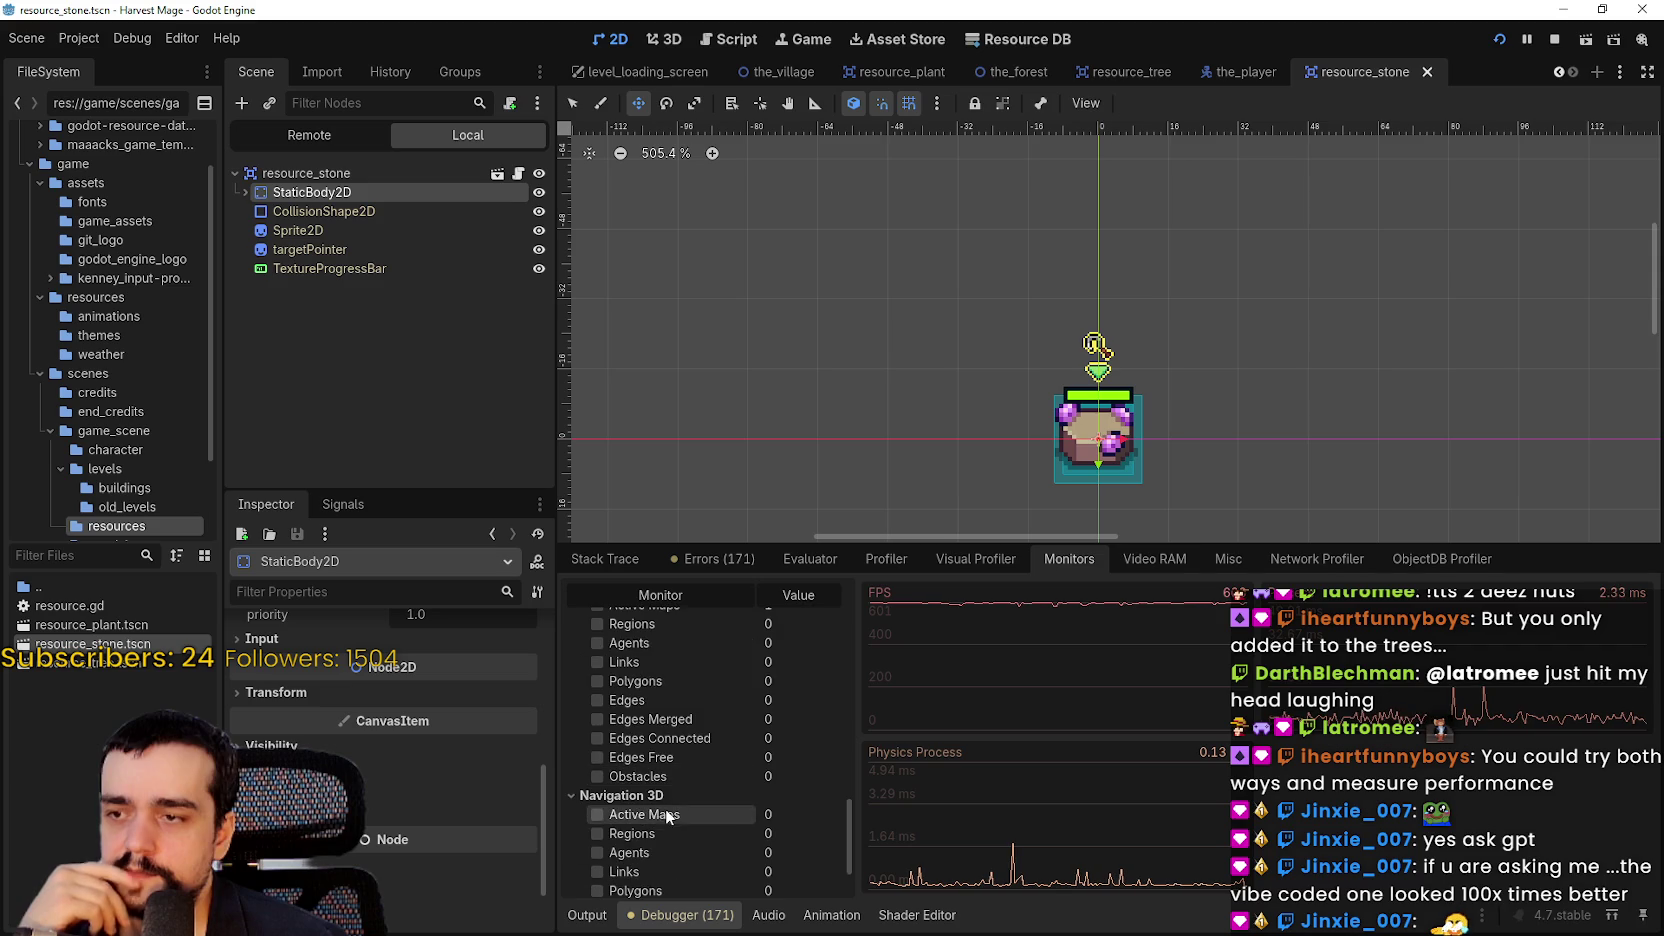
{"action": "scroll", "scroll_direction": "down", "scroll_amount": 3}
{"action": "scroll", "scroll_direction": "up", "scroll_amount": 3}
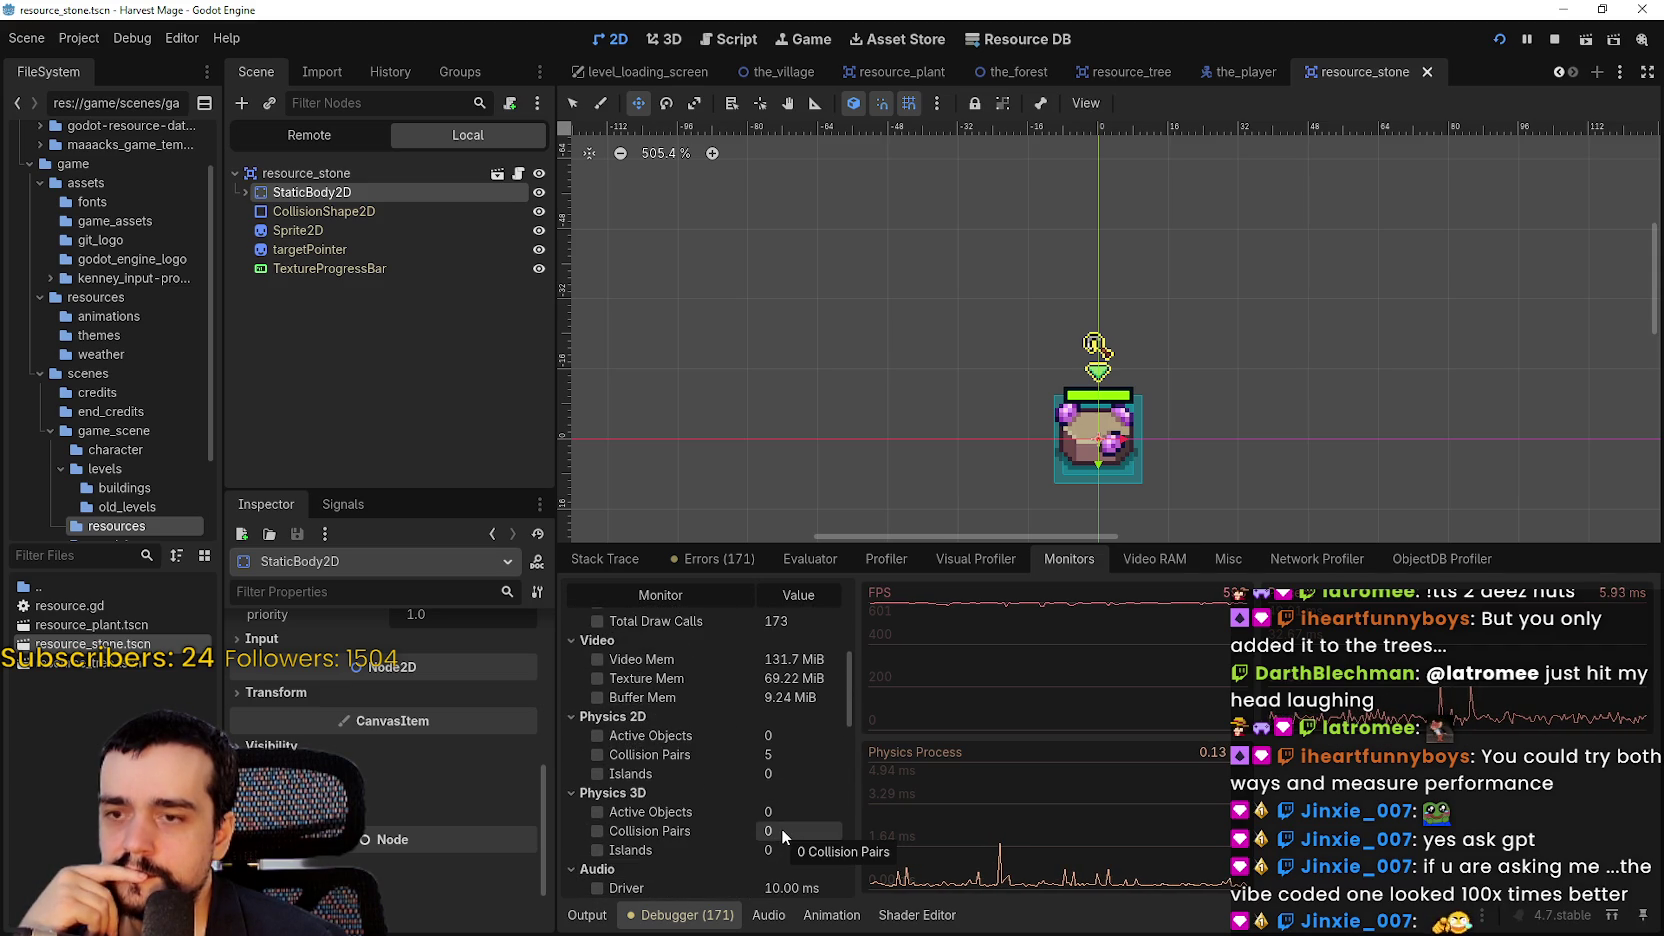
{"action": "scroll", "scroll_direction": "up", "scroll_amount": 3}
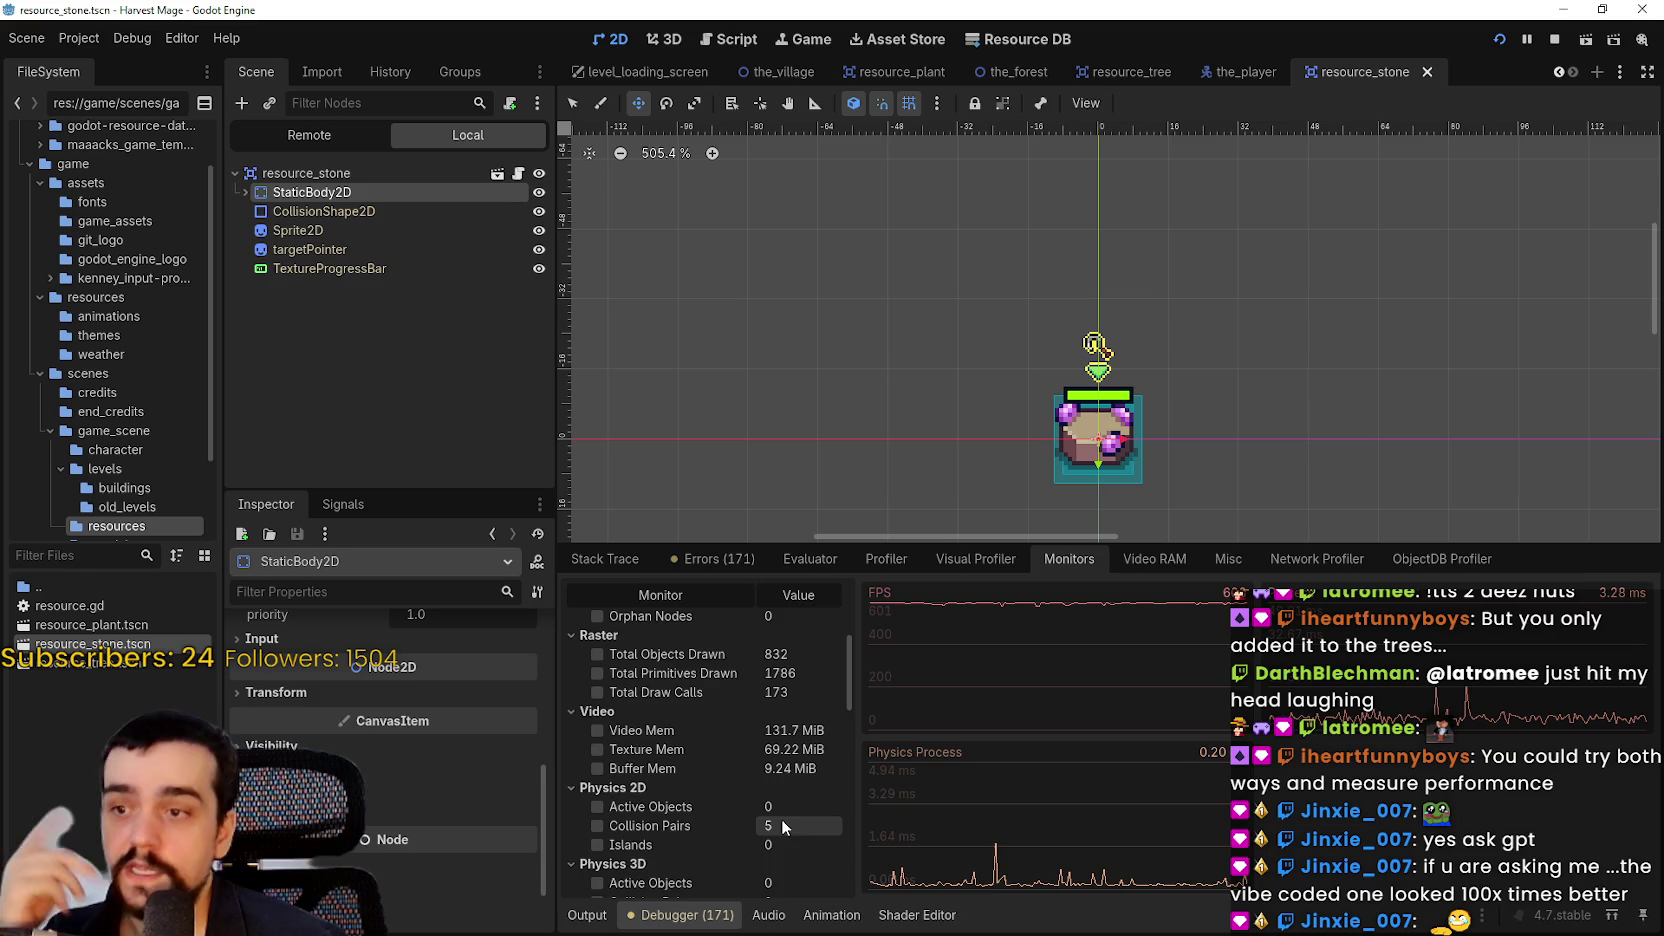
{"action": "scroll", "scroll_direction": "up", "scroll_amount": 3}
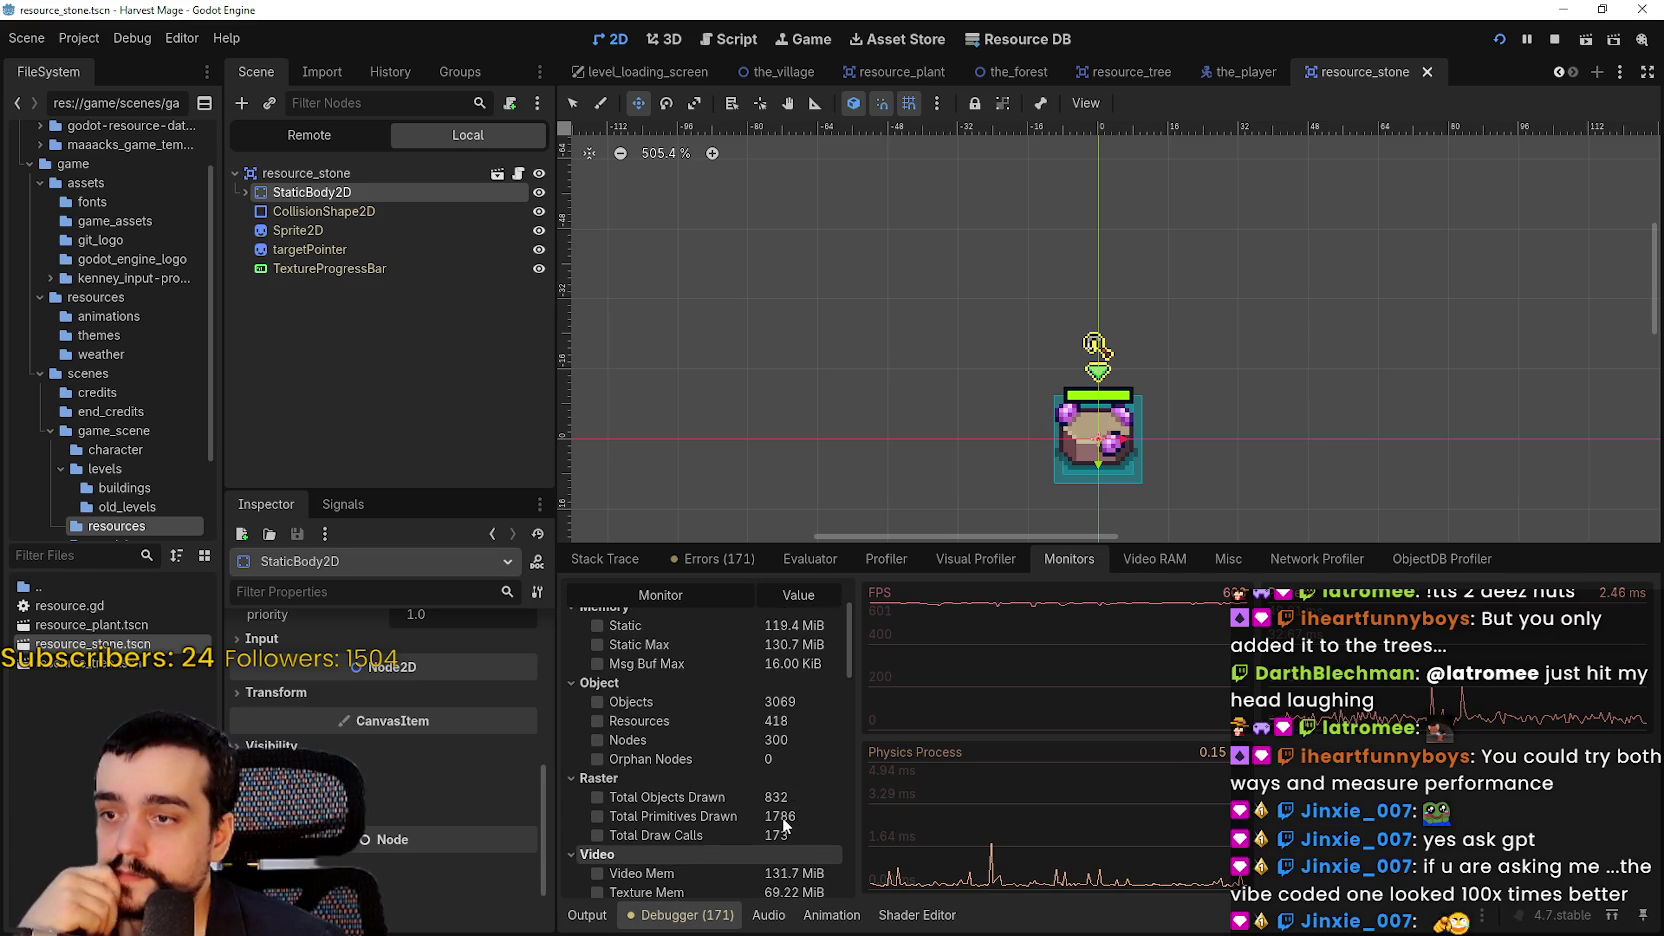
{"action": "scroll", "scroll_direction": "up", "scroll_amount": 3}
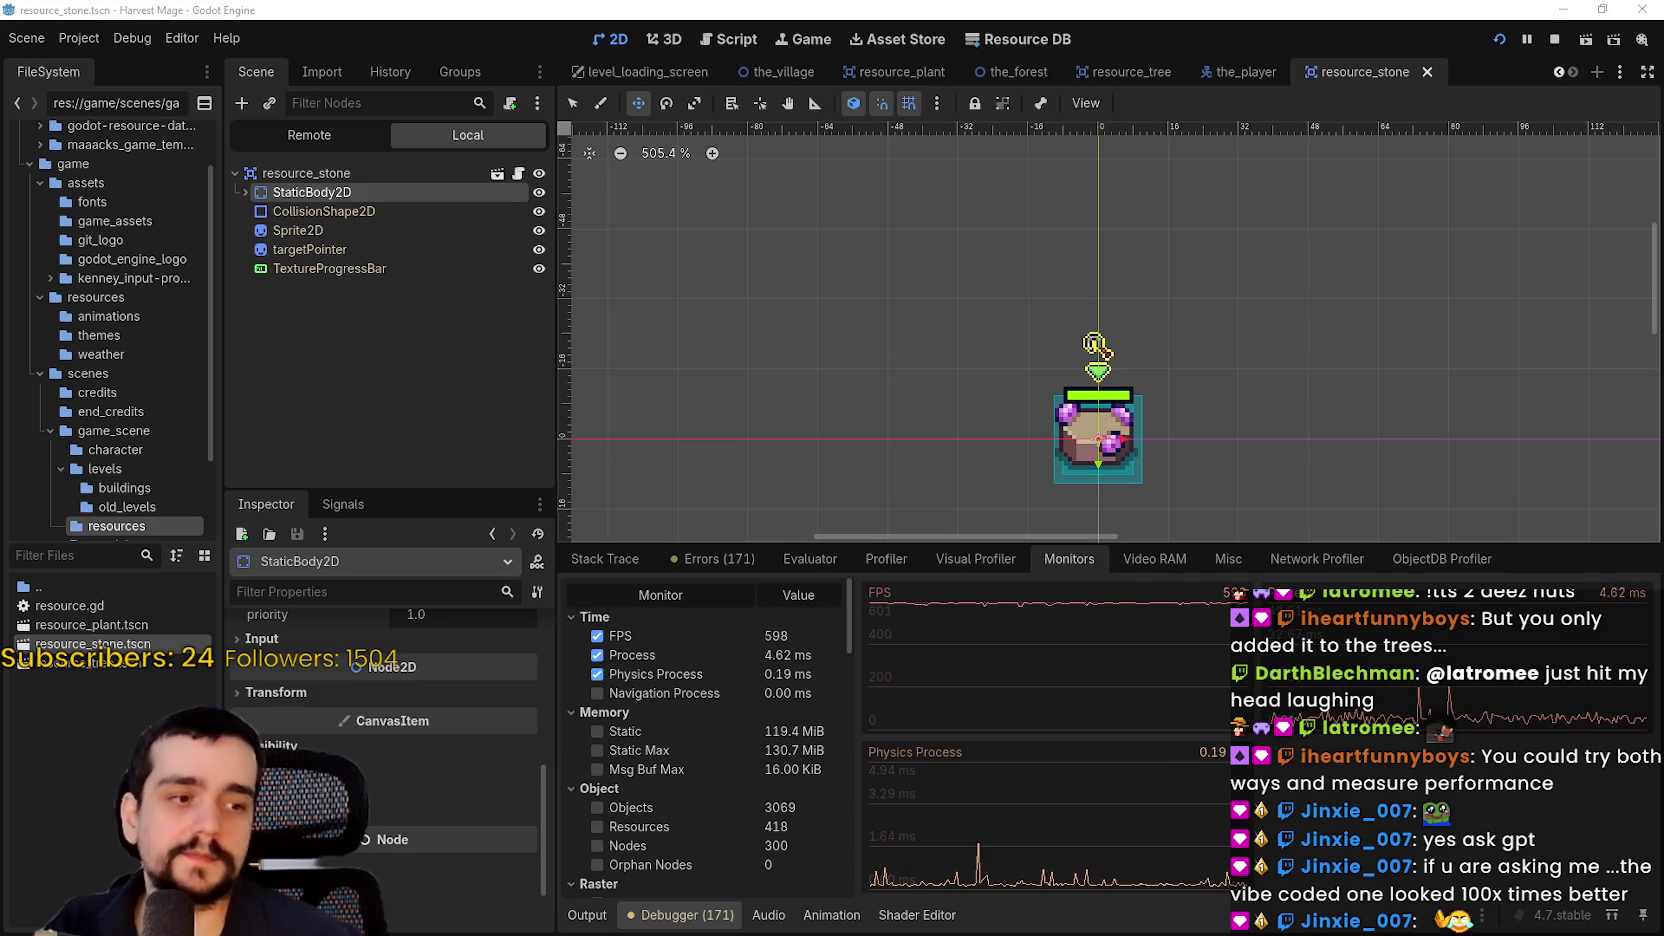
{"action": "key", "text": "alt+Tab"}
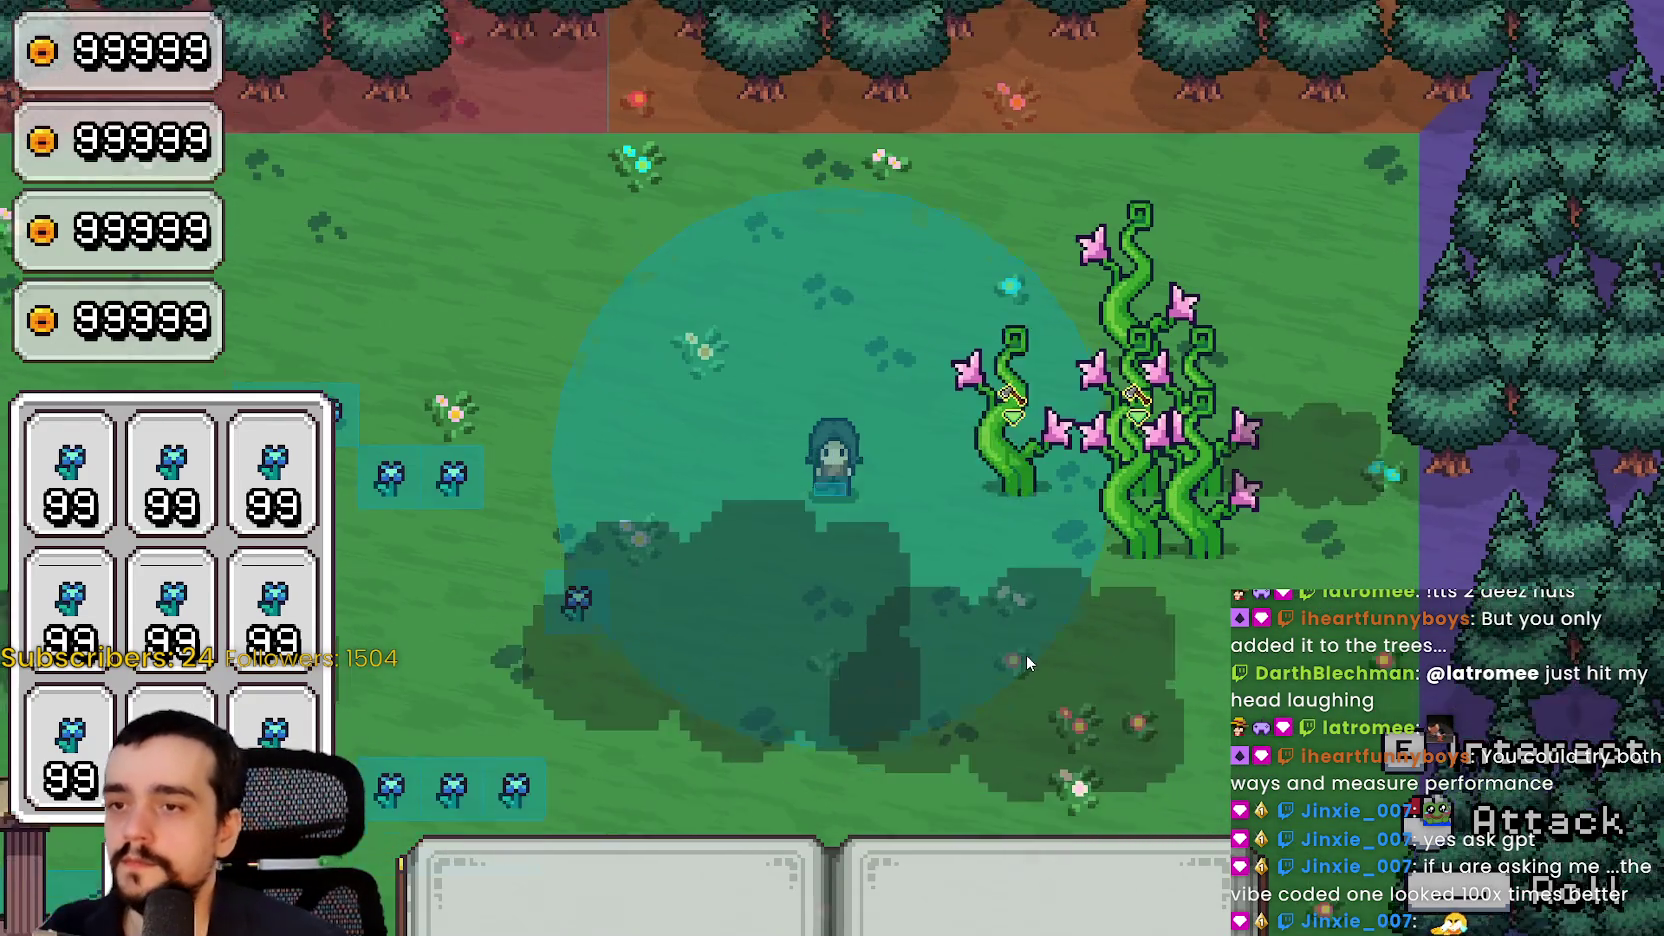
Walk the mage up and down, then browse the debugger's Video RAM, Misc and Network views
{"action": "key", "text": "w"}
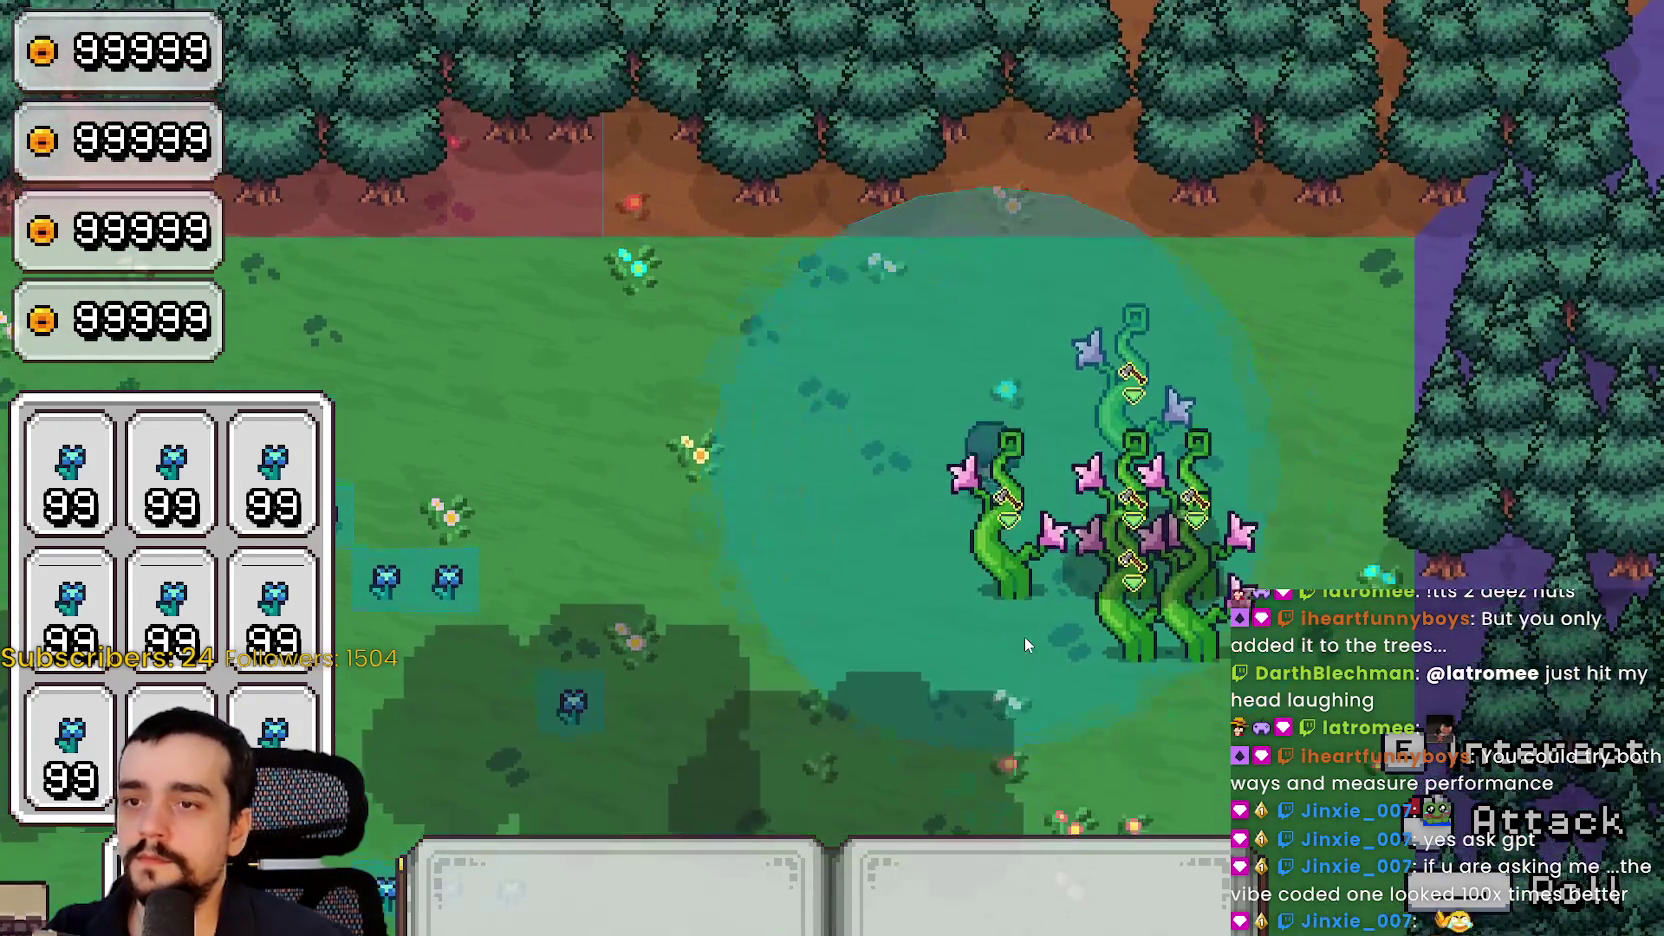
{"action": "key", "text": "s"}
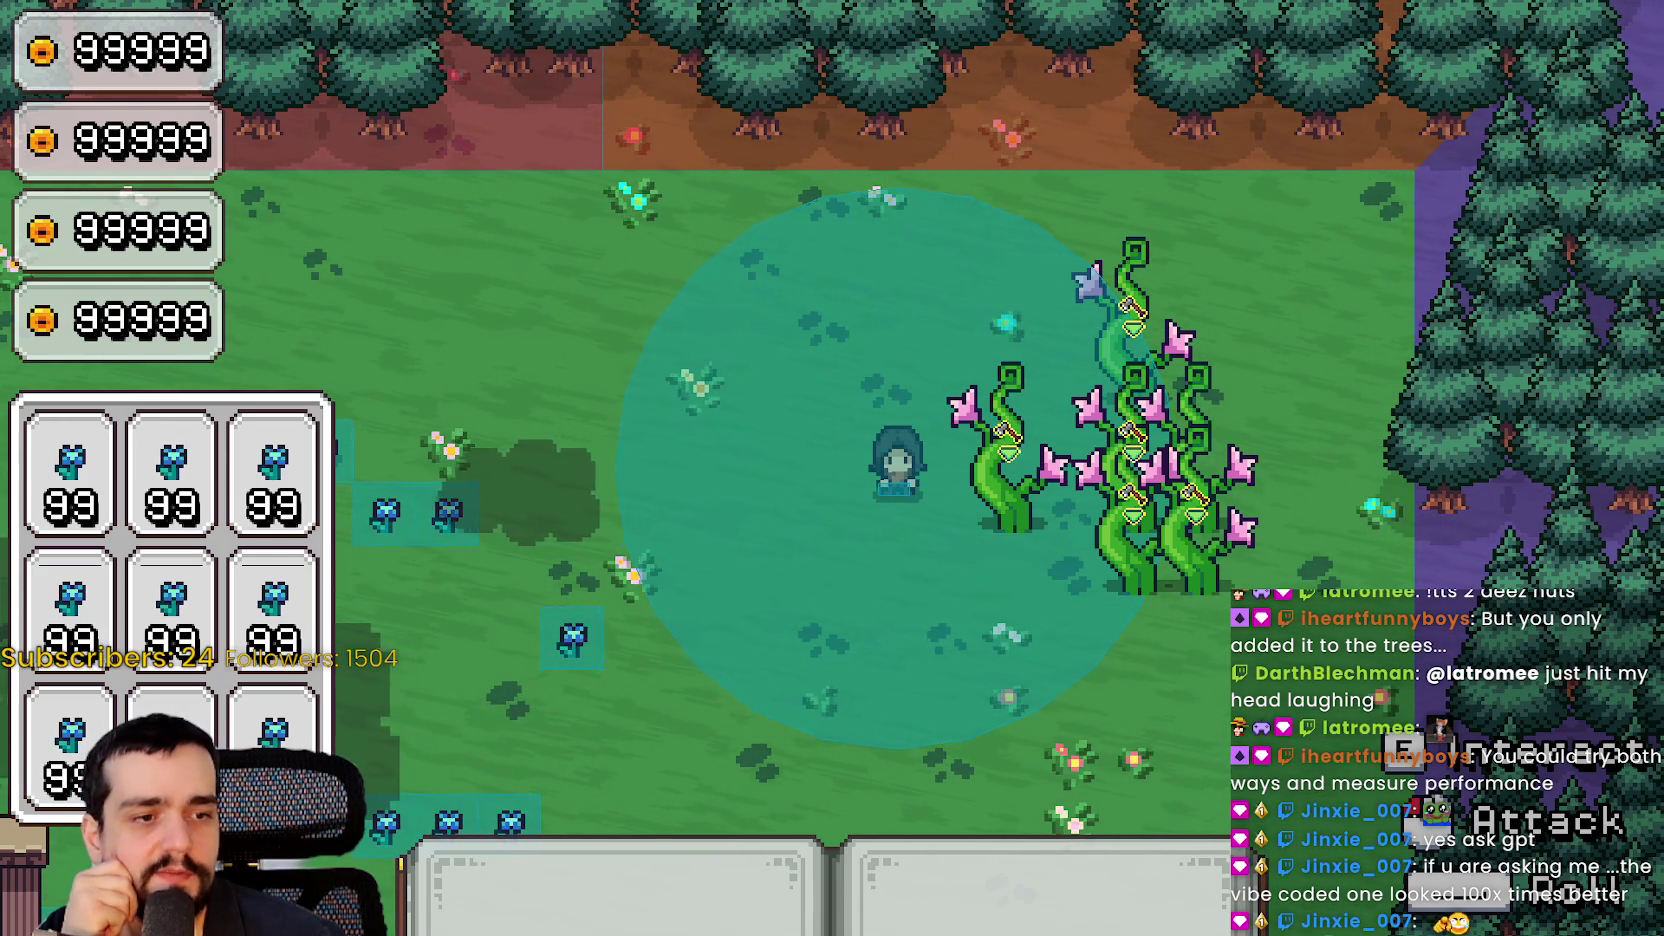
{"action": "key", "text": "F8"}
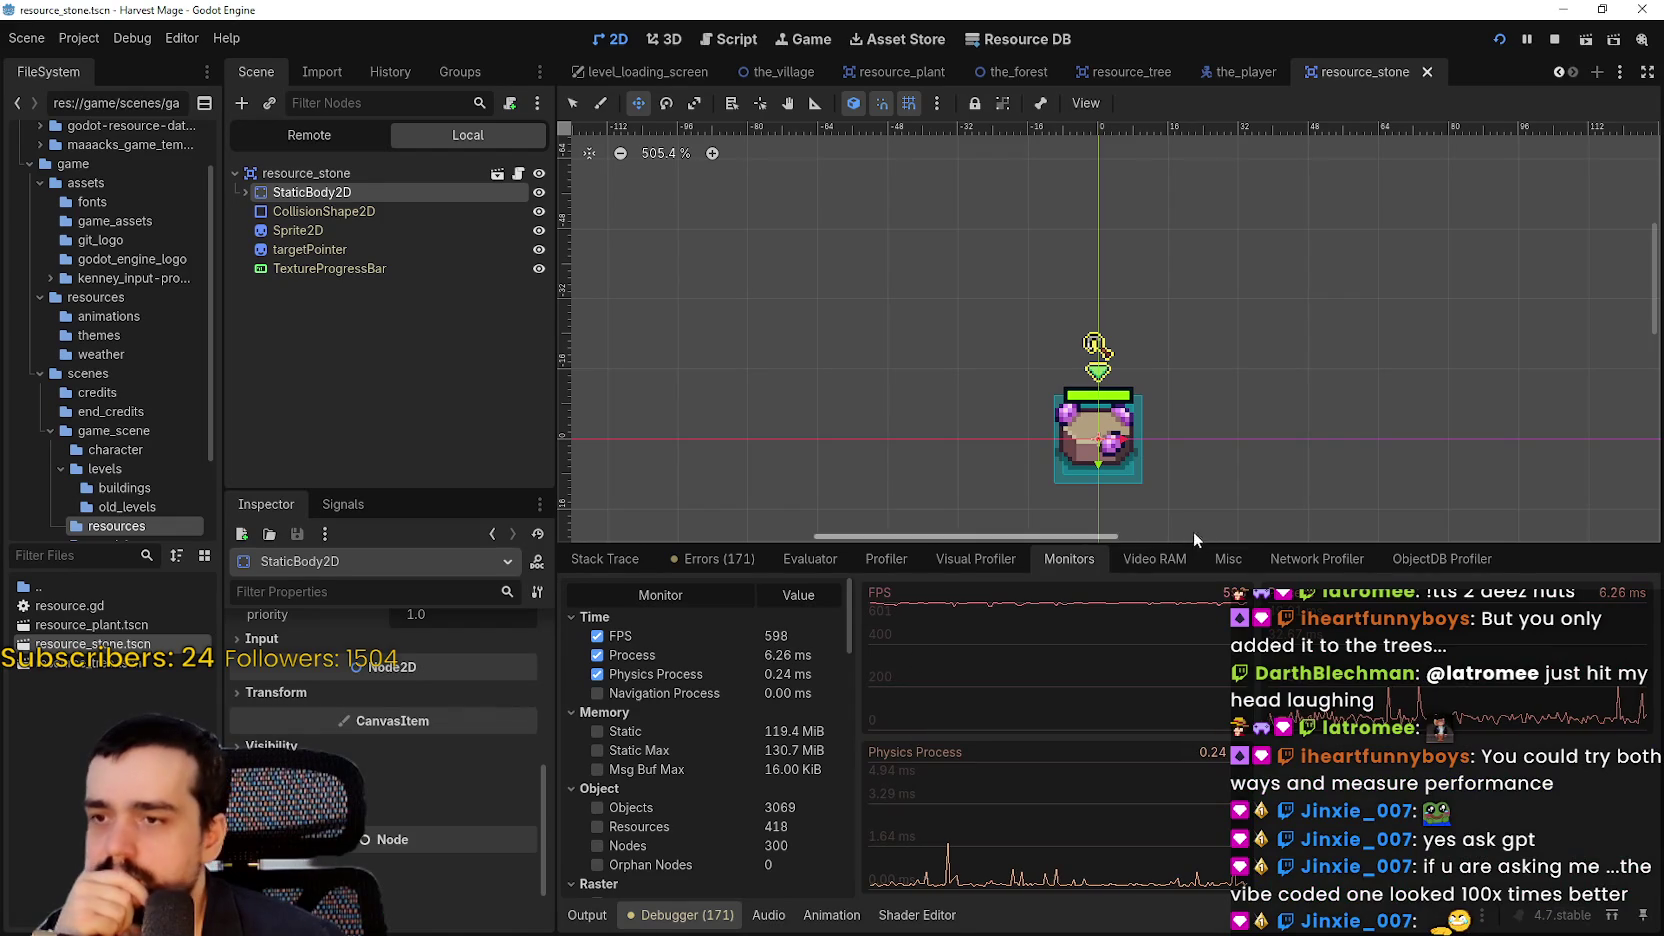
{"action": "left_click", "coordinate": [1150, 558]}
{"action": "left_click", "coordinate": [1228, 560]}
{"action": "left_click", "coordinate": [1286, 564]}
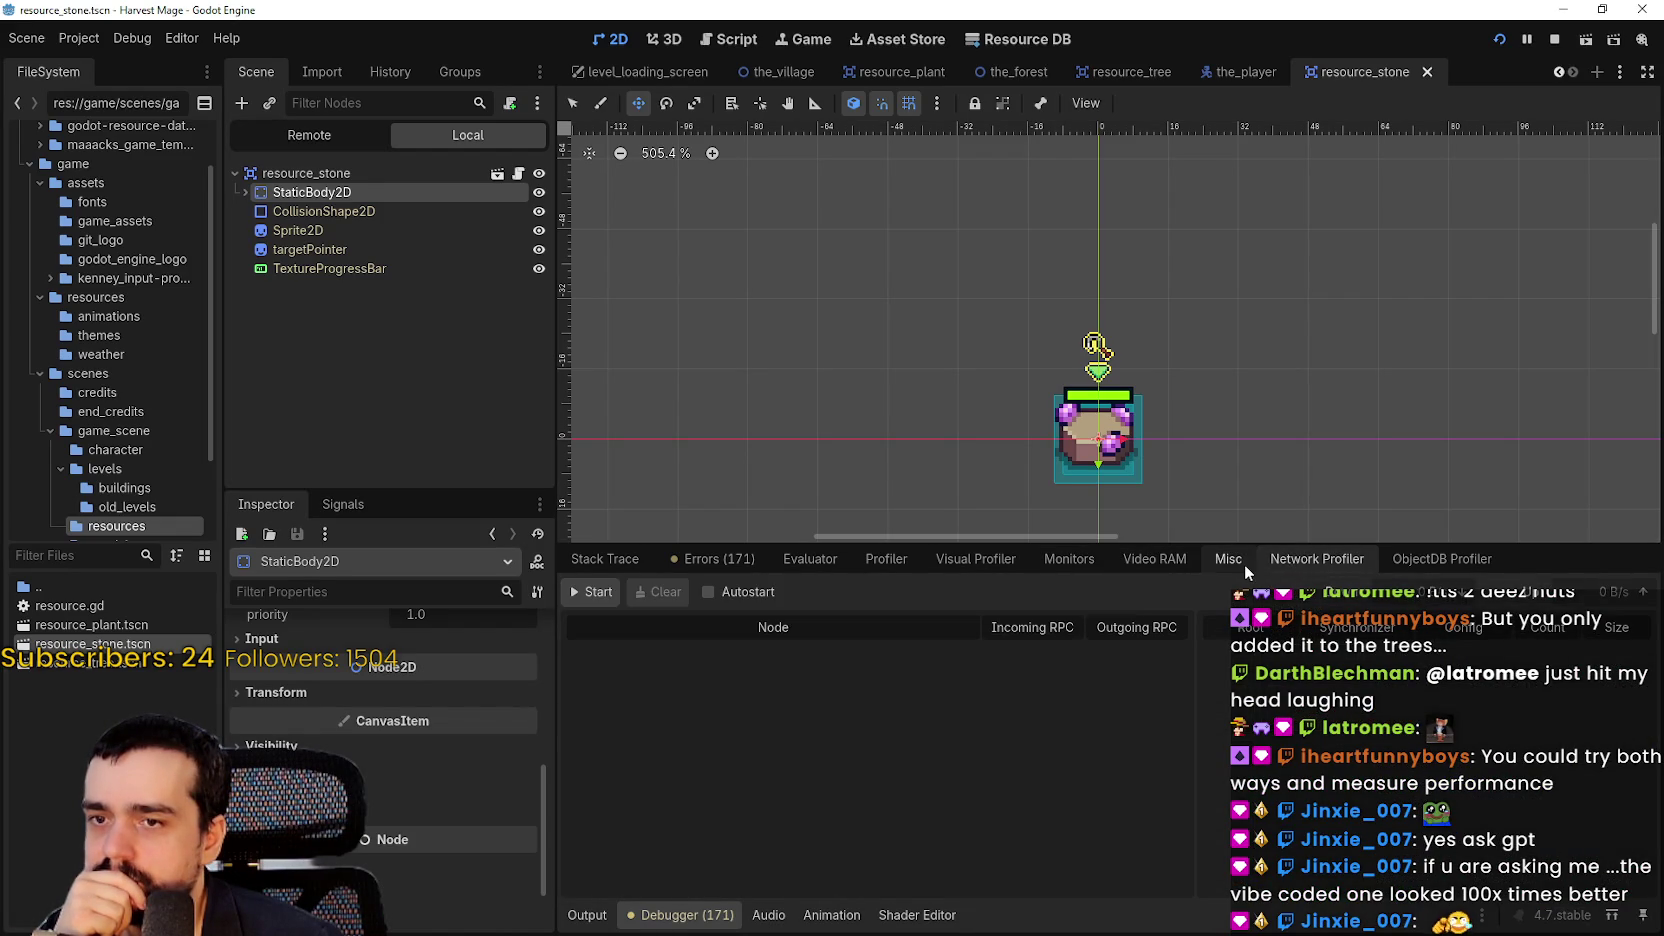
{"action": "left_click", "coordinate": [1235, 563]}
{"action": "left_click", "coordinate": [975, 559]}
{"action": "left_click", "coordinate": [886, 559]}
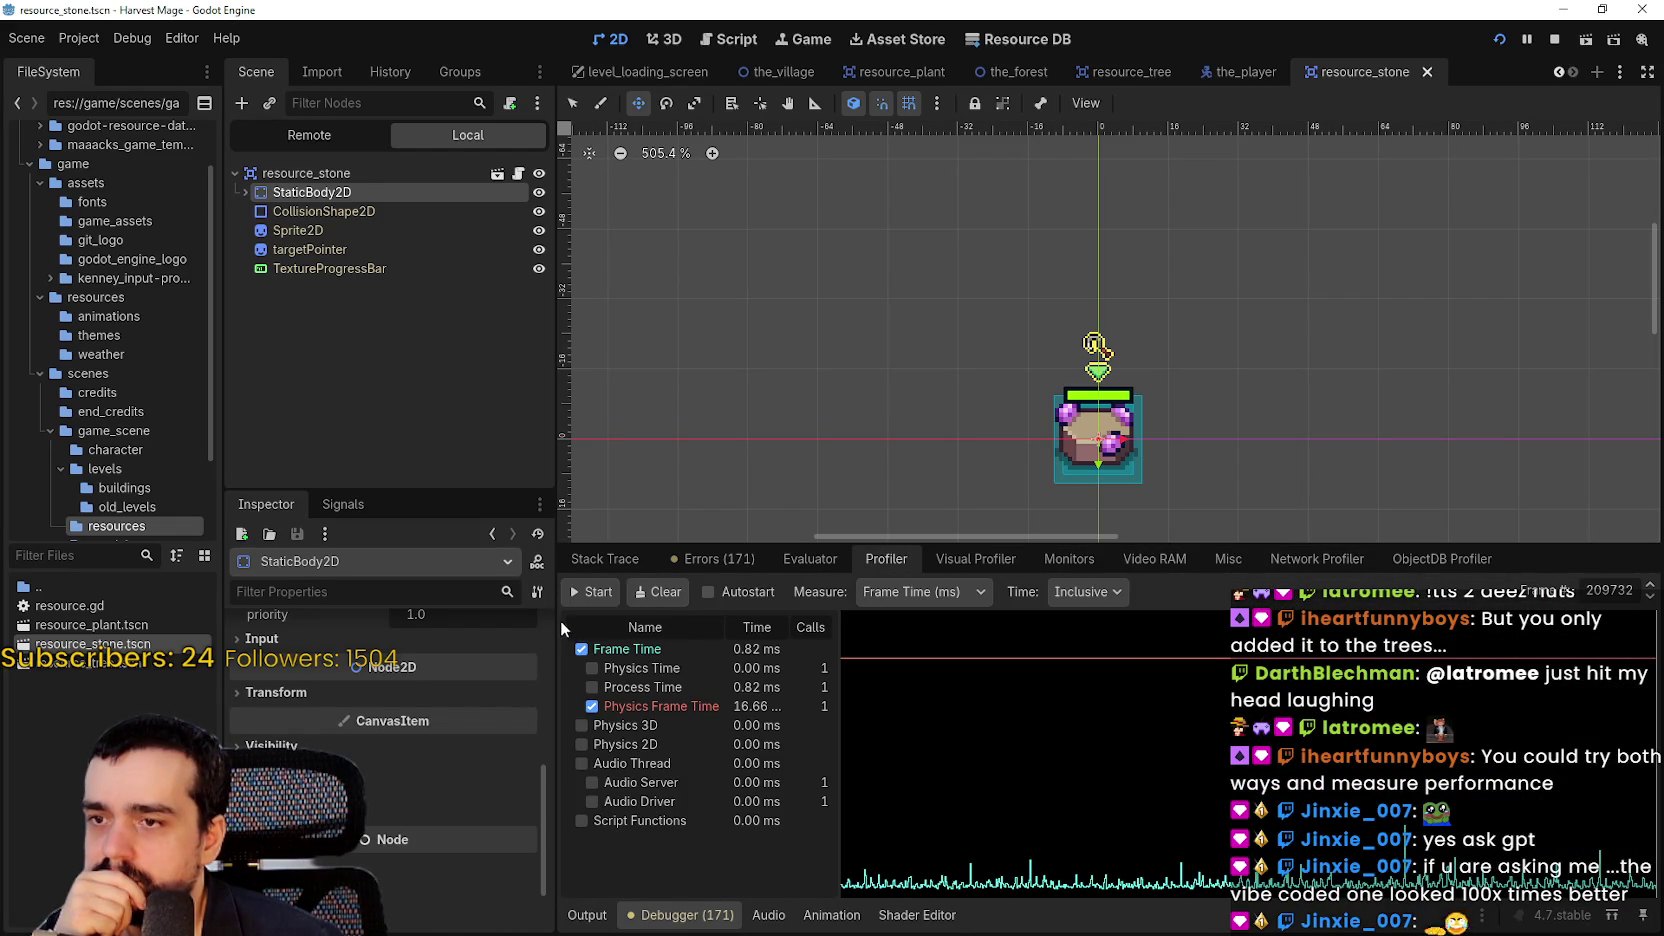
Record a profiling session with Start and Stop, then return to the running game
{"action": "left_click", "coordinate": [592, 593]}
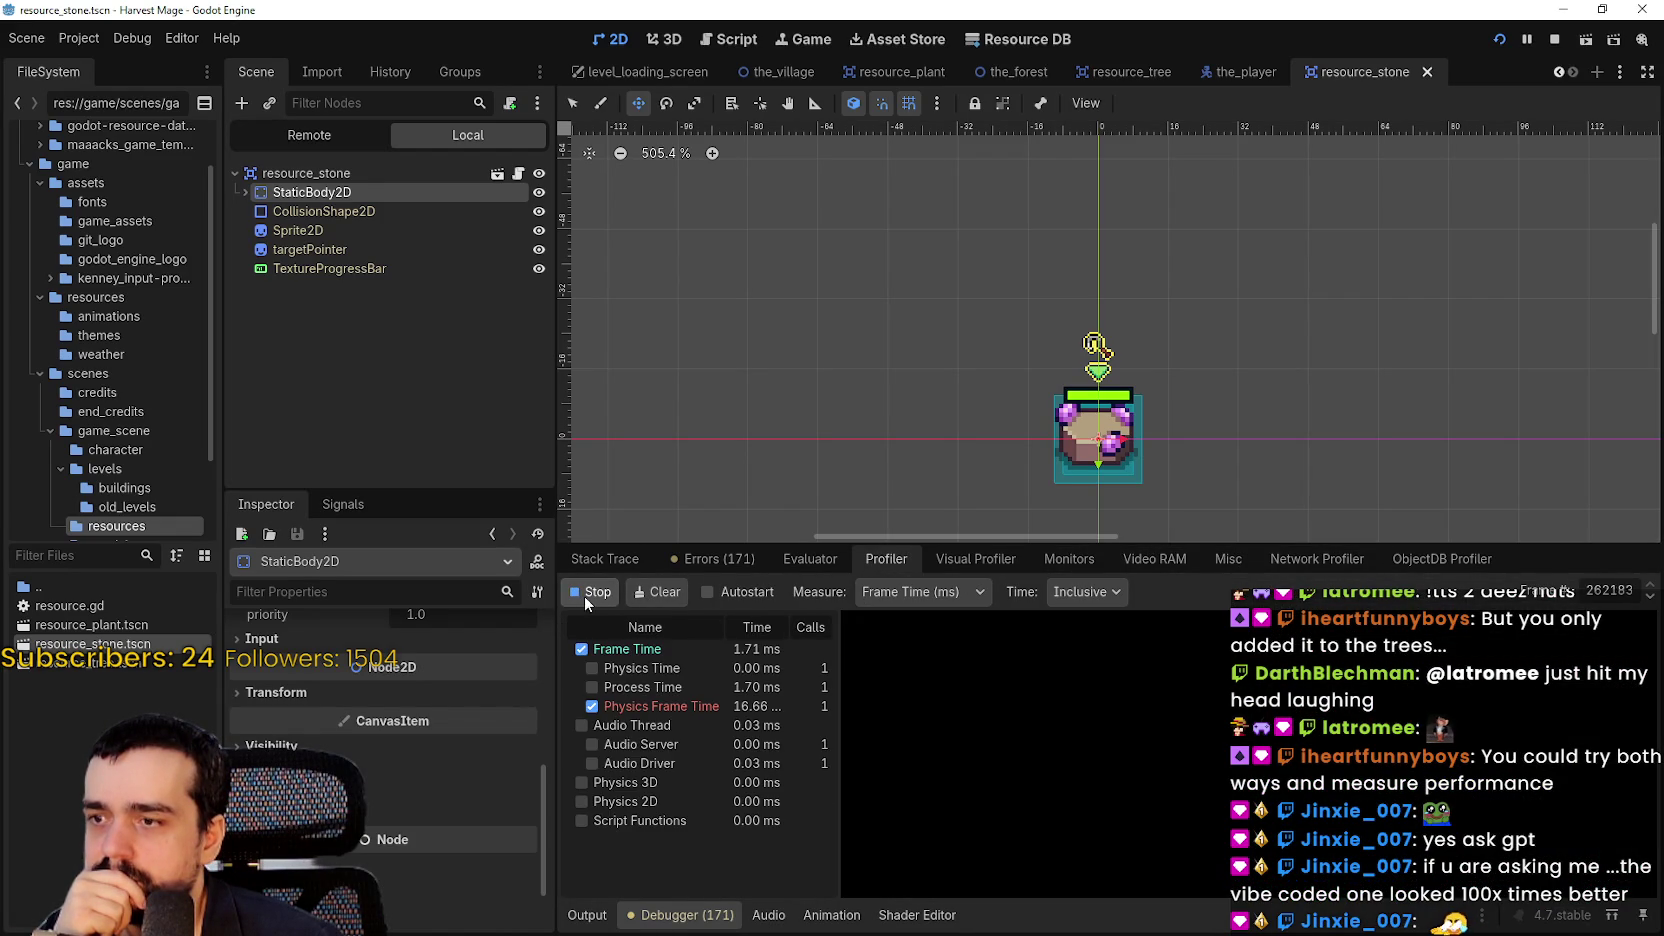
{"action": "left_click", "coordinate": [1005, 562]}
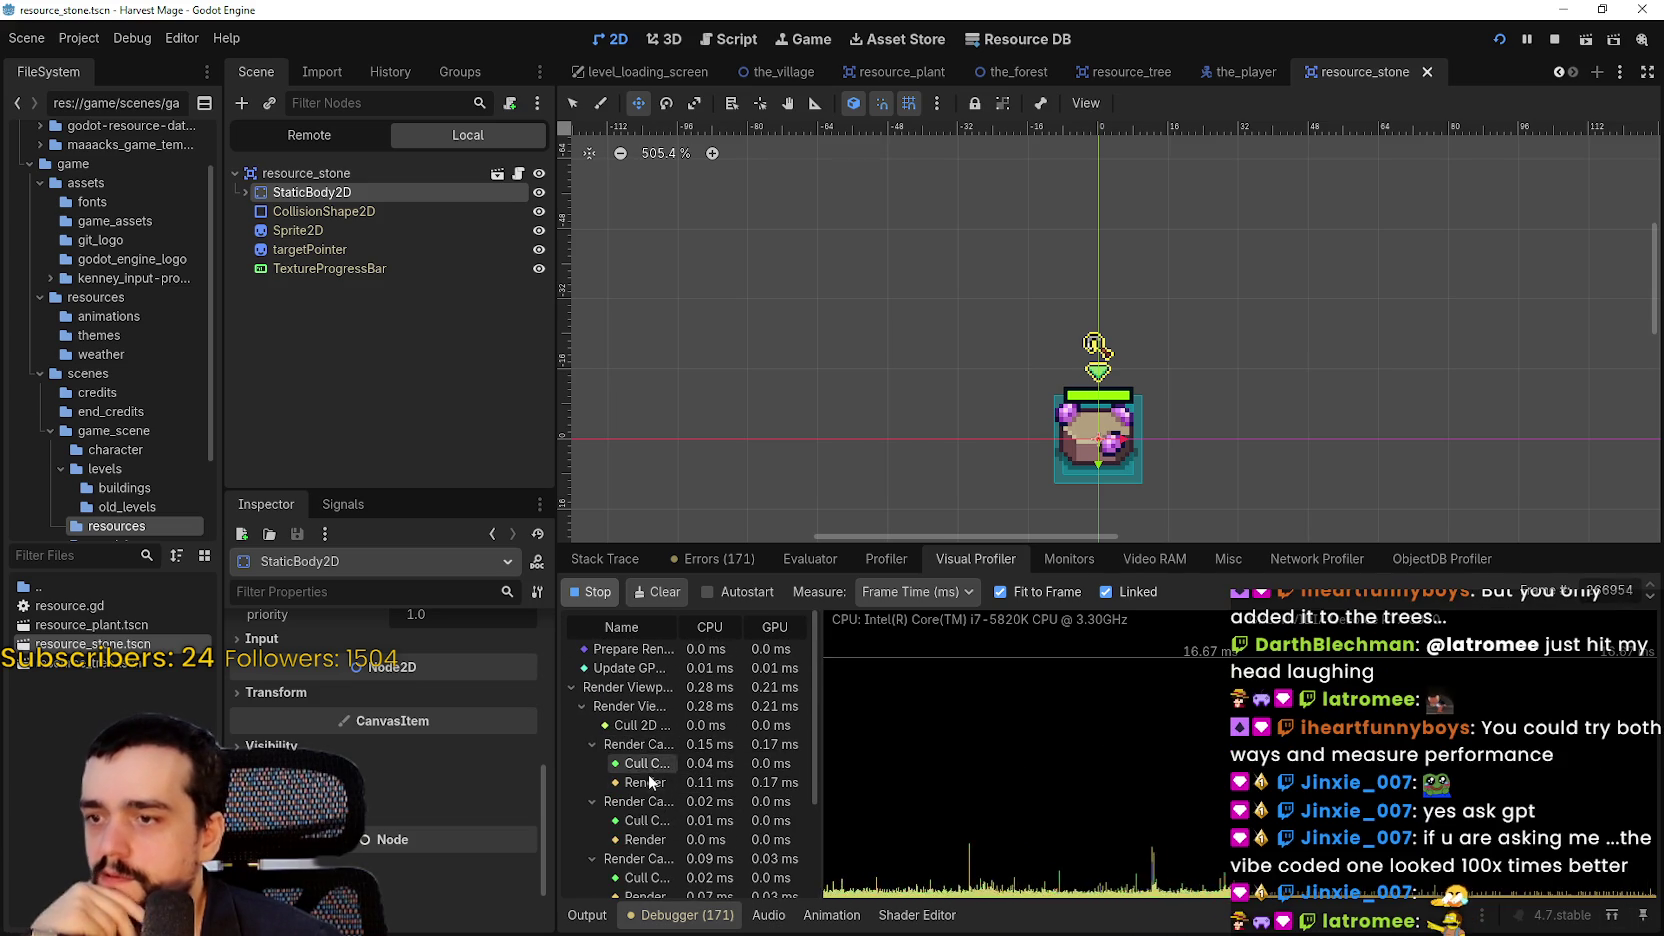
{"action": "left_click", "coordinate": [590, 591]}
{"action": "left_click", "coordinate": [807, 561]}
{"action": "left_click", "coordinate": [868, 559]}
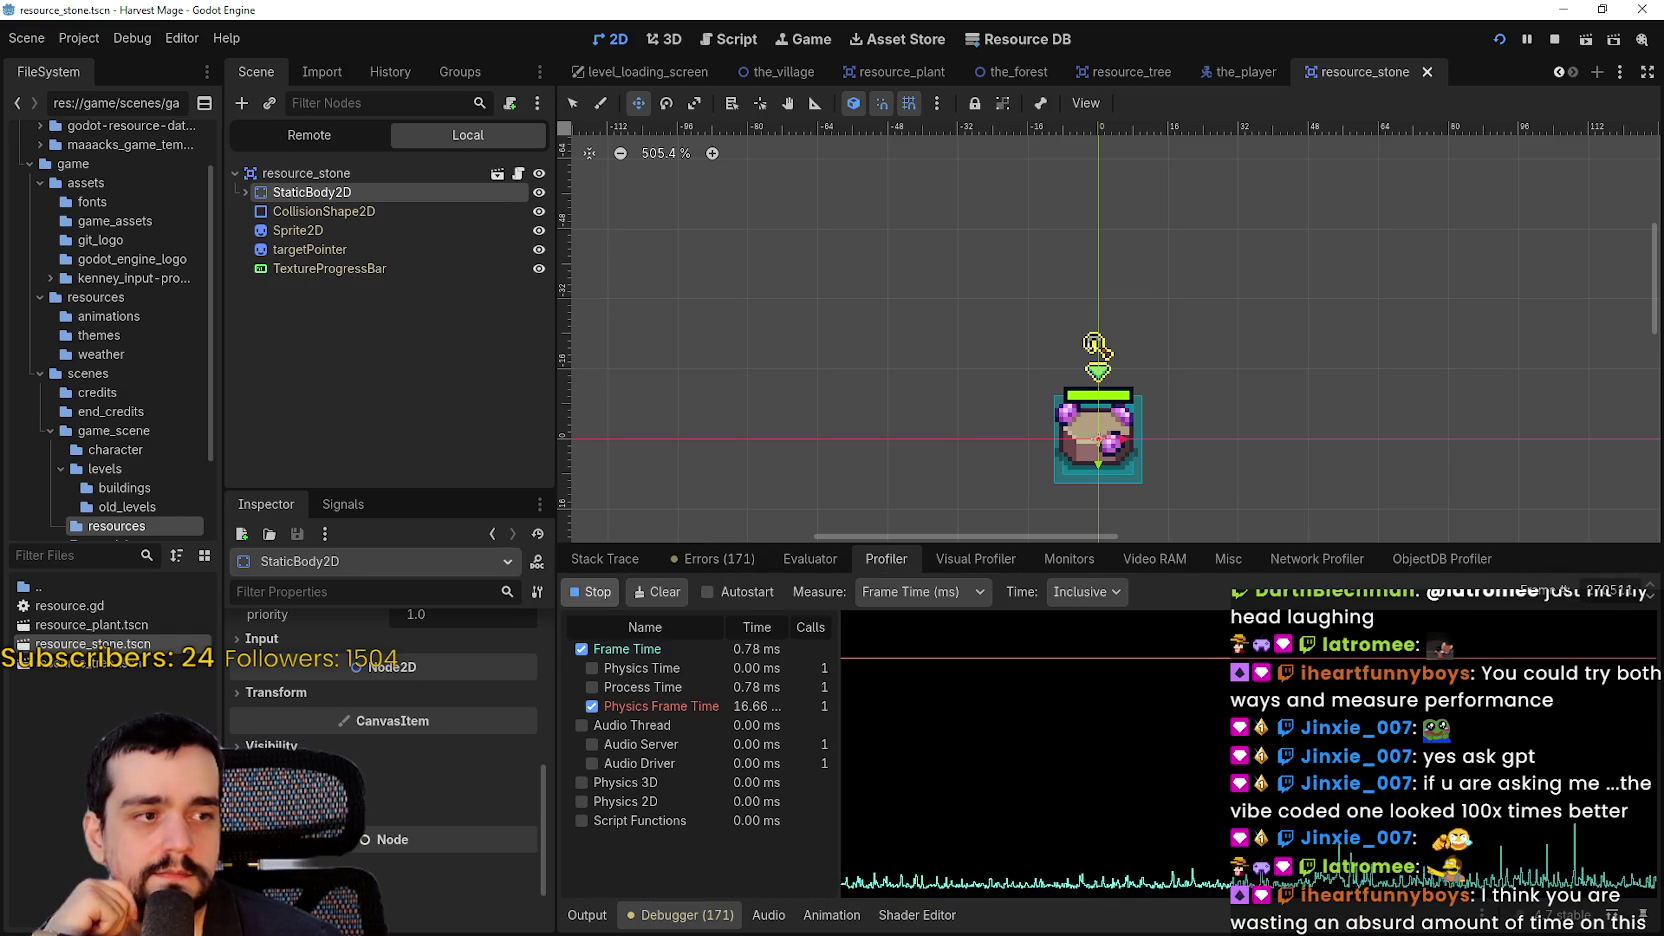
{"action": "left_click", "coordinate": [592, 592]}
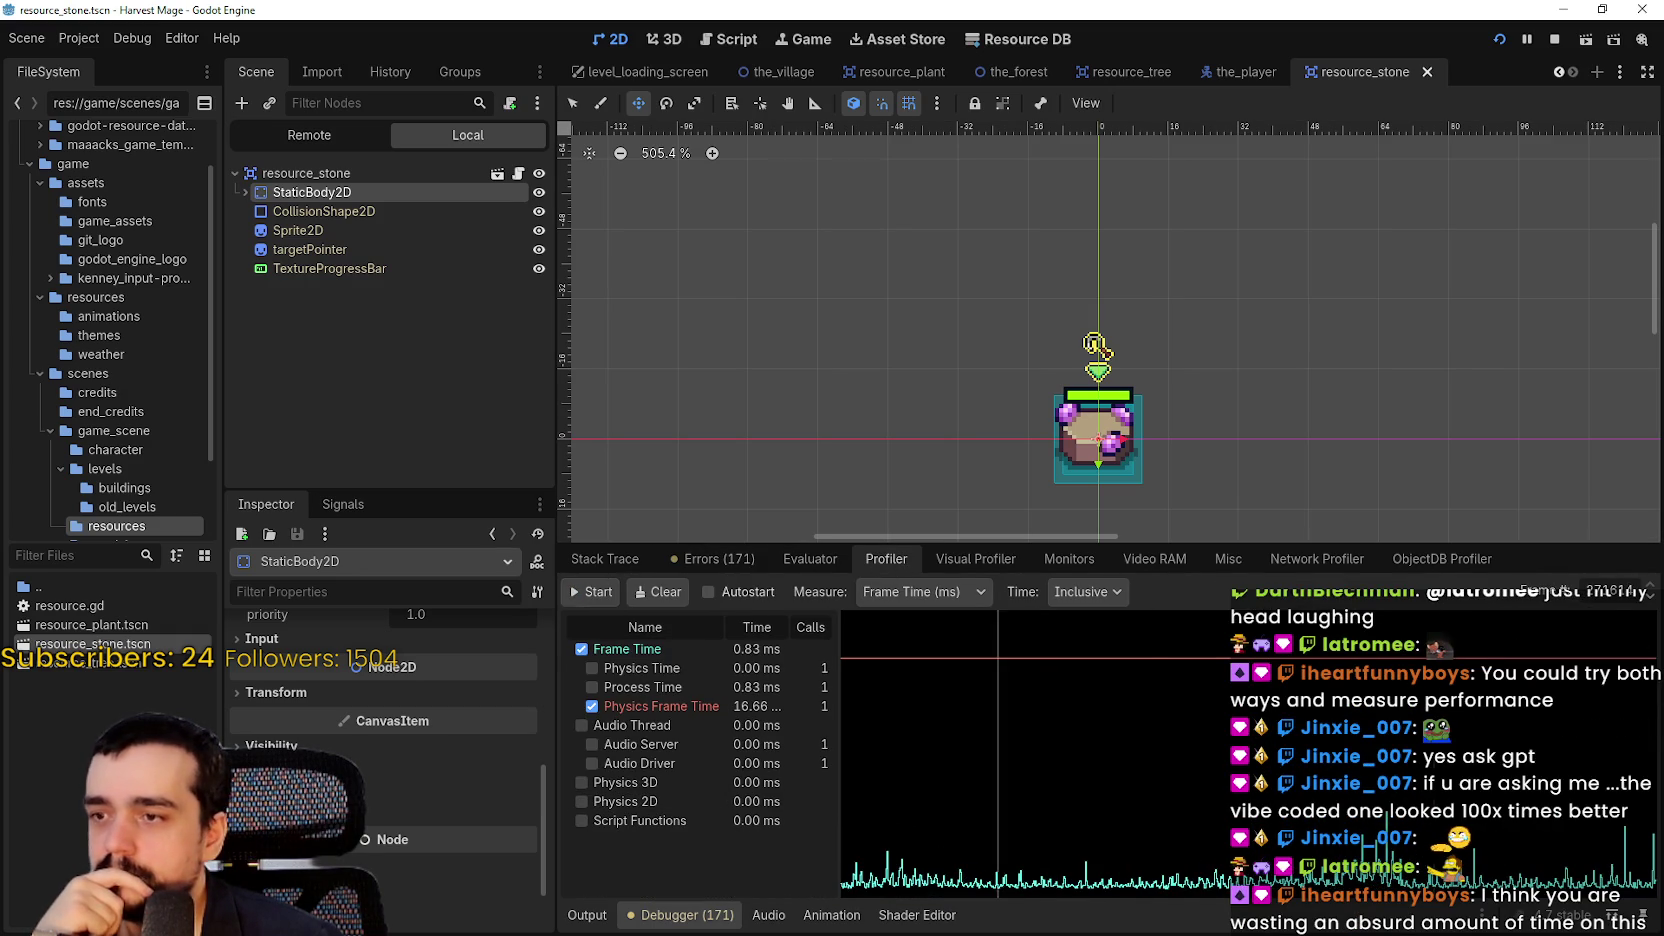
{"action": "key", "text": "alt+Tab"}
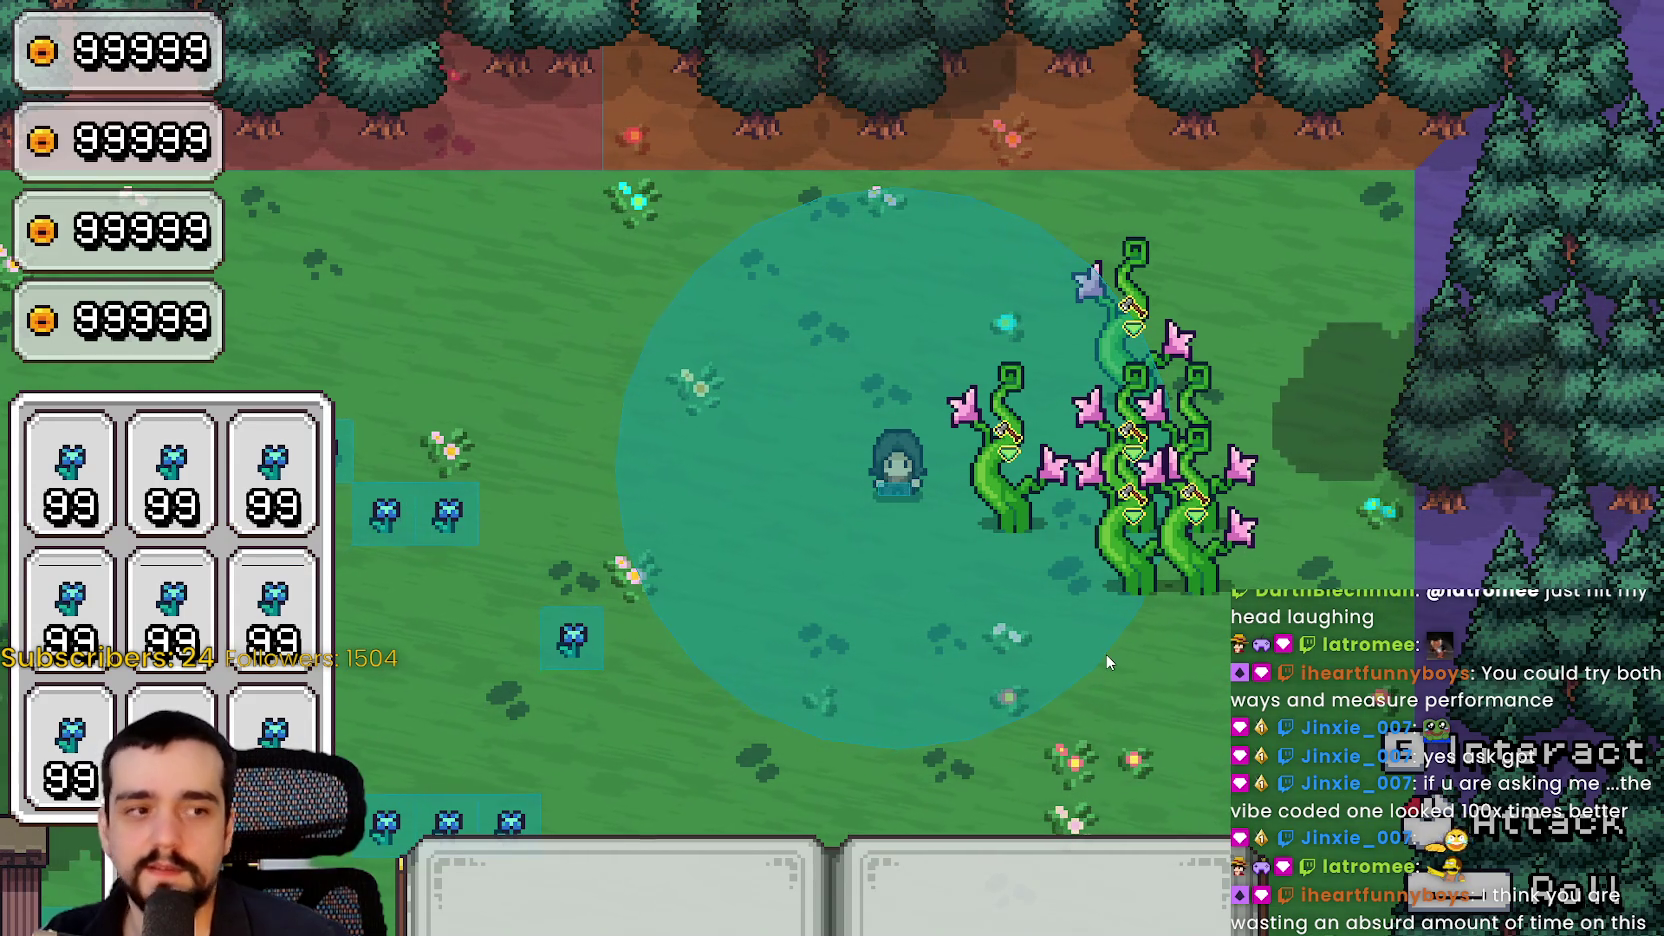
{"action": "key", "text": "s"}
{"action": "key", "text": "a"}
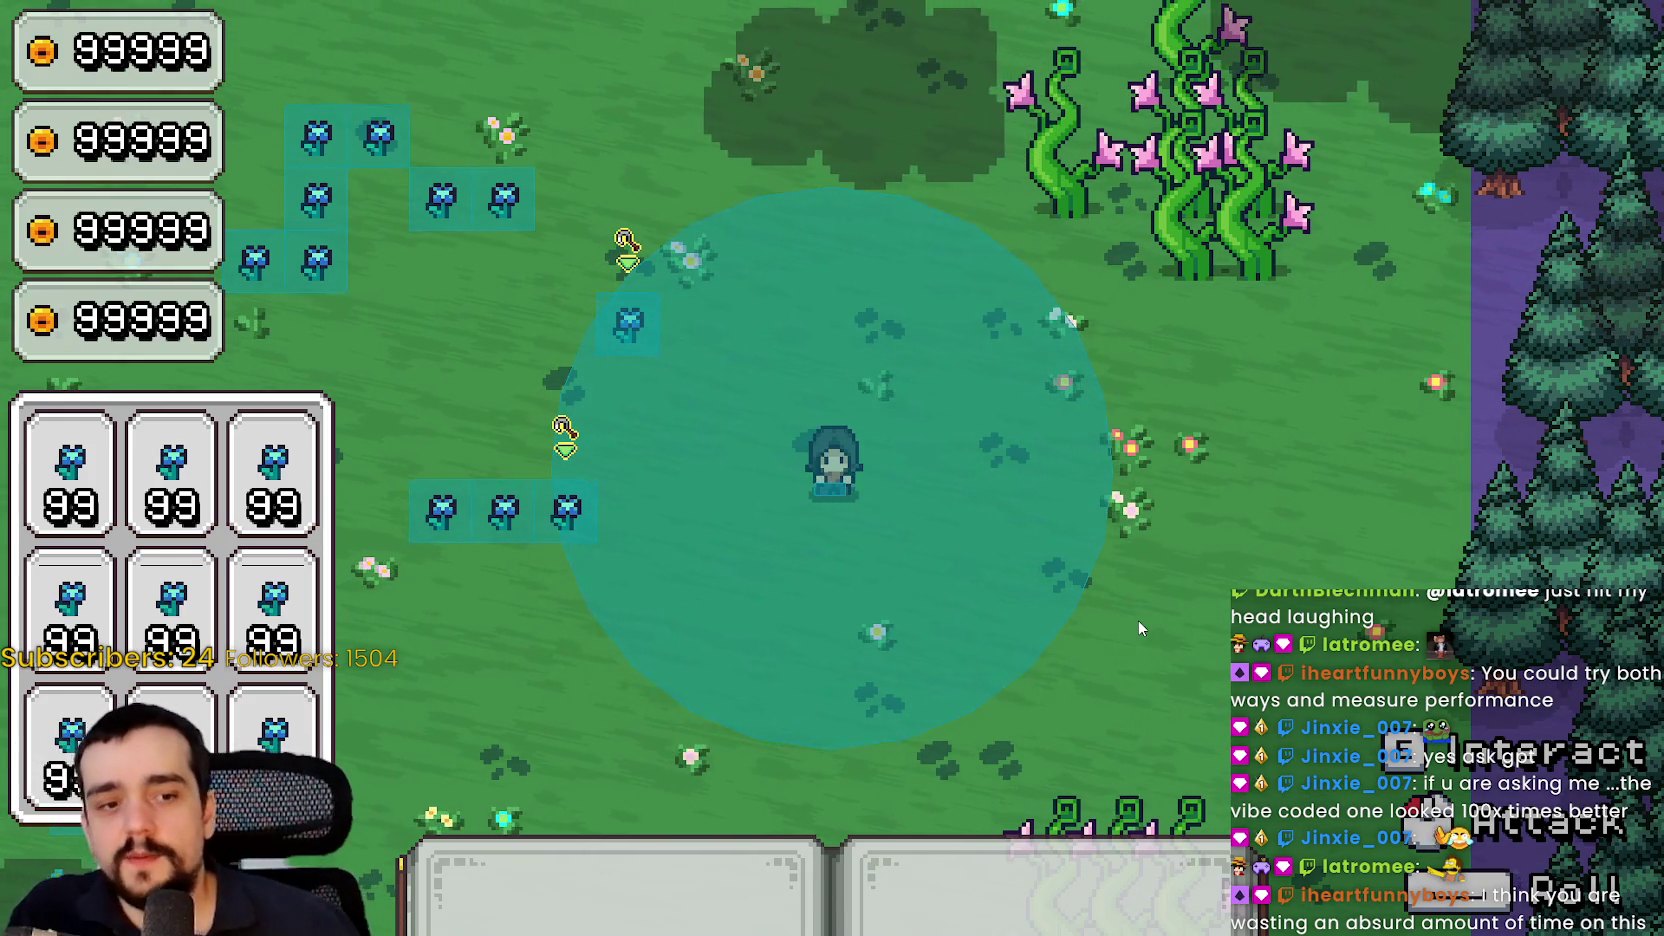
{"action": "key", "text": "s"}
{"action": "key", "text": "d"}
{"action": "key", "text": "s"}
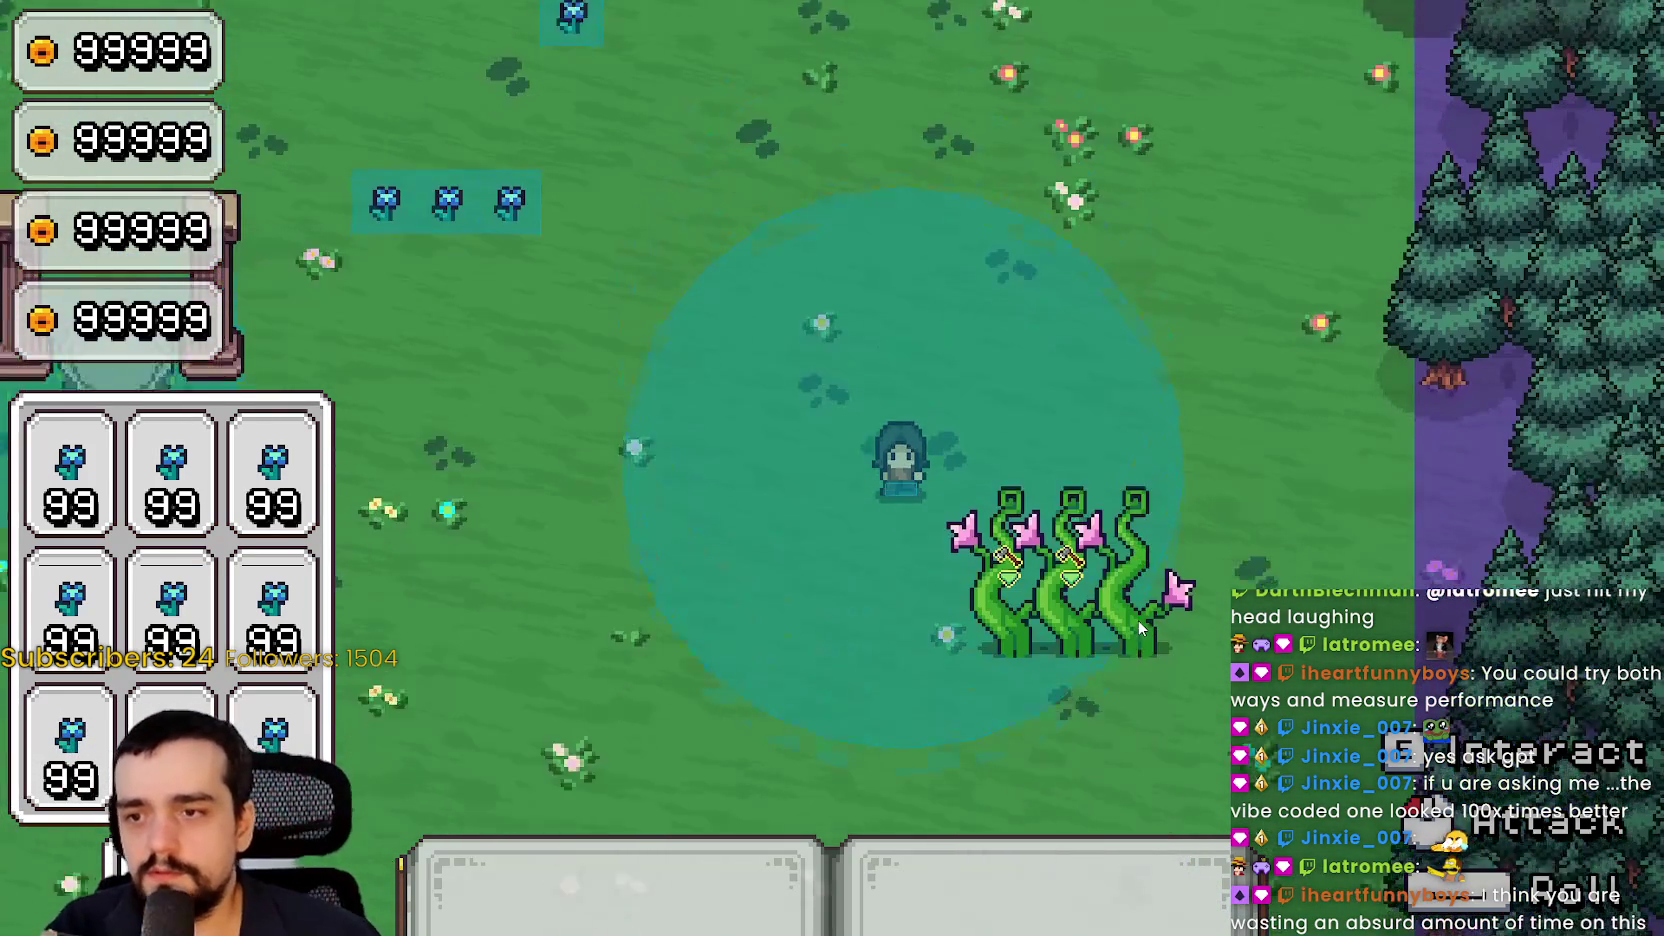
{"action": "key", "text": "d"}
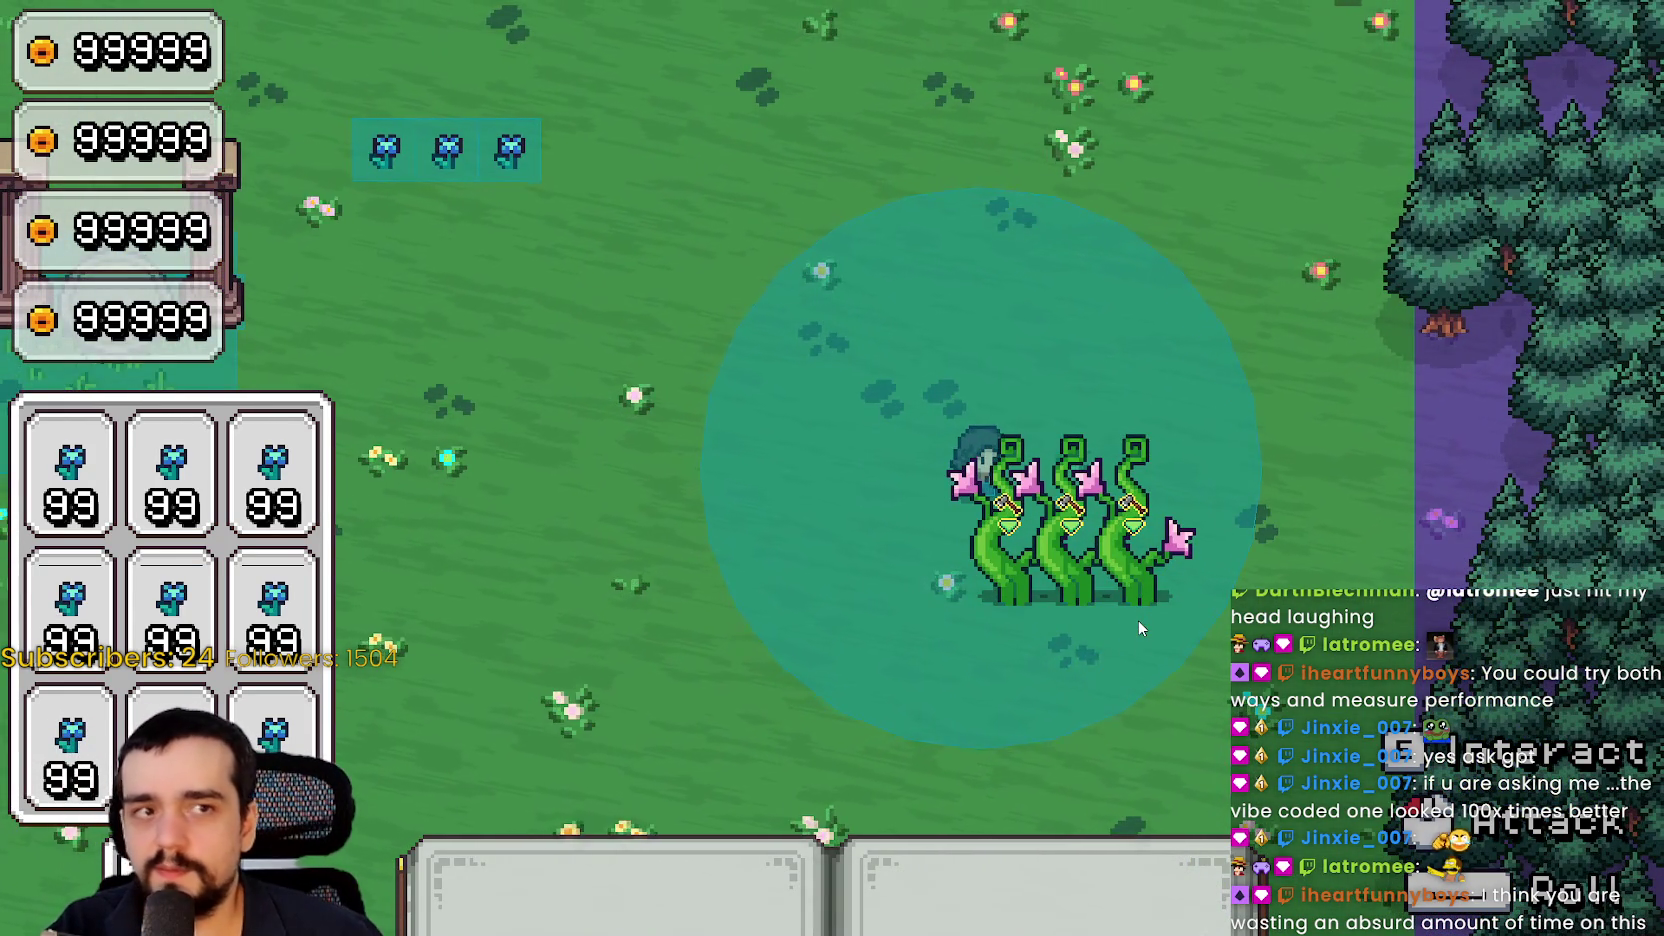
{"action": "key", "text": "s"}
{"action": "key", "text": "a"}
{"action": "key", "text": "d"}
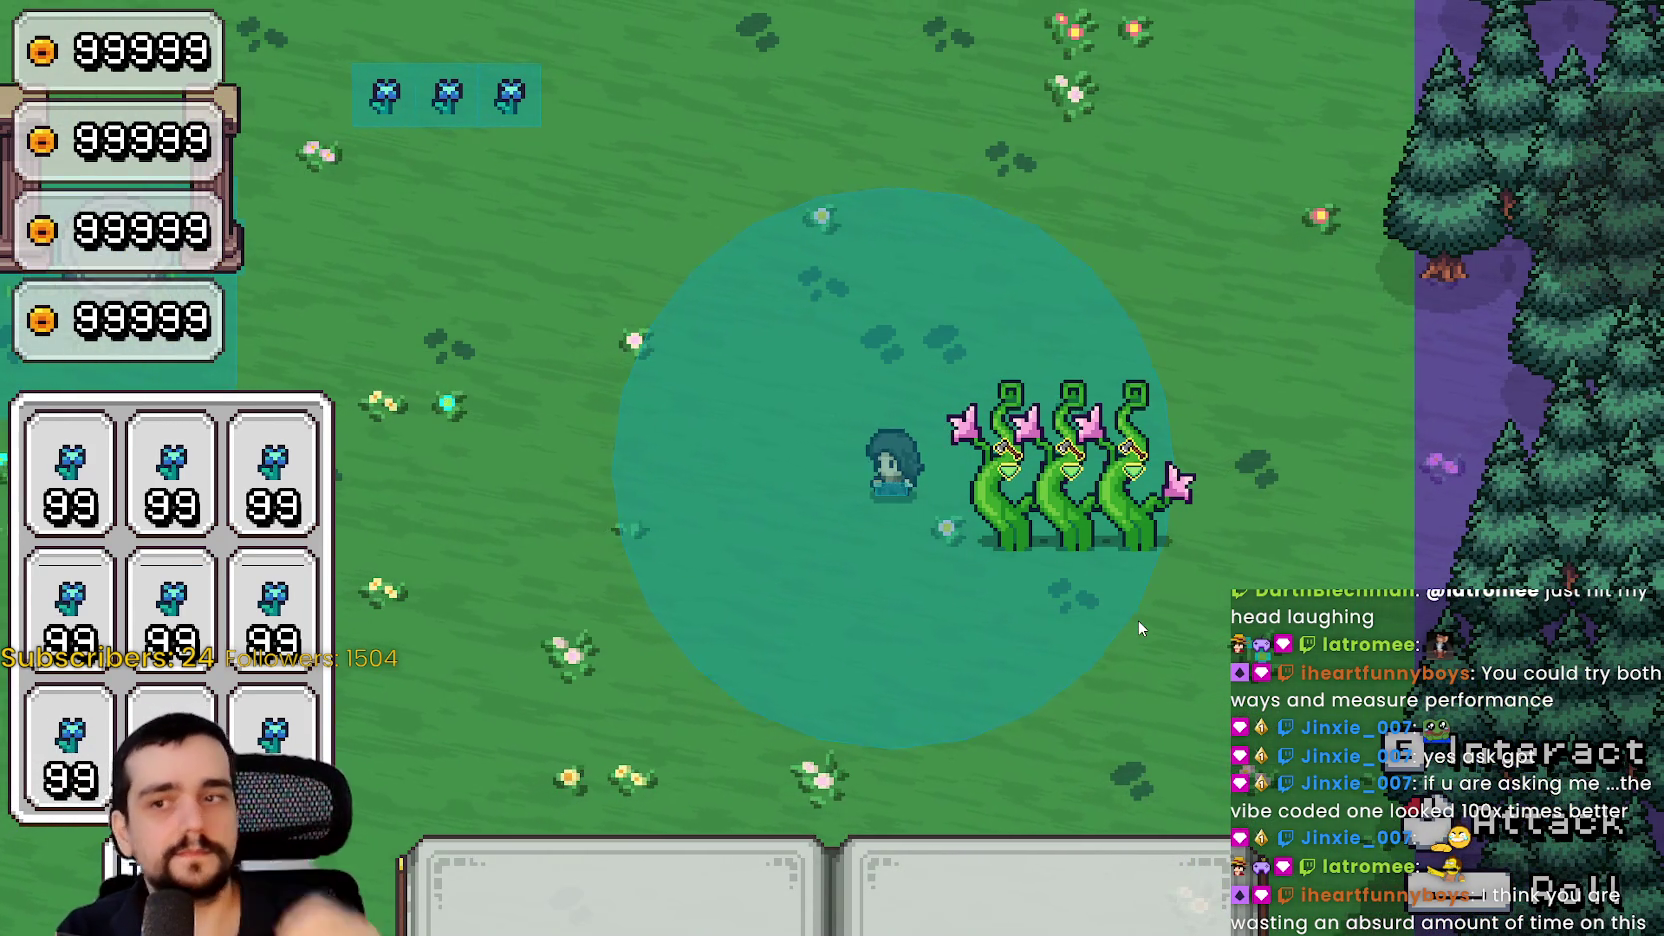
{"action": "key", "text": "a"}
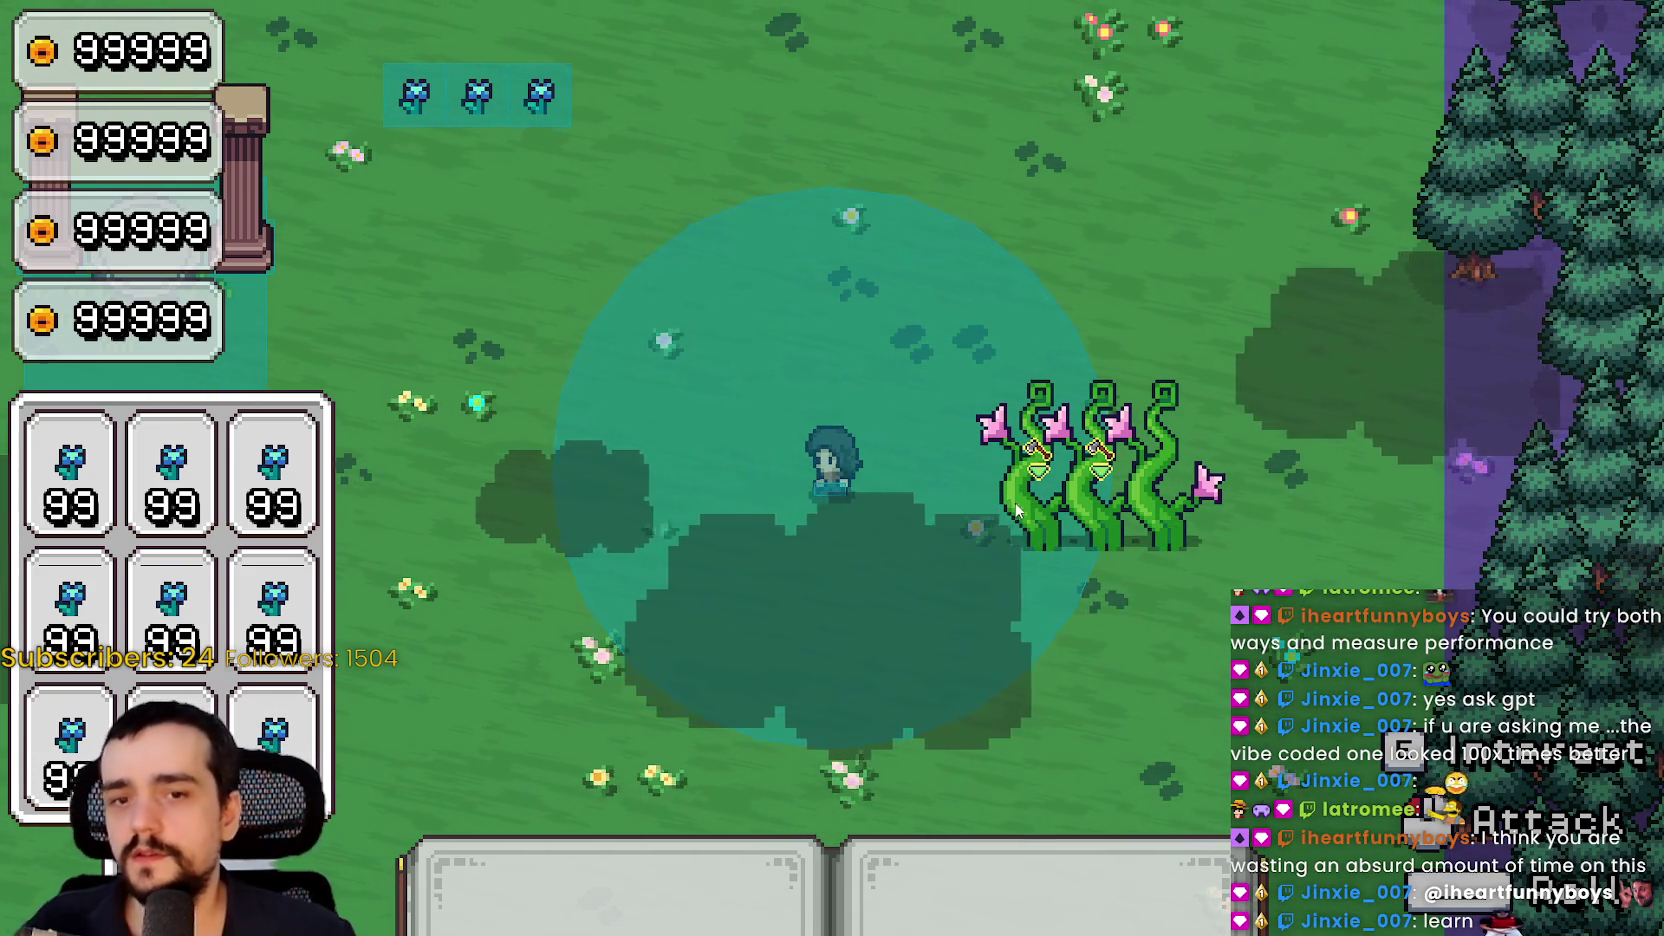
{"action": "key", "text": "w"}
{"action": "key", "text": "d"}
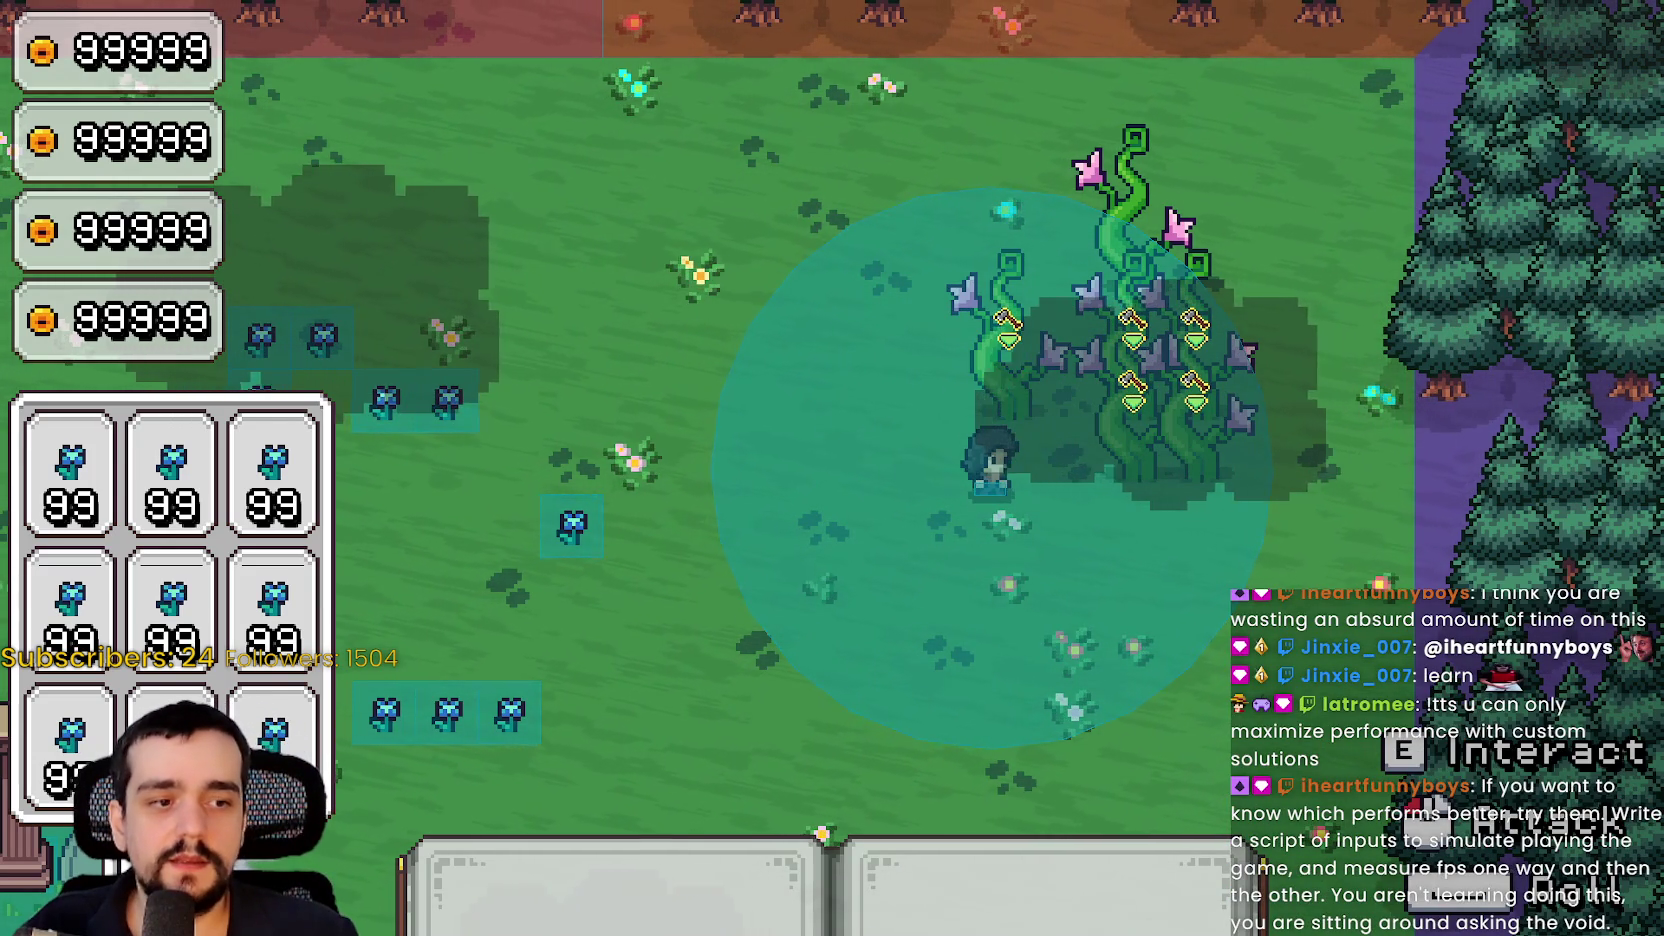
{"action": "key", "text": "alt+Tab"}
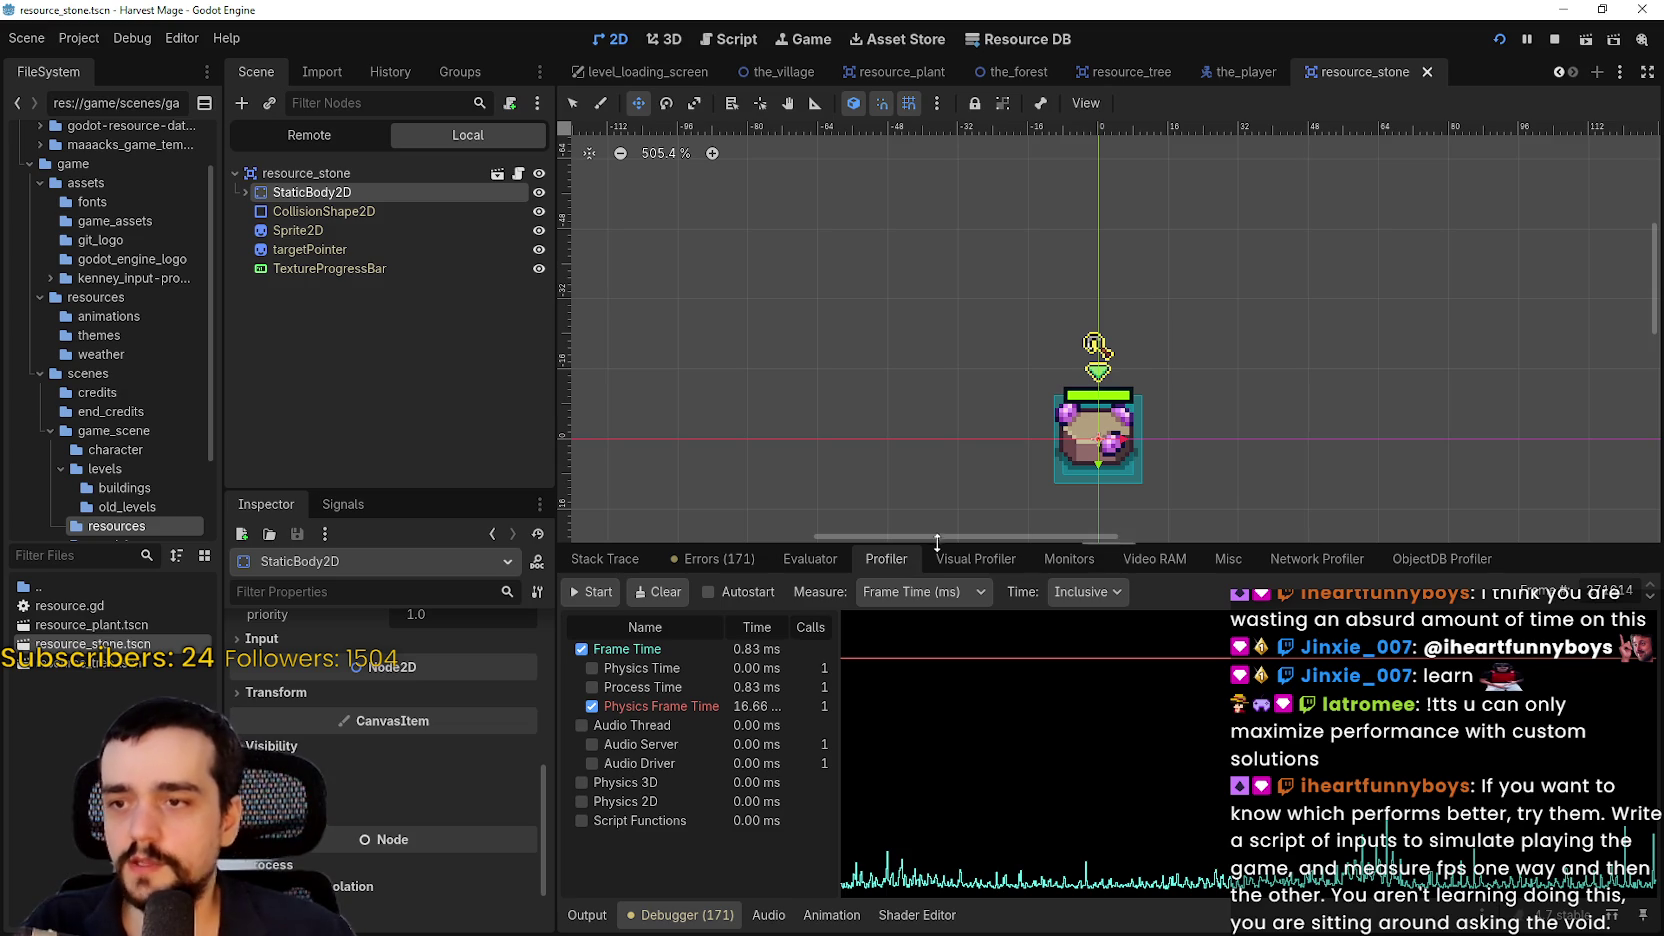
Start new Visual Profiler and Profiler recordings in a taller debugger panel, then return to the game
{"action": "left_click", "coordinate": [1053, 559]}
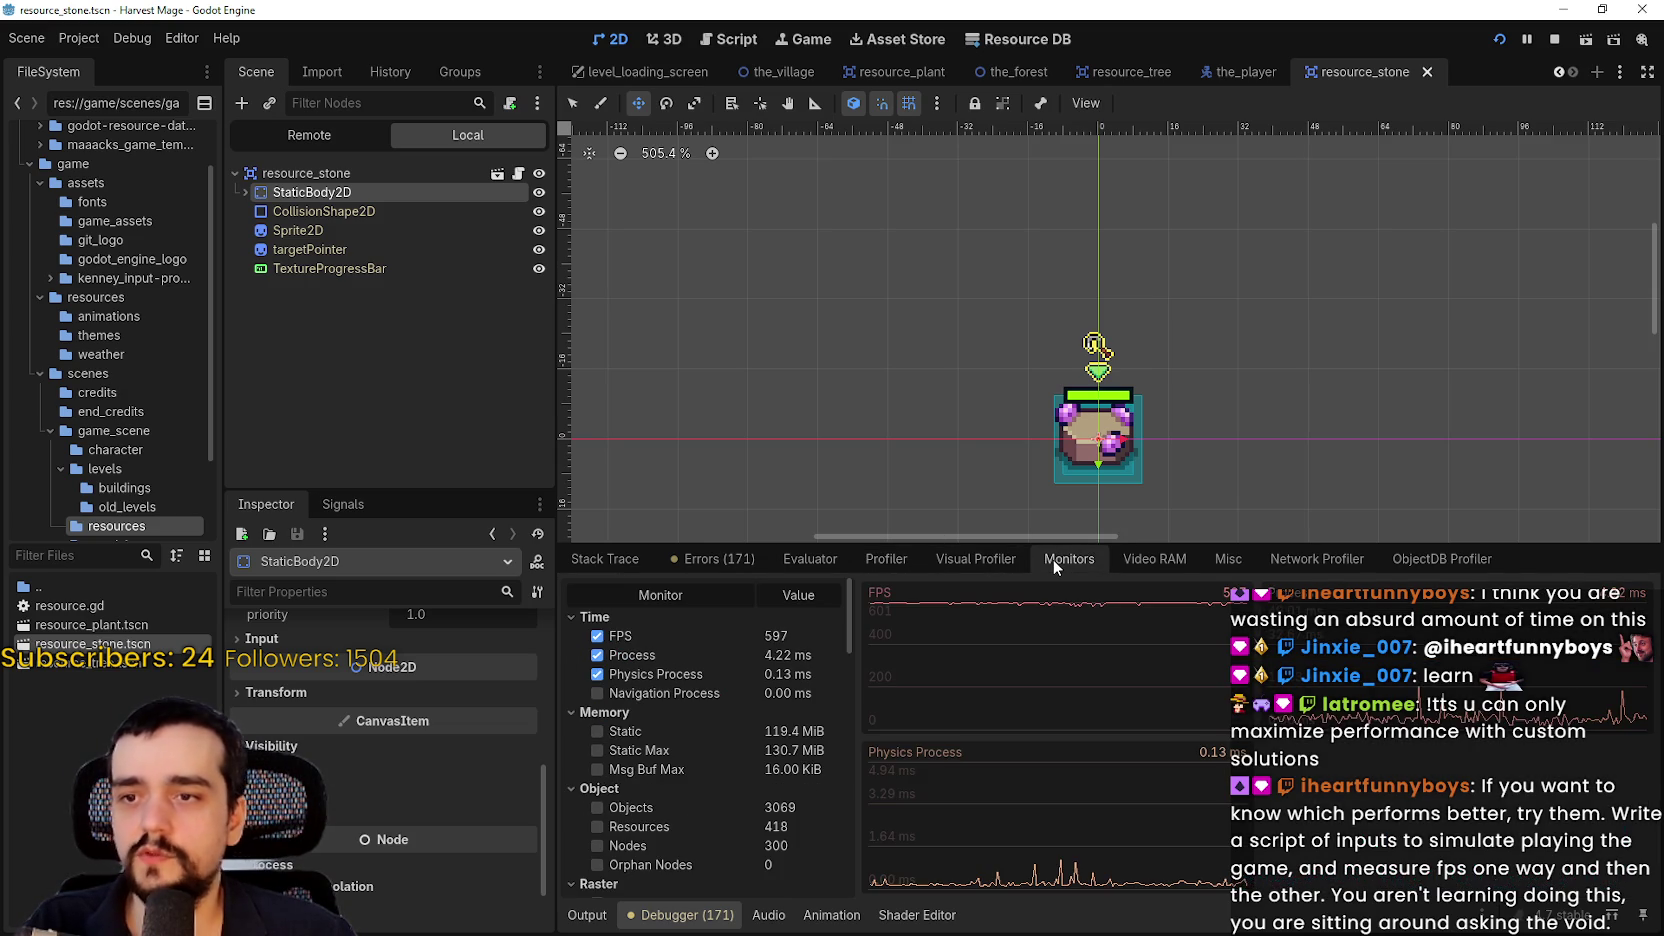
{"action": "left_click", "coordinate": [1010, 567]}
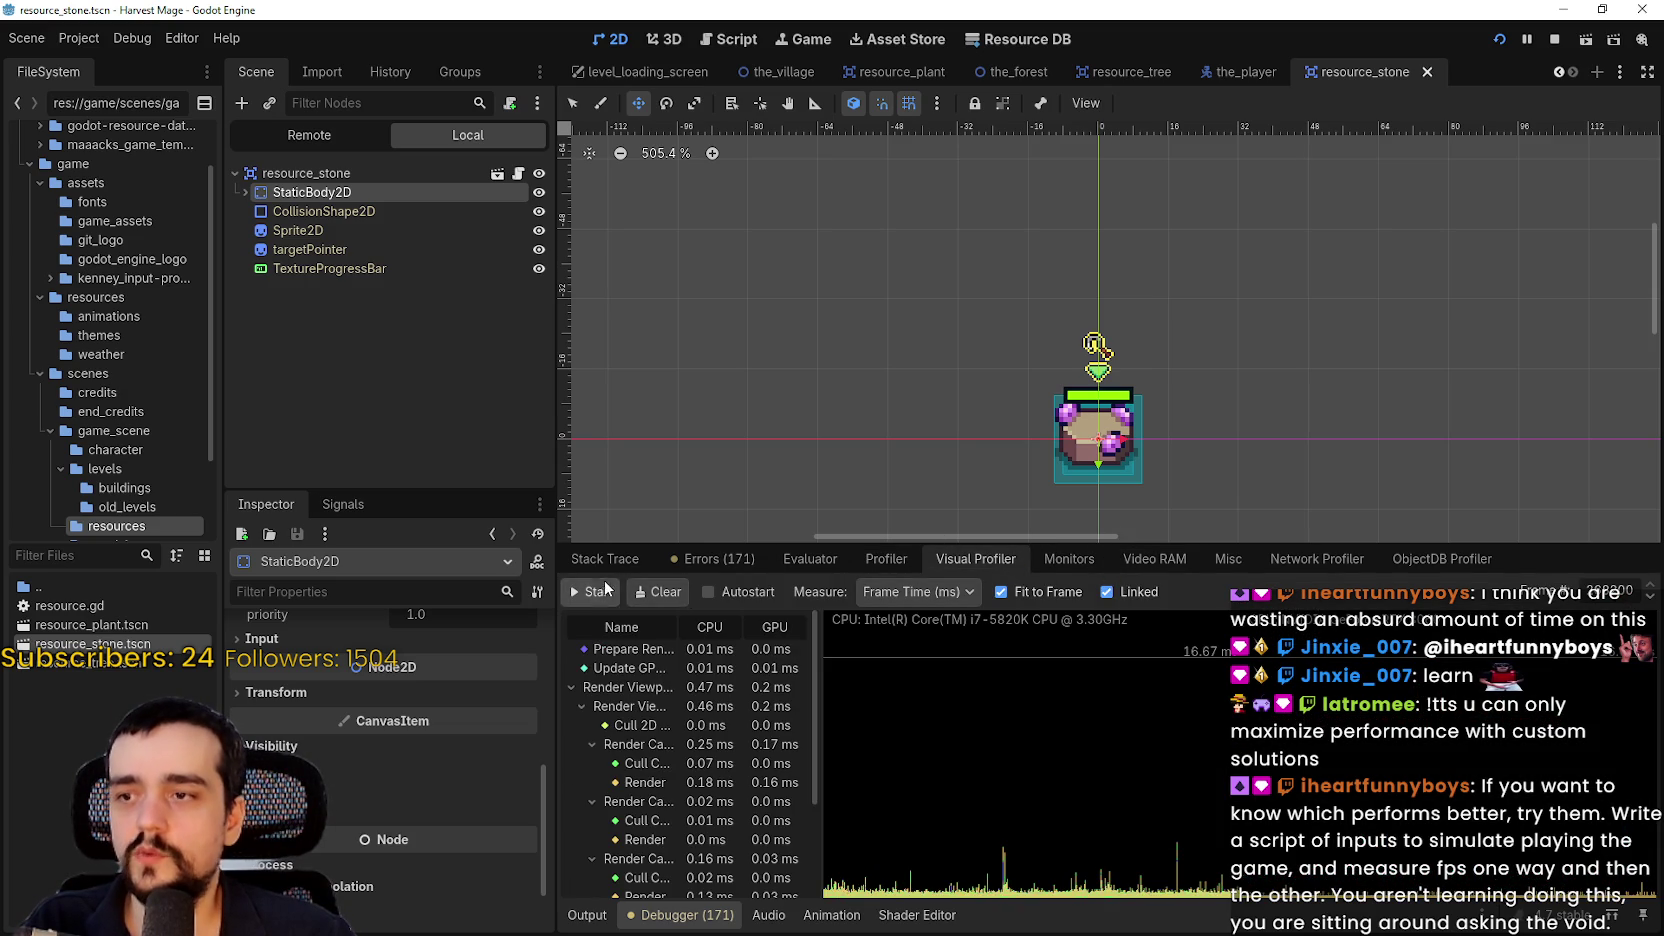
{"action": "left_click", "coordinate": [601, 593]}
{"action": "left_click_drag", "start_coordinate": [811, 541], "coordinate": [816, 478]}
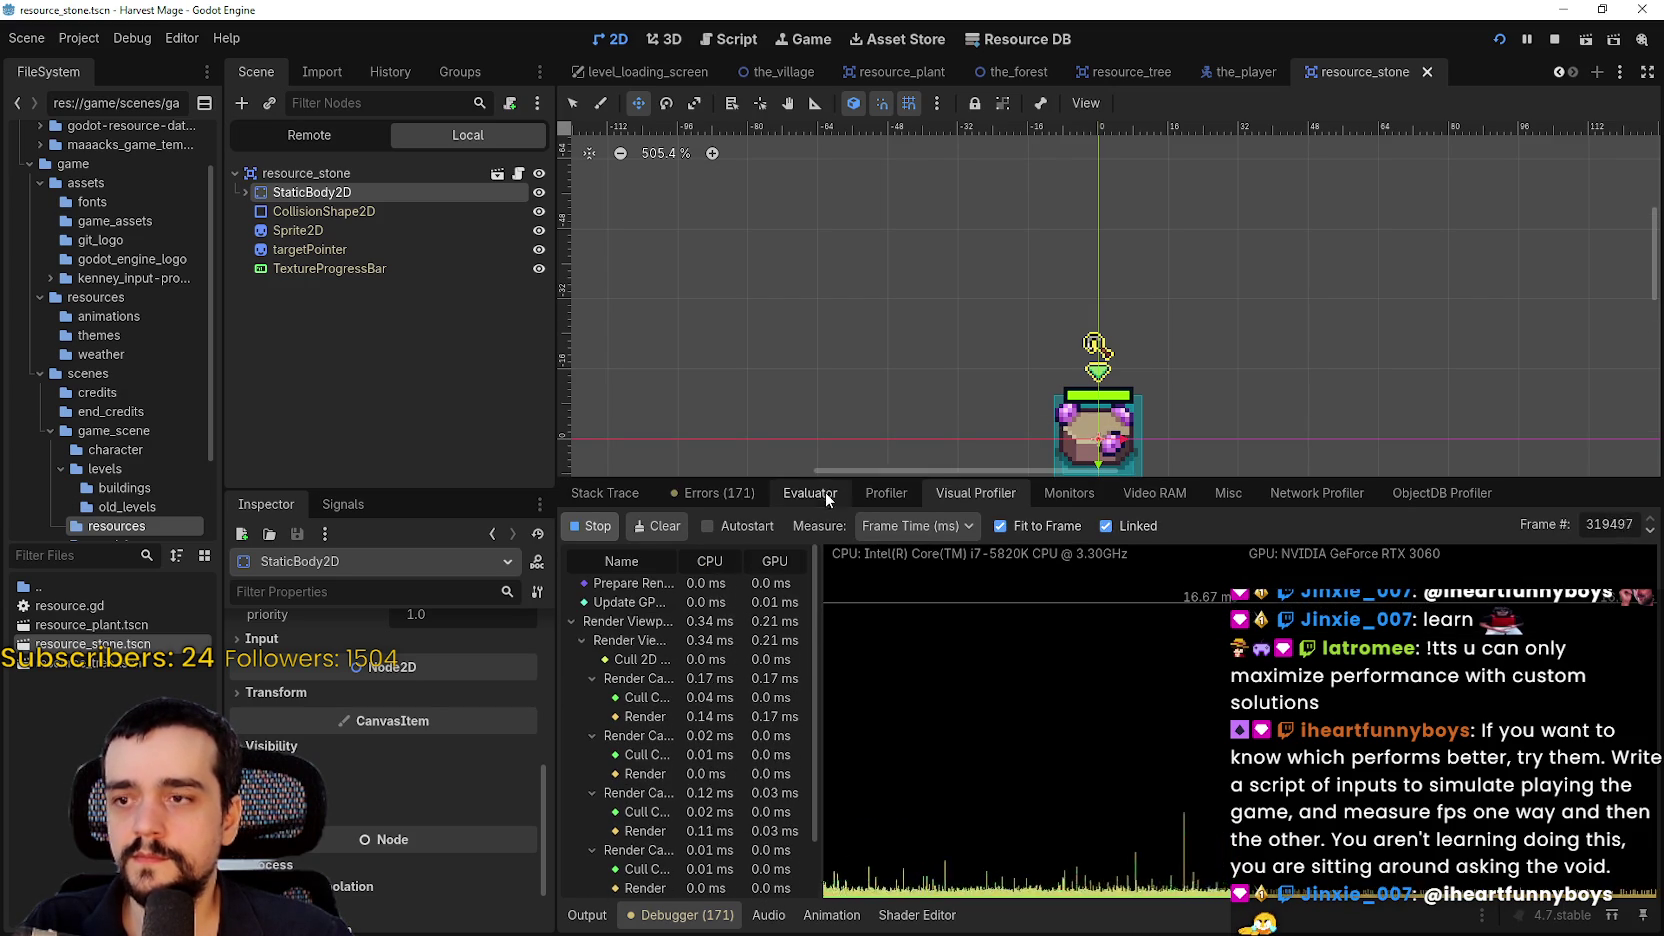
{"action": "left_click", "coordinate": [880, 494]}
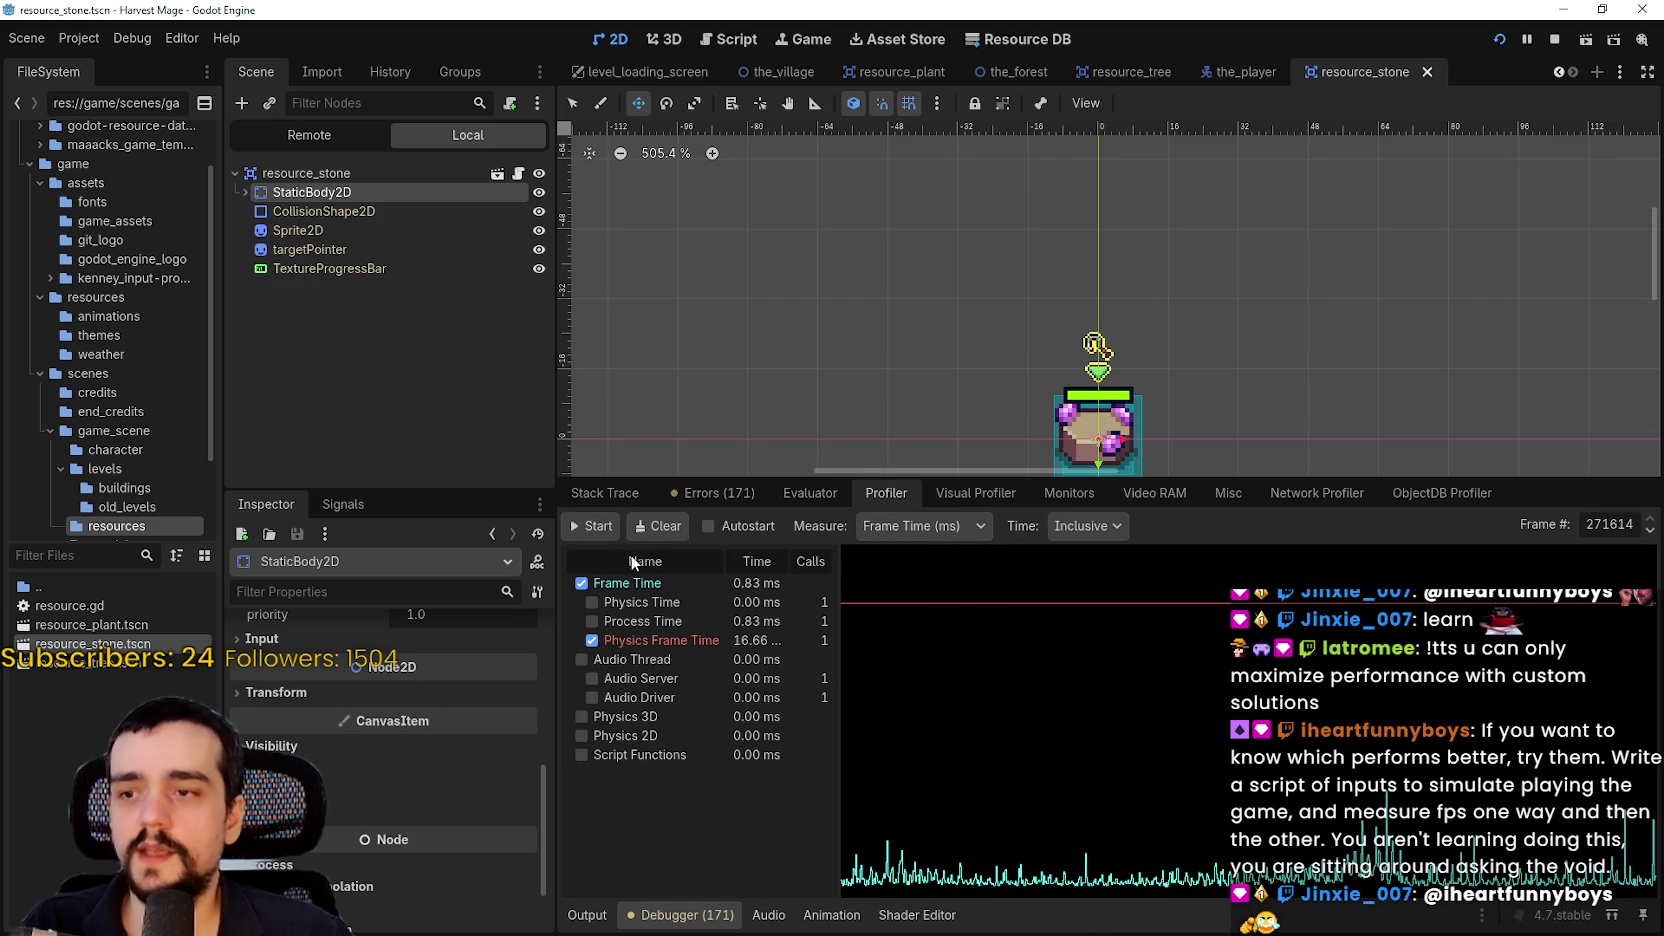
{"action": "left_click", "coordinate": [592, 526]}
{"action": "key", "text": "alt+Tab"}
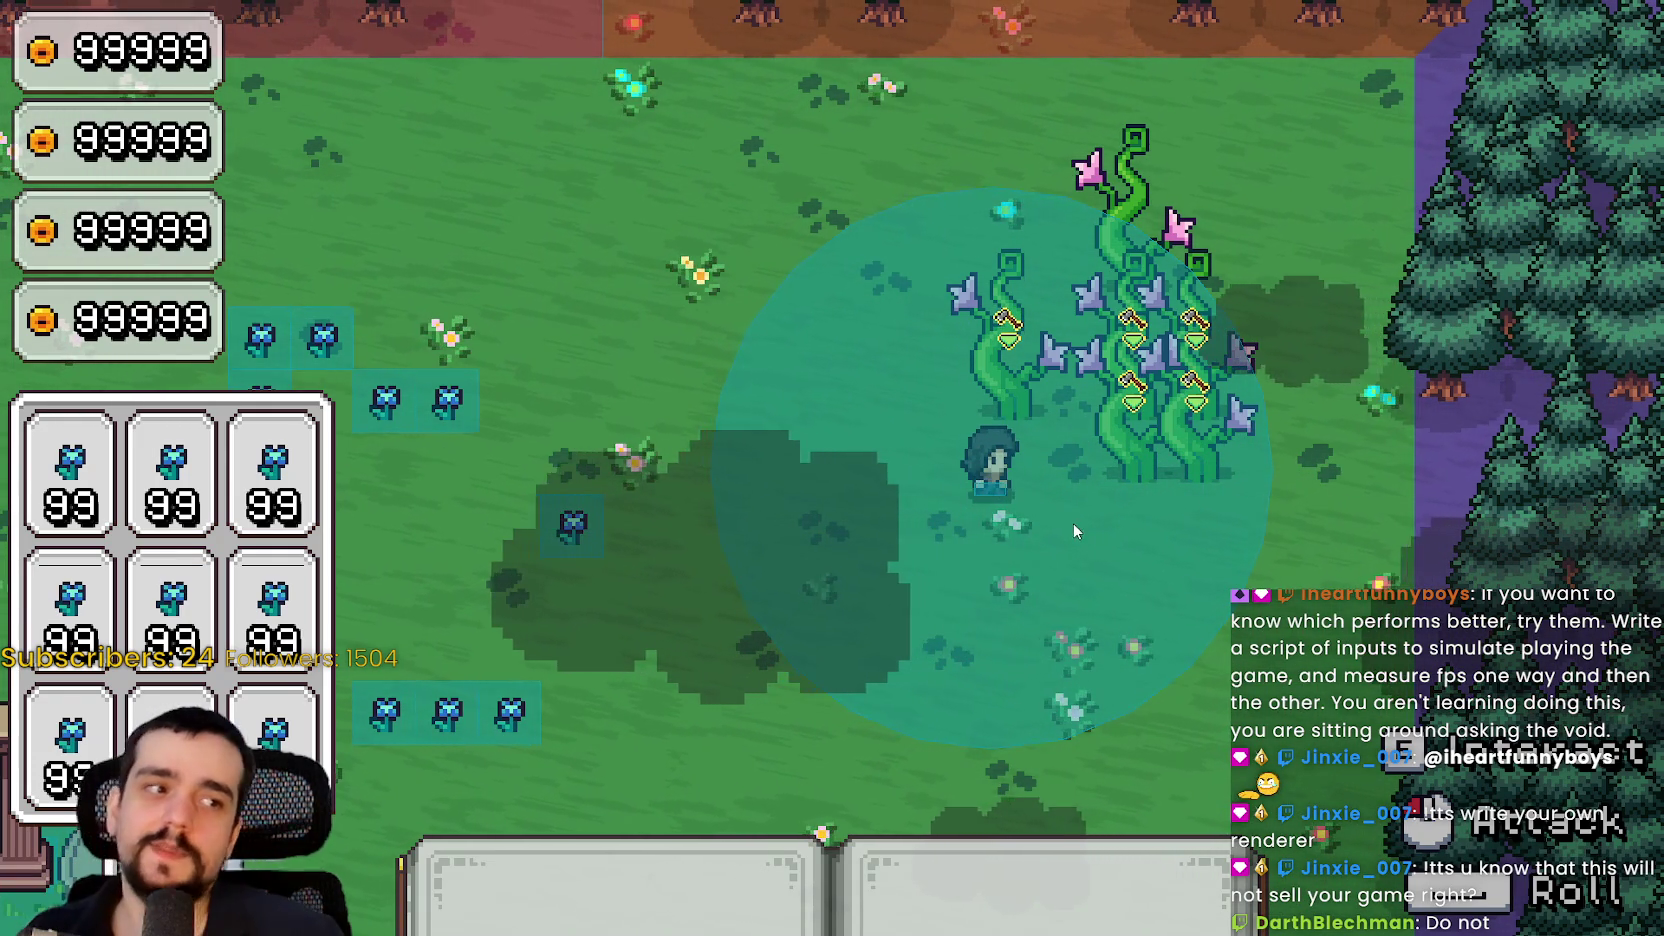
Walk the mage into the beanstalk row and between the stone pillars to test collision
{"action": "key", "text": "s"}
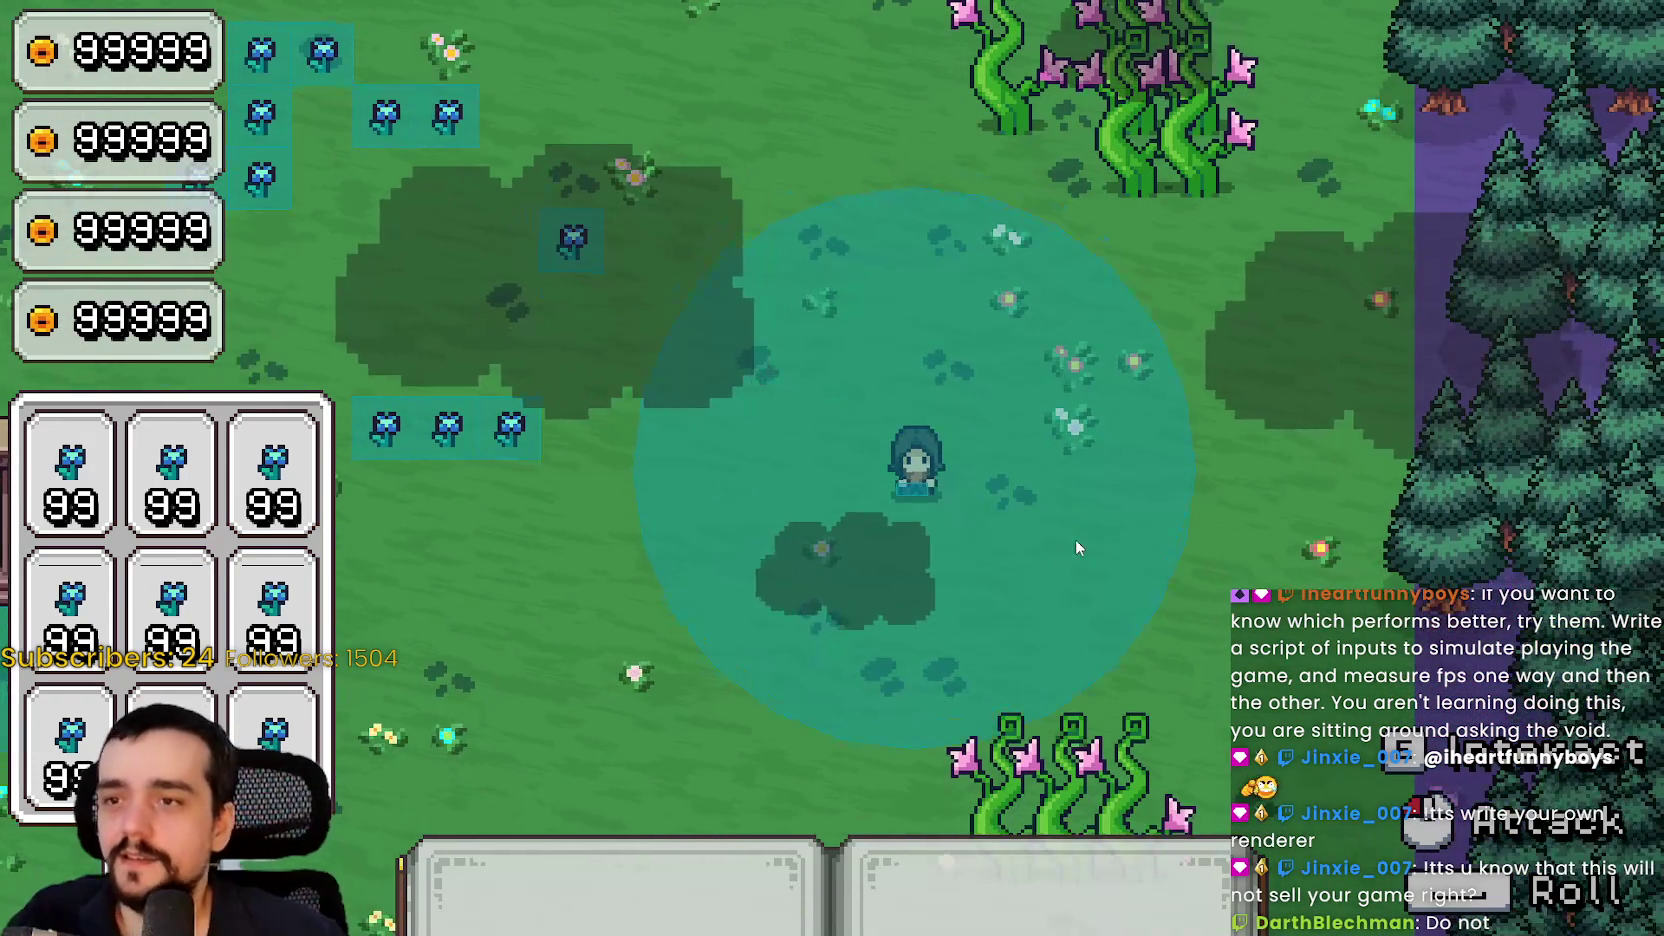
{"action": "key", "text": "d"}
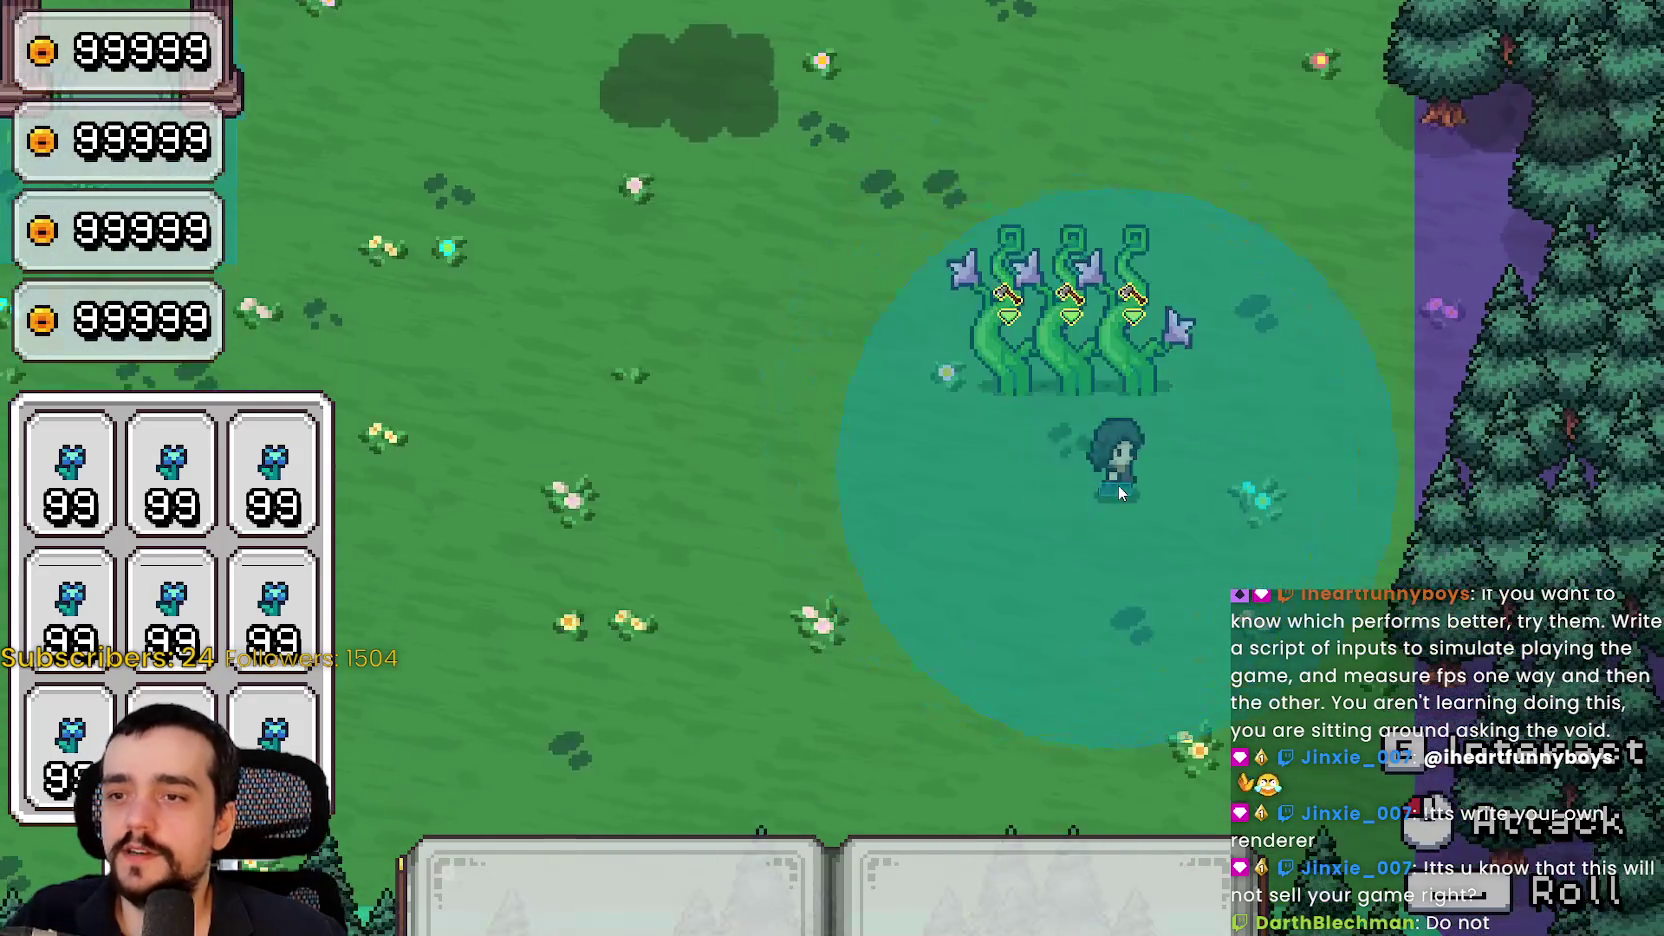
{"action": "key", "text": "w"}
{"action": "key", "text": "a"}
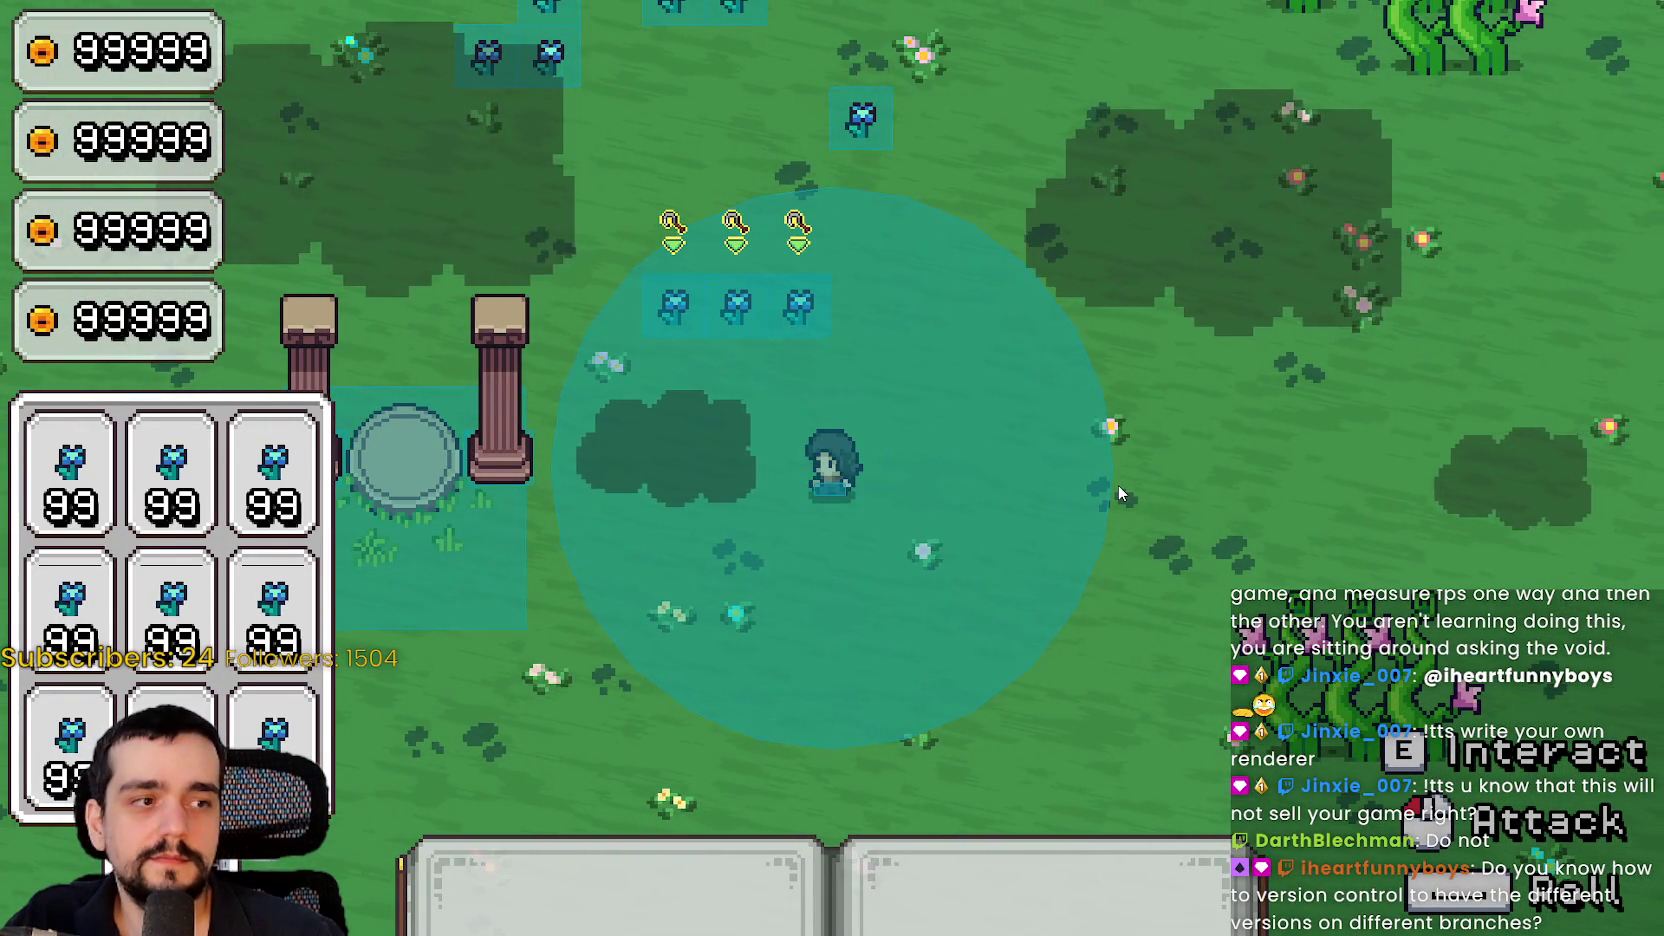
{"action": "key", "text": "a"}
{"action": "key", "text": "s"}
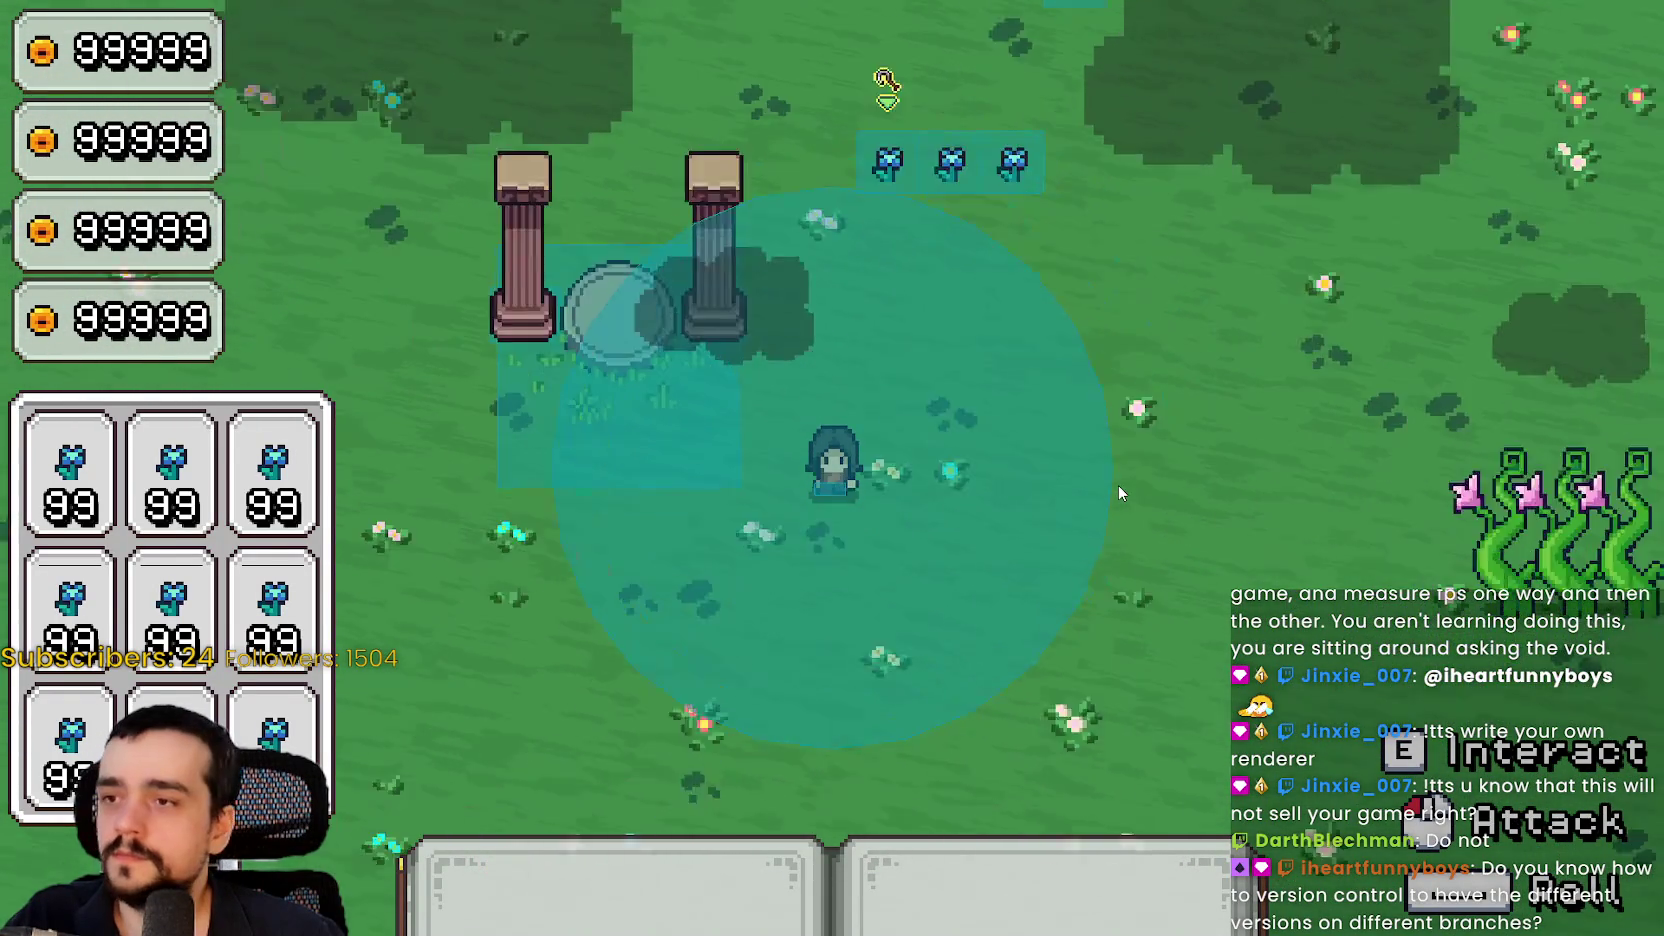
{"action": "key", "text": "w"}
{"action": "key", "text": "a"}
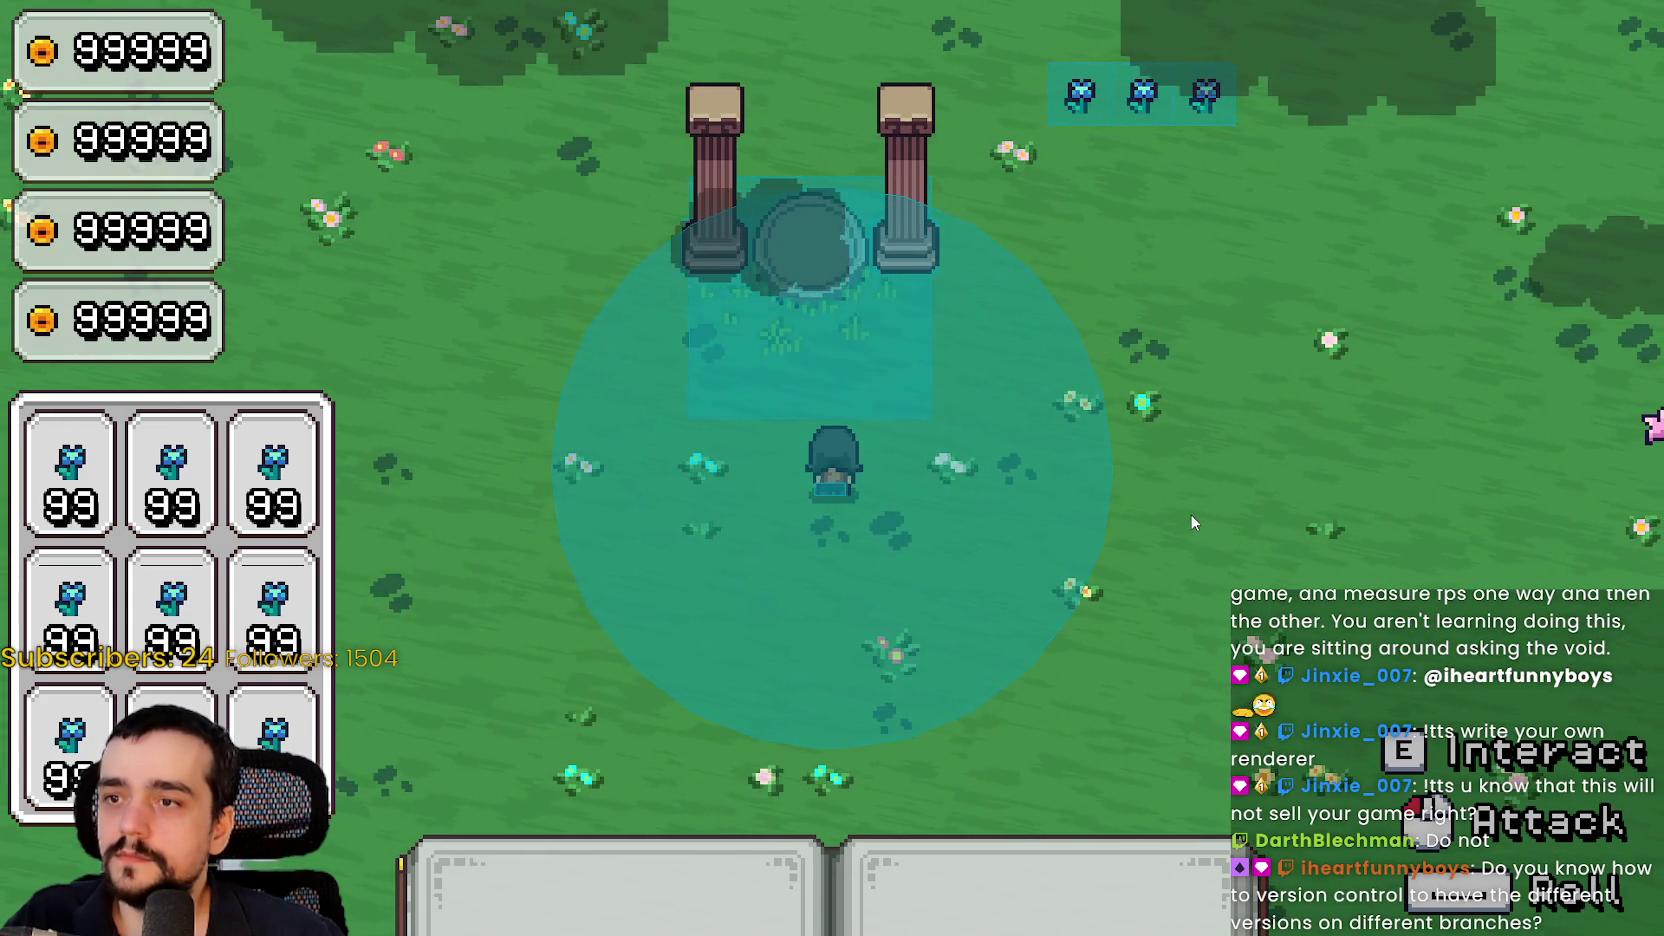
{"action": "key", "text": "a"}
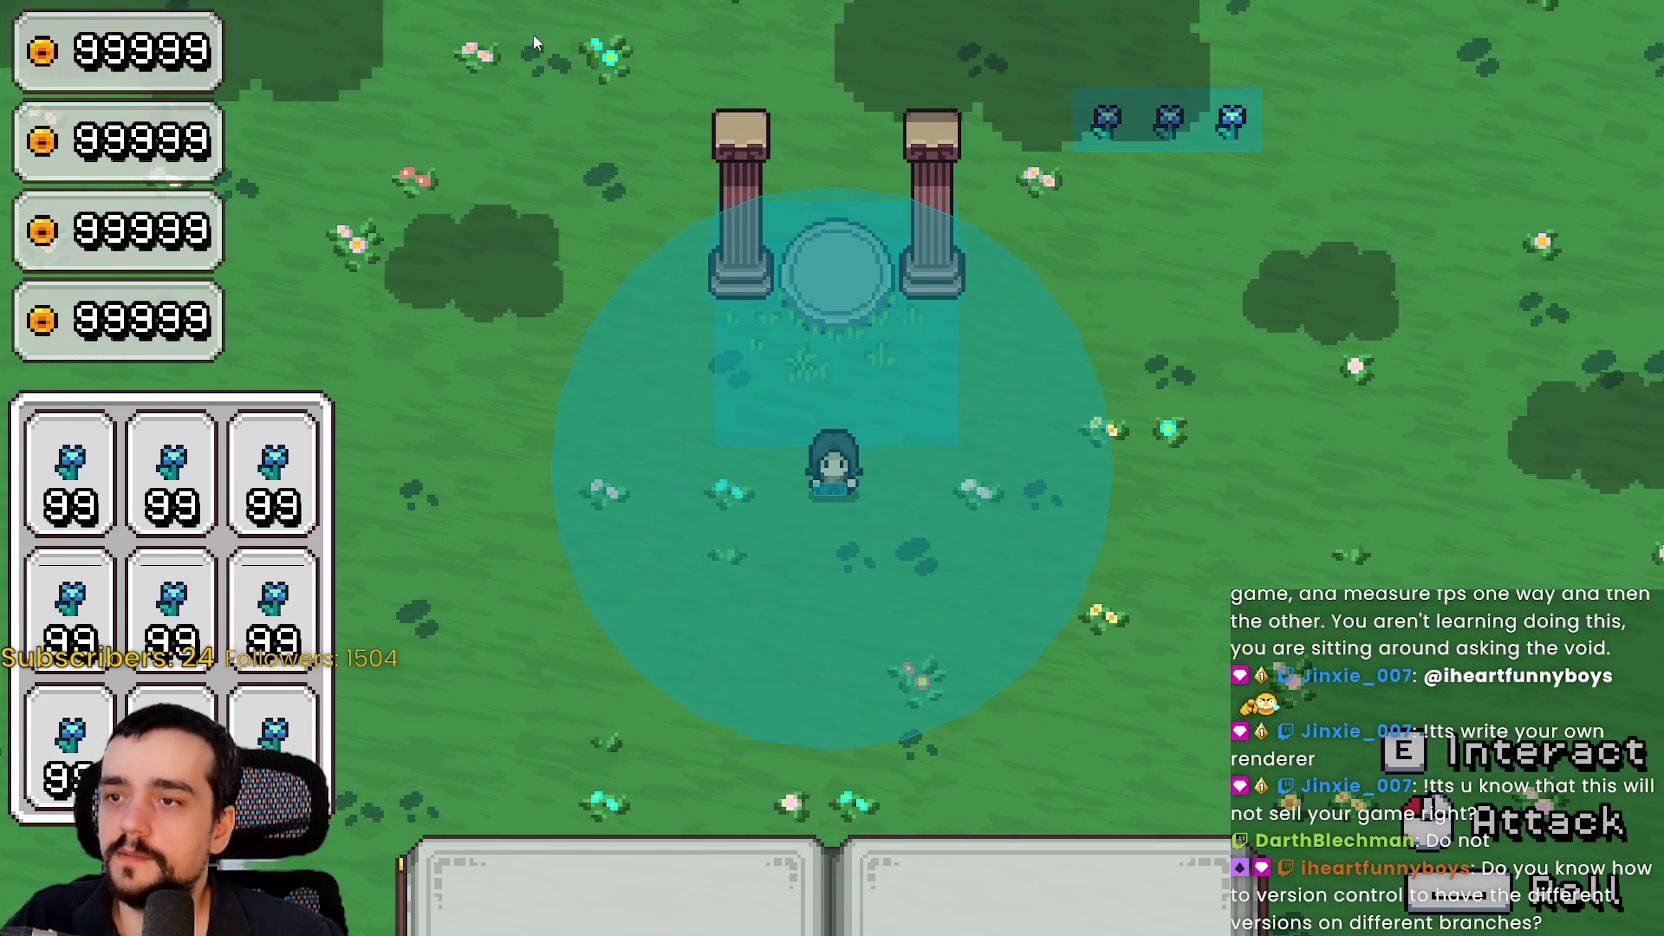
{"action": "key", "text": "d"}
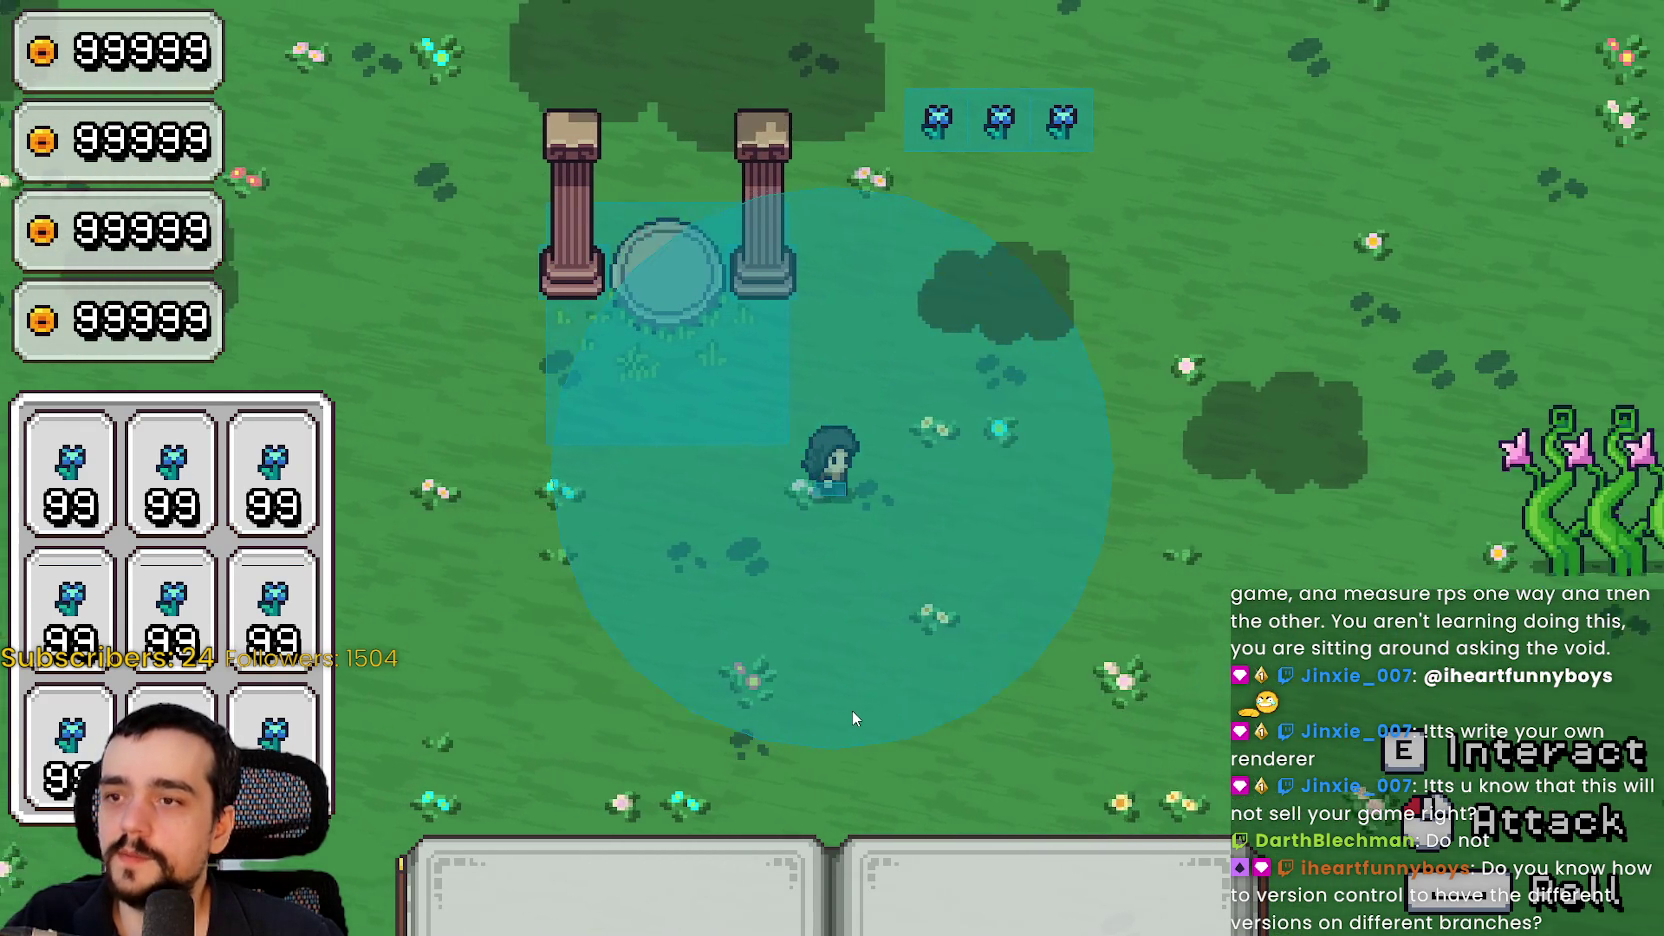
{"action": "key", "text": "w"}
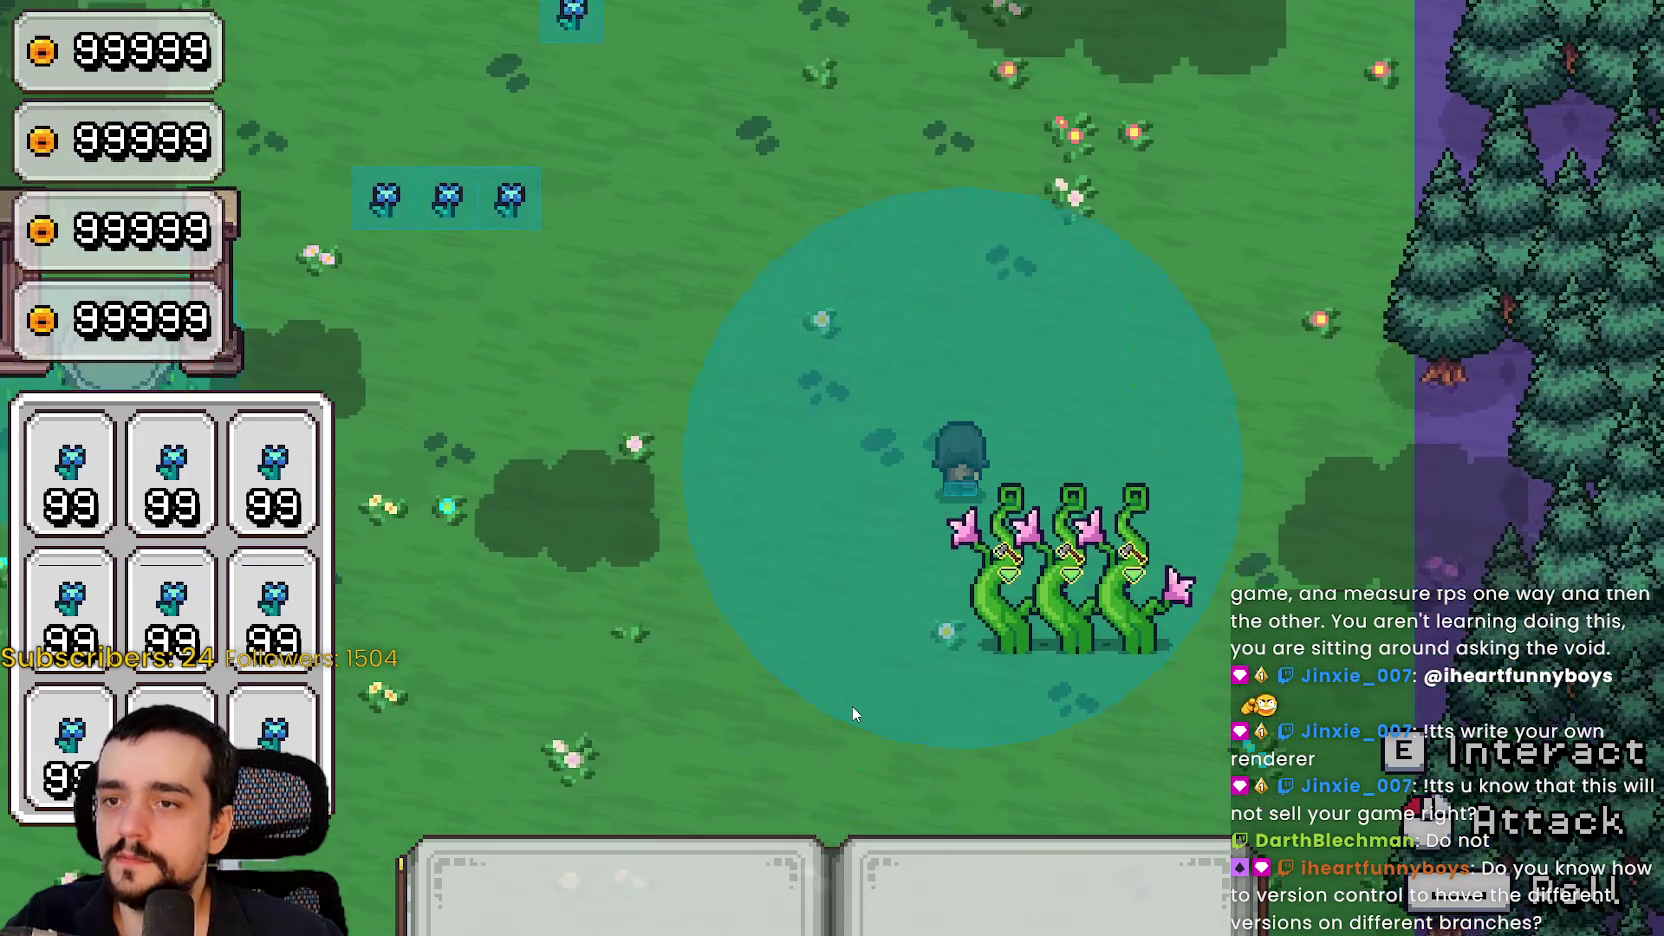
{"action": "key", "text": "w"}
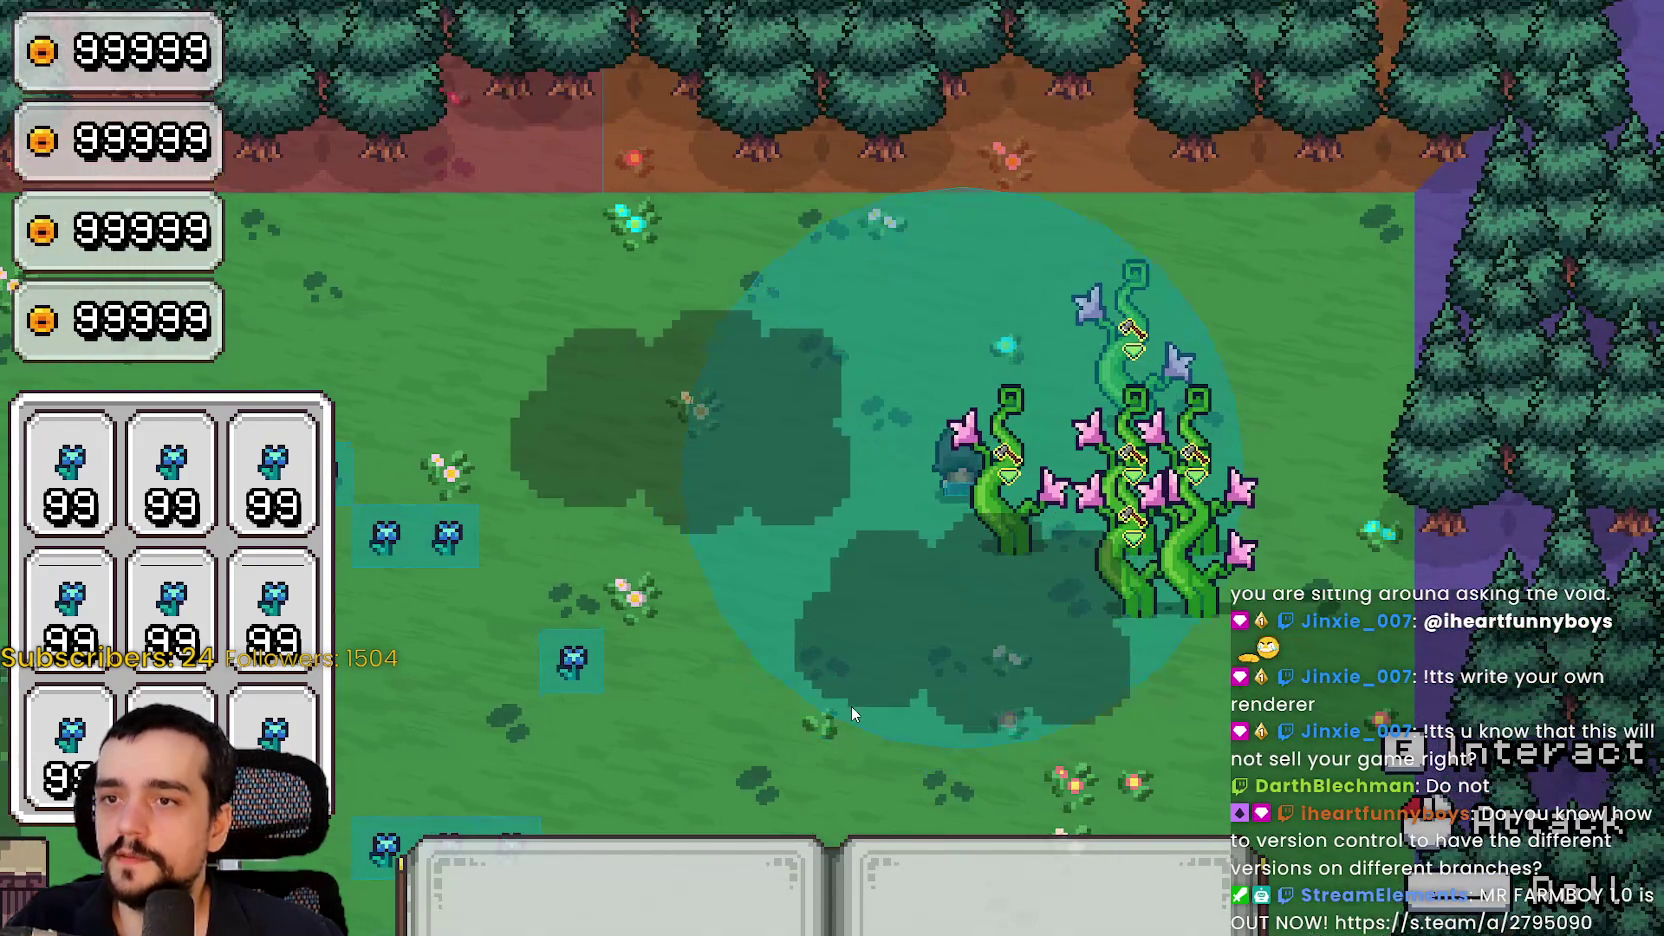
Roam the mage across the meadow, past the pillars, forest and beanstalks to recheck collisions
{"action": "key", "text": "s"}
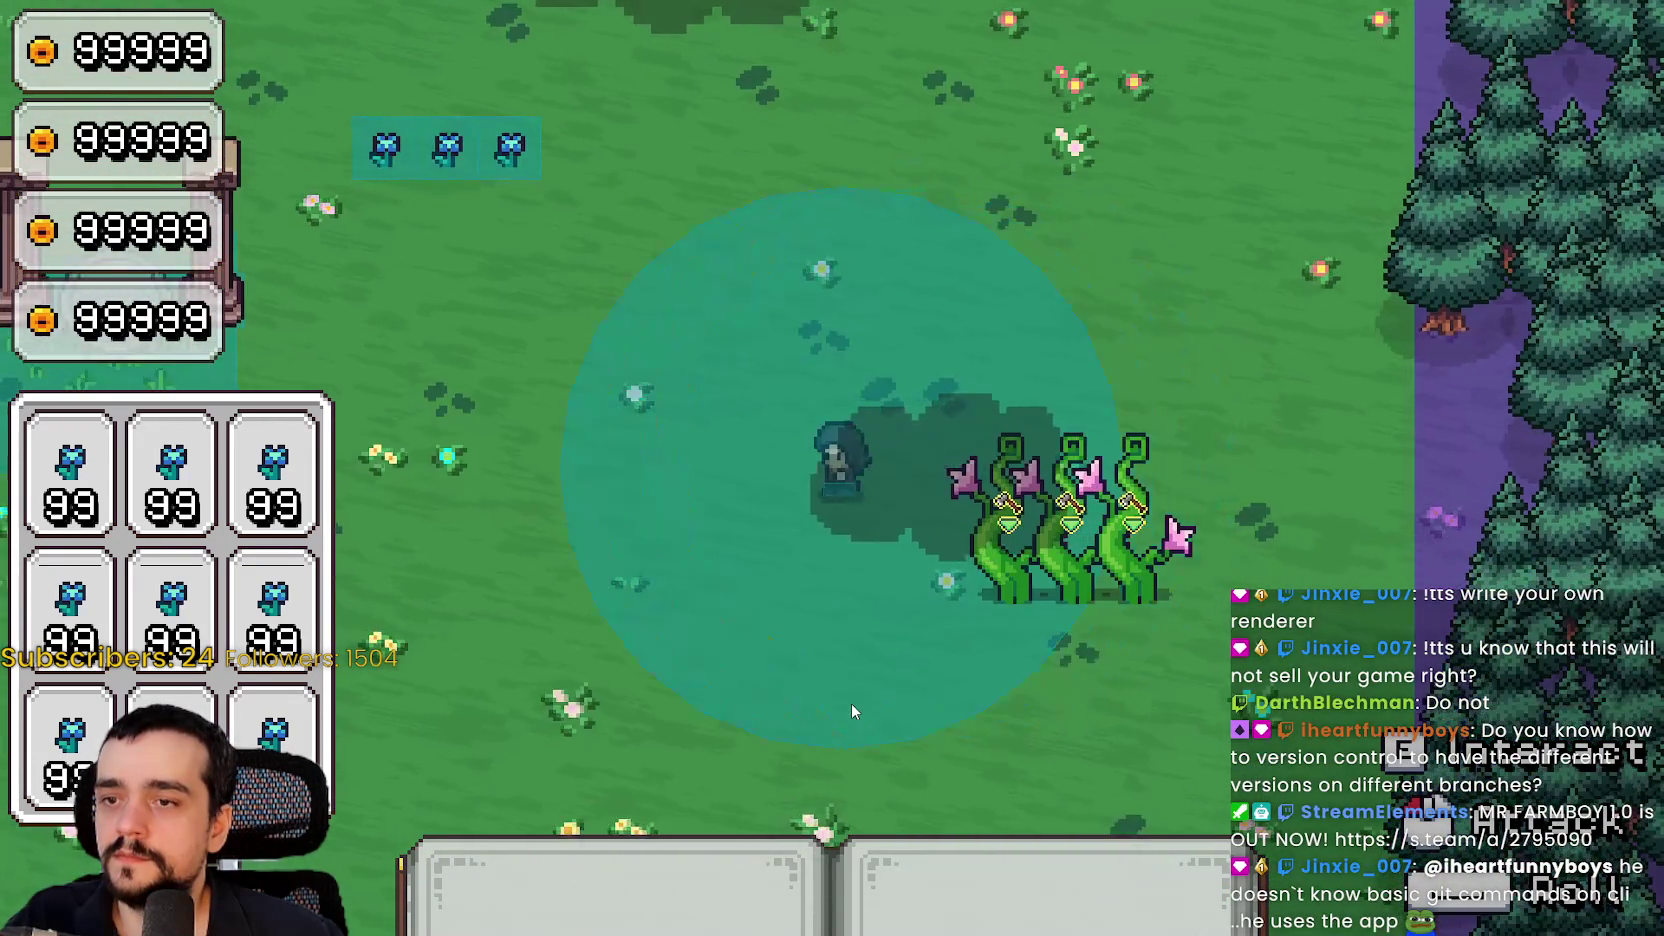
{"action": "key", "text": "a"}
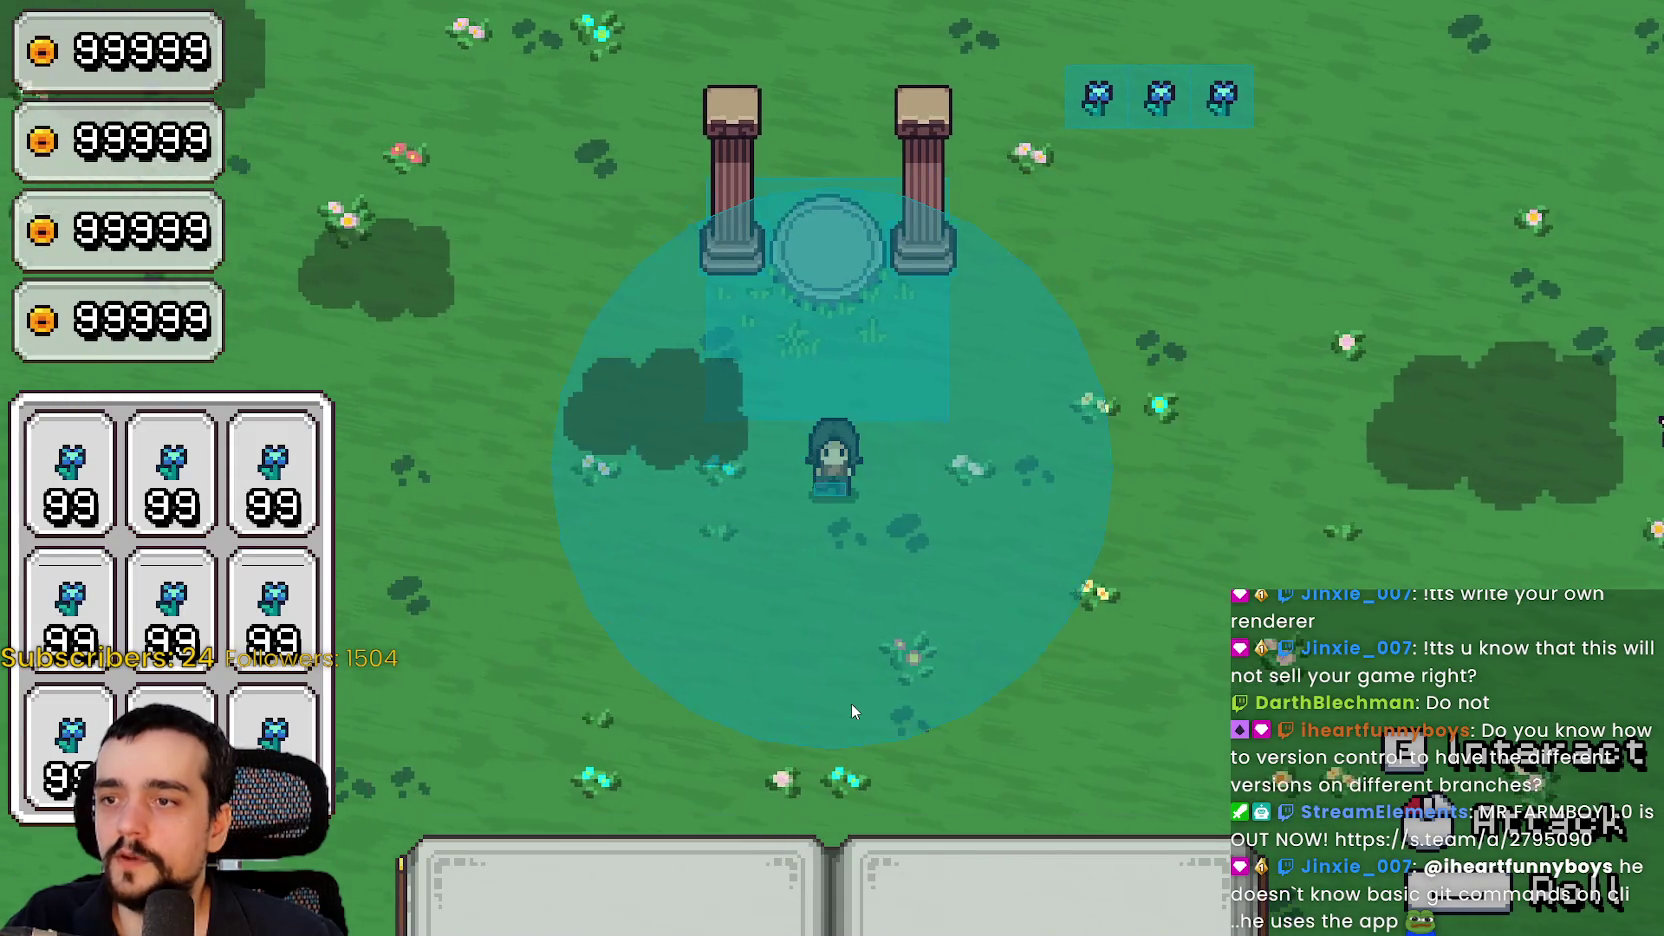
{"action": "key", "text": "s"}
{"action": "key", "text": "d"}
{"action": "key", "text": "d"}
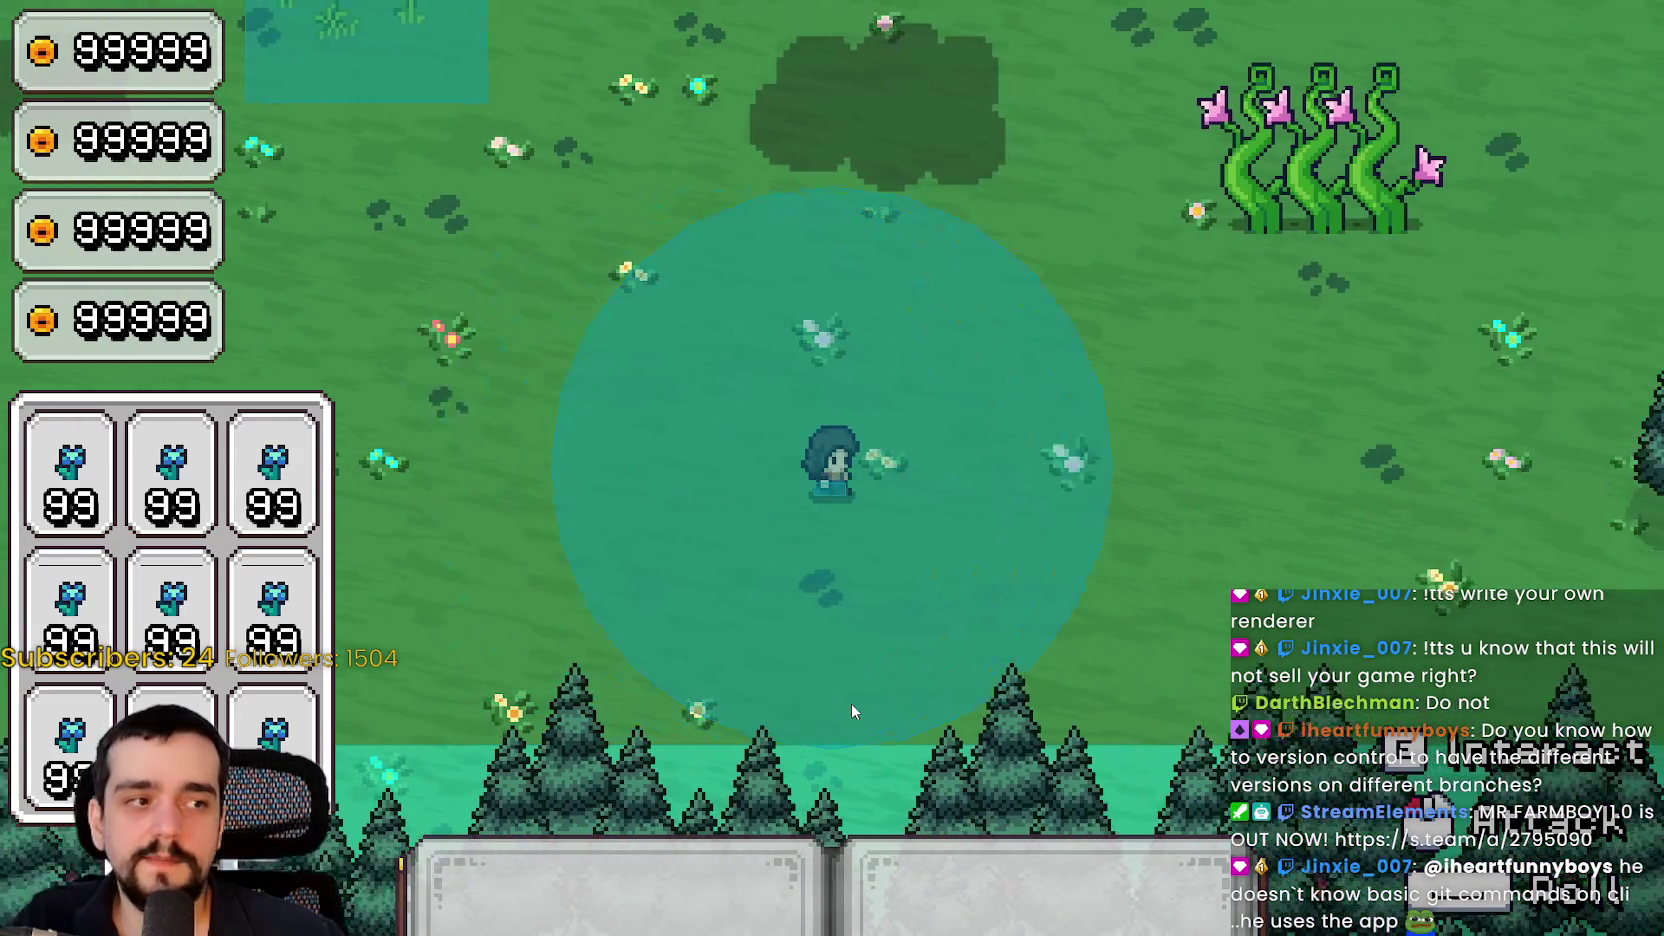
{"action": "key", "text": "w"}
{"action": "key", "text": "w"}
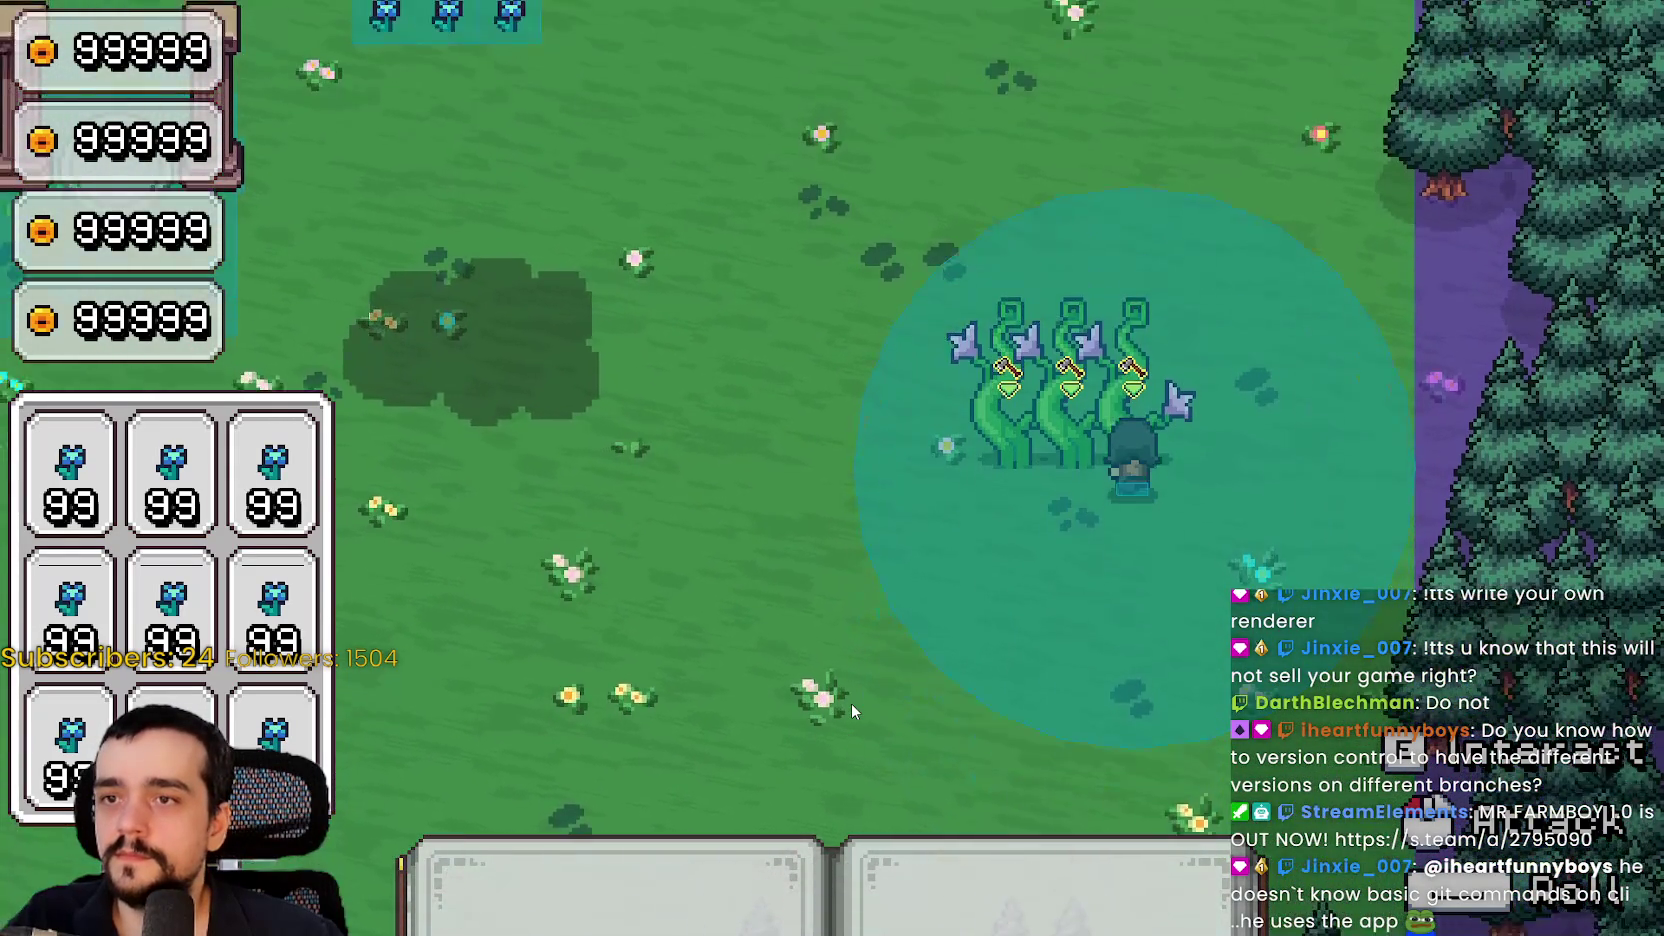
{"action": "key", "text": "w"}
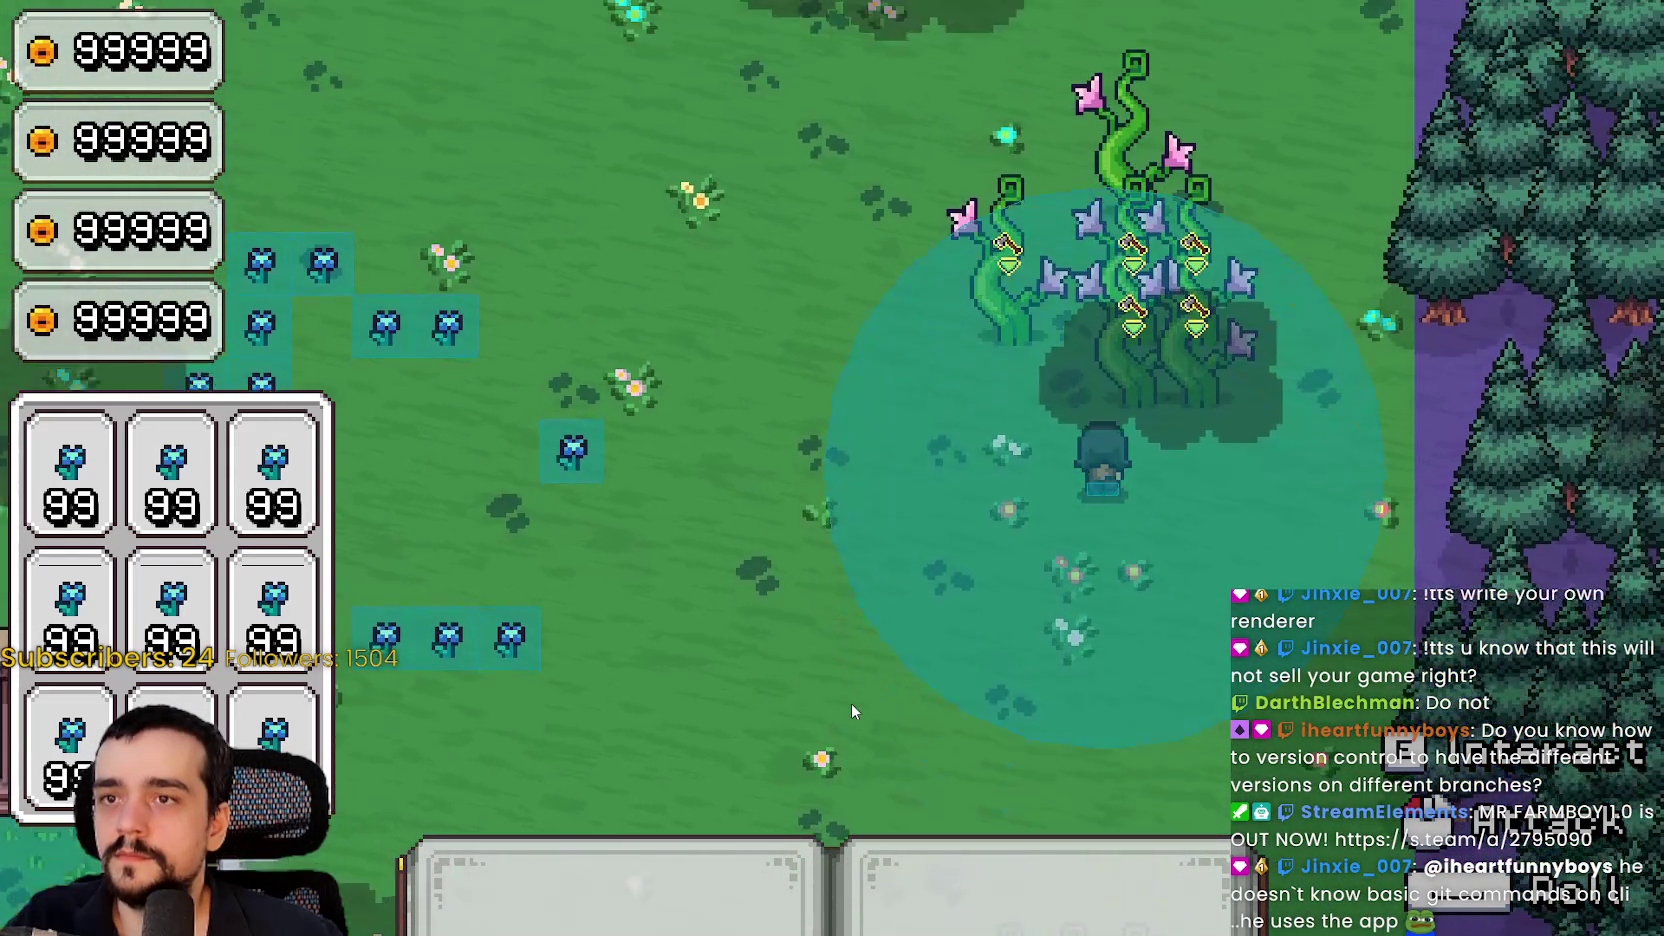
{"action": "key", "text": "a"}
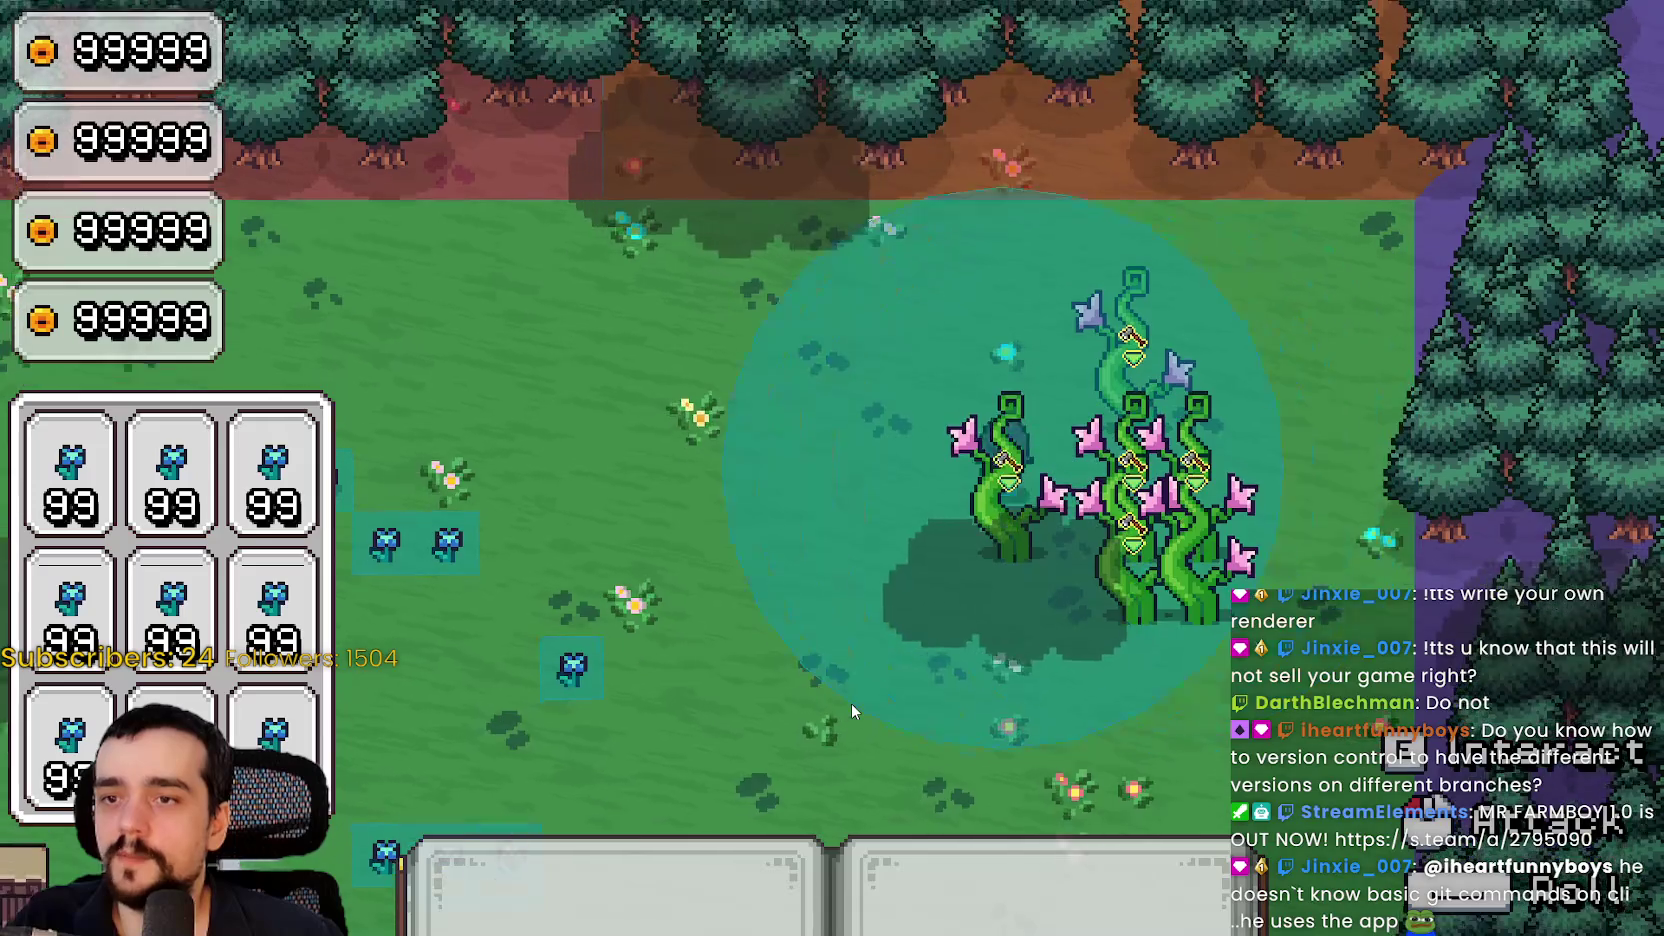
{"action": "key", "text": "s"}
{"action": "key", "text": "a"}
{"action": "key", "text": "s"}
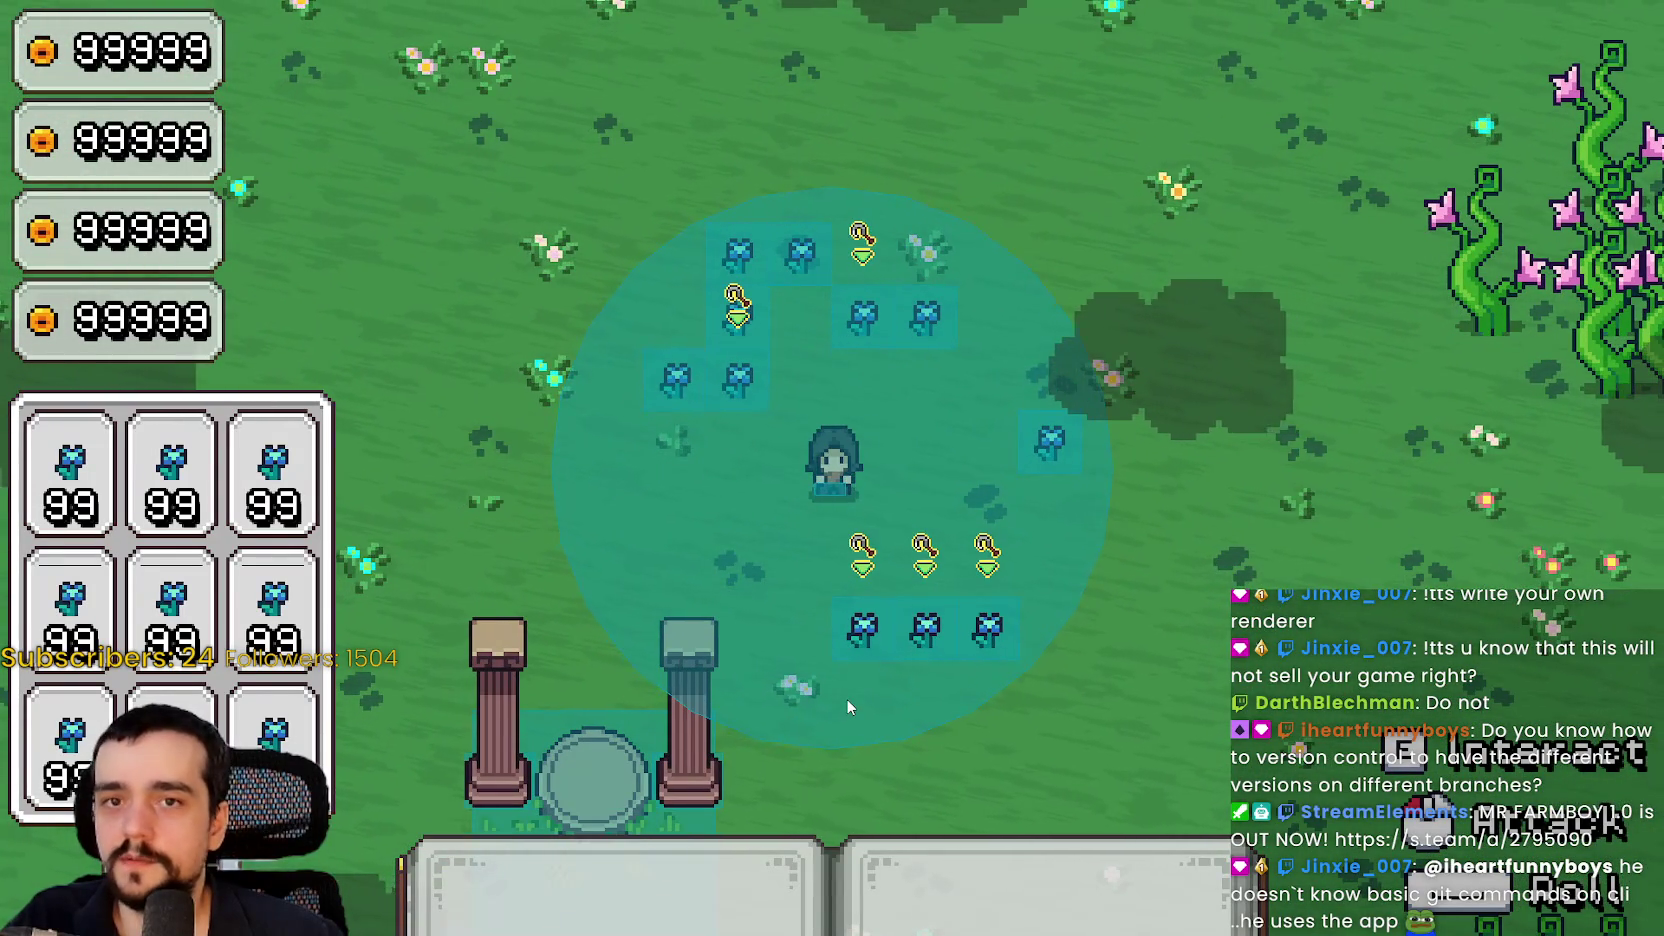
{"action": "key", "text": "w"}
{"action": "key", "text": "d"}
{"action": "key", "text": "w"}
{"action": "key", "text": "d"}
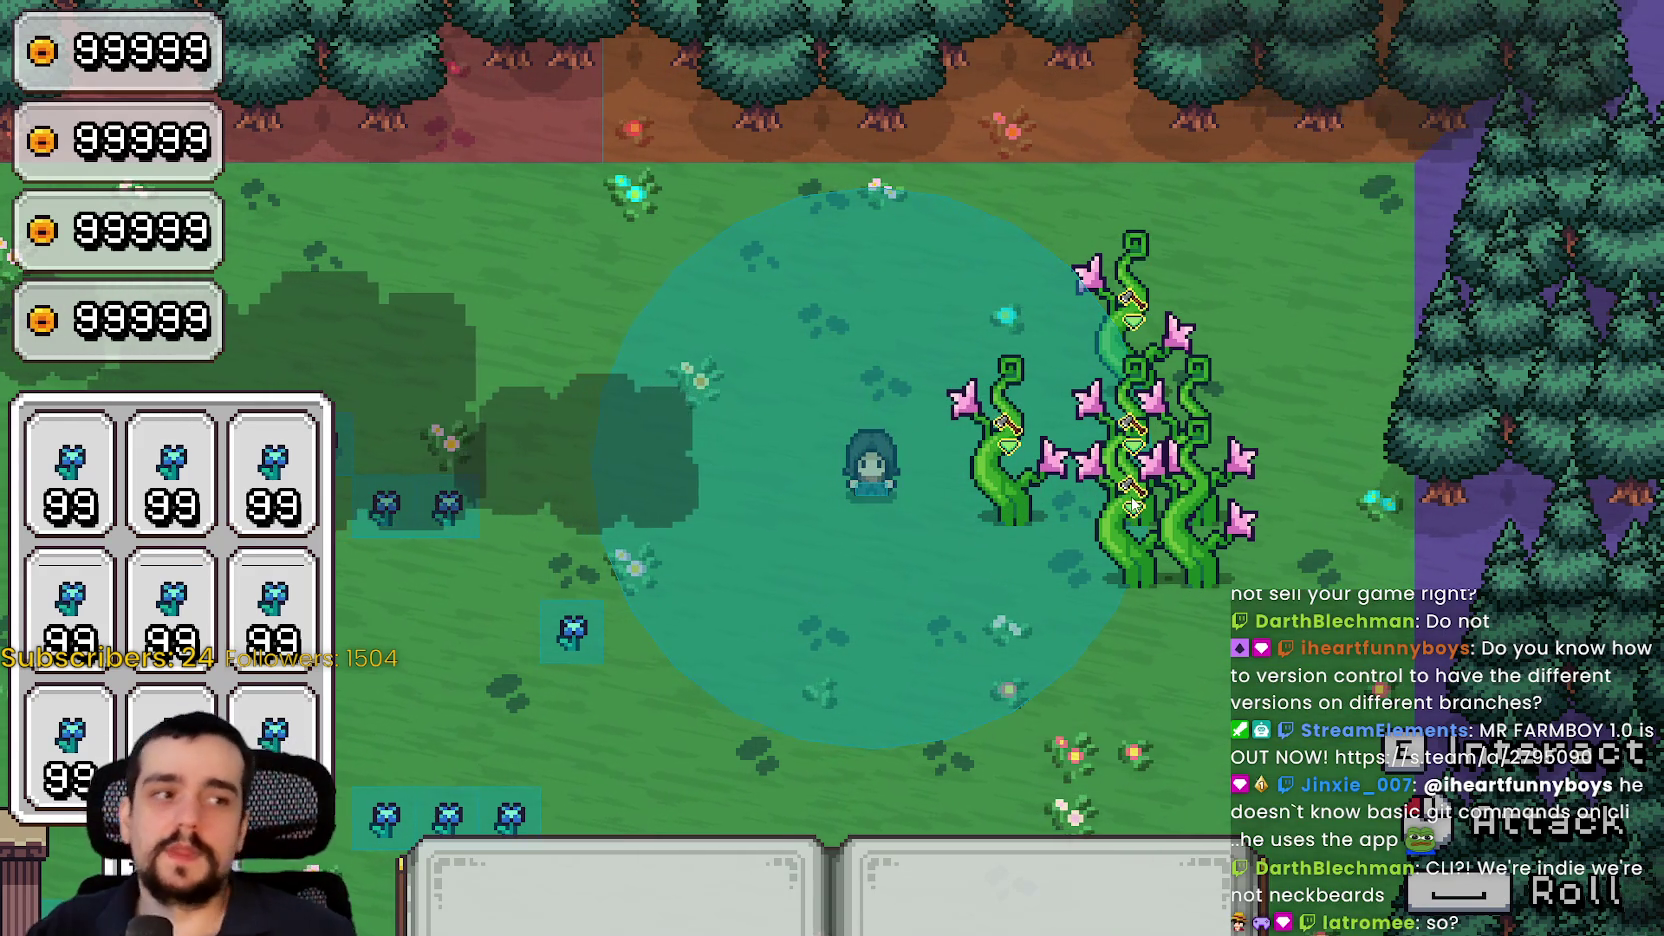
{"action": "key", "text": "s"}
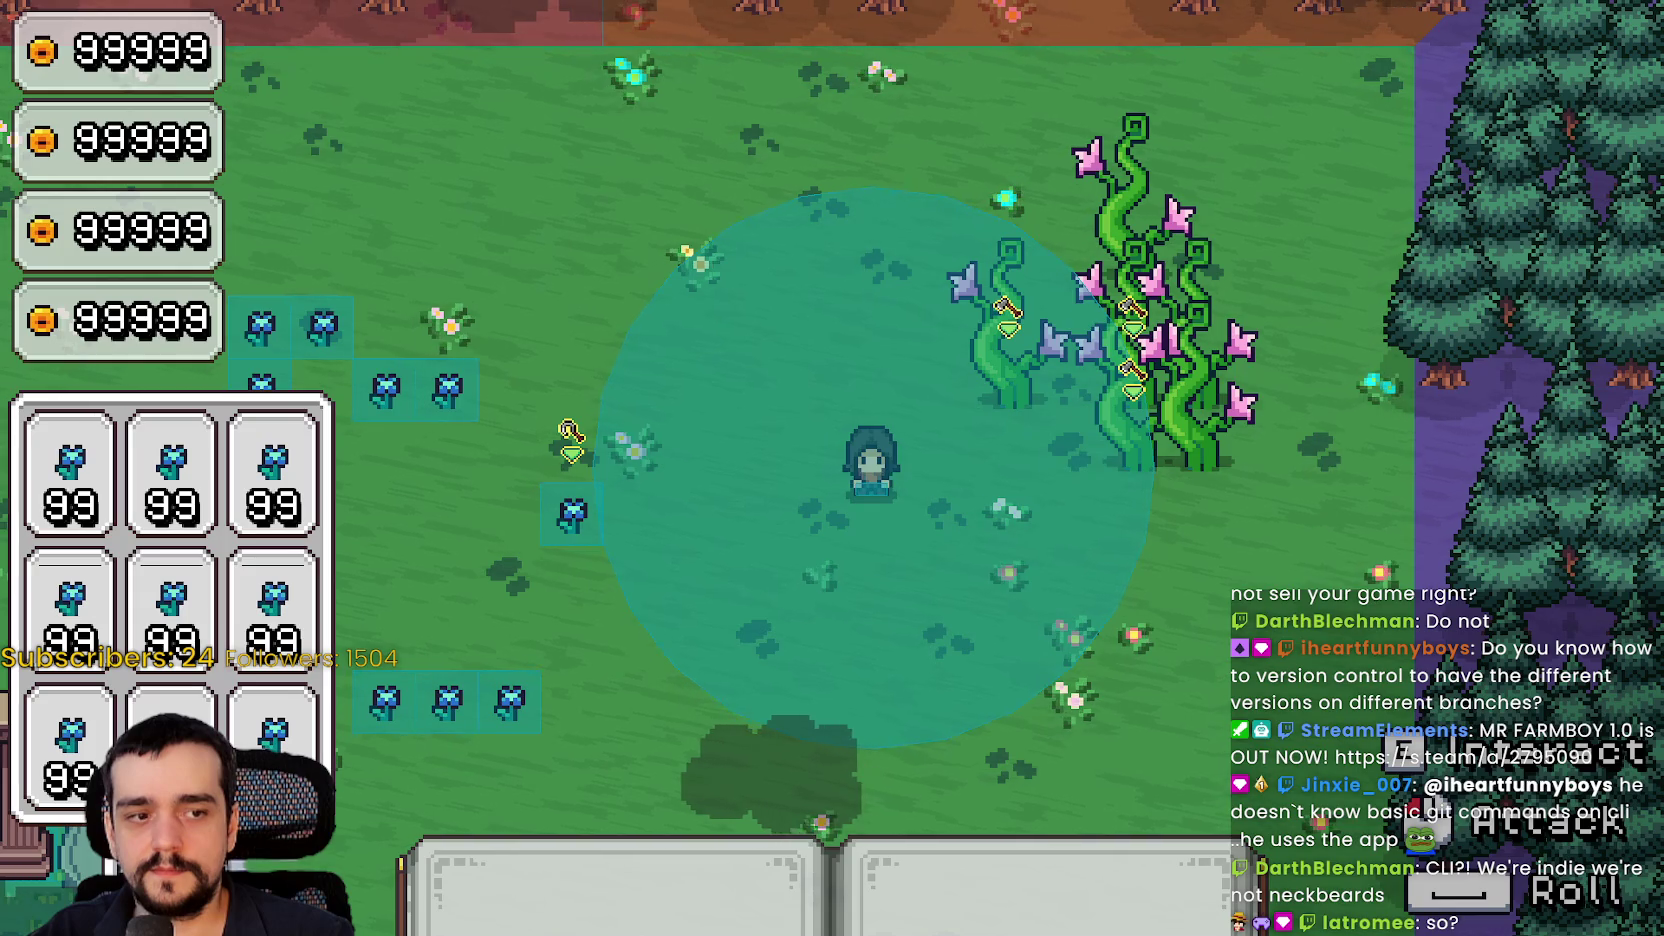
Check the Visual Profiler and the FPS and process-time Monitors, then resume playing the game
{"action": "key", "text": "alt+Tab"}
{"action": "left_click", "coordinate": [973, 493]}
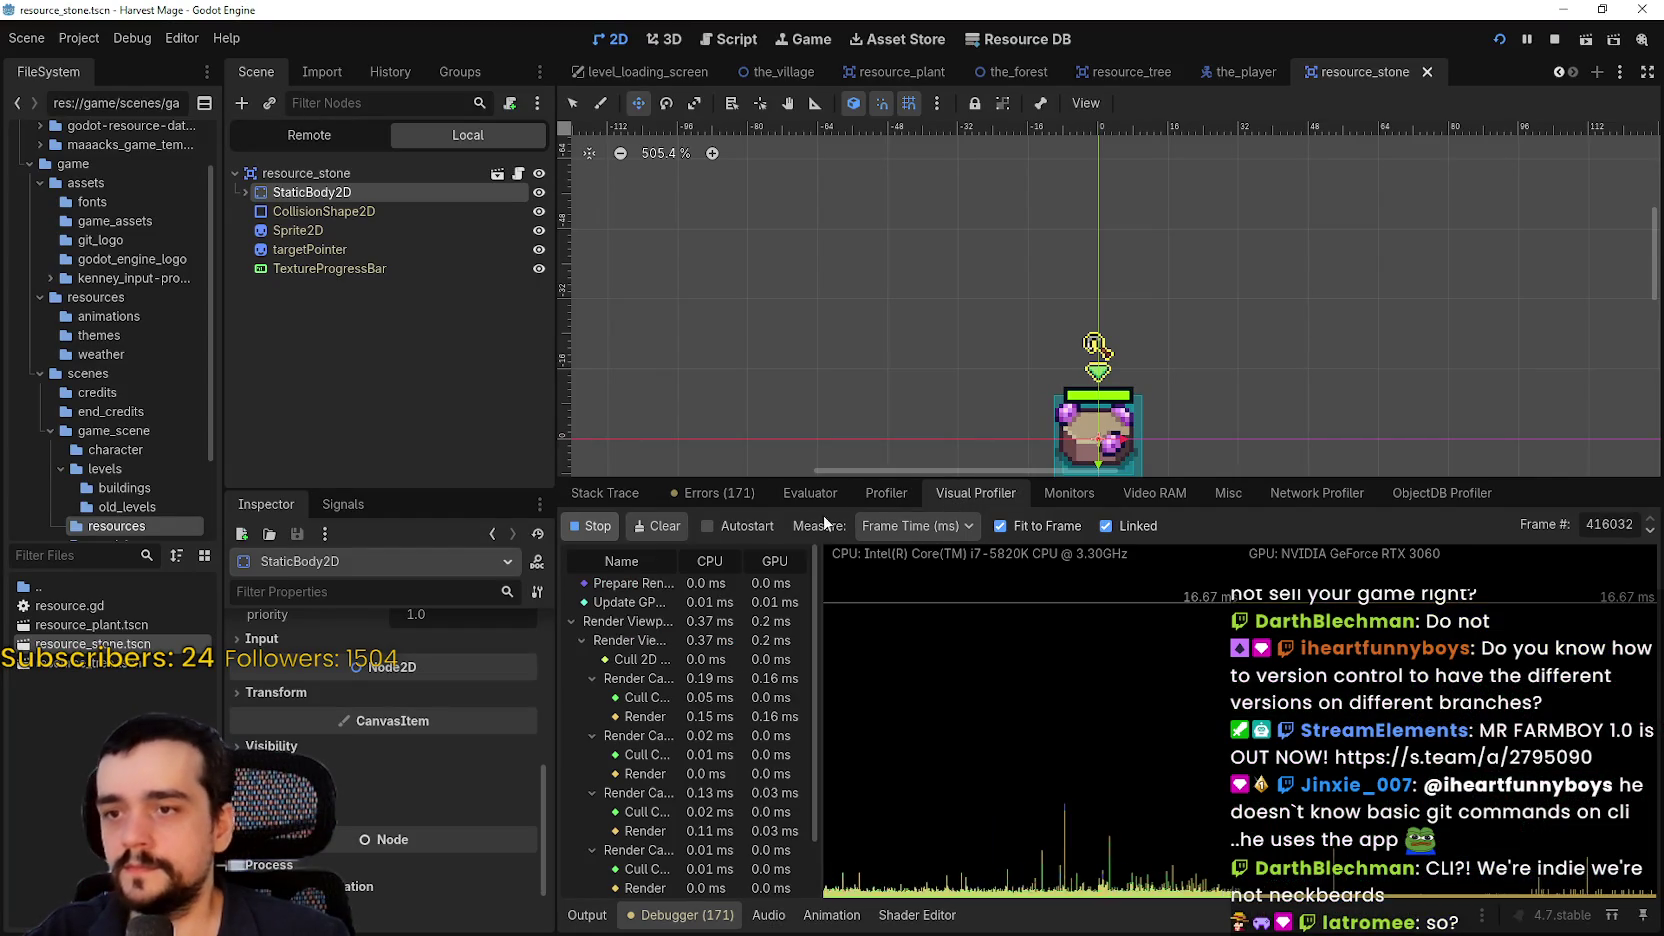
{"action": "left_click", "coordinate": [1069, 493]}
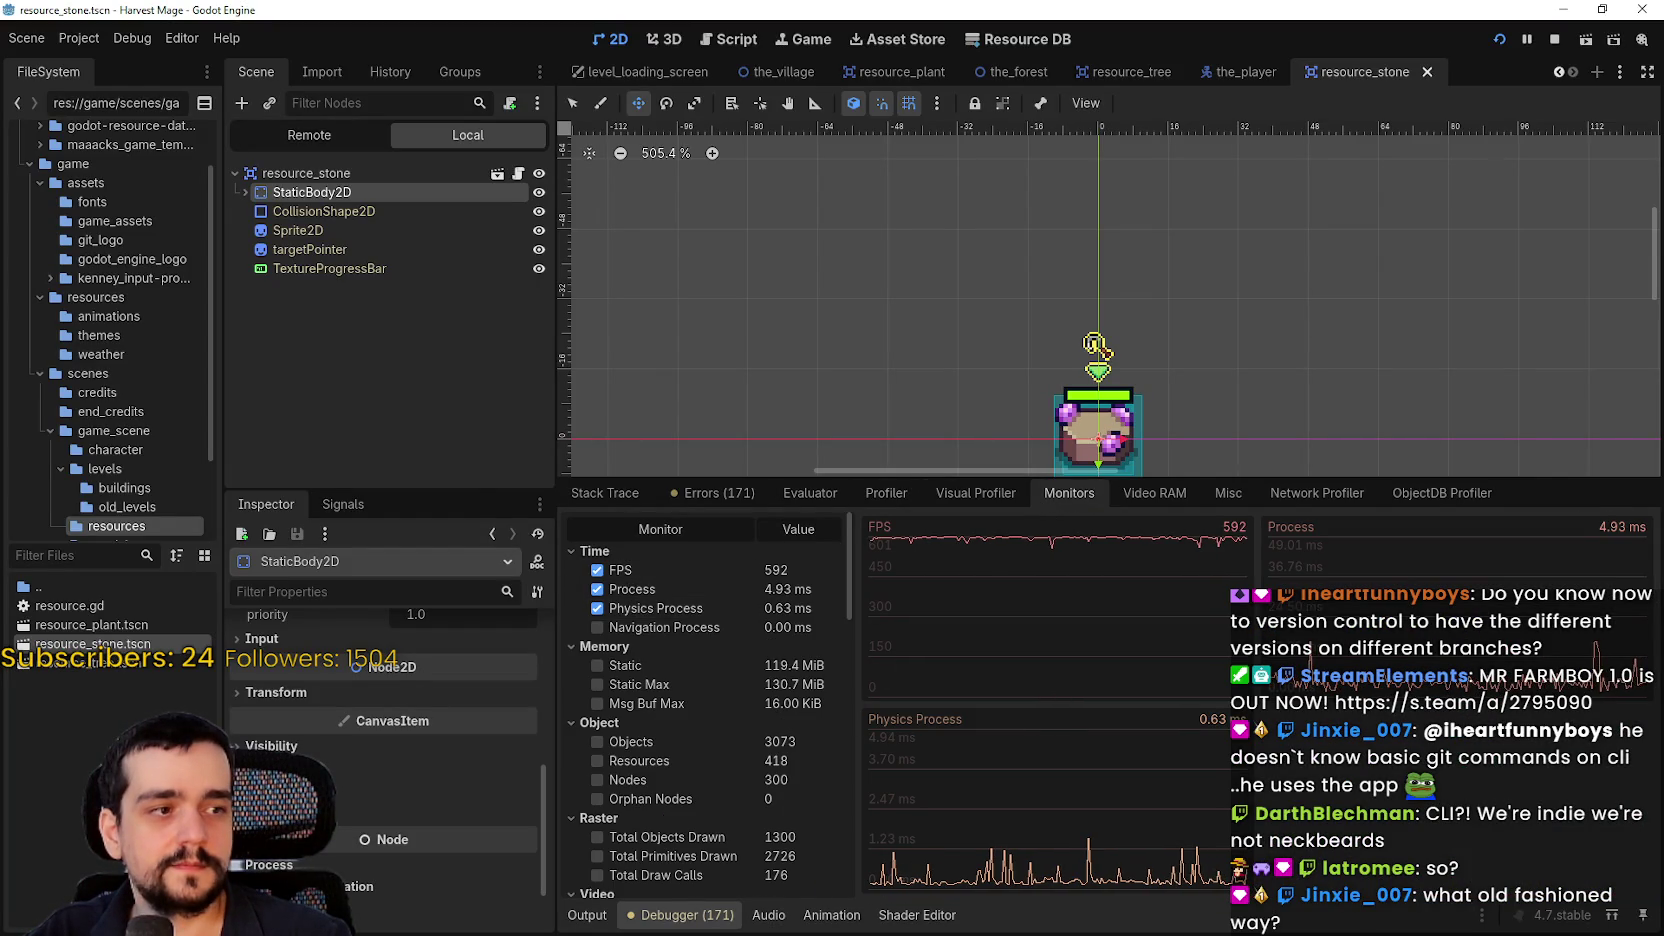
{"action": "key", "text": "alt+Tab"}
{"action": "key", "text": "a"}
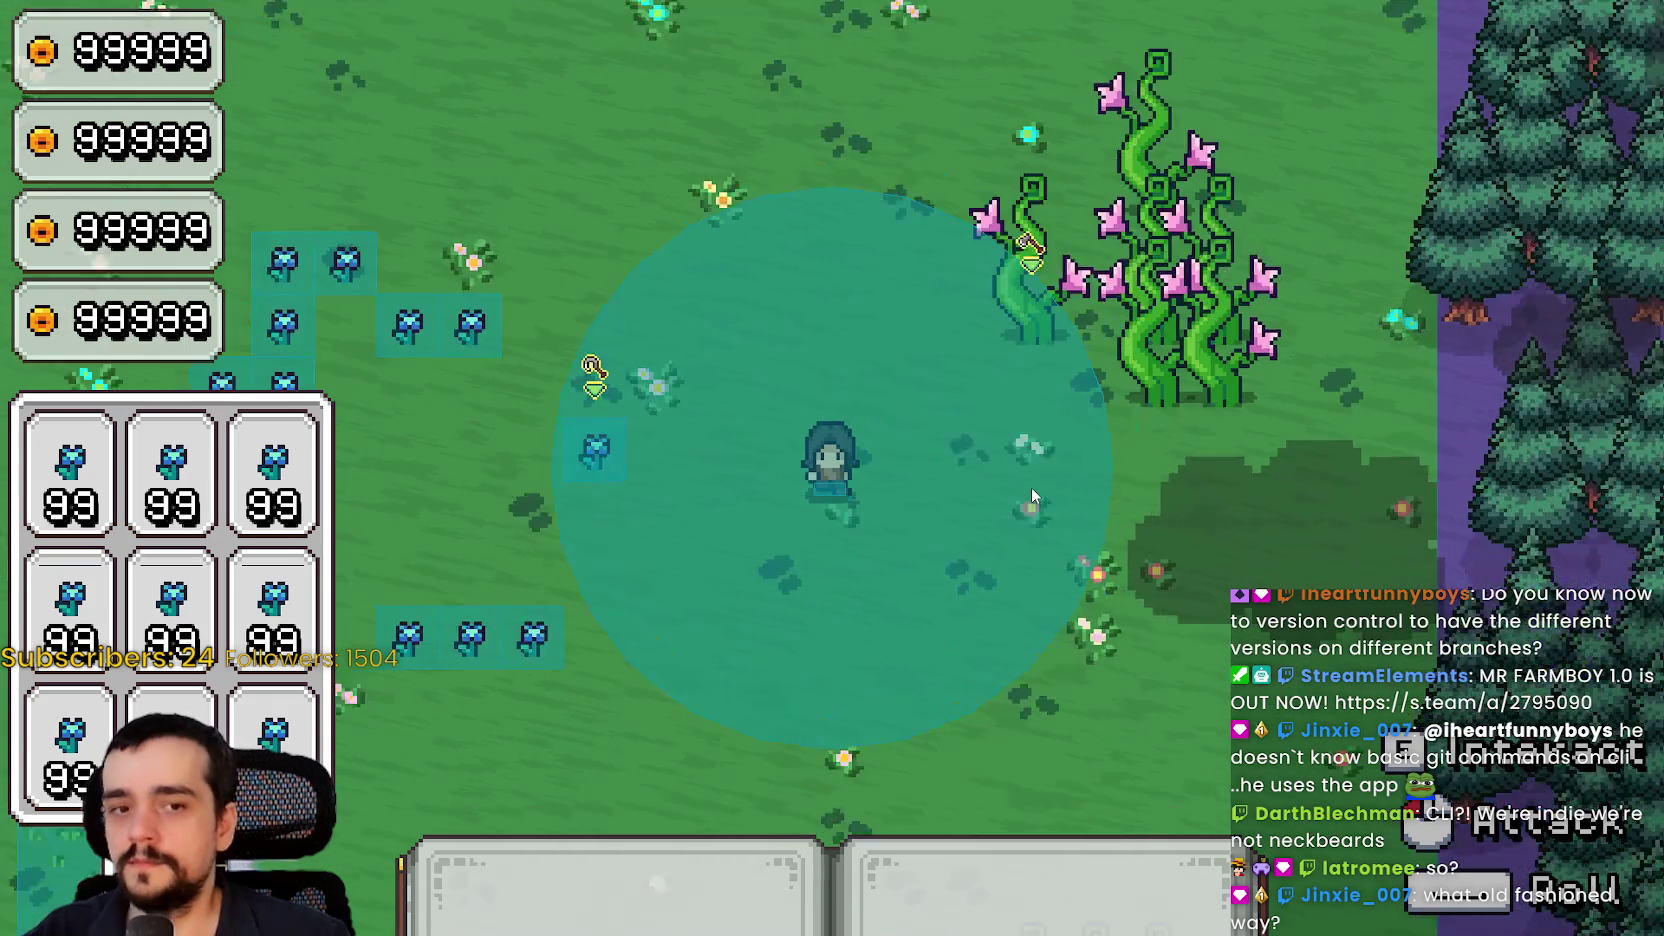
{"action": "key", "text": "s"}
{"action": "key", "text": "d"}
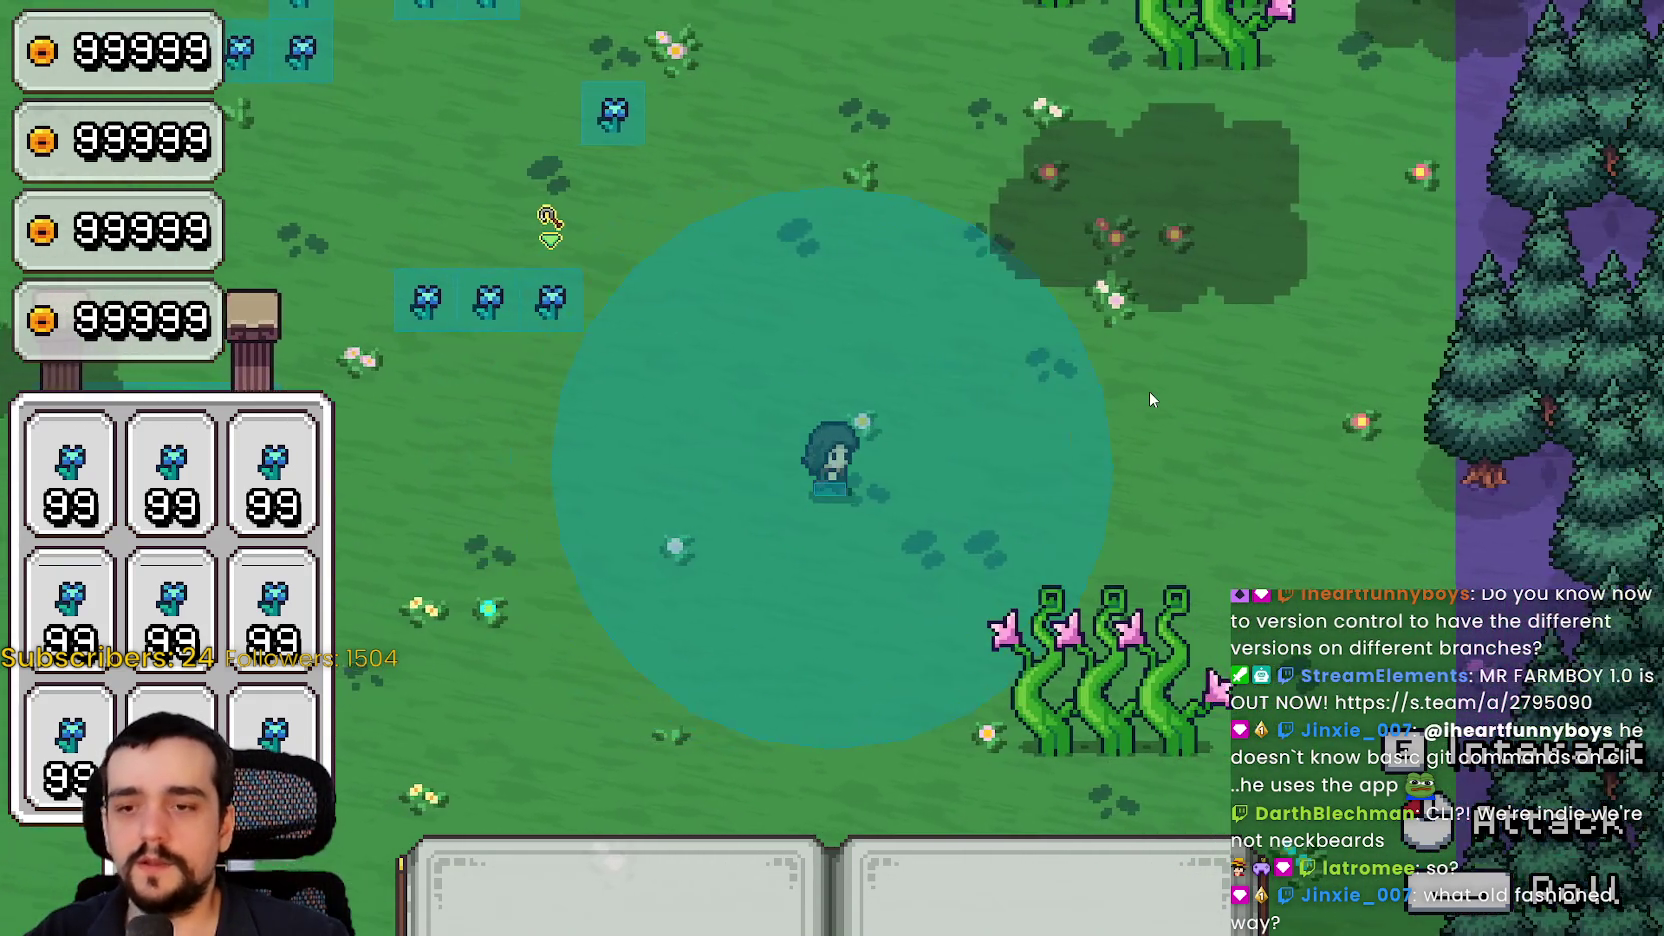
{"action": "key", "text": "s"}
{"action": "key", "text": "a"}
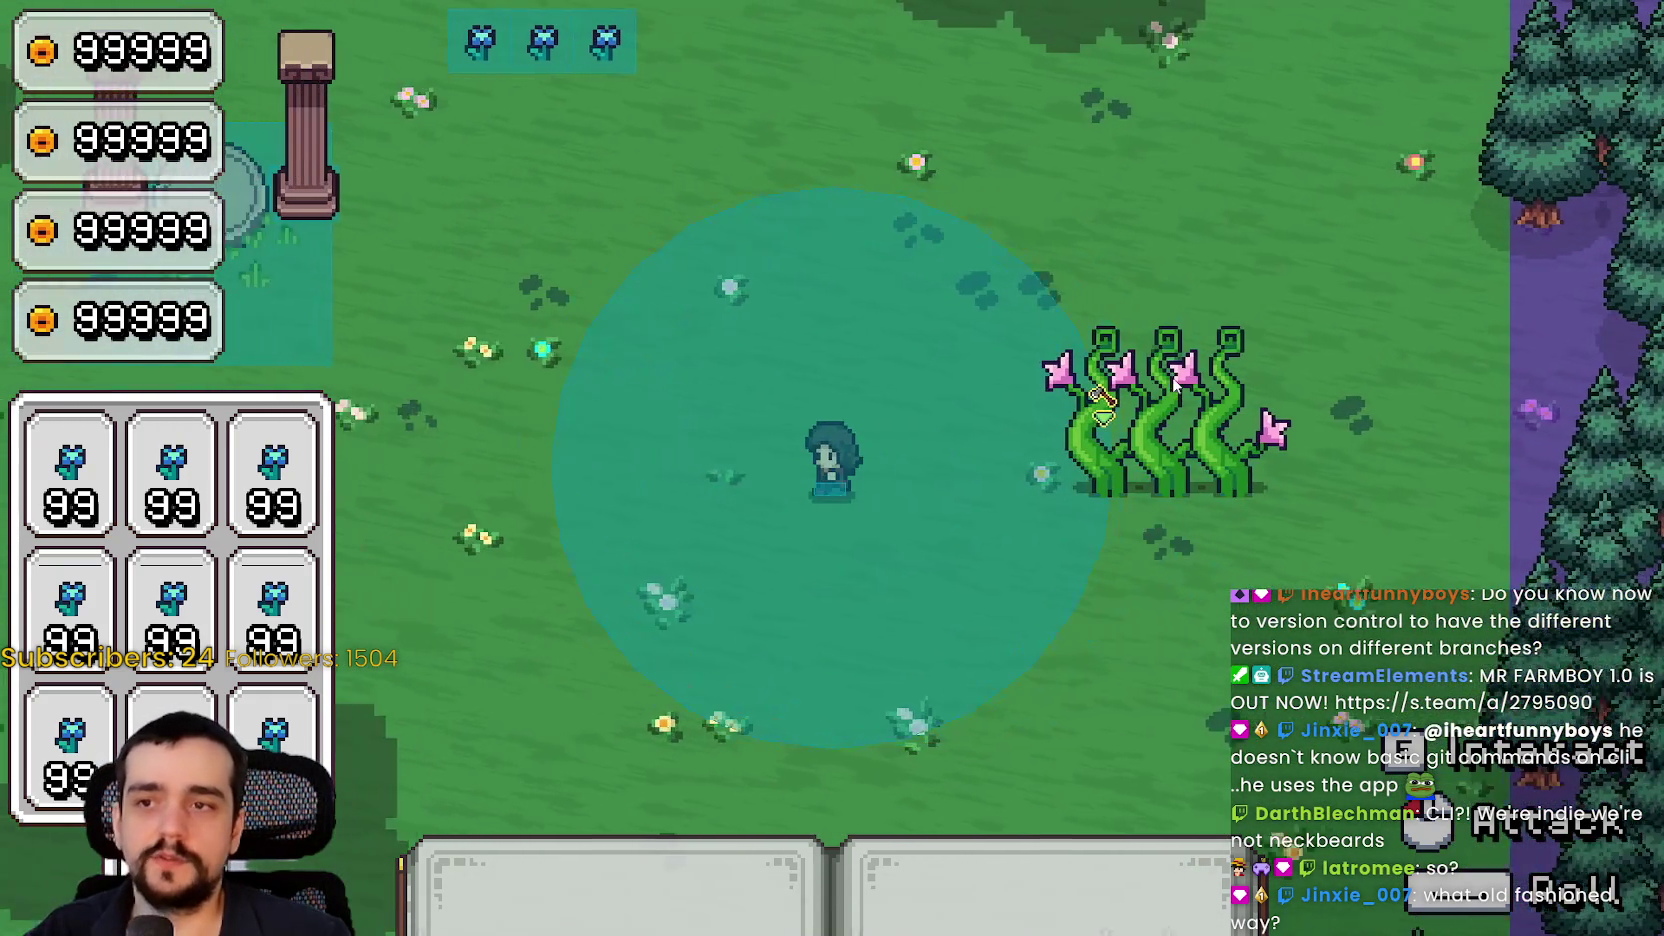
{"action": "key", "text": "d"}
{"action": "key", "text": "w"}
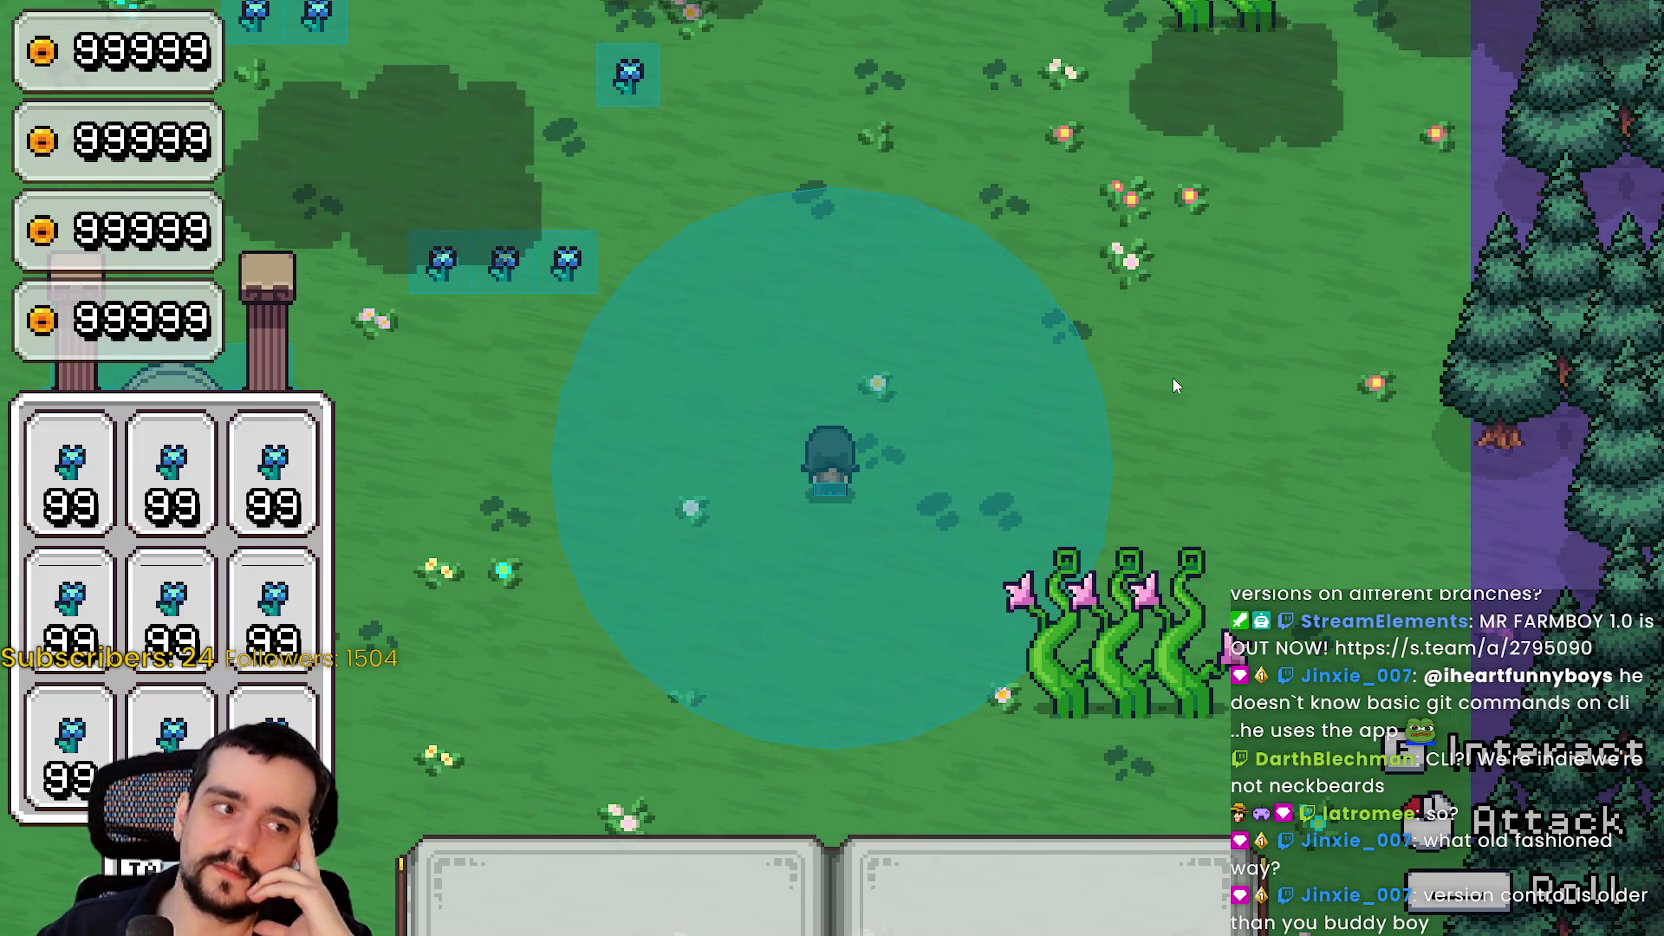
{"action": "key", "text": "w"}
{"action": "key", "text": "d"}
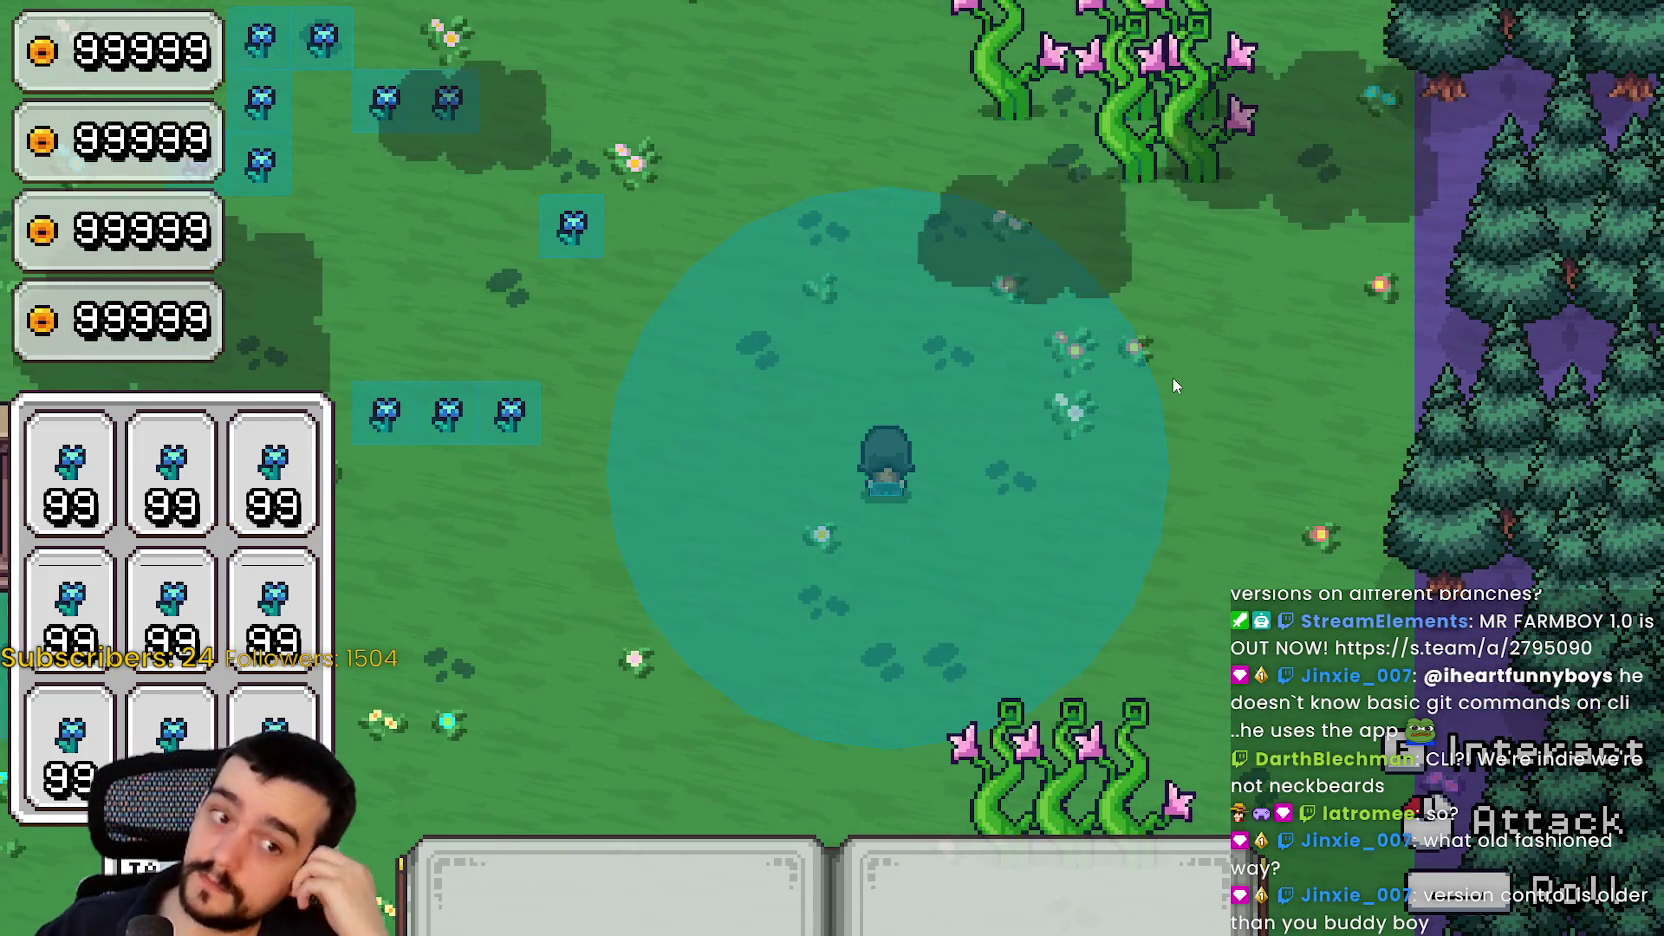
{"action": "key", "text": "w"}
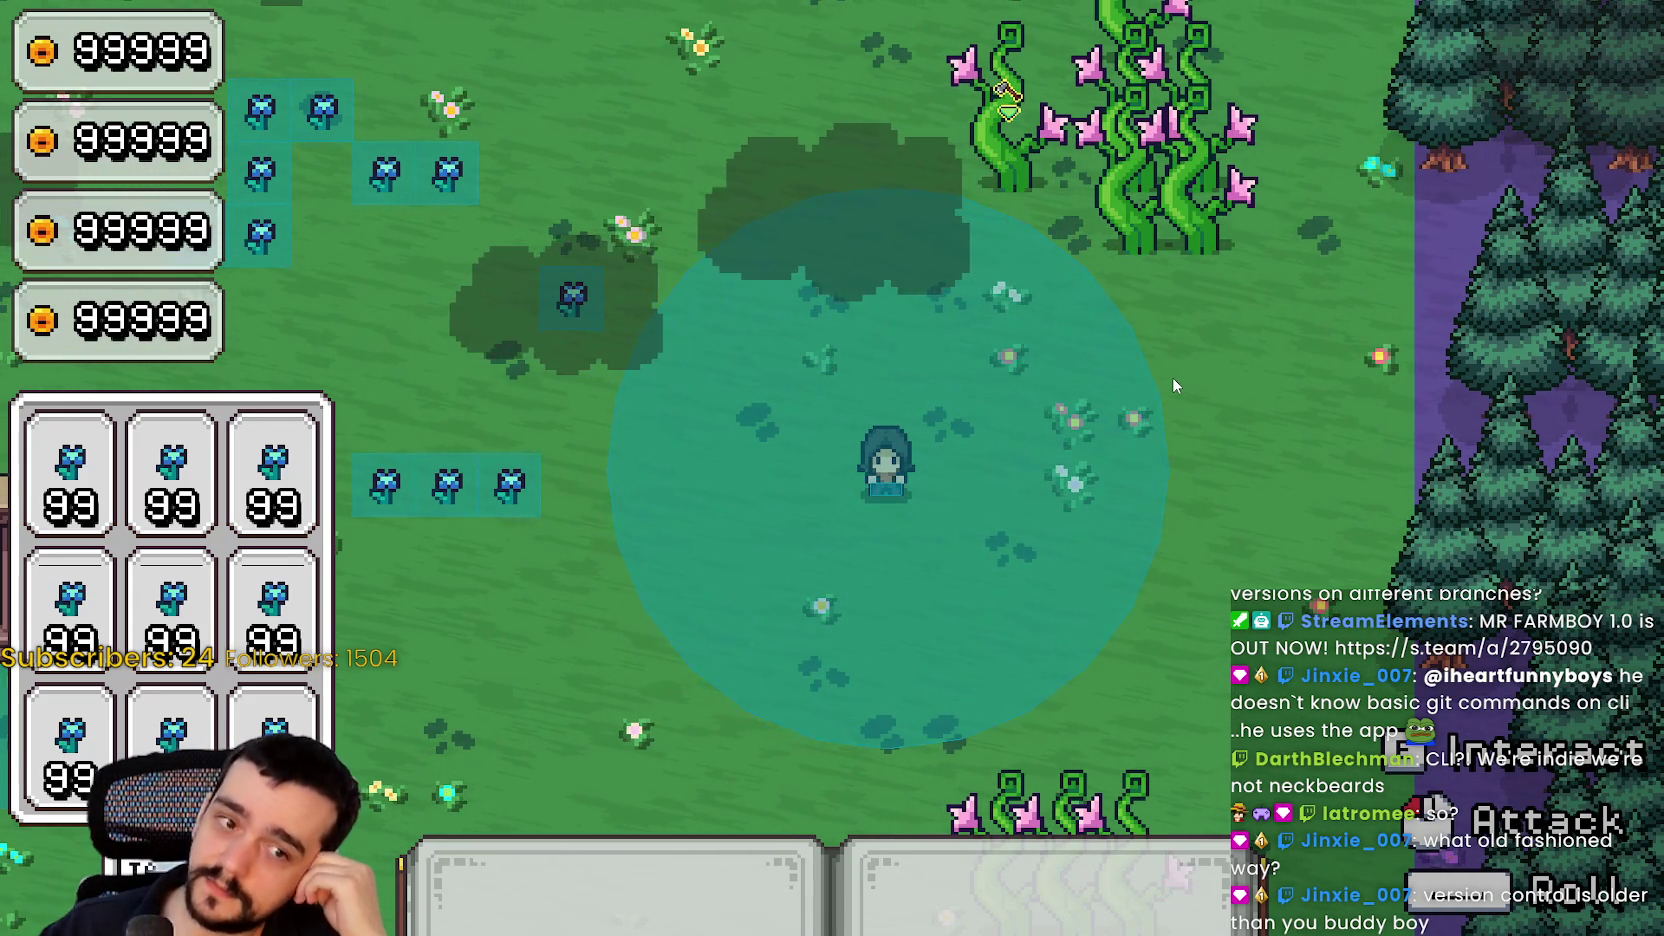
{"action": "key", "text": "w"}
{"action": "key", "text": "a"}
{"action": "key", "text": "s"}
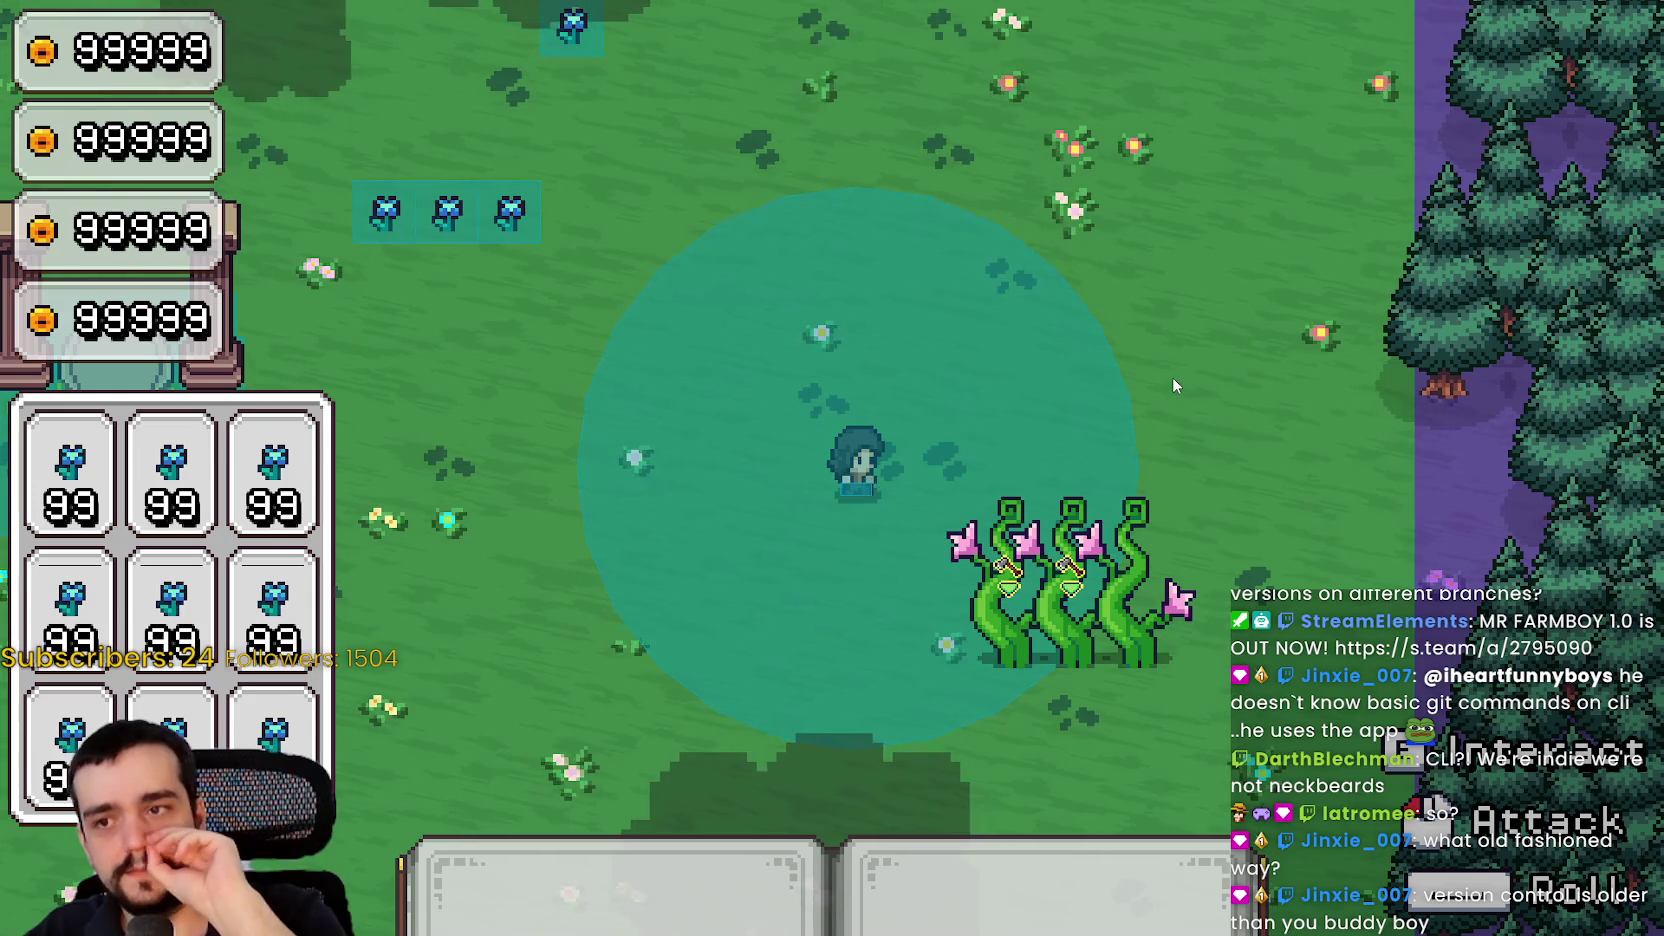
{"action": "key", "text": "w"}
{"action": "key", "text": "s"}
{"action": "key", "text": "d"}
{"action": "key", "text": "w"}
{"action": "key", "text": "a"}
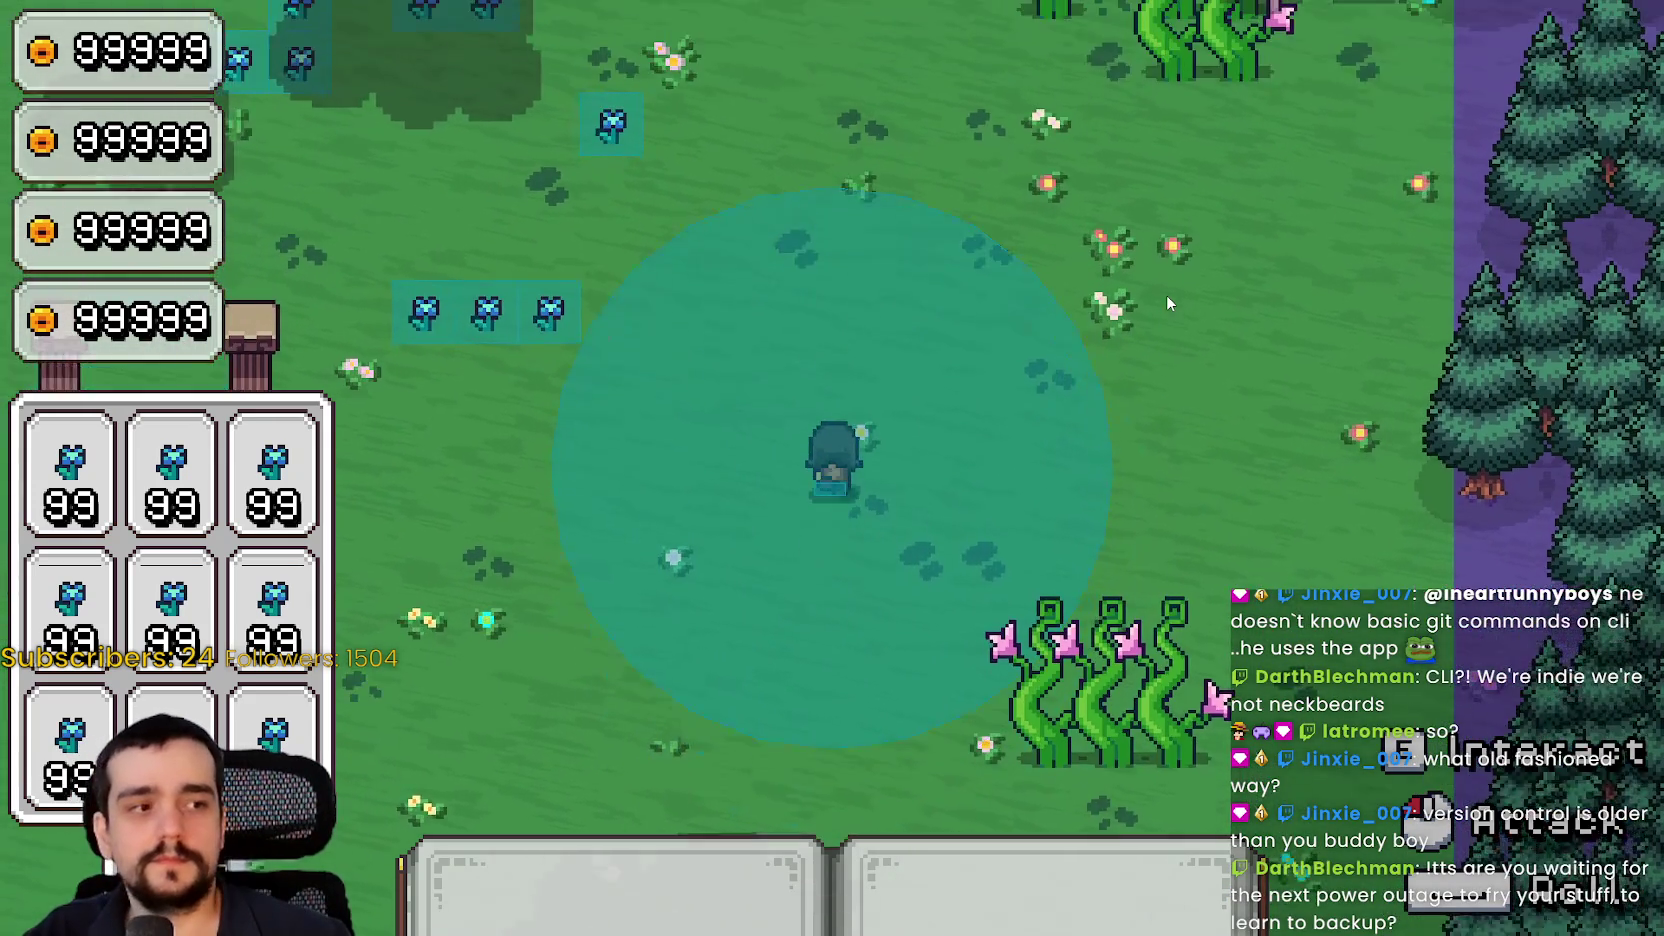
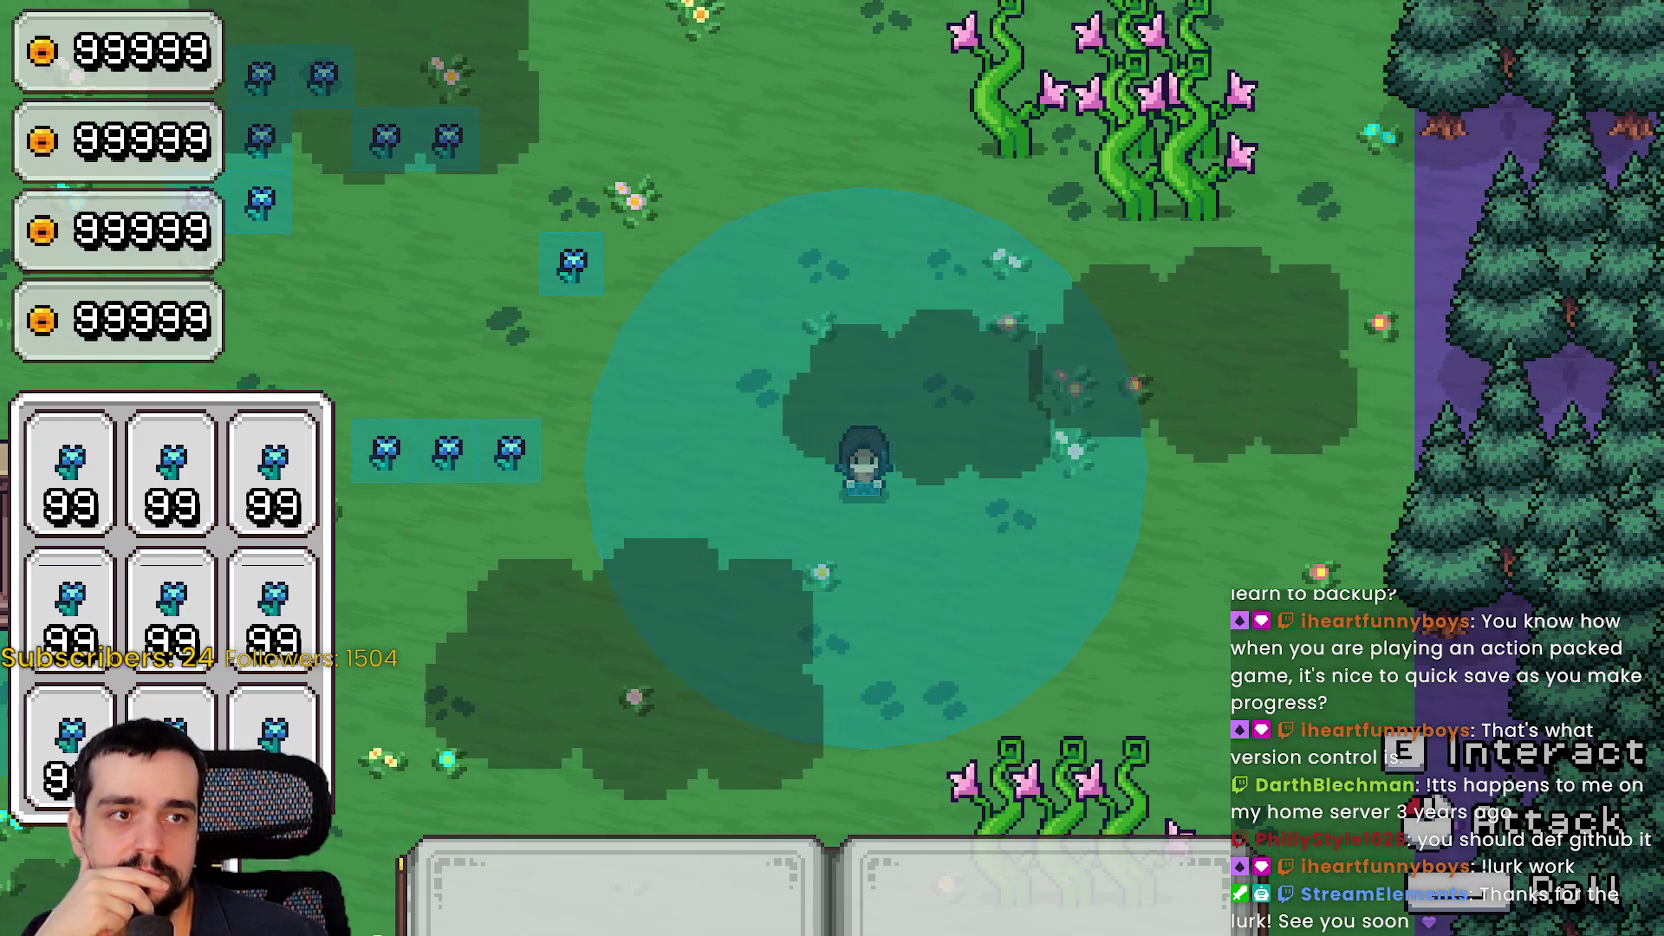
Open the GameDev\Github folder in File Explorer to list its twelve project folders
{"action": "key", "text": "alt+Tab"}
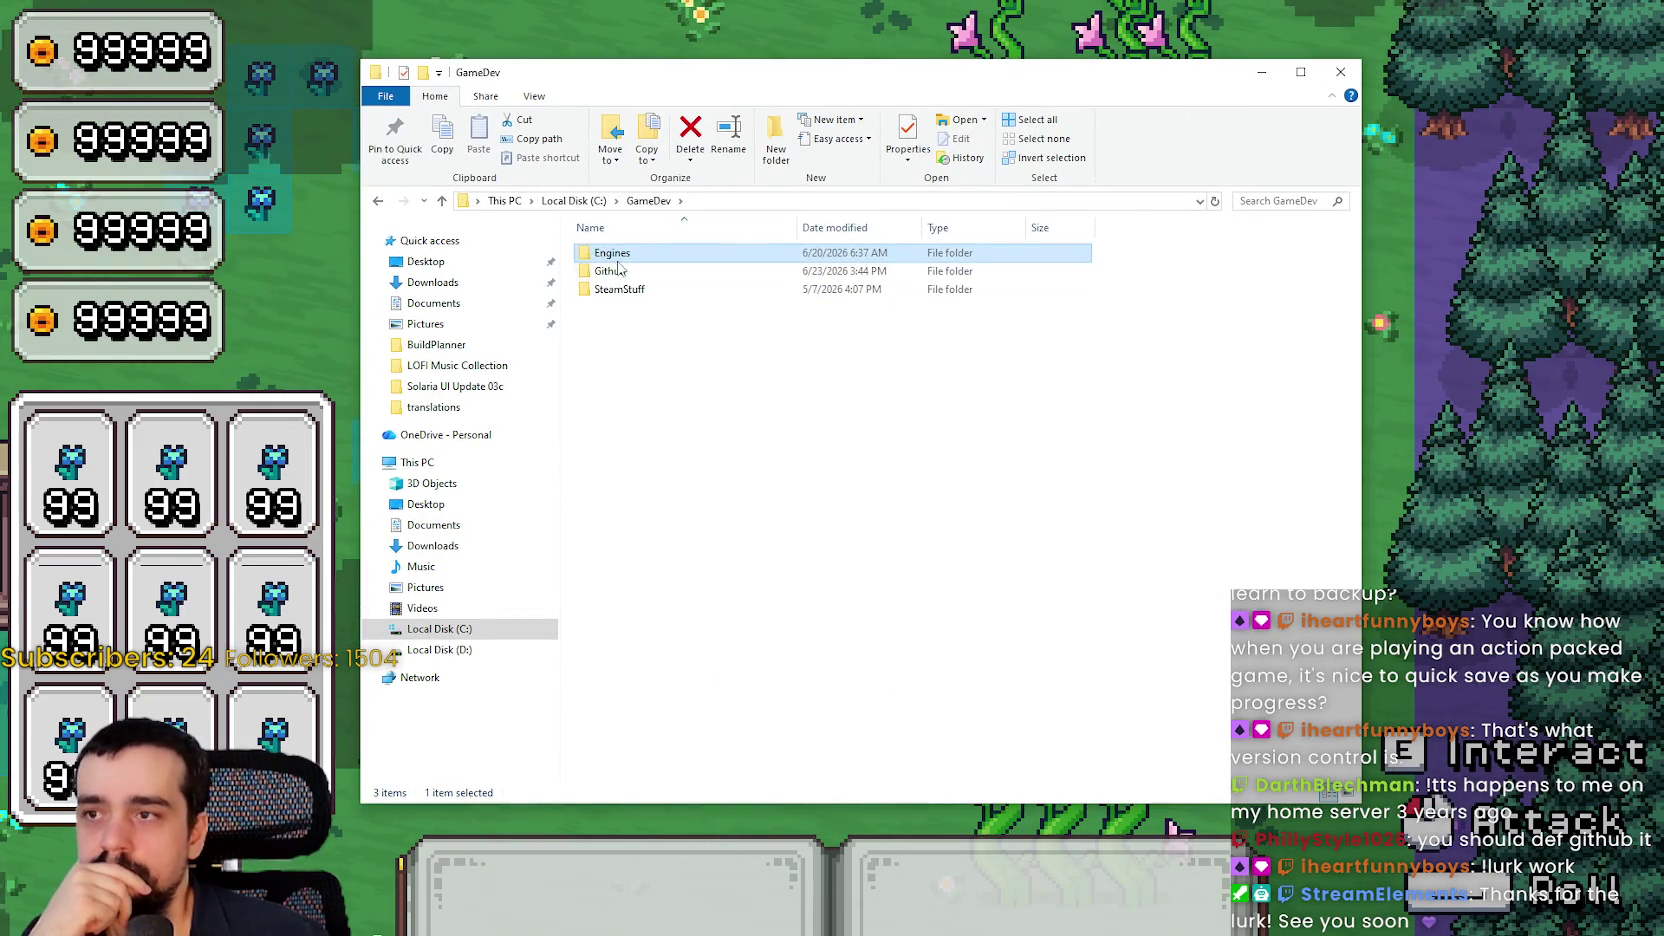
{"action": "left_click", "coordinate": [619, 273]}
{"action": "double_click", "coordinate": [620, 274]}
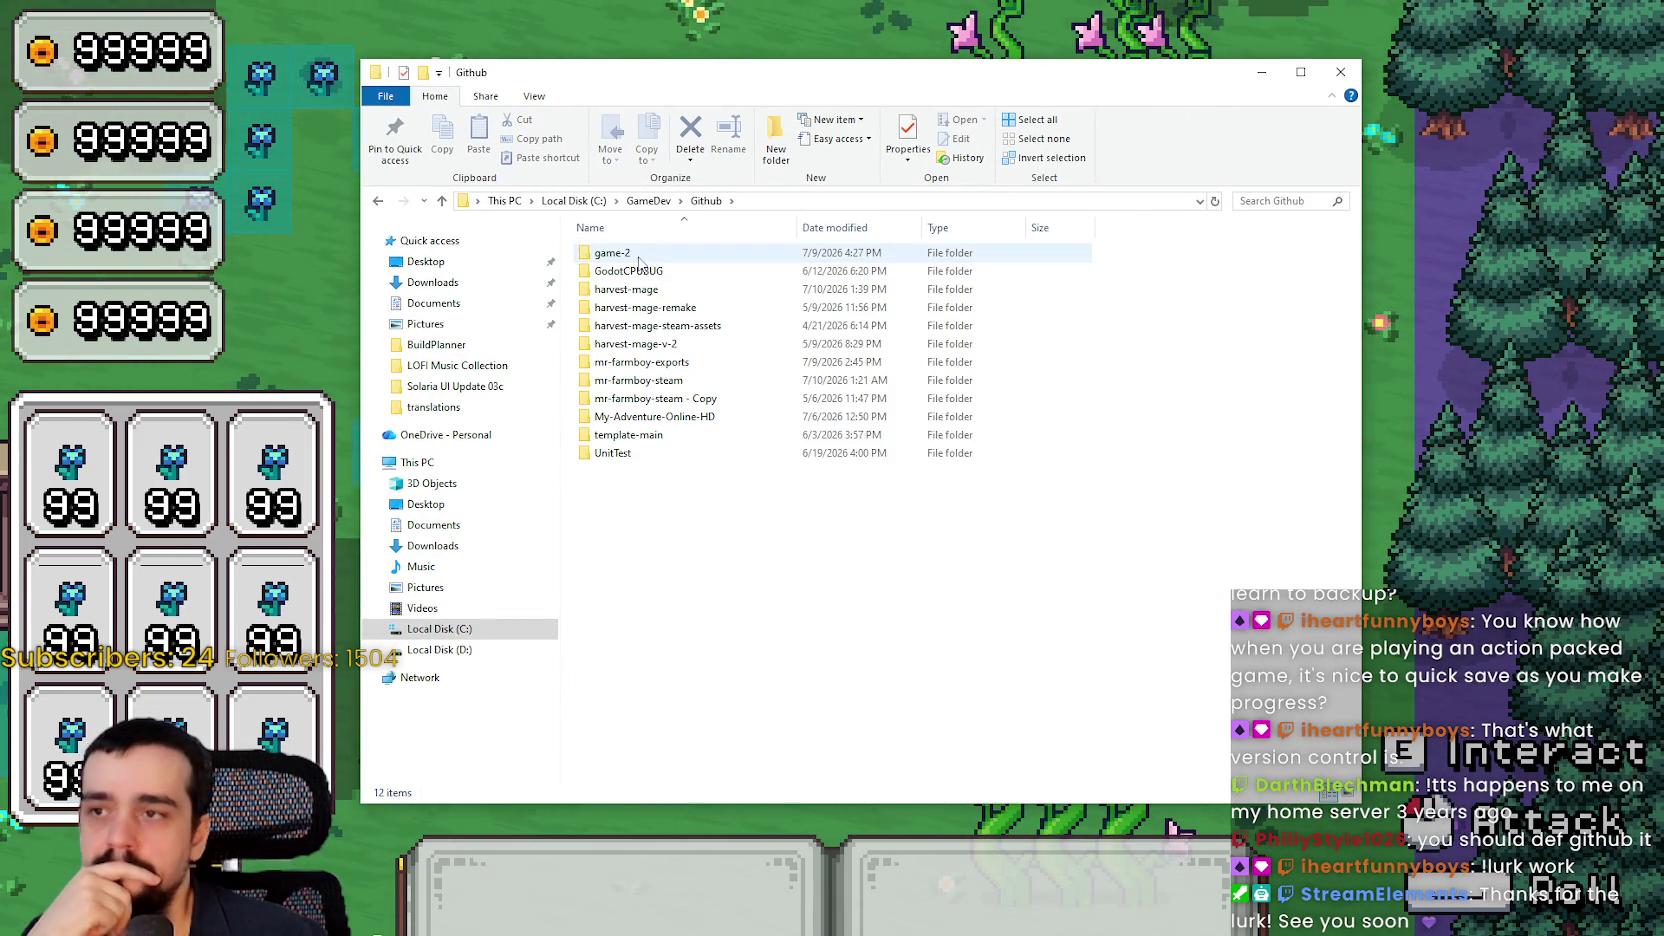
{"action": "key", "text": "alt+Tab"}
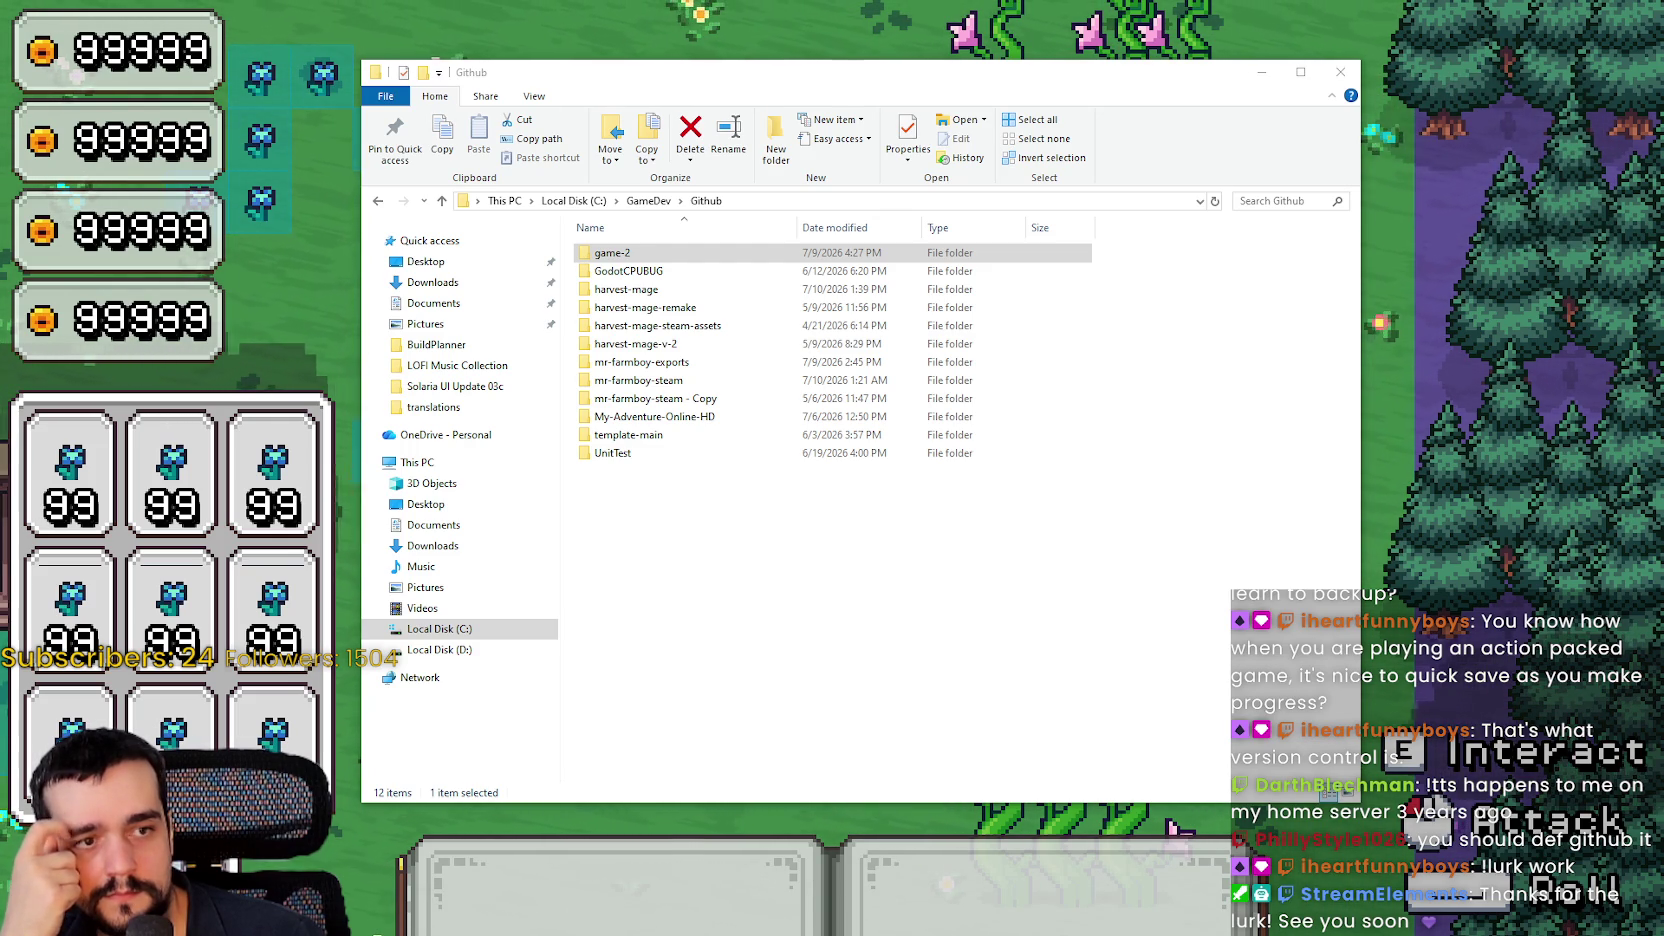
{"action": "left_click", "coordinate": [962, 515]}
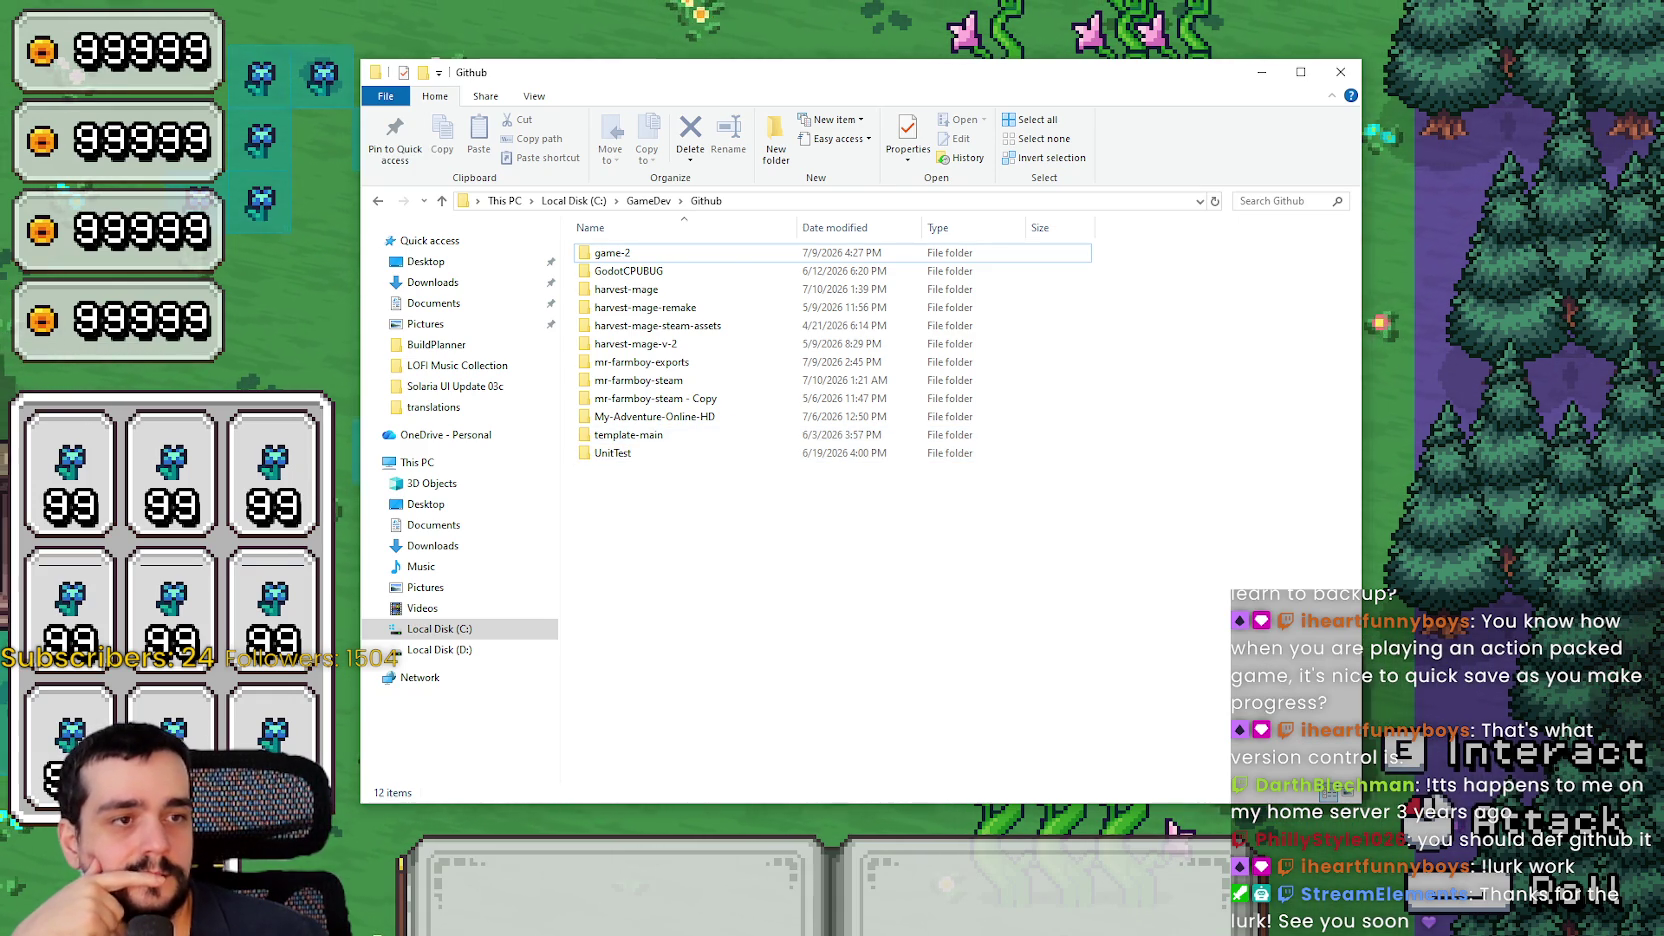
{"action": "left_click", "coordinate": [1172, 826]}
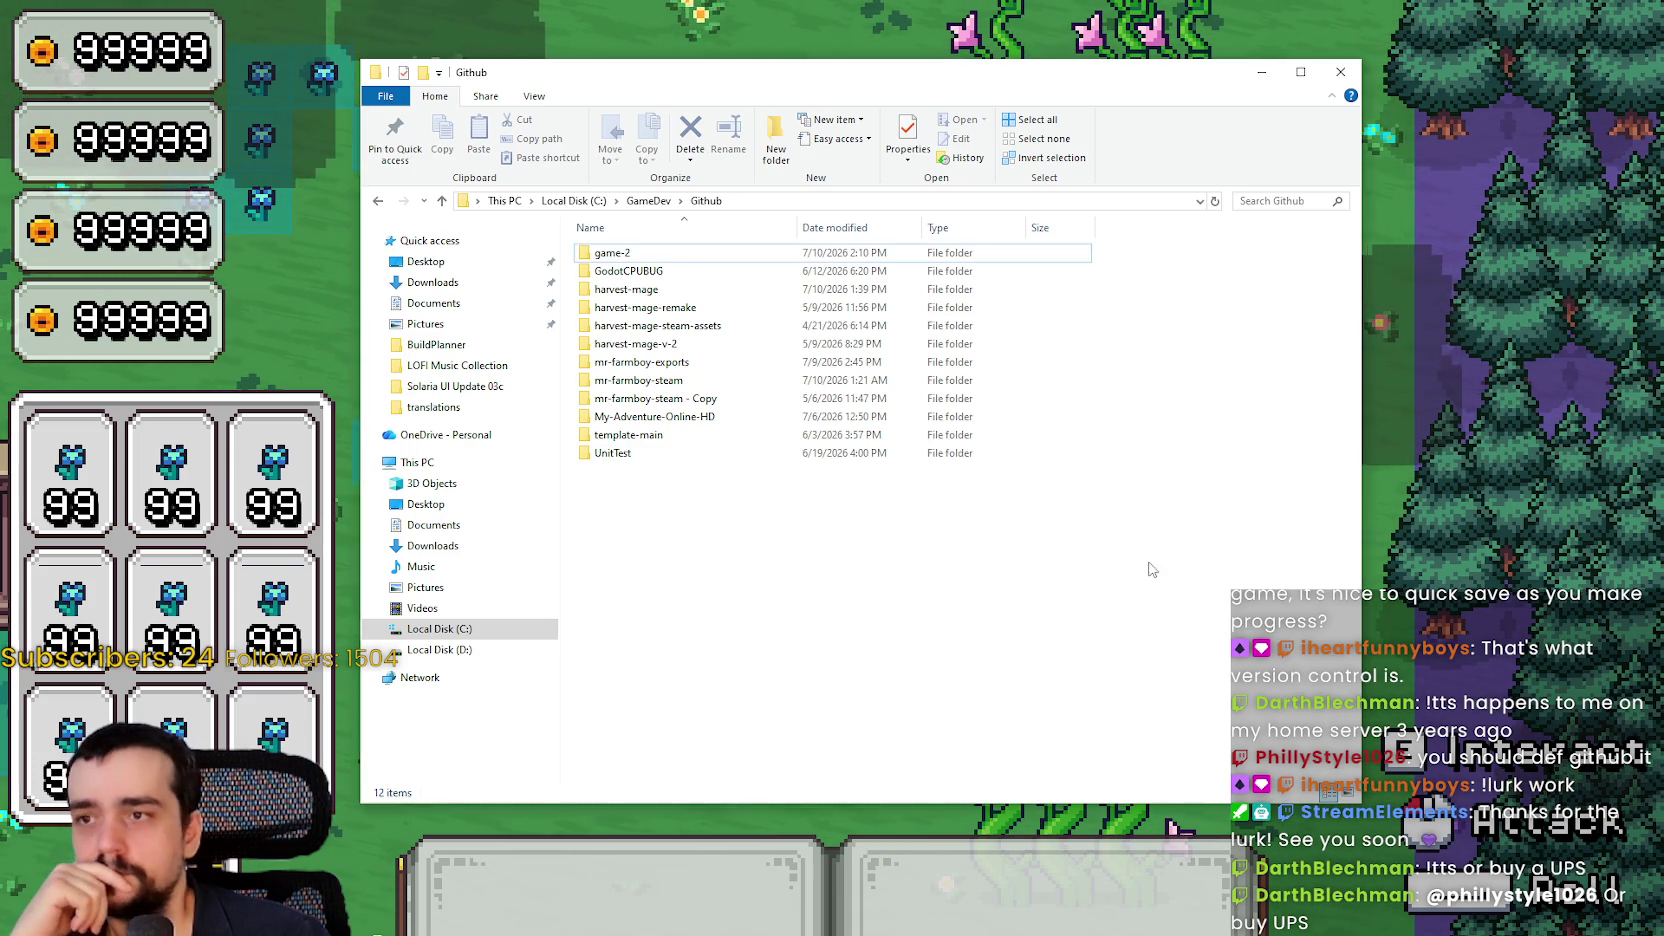
{"action": "key", "text": "alt+Tab"}
Save and exit the running game to its title screen
{"action": "key", "text": "Escape"}
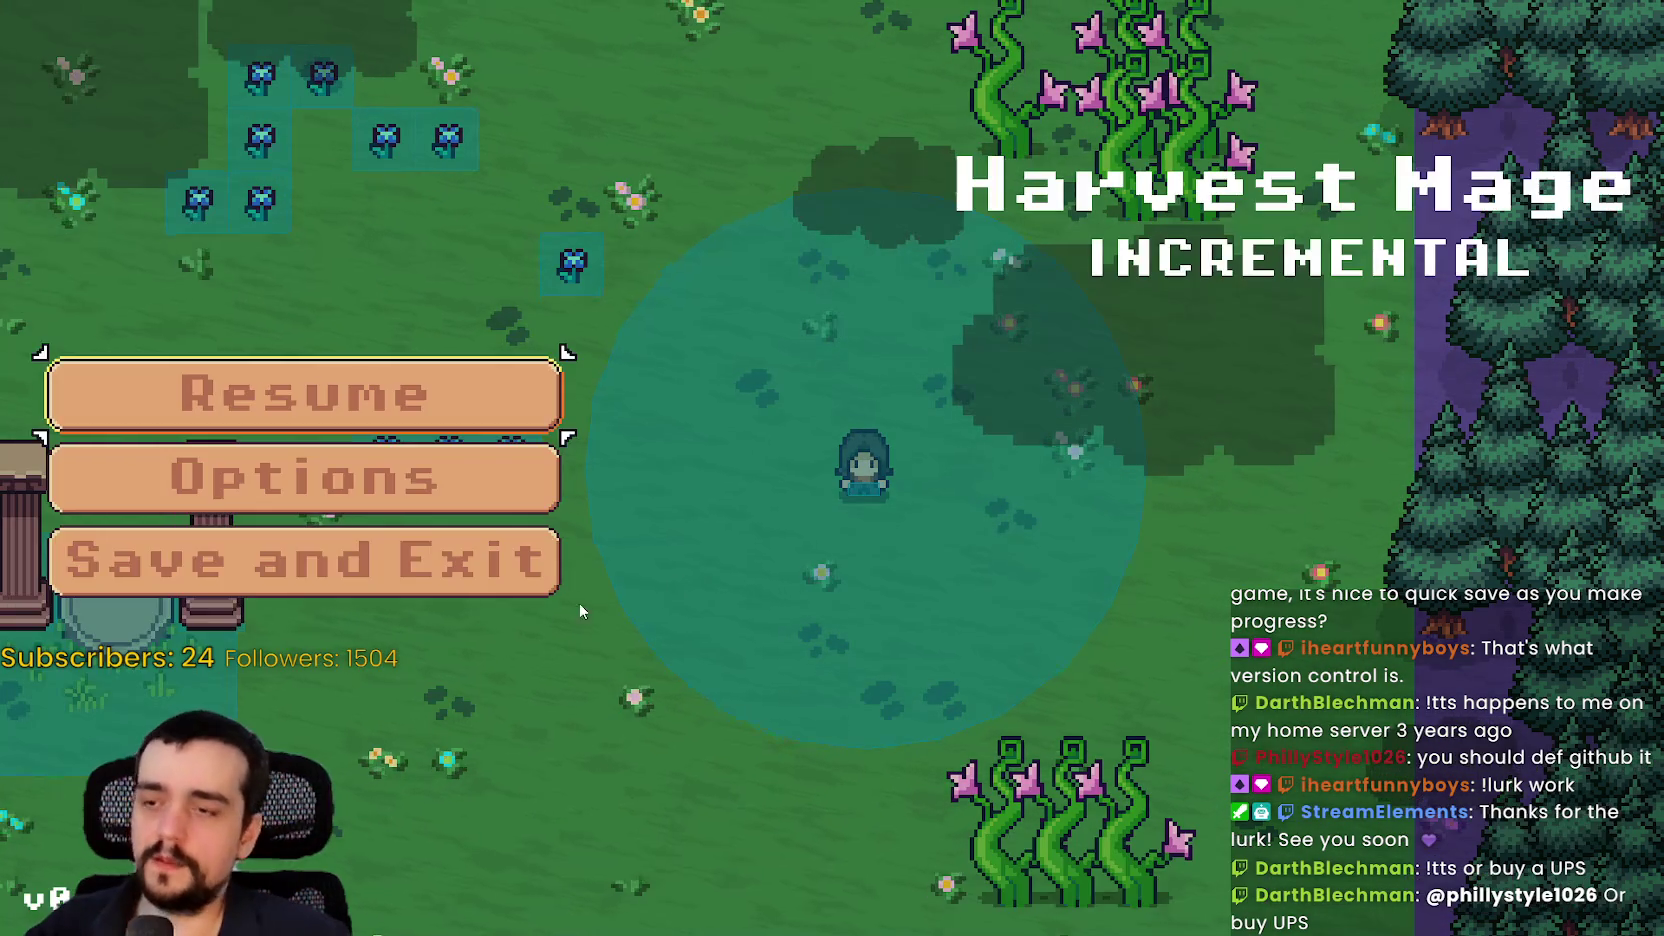
{"action": "left_click", "coordinate": [428, 559]}
{"action": "key", "text": "alt+Tab"}
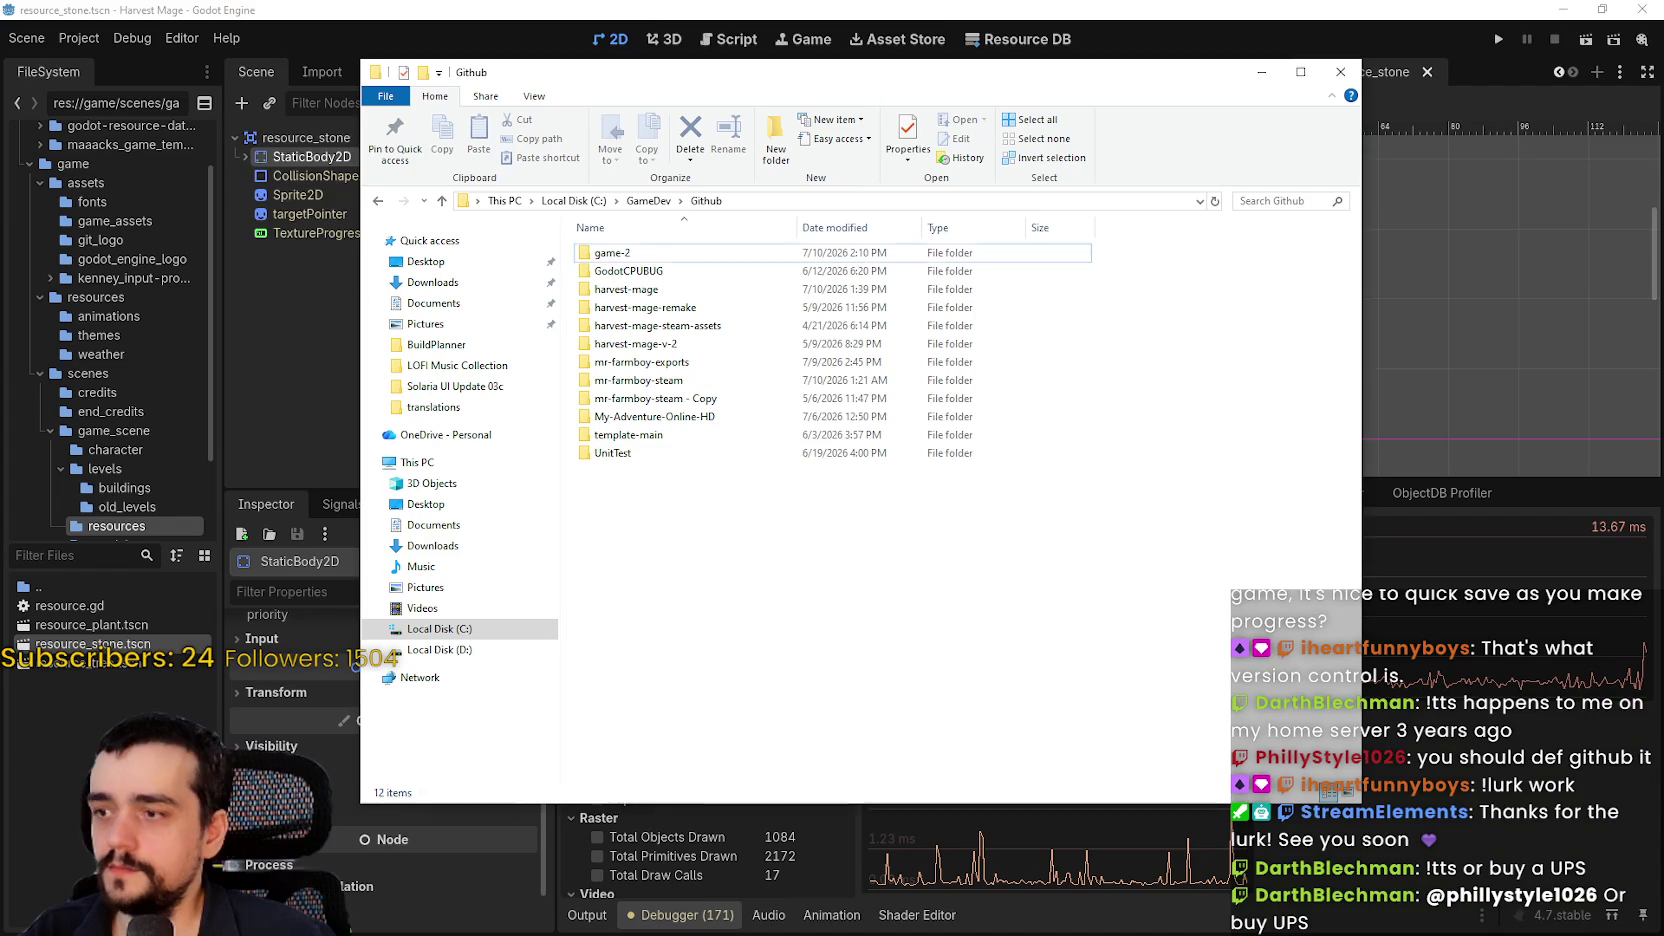
Copy every item in game-2\Game2 except the .godot folder
{"action": "left_click", "coordinate": [716, 258]}
{"action": "double_click", "coordinate": [716, 255]}
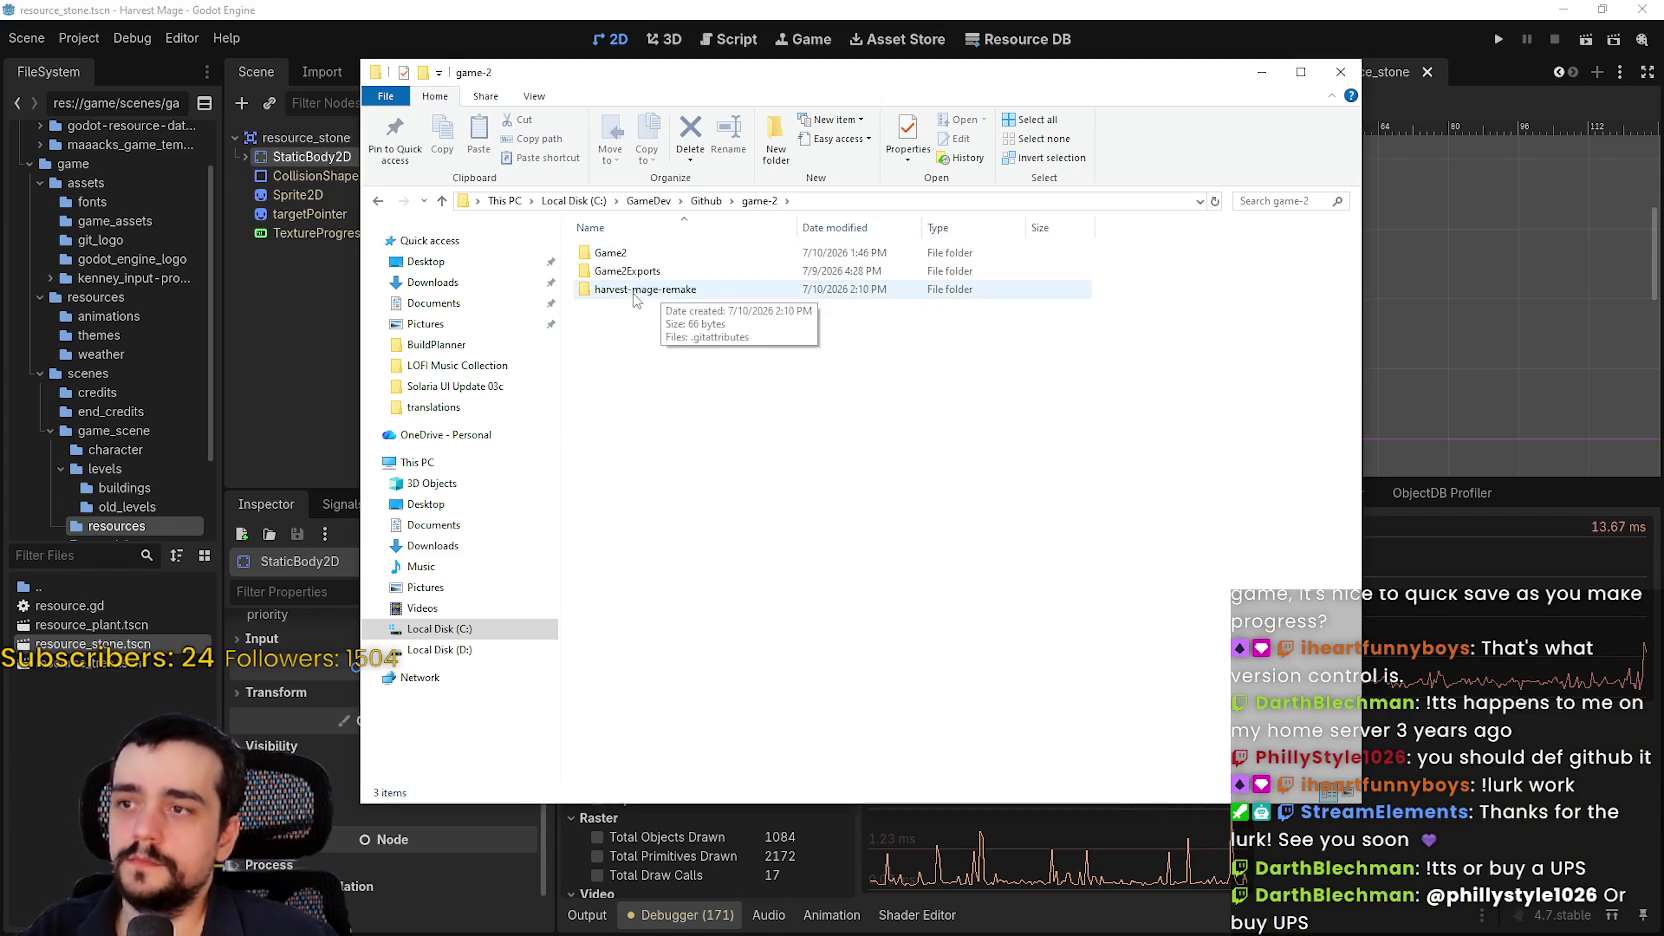
{"action": "double_click", "coordinate": [640, 290]}
{"action": "double_click", "coordinate": [601, 253]}
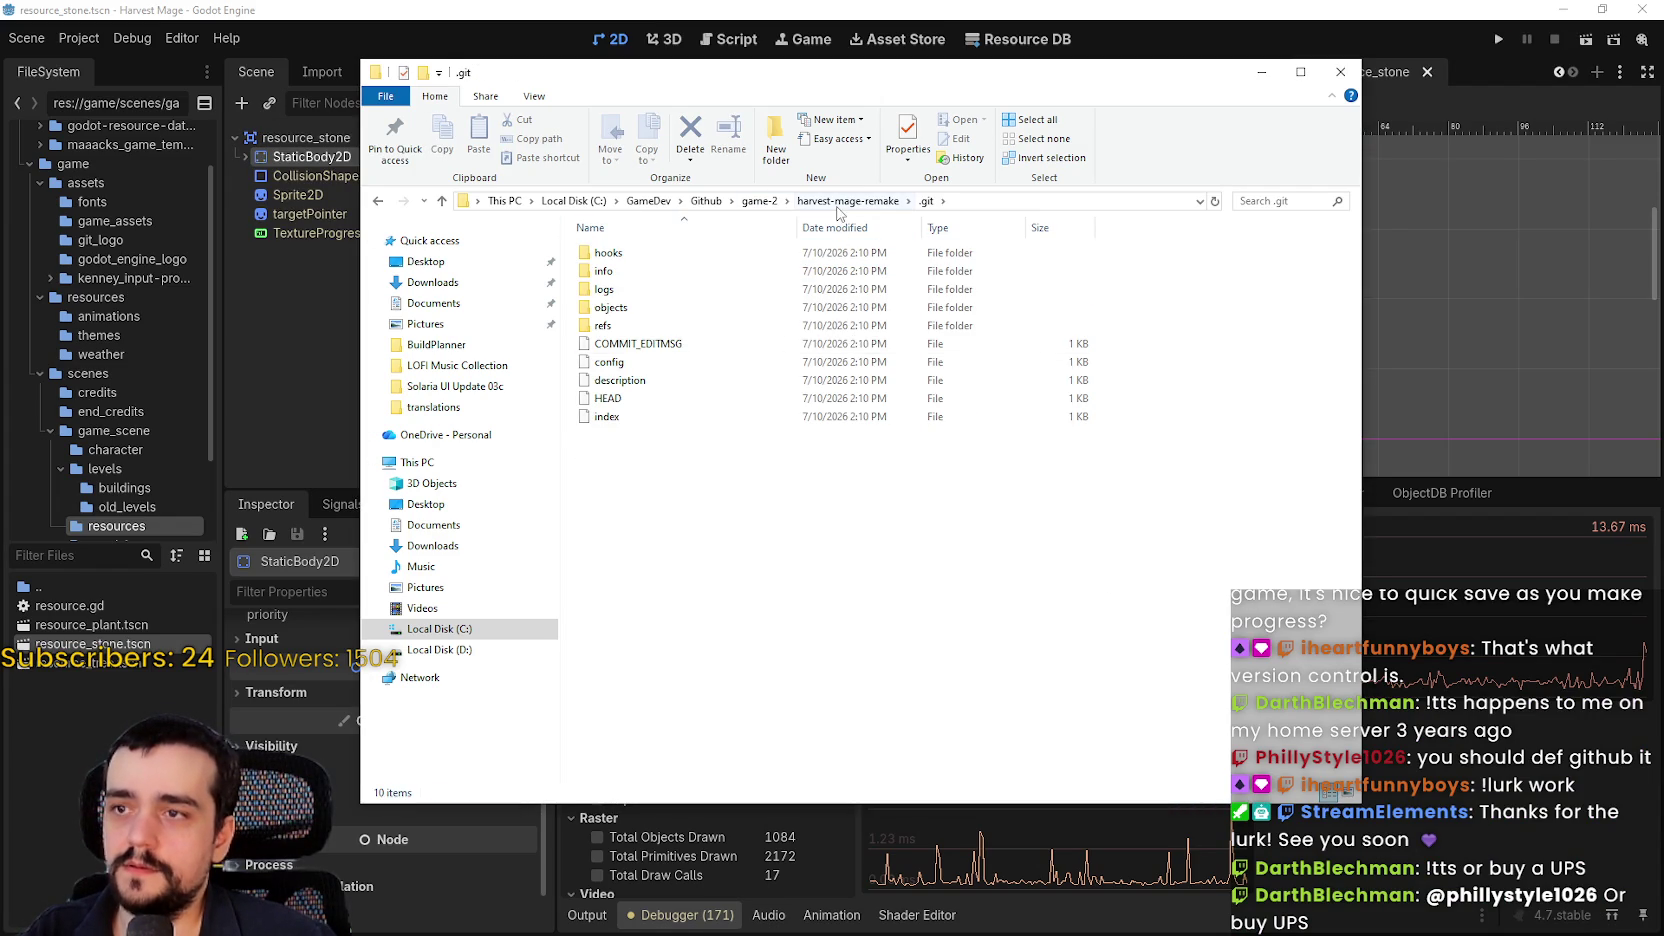
{"action": "key", "text": "alt+Up"}
{"action": "key", "text": "alt+Up"}
{"action": "double_click", "coordinate": [612, 253]}
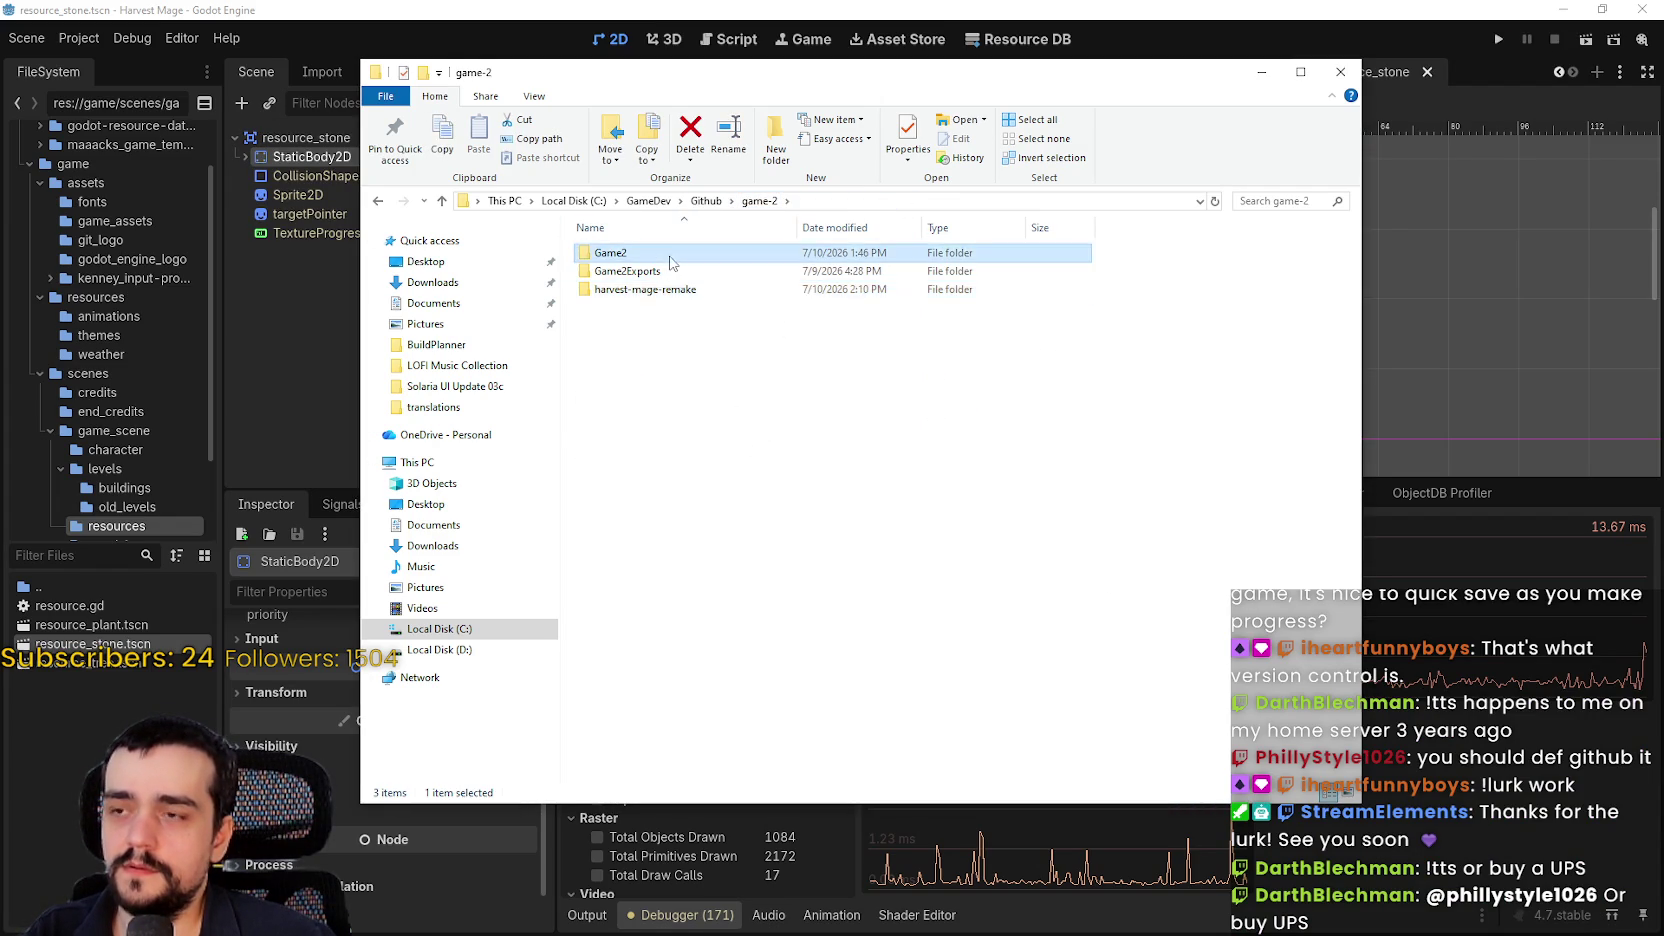
{"action": "left_click_drag", "start_coordinate": [800, 553], "coordinate": [607, 270]}
{"action": "right_click", "coordinate": [703, 404]}
{"action": "left_click", "coordinate": [746, 606]}
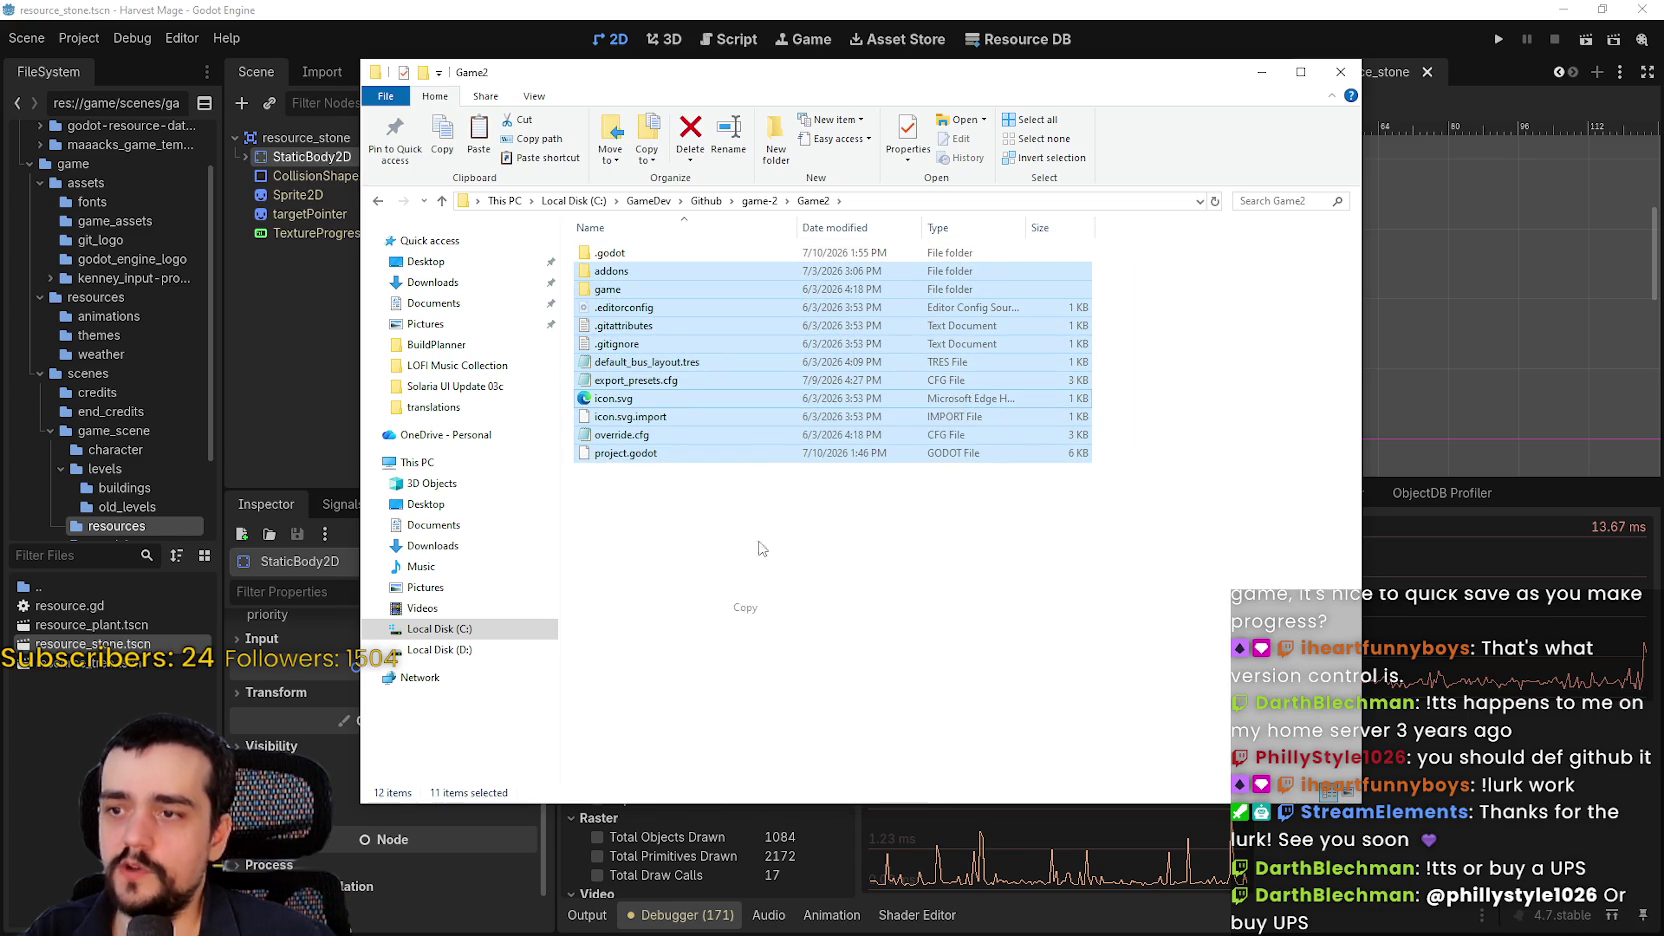
Paste the copied Game2 files into the harvest-mage-remake folder
{"action": "key", "text": "alt+Up"}
{"action": "right_click", "coordinate": [741, 530]}
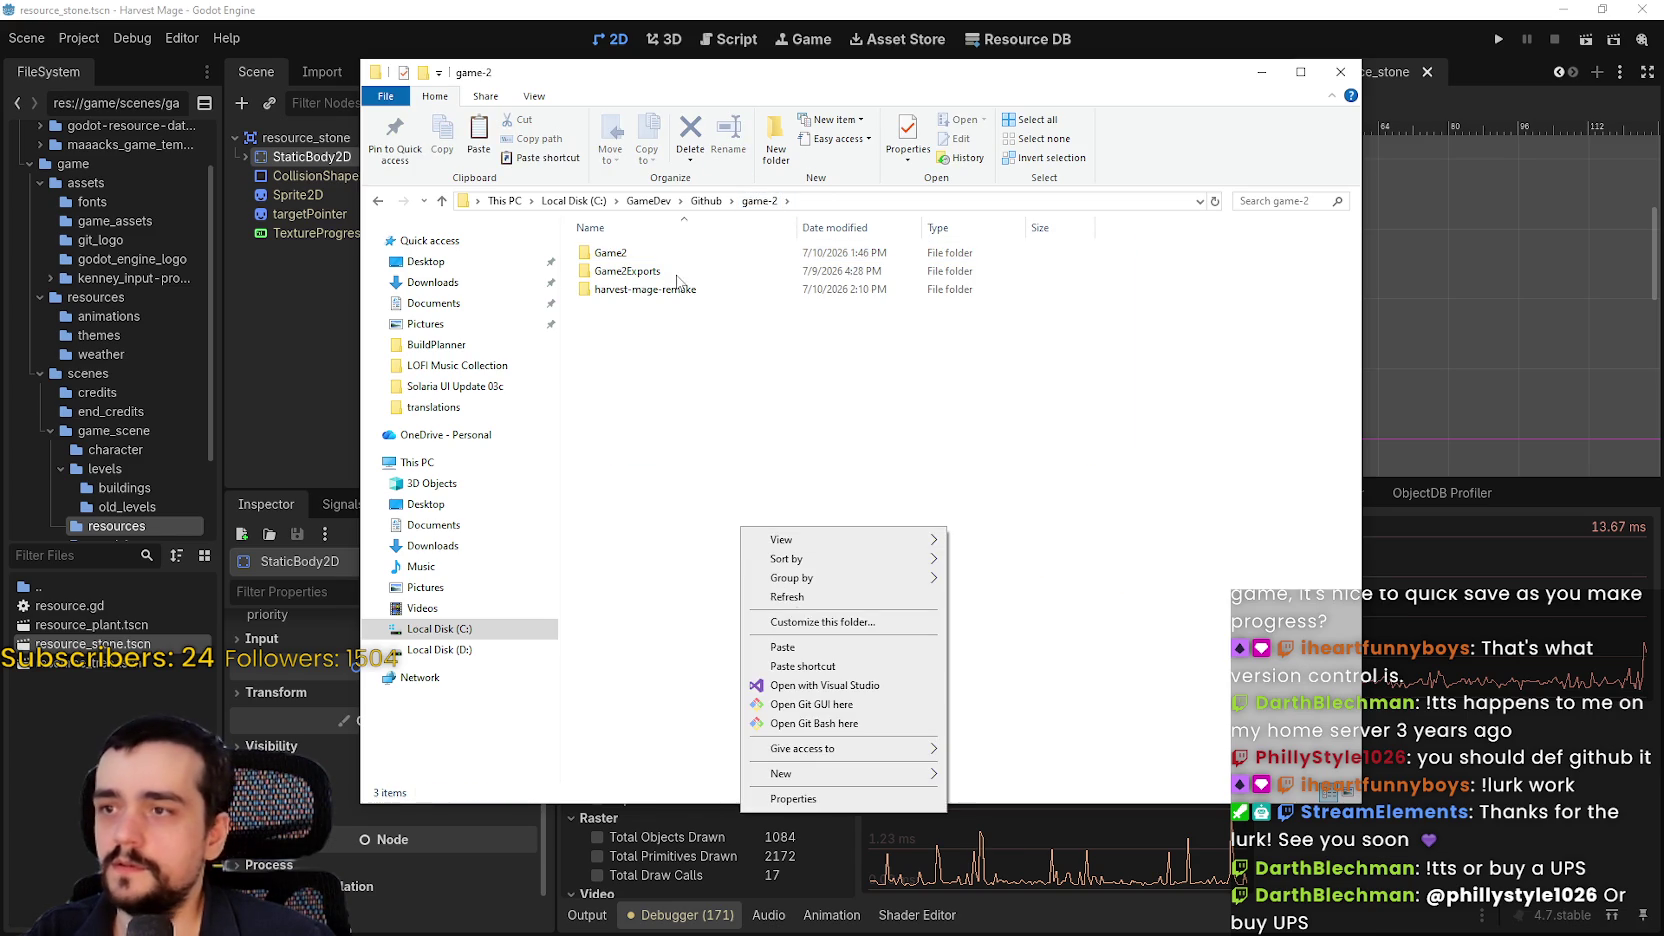
{"action": "double_click", "coordinate": [645, 289]}
{"action": "right_click", "coordinate": [695, 440]}
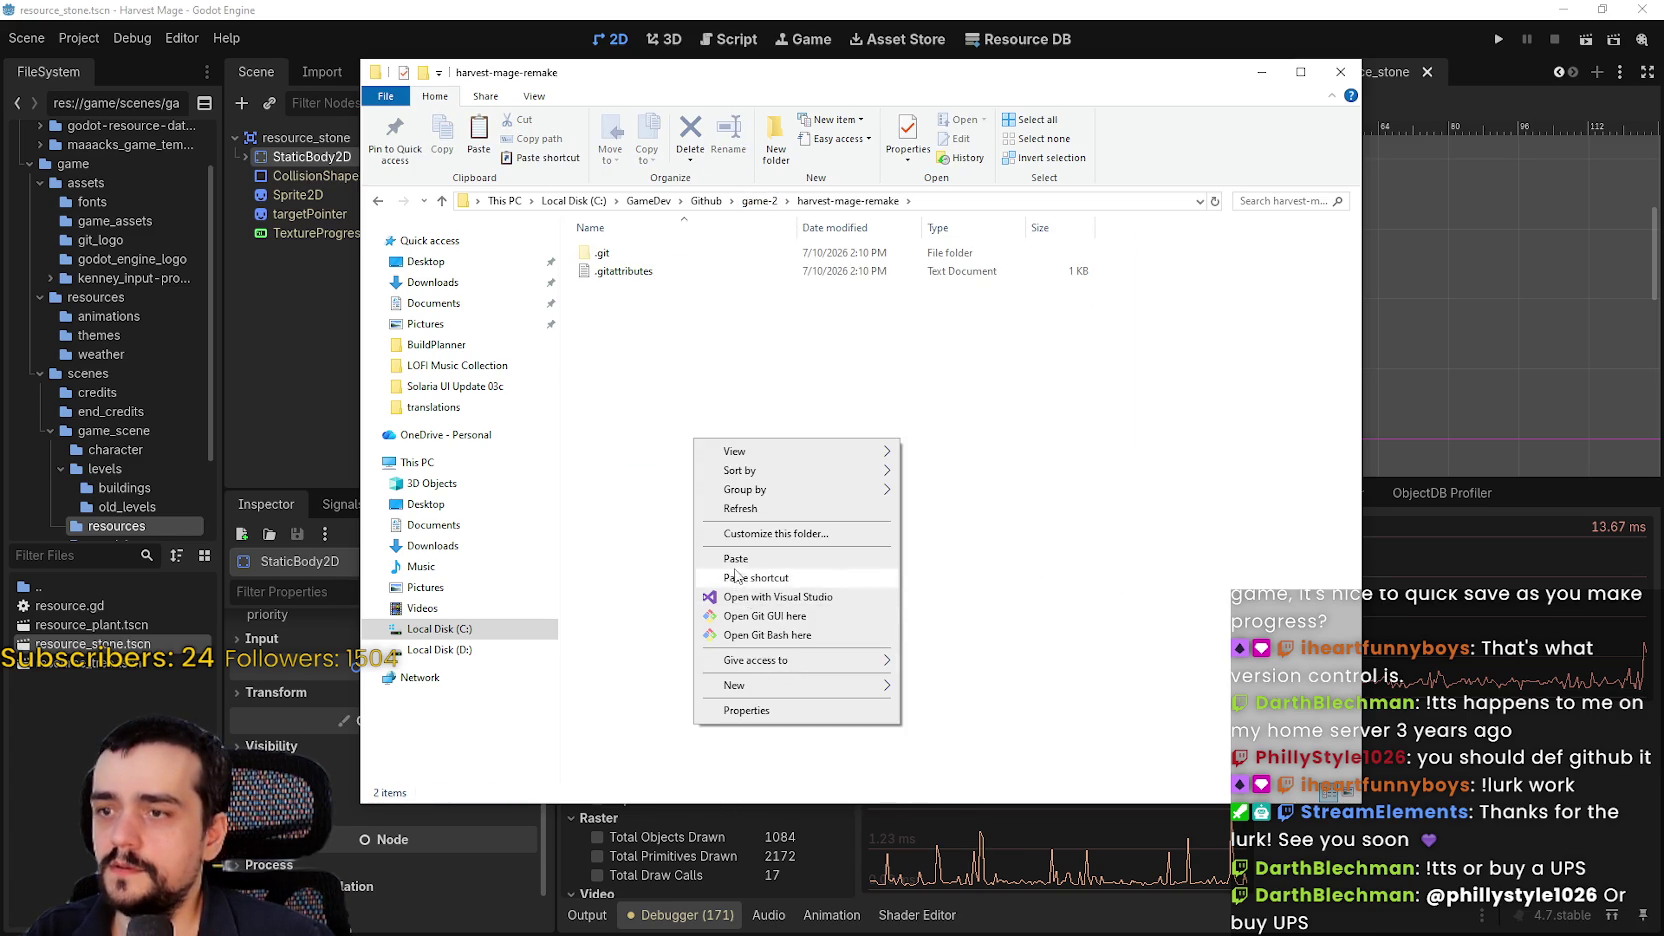
{"action": "left_click", "coordinate": [736, 558]}
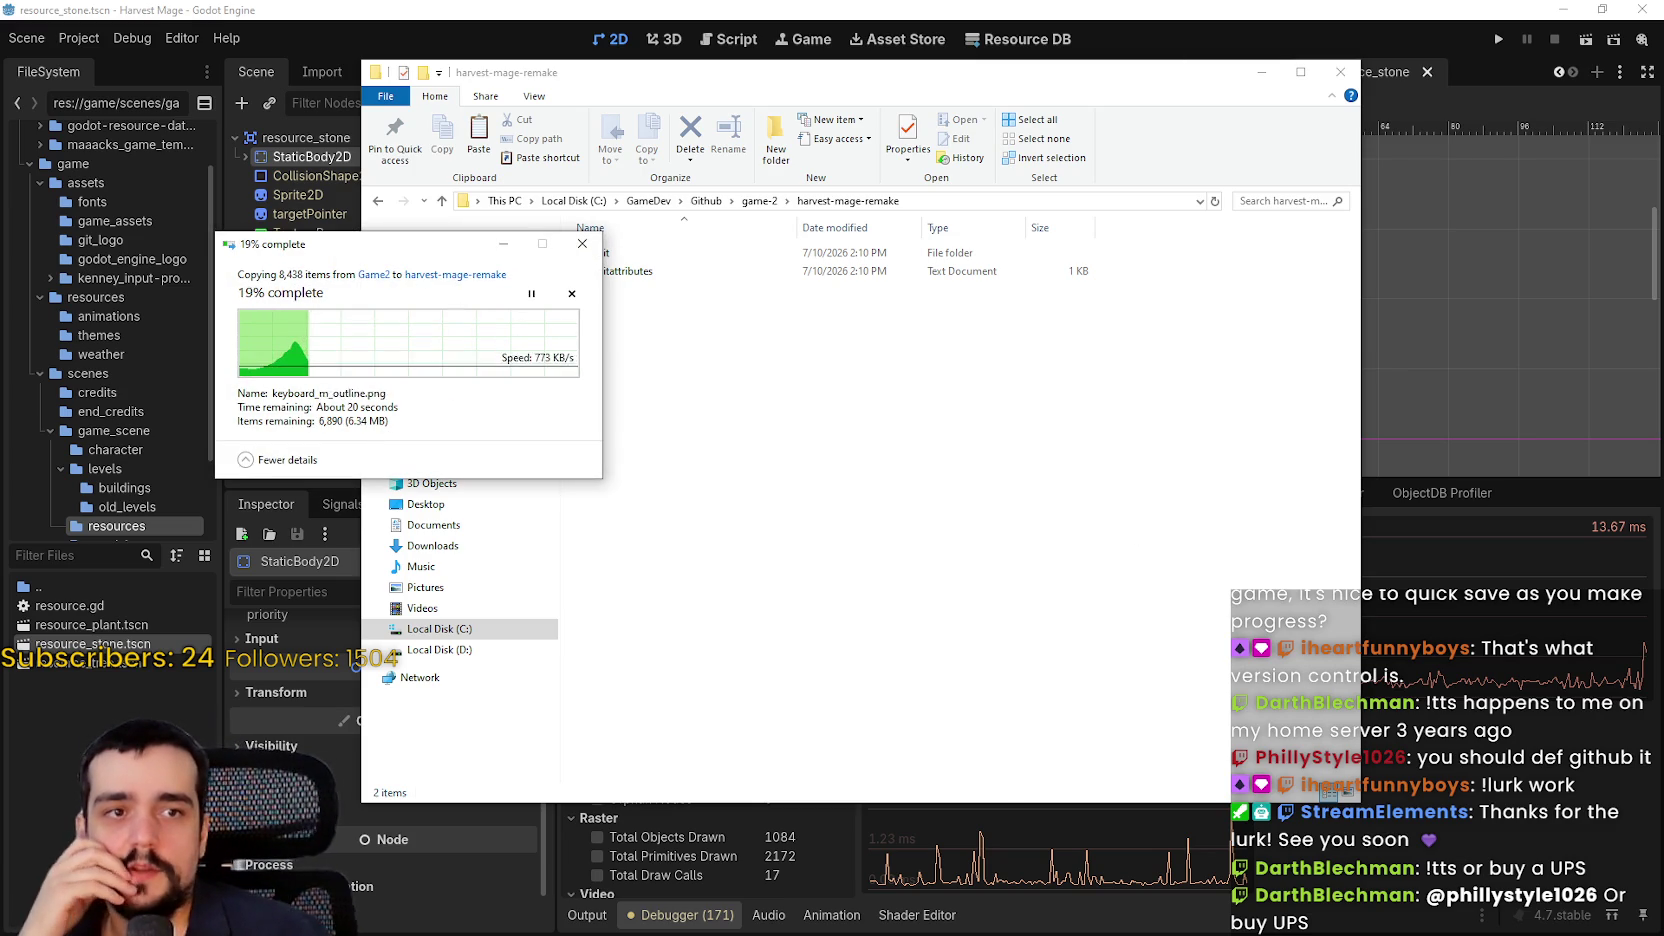
{"action": "key", "text": "alt+Tab"}
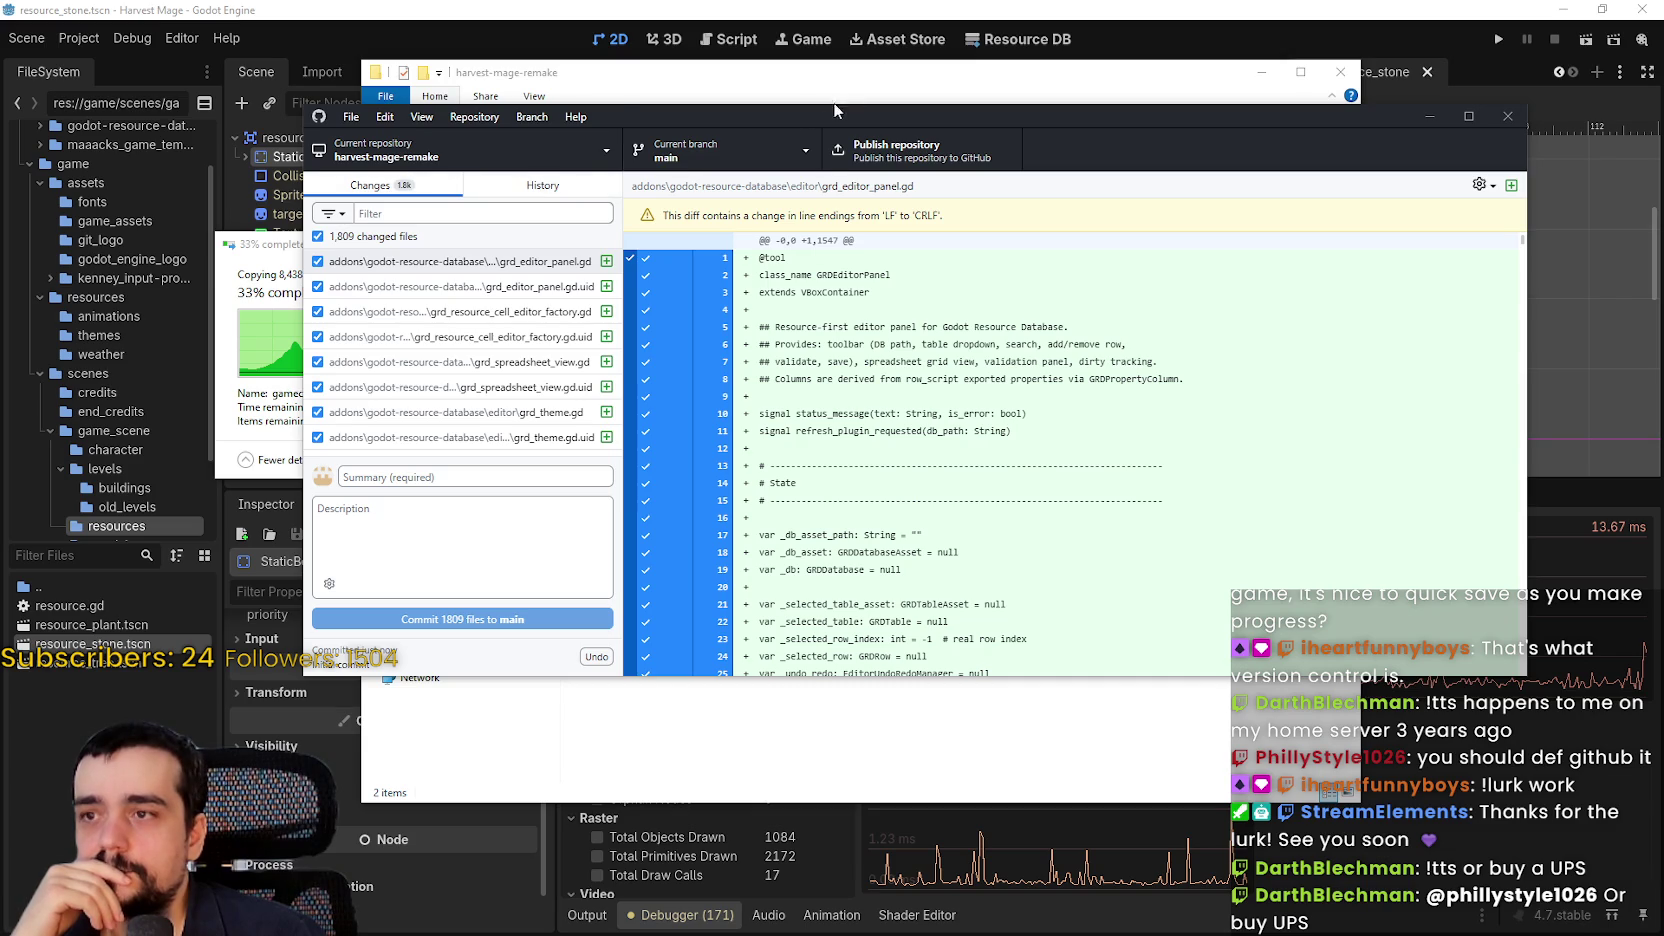
Review harvest-mage-remake's changed-files list and commit history in GitHub Desktop
{"action": "left_click_drag", "start_coordinate": [771, 112], "coordinate": [1052, 81]}
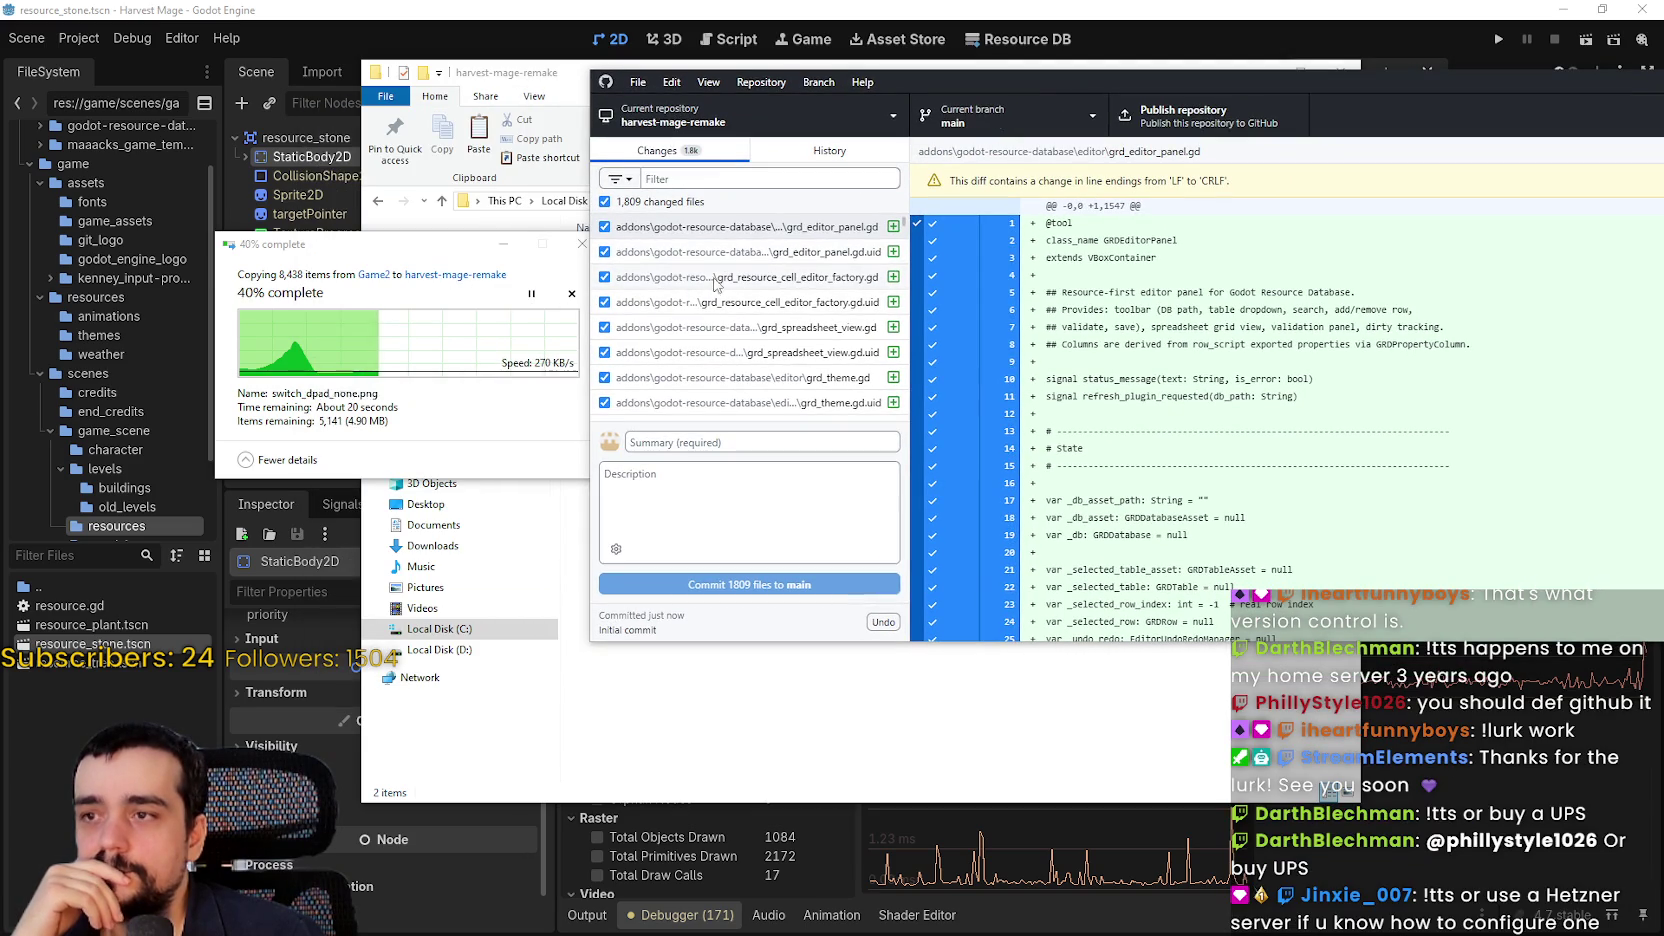
{"action": "scroll", "scroll_direction": "down", "scroll_amount": 3}
{"action": "scroll", "scroll_direction": "down", "scroll_amount": 3}
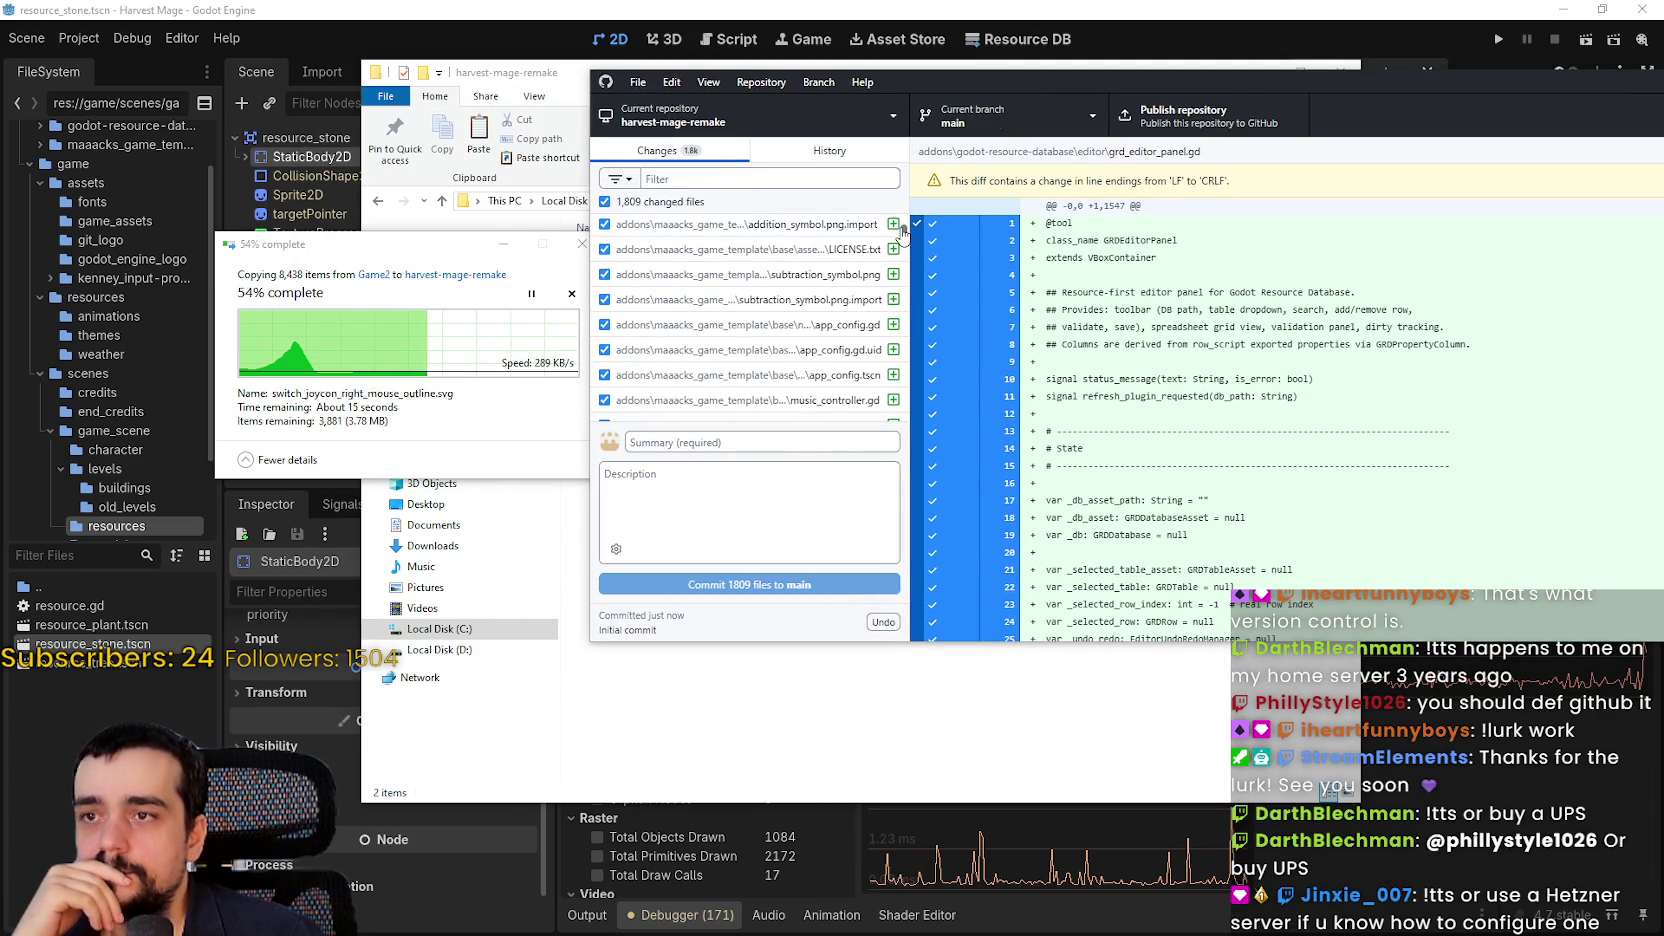
{"action": "scroll", "scroll_direction": "down", "scroll_amount": 3}
{"action": "scroll", "scroll_direction": "down", "scroll_amount": 3}
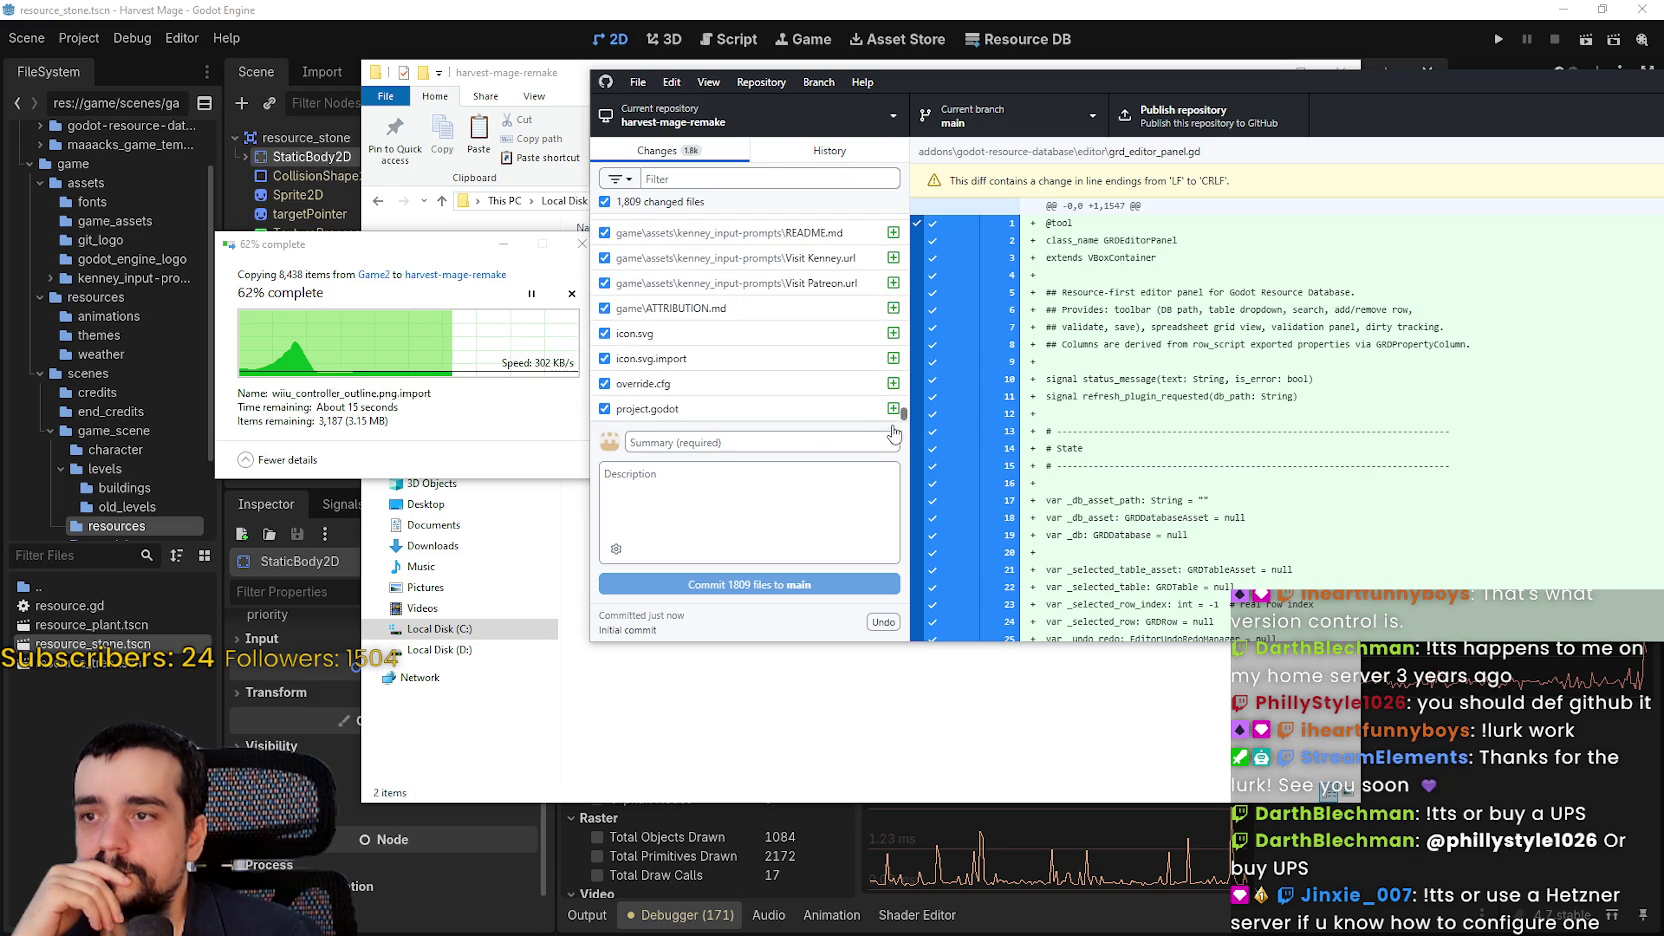
{"action": "scroll", "scroll_direction": "up", "scroll_amount": 3}
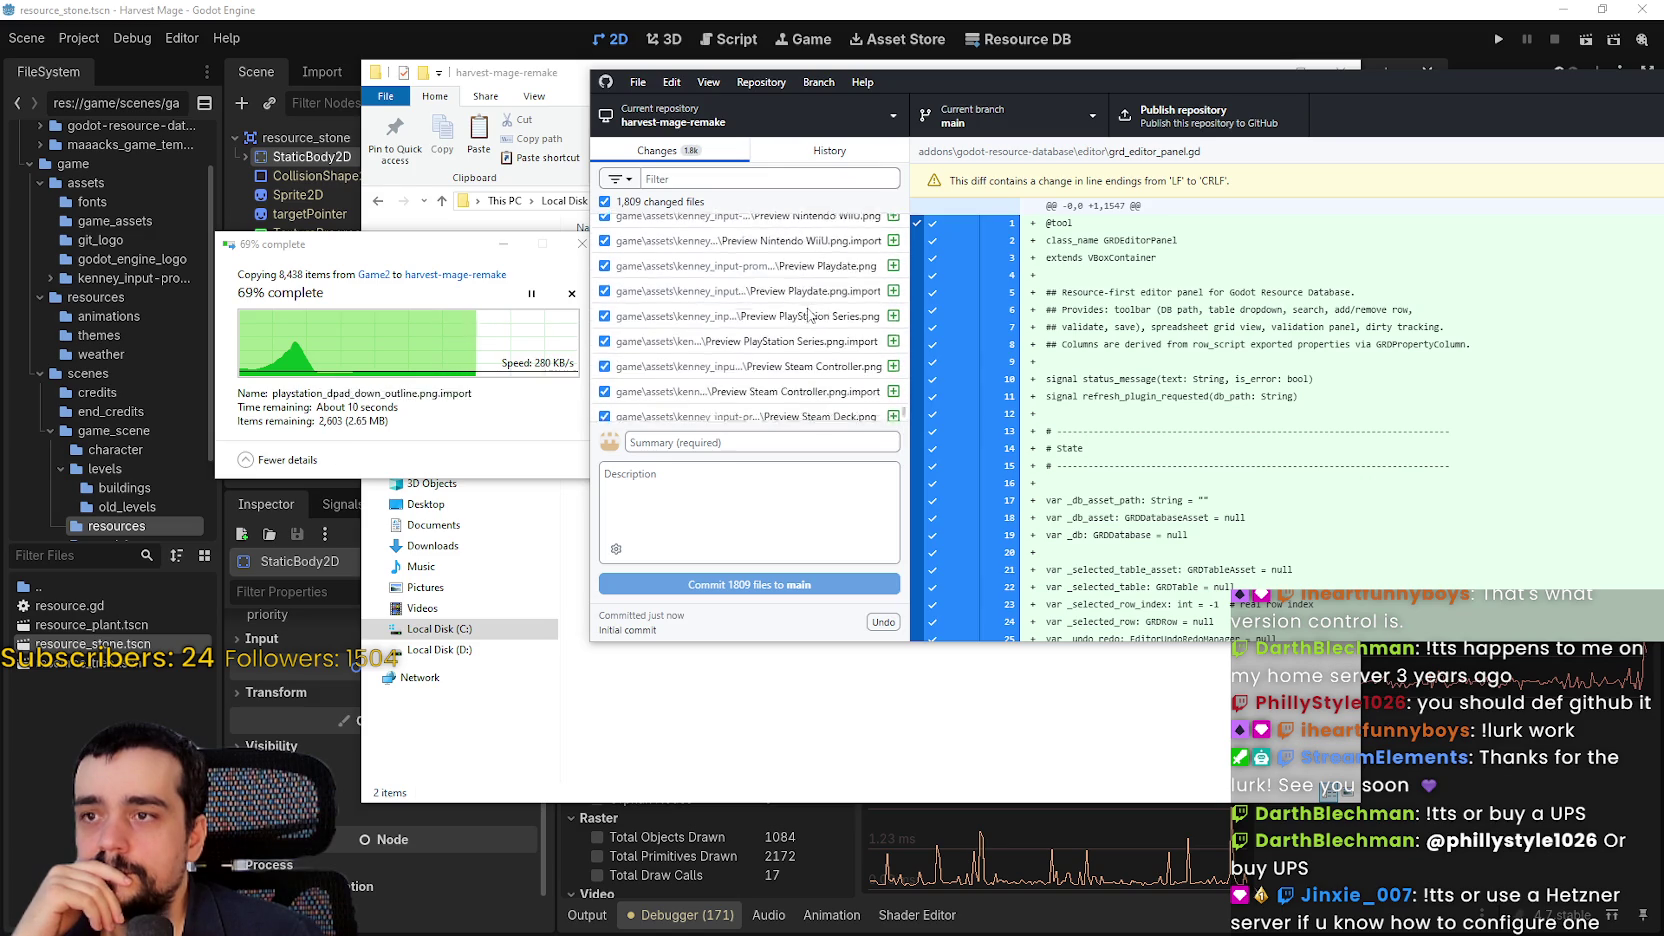
{"action": "scroll", "scroll_direction": "up", "scroll_amount": 3}
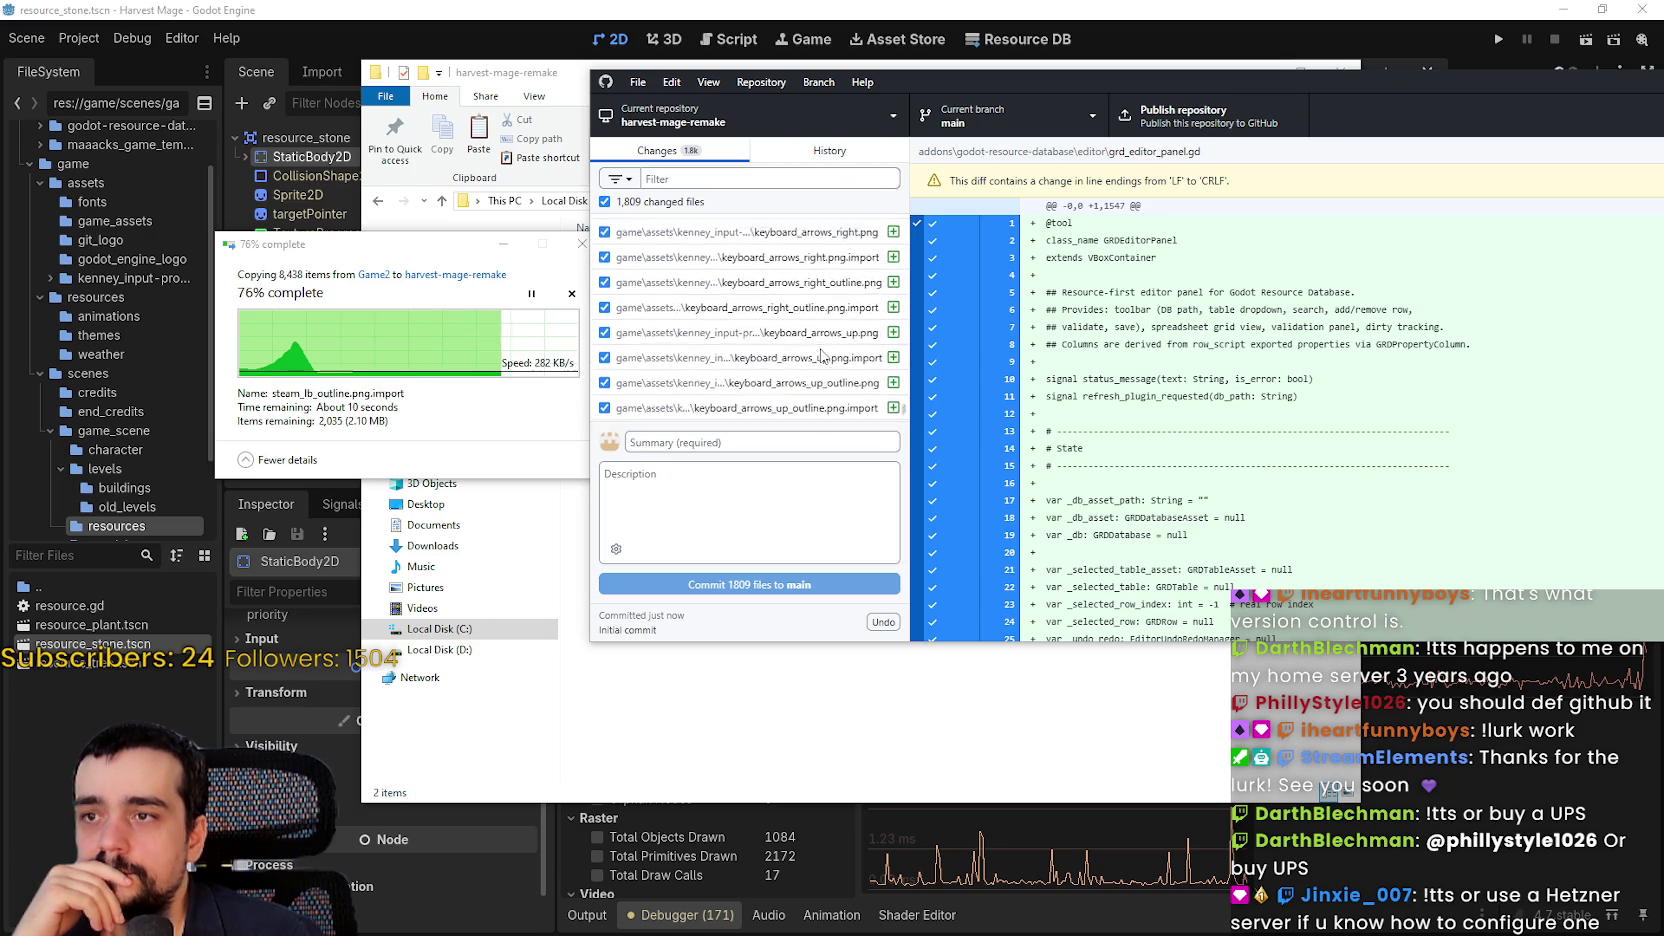
{"action": "scroll", "scroll_direction": "down", "scroll_amount": 3}
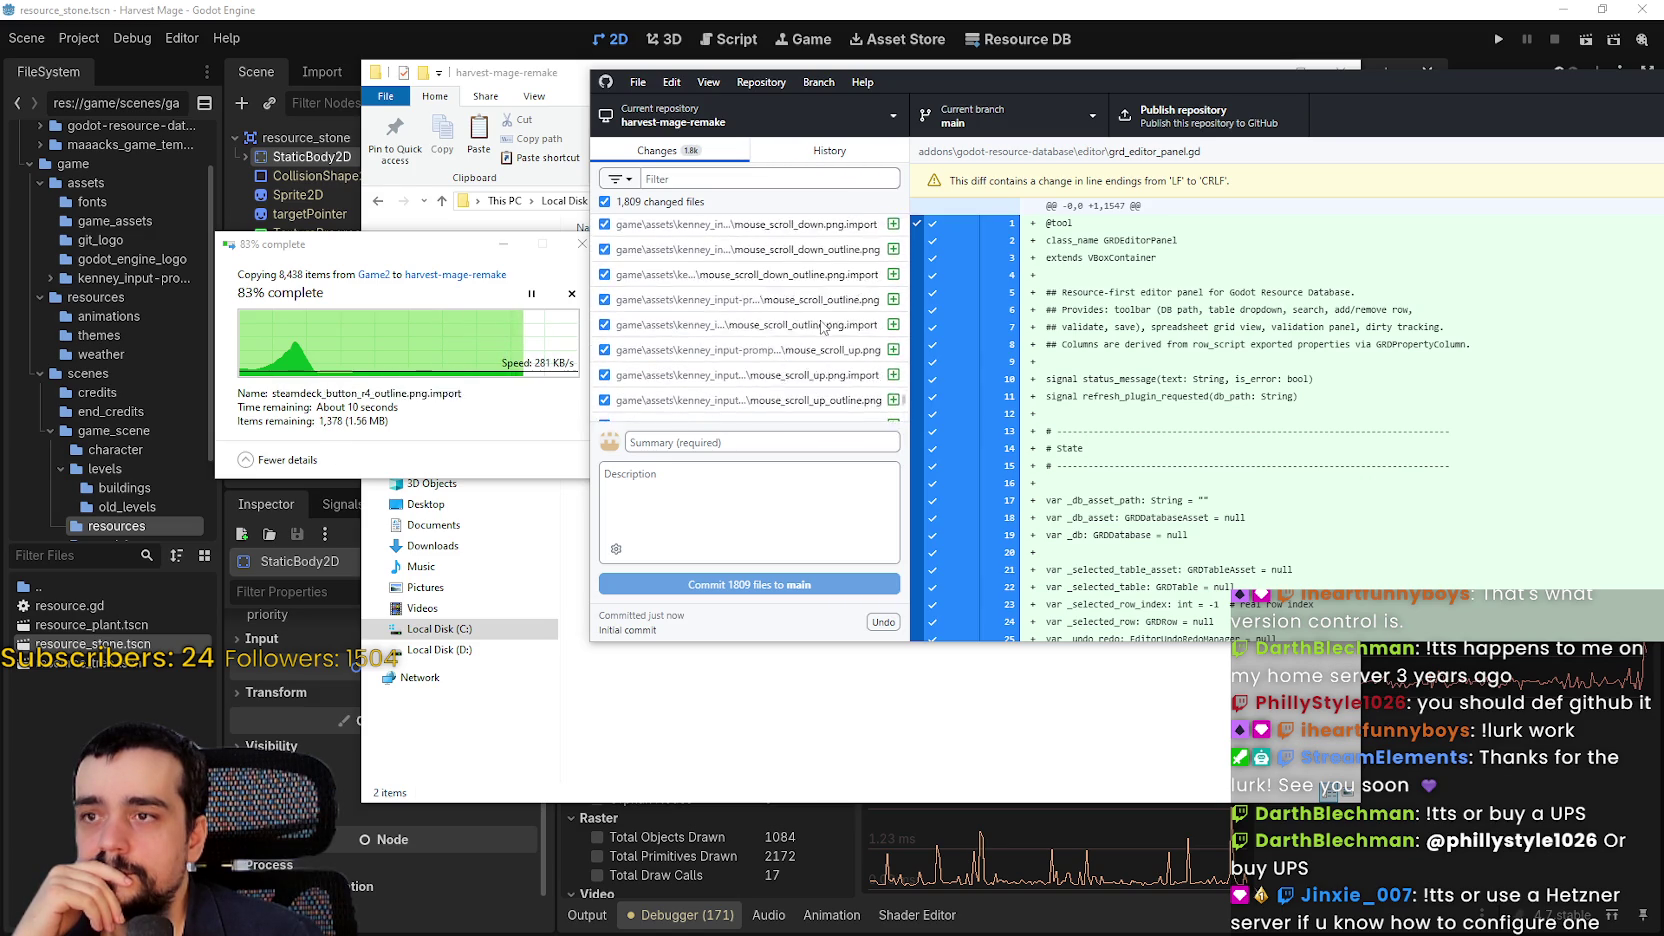
{"action": "scroll", "scroll_direction": "up", "scroll_amount": 3}
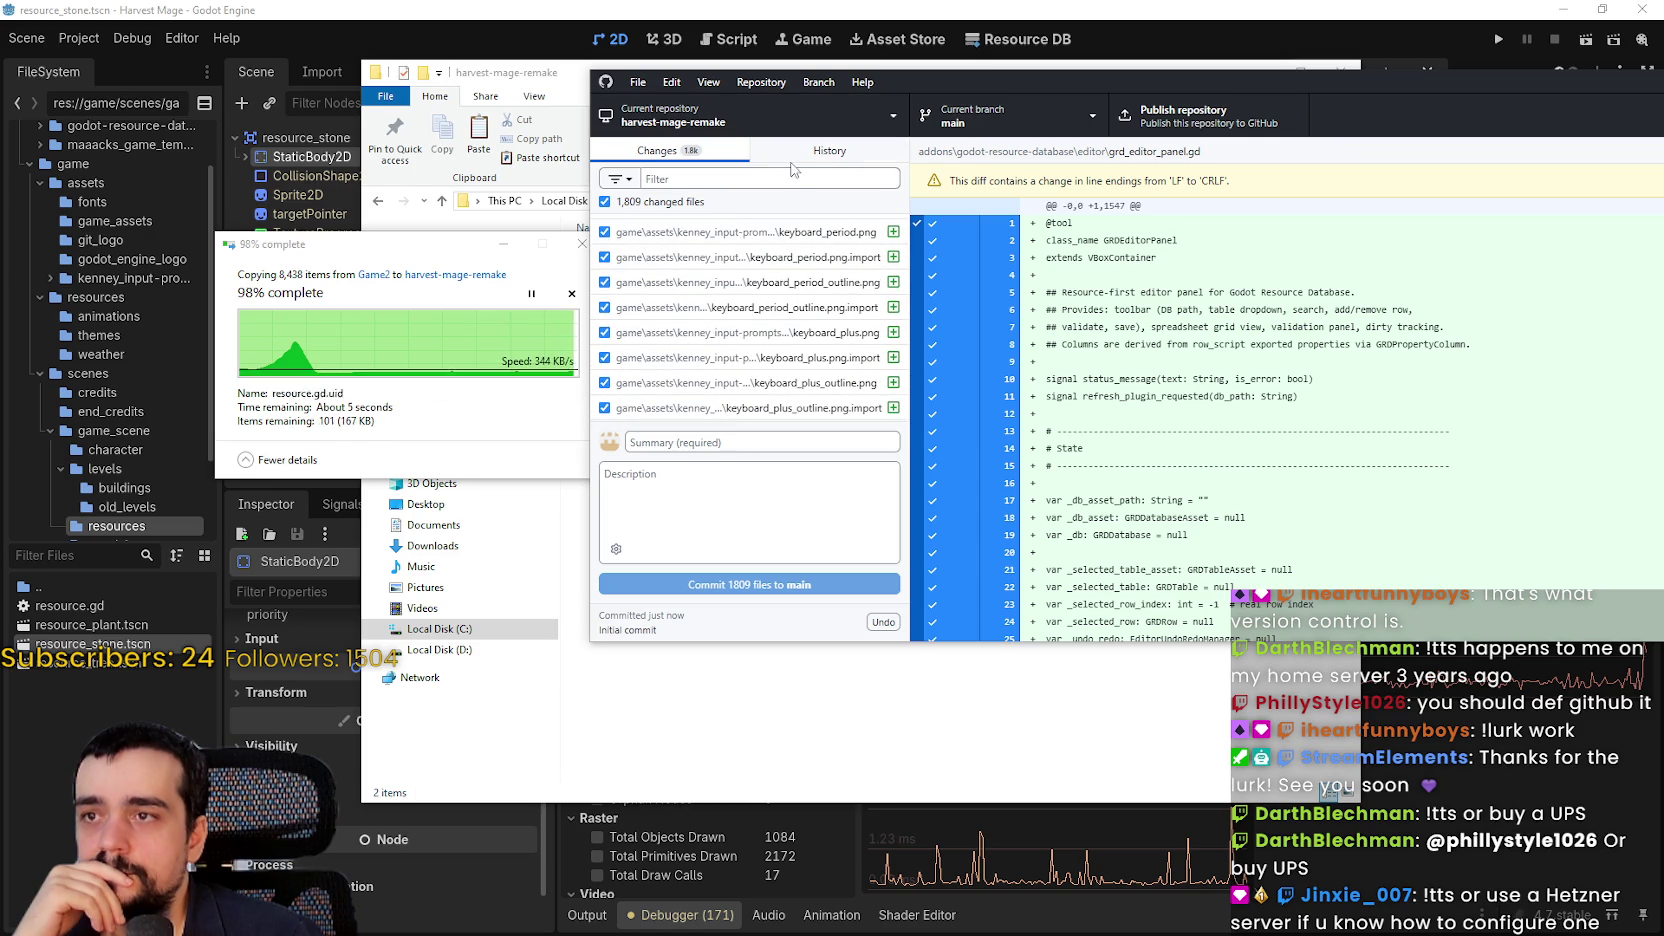
{"action": "left_click", "coordinate": [810, 155]}
{"action": "left_click", "coordinate": [659, 158]}
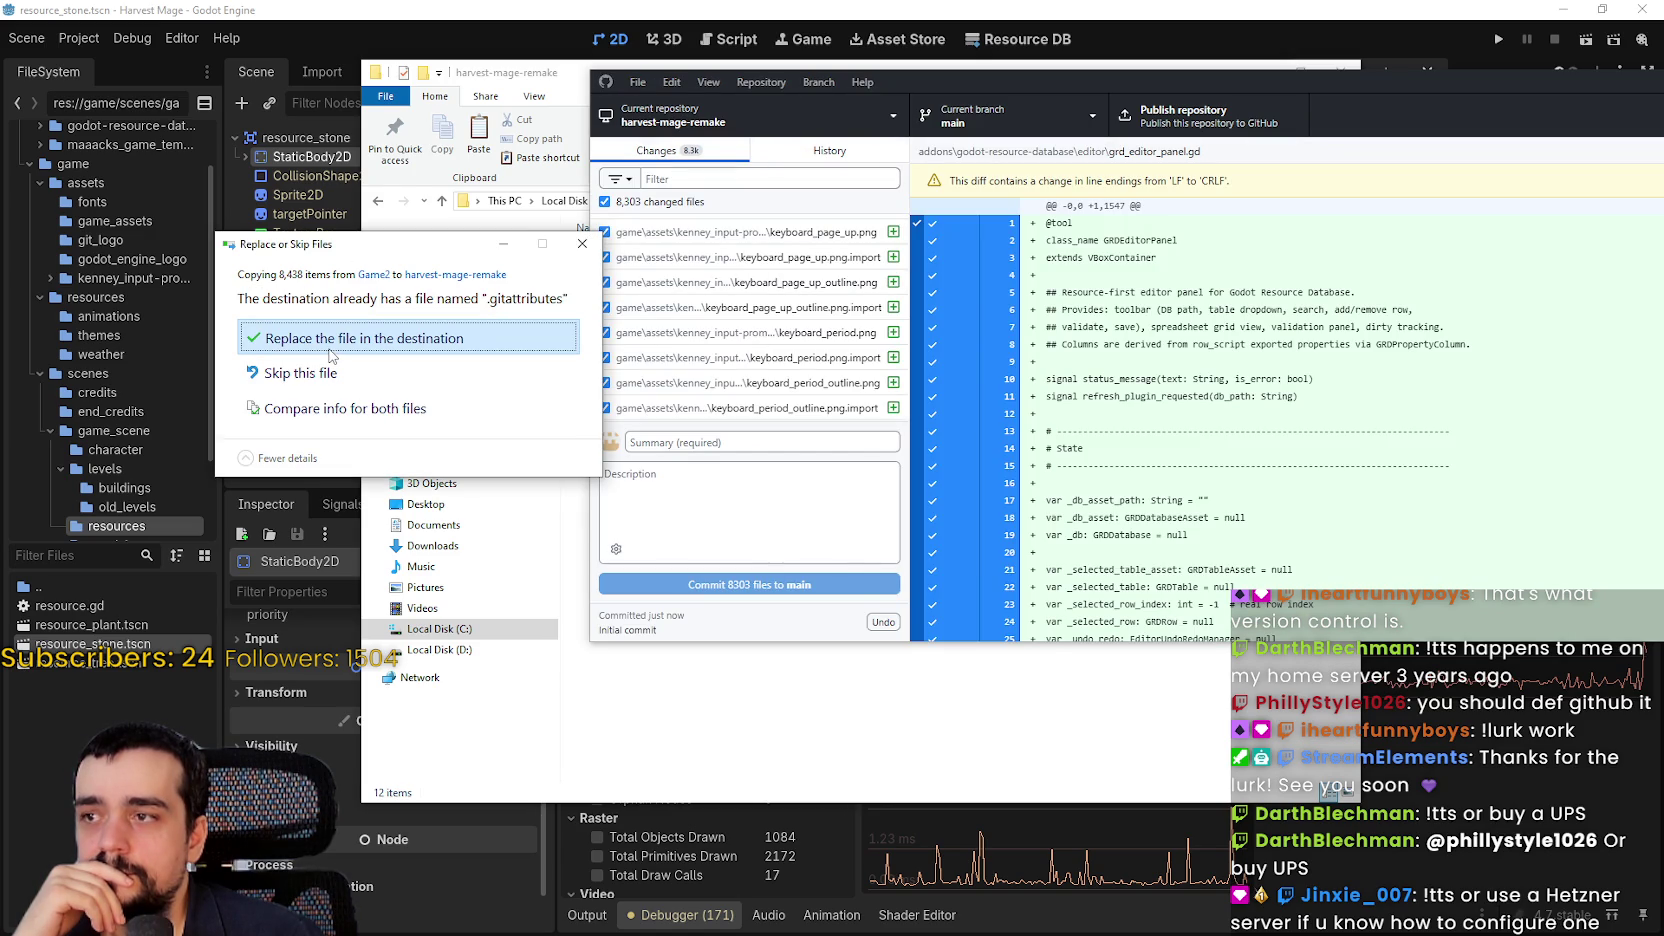
Replace the existing .gitattributes with the copied one and recheck the changes list
{"action": "left_click", "coordinate": [331, 350]}
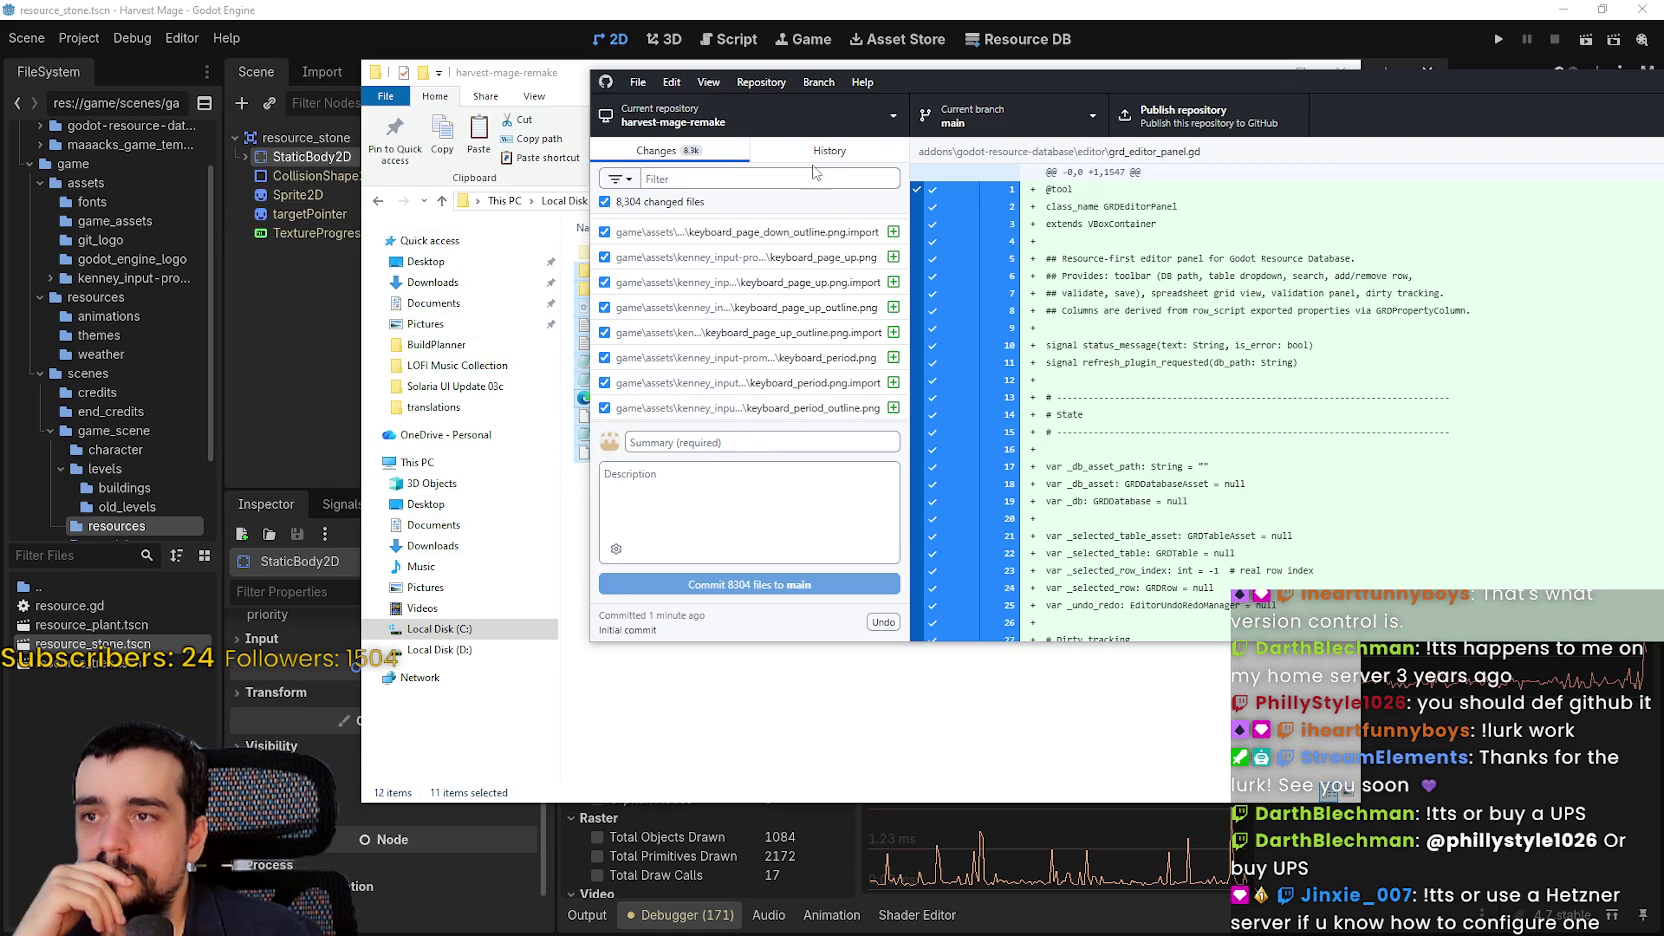
{"action": "left_click", "coordinate": [812, 158]}
{"action": "left_click", "coordinate": [648, 158]}
{"action": "left_click", "coordinate": [826, 160]}
{"action": "left_click", "coordinate": [656, 158]}
Commit all 8,304 files to main with summary 'v.0.0.1' and a short description
{"action": "left_click", "coordinate": [831, 441]}
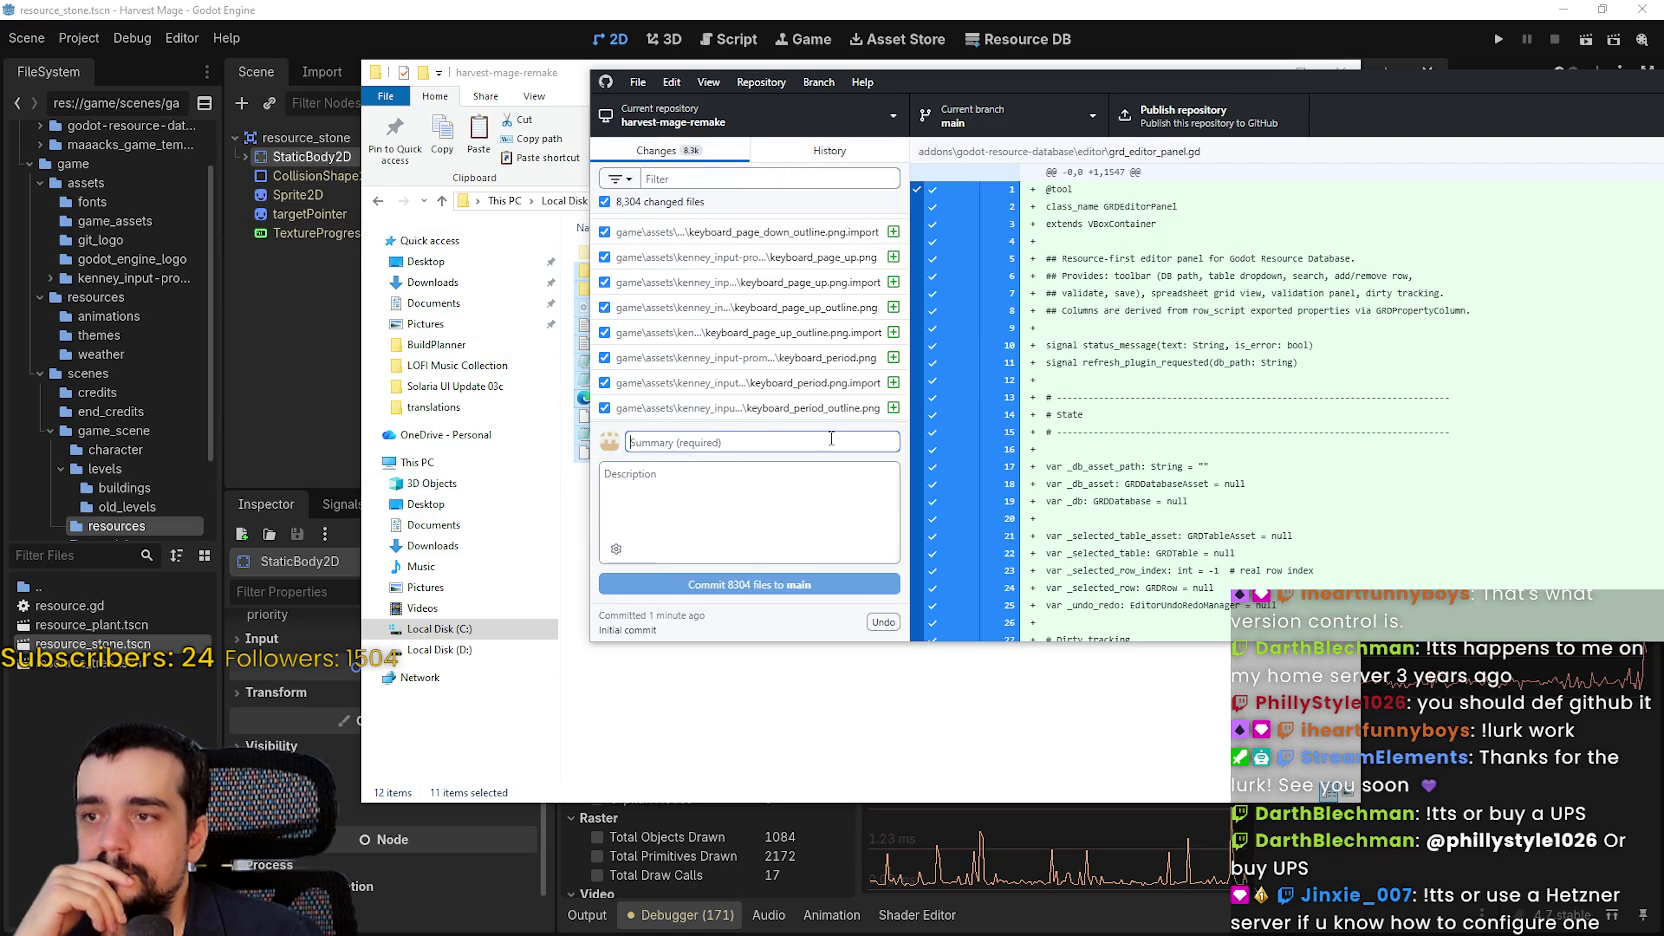
{"action": "type", "text": "v.0.0.1"}
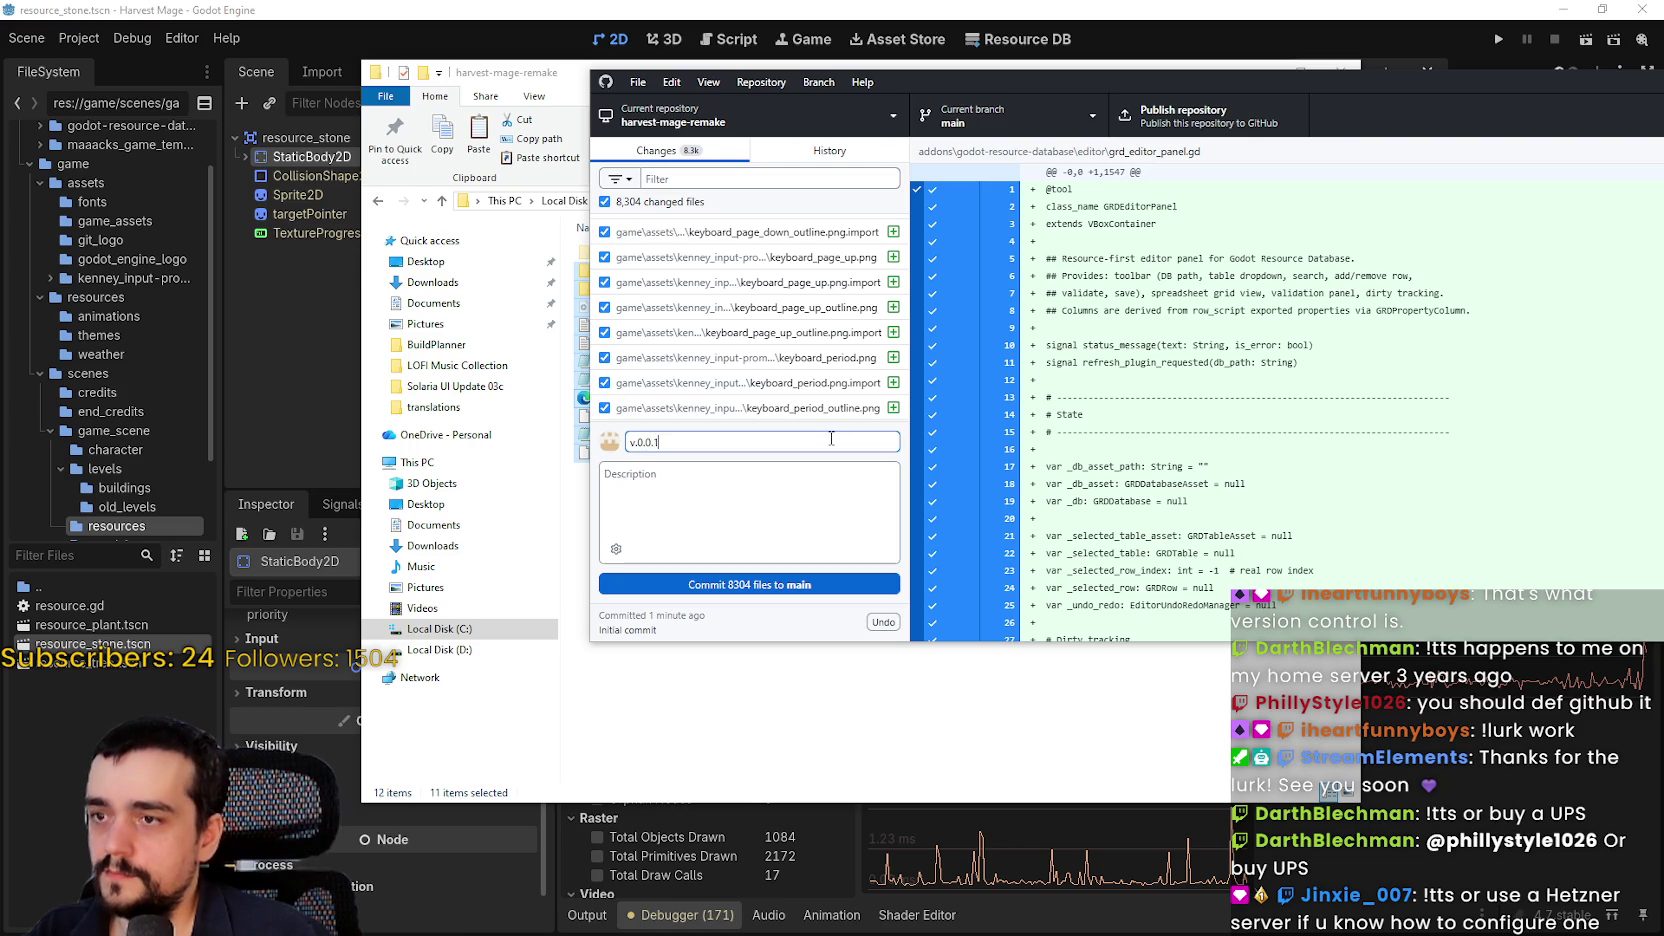
{"action": "left_click", "coordinate": [733, 500]}
{"action": "type", "text": "- The Start of a great game!"}
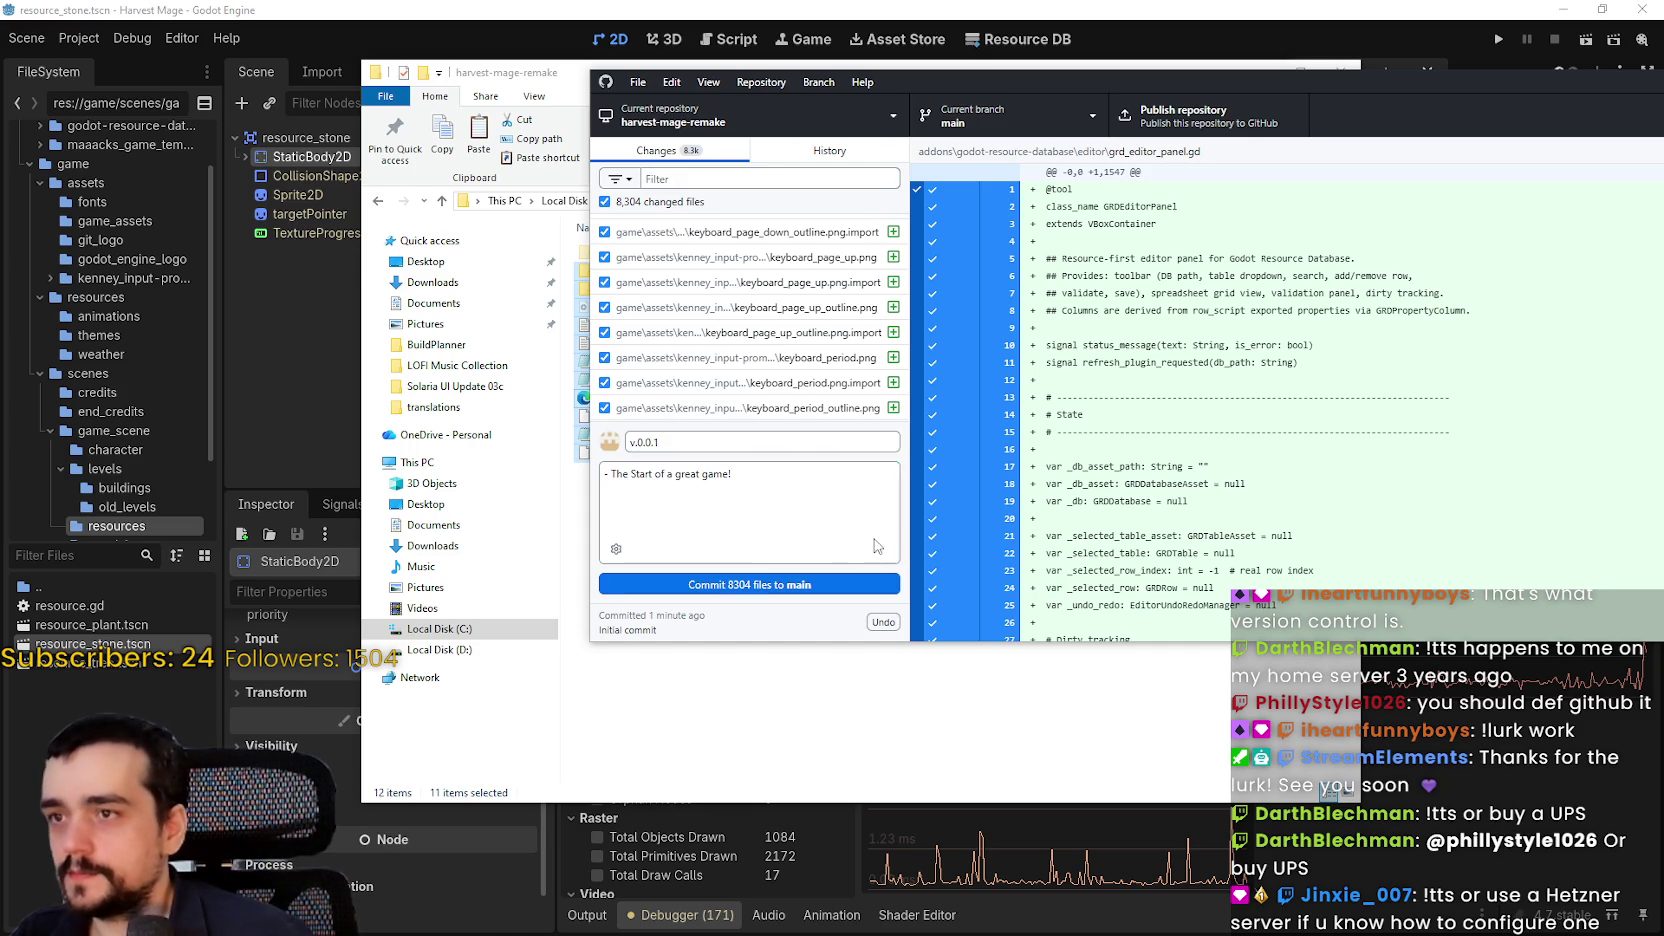
{"action": "left_click", "coordinate": [810, 583]}
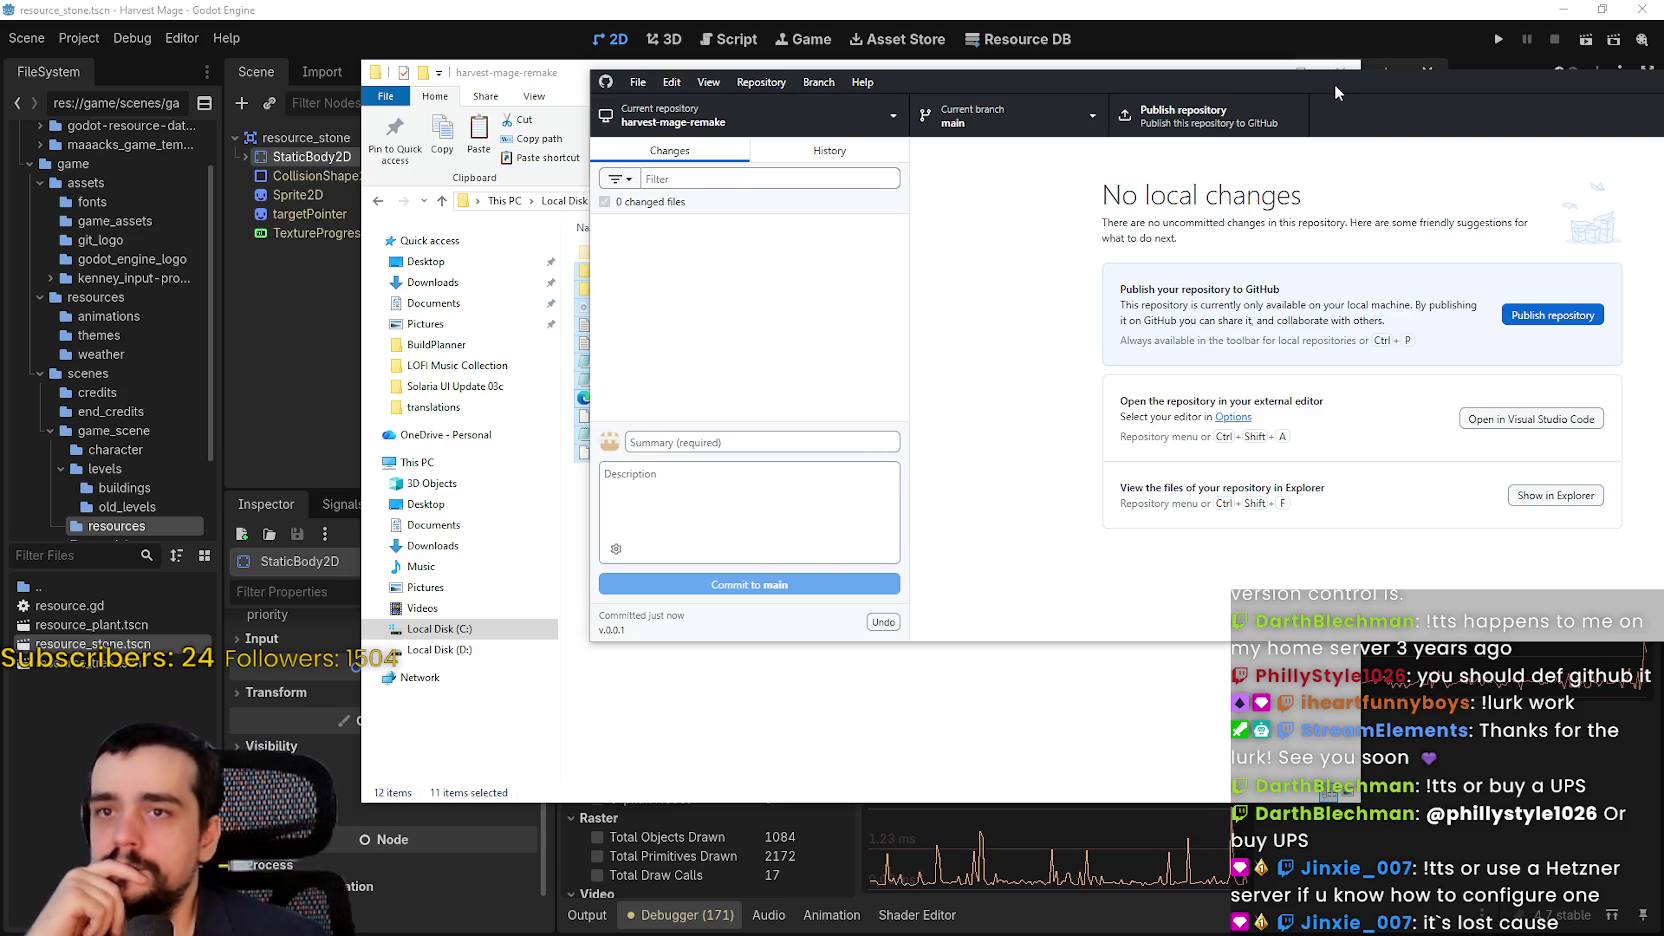
{"action": "left_click_drag", "start_coordinate": [1152, 93], "coordinate": [1086, 90]}
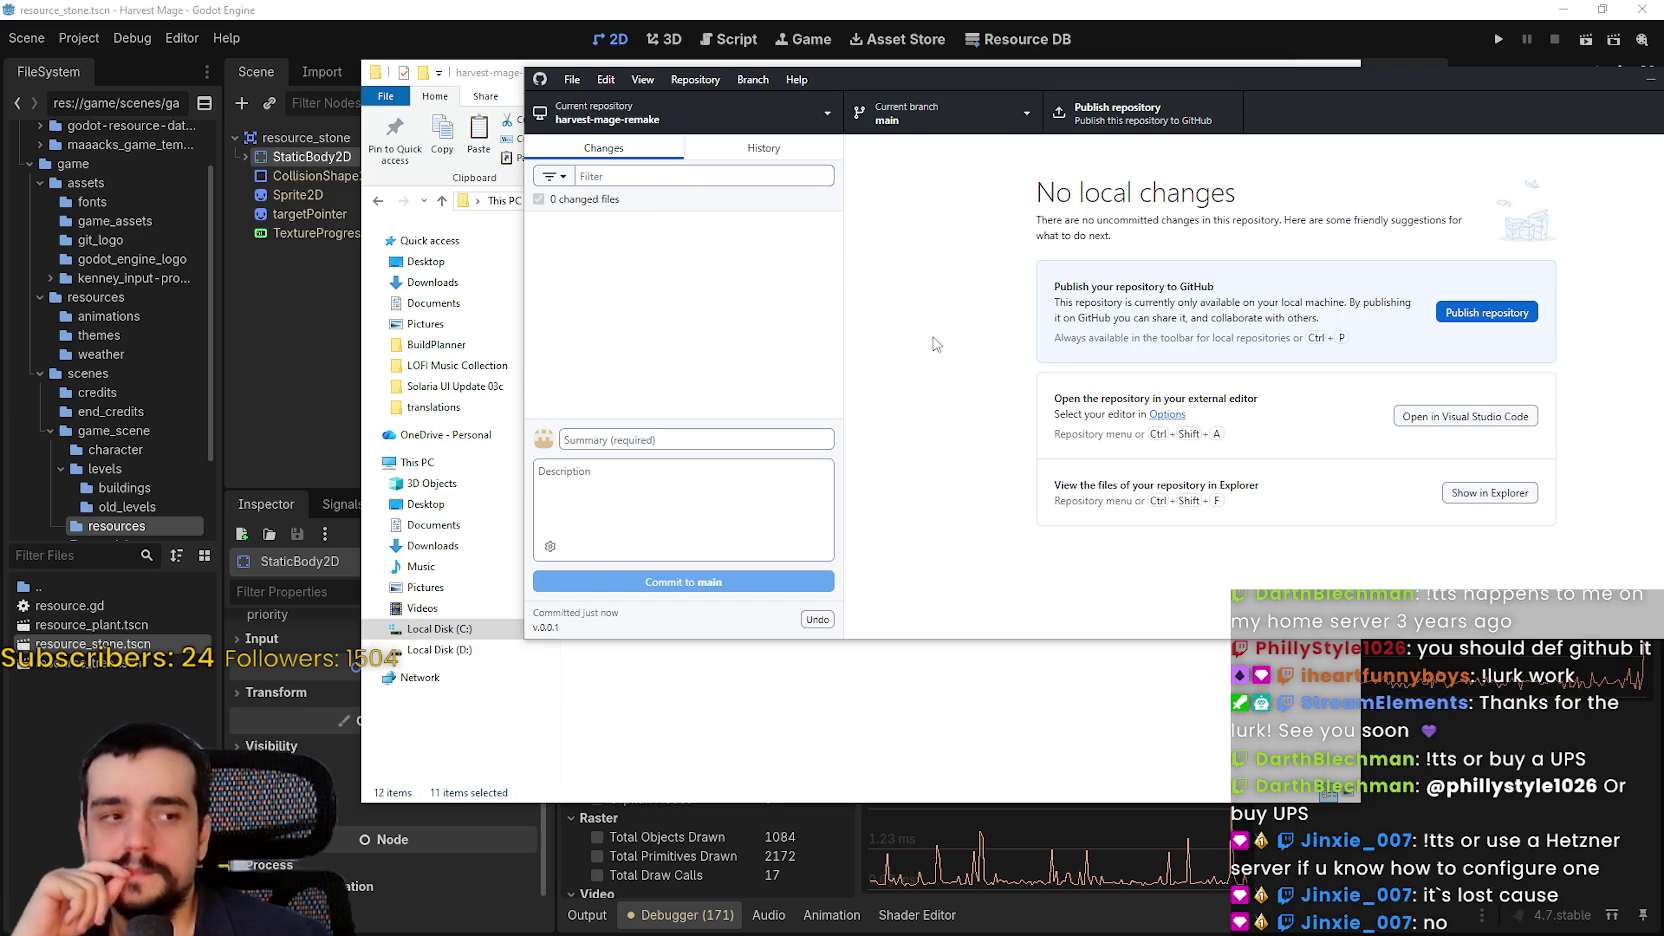
{"action": "left_click", "coordinate": [690, 152]}
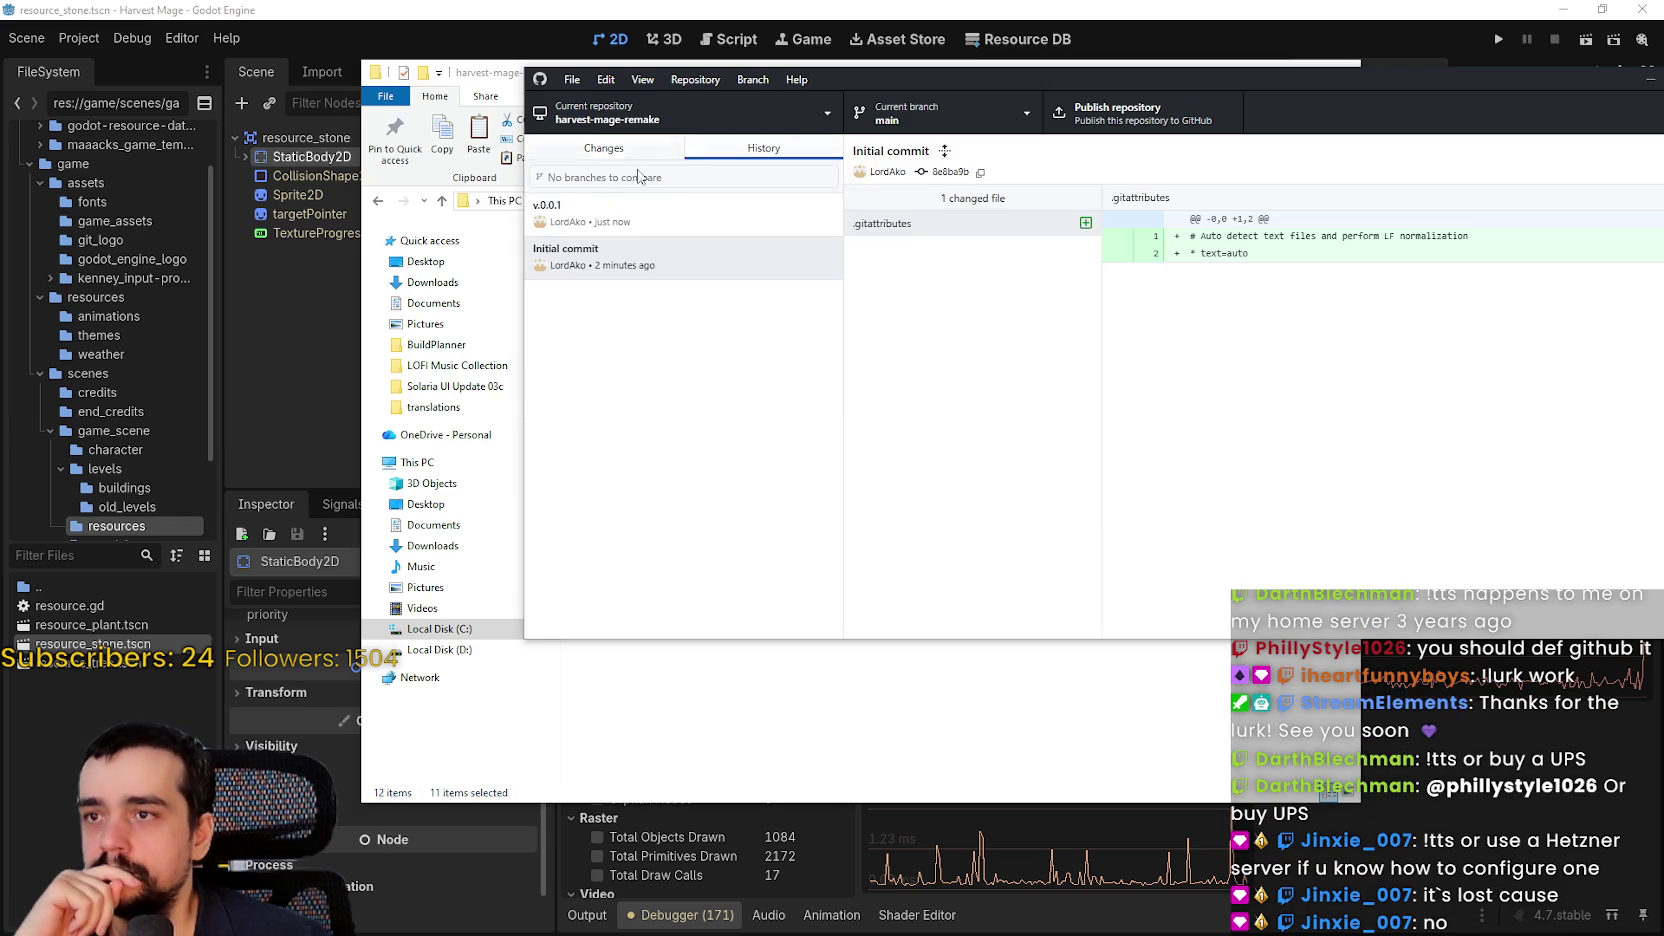
{"action": "left_click", "coordinate": [637, 226]}
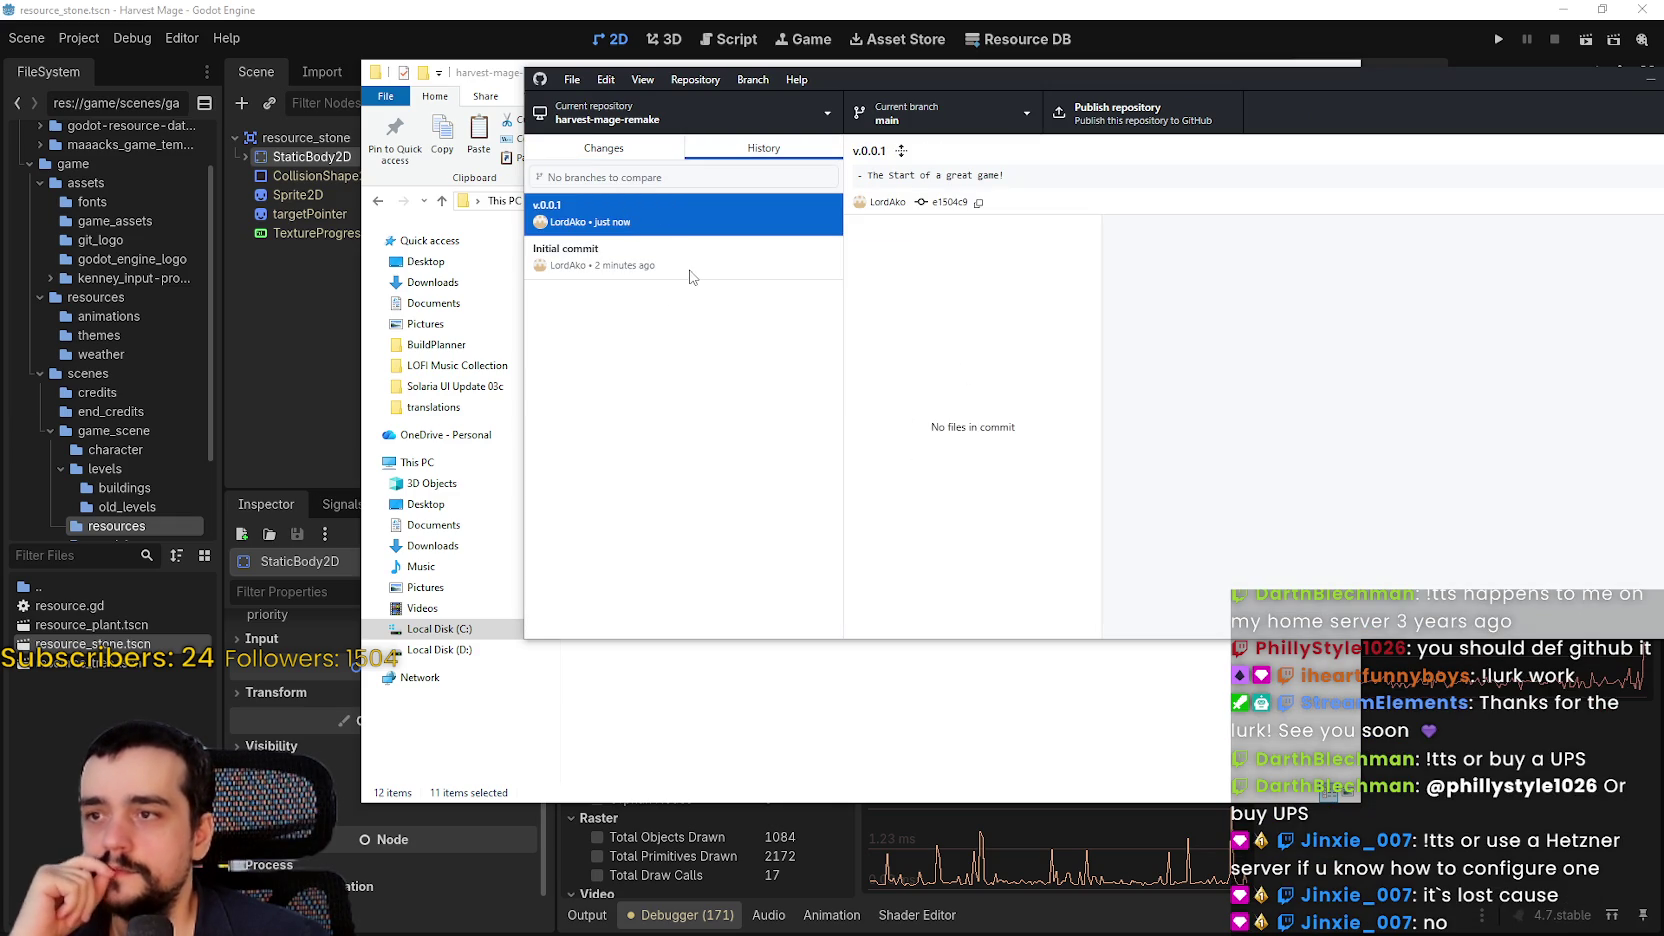
{"action": "left_click", "coordinate": [690, 270]}
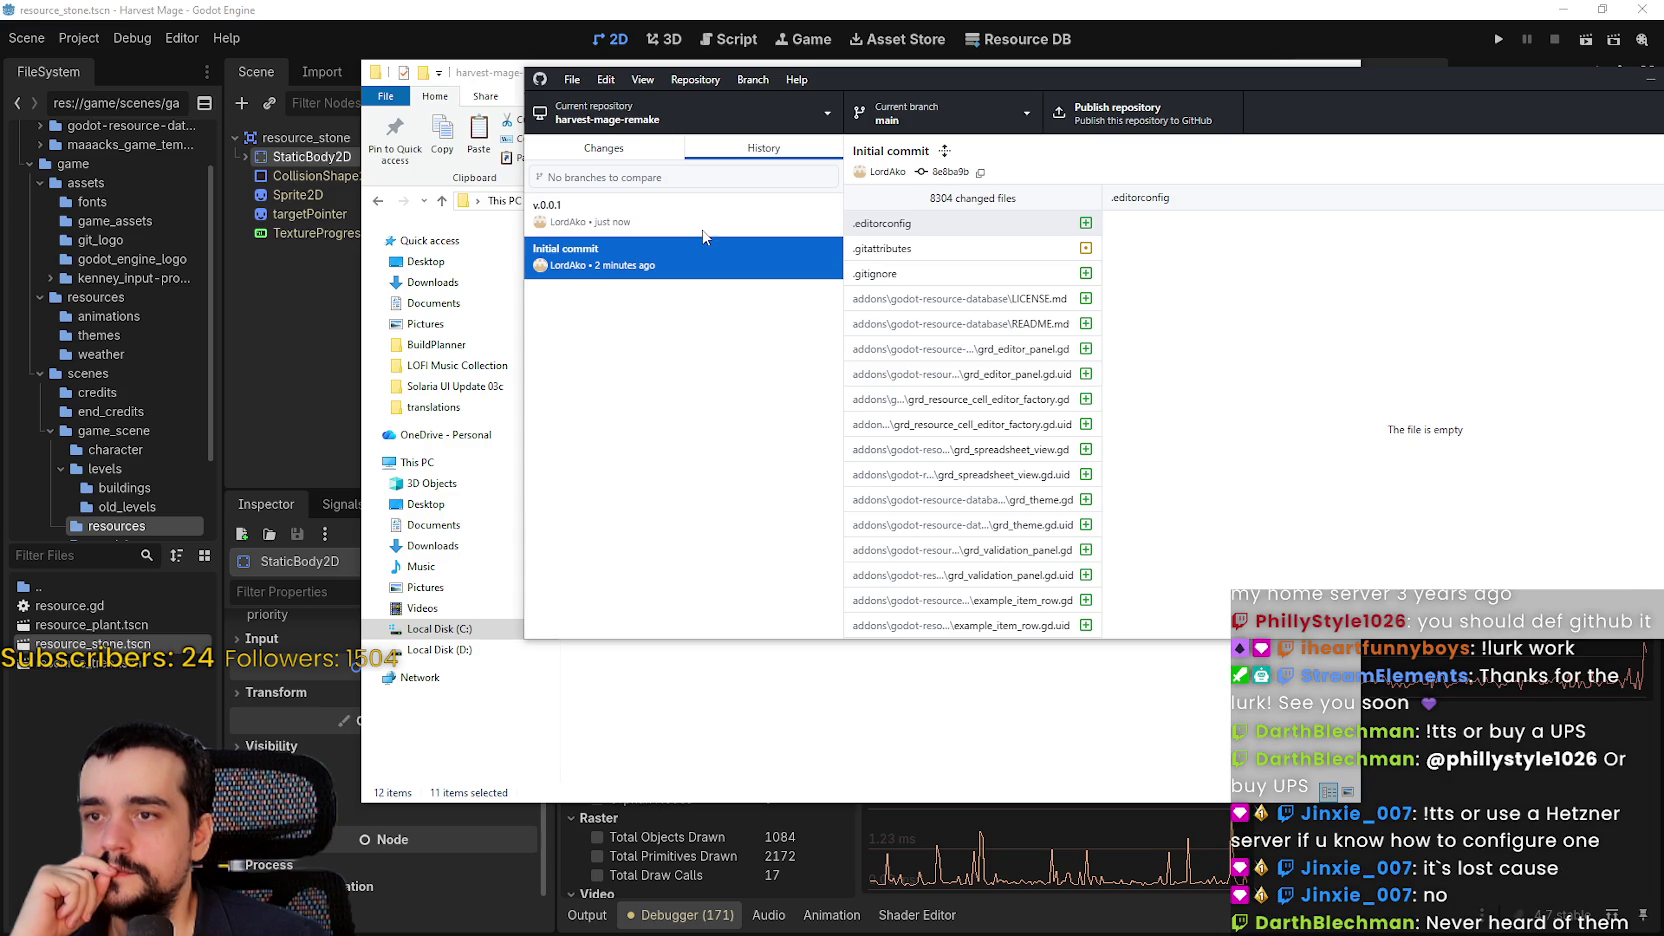
{"action": "left_click", "coordinate": [706, 222]}
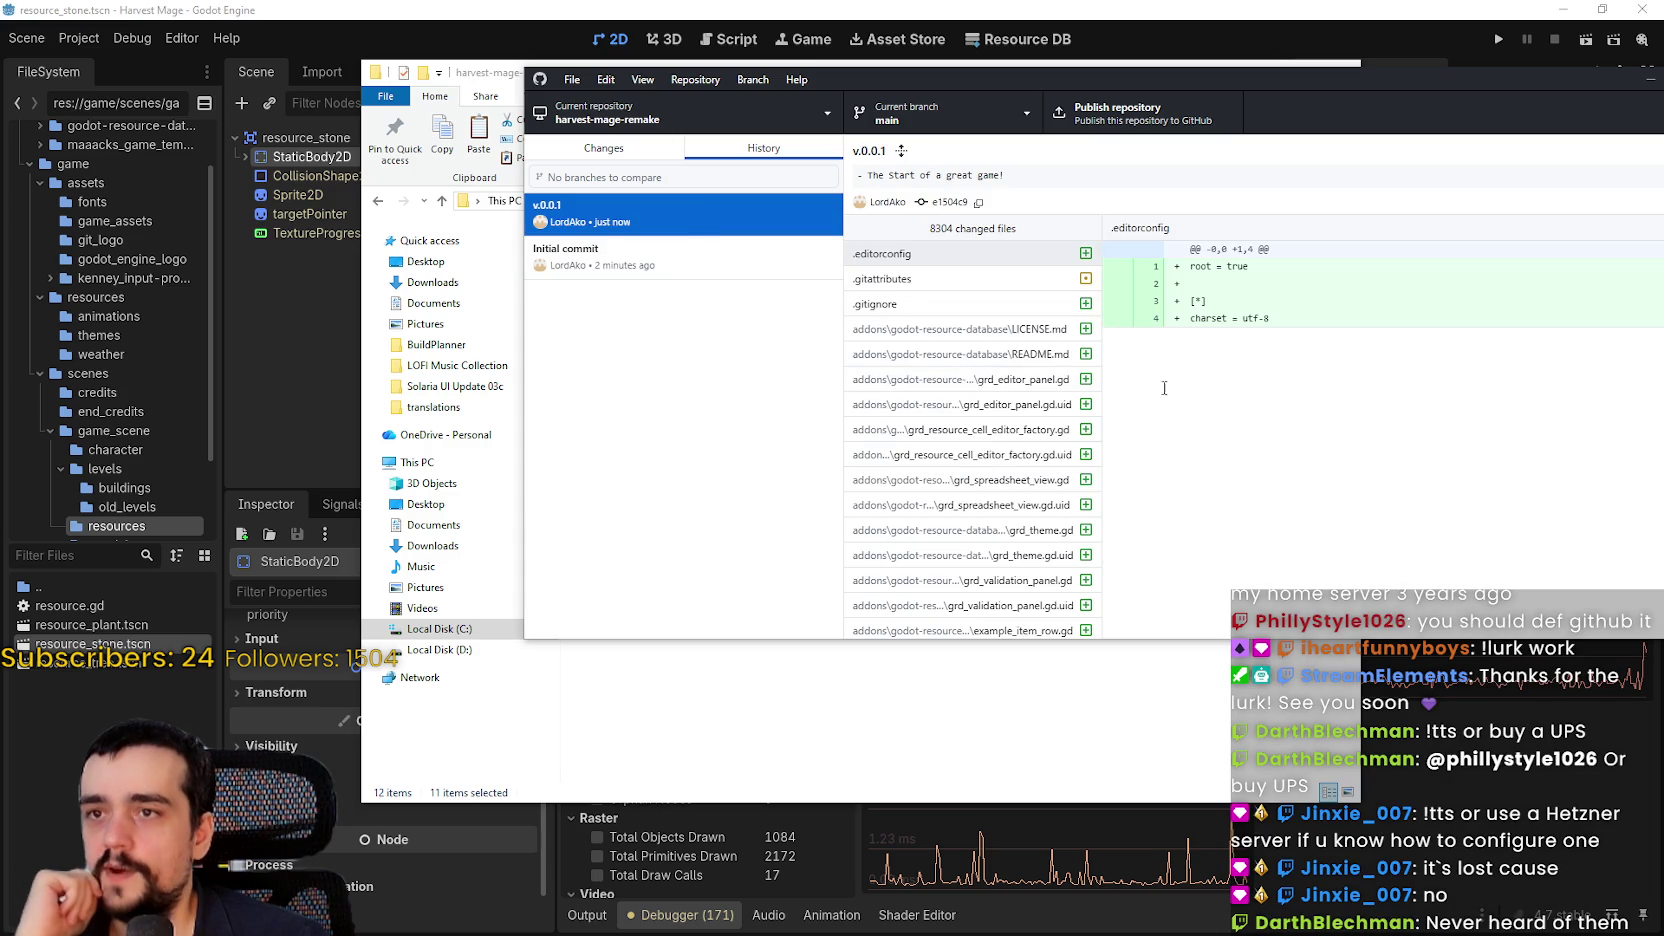
{"action": "left_click", "coordinate": [671, 254]}
{"action": "left_click", "coordinate": [699, 205]}
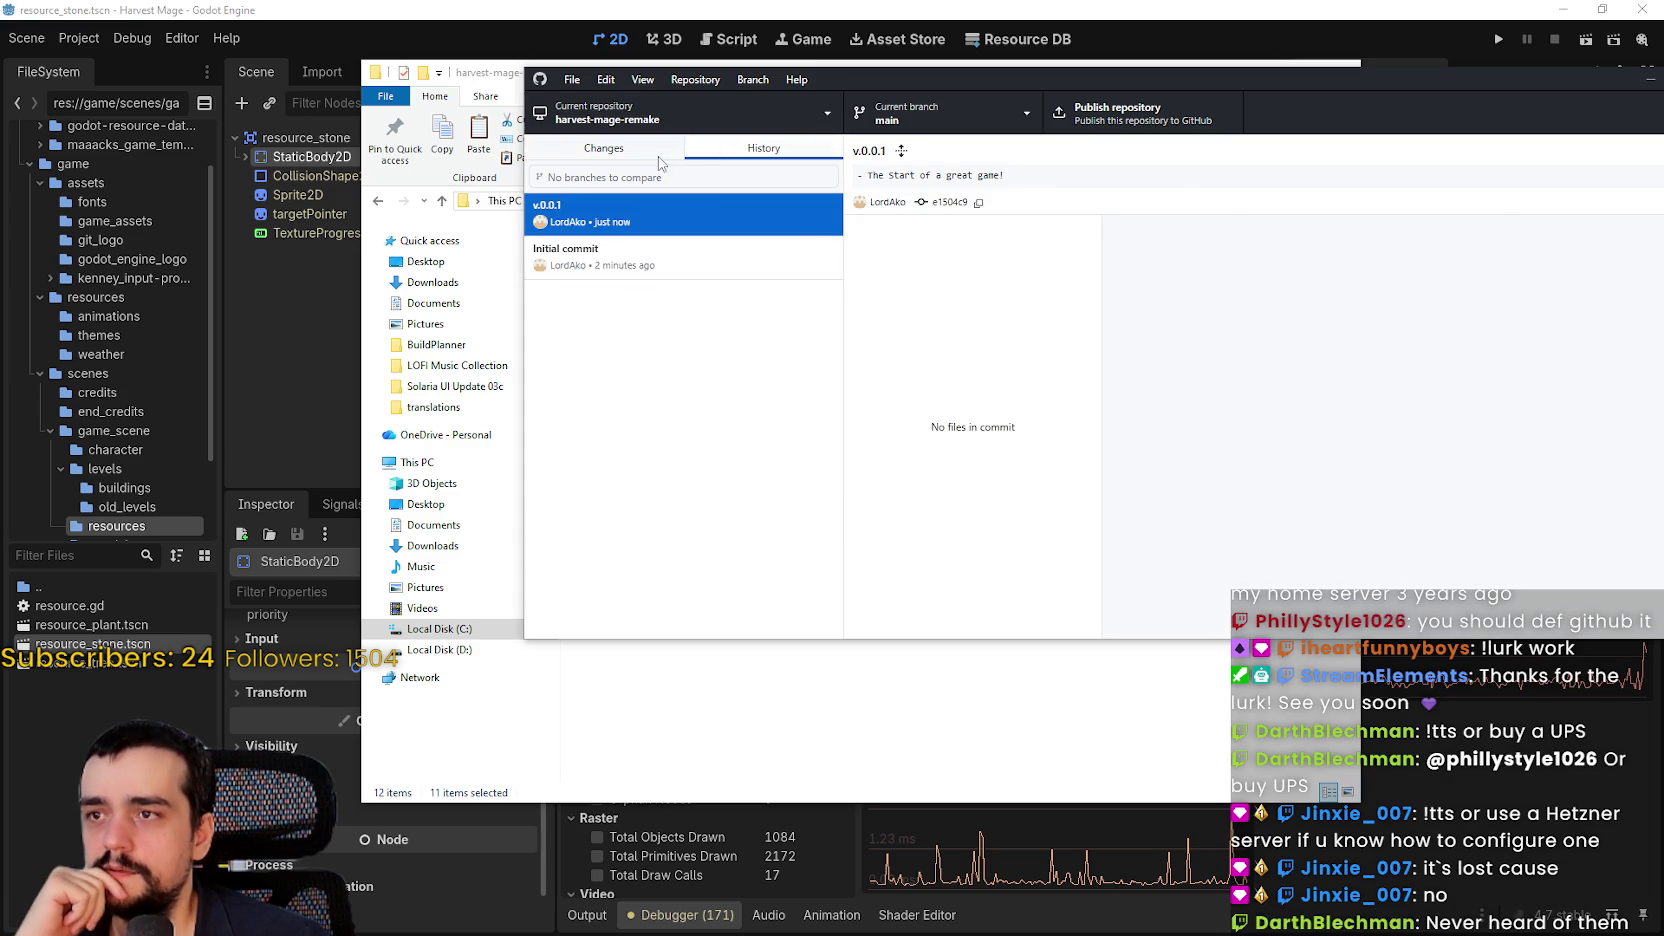
{"action": "left_click", "coordinate": [658, 158]}
{"action": "left_click_drag", "start_coordinate": [1538, 83], "coordinate": [1463, 92]}
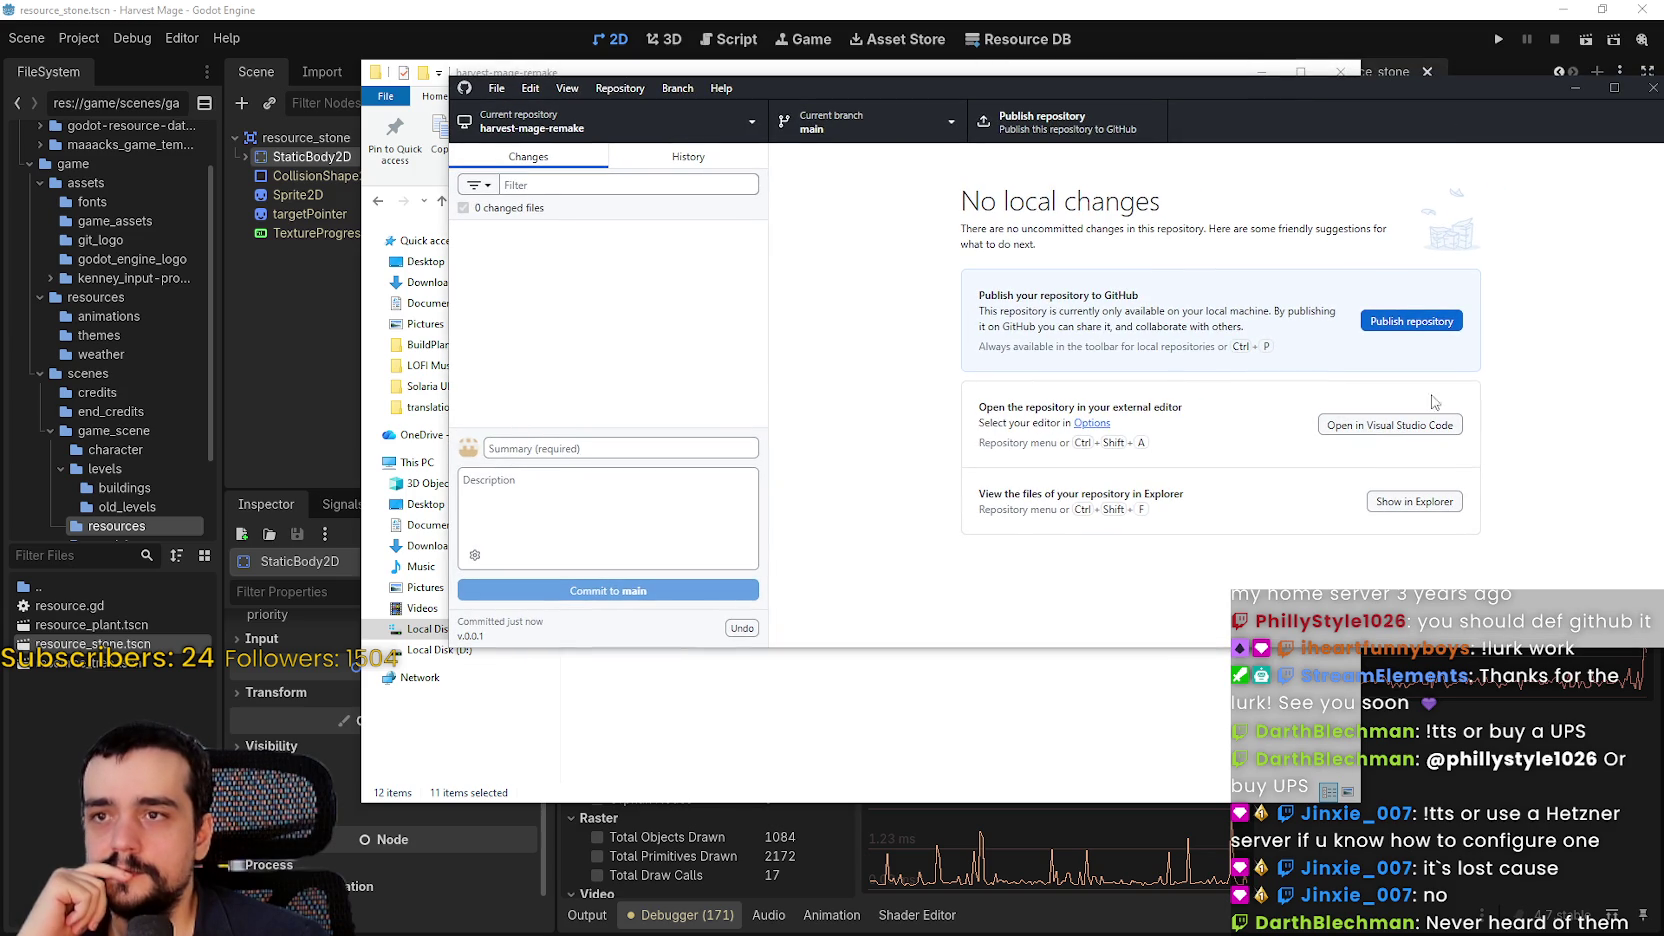
Publish harvest-mage-remake to GitHub as a private repository and check its History
{"action": "left_click", "coordinate": [1110, 130]}
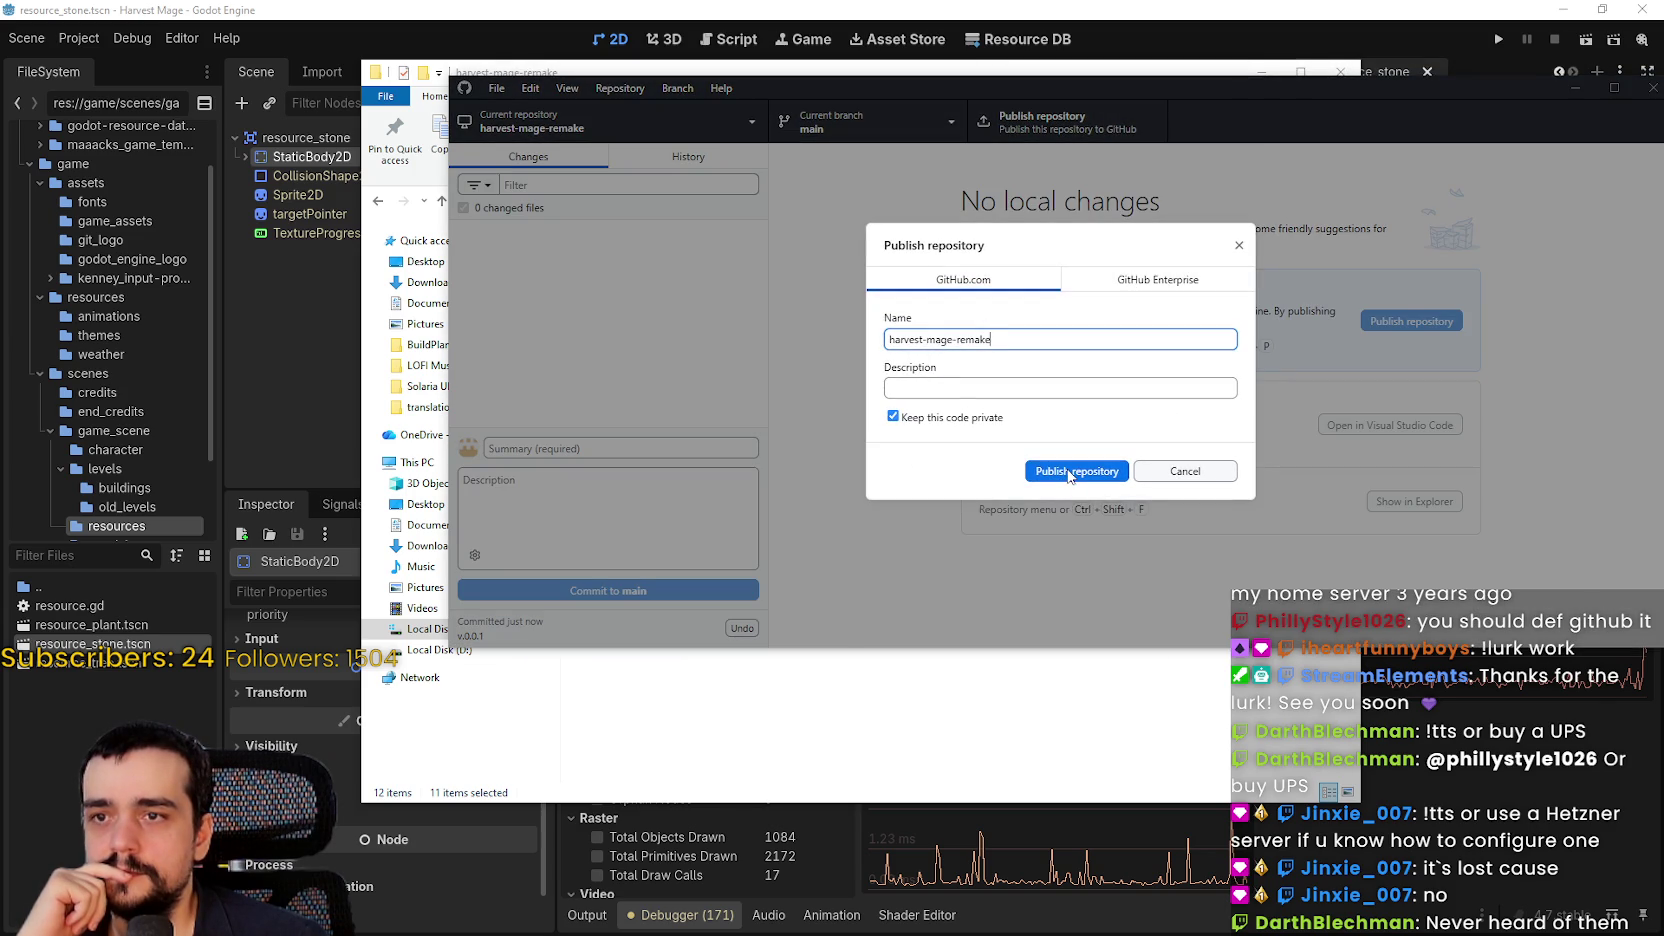
{"action": "left_click", "coordinate": [1070, 476]}
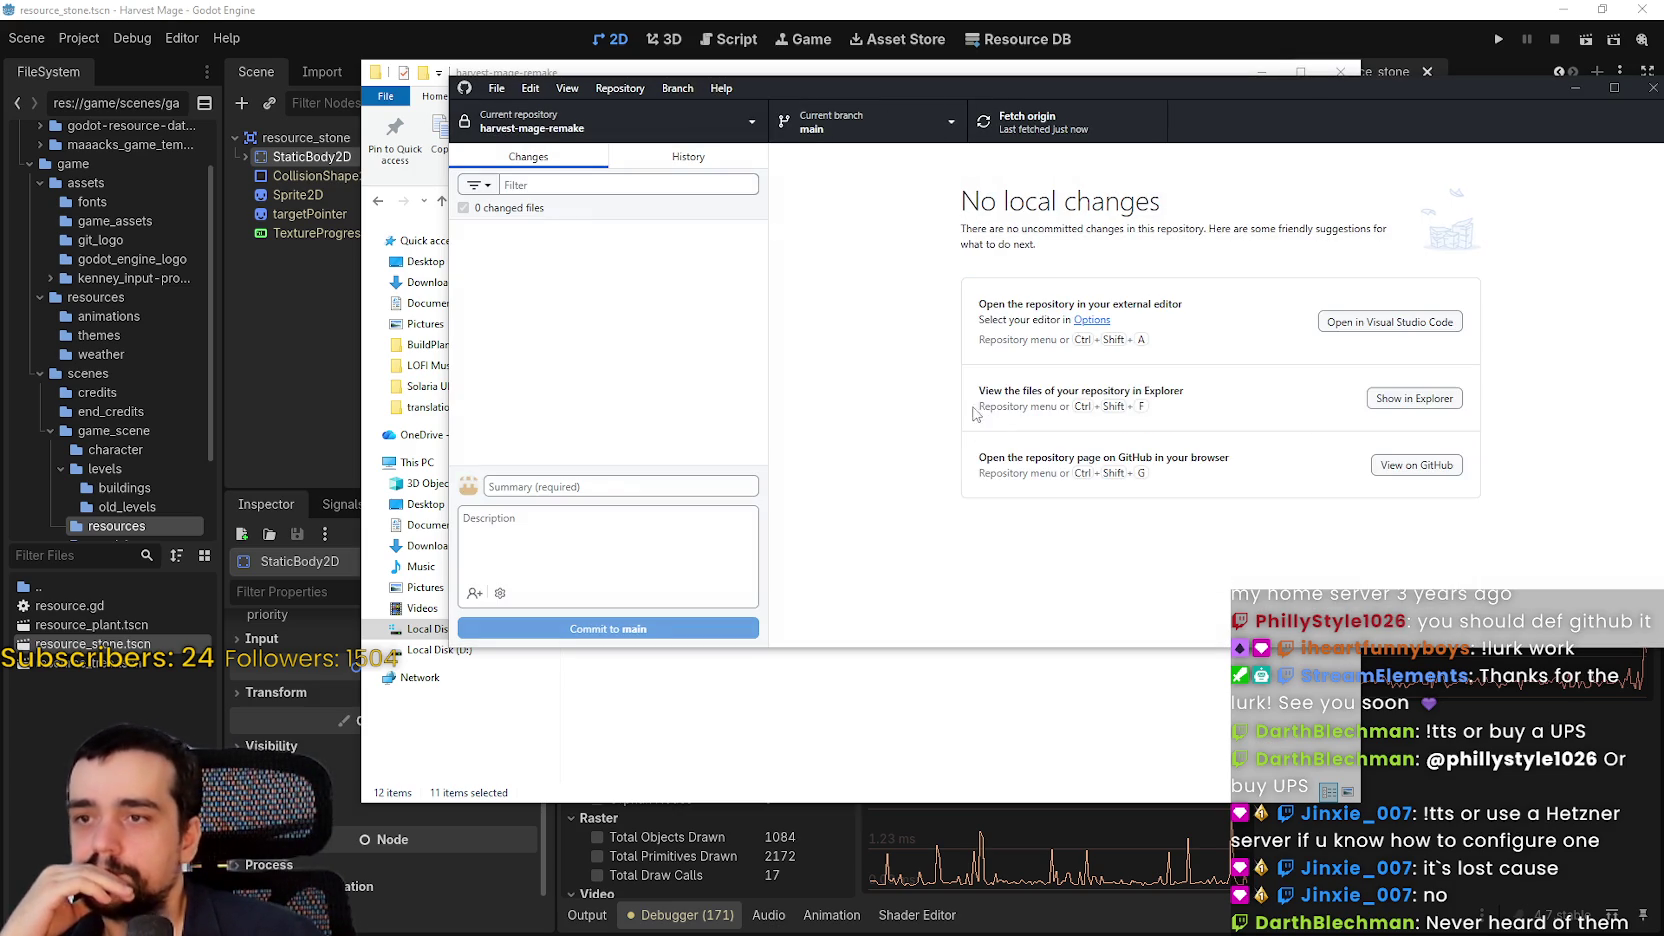
{"action": "left_click", "coordinate": [671, 159]}
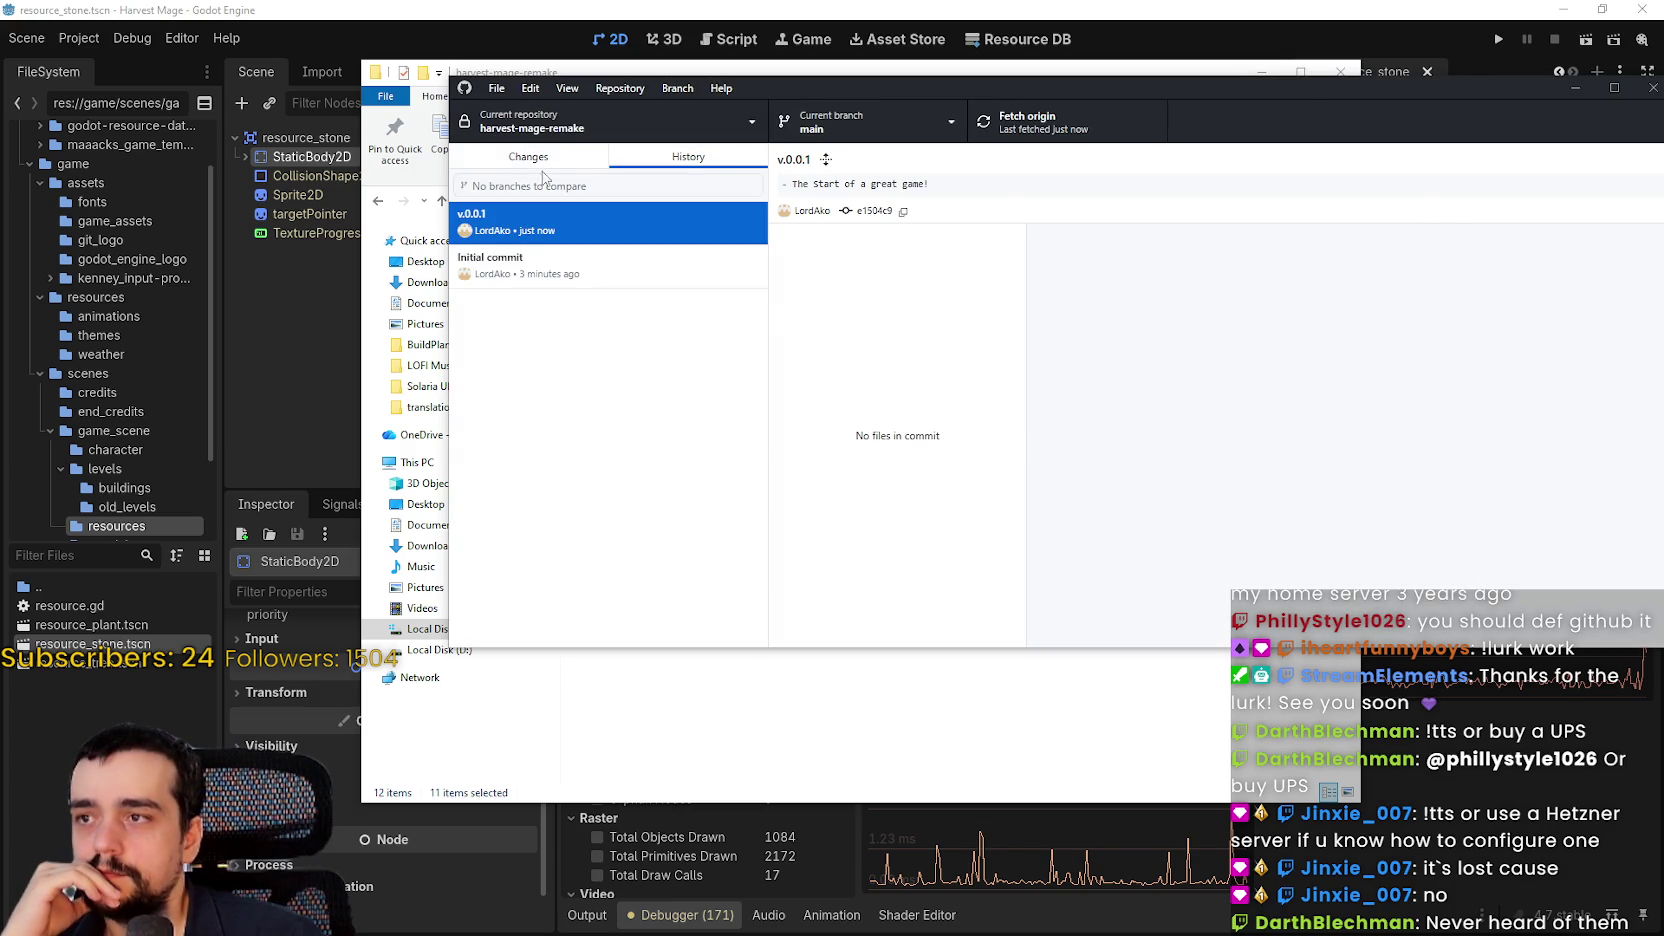
{"action": "left_click", "coordinate": [530, 158]}
Toggle between the Changes and History views, then switch to the Godot editor
{"action": "left_click", "coordinate": [641, 172]}
{"action": "left_click", "coordinate": [555, 165]}
{"action": "left_click", "coordinate": [681, 172]}
{"action": "left_click", "coordinate": [566, 164]}
{"action": "left_click", "coordinate": [1512, 9]}
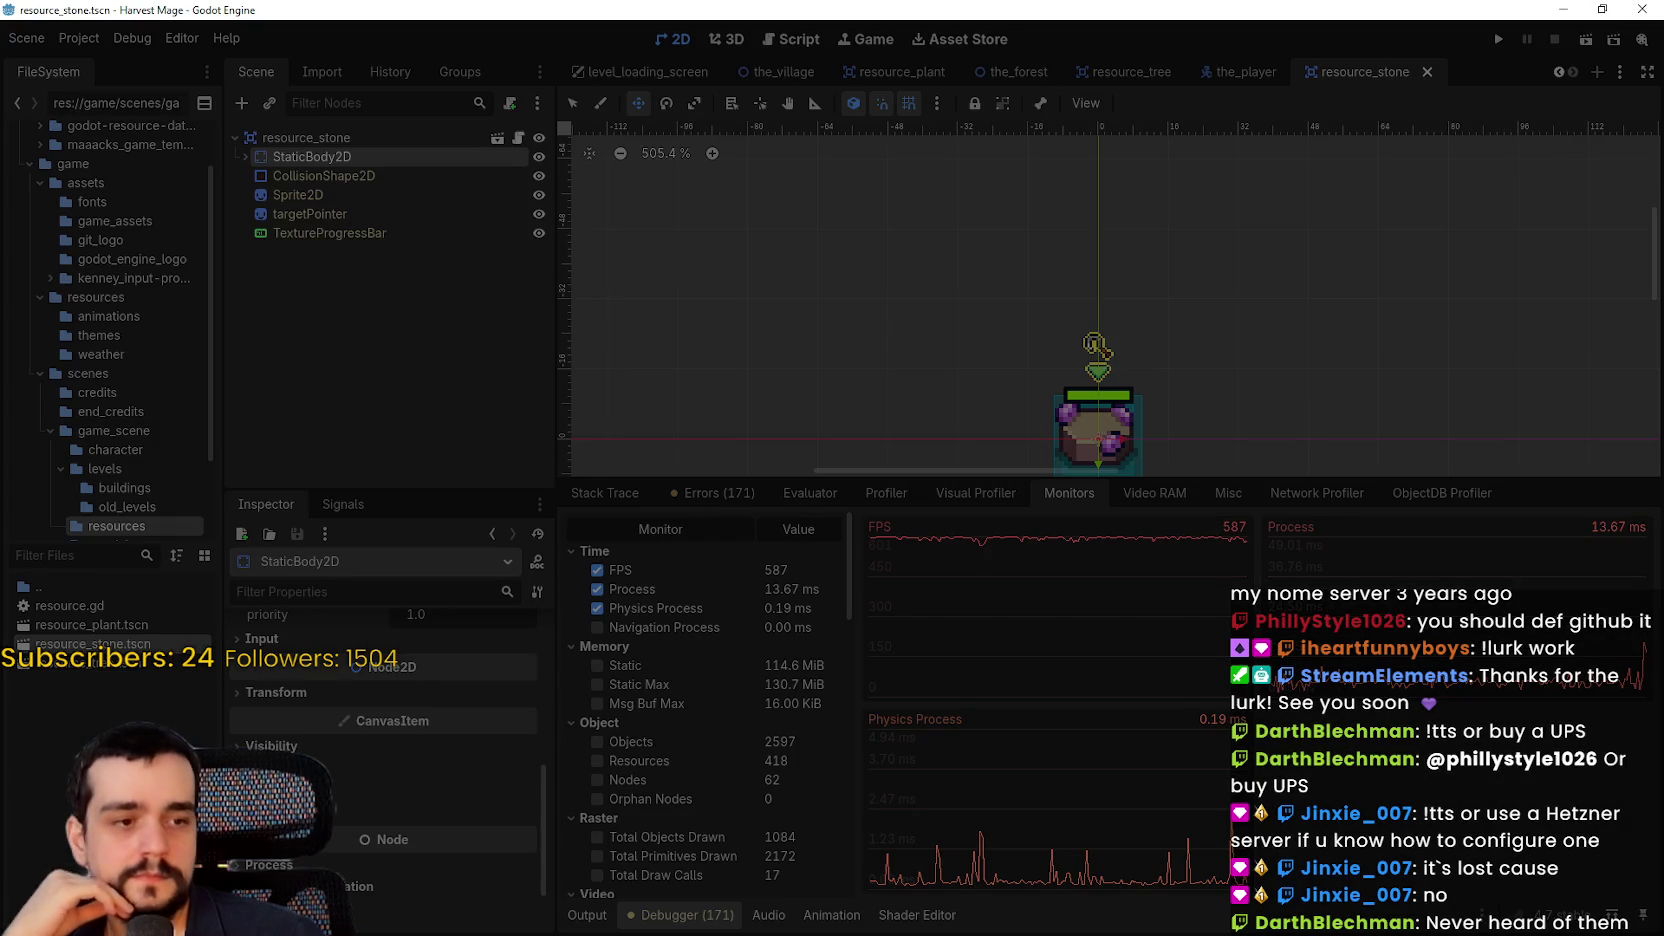
Switch away from the old Harvest Mage Godot editor to GitHub Desktop
{"action": "key", "text": "alt+Tab"}
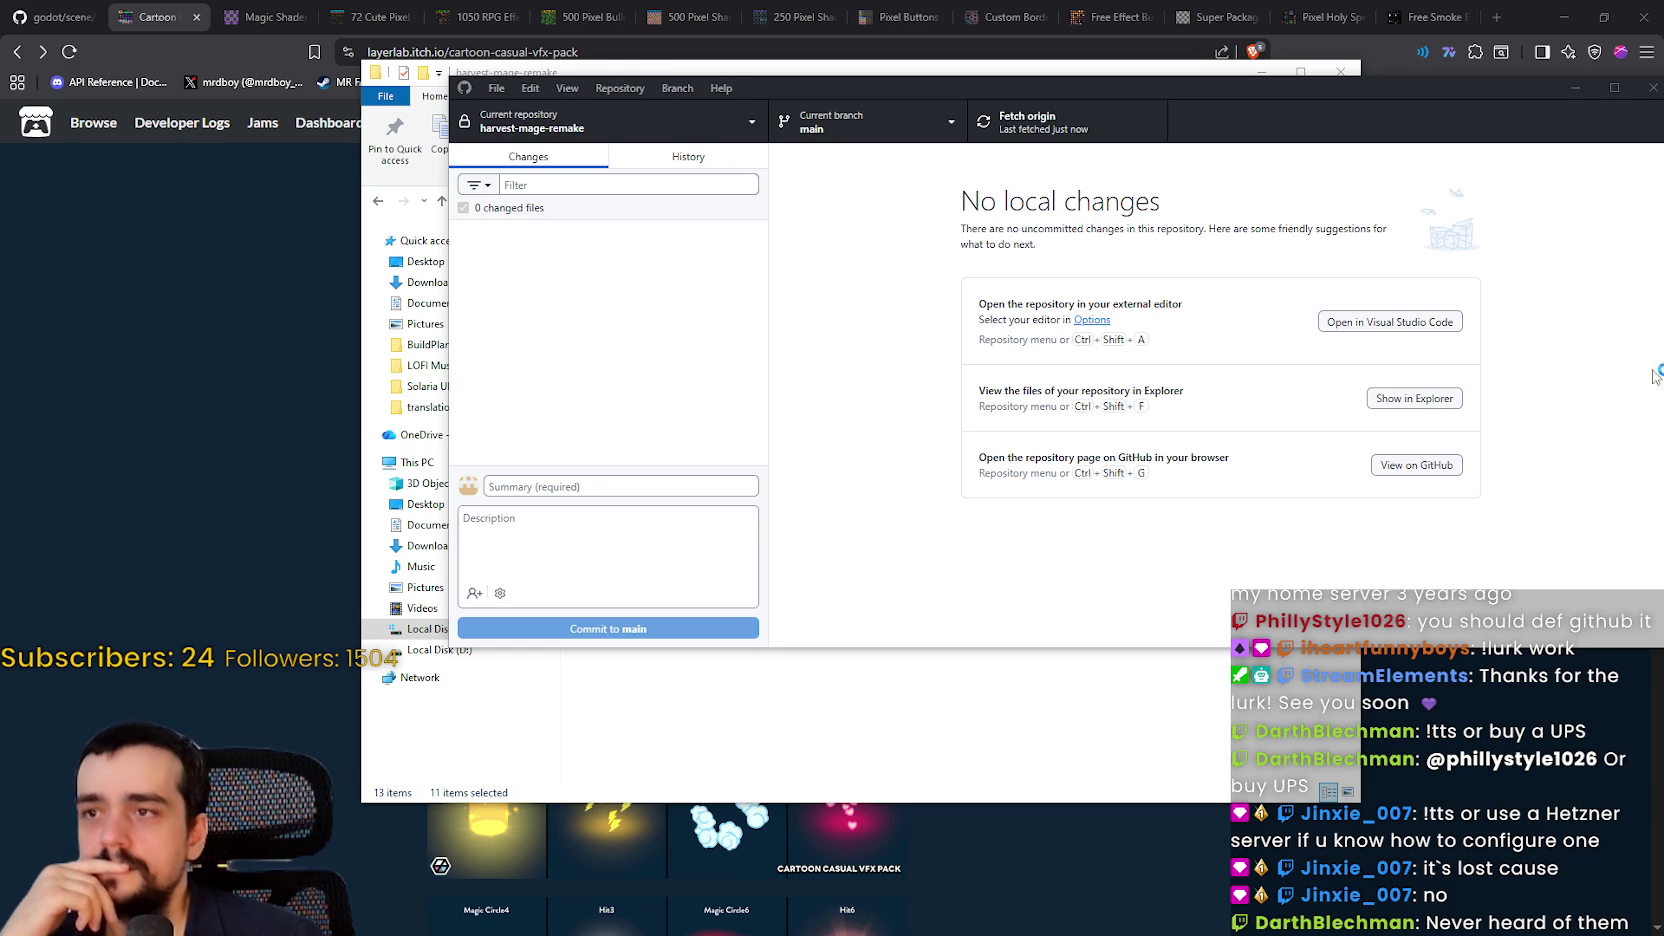
Open harvest-mage-remake's project.godot in Godot after clearing the file selection
{"action": "left_click", "coordinate": [1296, 88]}
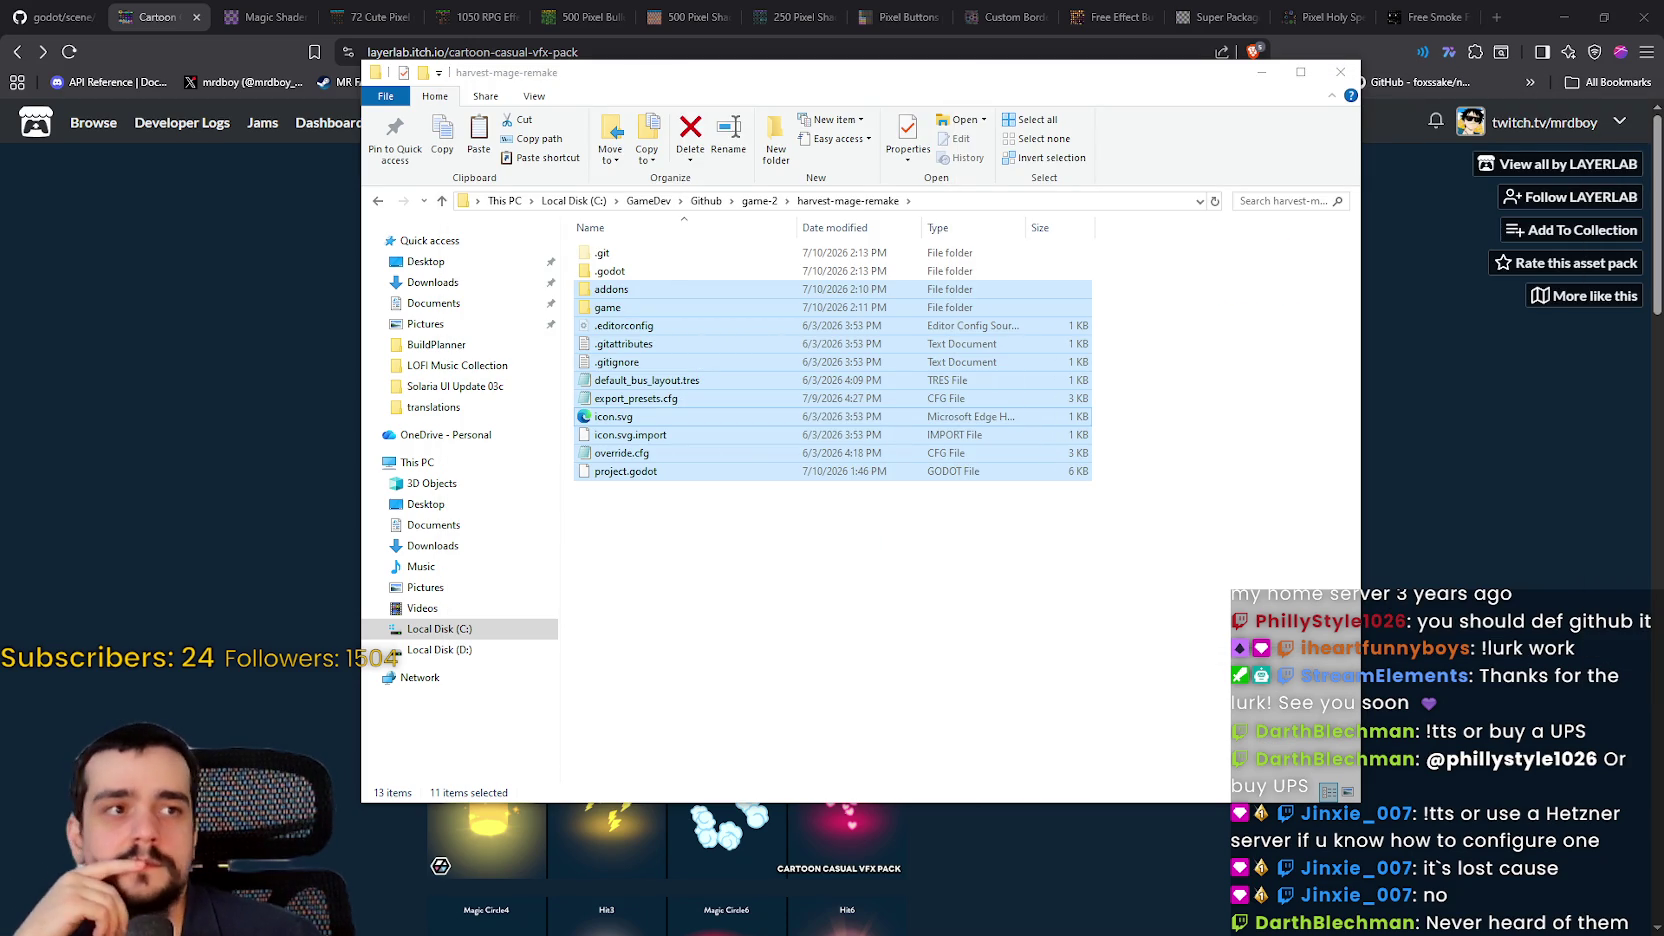
{"action": "left_click", "coordinate": [1102, 566]}
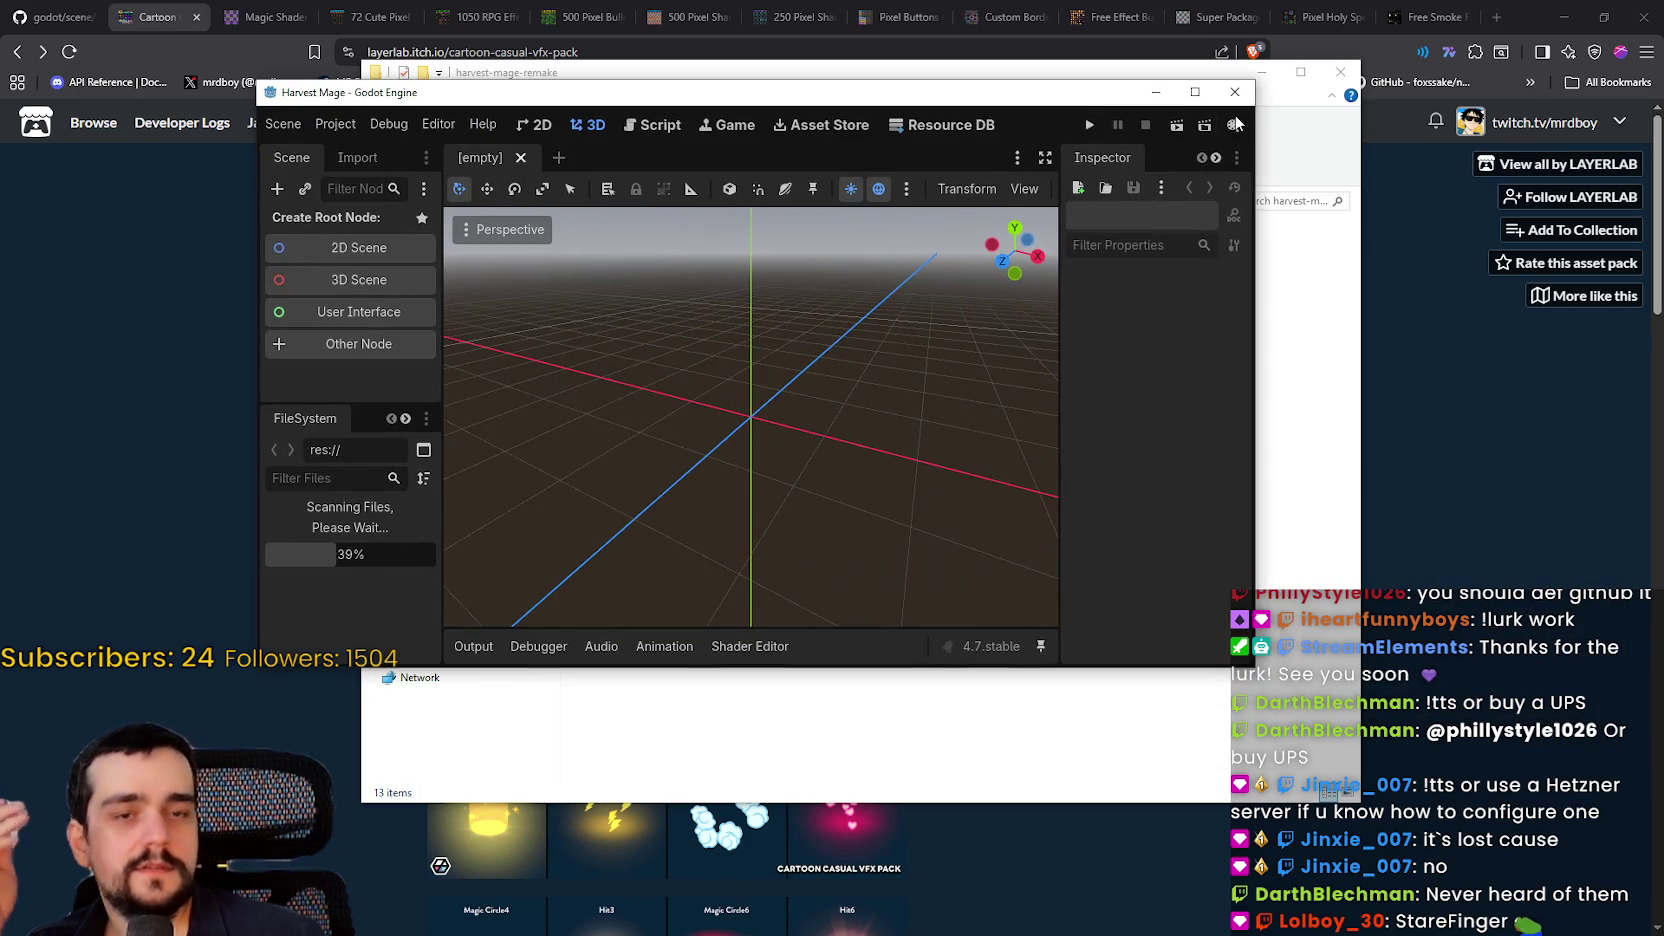
{"action": "left_click", "coordinate": [1202, 88]}
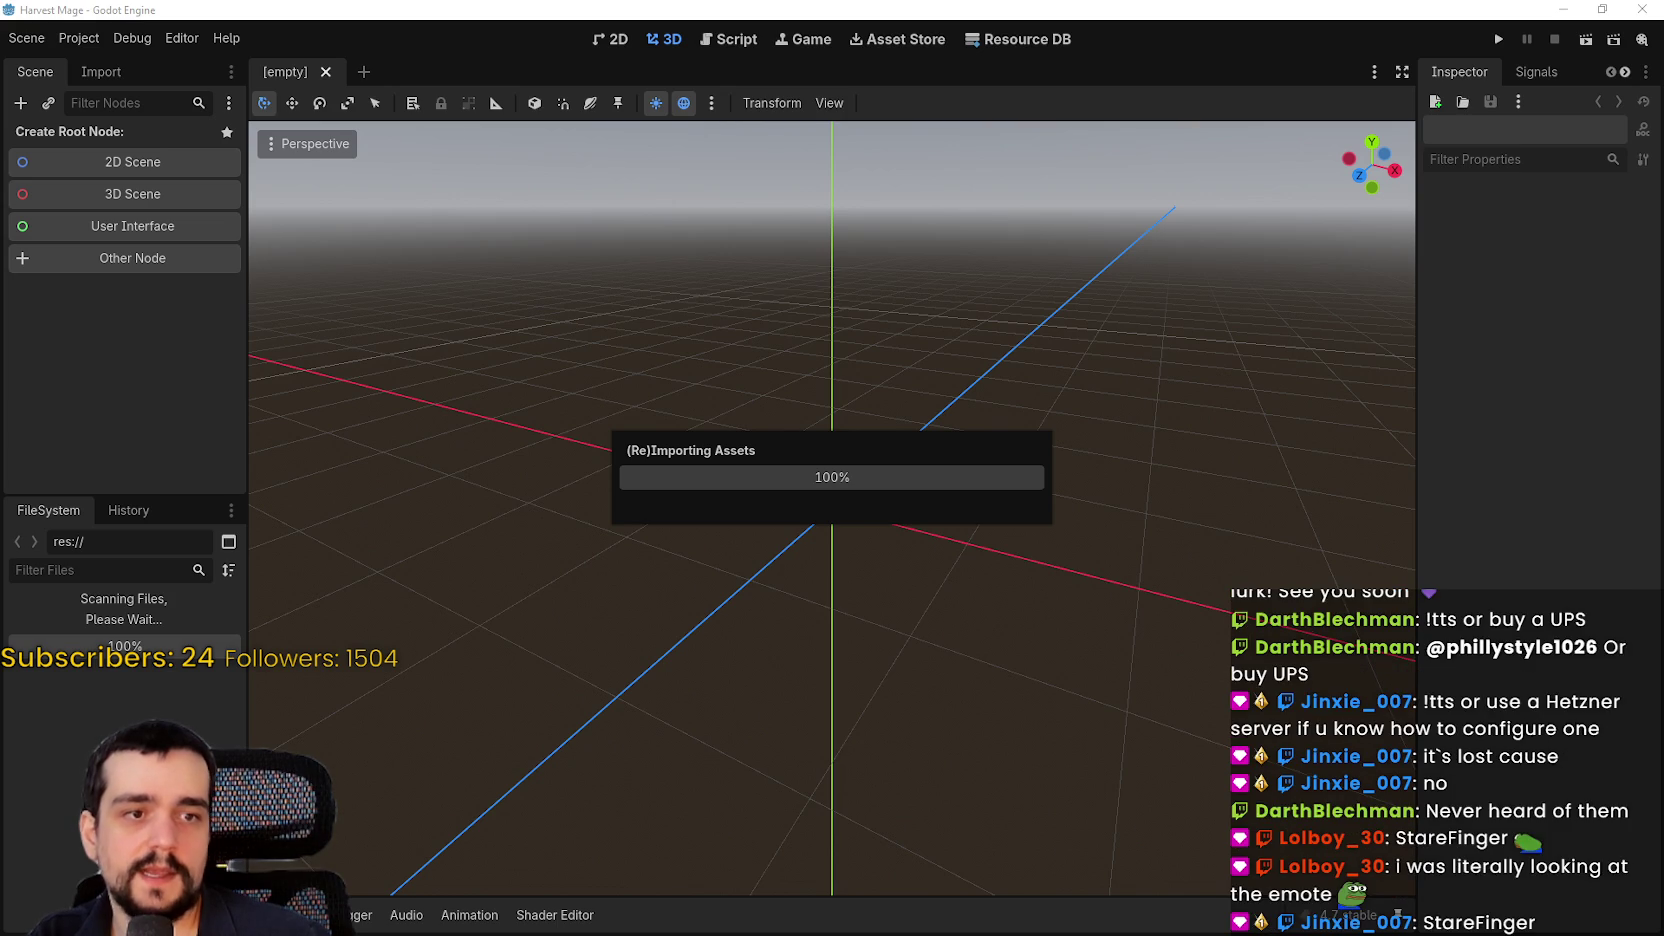
Leave Godot reimporting and switch to the 'UPS surge protector' Google results
{"action": "key", "text": "alt+Tab"}
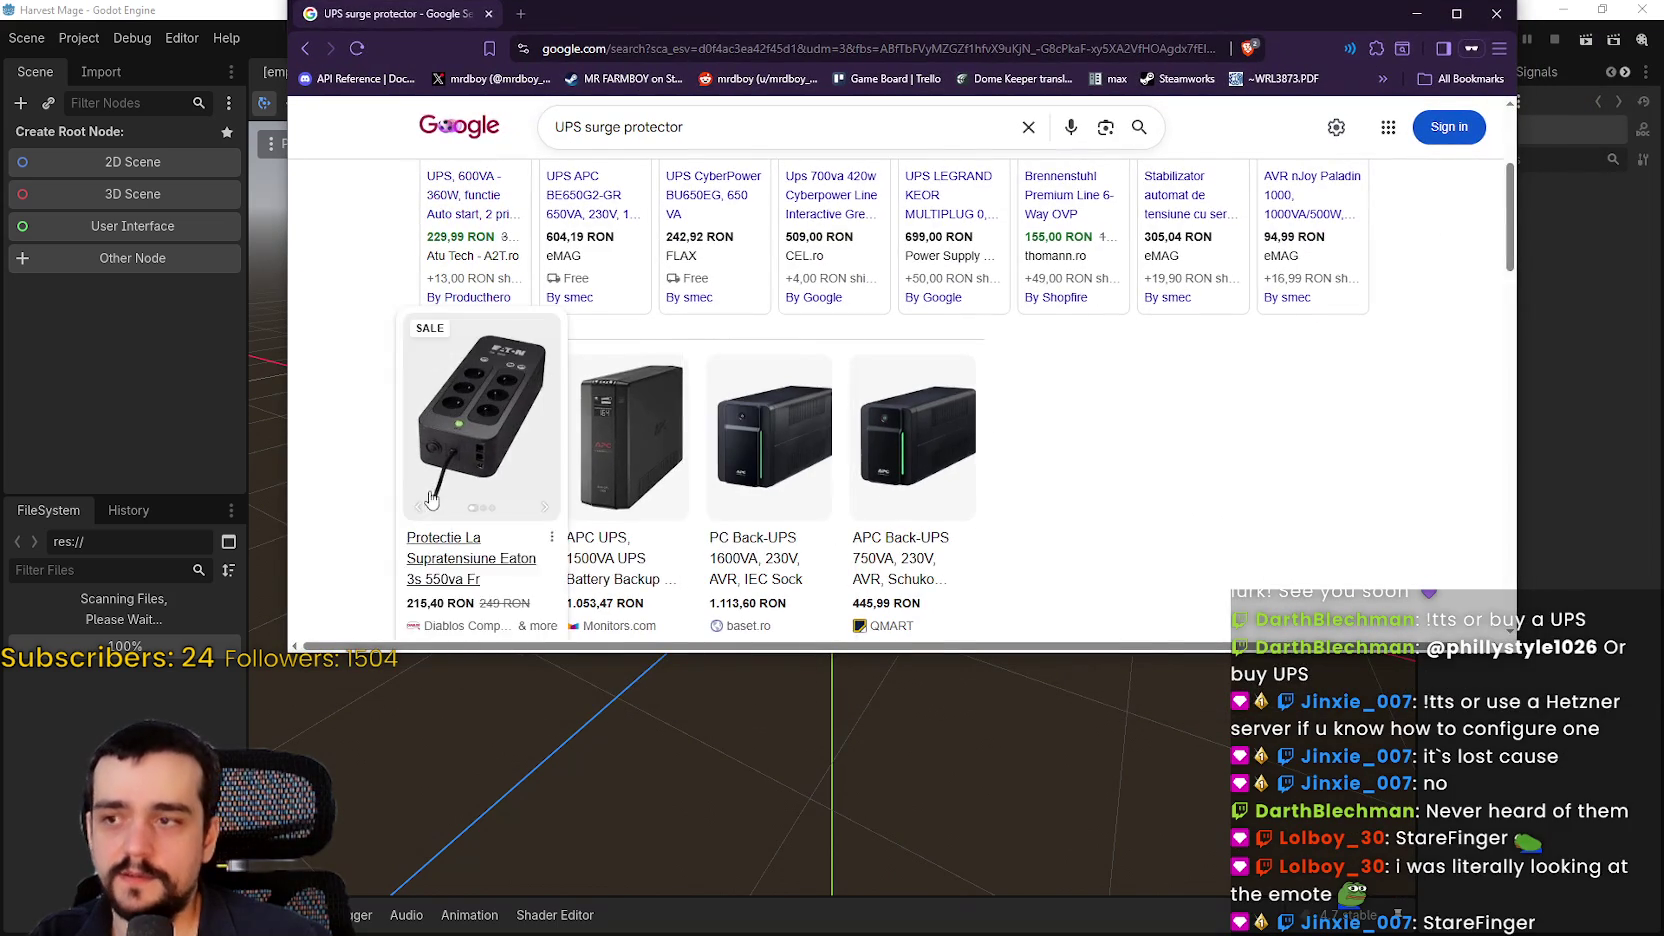
{"action": "scroll", "scroll_direction": "down", "scroll_amount": 3}
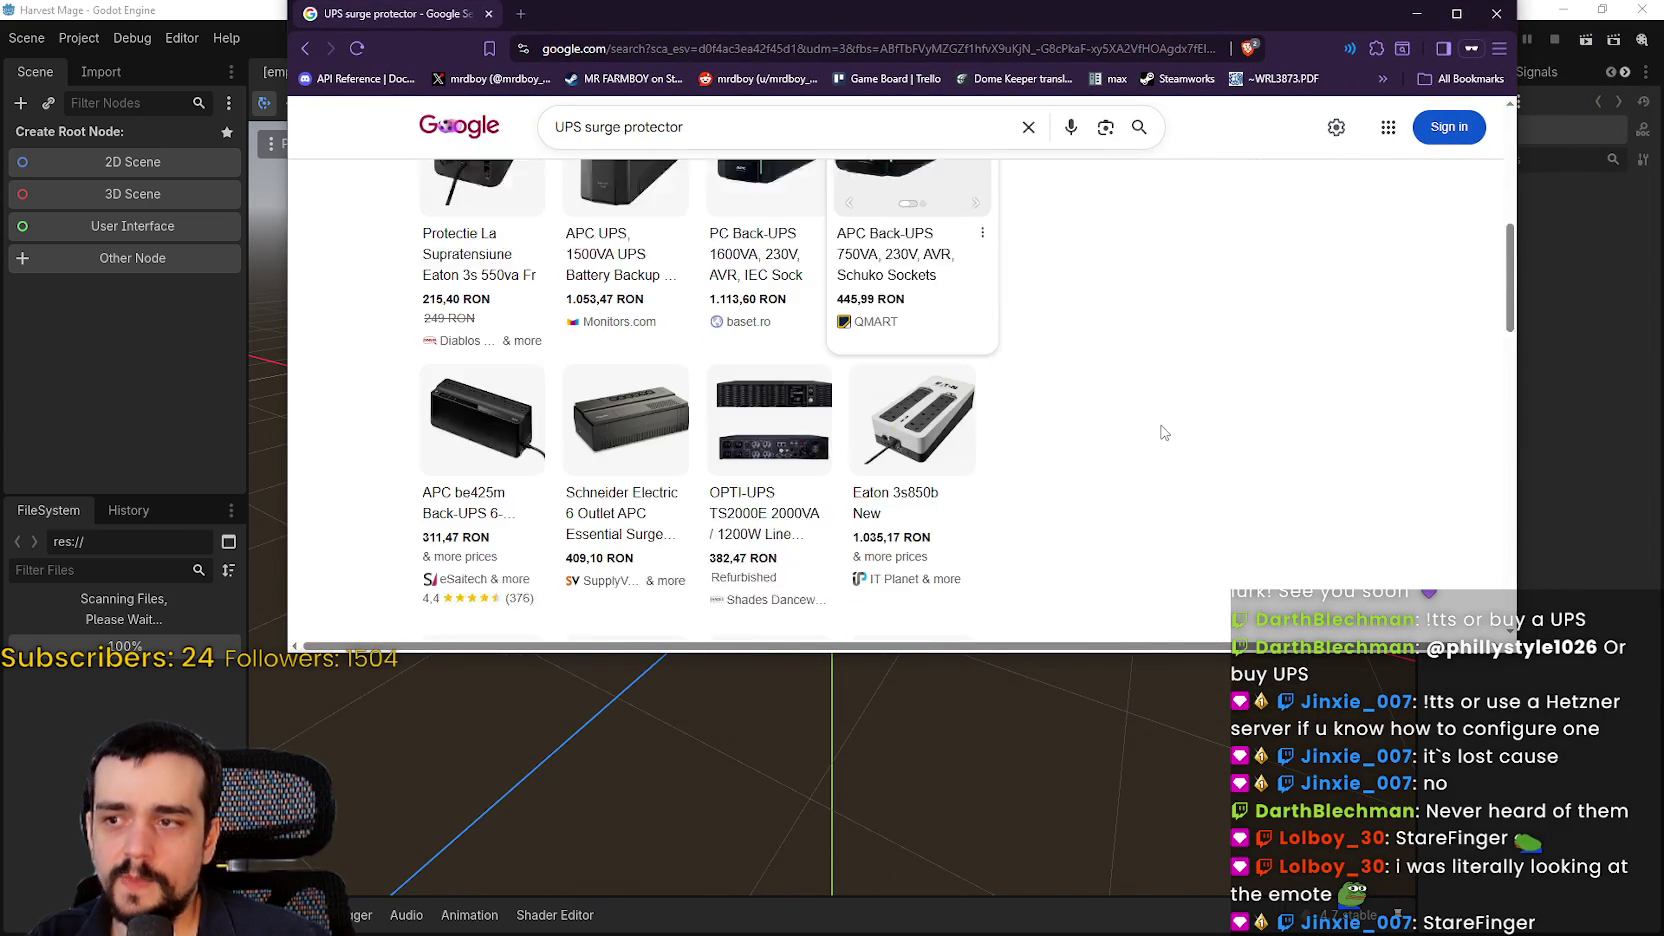
{"action": "scroll", "scroll_direction": "up", "scroll_amount": 3}
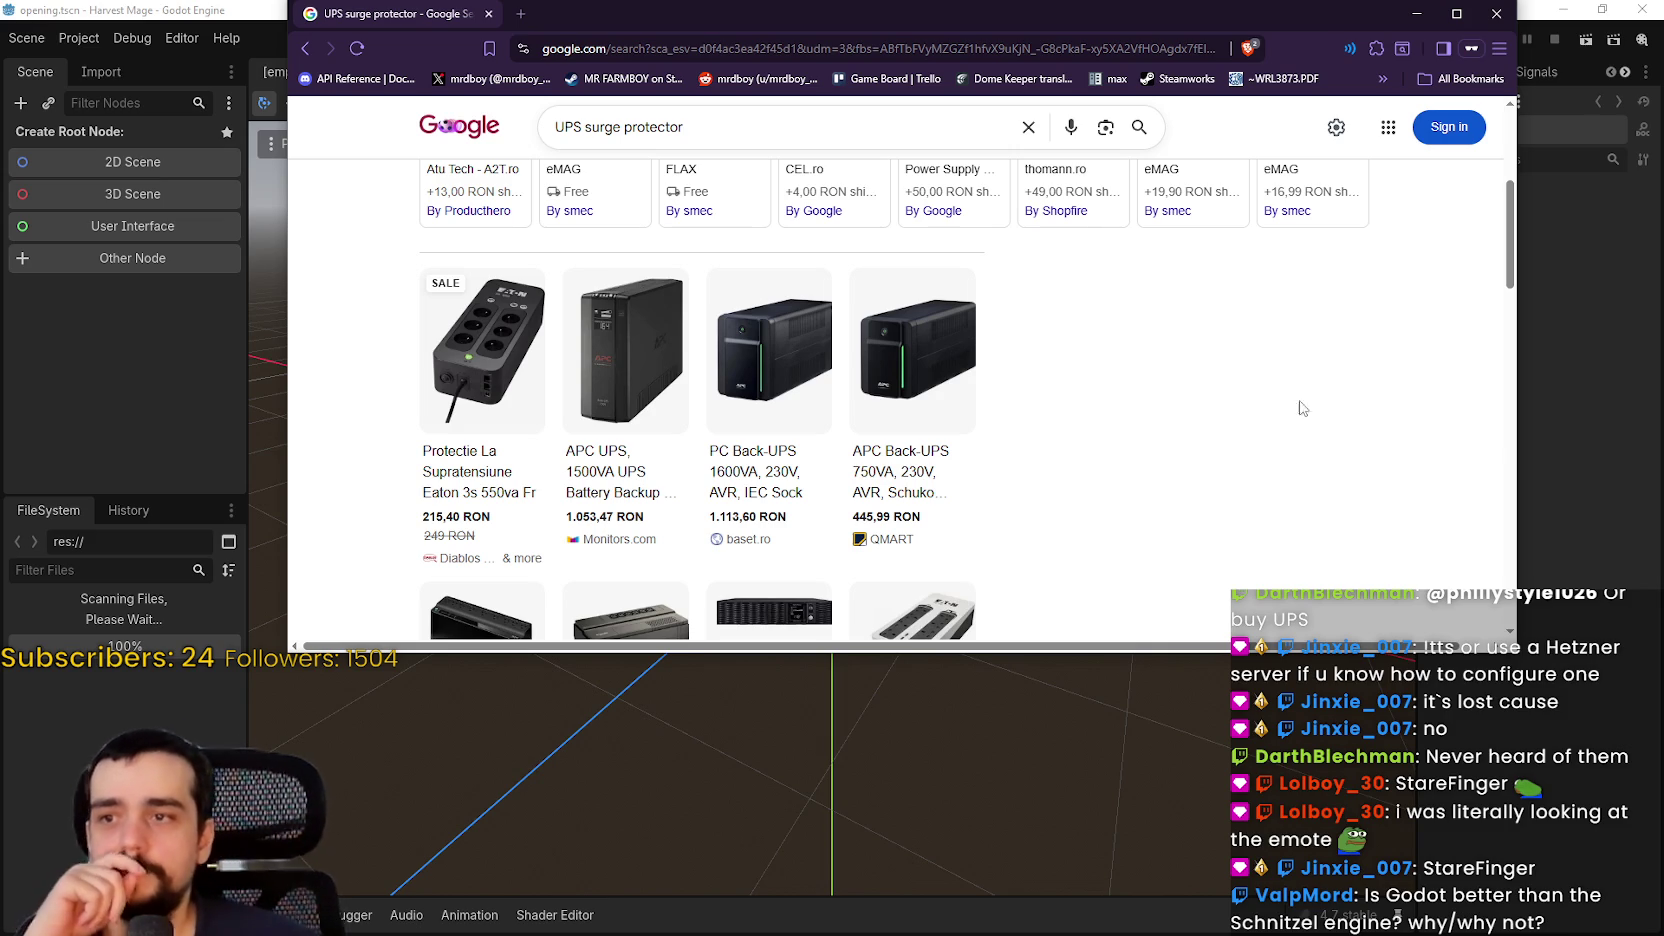
{"action": "scroll", "scroll_direction": "up", "scroll_amount": 3}
{"action": "left_click_drag", "start_coordinate": [1163, 10], "coordinate": [1151, 37]}
{"action": "left_click", "coordinate": [1484, 41]}
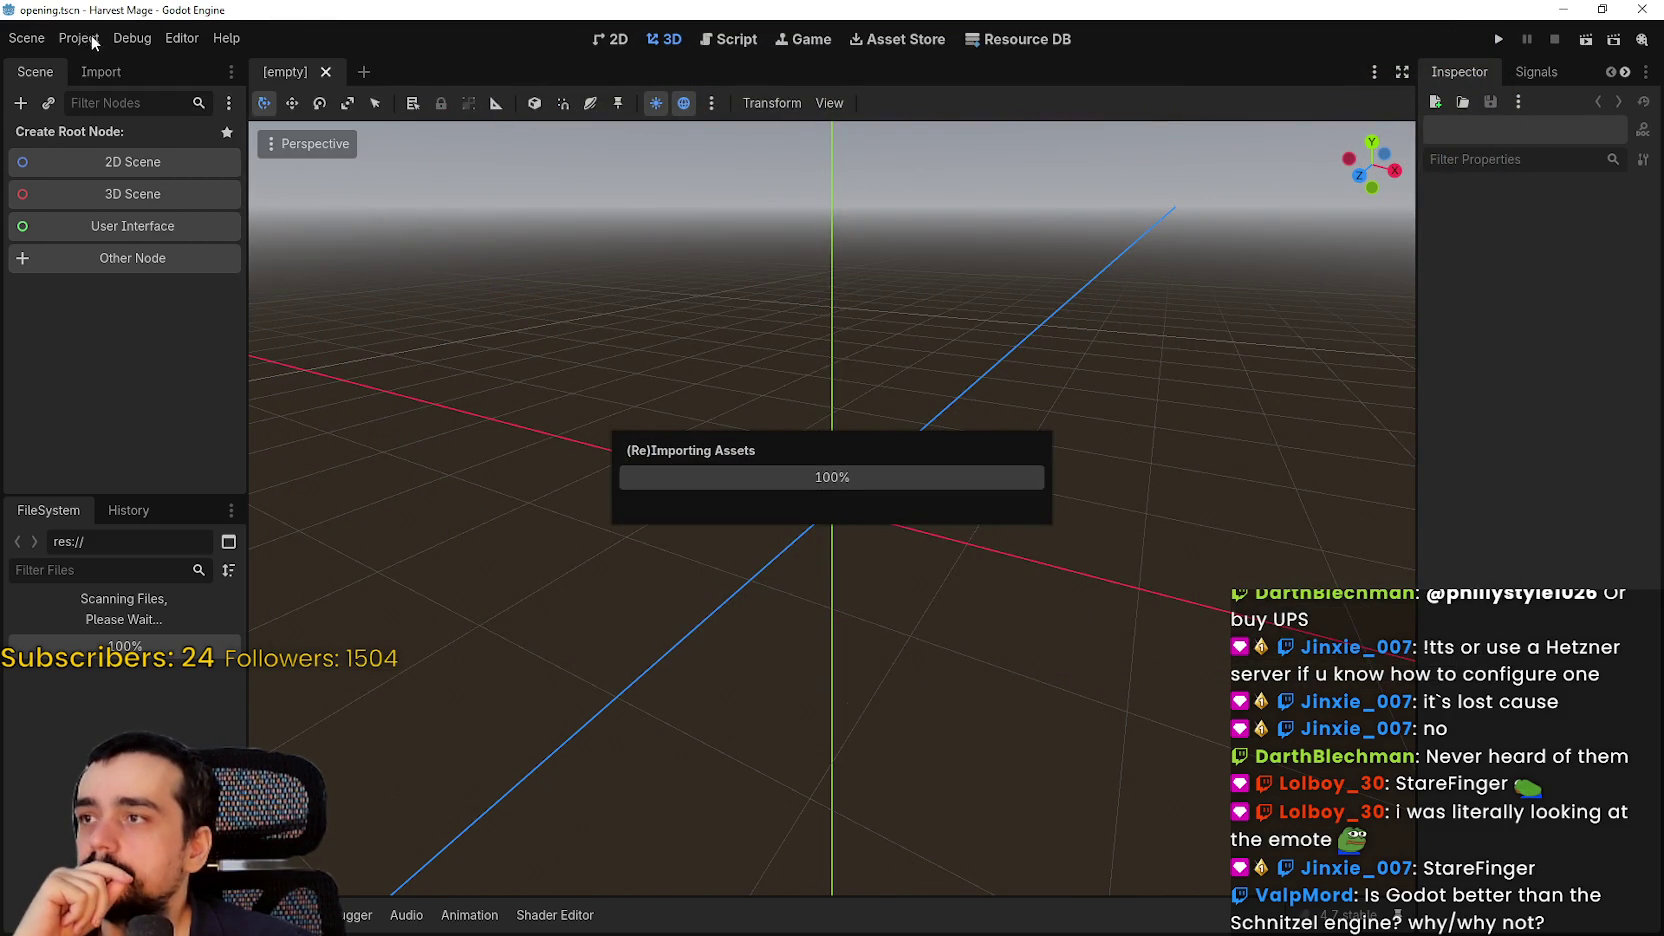
Browse the remake project's Project, Editor and Help menus, then dismiss them
{"action": "left_click", "coordinate": [192, 40]}
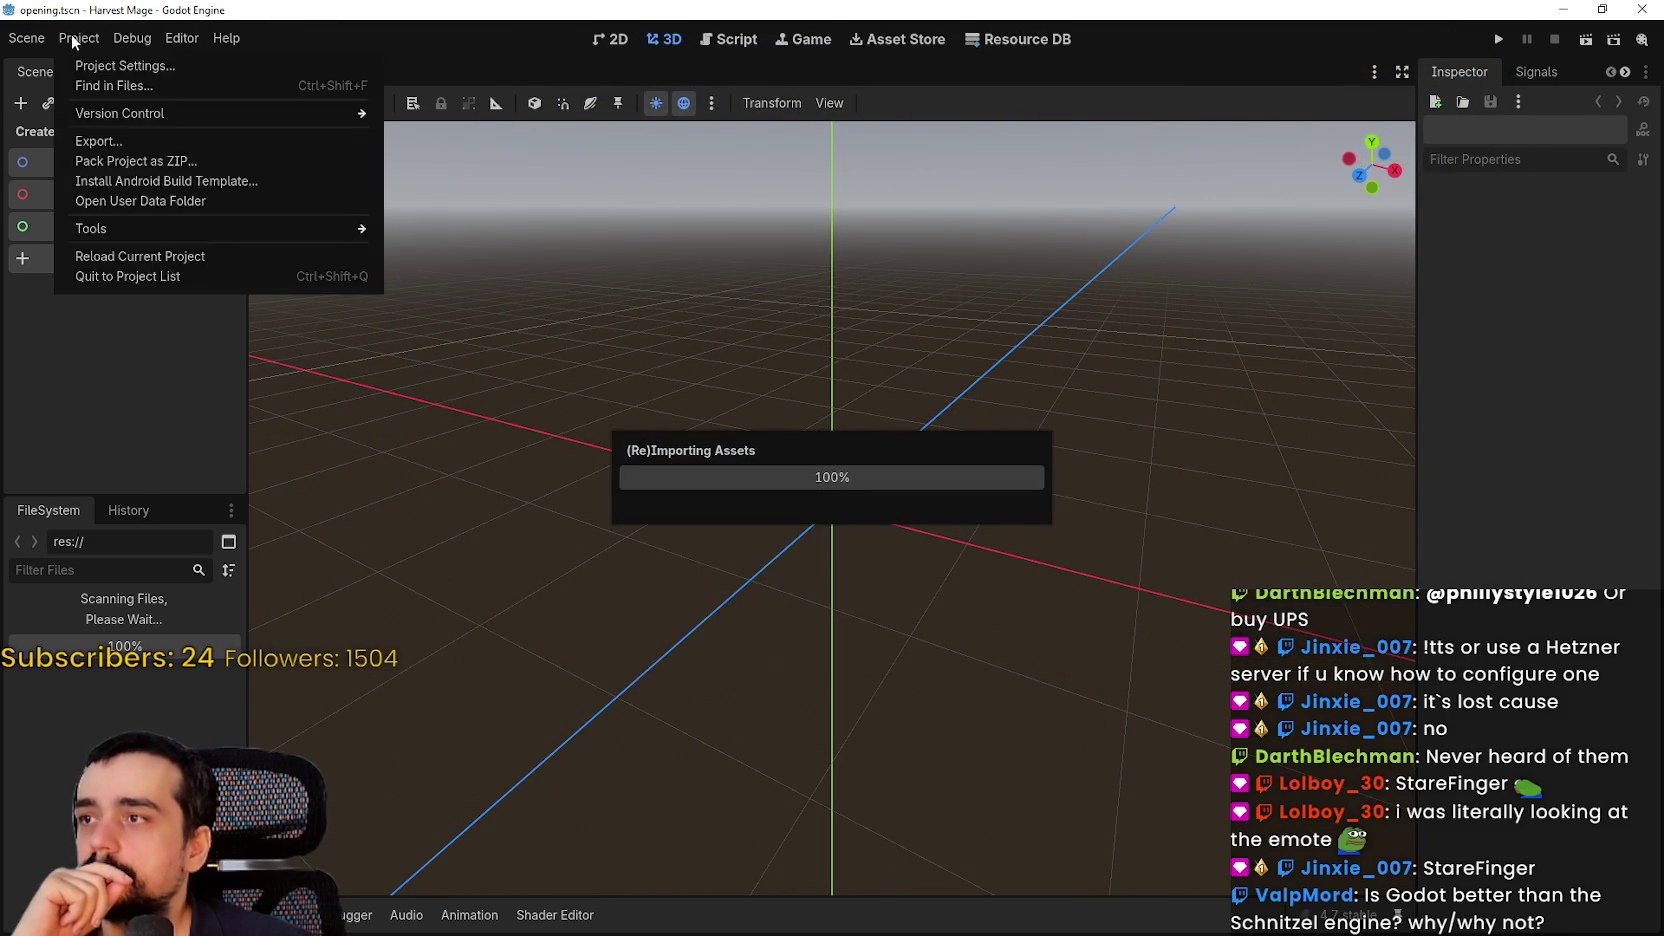
{"action": "left_click", "coordinate": [192, 40]}
{"action": "left_click", "coordinate": [202, 42]}
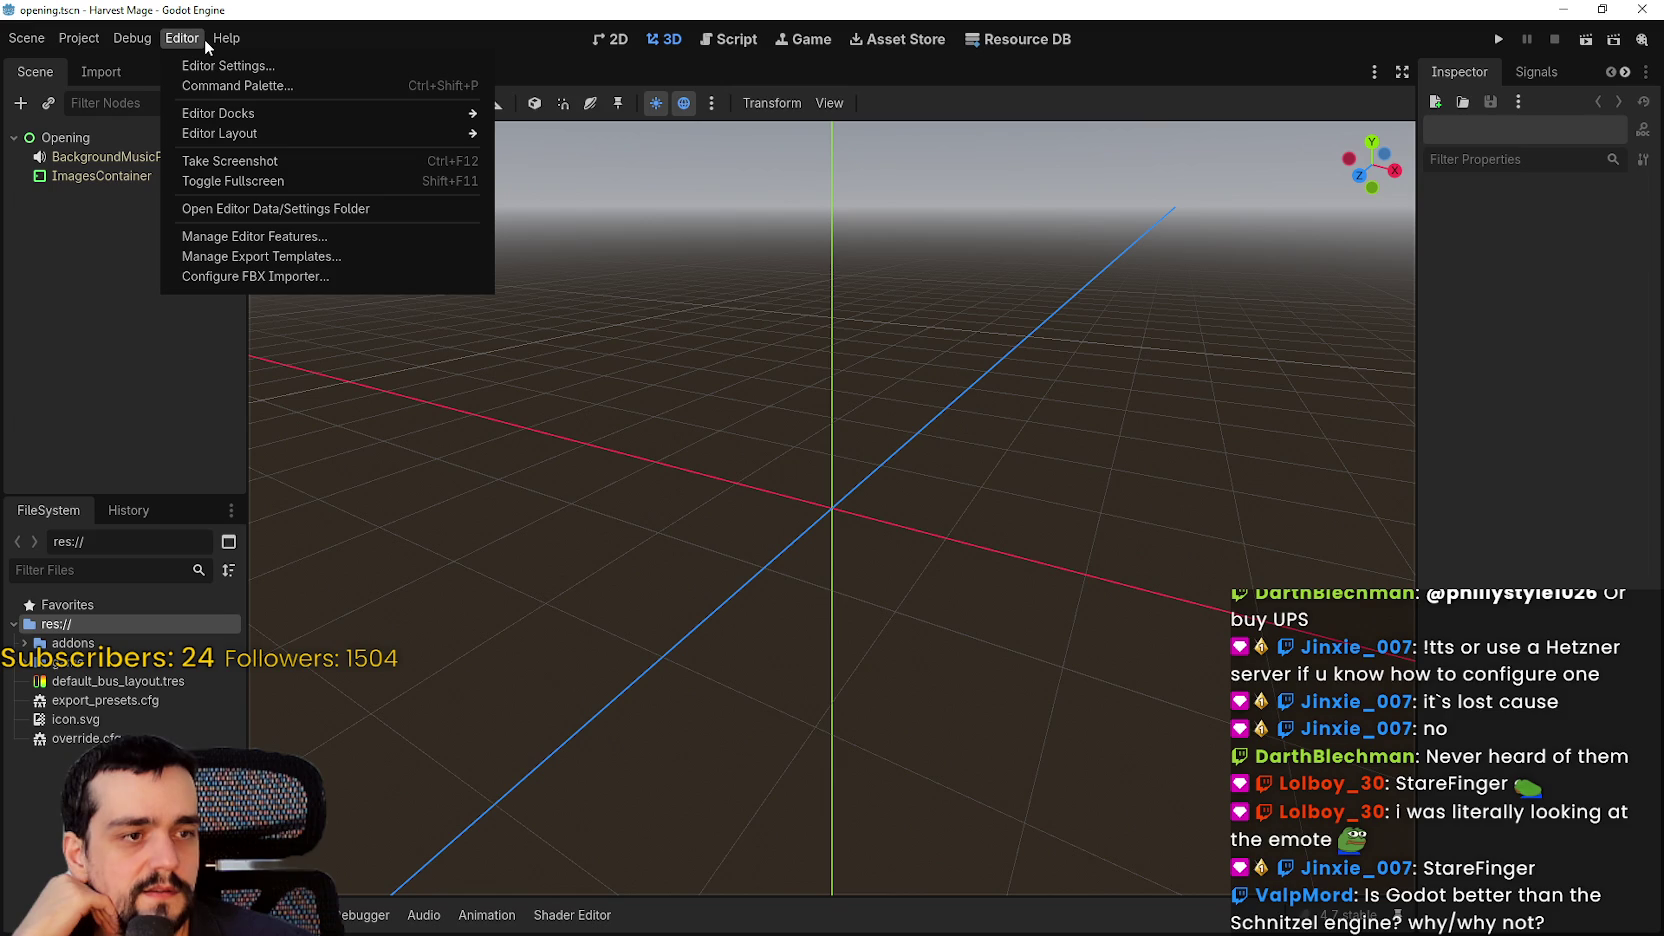
{"action": "mouse_move", "coordinate": [225, 39]}
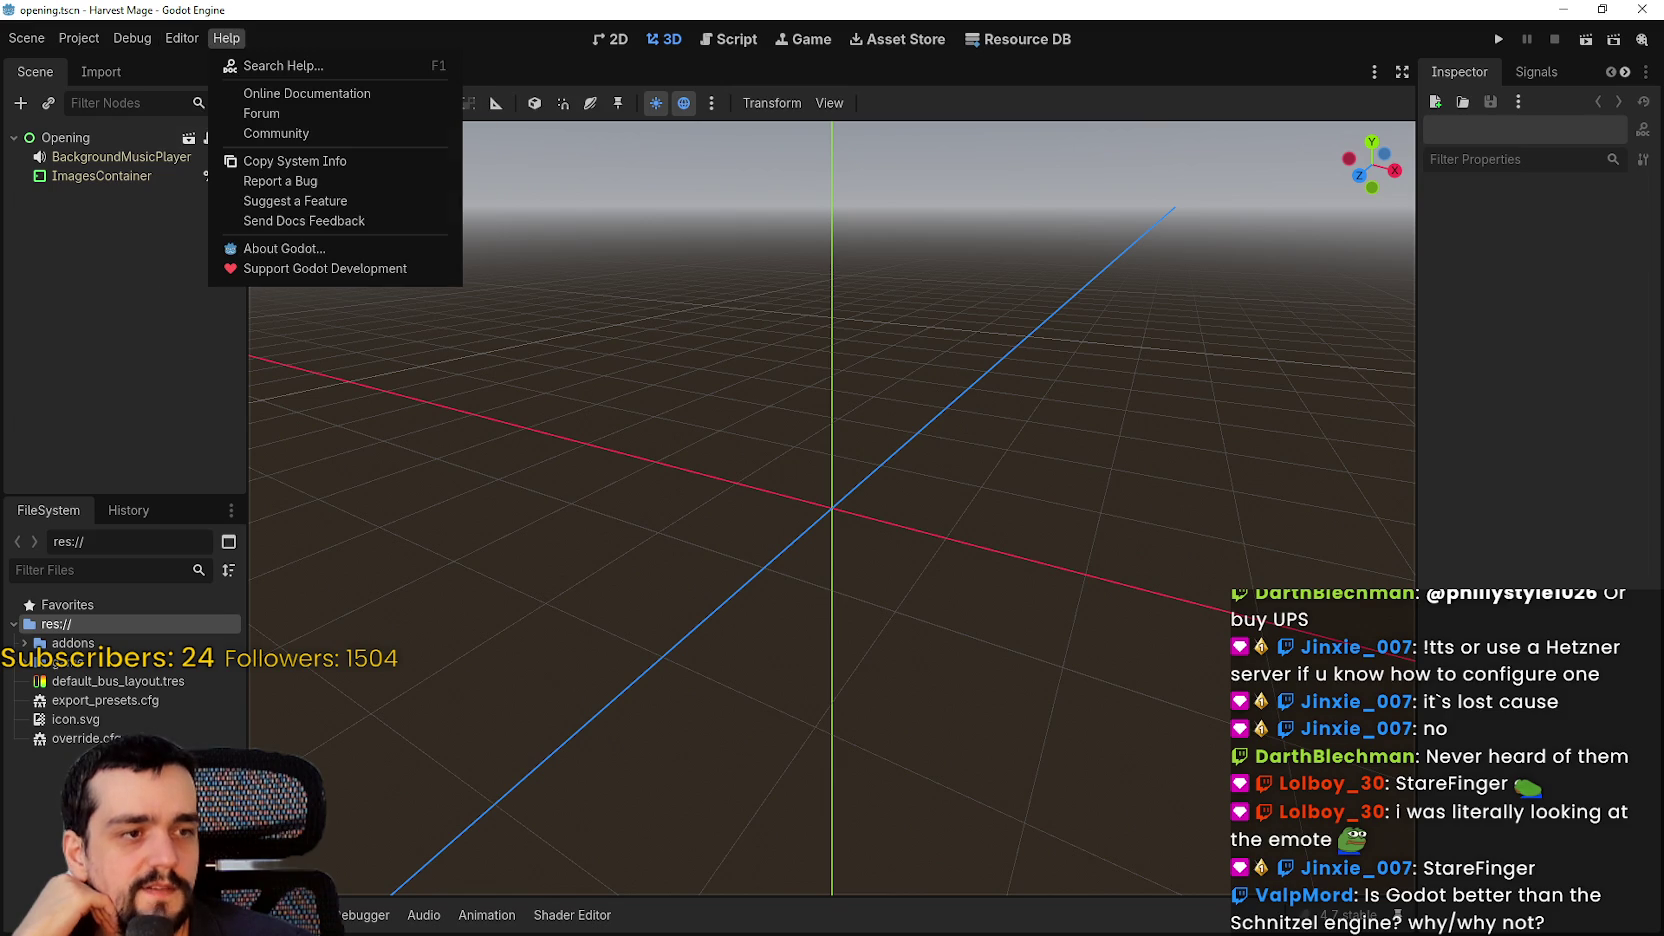
{"action": "key", "text": "Escape"}
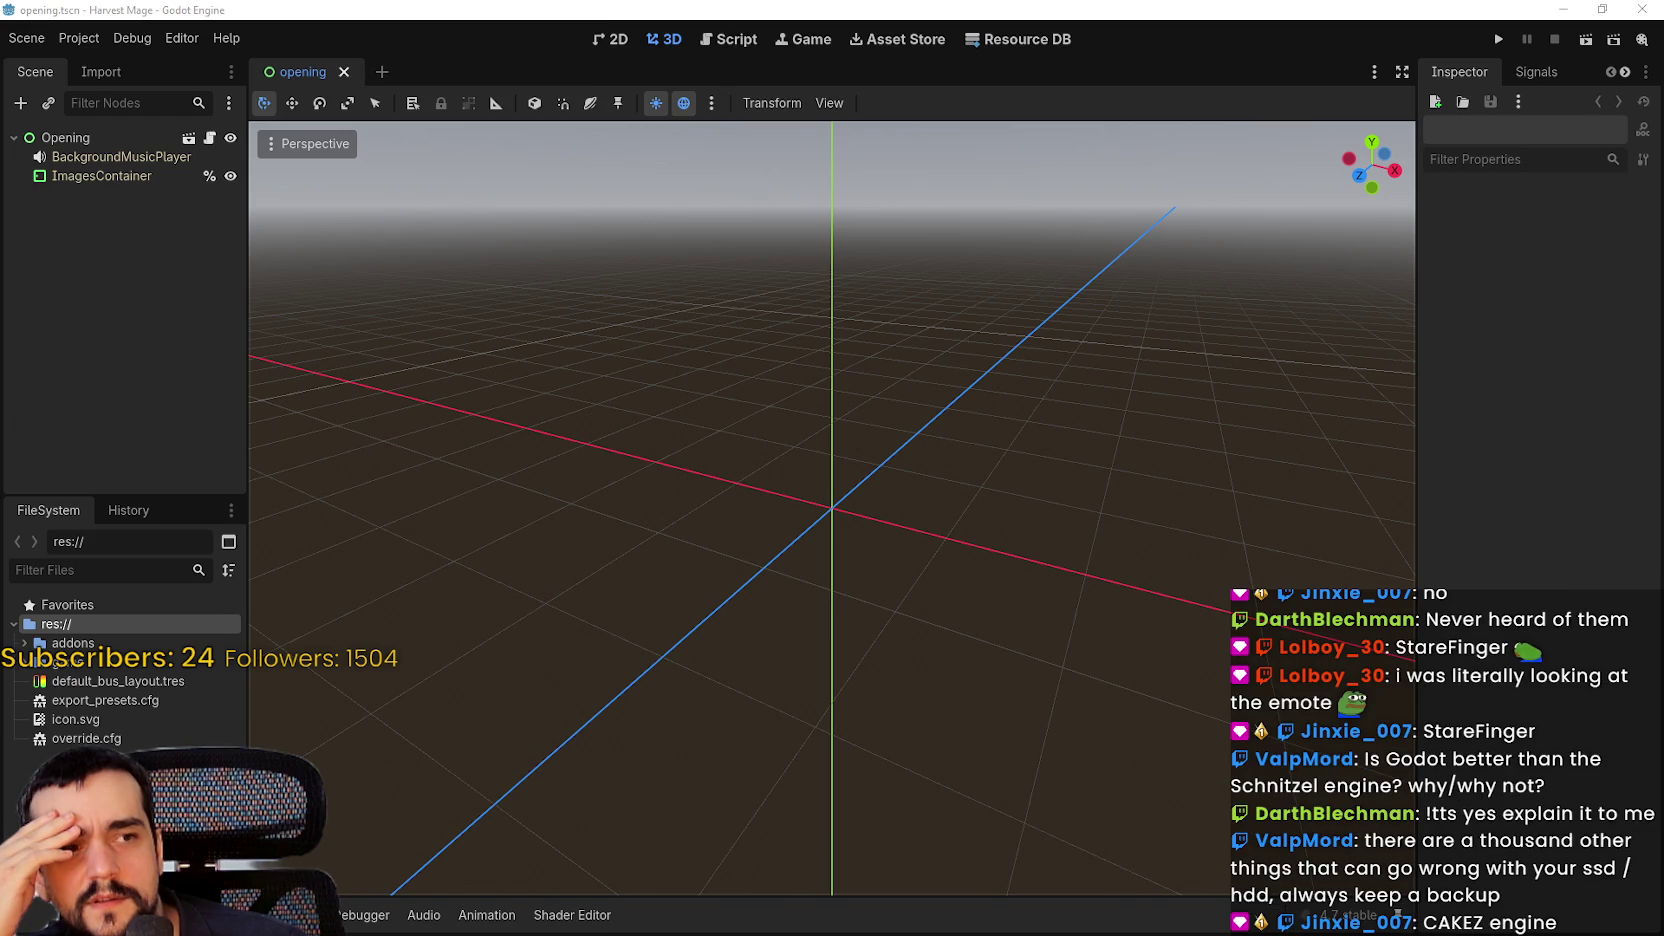
Bring the SchnitzelMotor repository page into view and scroll through it
{"action": "left_click_drag", "start_coordinate": [1663, 50], "coordinate": [561, 32]}
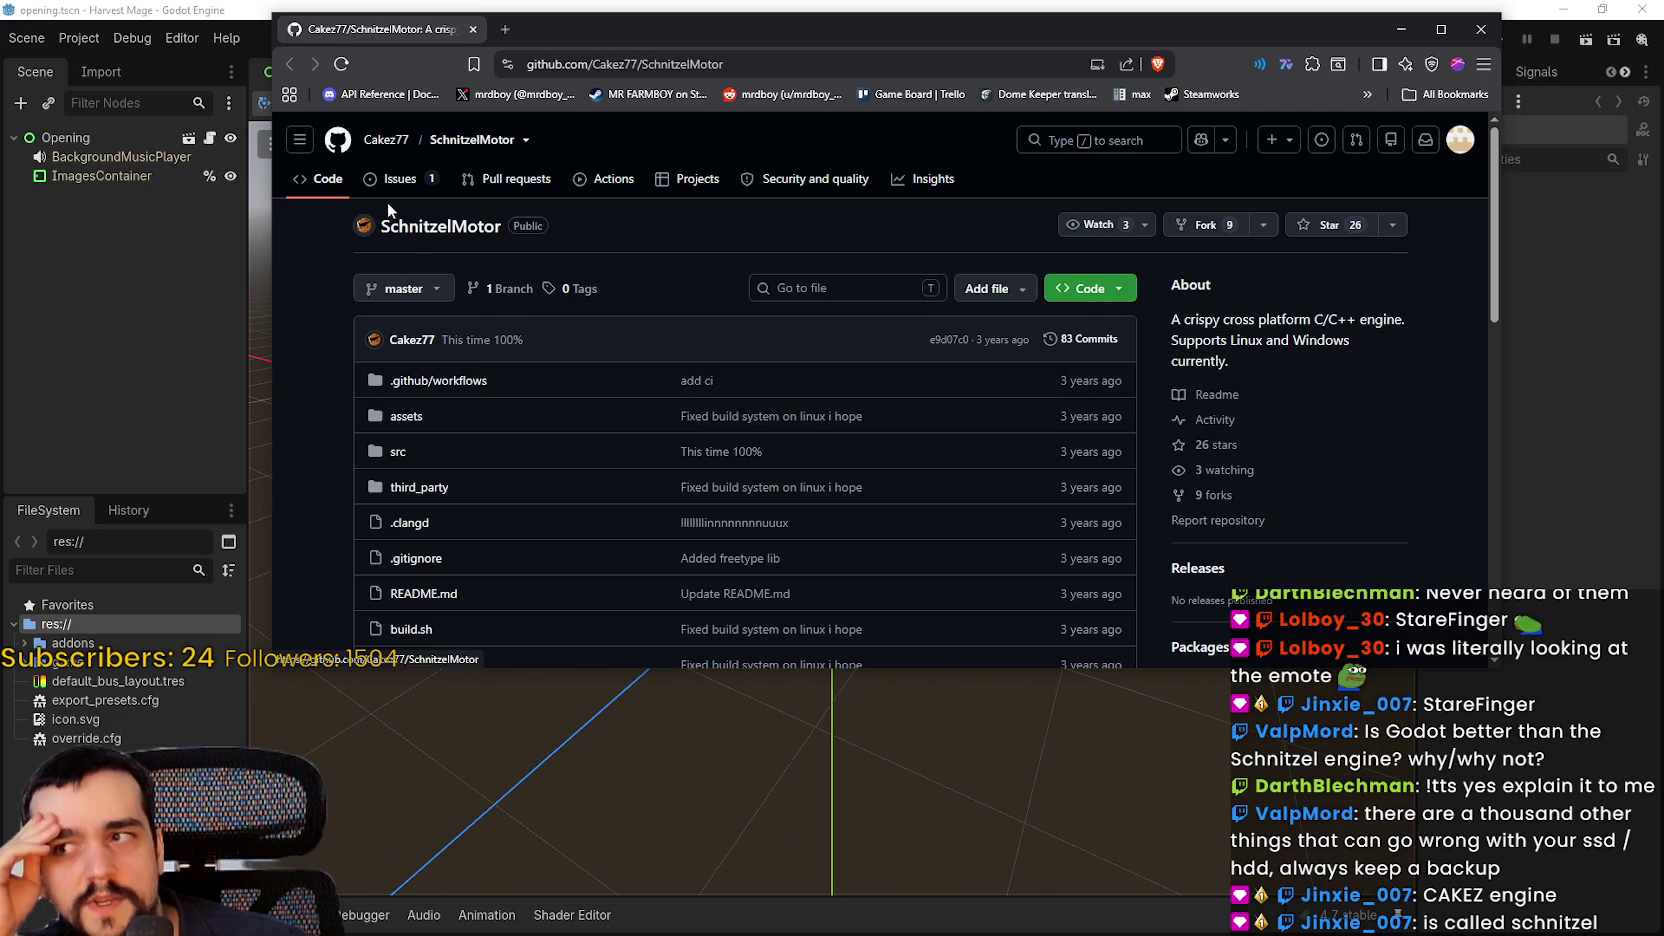
{"action": "scroll", "scroll_direction": "down", "scroll_amount": 3}
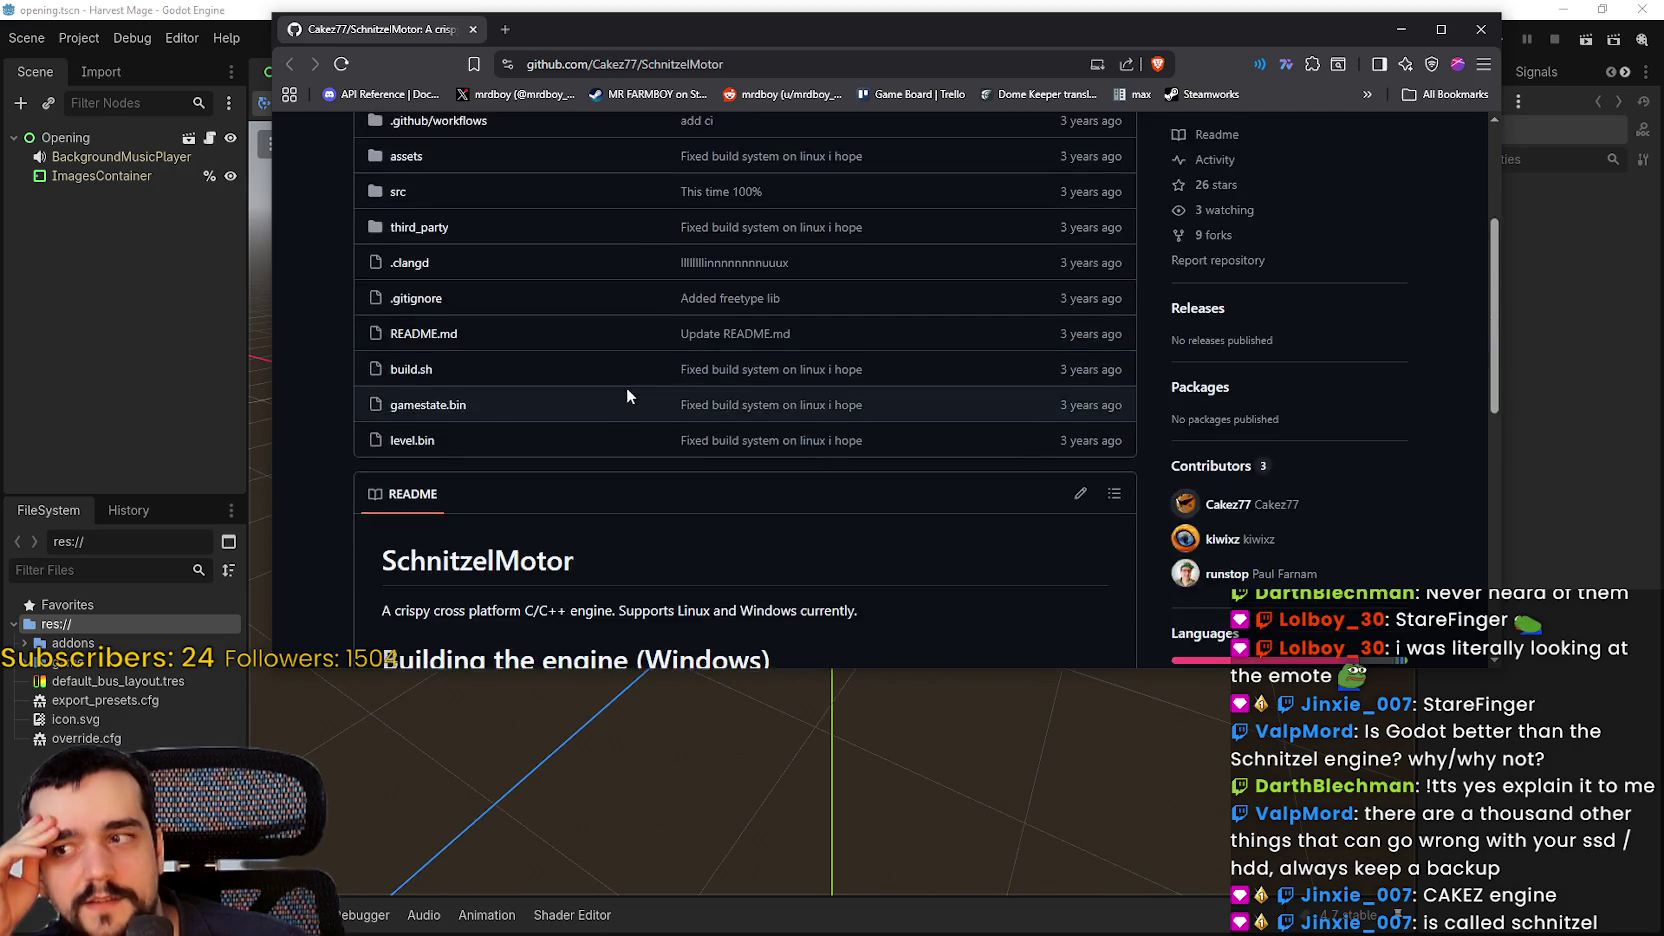
{"action": "scroll", "scroll_direction": "down", "scroll_amount": 3}
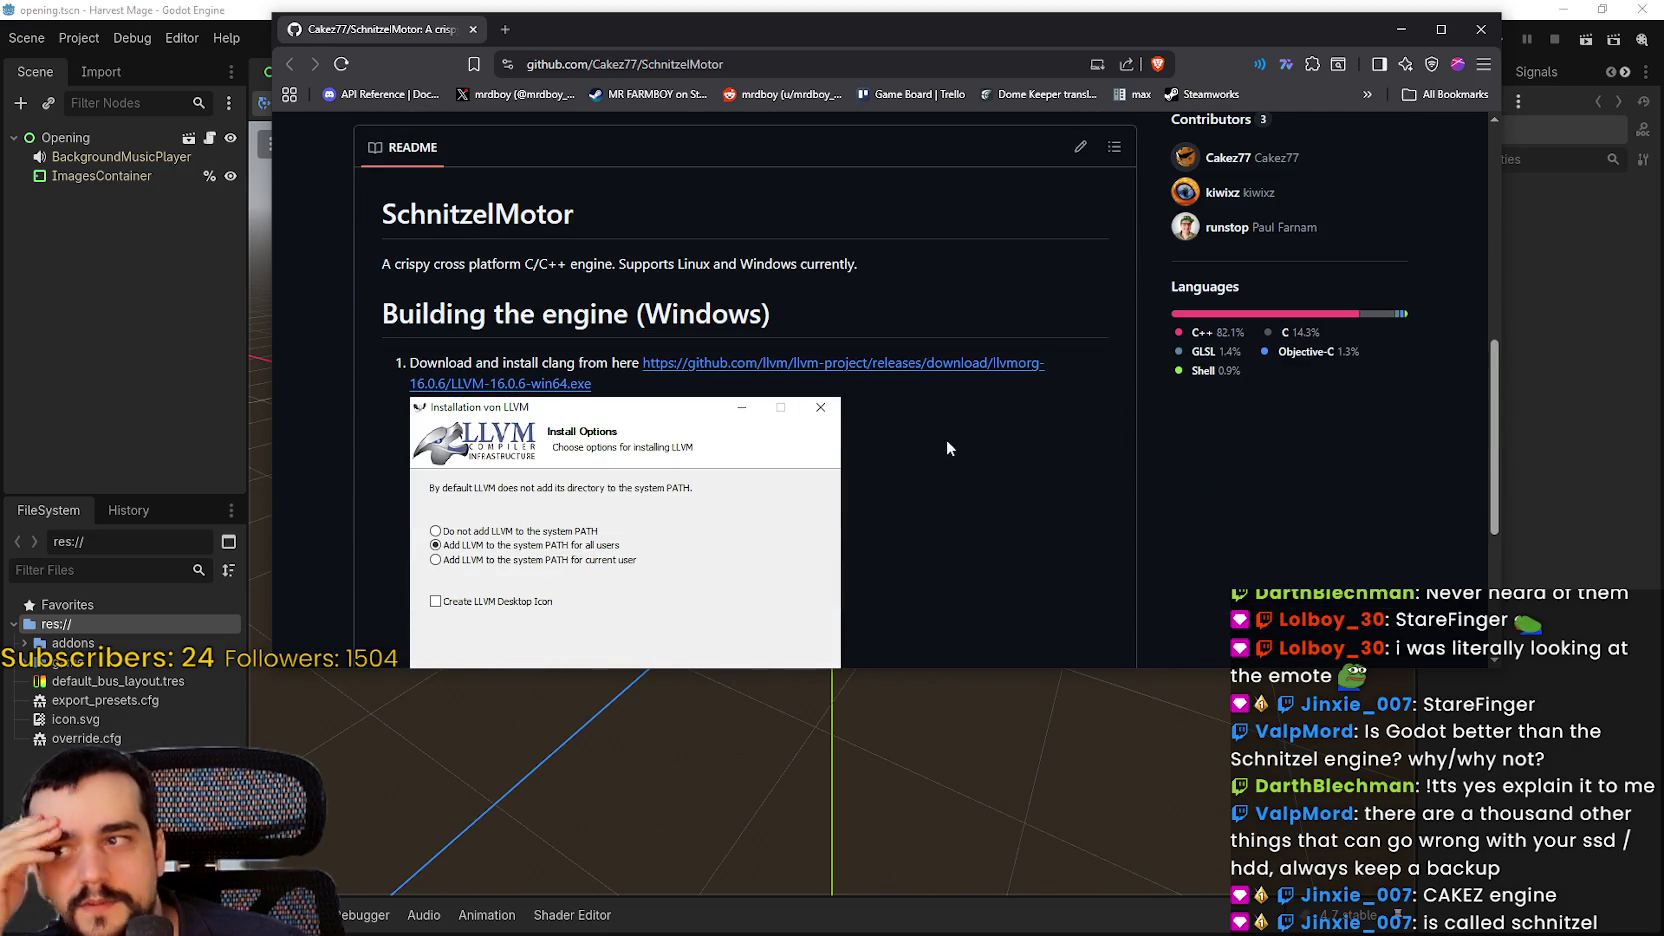
{"action": "scroll", "scroll_direction": "down", "scroll_amount": 3}
{"action": "scroll", "scroll_direction": "down", "scroll_amount": 3}
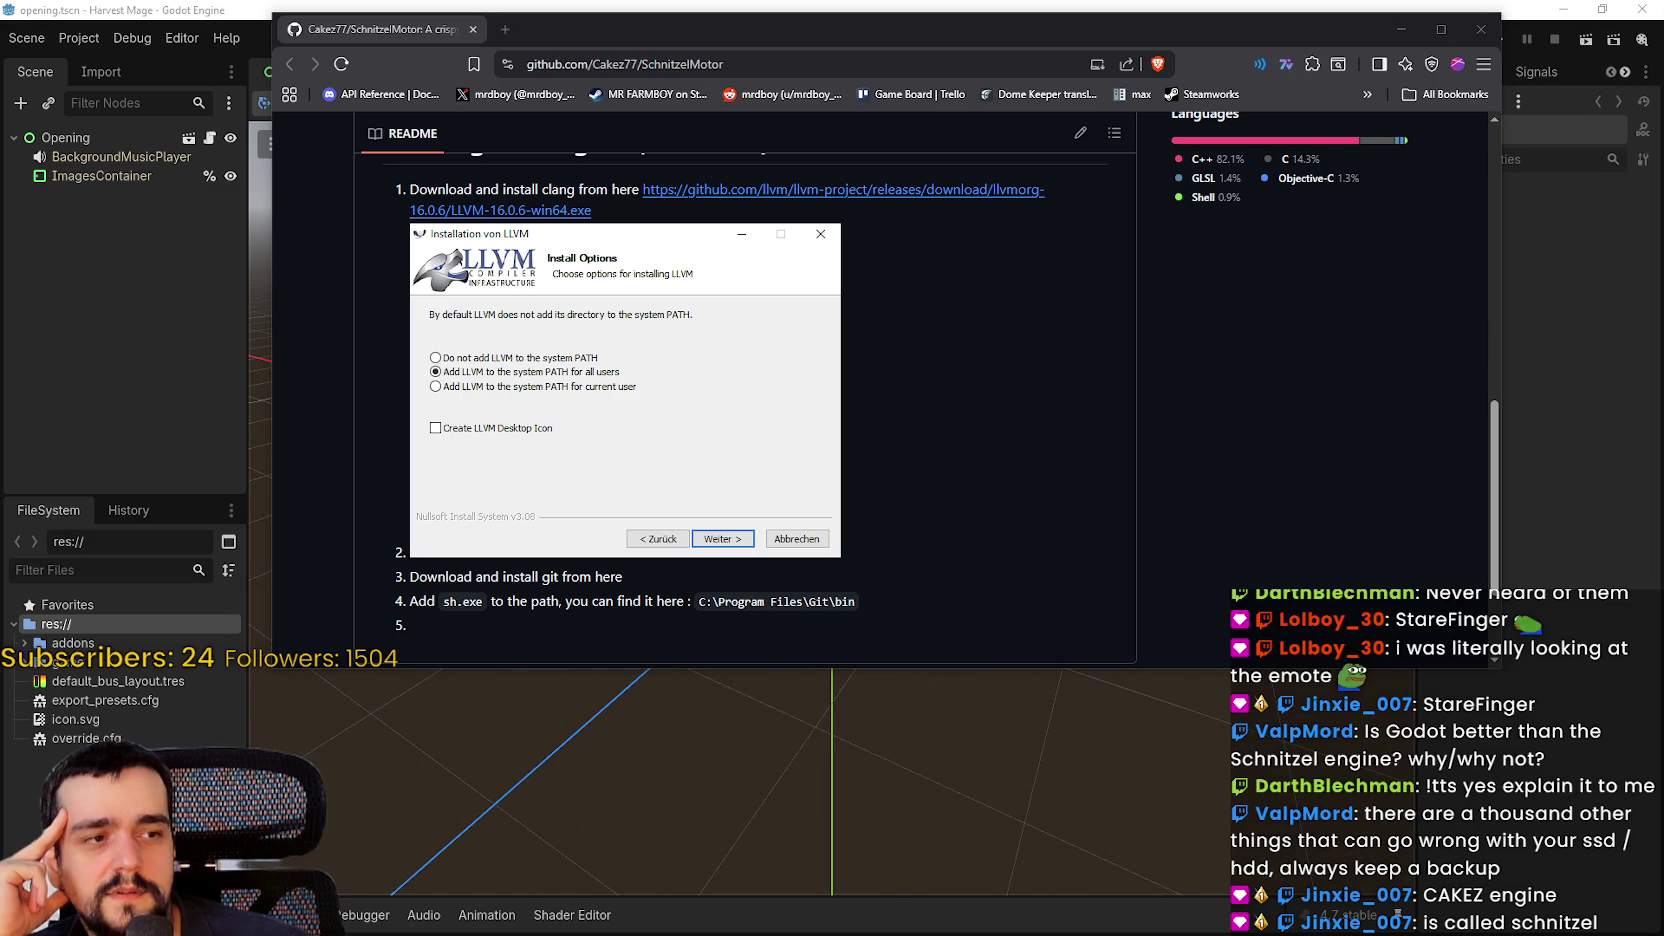
{"action": "scroll", "scroll_direction": "down", "scroll_amount": 3}
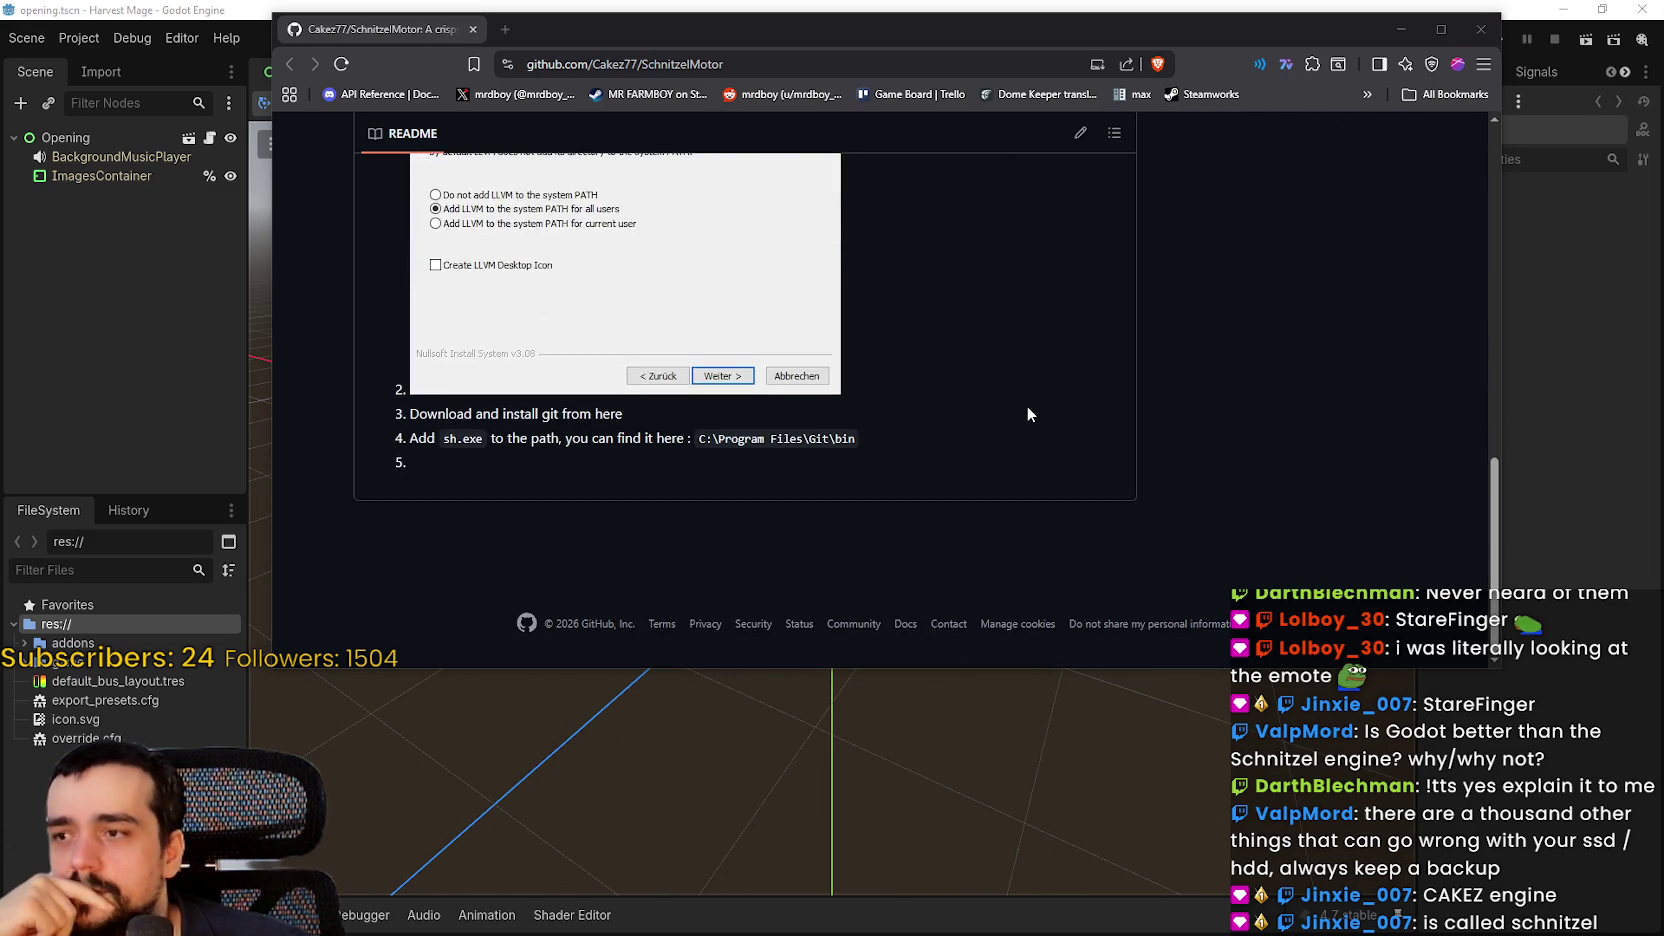
{"action": "scroll", "scroll_direction": "up", "scroll_amount": 3}
{"action": "scroll", "scroll_direction": "up", "scroll_amount": 3}
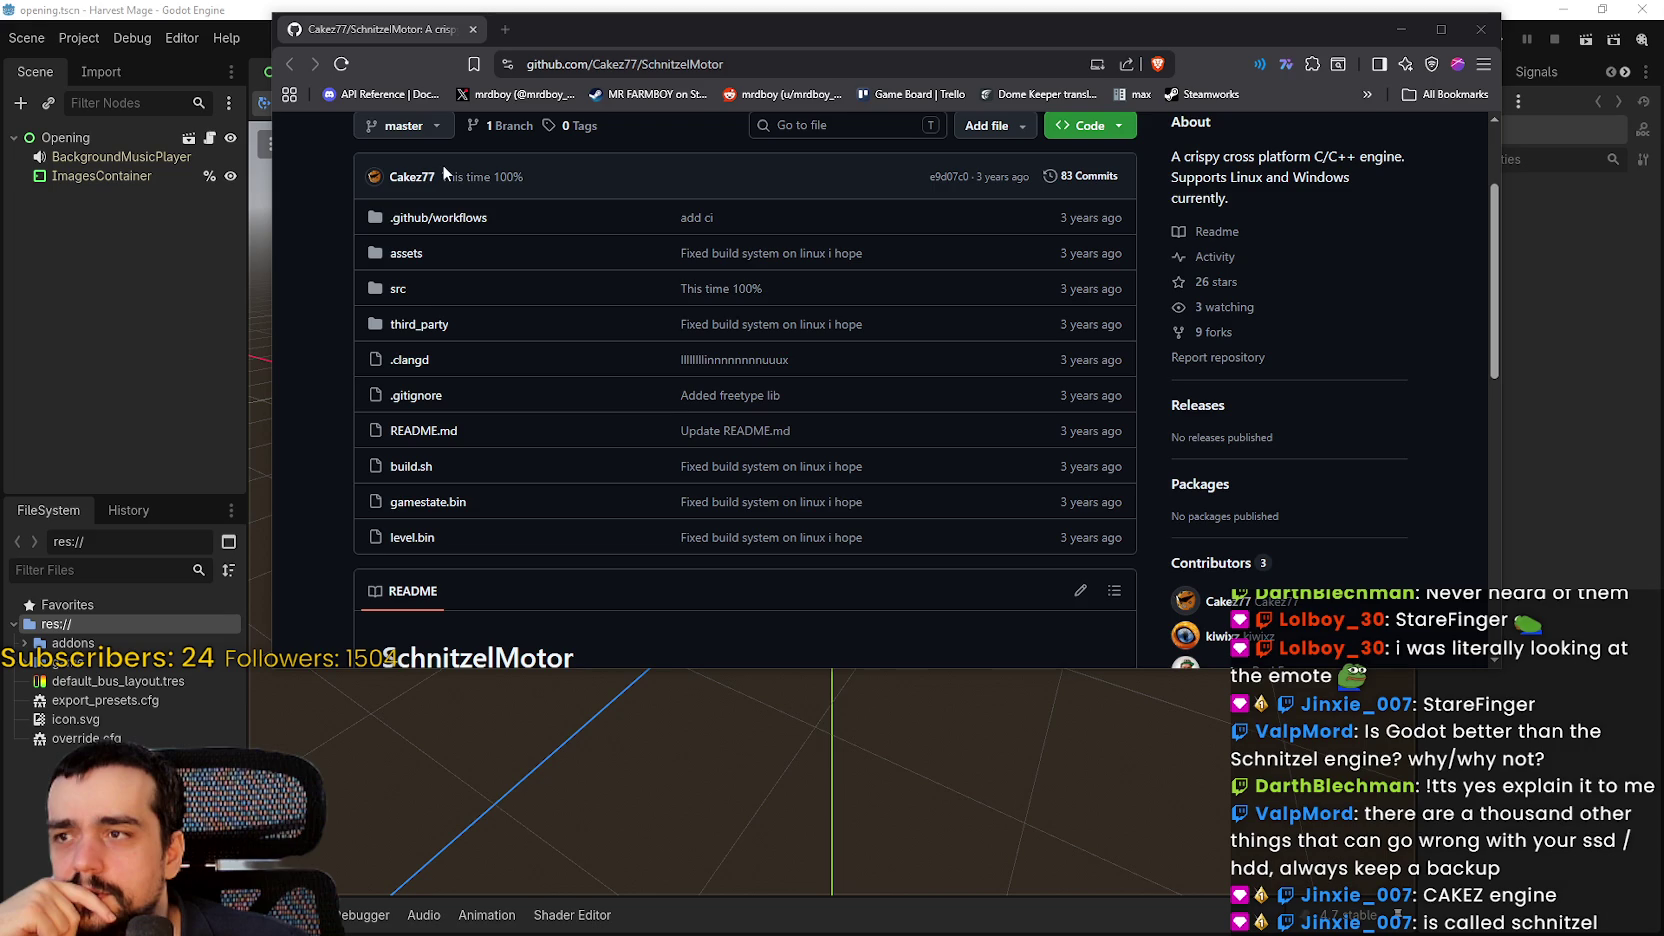
{"action": "scroll", "scroll_direction": "up", "scroll_amount": 3}
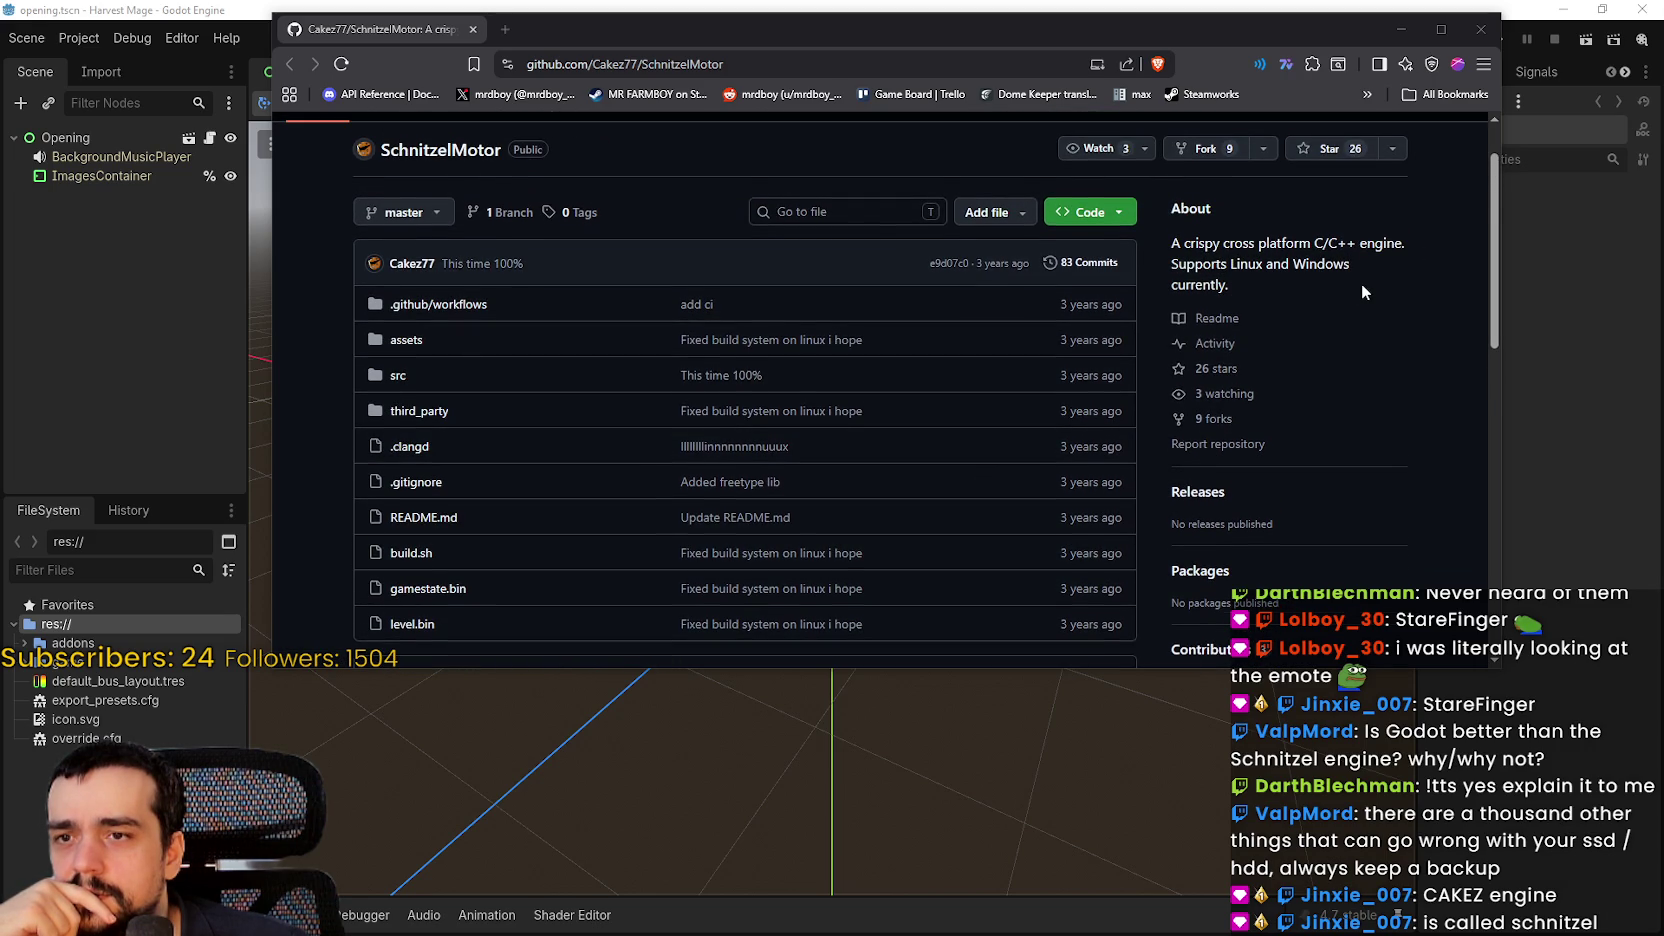
{"action": "scroll", "scroll_direction": "down", "scroll_amount": 3}
{"action": "scroll", "scroll_direction": "up", "scroll_amount": 3}
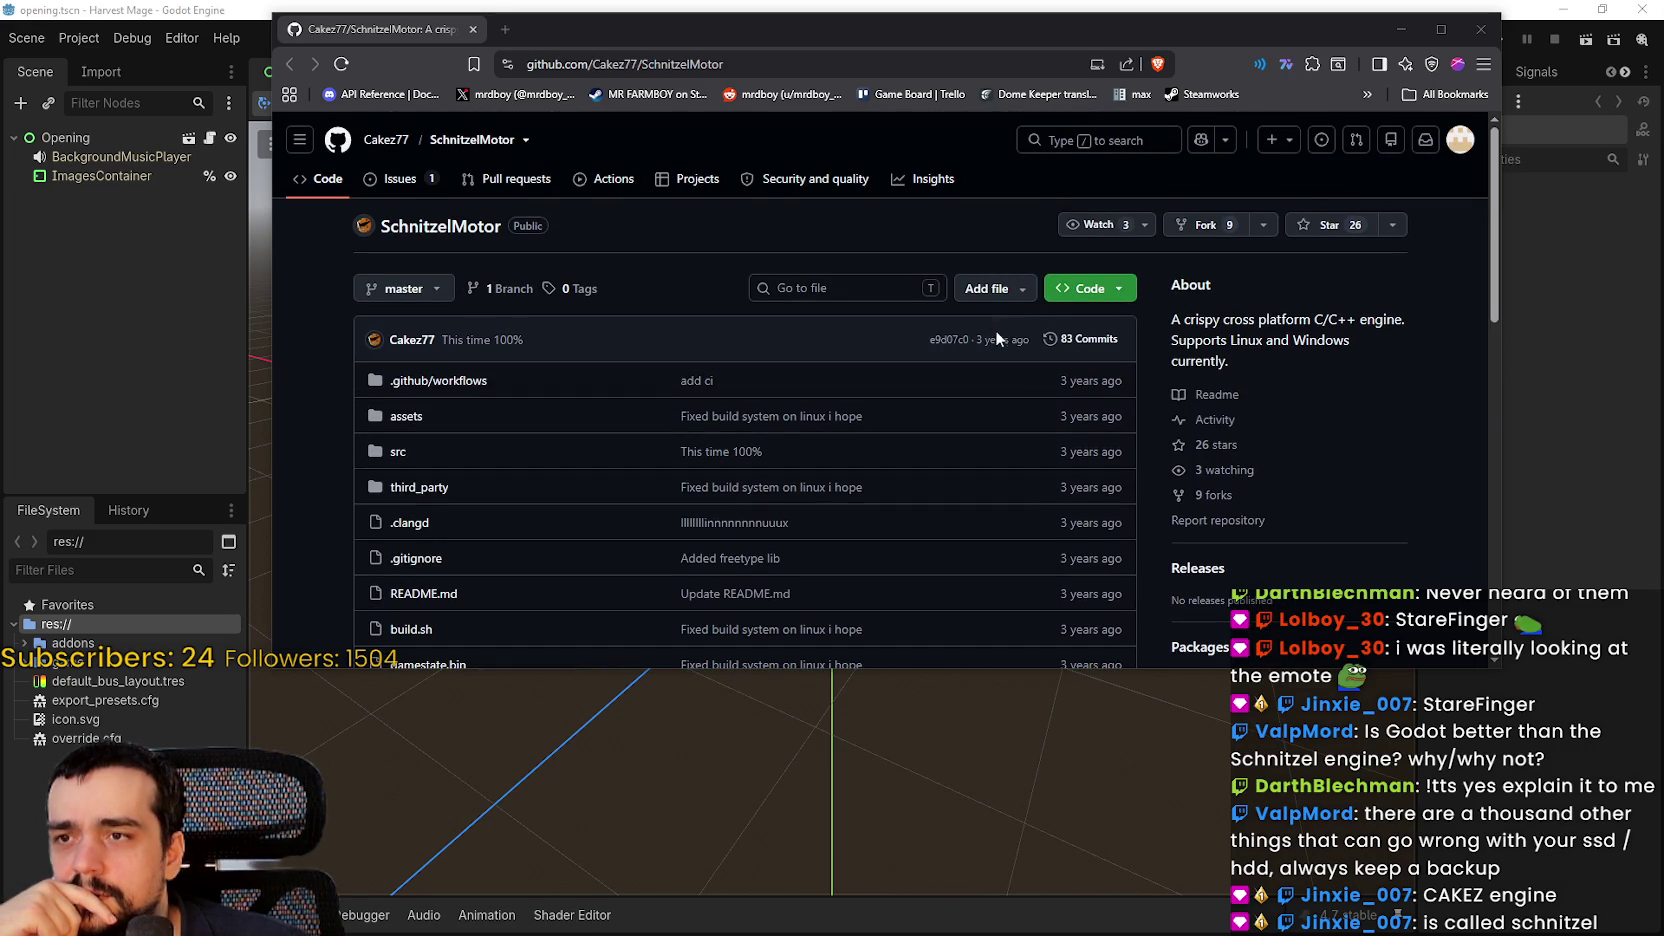
Scroll through SchnitzelMotor's full commit history, then close the browser
{"action": "left_click", "coordinate": [700, 493]}
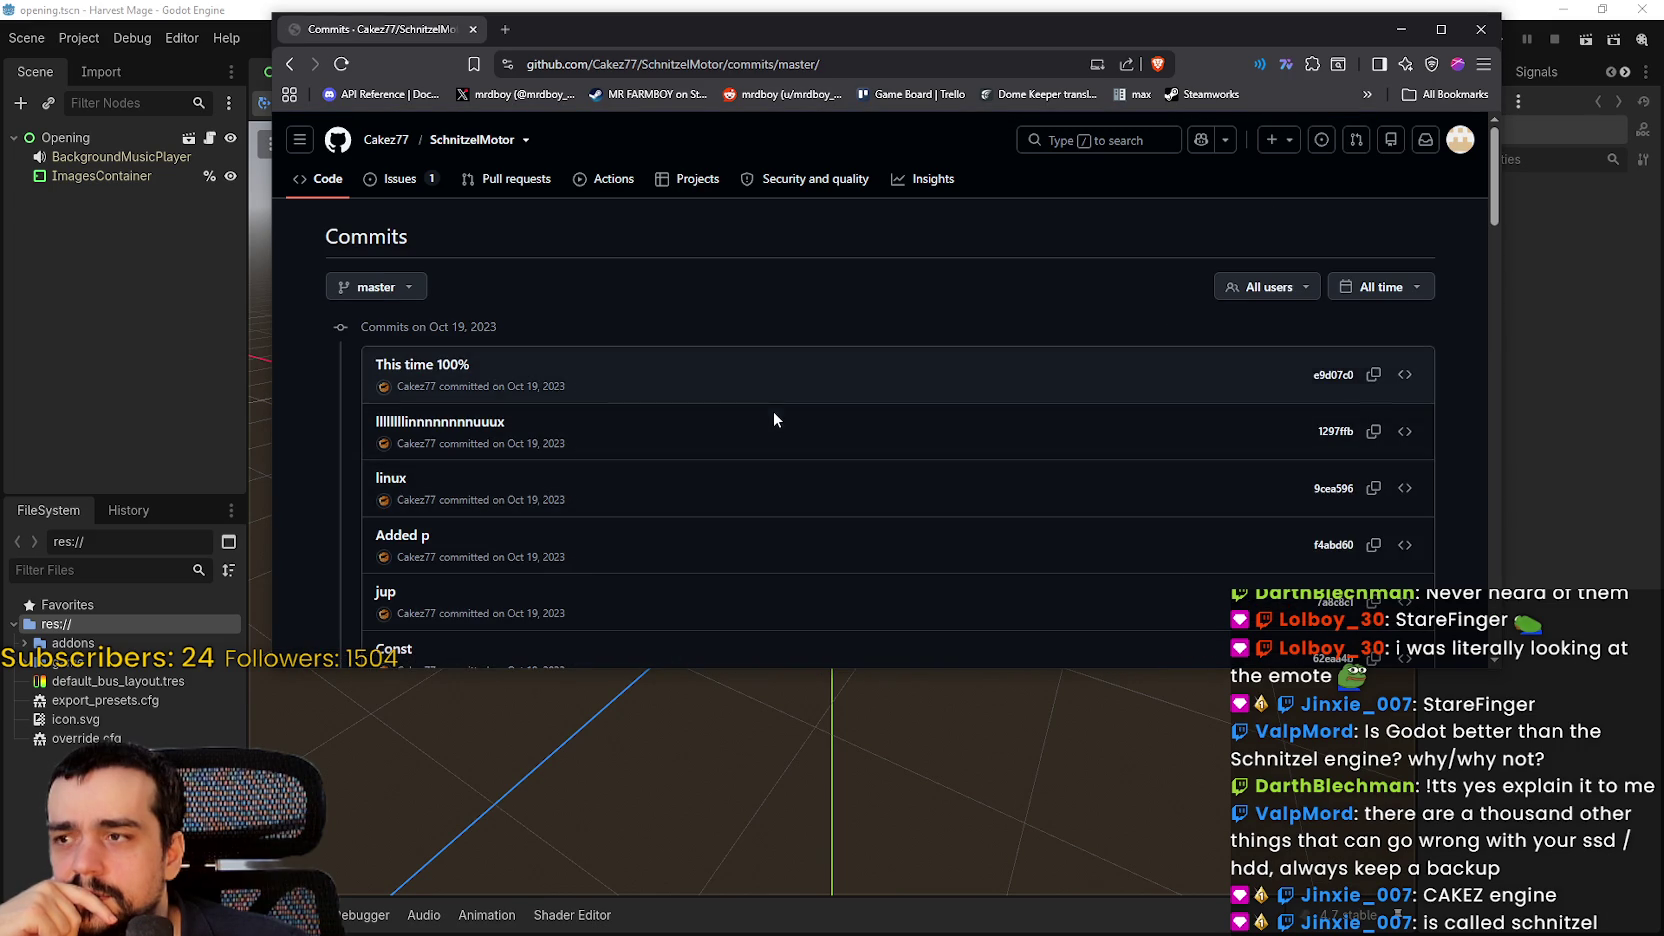
{"action": "scroll", "scroll_direction": "down", "scroll_amount": 3}
{"action": "scroll", "scroll_direction": "down", "scroll_amount": 3}
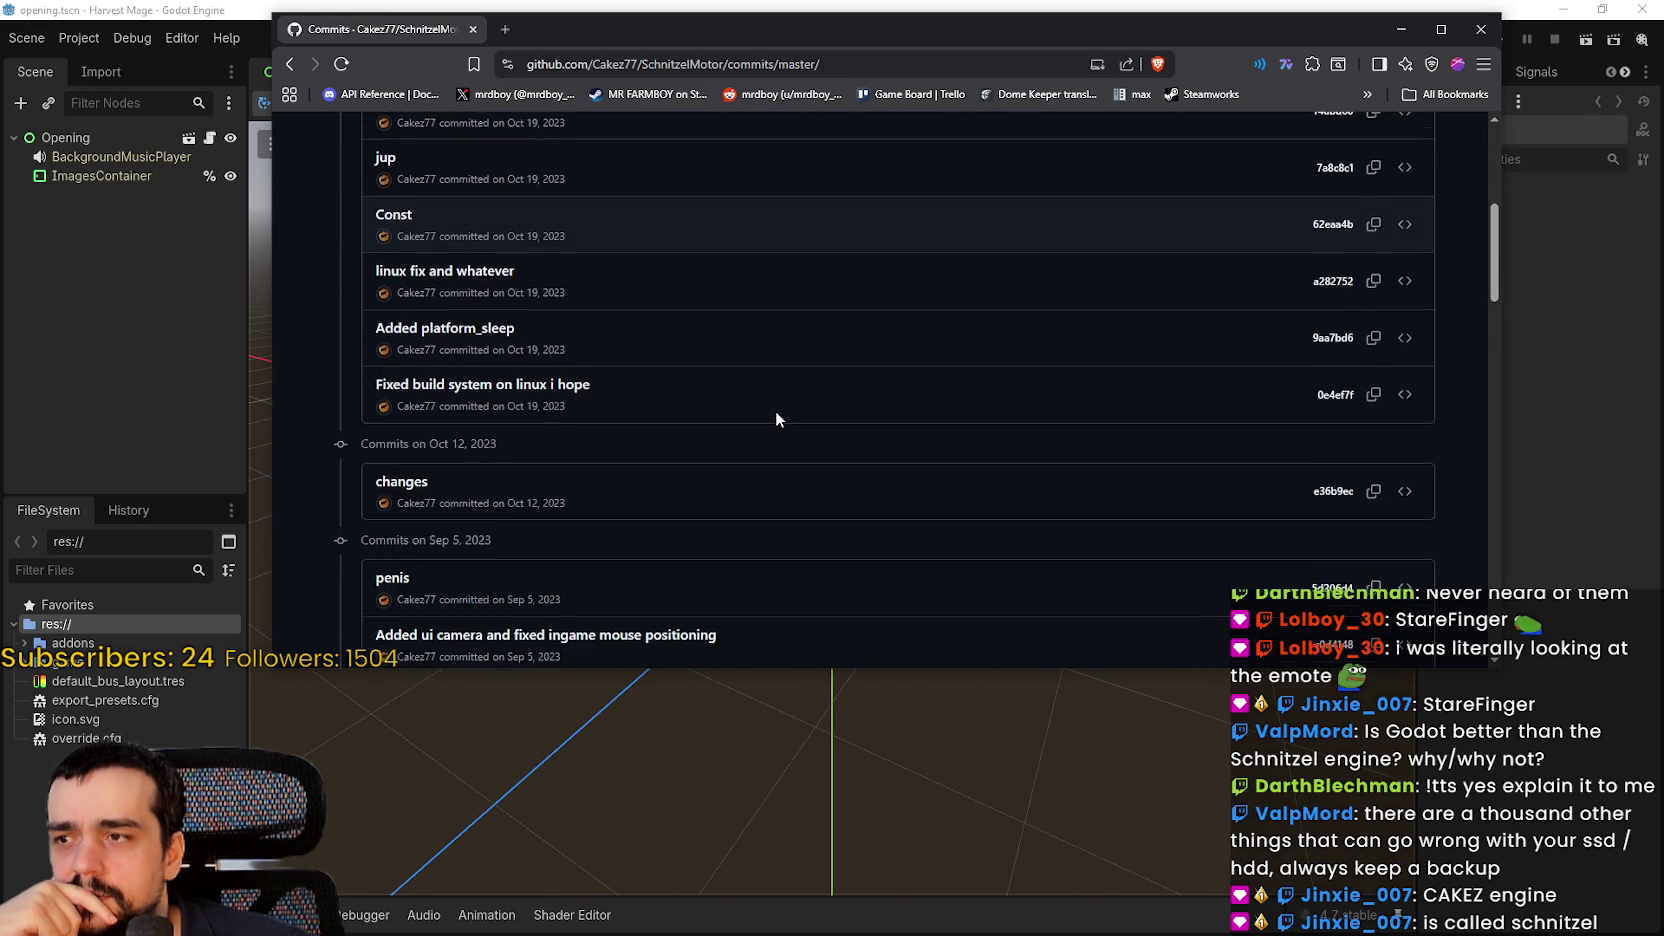
{"action": "scroll", "scroll_direction": "down", "scroll_amount": 3}
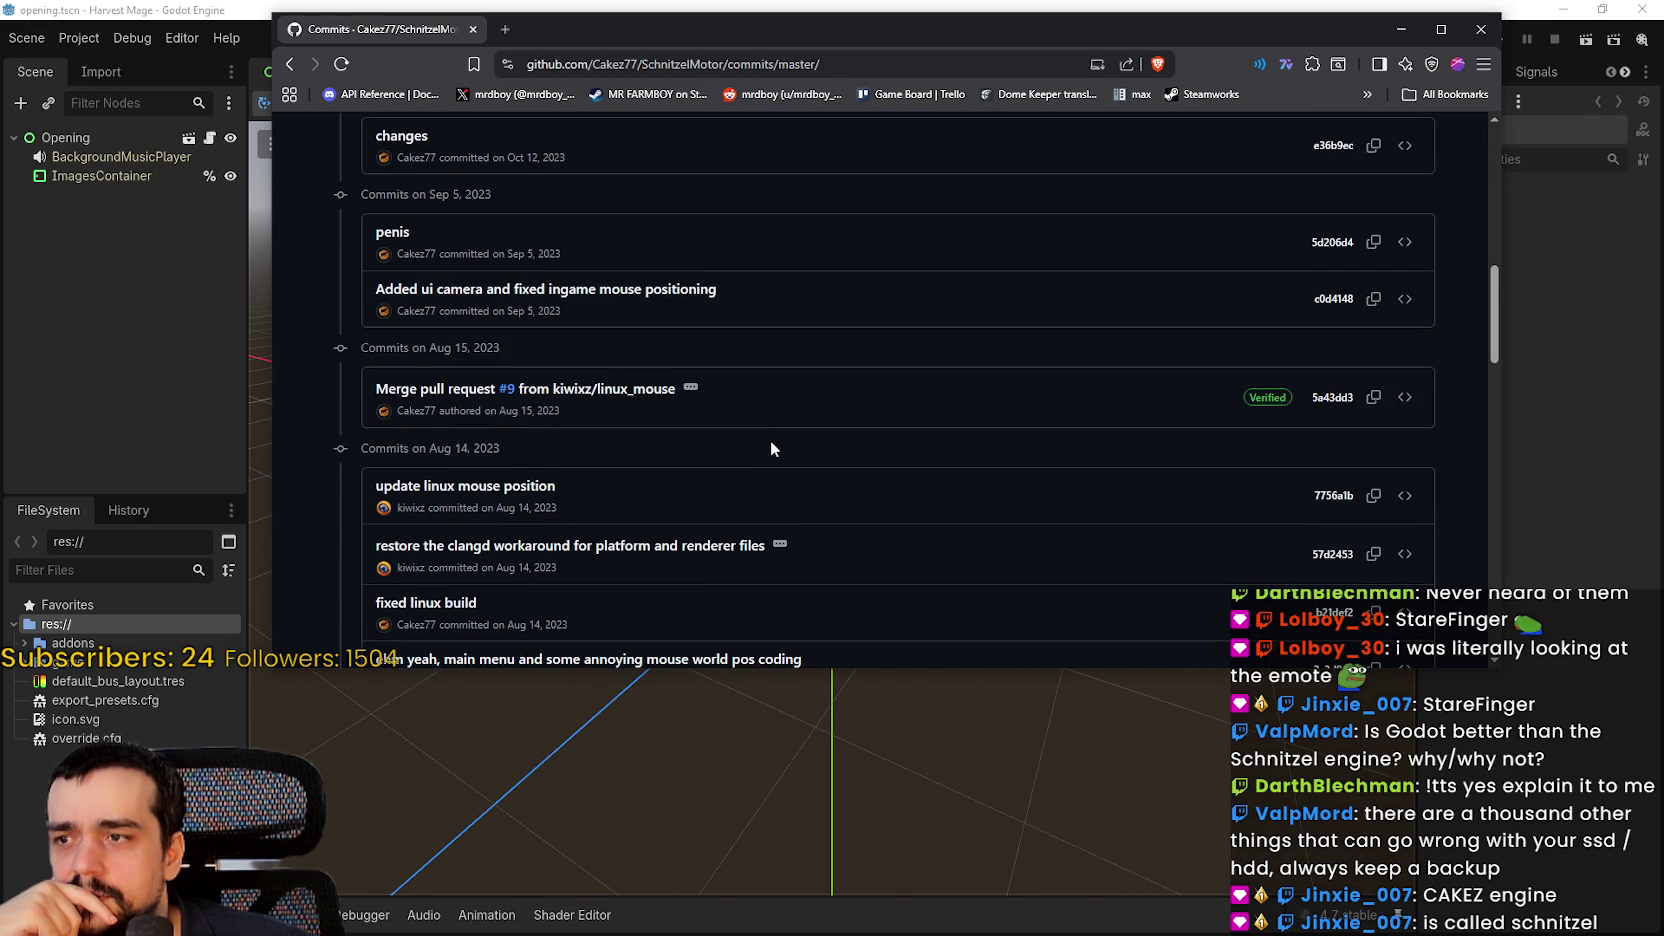
{"action": "scroll", "scroll_direction": "down", "scroll_amount": 3}
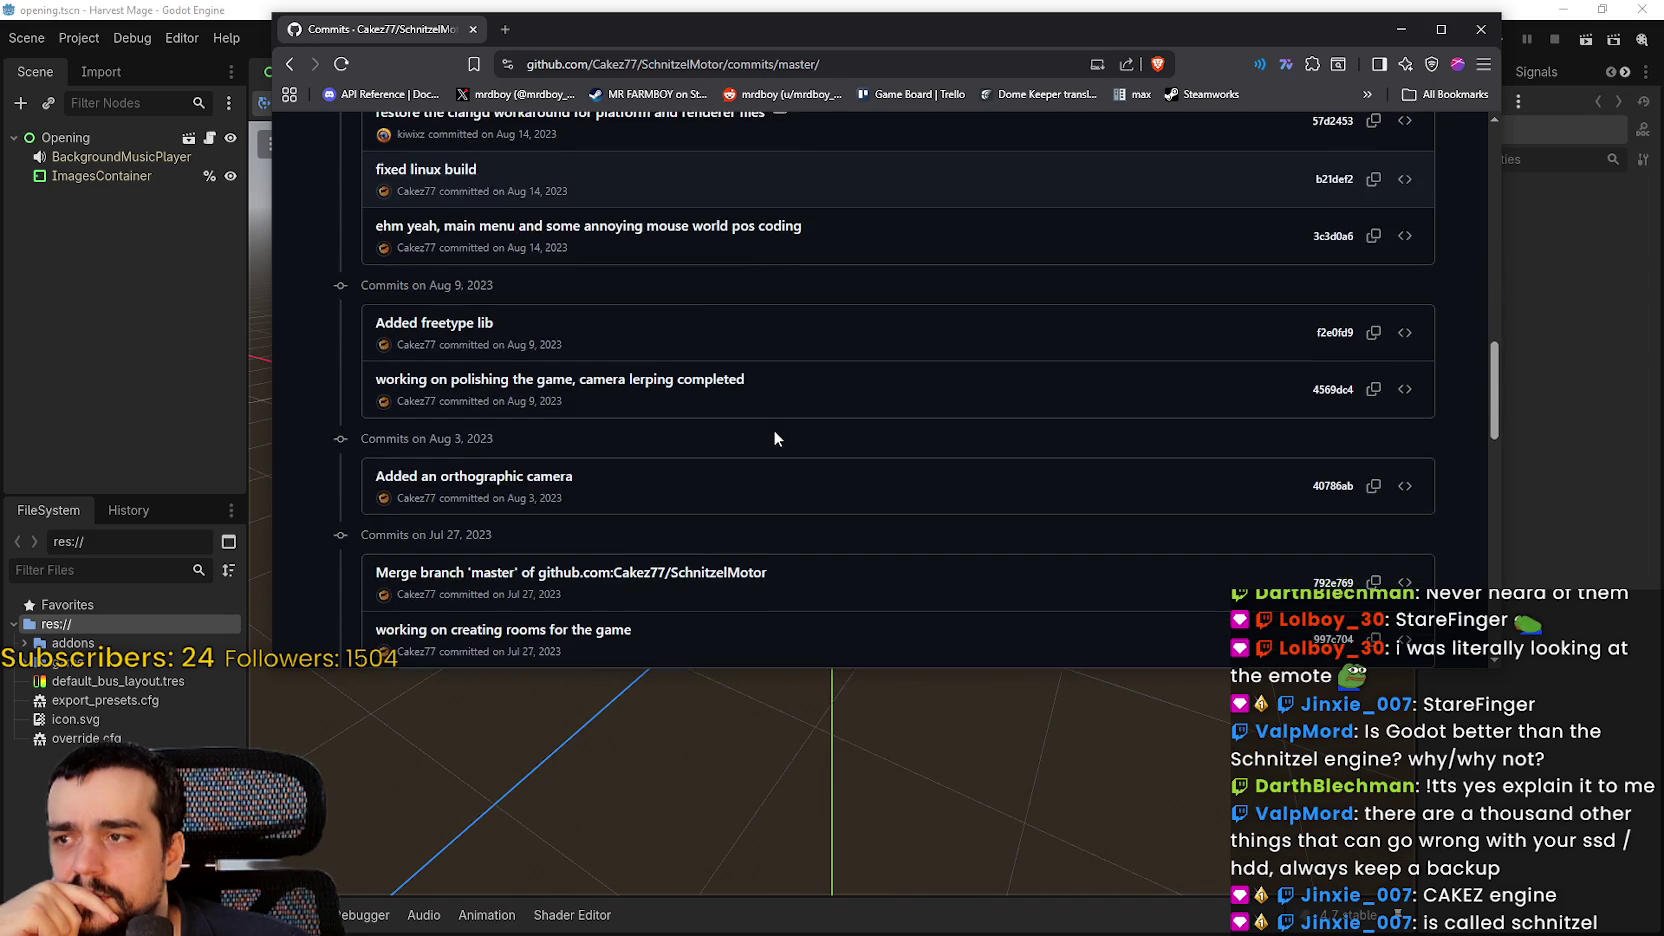
{"action": "scroll", "scroll_direction": "down", "scroll_amount": 3}
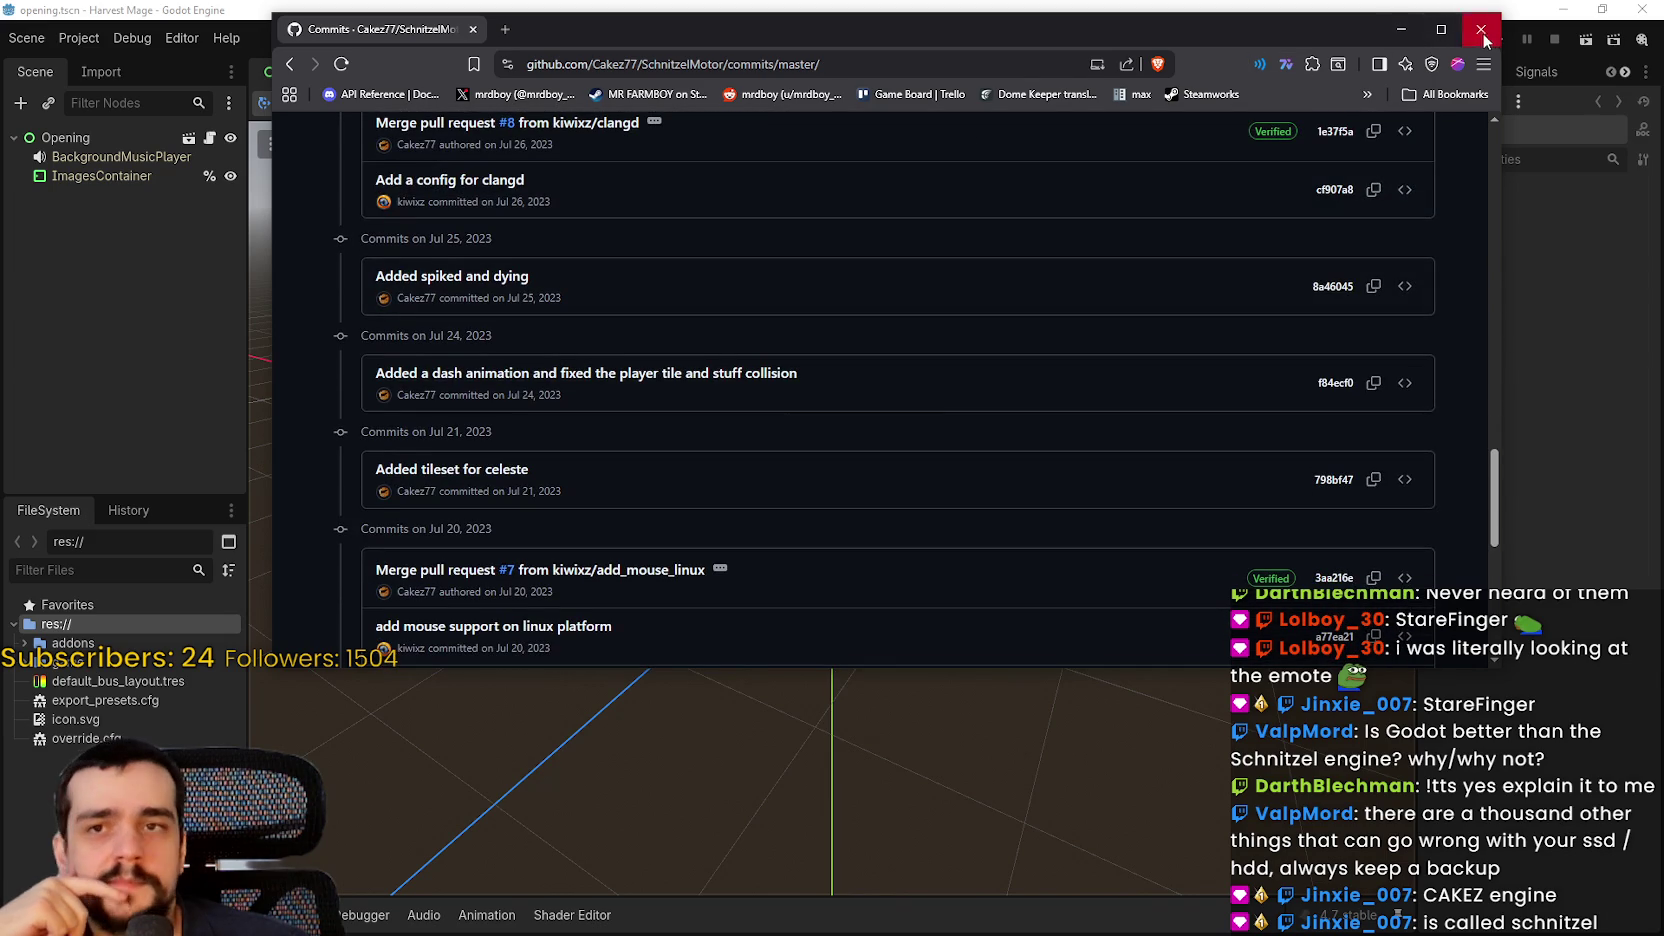
{"action": "left_click", "coordinate": [1481, 29]}
{"action": "scroll", "scroll_direction": "down", "scroll_amount": 3}
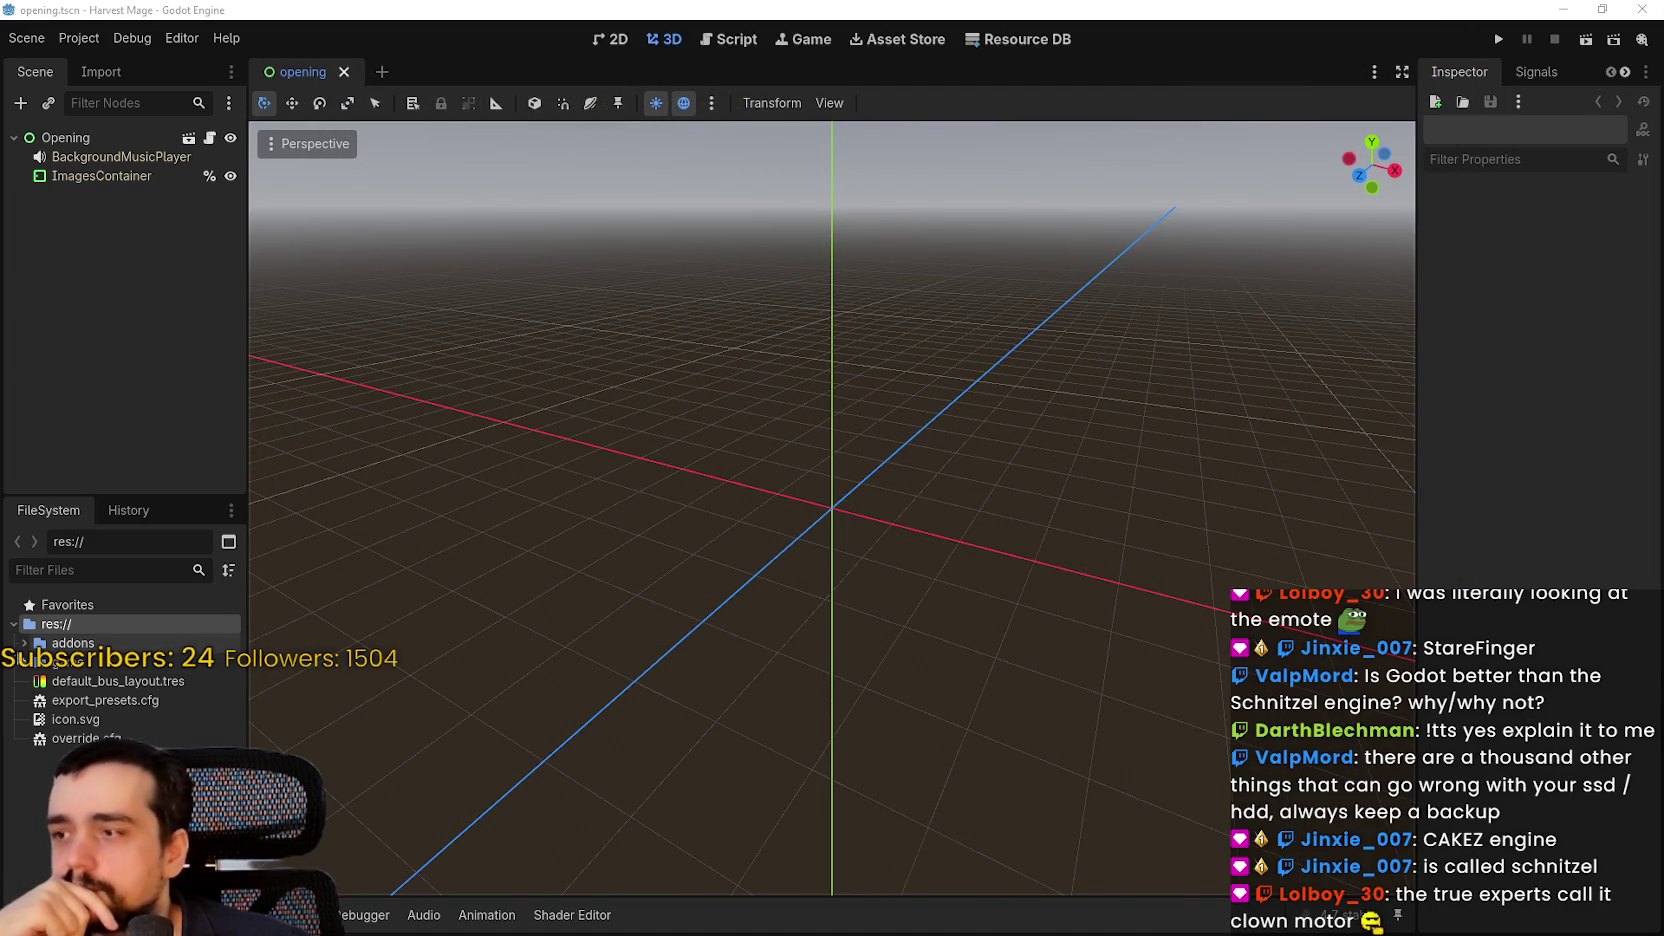
Run Harvest Mage and choose Continue in the game menu to load the game level
{"action": "left_click", "coordinate": [25, 662]}
{"action": "left_click", "coordinate": [1498, 39]}
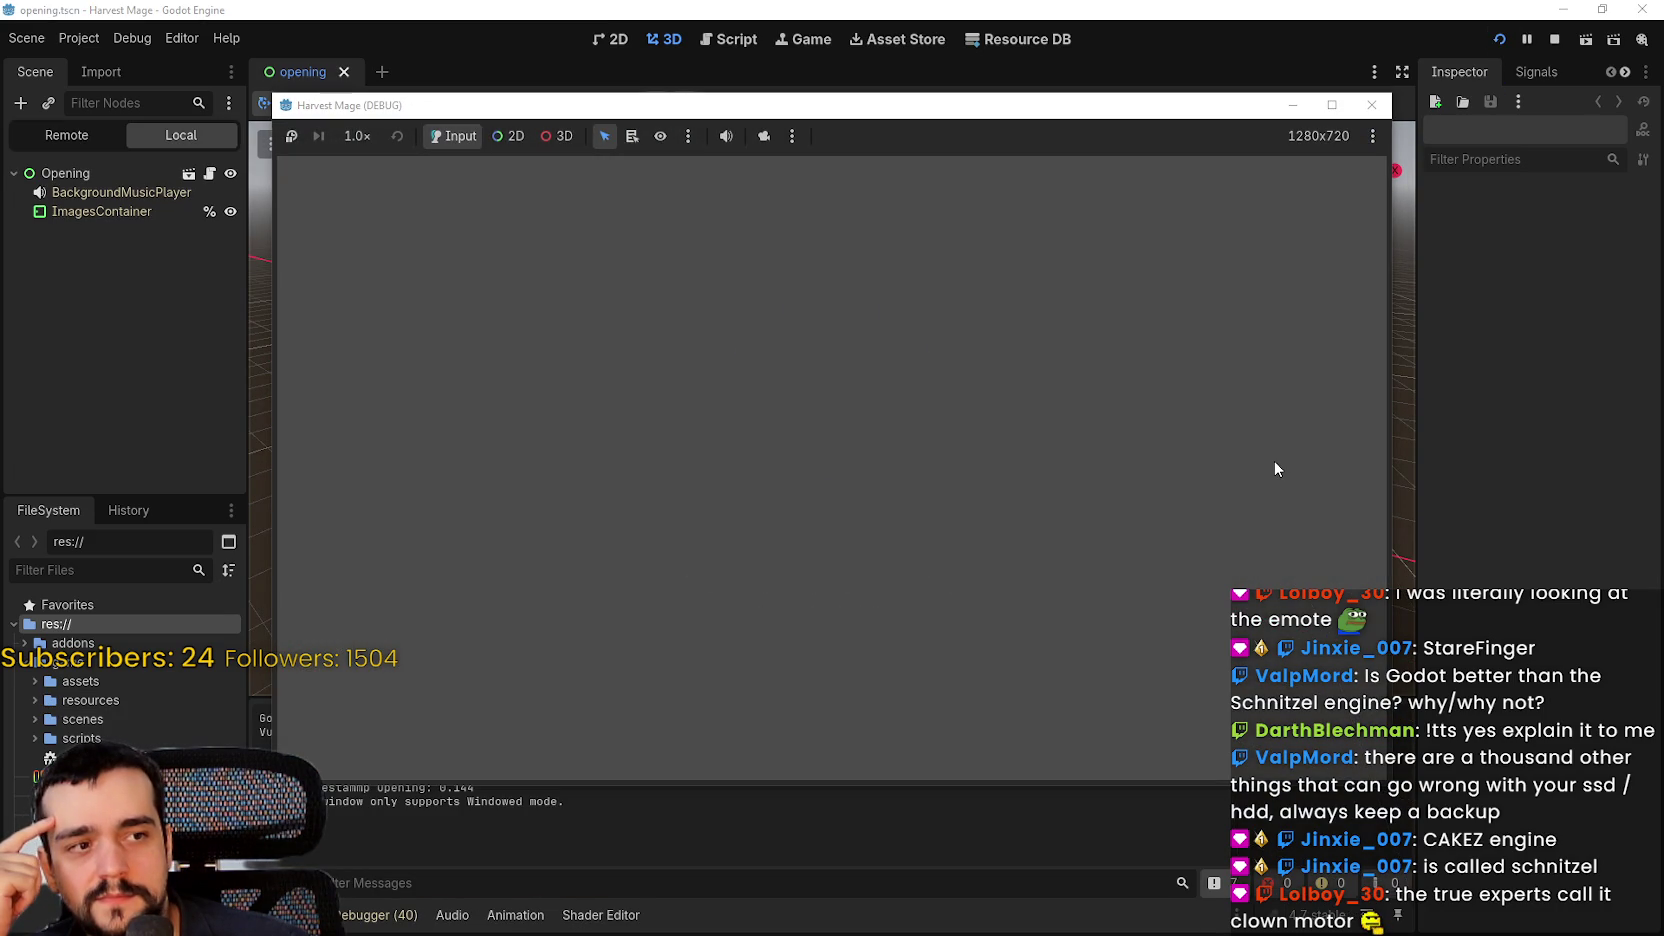
{"action": "key", "text": "Down"}
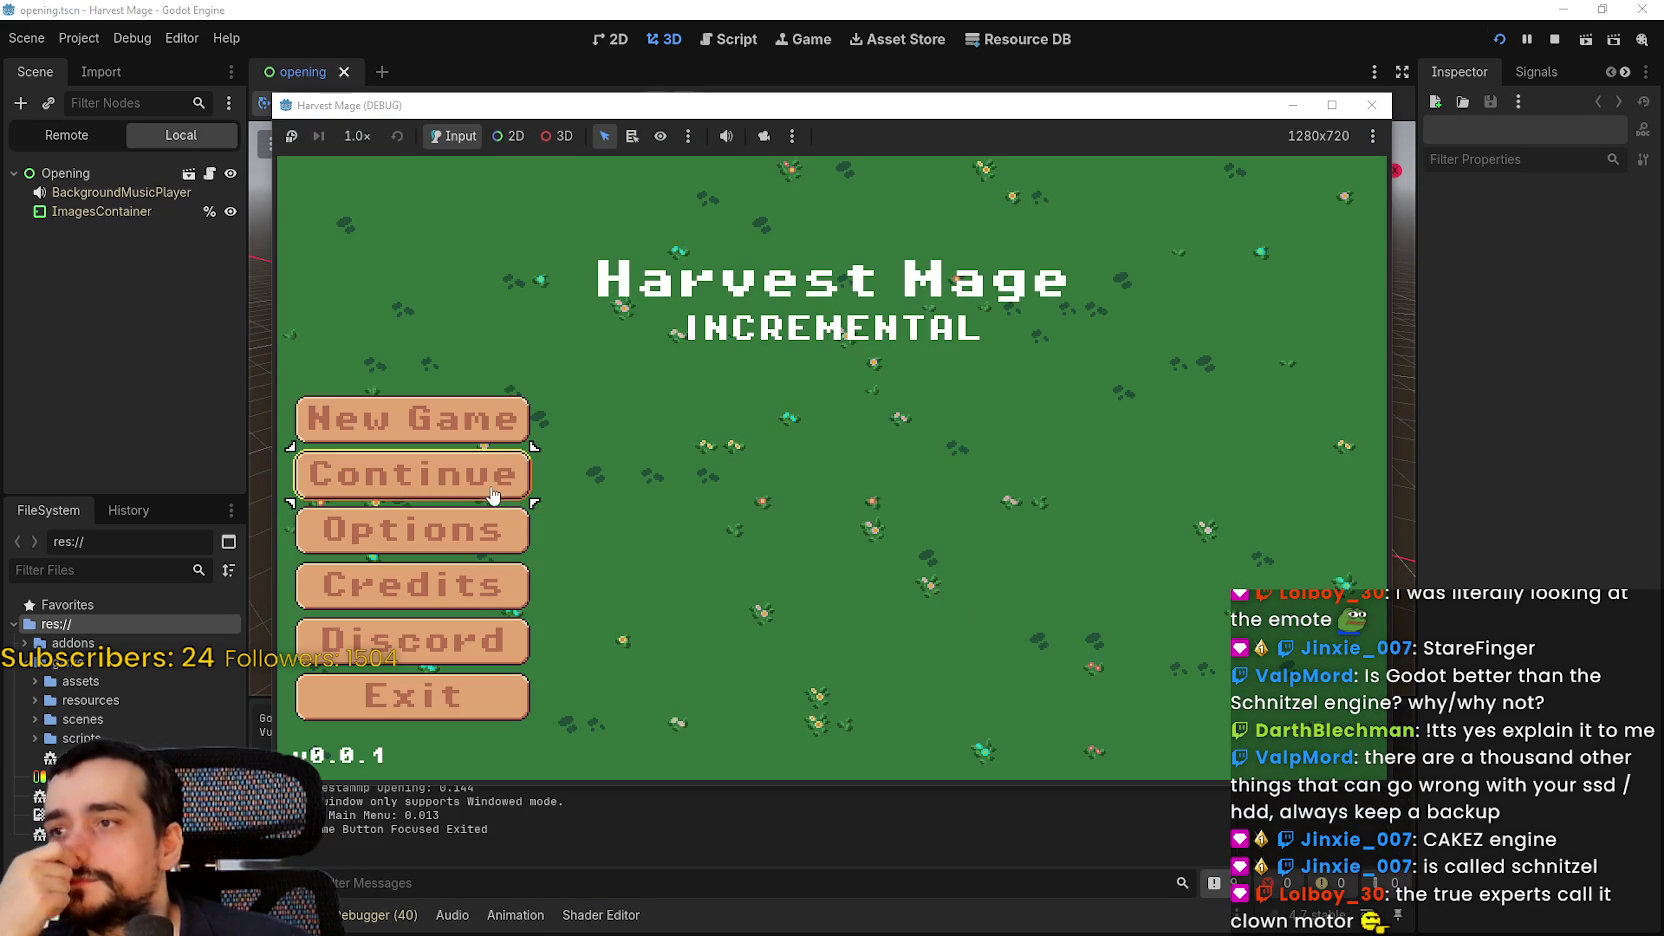
{"action": "key", "text": "Return"}
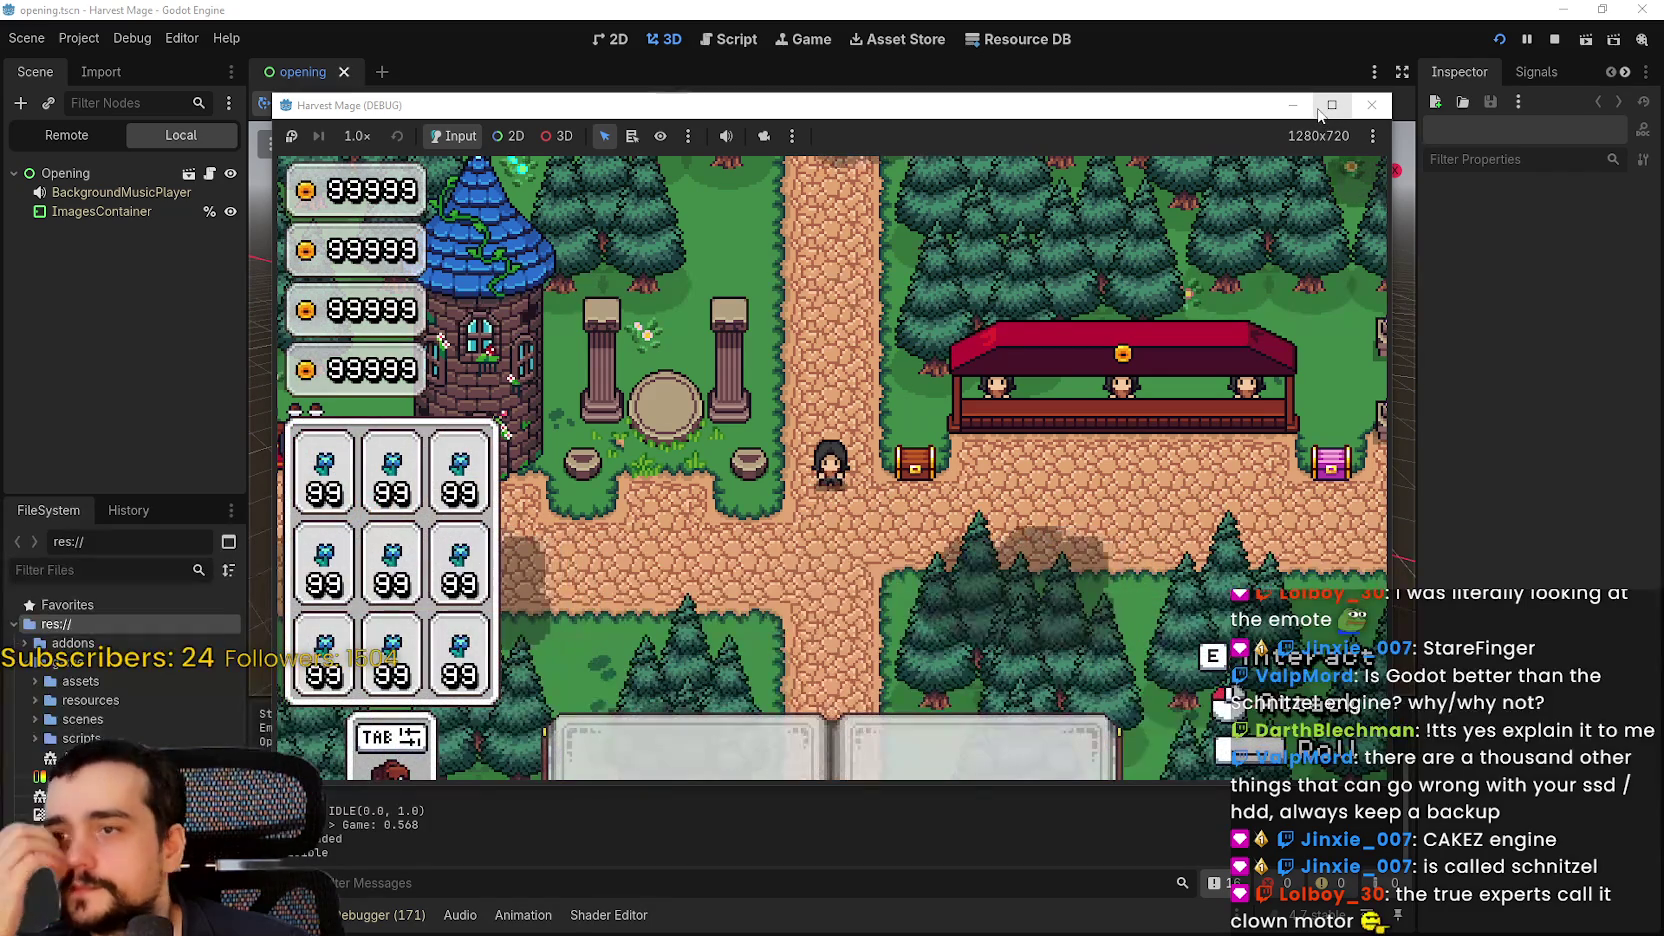
Maximize the running game window and turn on Keep Aspect Ratio
{"action": "left_click", "coordinate": [1330, 106]}
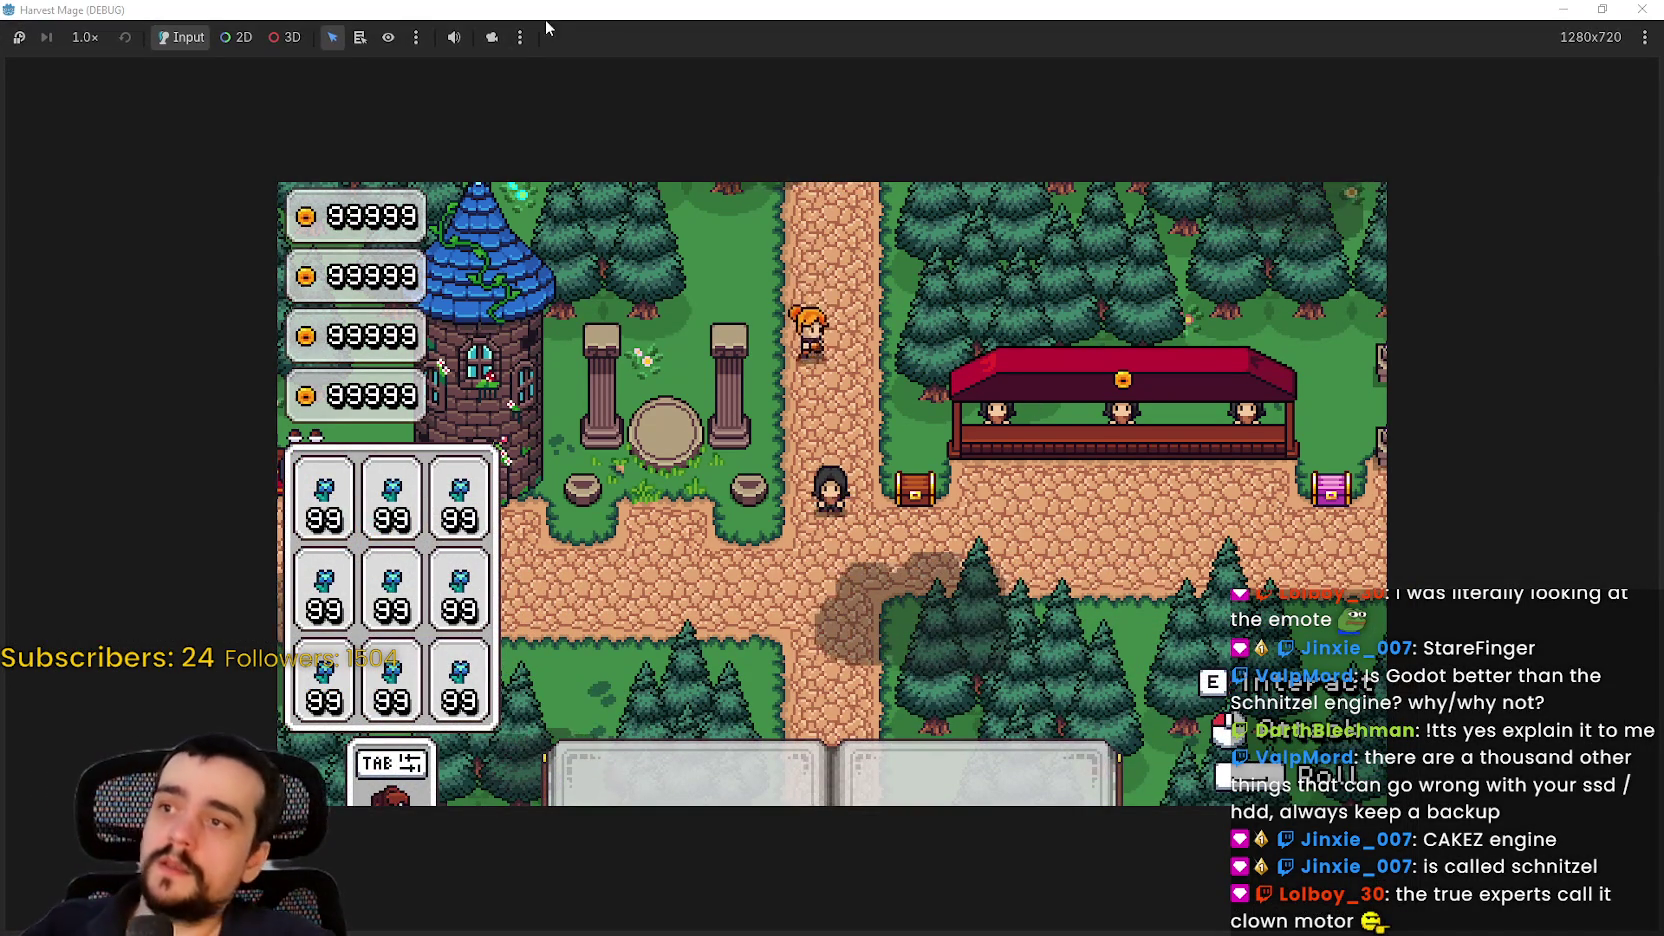
{"action": "left_click", "coordinate": [519, 37]}
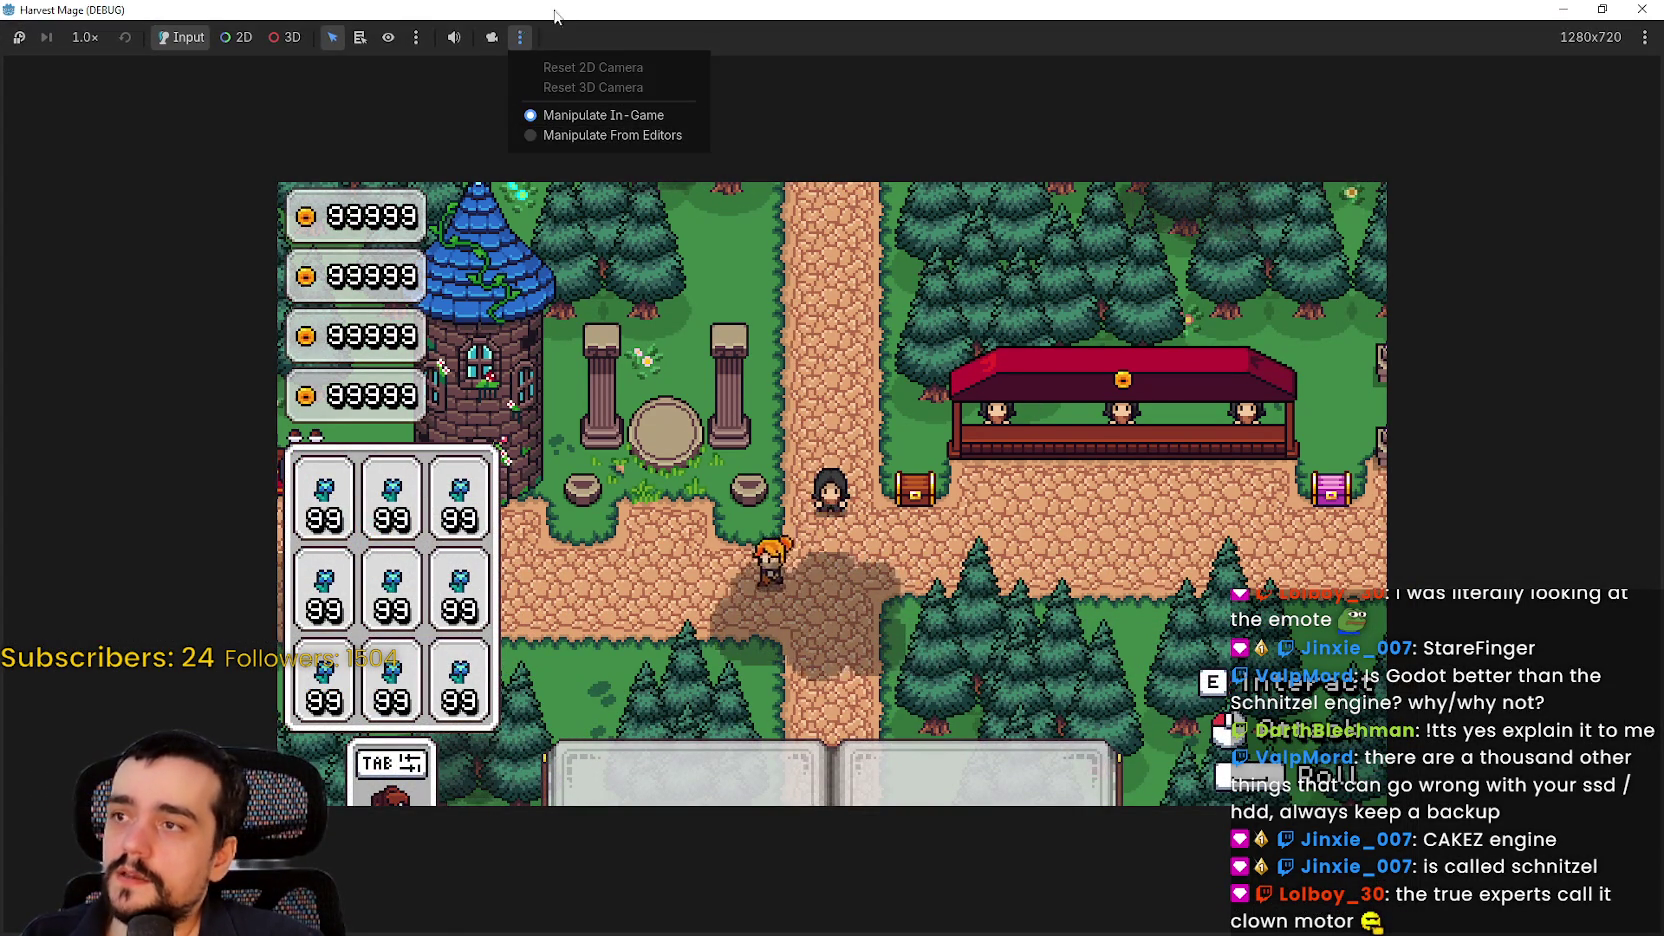
{"action": "left_click", "coordinate": [555, 135]}
{"action": "left_click", "coordinate": [416, 37]}
{"action": "left_click", "coordinate": [1067, 58]}
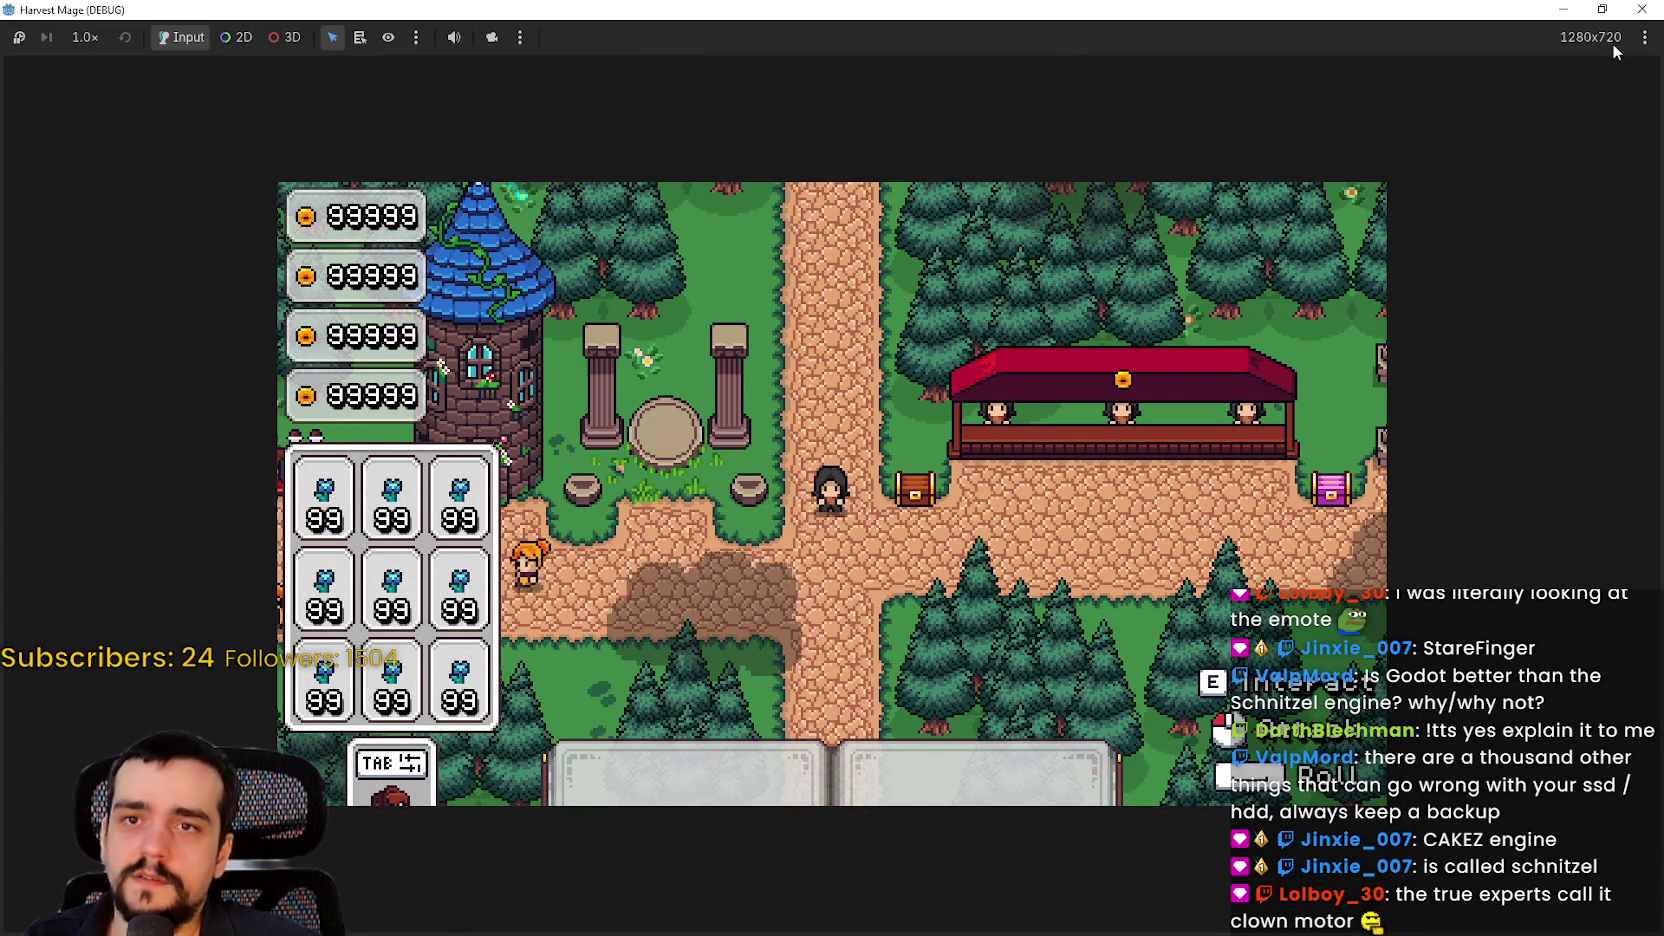
{"action": "left_click", "coordinate": [1644, 37]}
{"action": "left_click", "coordinate": [1425, 149]}
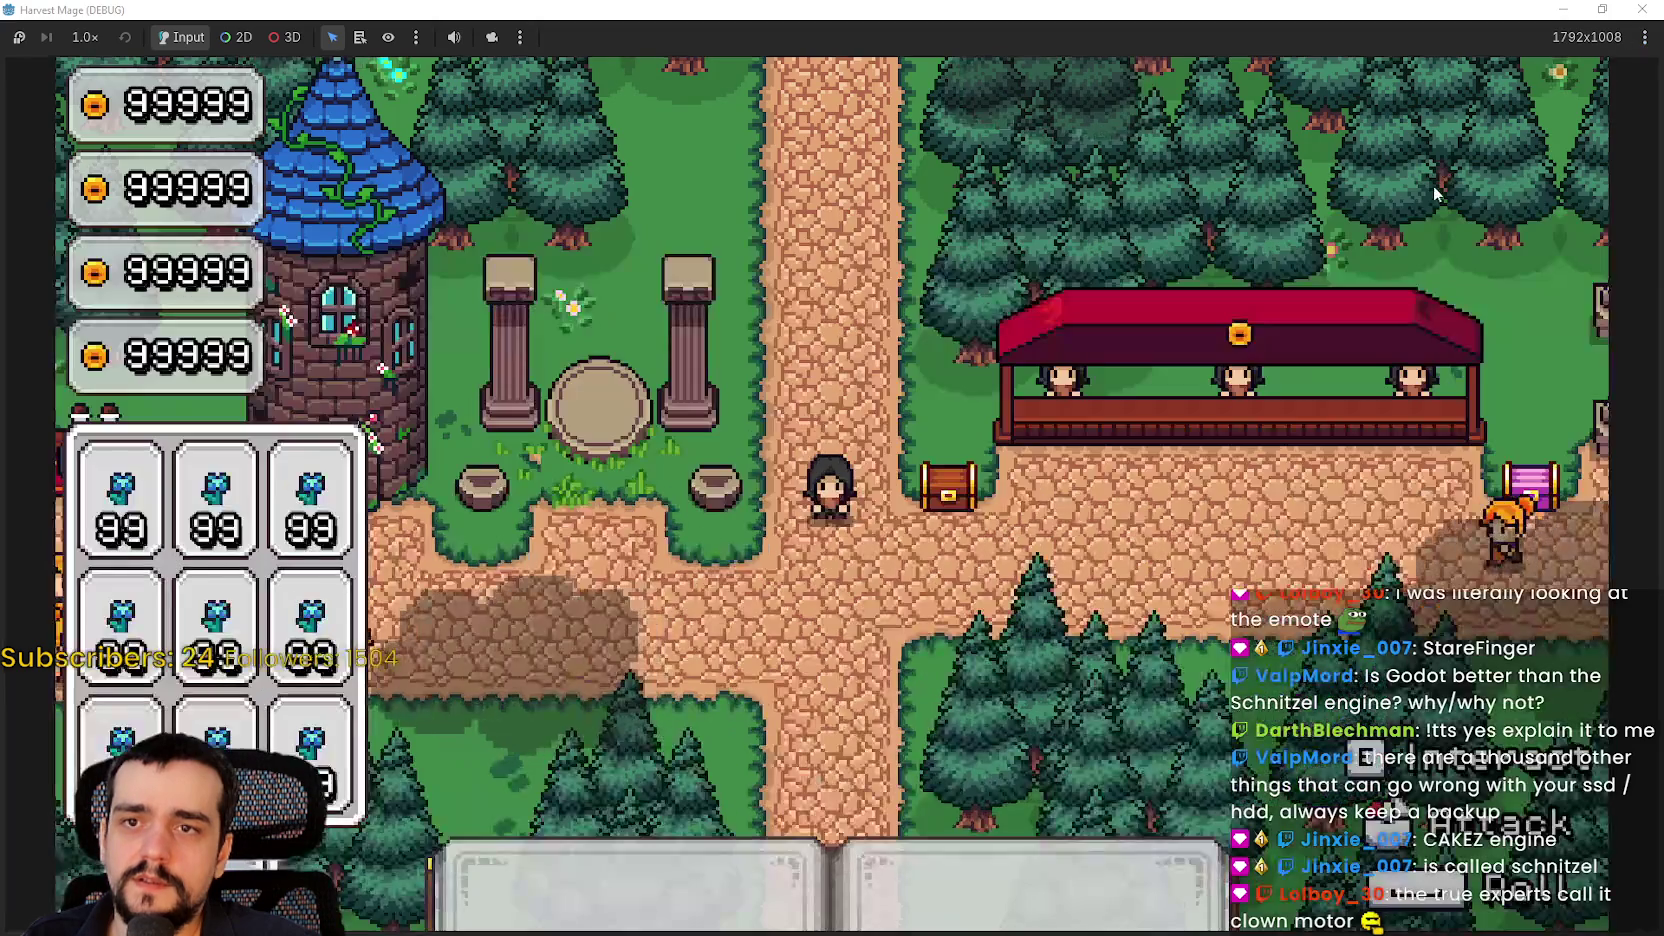
{"action": "left_click", "coordinate": [1644, 37]}
{"action": "left_click", "coordinate": [1459, 167]}
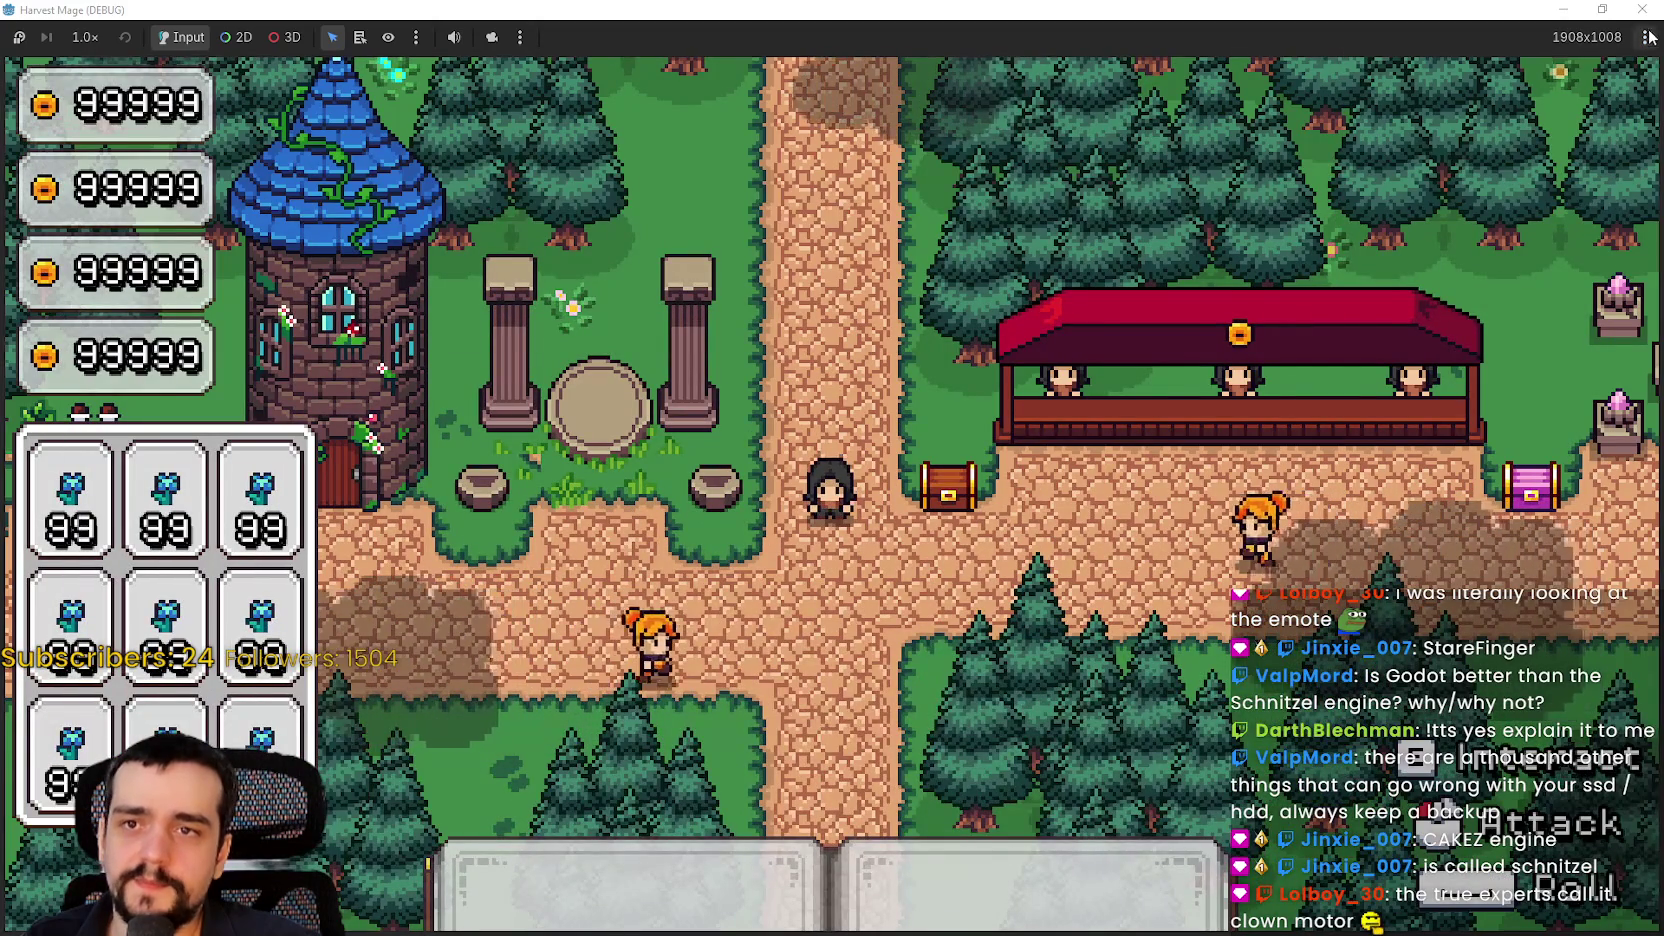
Restore the game to a 1280x720 window, stop it, and save the opening scene
{"action": "left_click", "coordinate": [1602, 9]}
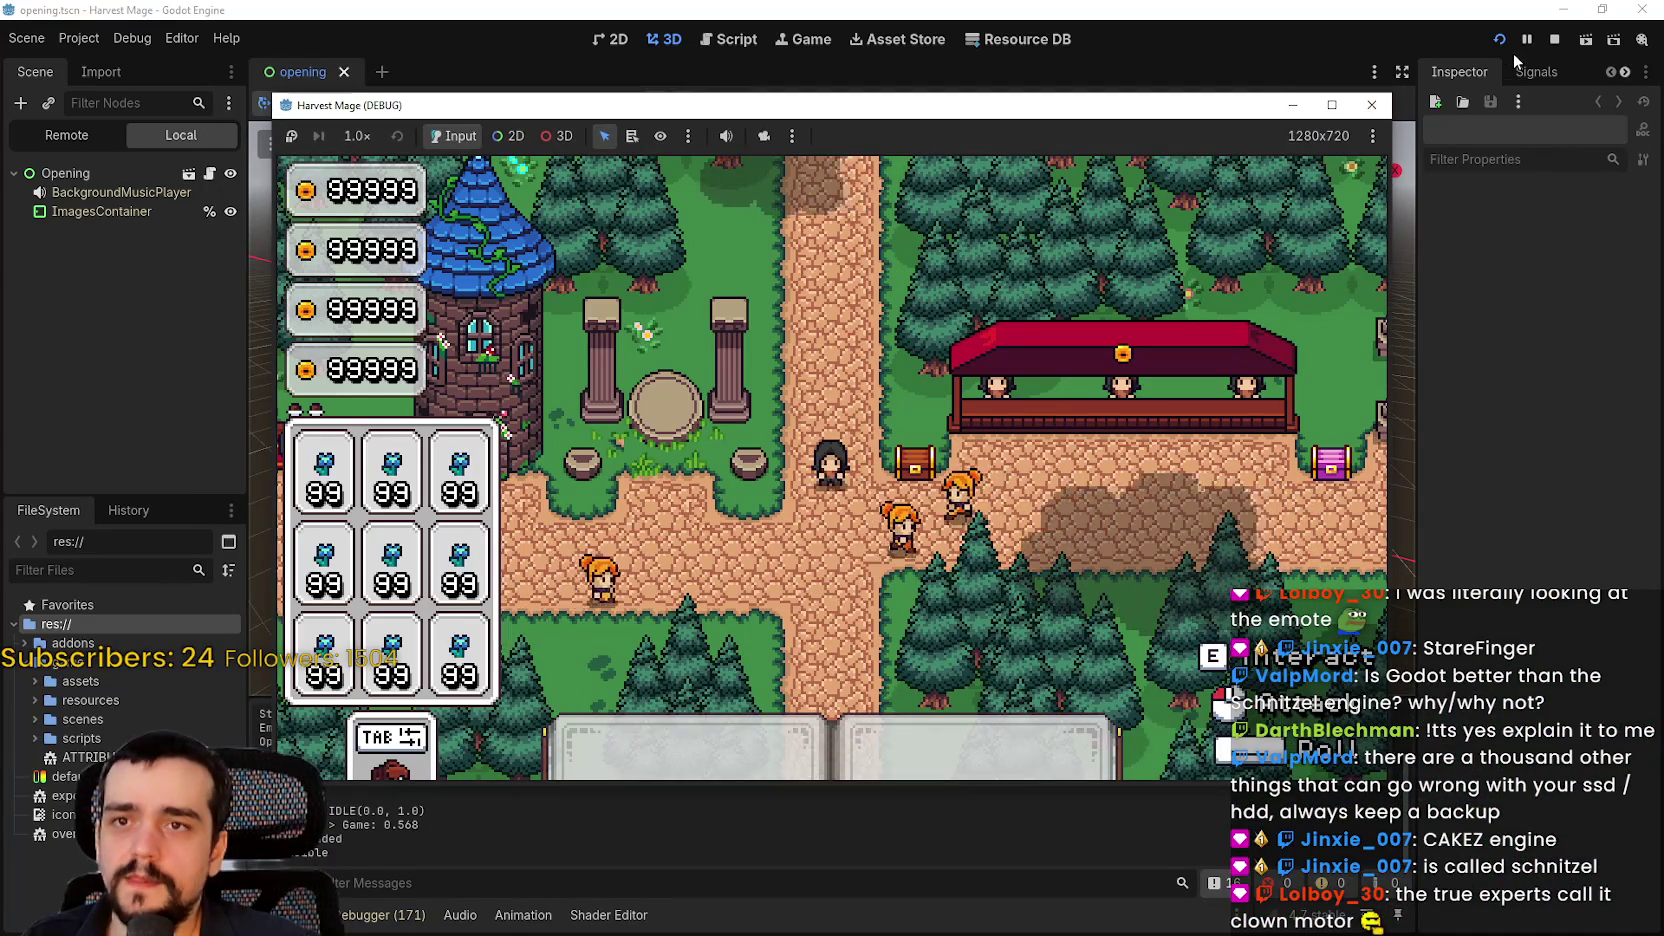
{"action": "left_click", "coordinate": [1553, 40]}
{"action": "key", "text": "ctrl+s"}
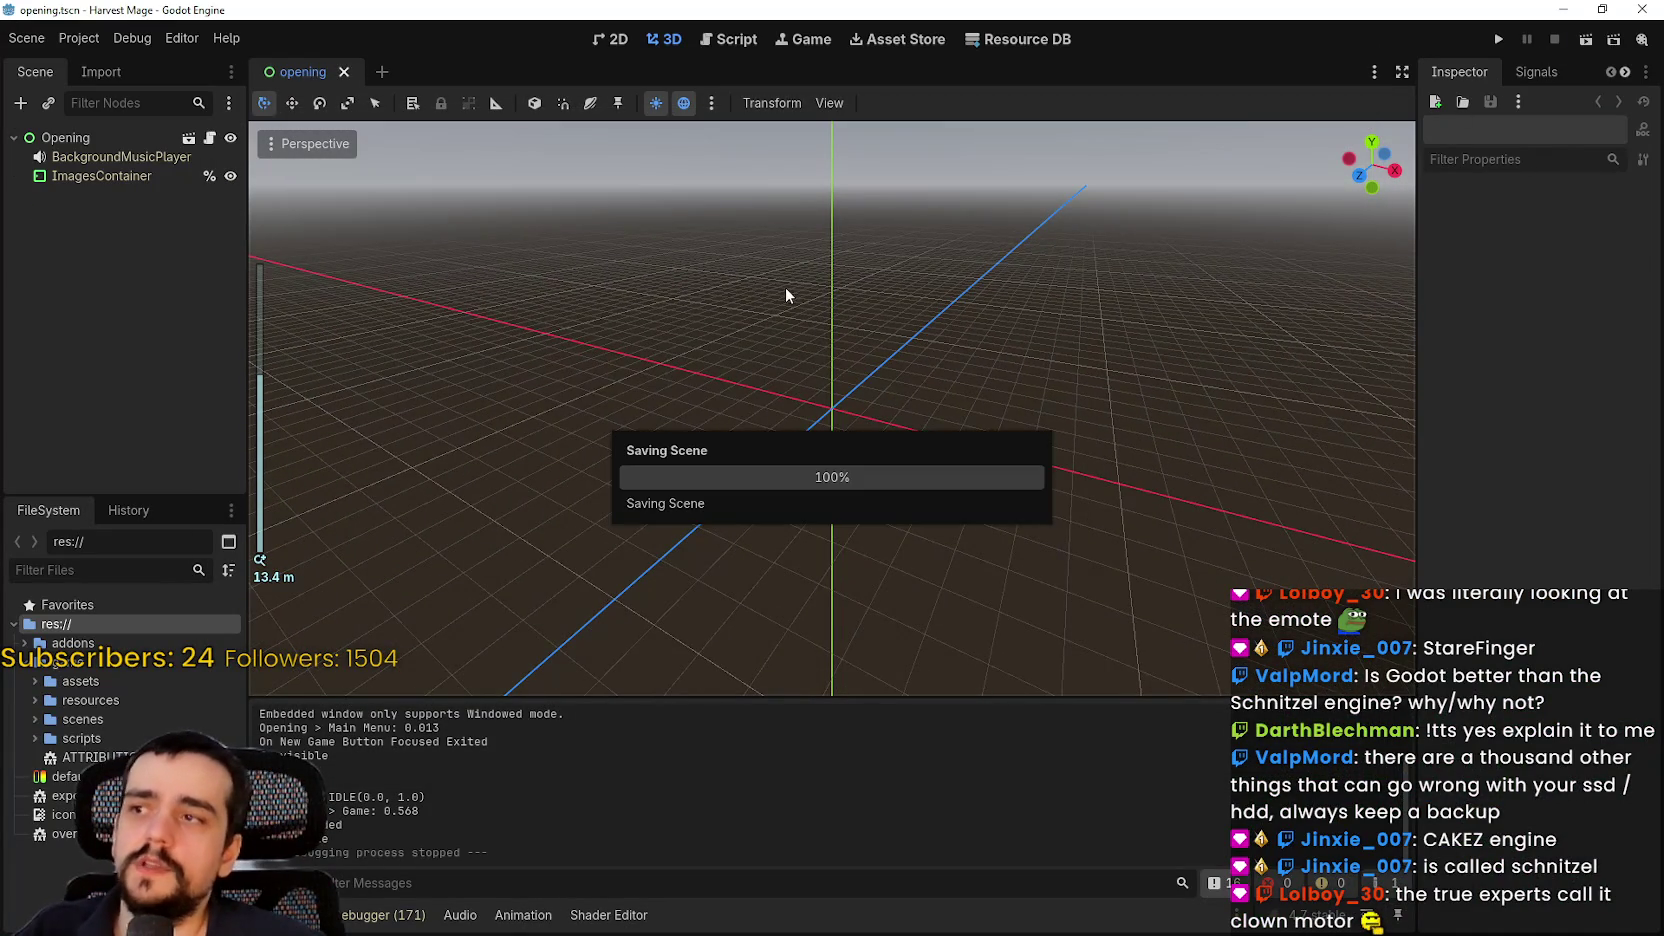
Check Project Settings > Application > Config: name Harvest Mage, version 0.0.1 and the description
{"action": "left_click", "coordinate": [79, 38]}
{"action": "left_click", "coordinate": [122, 66]}
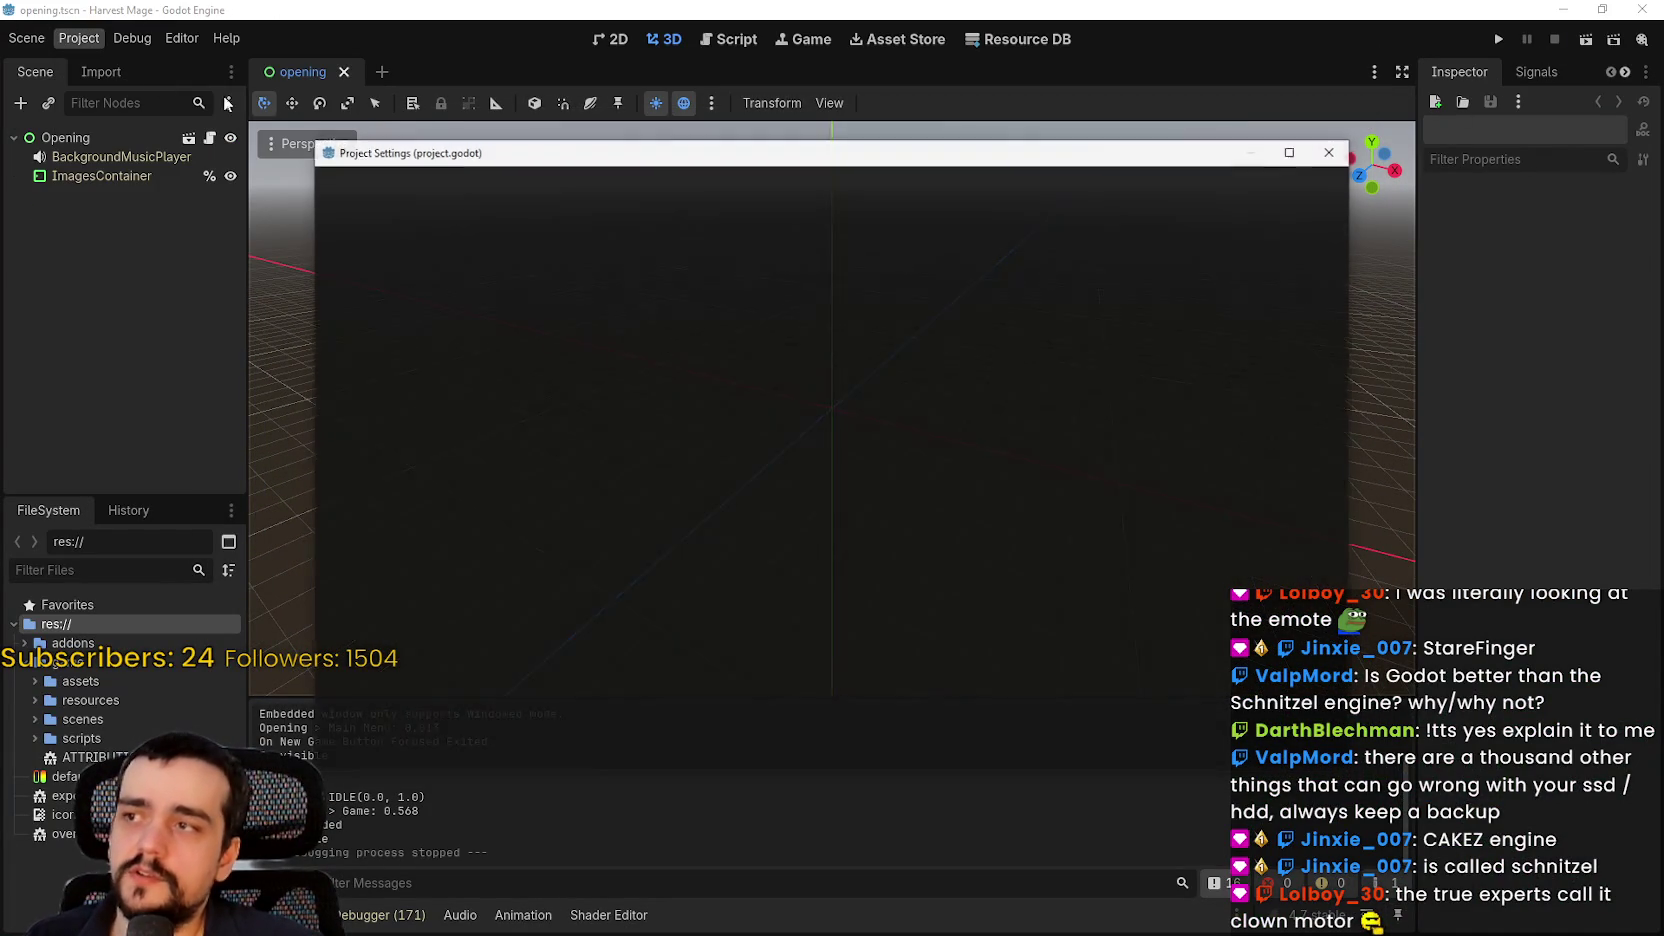
{"action": "scroll", "scroll_direction": "down", "scroll_amount": 3}
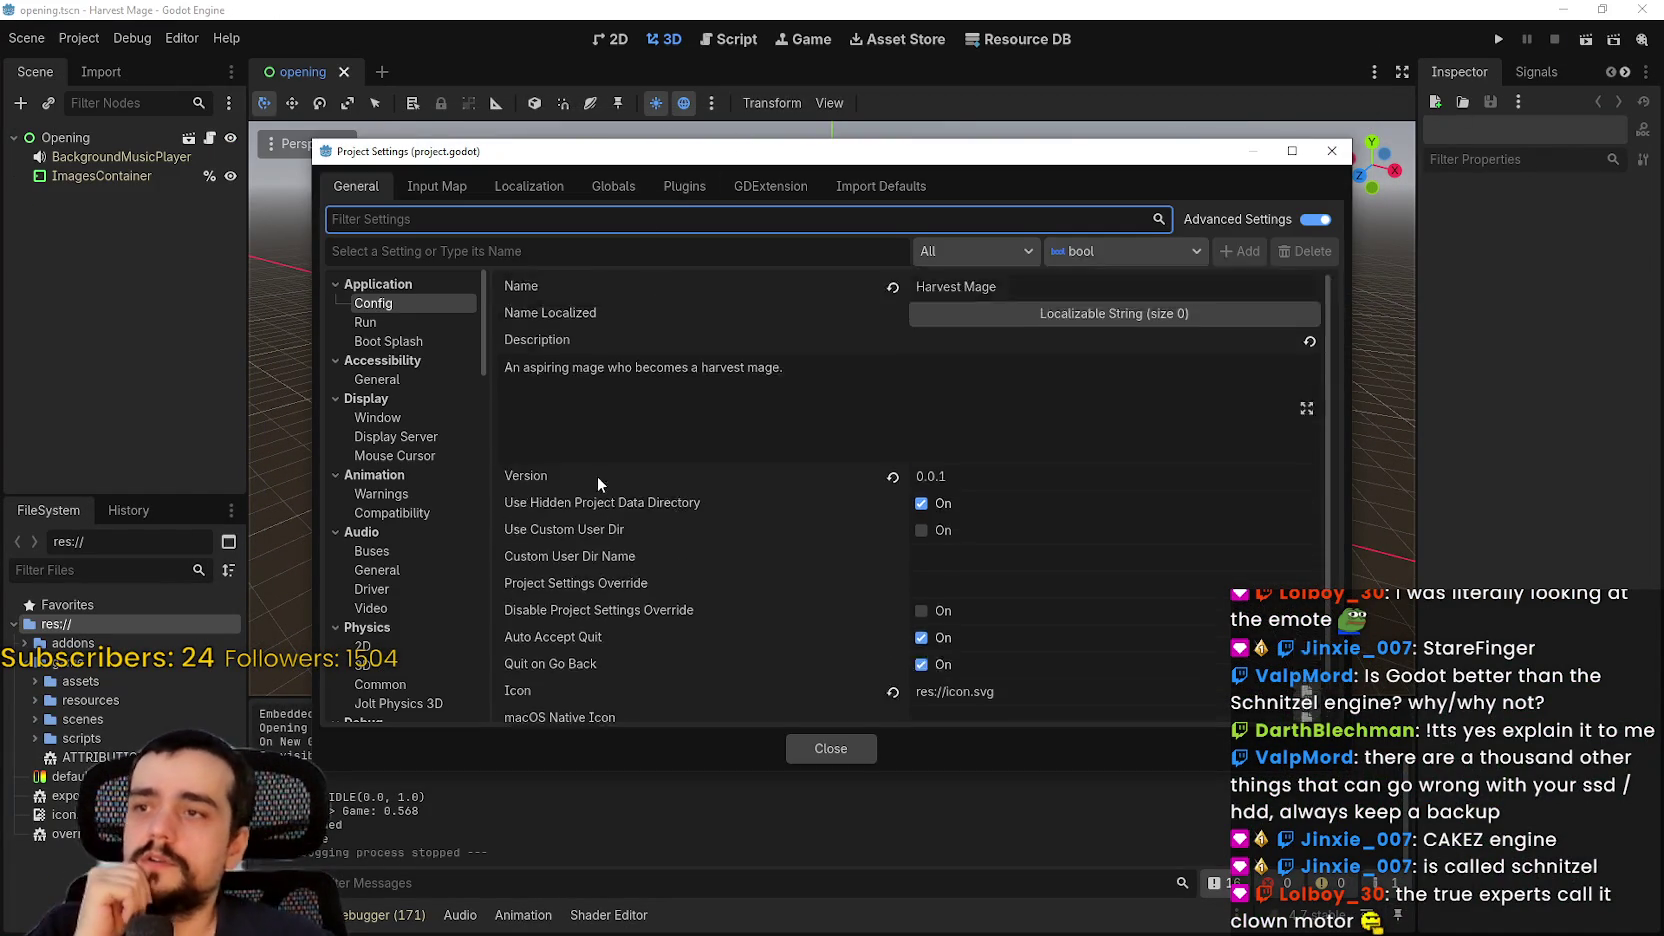
{"action": "scroll", "scroll_direction": "up", "scroll_amount": 3}
{"action": "scroll", "scroll_direction": "down", "scroll_amount": 3}
{"action": "scroll", "scroll_direction": "up", "scroll_amount": 3}
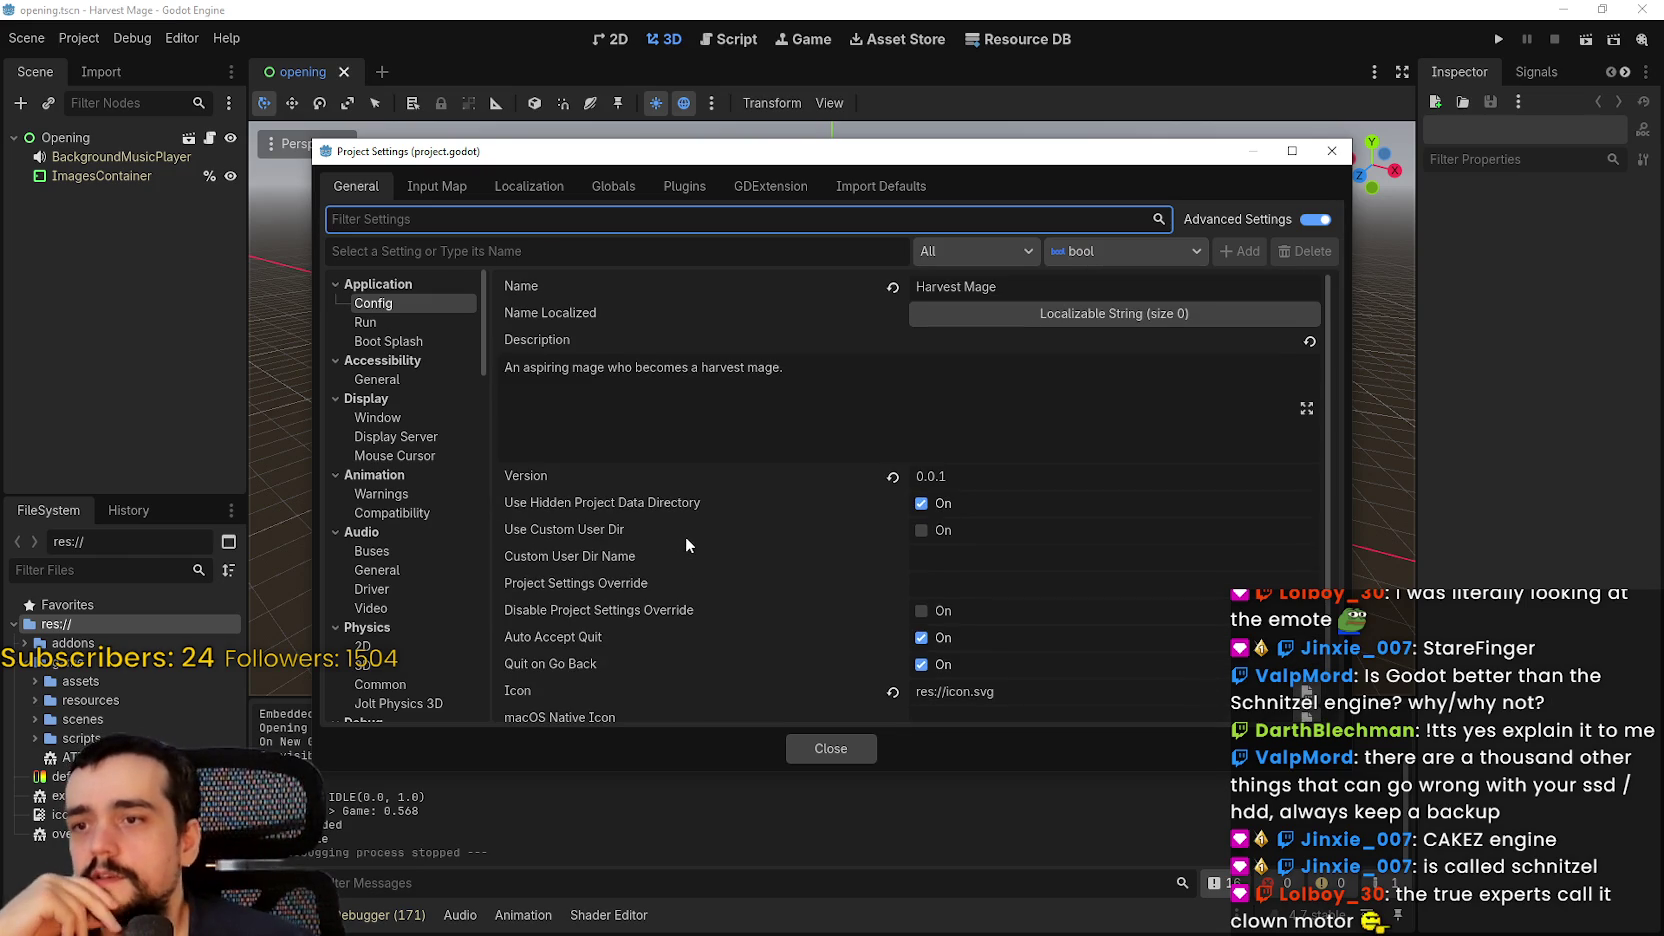
{"action": "left_click", "coordinate": [982, 560]}
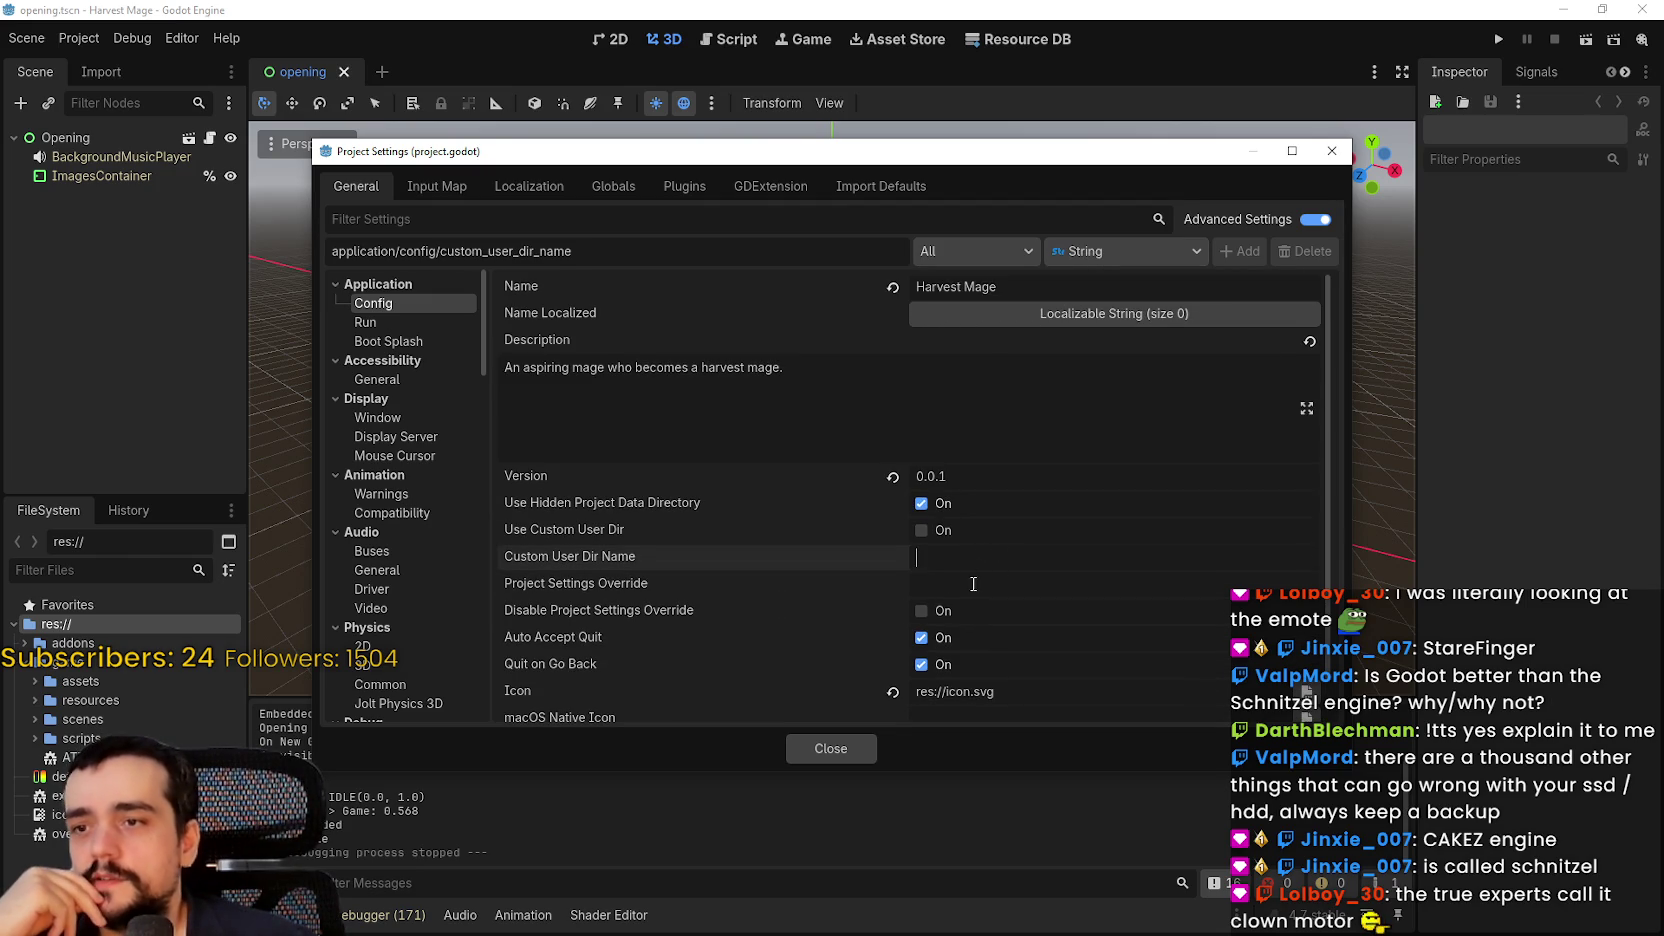
{"action": "left_click", "coordinate": [854, 382]}
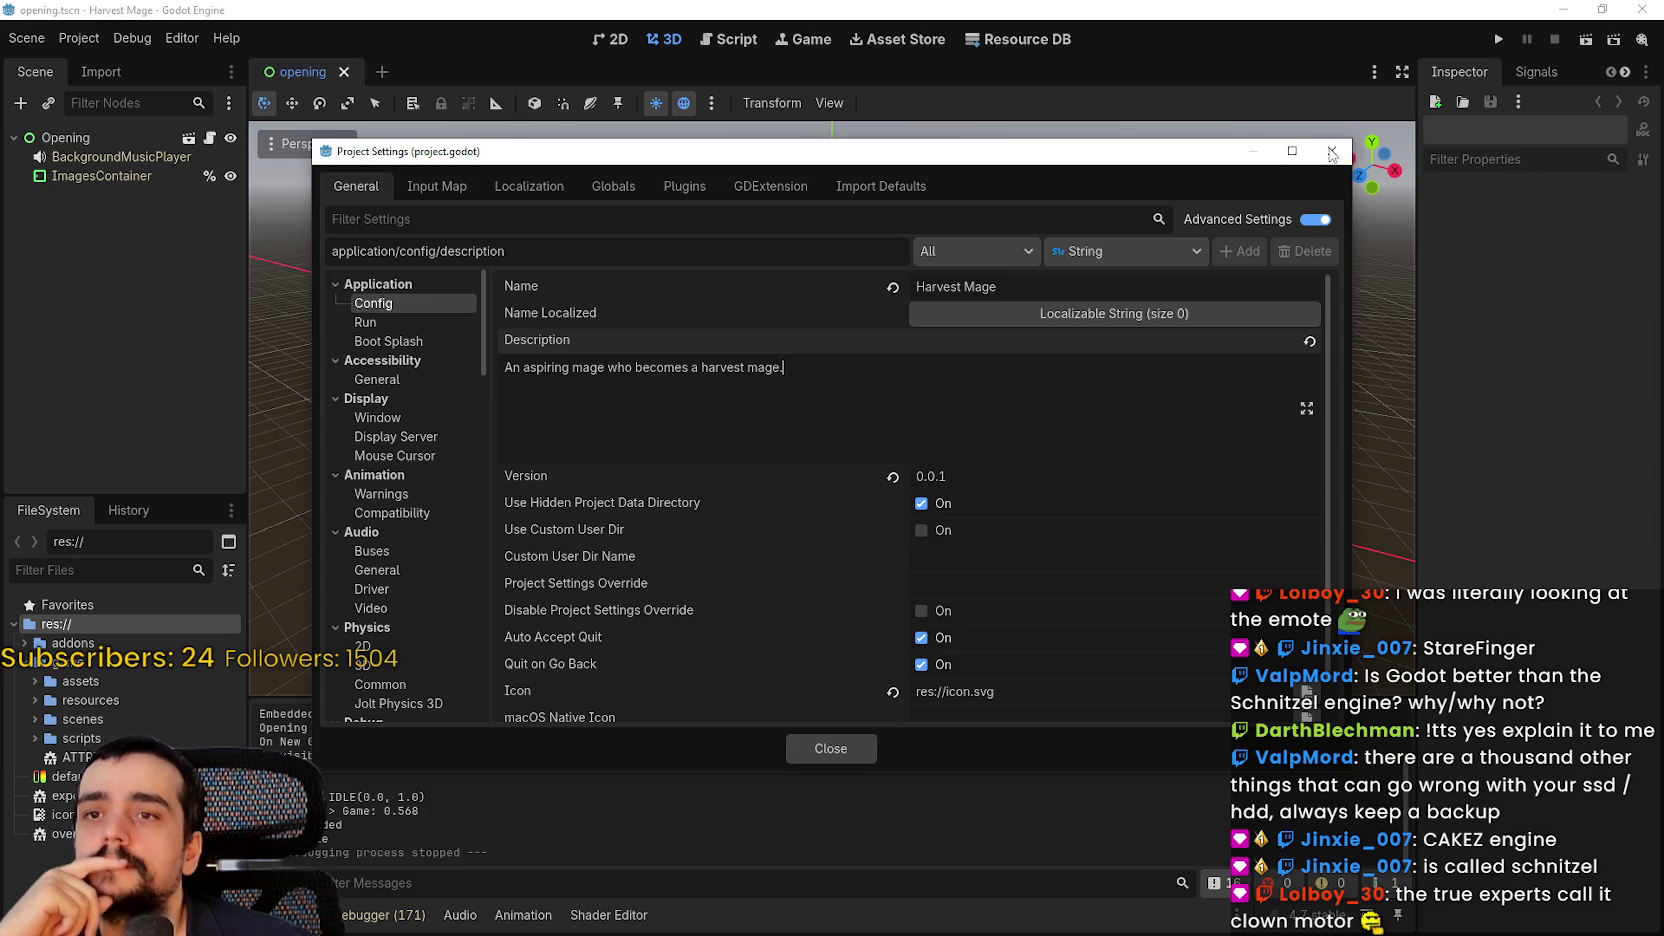
{"action": "left_click", "coordinate": [1331, 152]}
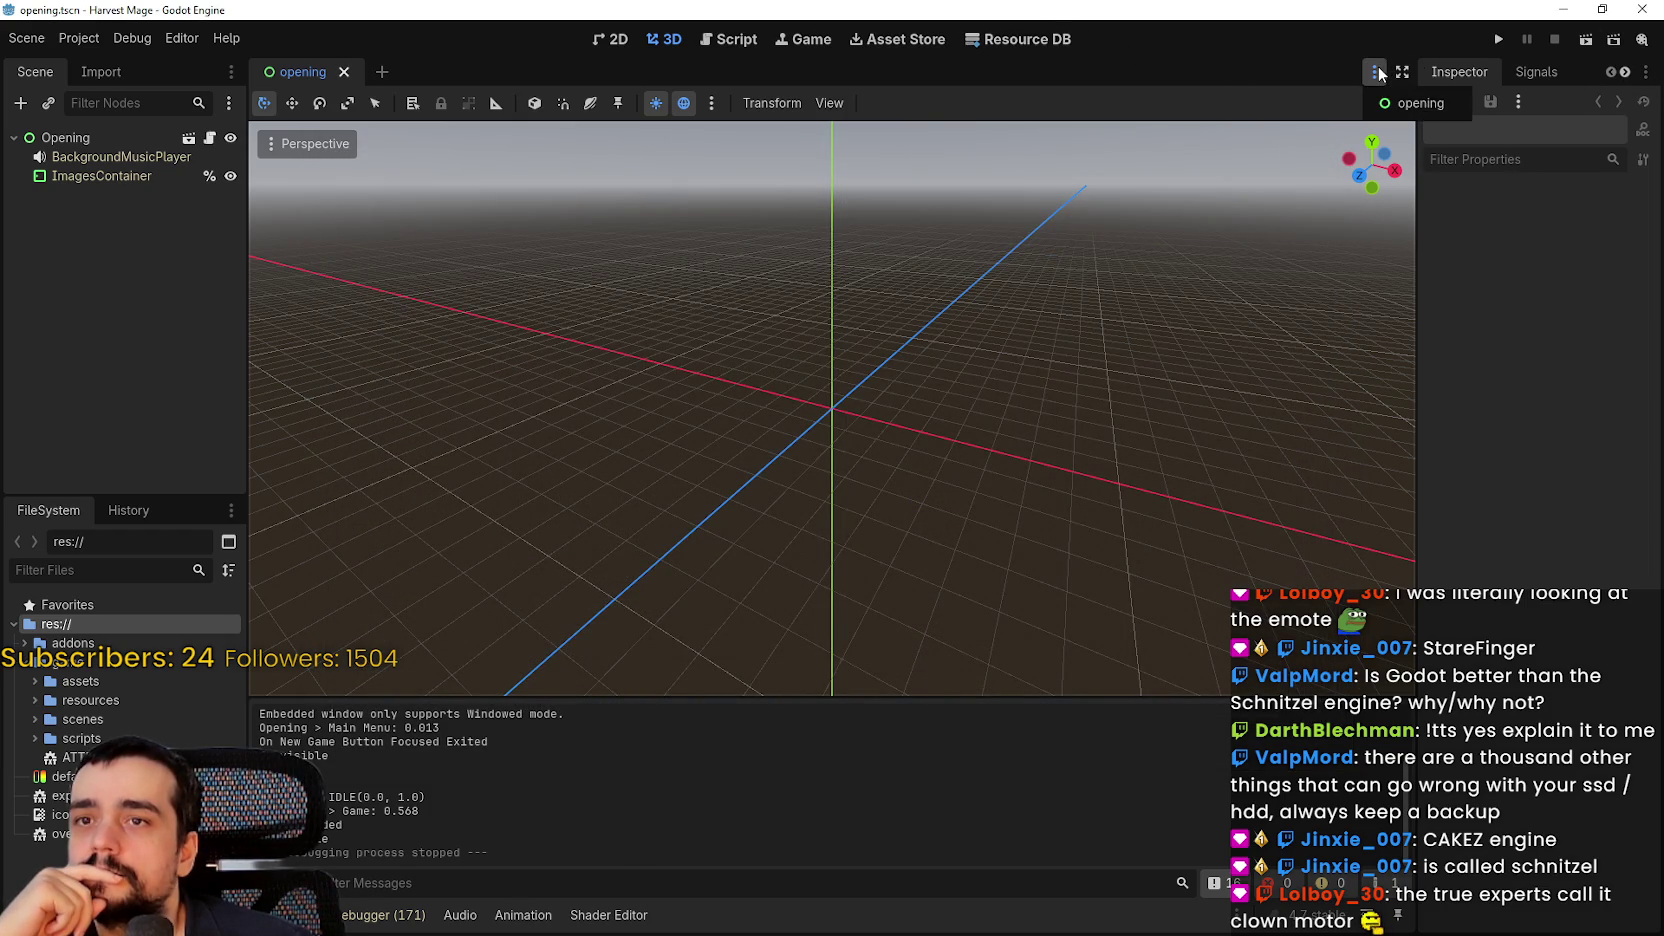
Apply a different editor dock layout and open the game/resources folder in the file list
{"action": "left_click", "coordinate": [735, 40]}
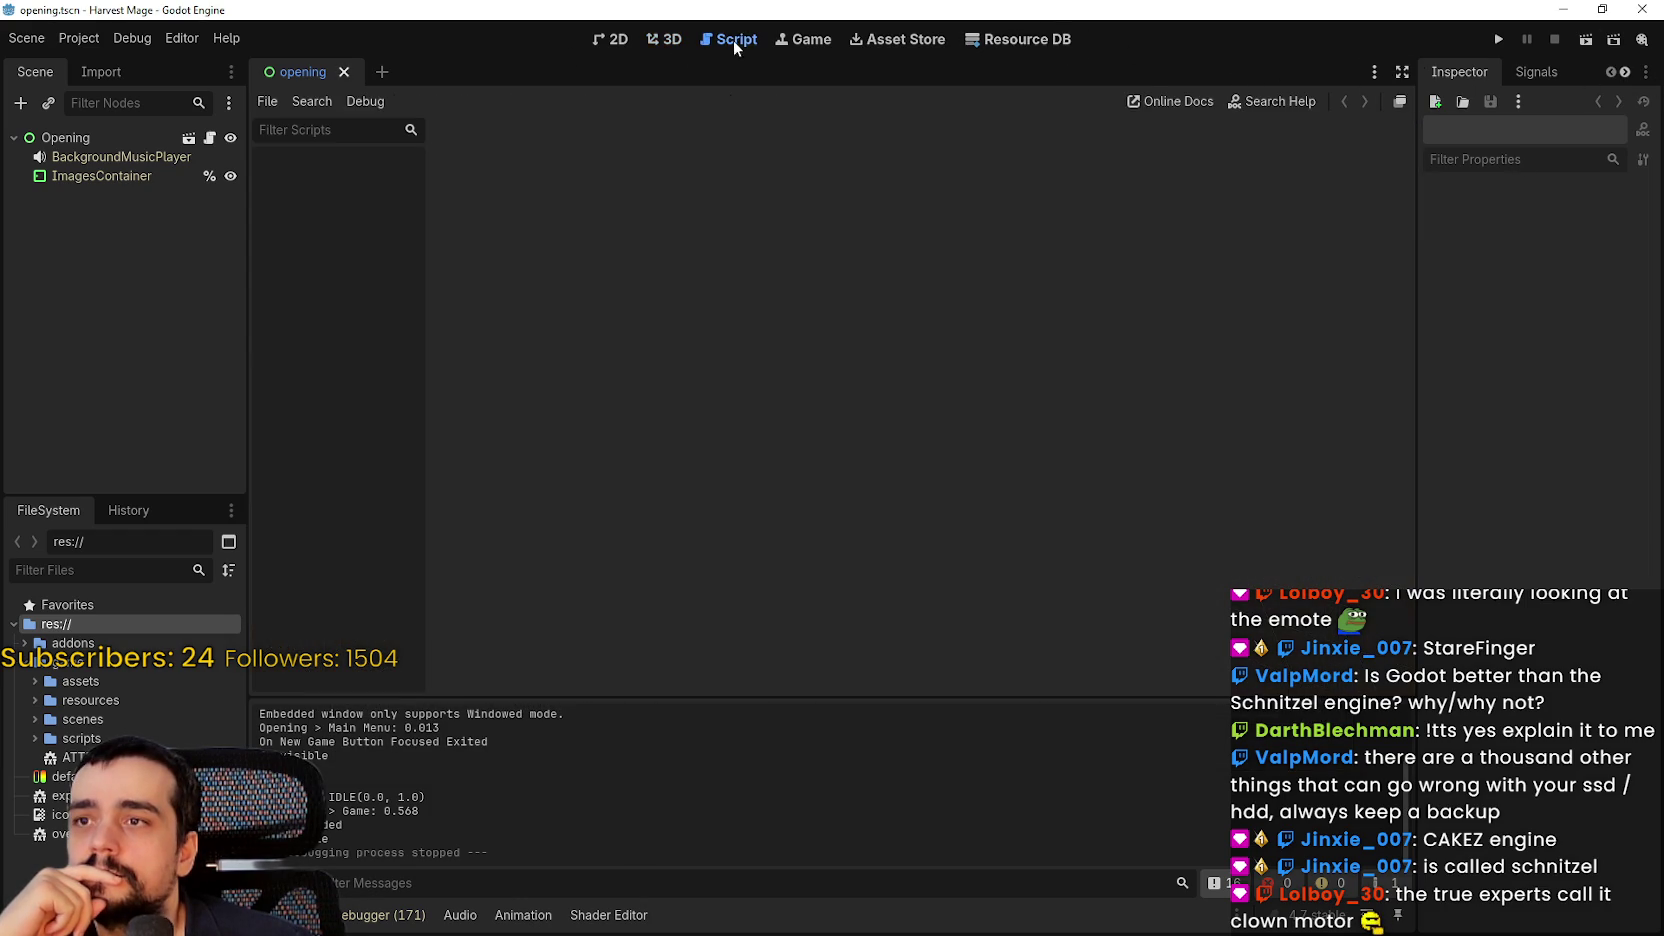
{"action": "left_click", "coordinate": [613, 40]}
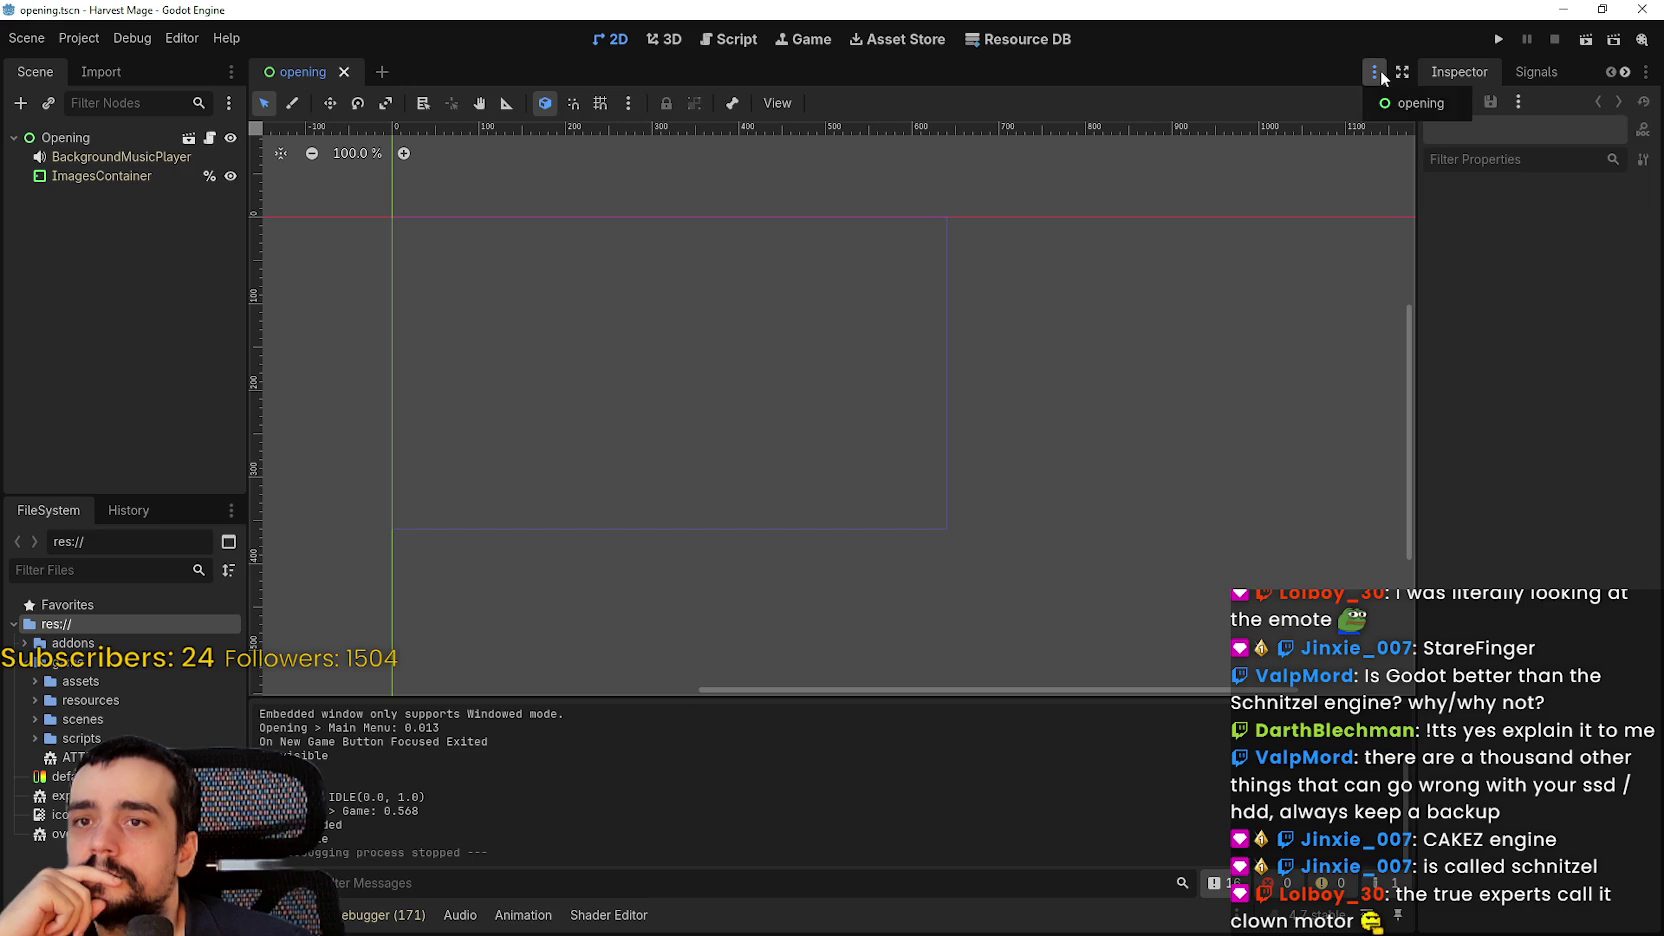
{"action": "left_click", "coordinate": [731, 42]}
{"action": "left_click", "coordinate": [146, 44]}
{"action": "left_click", "coordinate": [165, 39]}
{"action": "mouse_move", "coordinate": [291, 128]}
{"action": "left_click", "coordinate": [556, 195]}
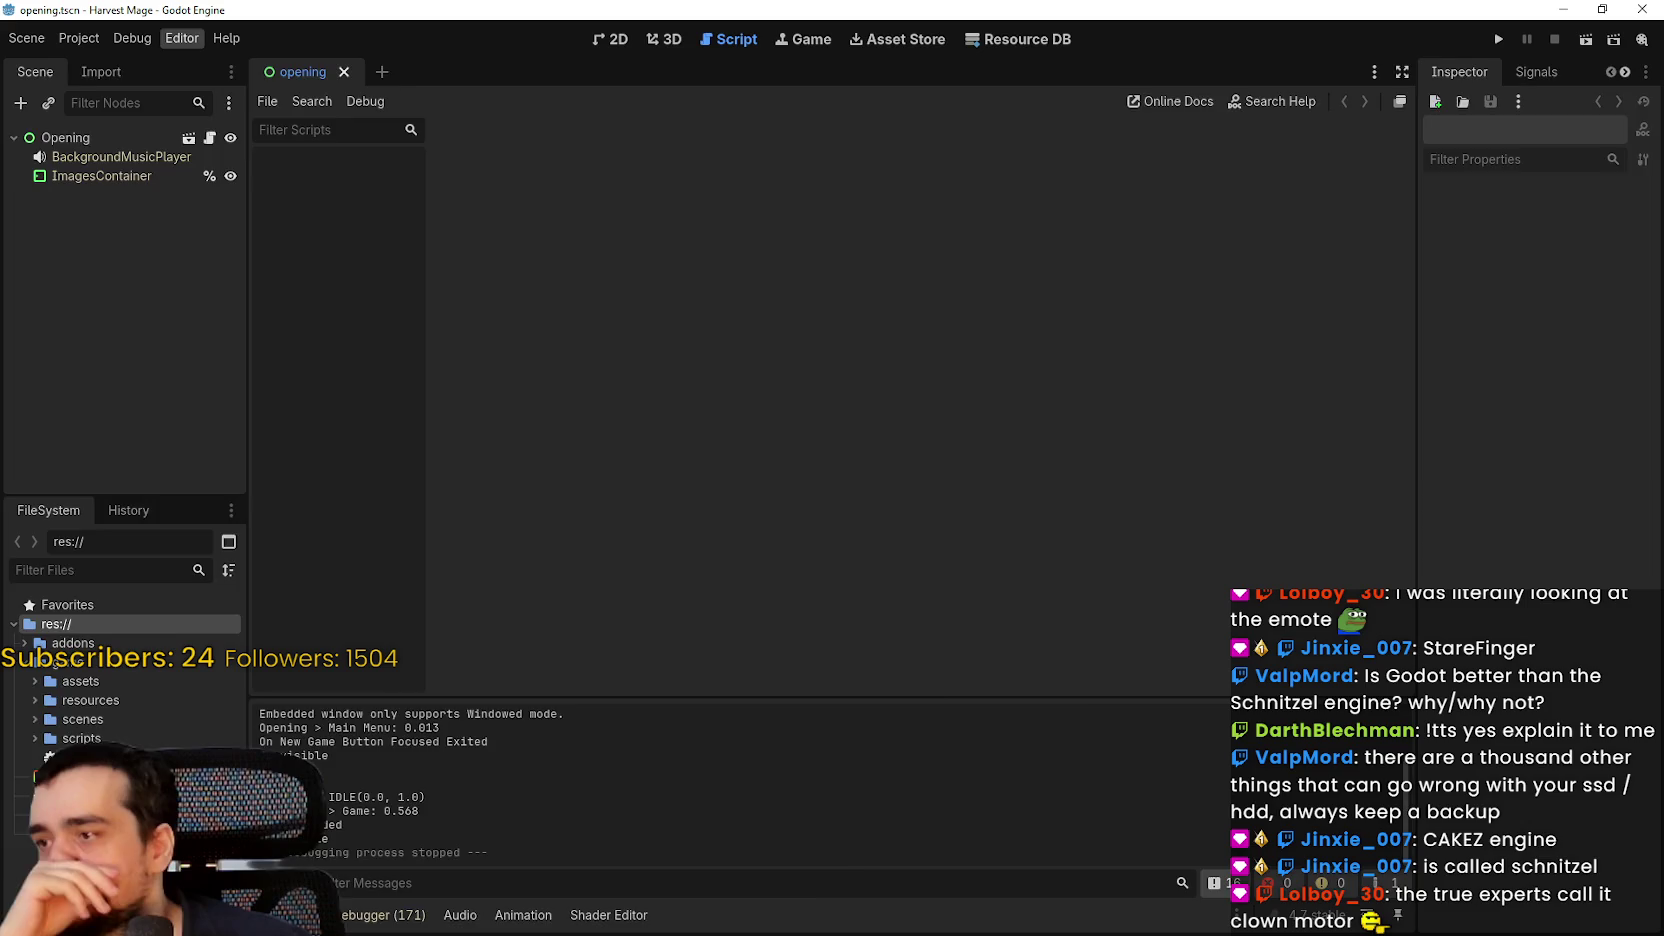
{"action": "double_click", "coordinate": [52, 586]}
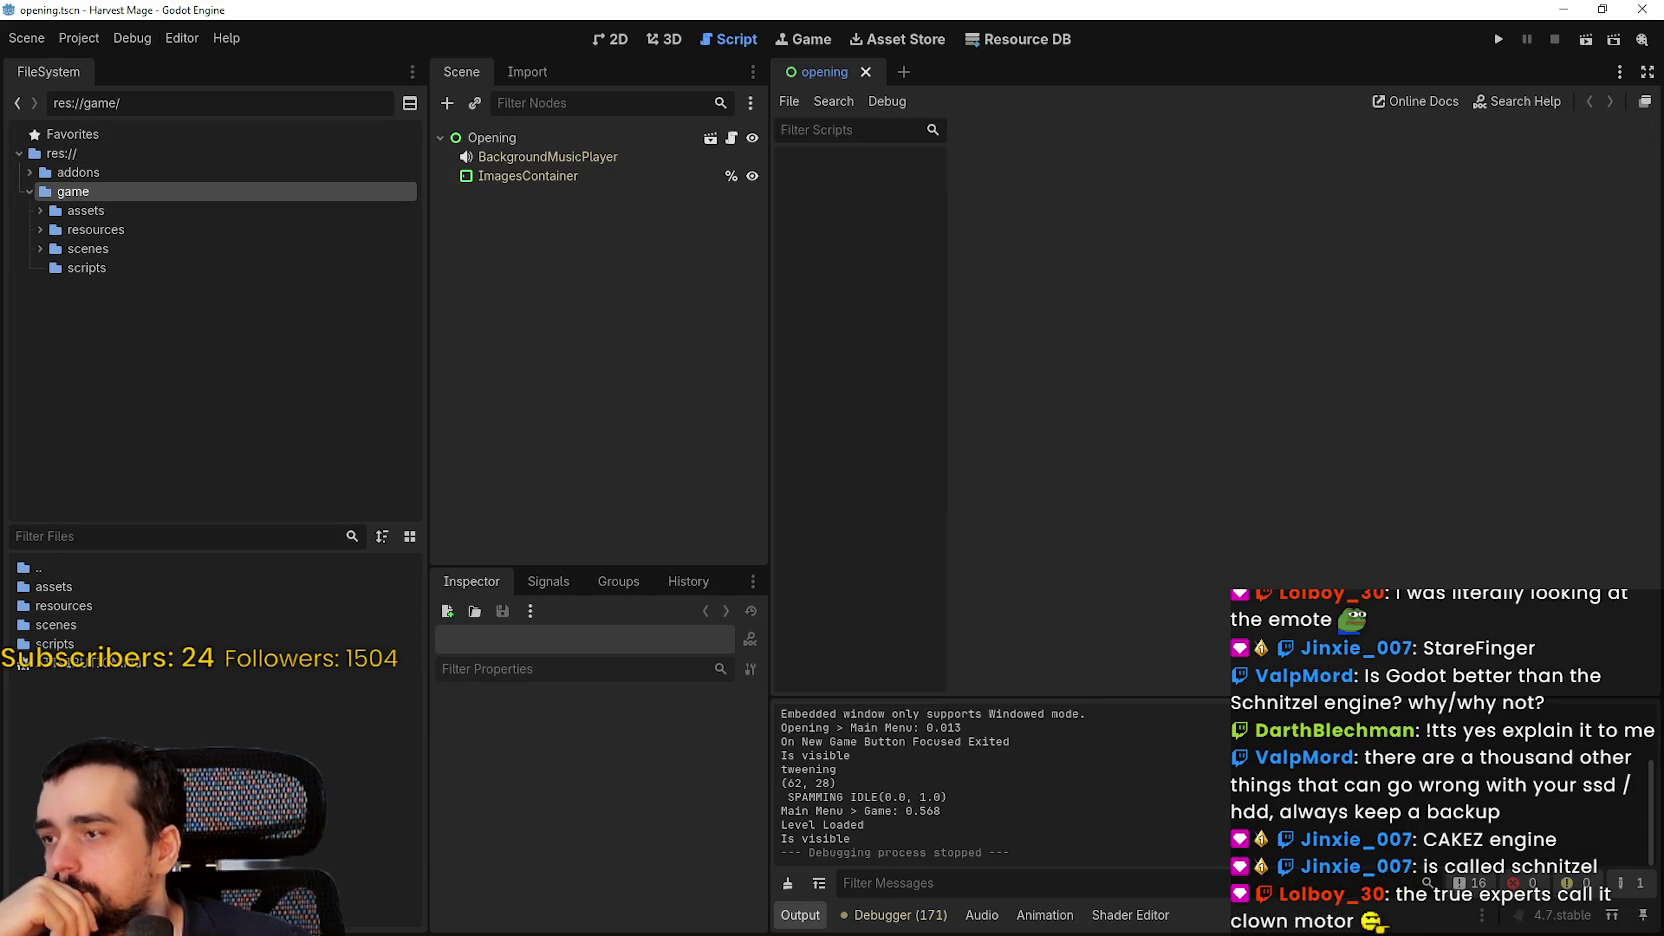
{"action": "double_click", "coordinate": [77, 606]}
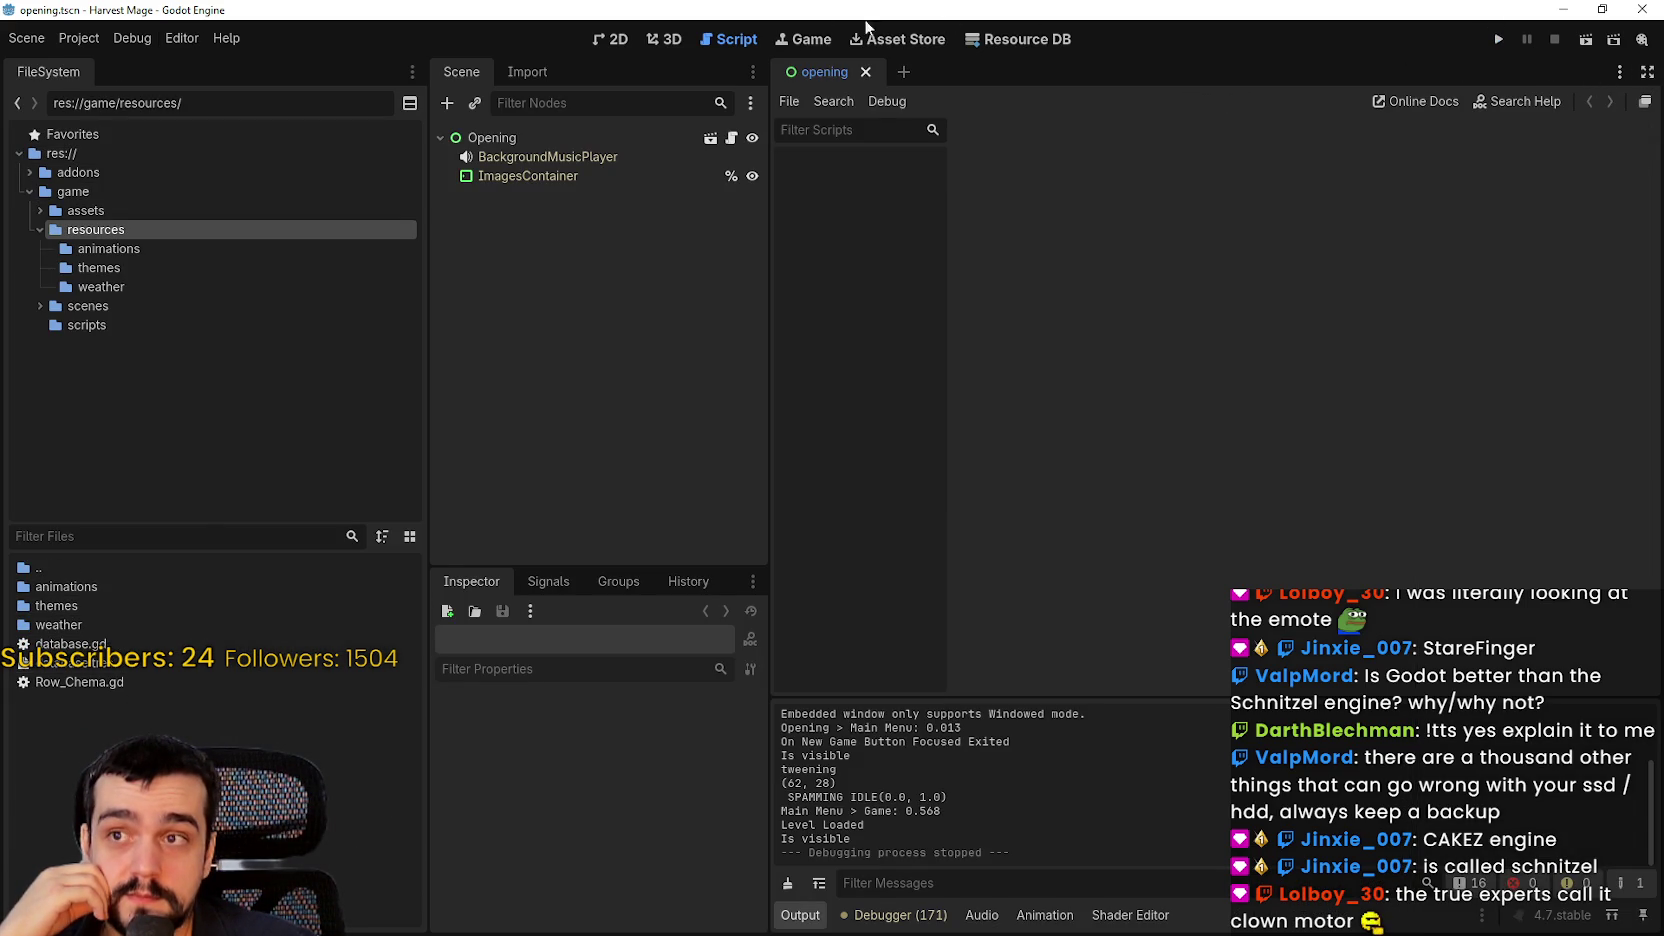
Uncheck Embed Game on Next Play in the Game view and run the project
{"action": "left_click", "coordinate": [795, 45]}
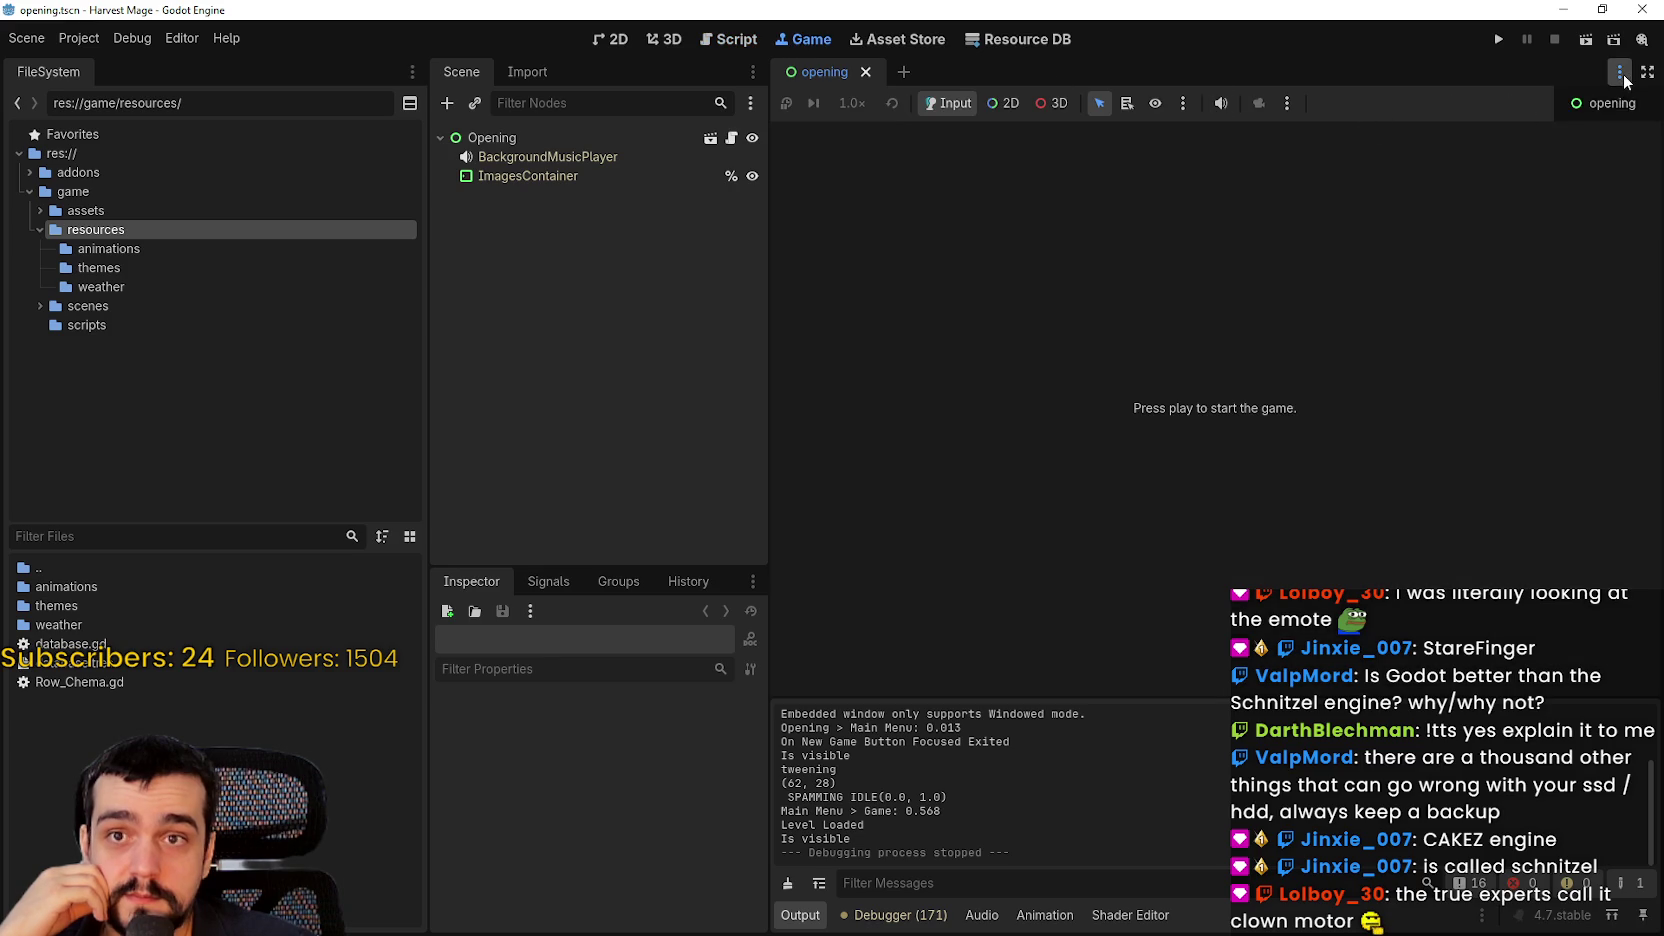
{"action": "left_click", "coordinate": [1645, 103]}
{"action": "left_click", "coordinate": [1470, 136]}
{"action": "left_click", "coordinate": [1500, 41]}
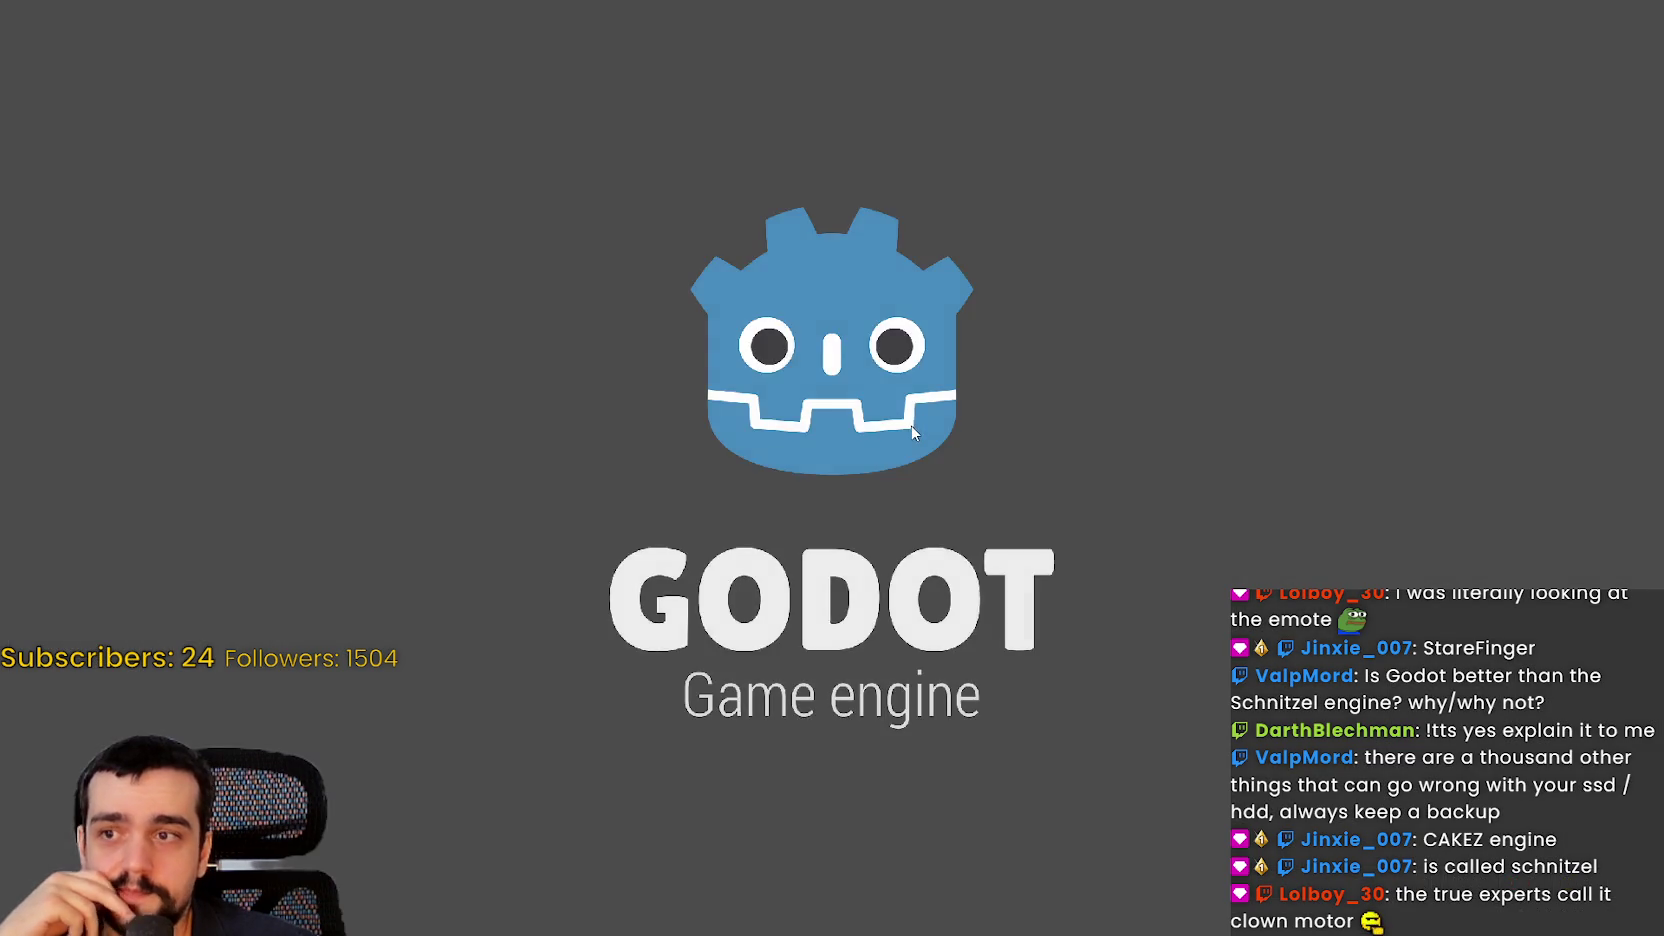
Start a game and walk the character down the town path into the farm field
{"action": "left_click", "coordinate": [302, 499]}
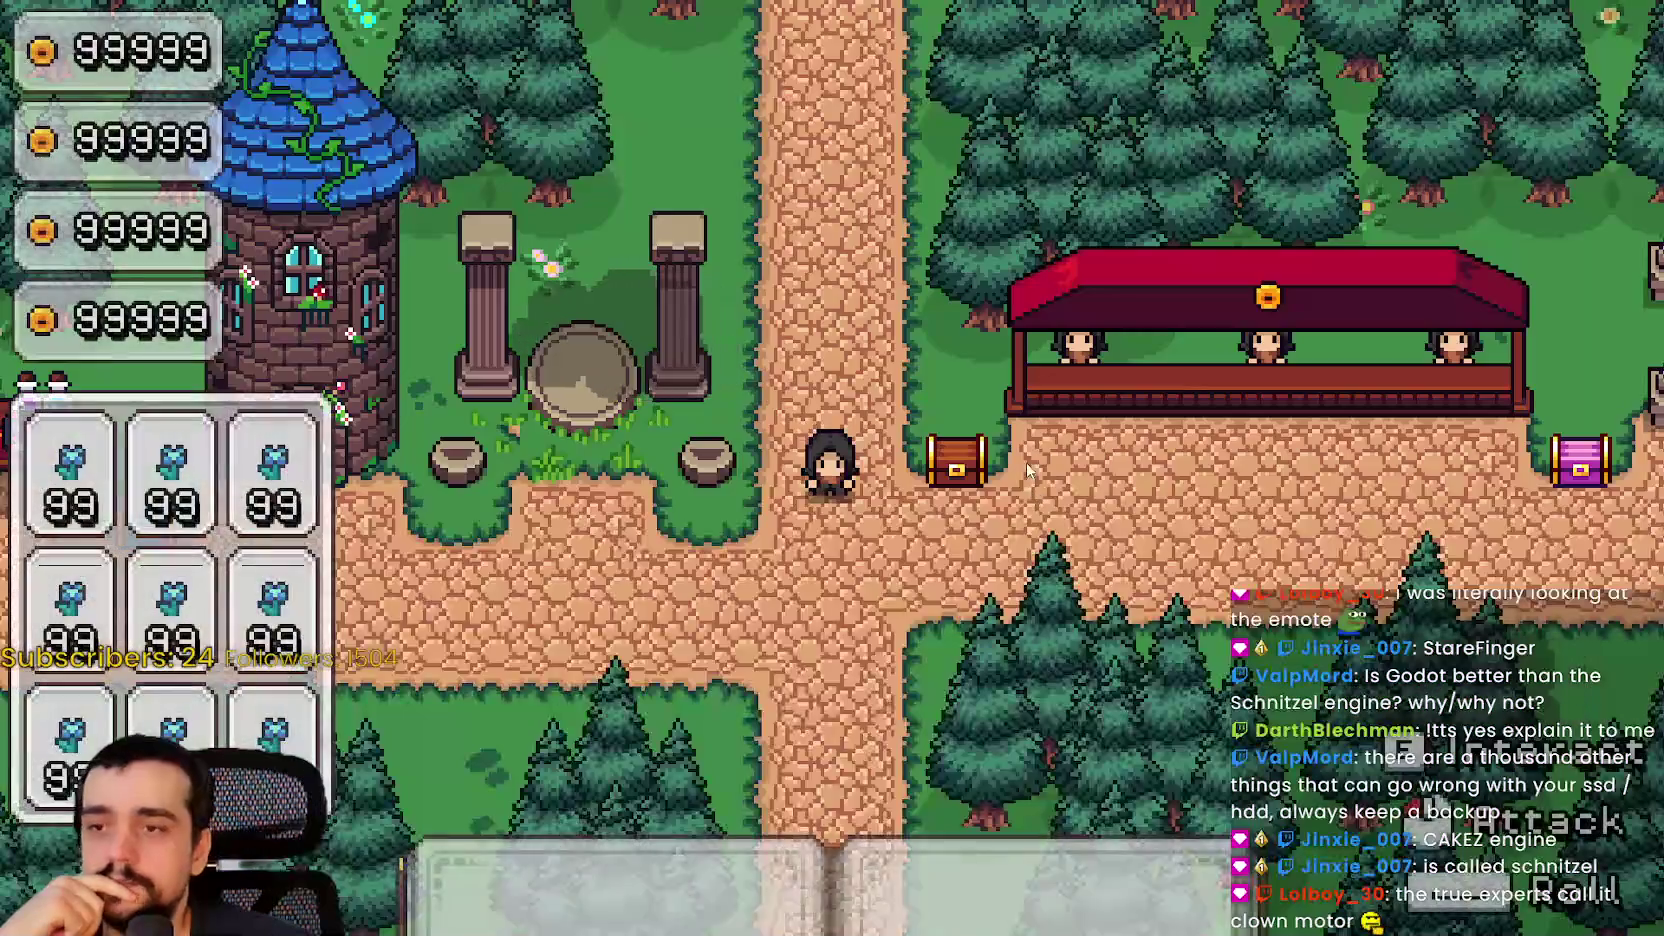
{"action": "key", "text": "a"}
{"action": "key", "text": "s"}
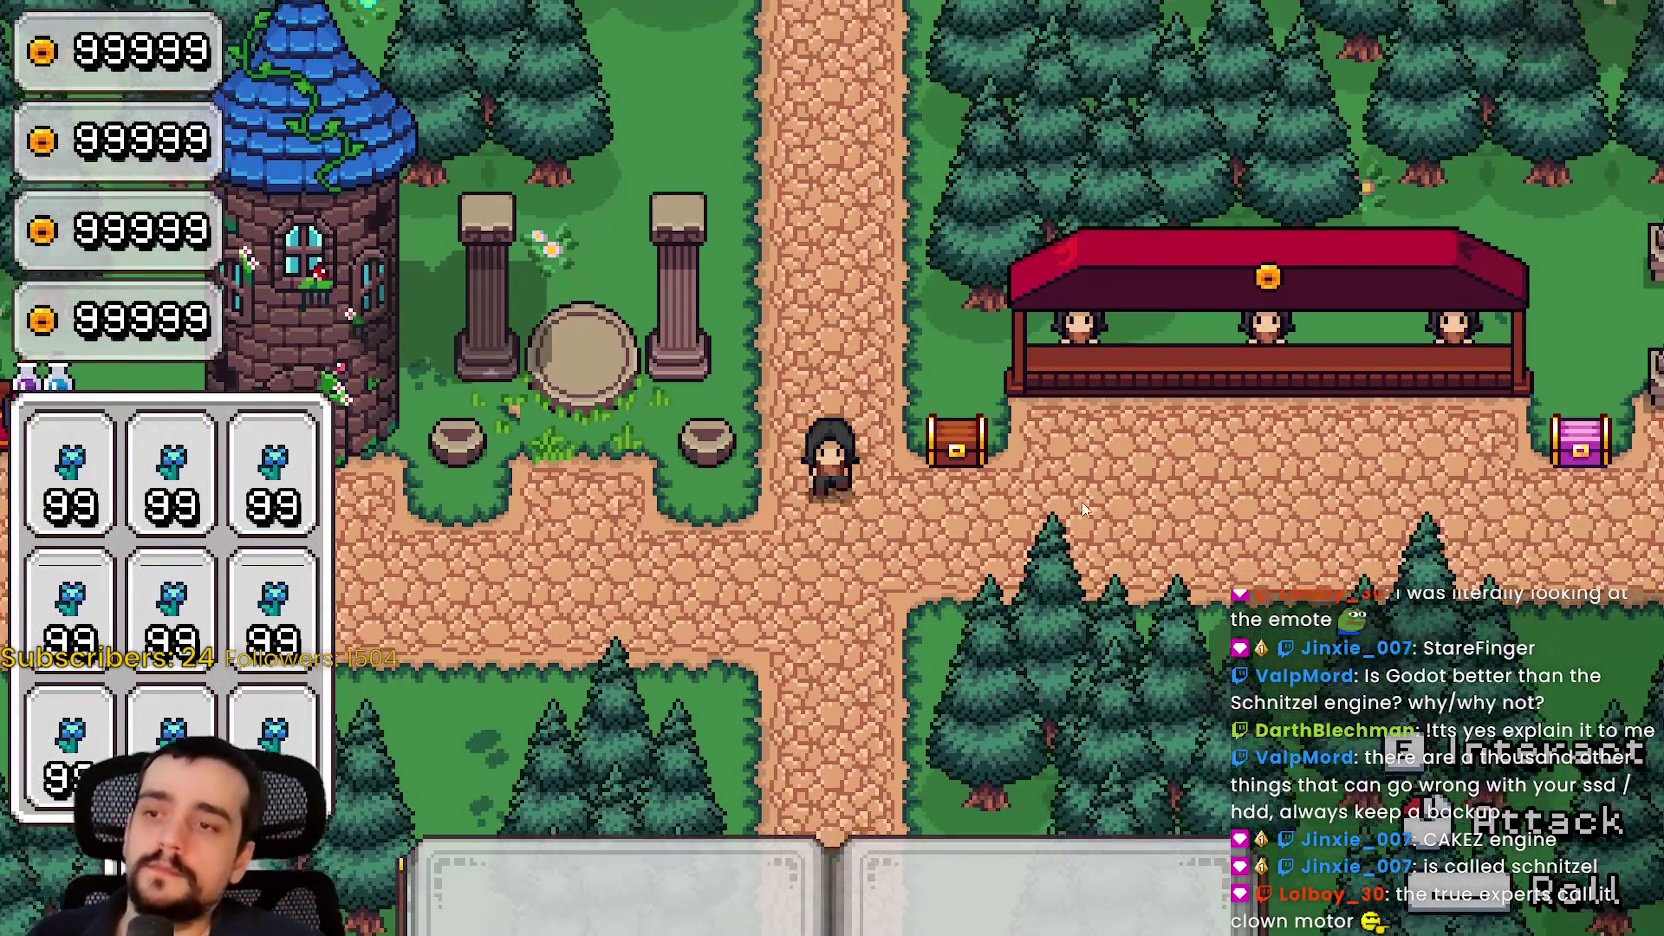
{"action": "key", "text": "e"}
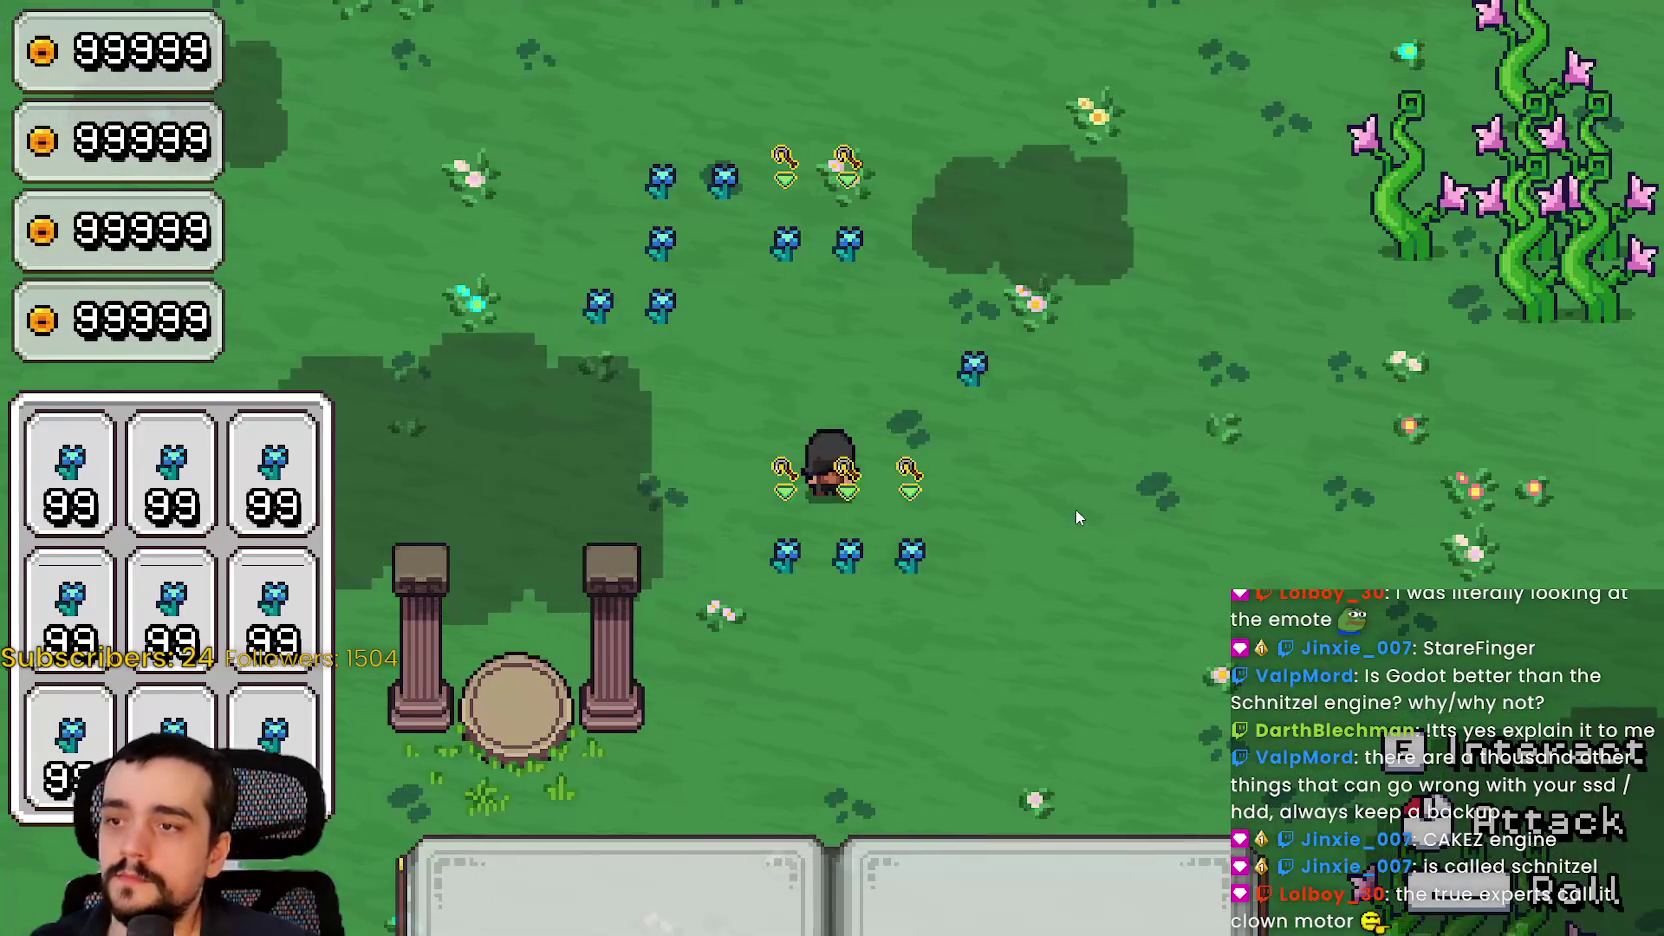
{"action": "key", "text": "w"}
{"action": "key", "text": "d"}
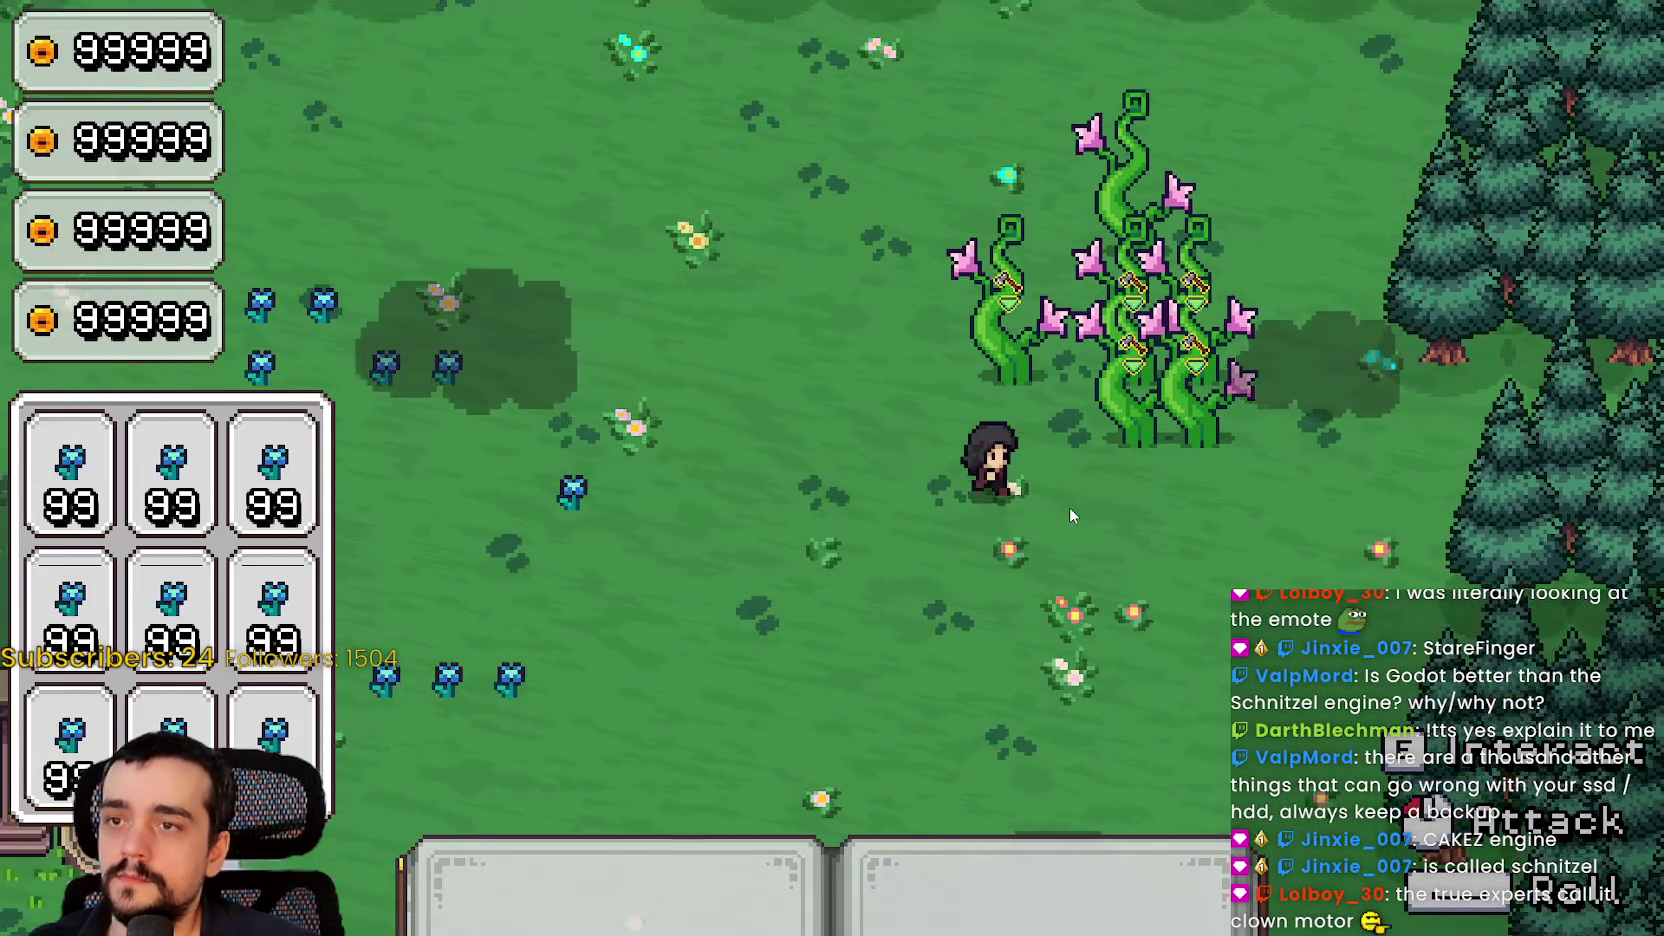
{"action": "key", "text": "s"}
{"action": "key", "text": "d"}
{"action": "key", "text": "a"}
{"action": "key", "text": "s"}
From the pause menu choose Save and Exit, then Exit back to the editor
{"action": "key", "text": "Escape"}
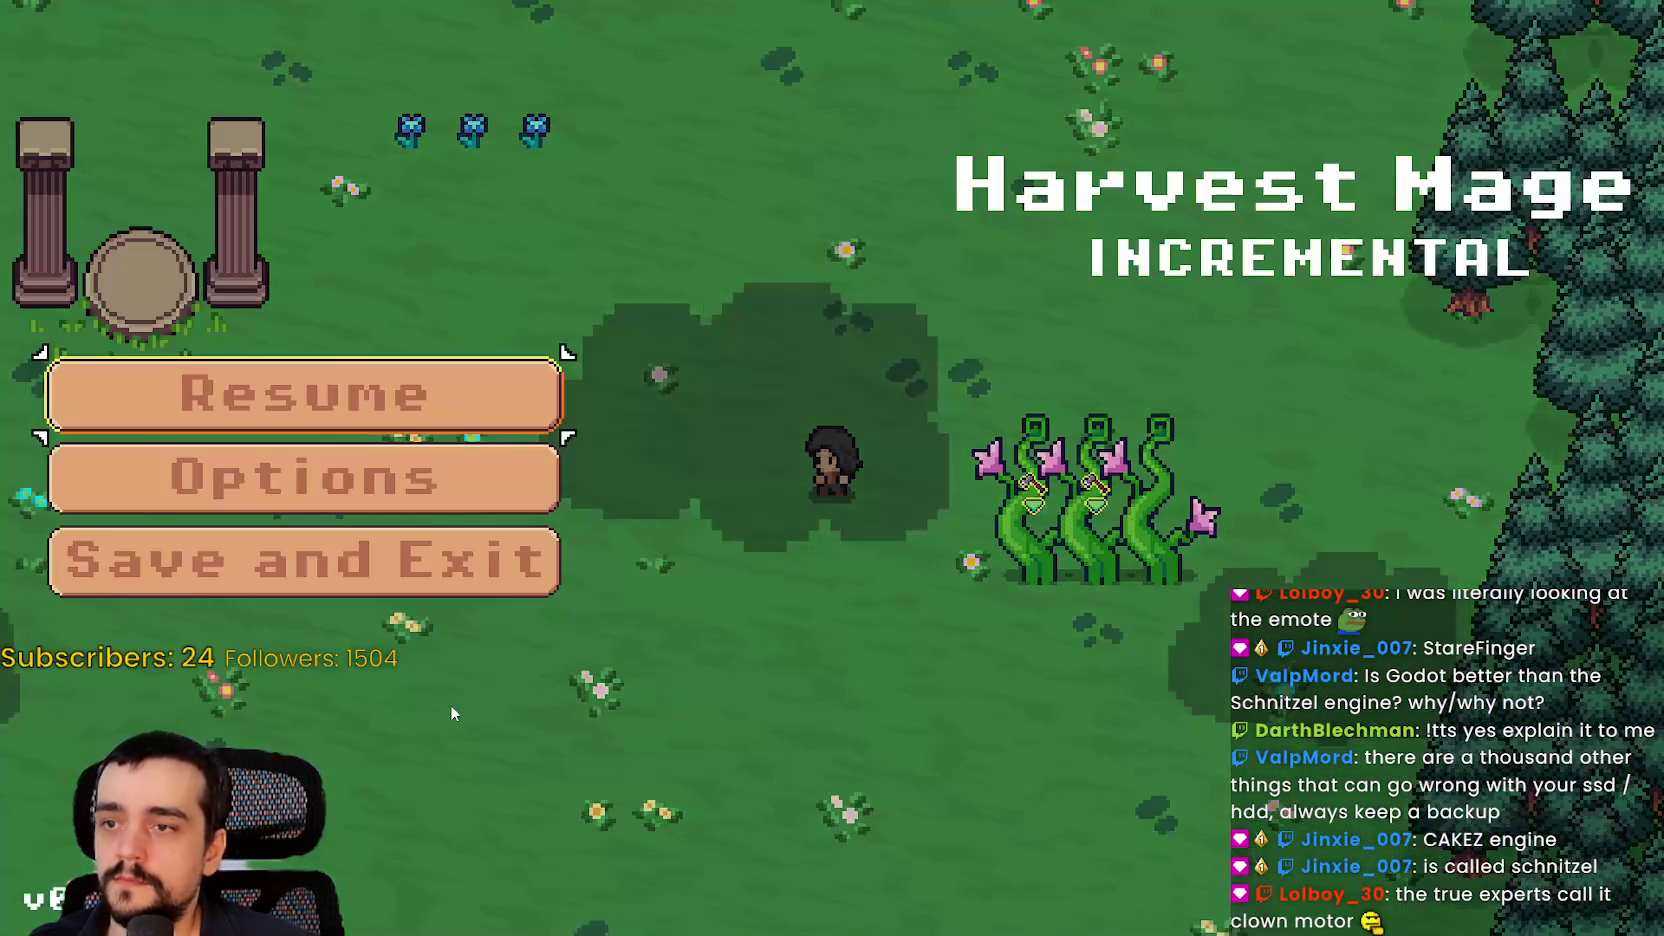
{"action": "left_click", "coordinate": [380, 562]}
{"action": "left_click", "coordinate": [370, 815]}
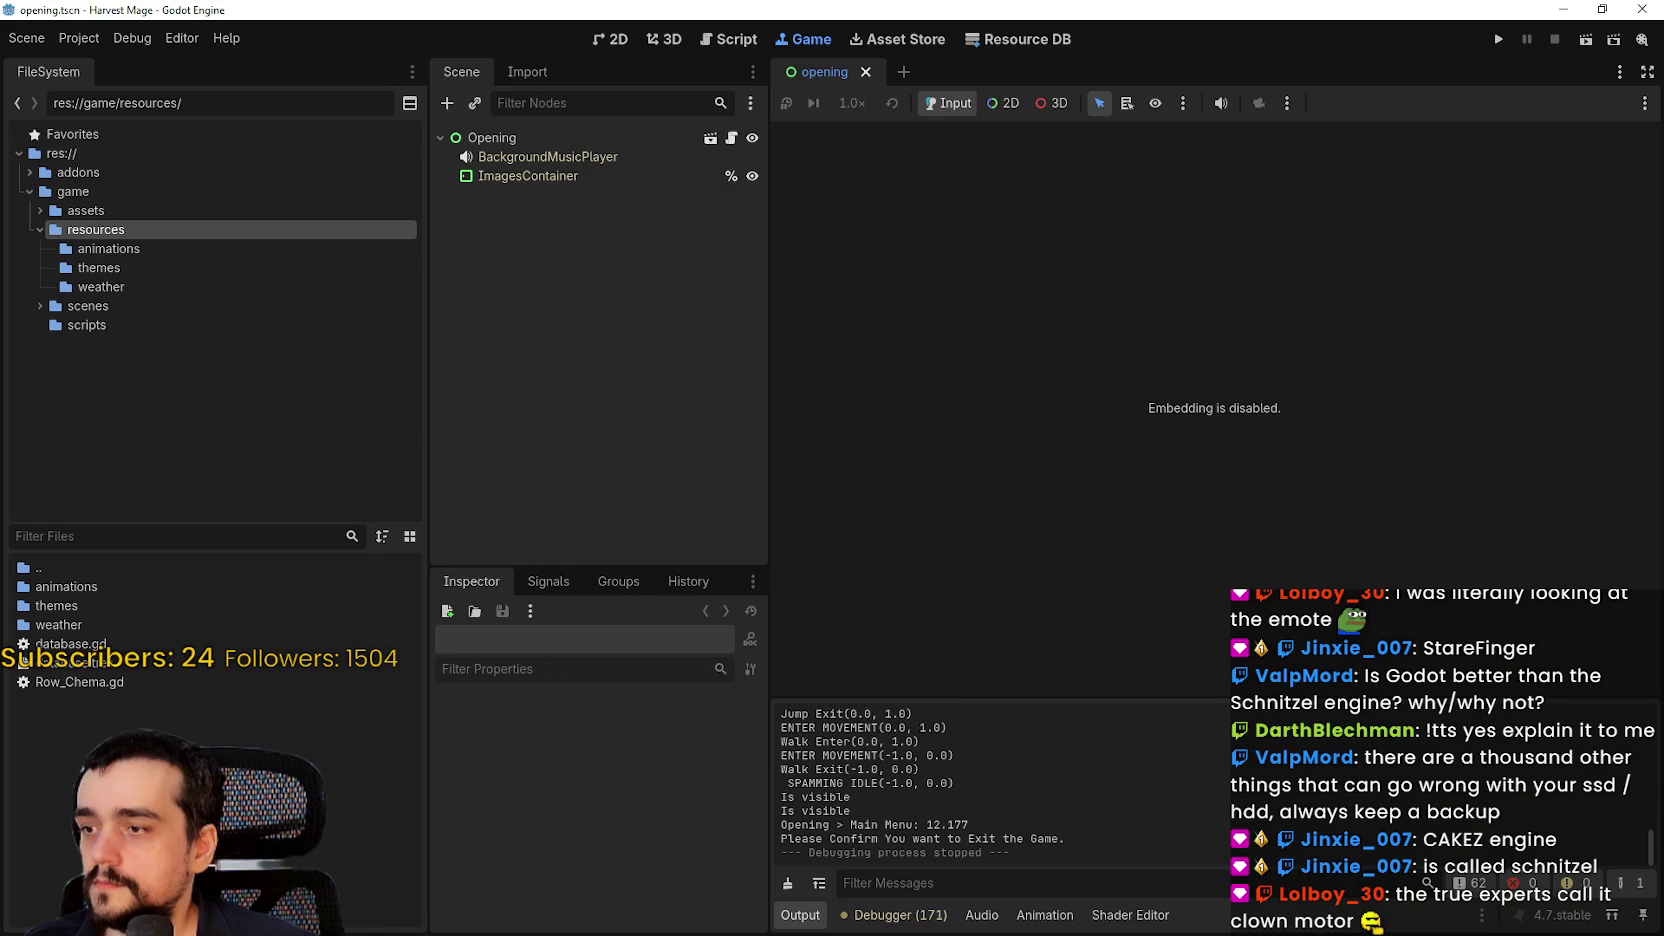
Filter files by 'resource' and open resource_plant, resource_stone and resource_tree scenes
{"action": "left_click", "coordinate": [218, 540]}
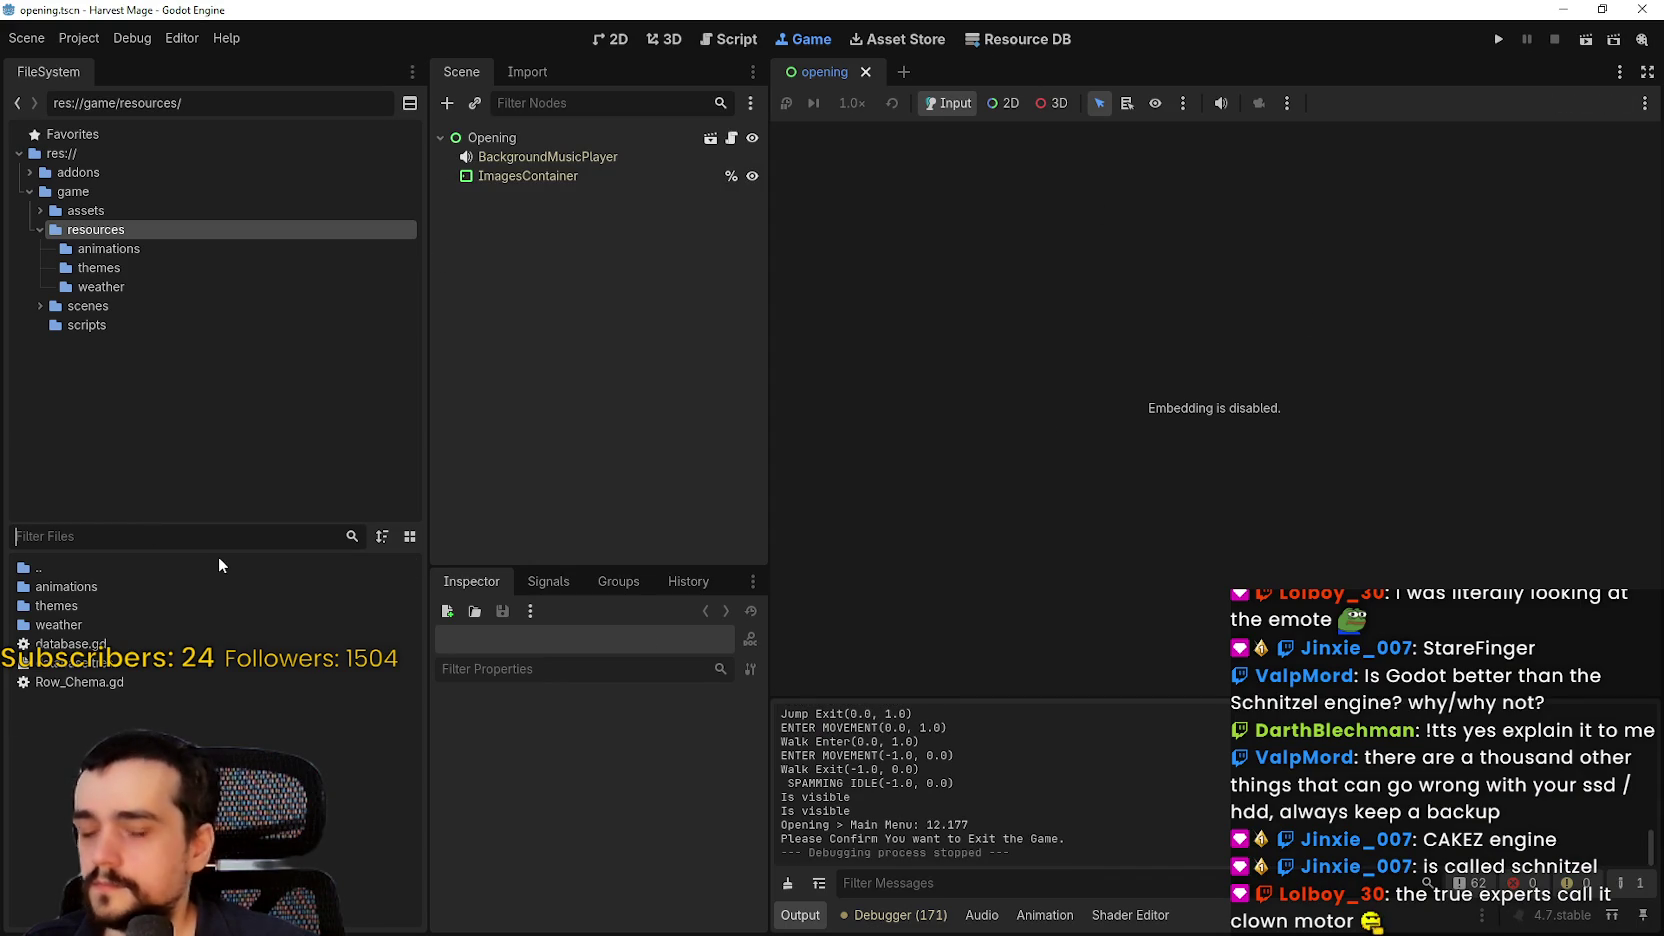
{"action": "type", "text": "resource"}
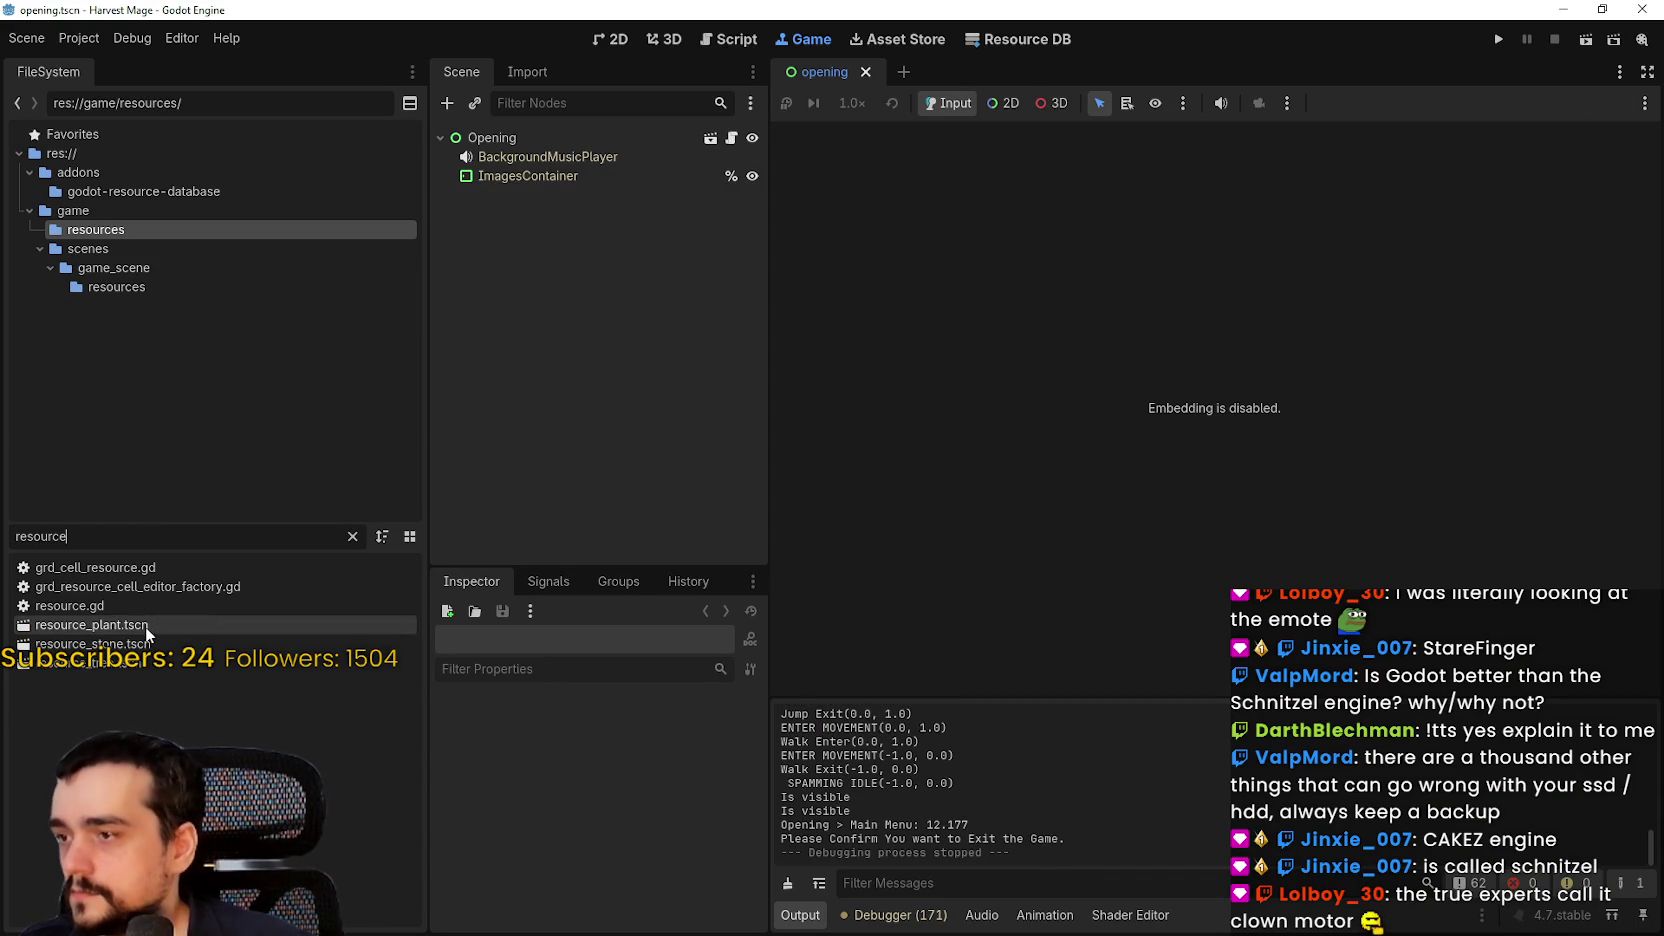
{"action": "double_click", "coordinate": [146, 625]}
{"action": "double_click", "coordinate": [131, 645]}
{"action": "double_click", "coordinate": [129, 668]}
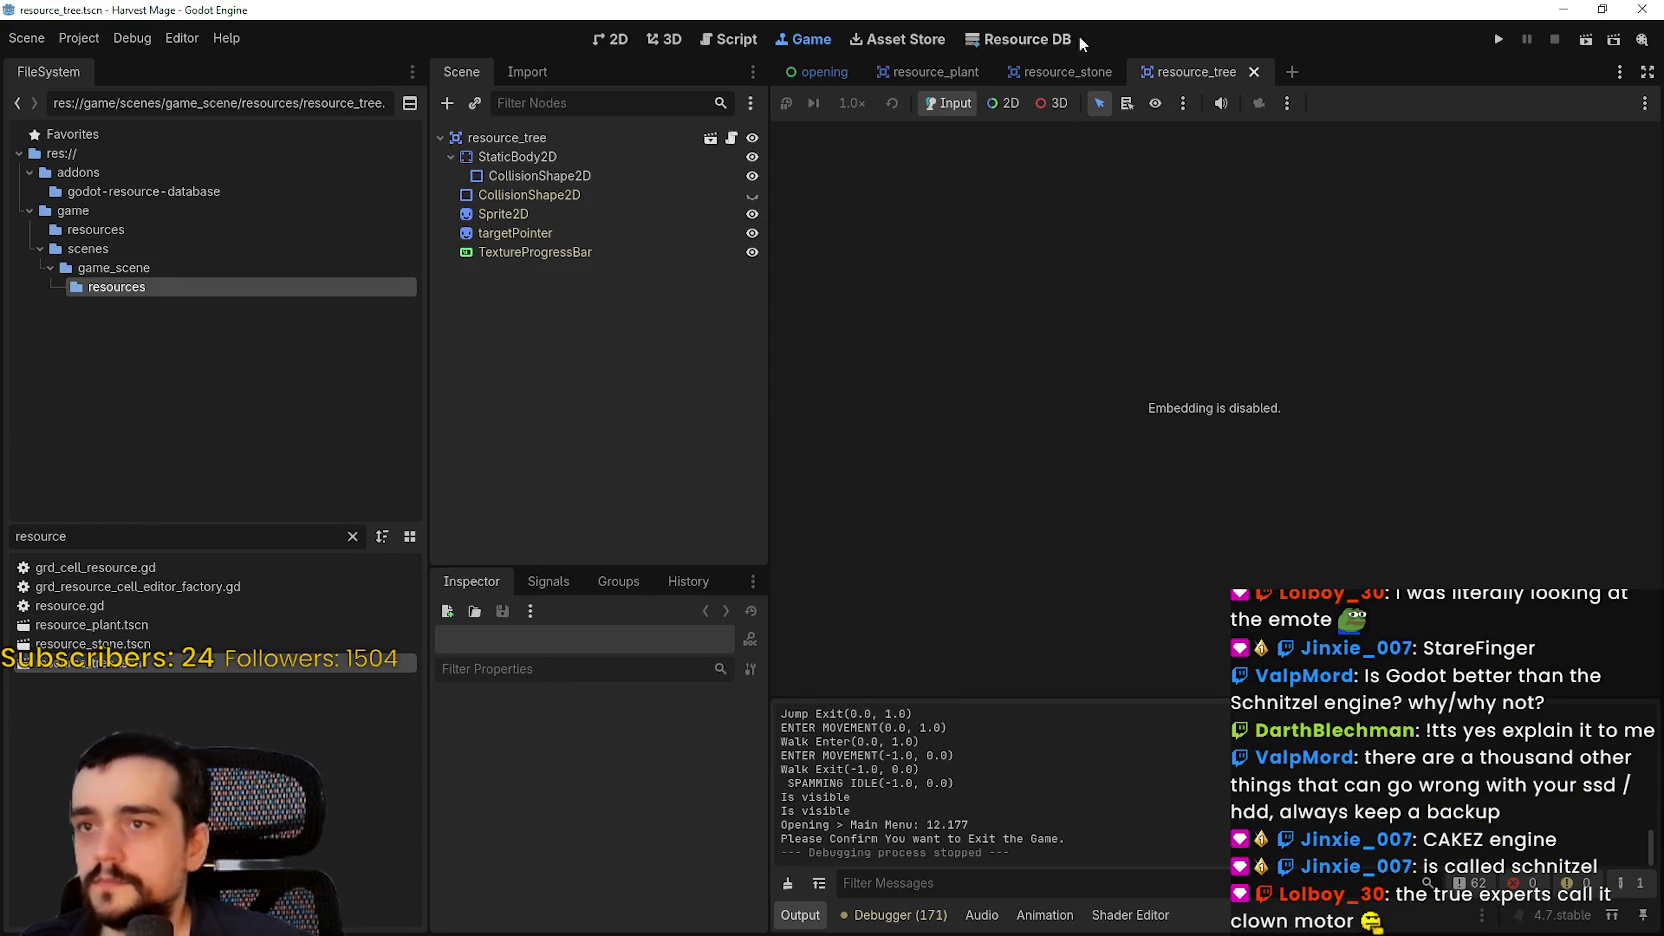
In 2D, centre and zoom on the tree sprite, narrow the docks, and save the scene
{"action": "left_click", "coordinate": [610, 39]}
{"action": "scroll", "scroll_direction": "up", "scroll_amount": 3}
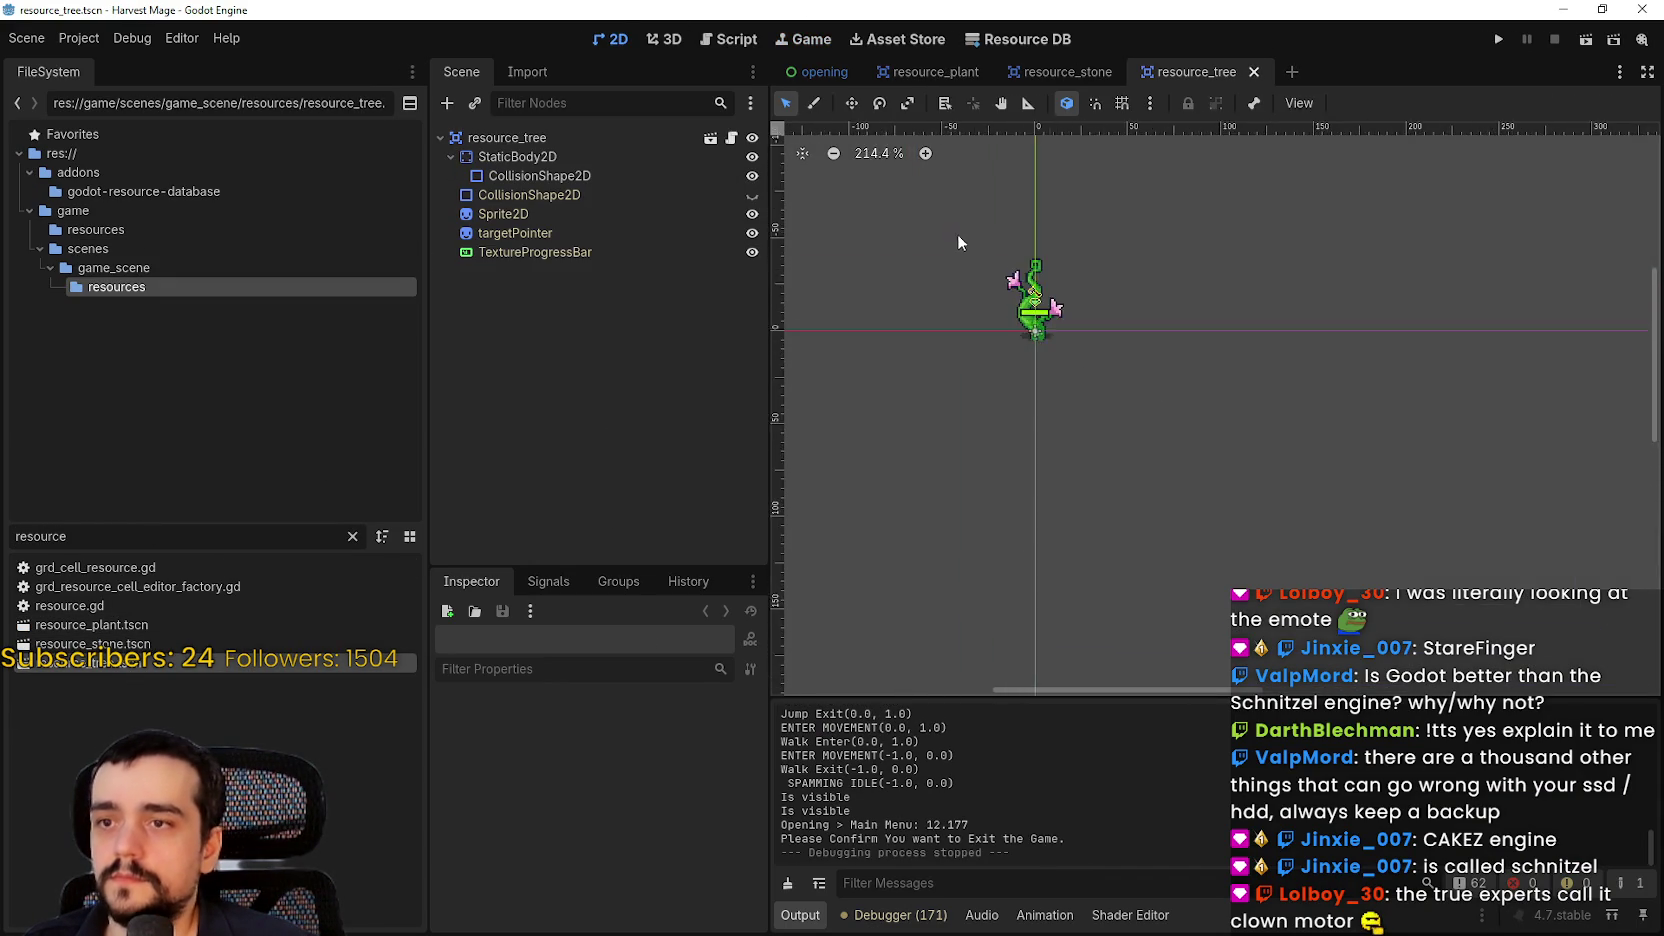
{"action": "left_click_drag", "start_coordinate": [952, 251], "coordinate": [1149, 306]}
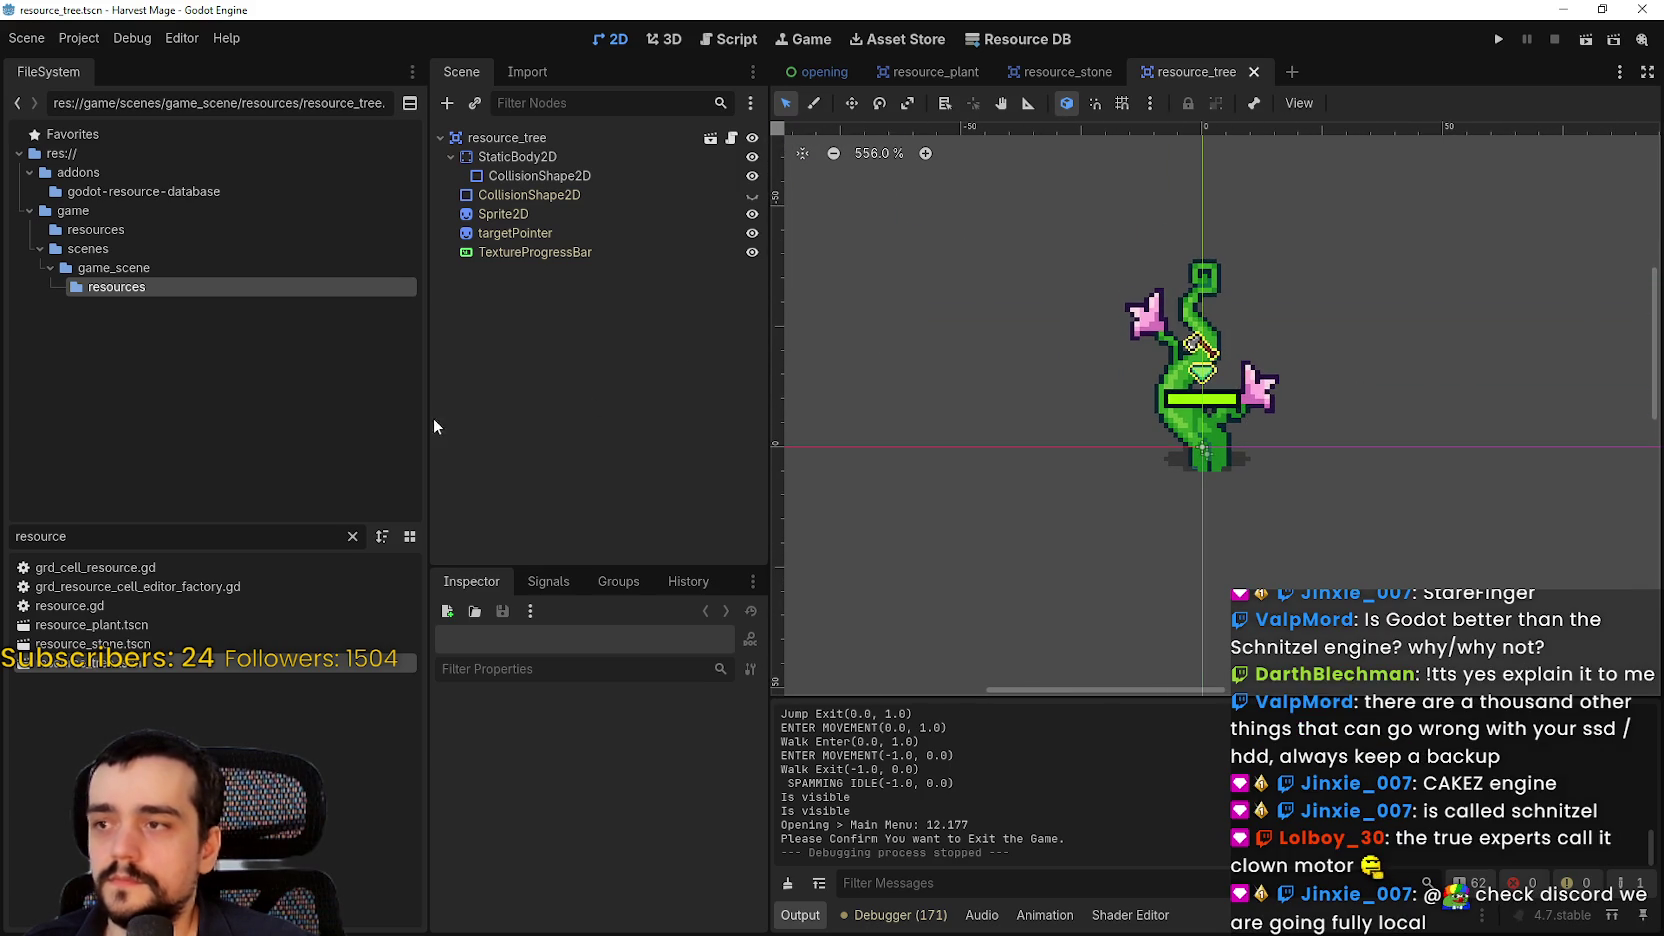
{"action": "left_click_drag", "start_coordinate": [769, 456], "coordinate": [680, 450]}
{"action": "left_click_drag", "start_coordinate": [426, 440], "coordinate": [220, 423]}
{"action": "scroll", "scroll_direction": "down", "scroll_amount": 3}
{"action": "key", "text": "ctrl+s"}
{"action": "scroll", "scroll_direction": "up", "scroll_amount": 3}
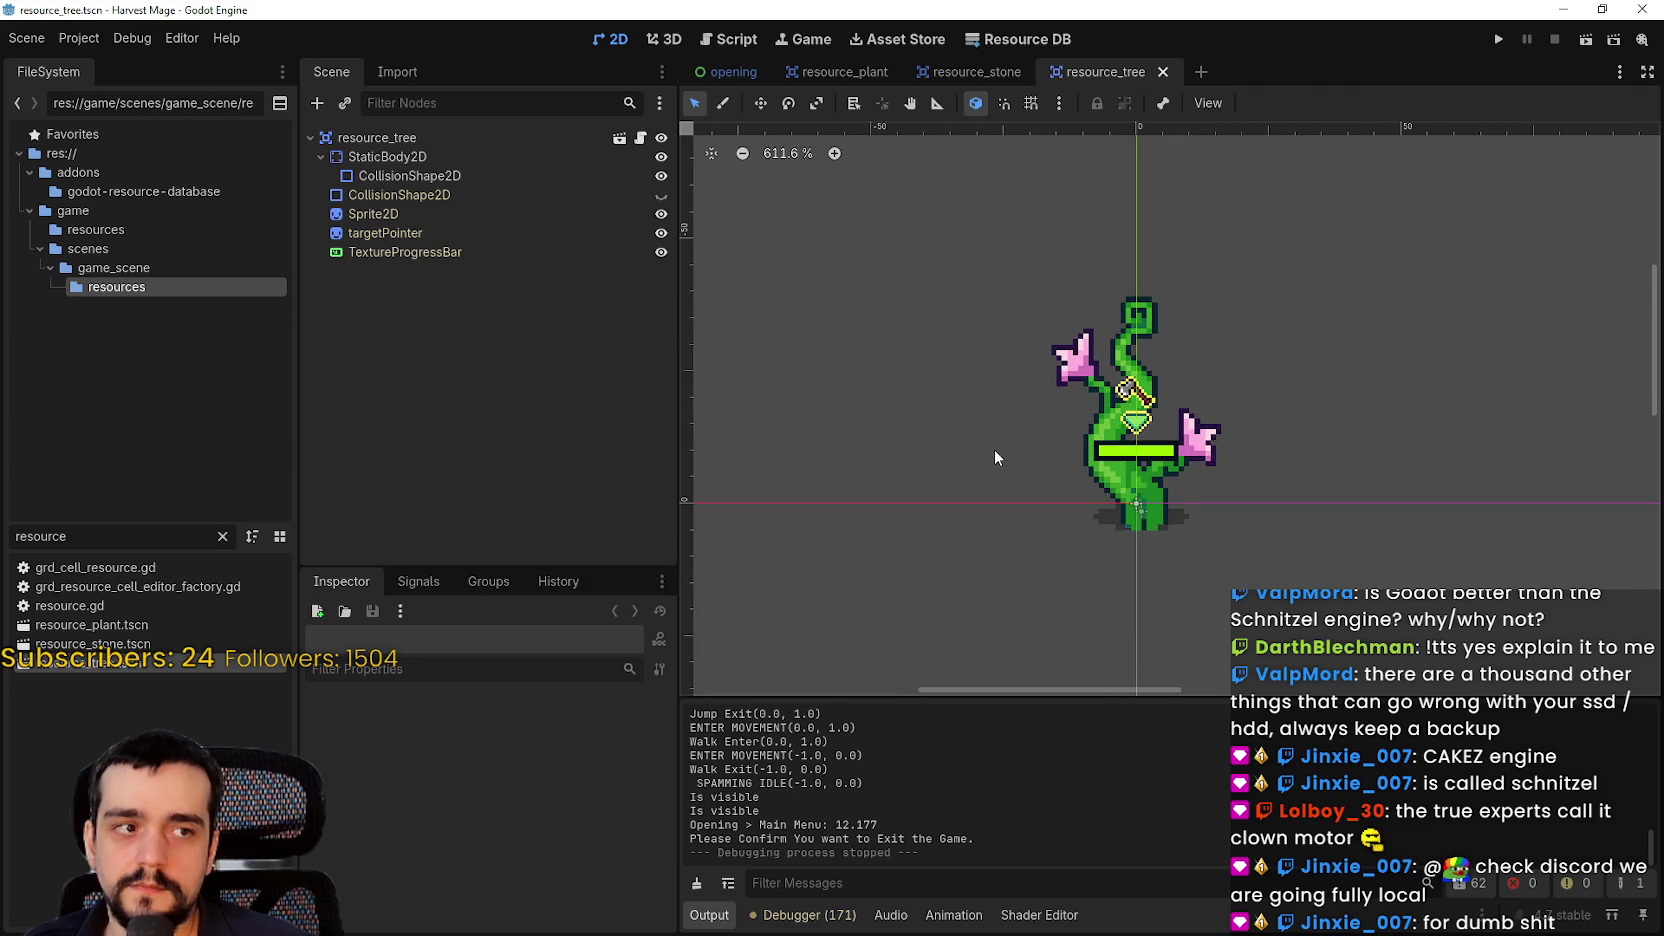
{"action": "scroll", "scroll_direction": "up", "scroll_amount": 3}
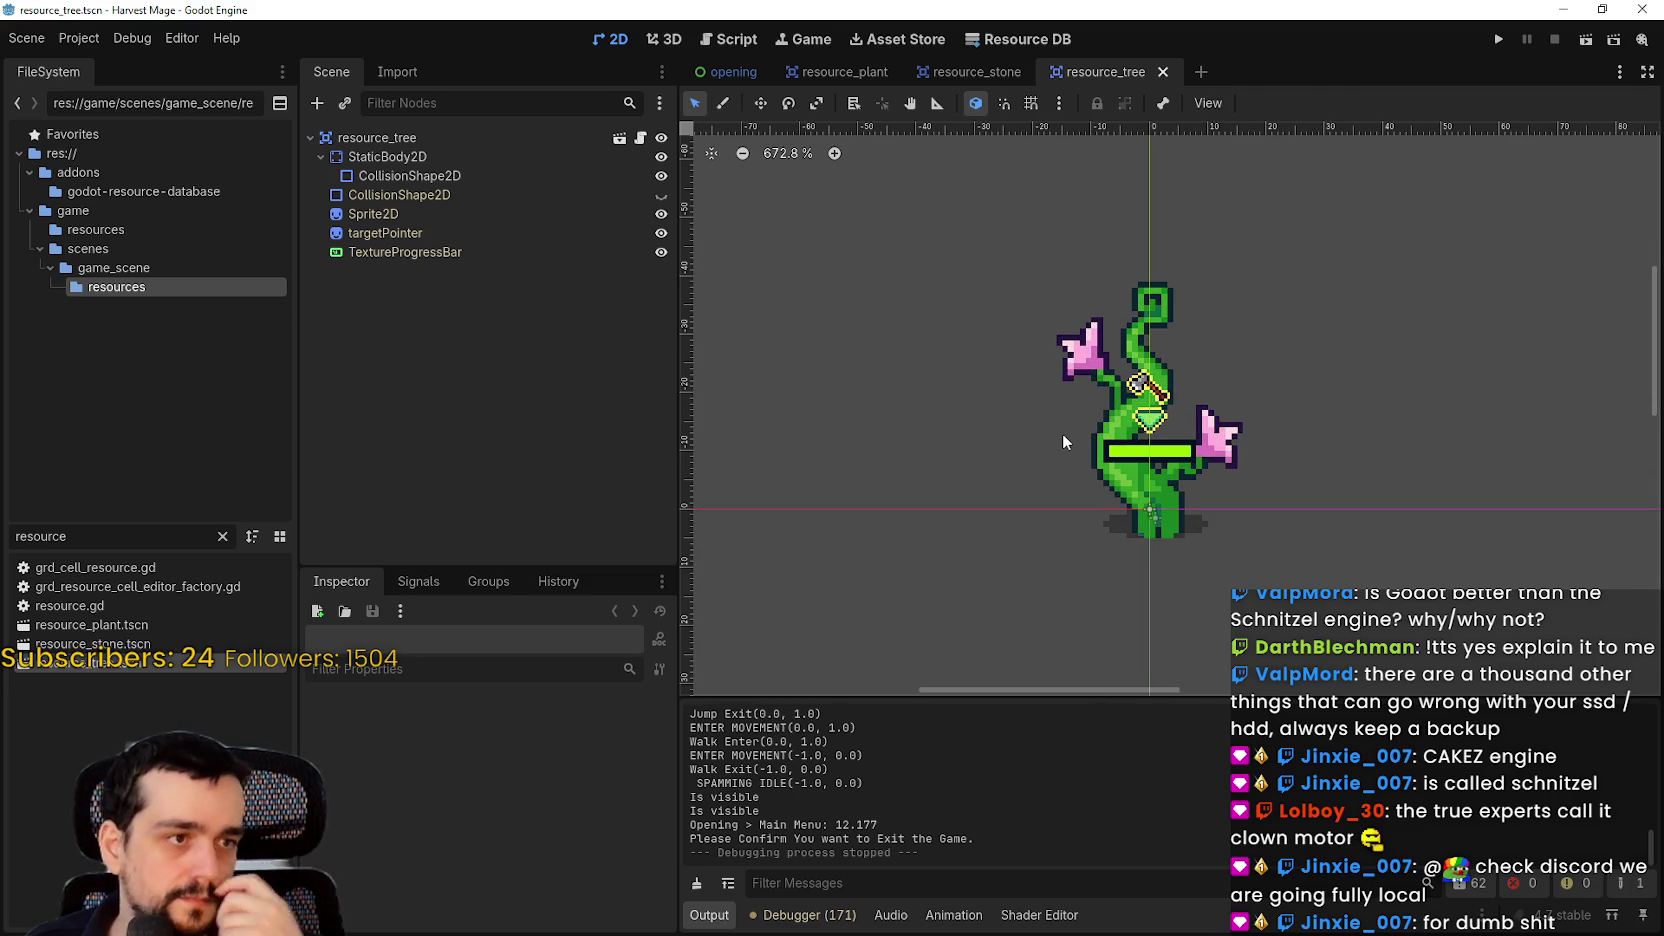
{"action": "left_click_drag", "start_coordinate": [936, 435], "coordinate": [985, 472]}
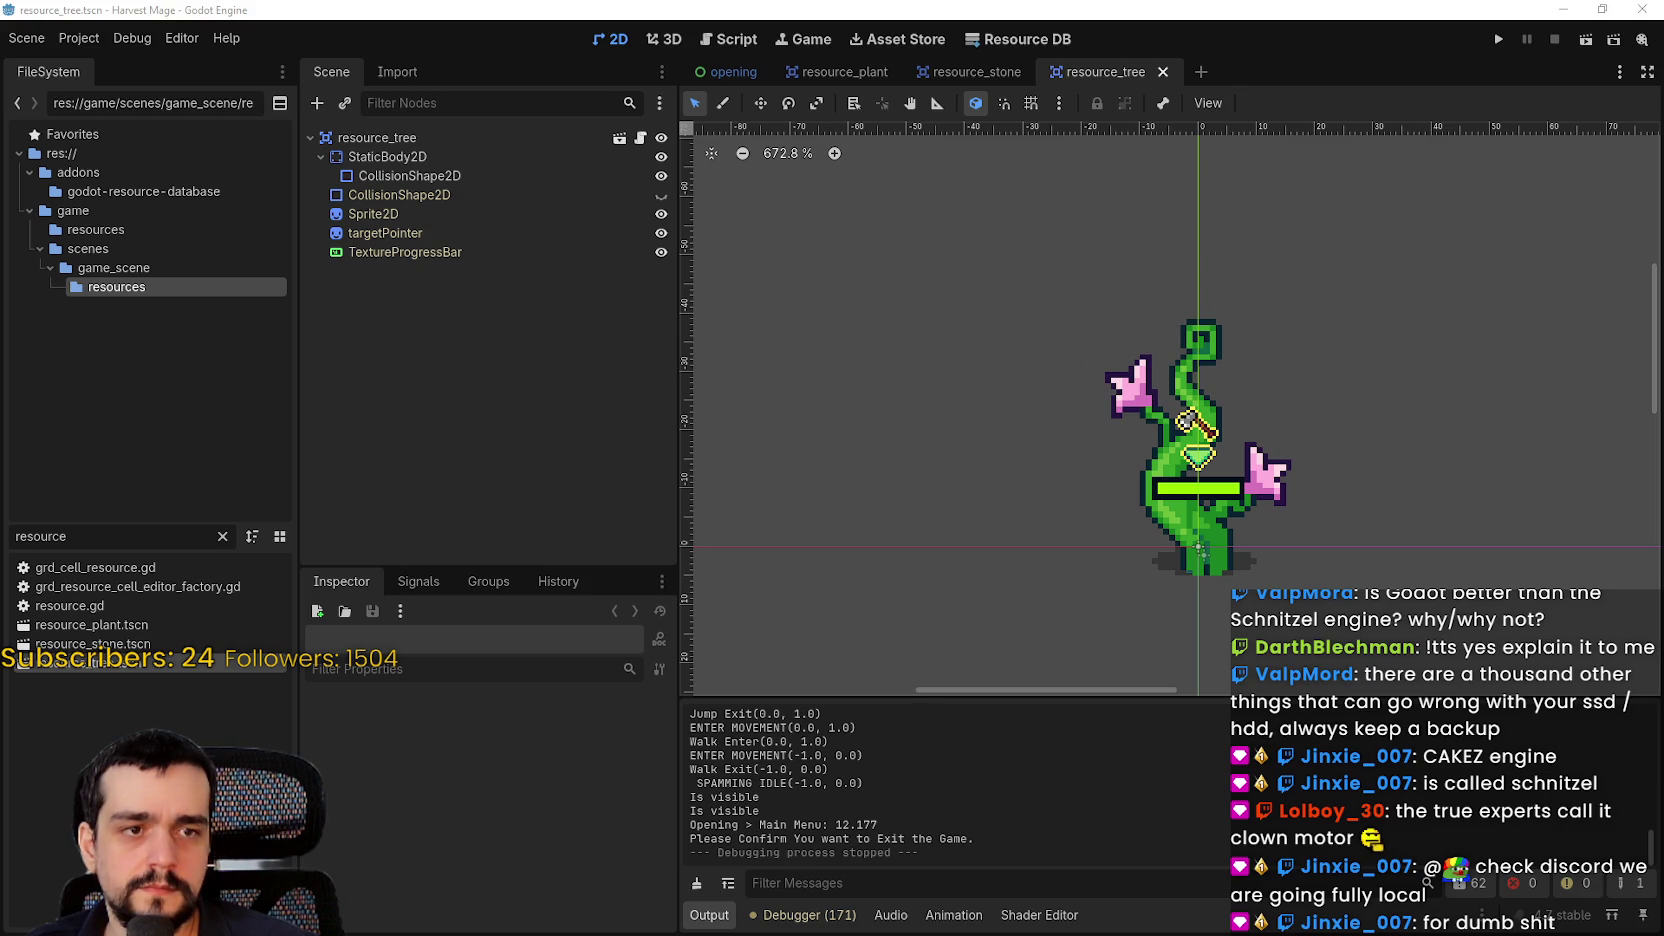
{"action": "key", "text": "alt+Tab"}
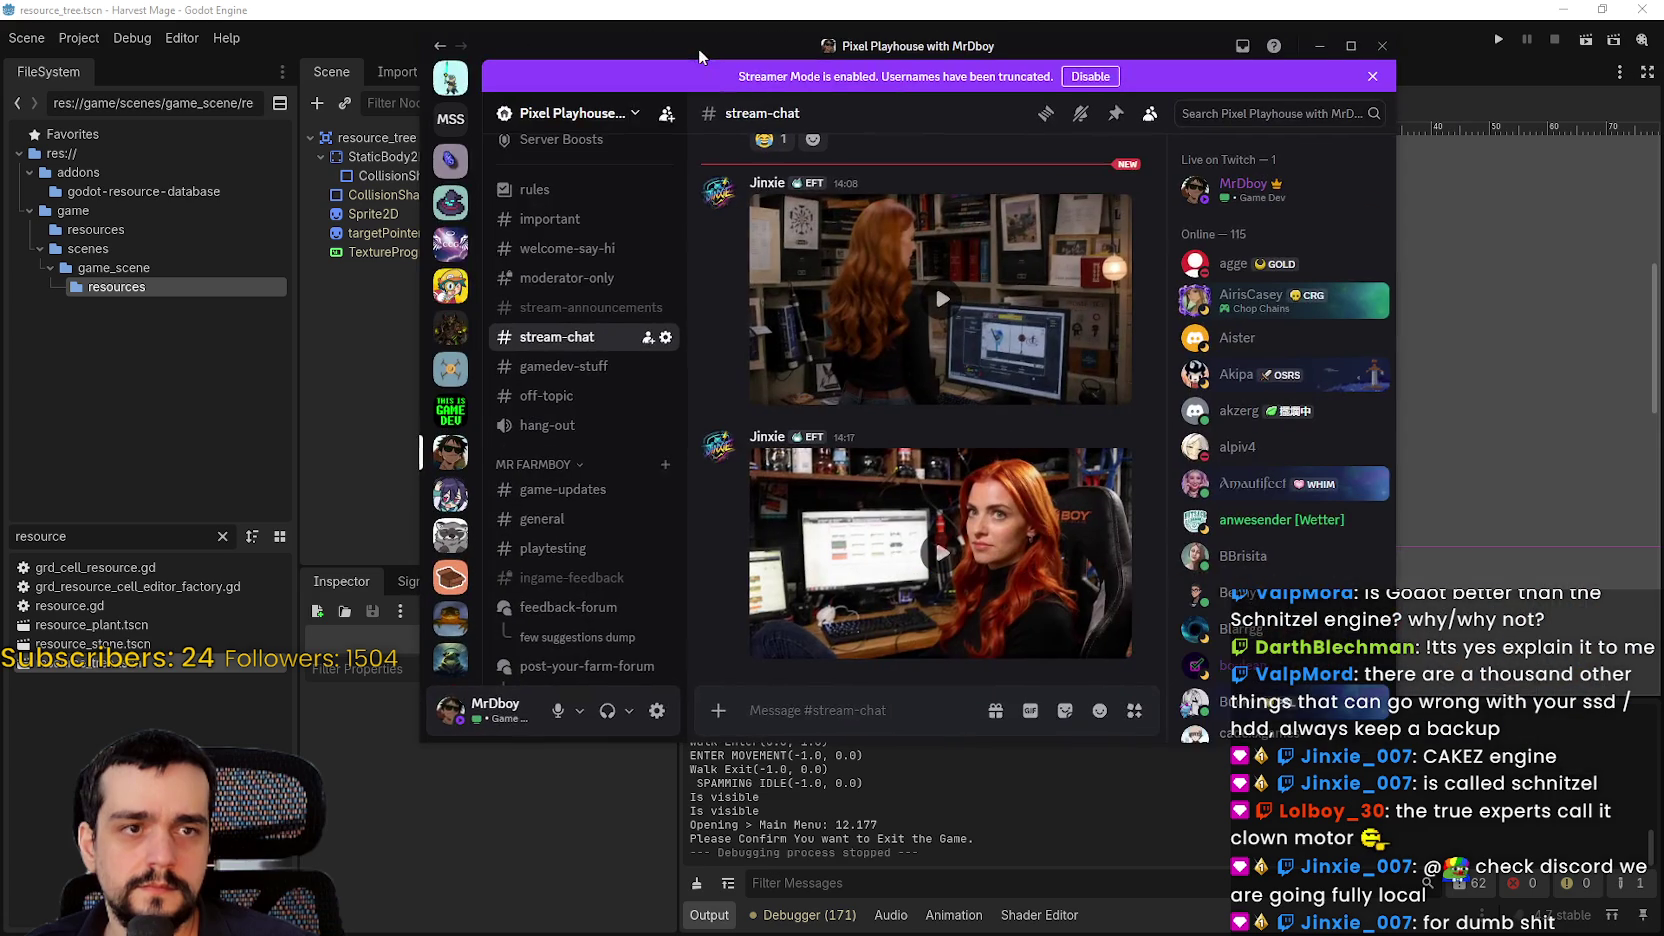
{"action": "left_click", "coordinate": [963, 343]}
{"action": "left_click", "coordinate": [1107, 387]}
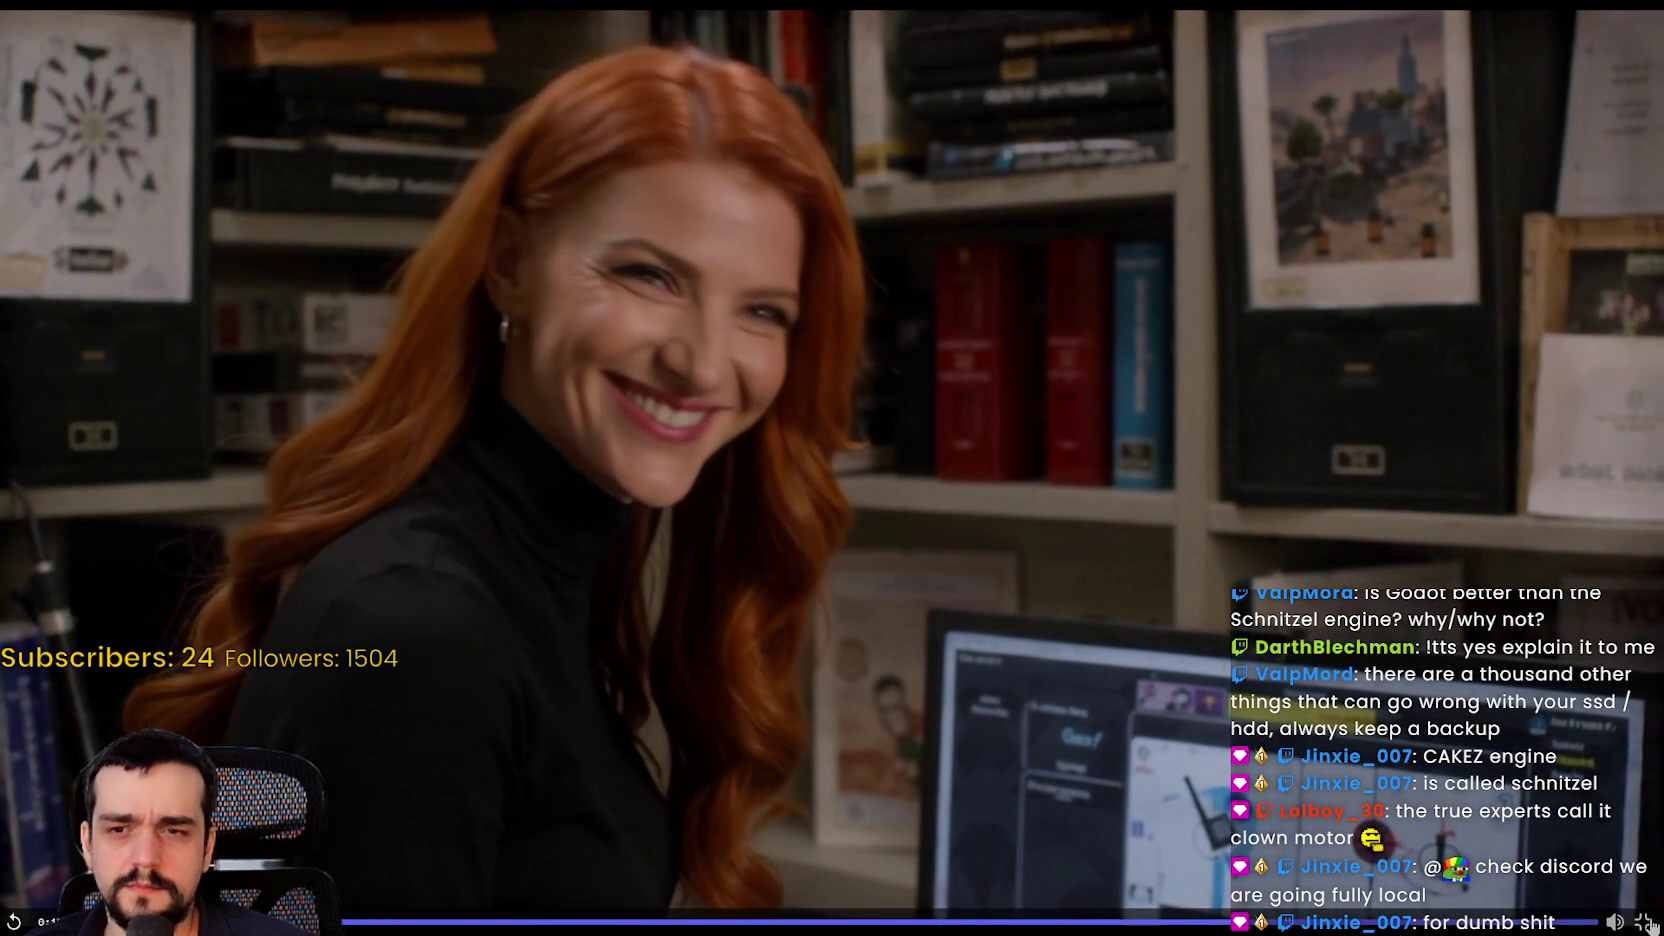
{"action": "left_click", "coordinate": [1643, 921]}
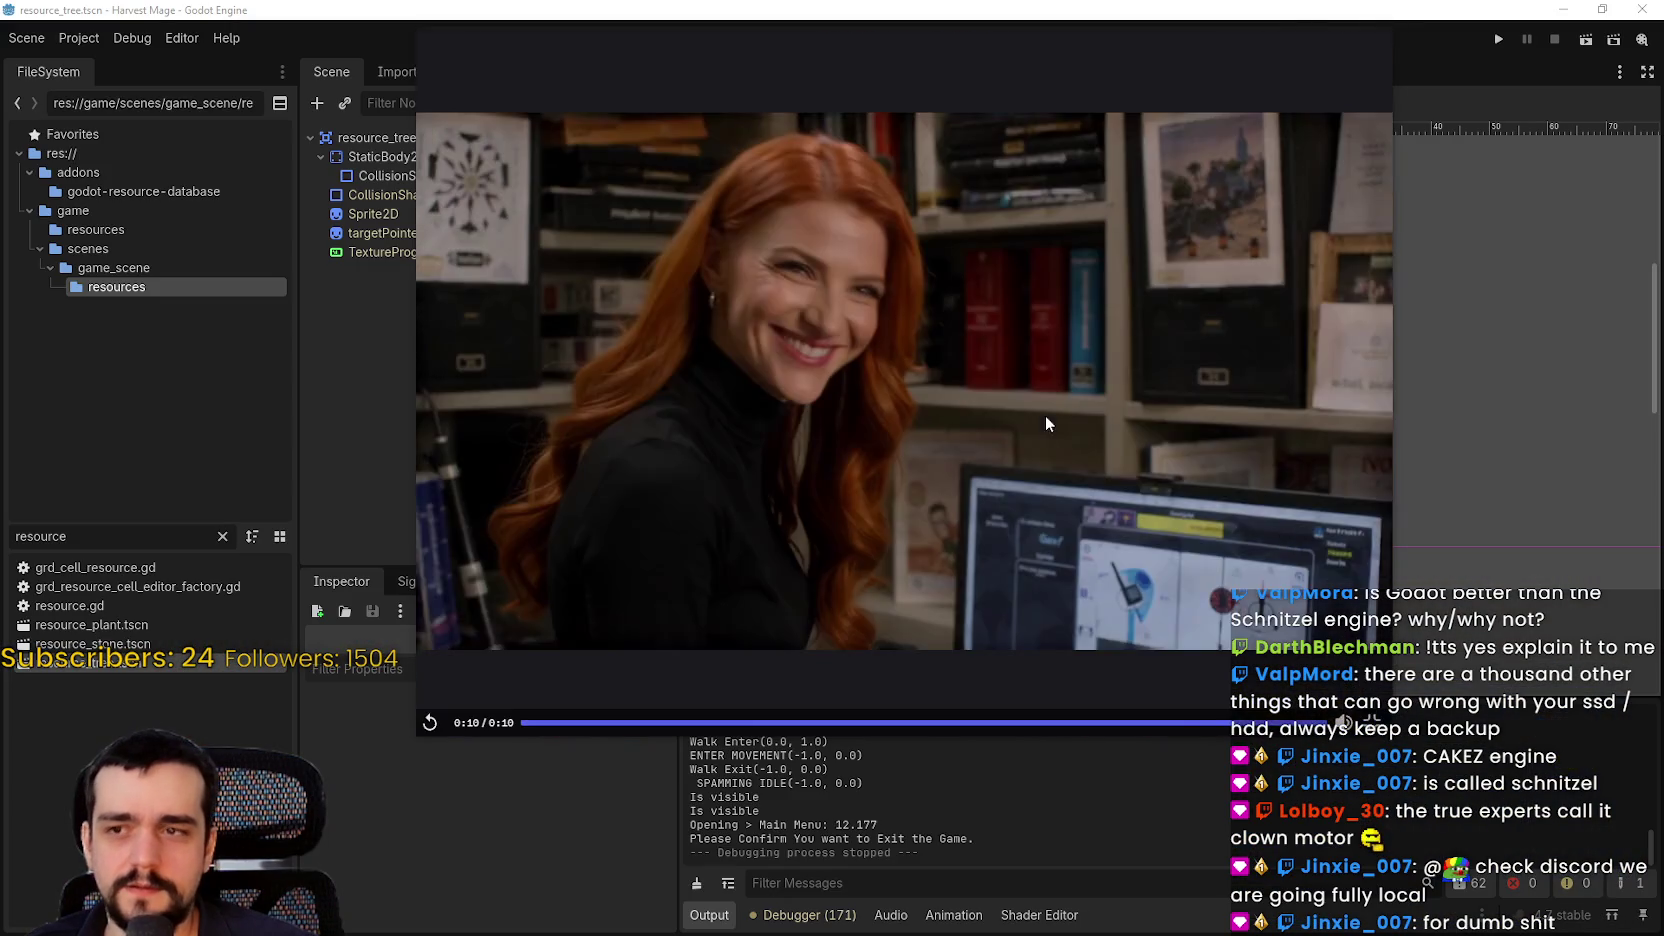
{"action": "left_click", "coordinate": [1107, 638]}
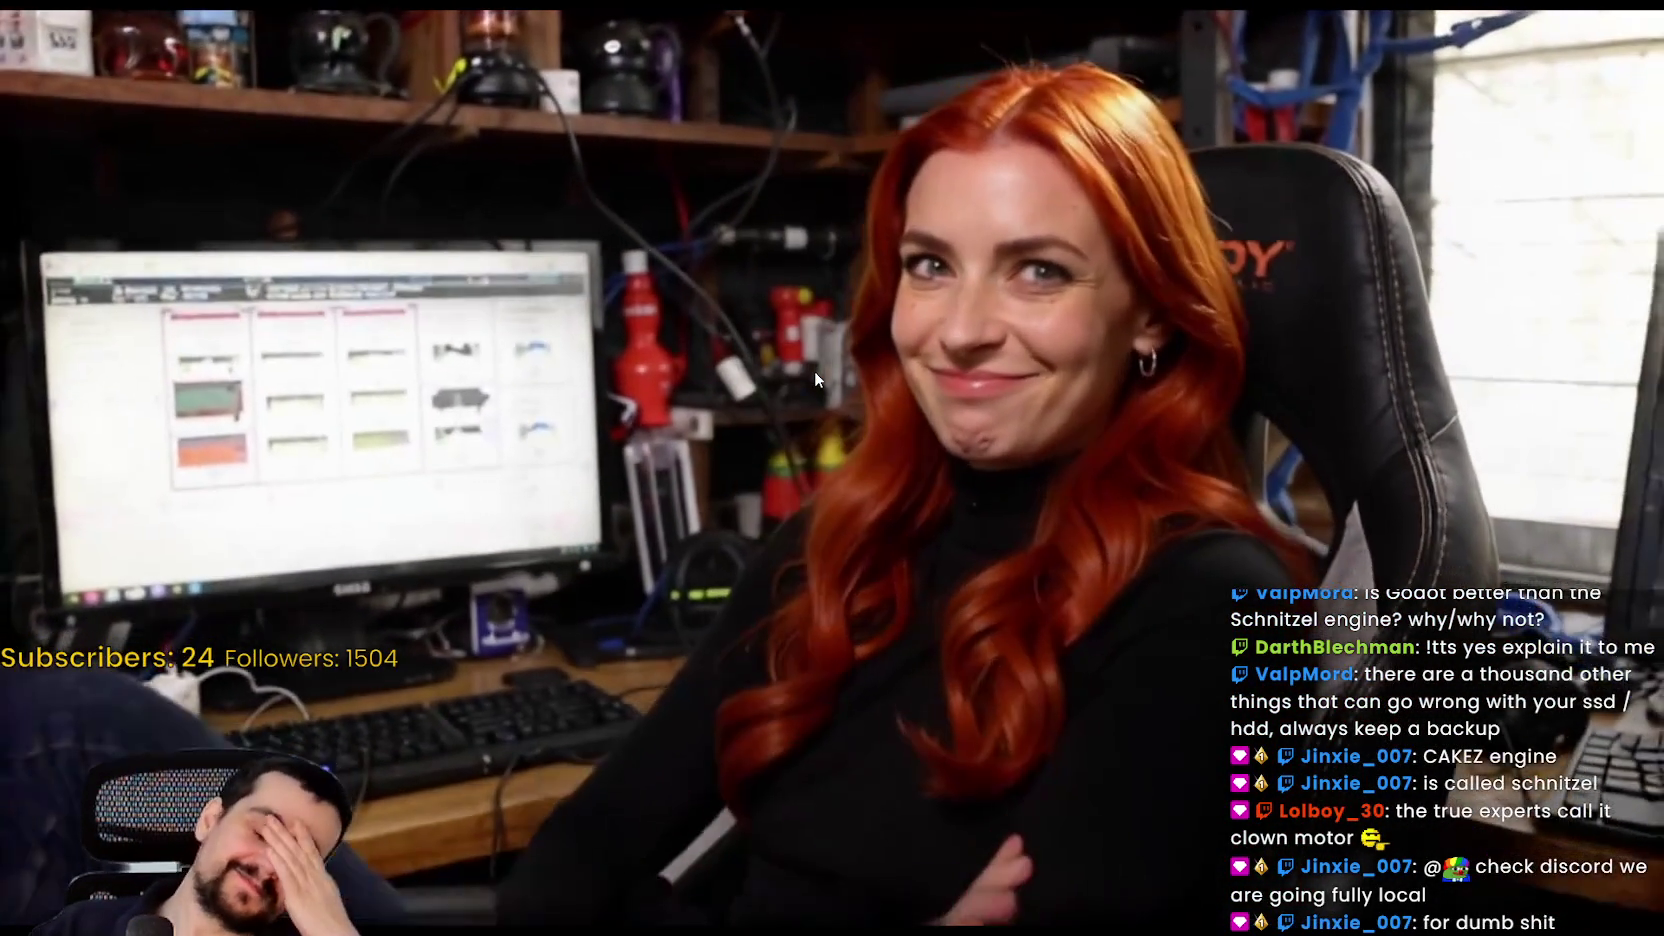
{"action": "key", "text": "Escape"}
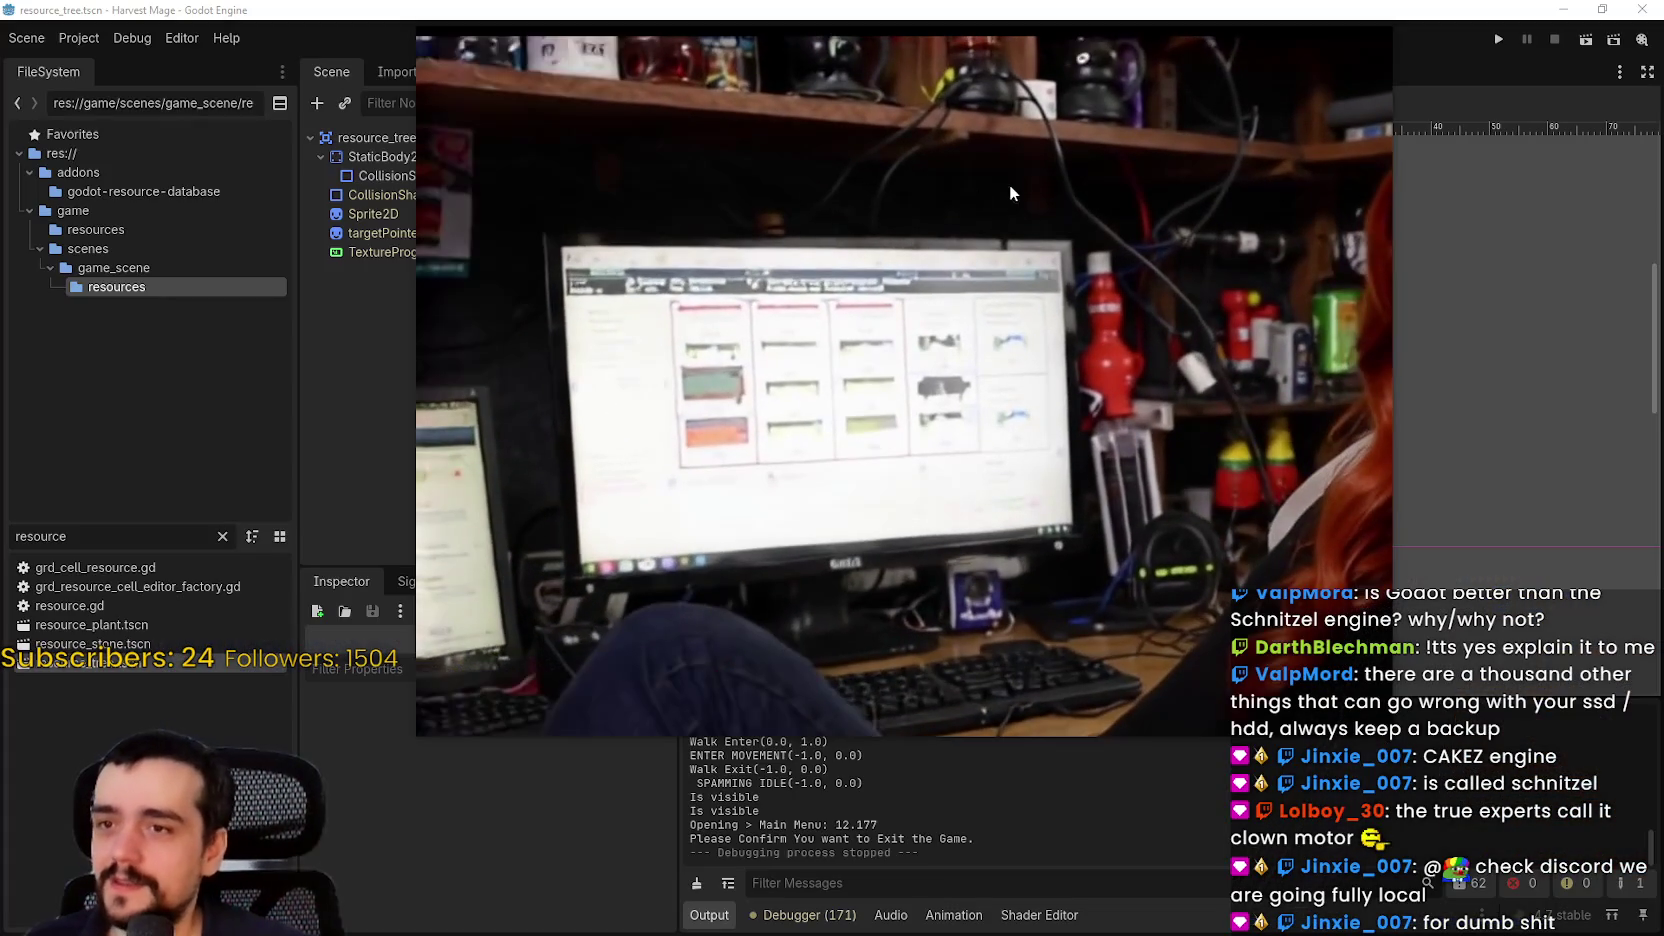
{"action": "key", "text": "alt+Tab"}
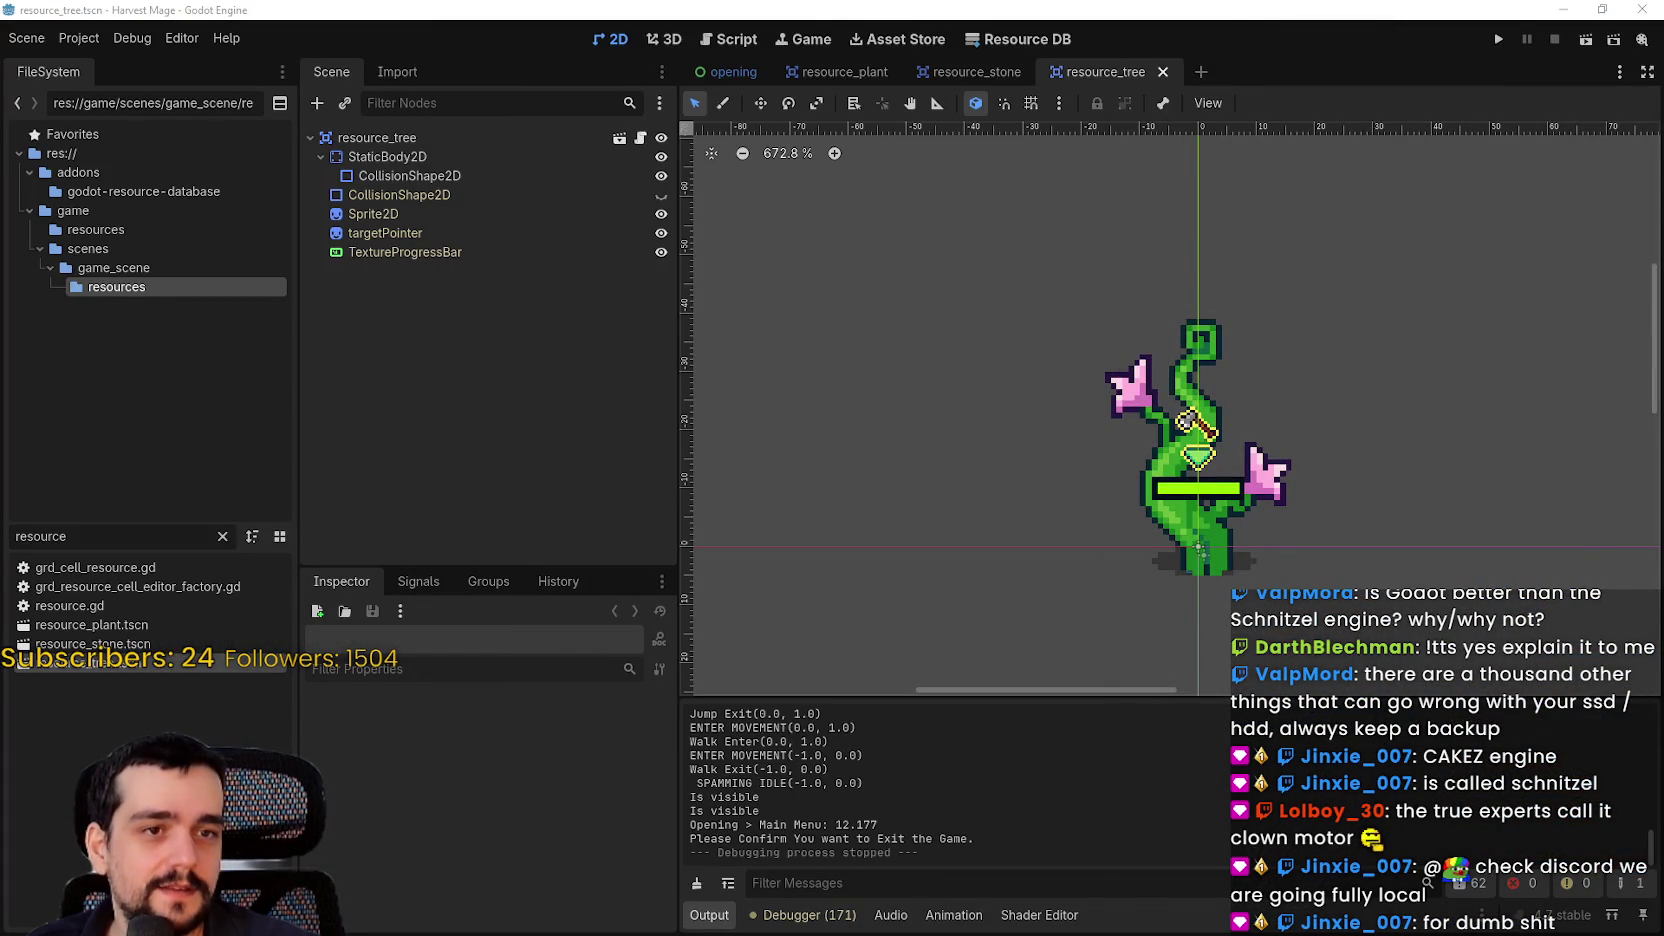
Switch to the resource_stone scene tab and pan and zoom the canvas onto the stone sprite
{"action": "scroll", "scroll_direction": "down", "scroll_amount": 3}
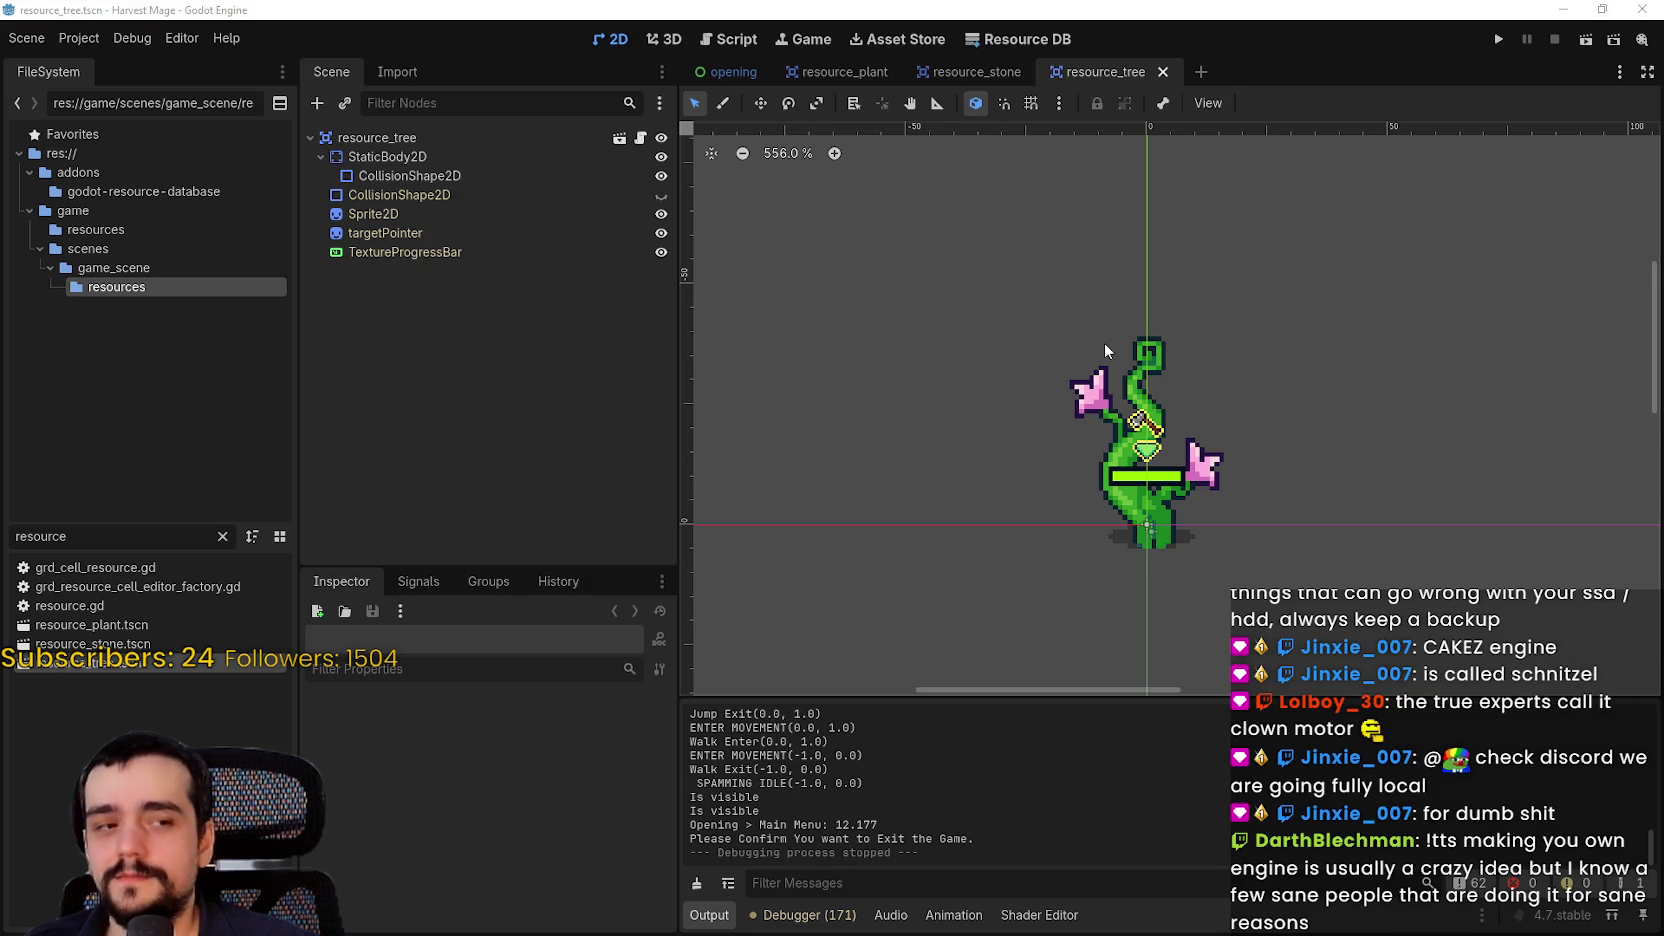
{"action": "scroll", "scroll_direction": "down", "scroll_amount": 3}
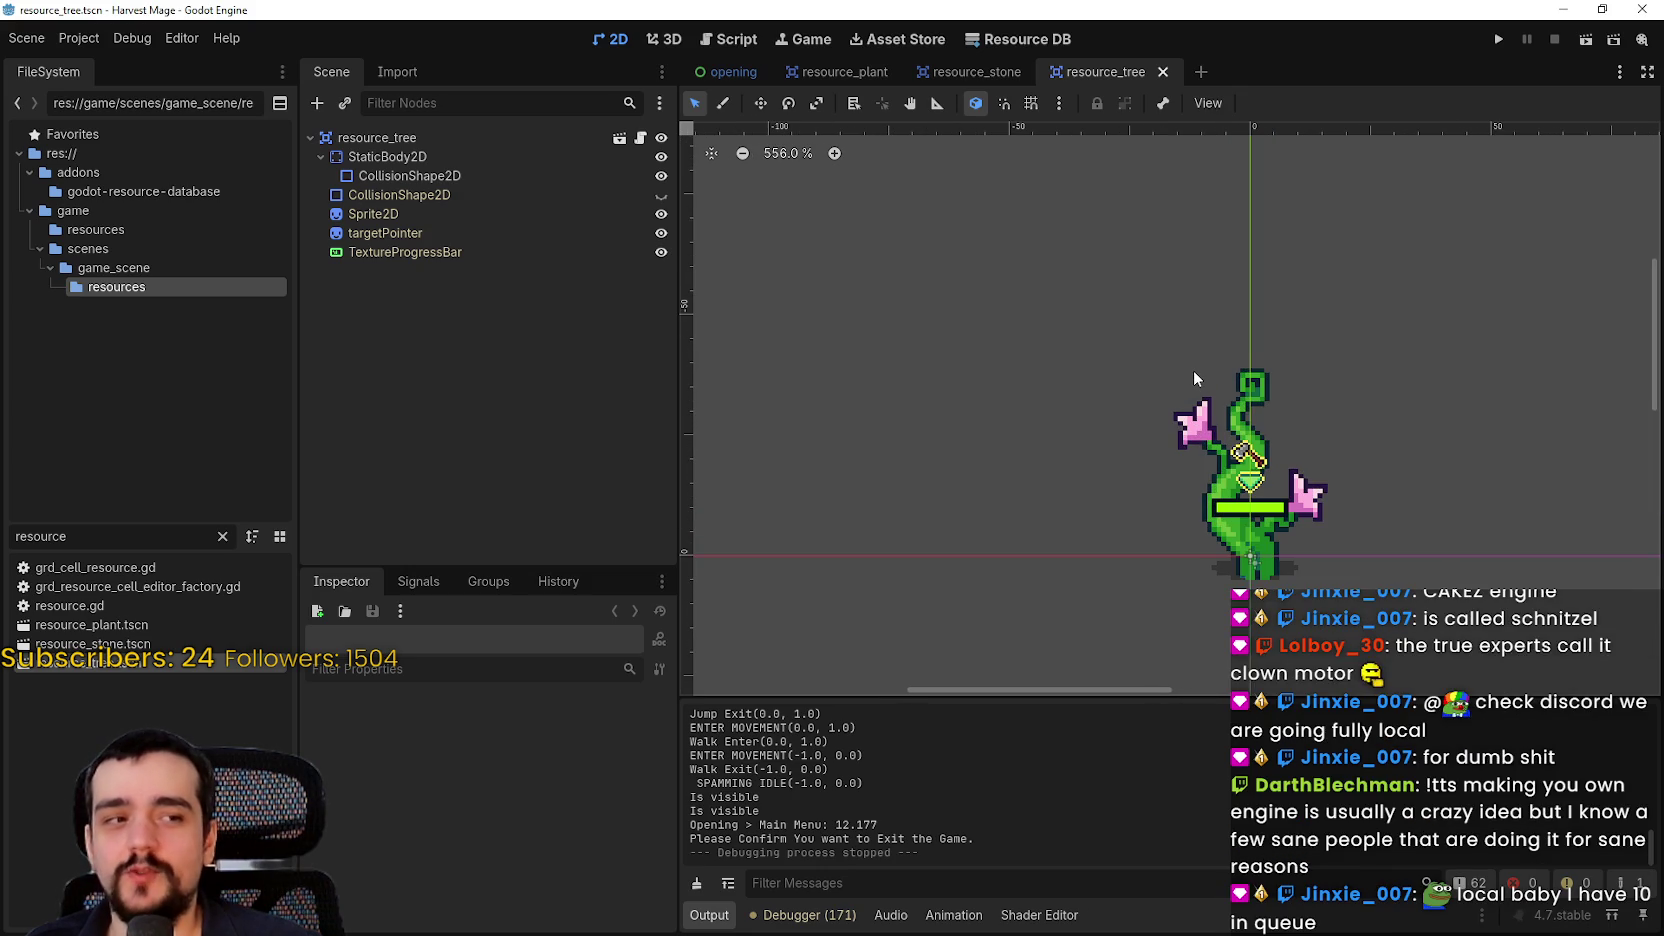
{"action": "scroll", "scroll_direction": "up", "scroll_amount": 3}
{"action": "left_click_drag", "start_coordinate": [1174, 352], "coordinate": [1088, 325]}
{"action": "scroll", "scroll_direction": "down", "scroll_amount": 3}
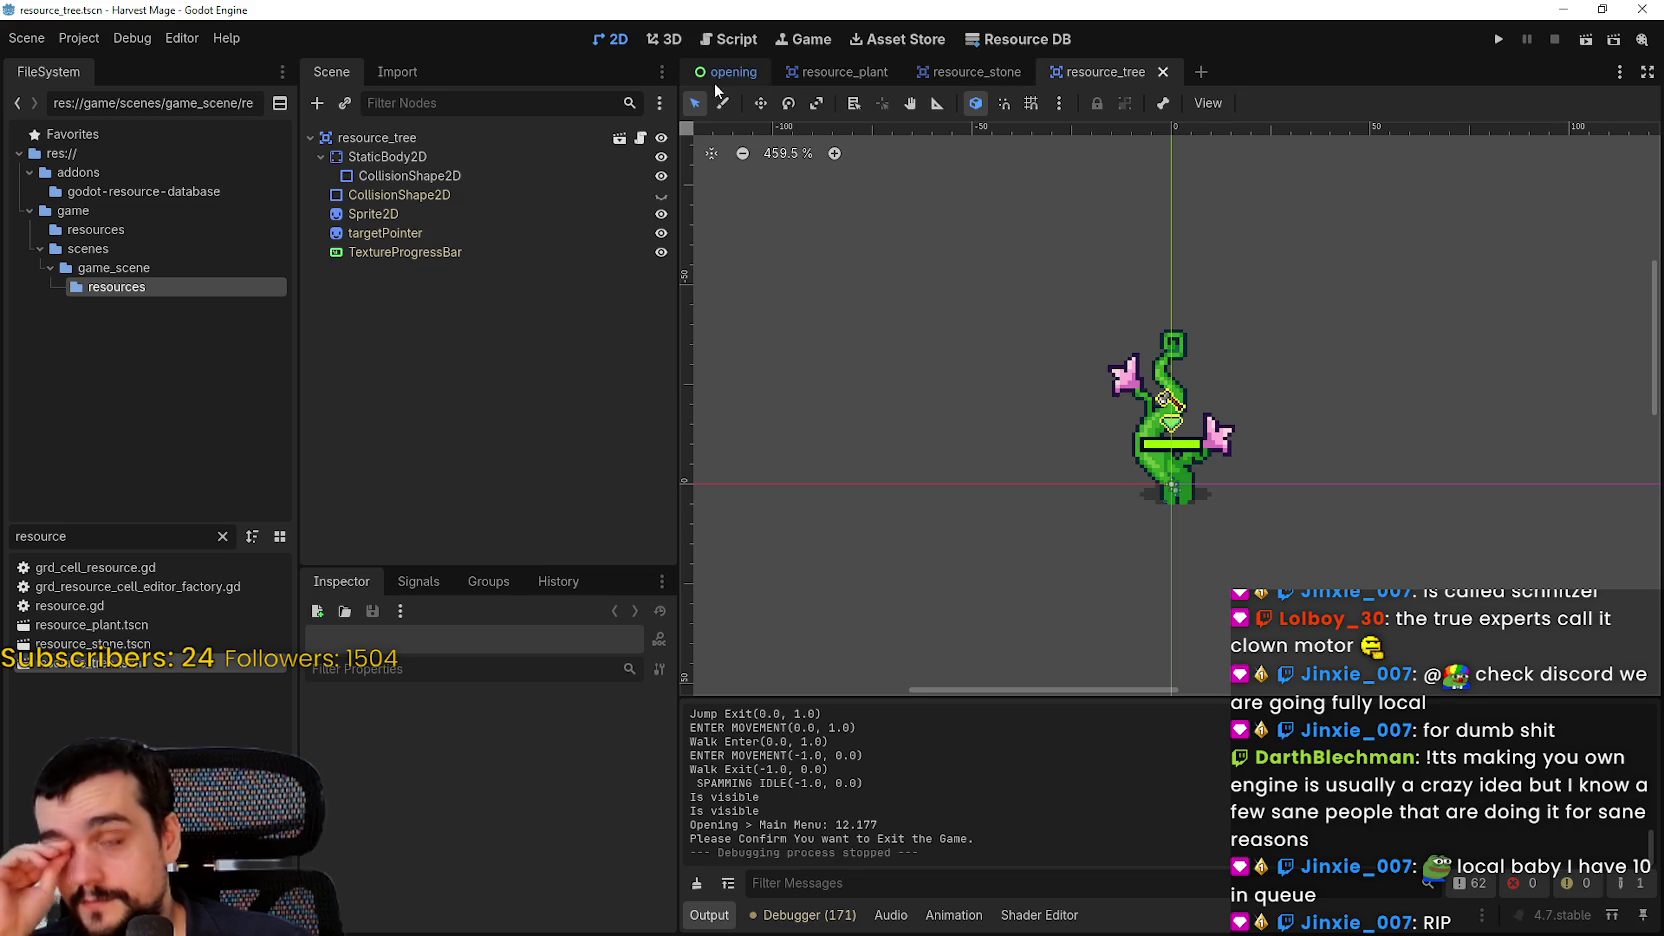
{"action": "left_click", "coordinate": [968, 72]}
{"action": "left_click_drag", "start_coordinate": [817, 208], "coordinate": [986, 410]}
{"action": "scroll", "scroll_direction": "up", "scroll_amount": 3}
{"action": "scroll", "scroll_direction": "down", "scroll_amount": 3}
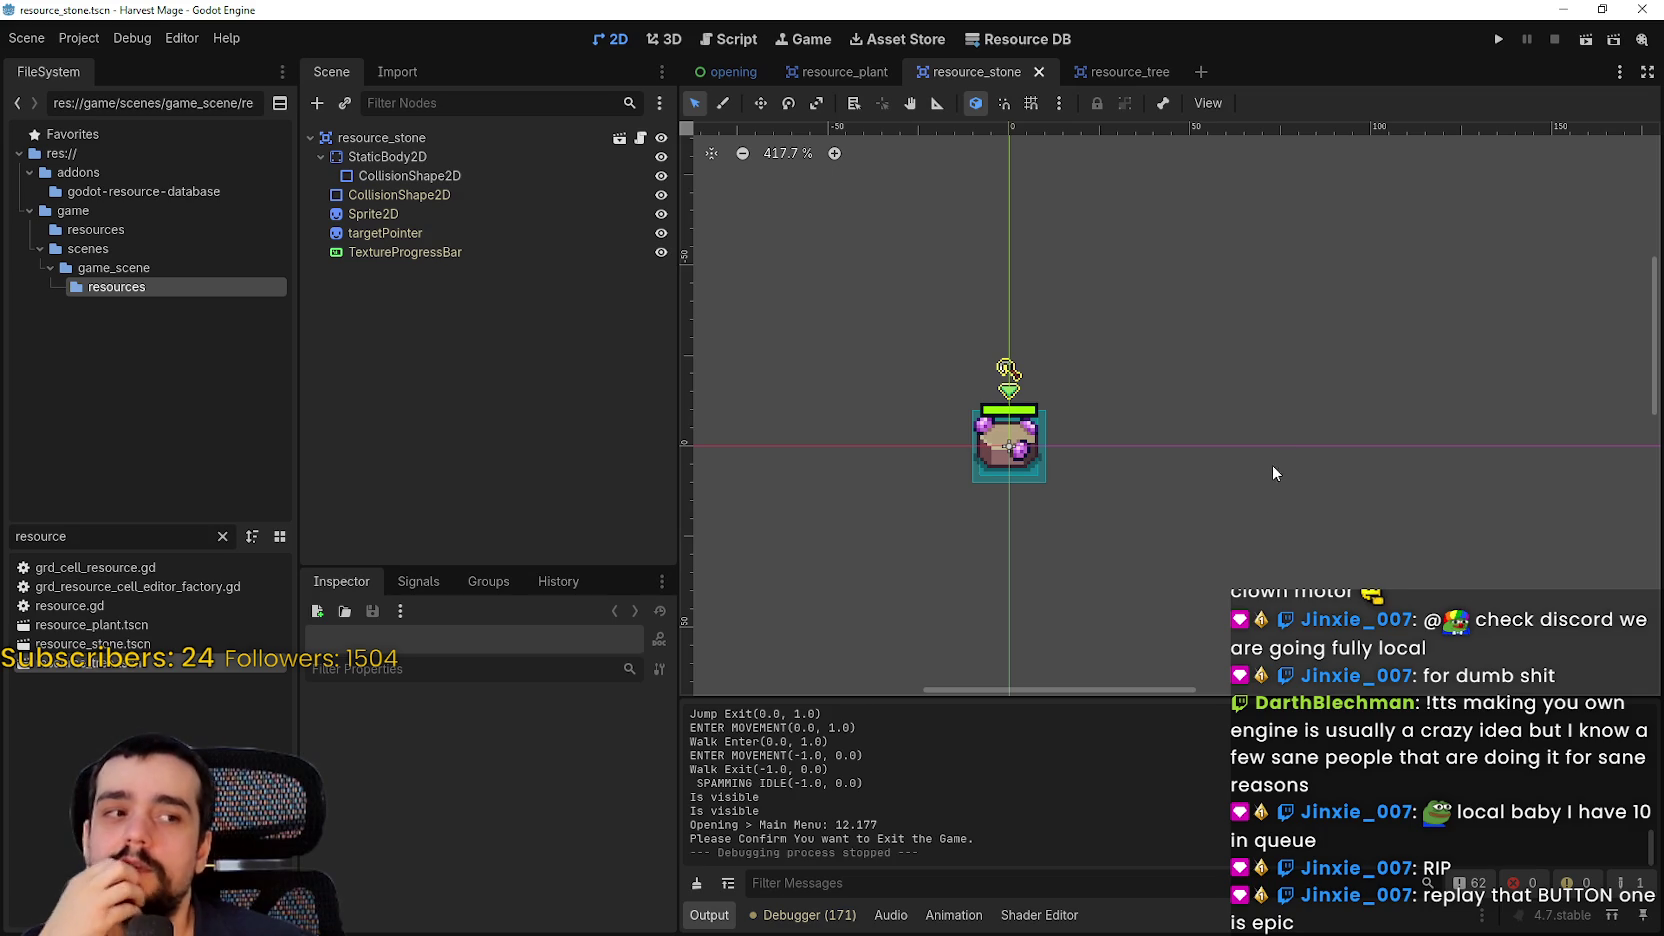
{"action": "scroll", "scroll_direction": "left", "scroll_amount": 3}
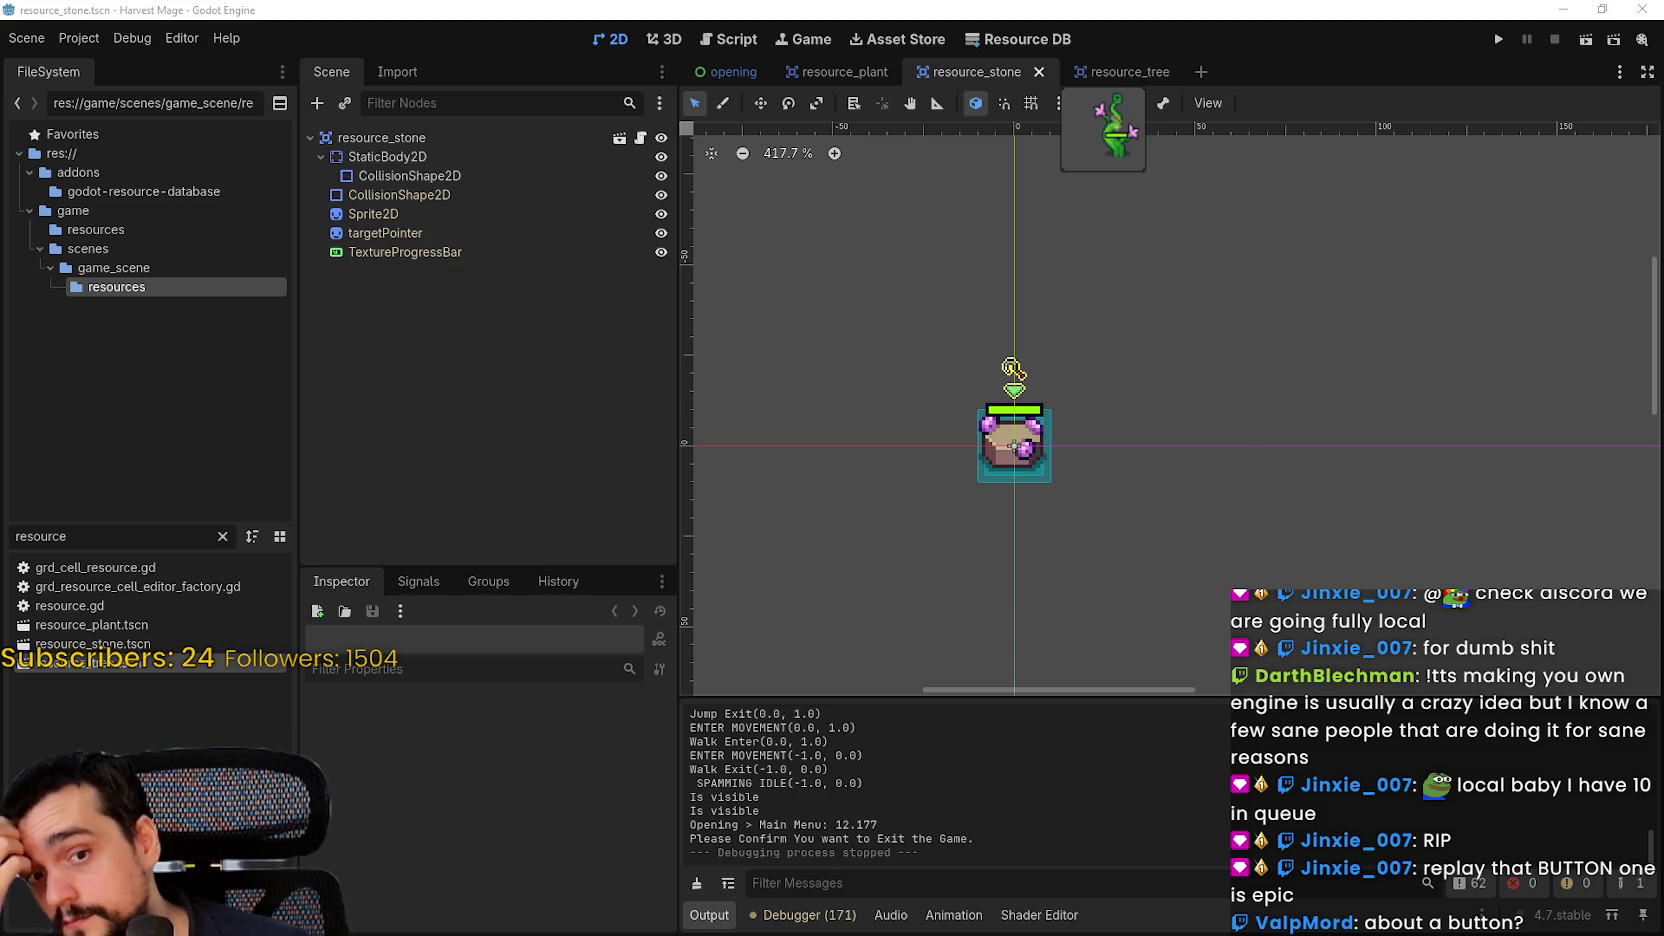
{"action": "scroll", "scroll_direction": "down", "scroll_amount": 3}
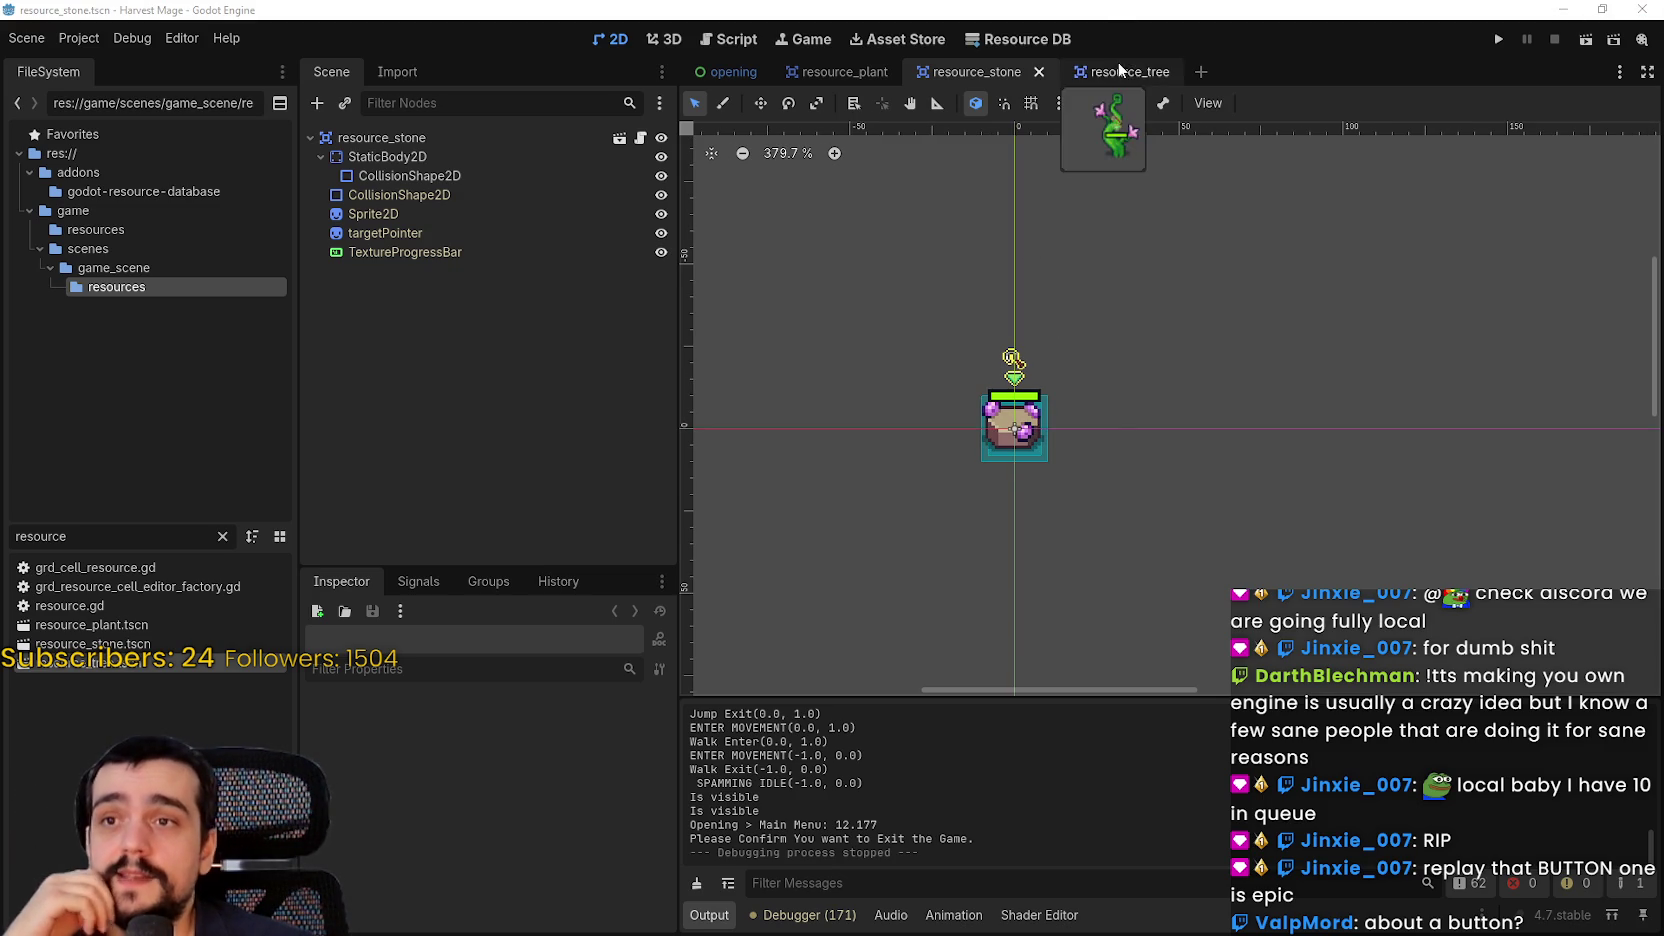
{"action": "scroll", "scroll_direction": "up", "scroll_amount": 3}
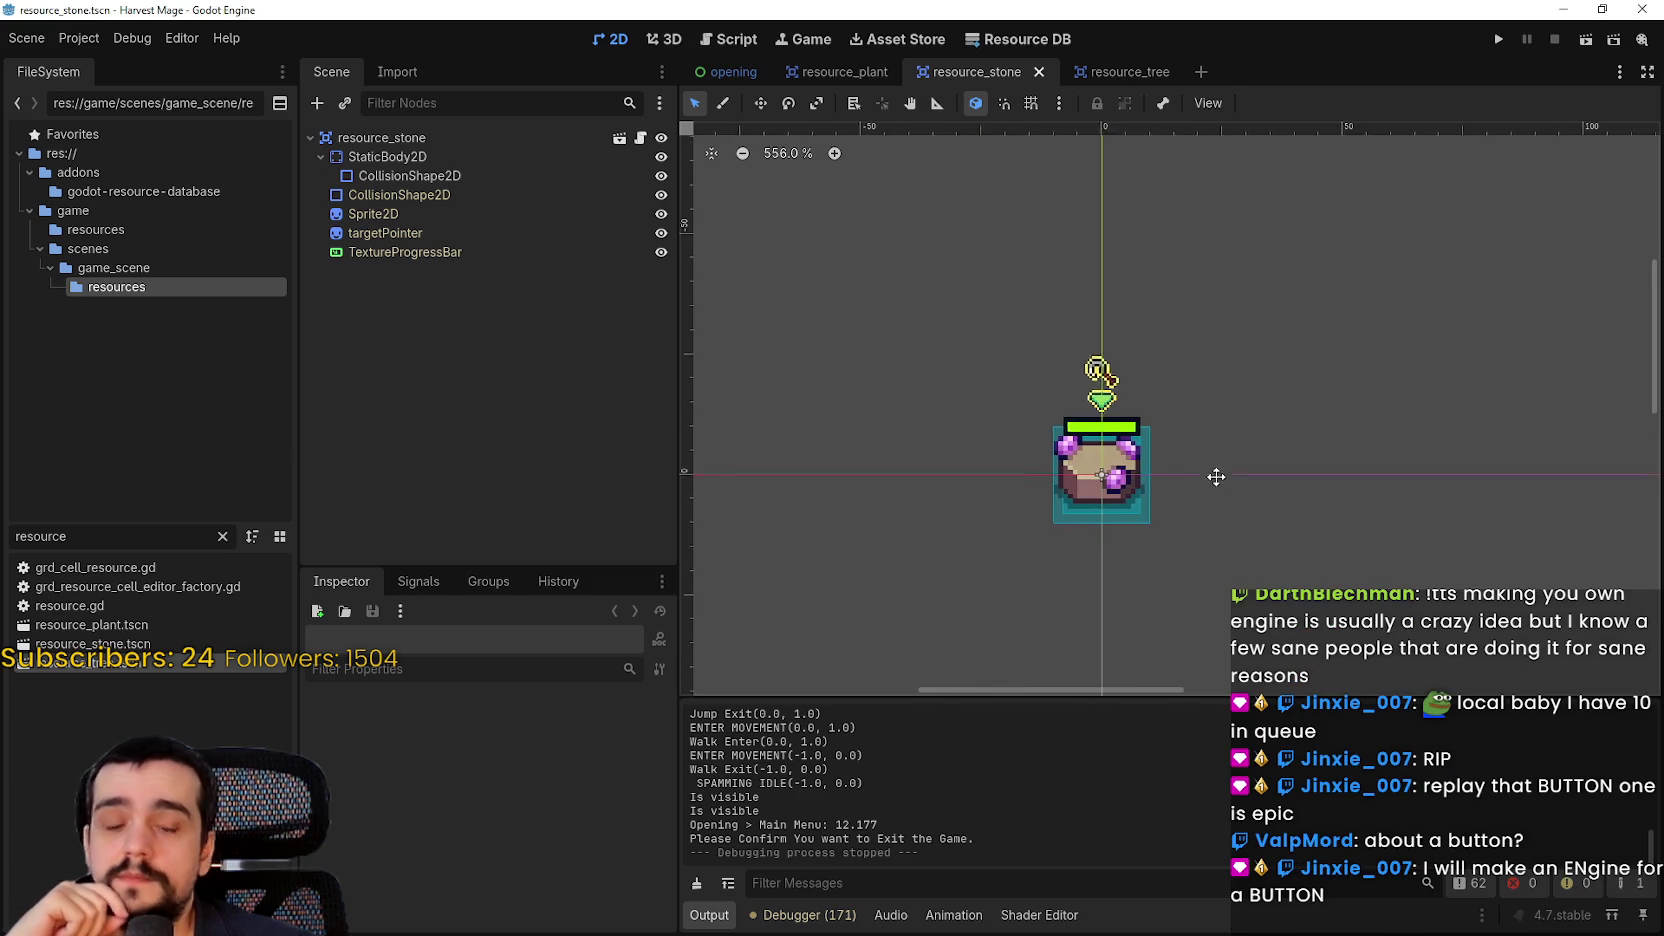